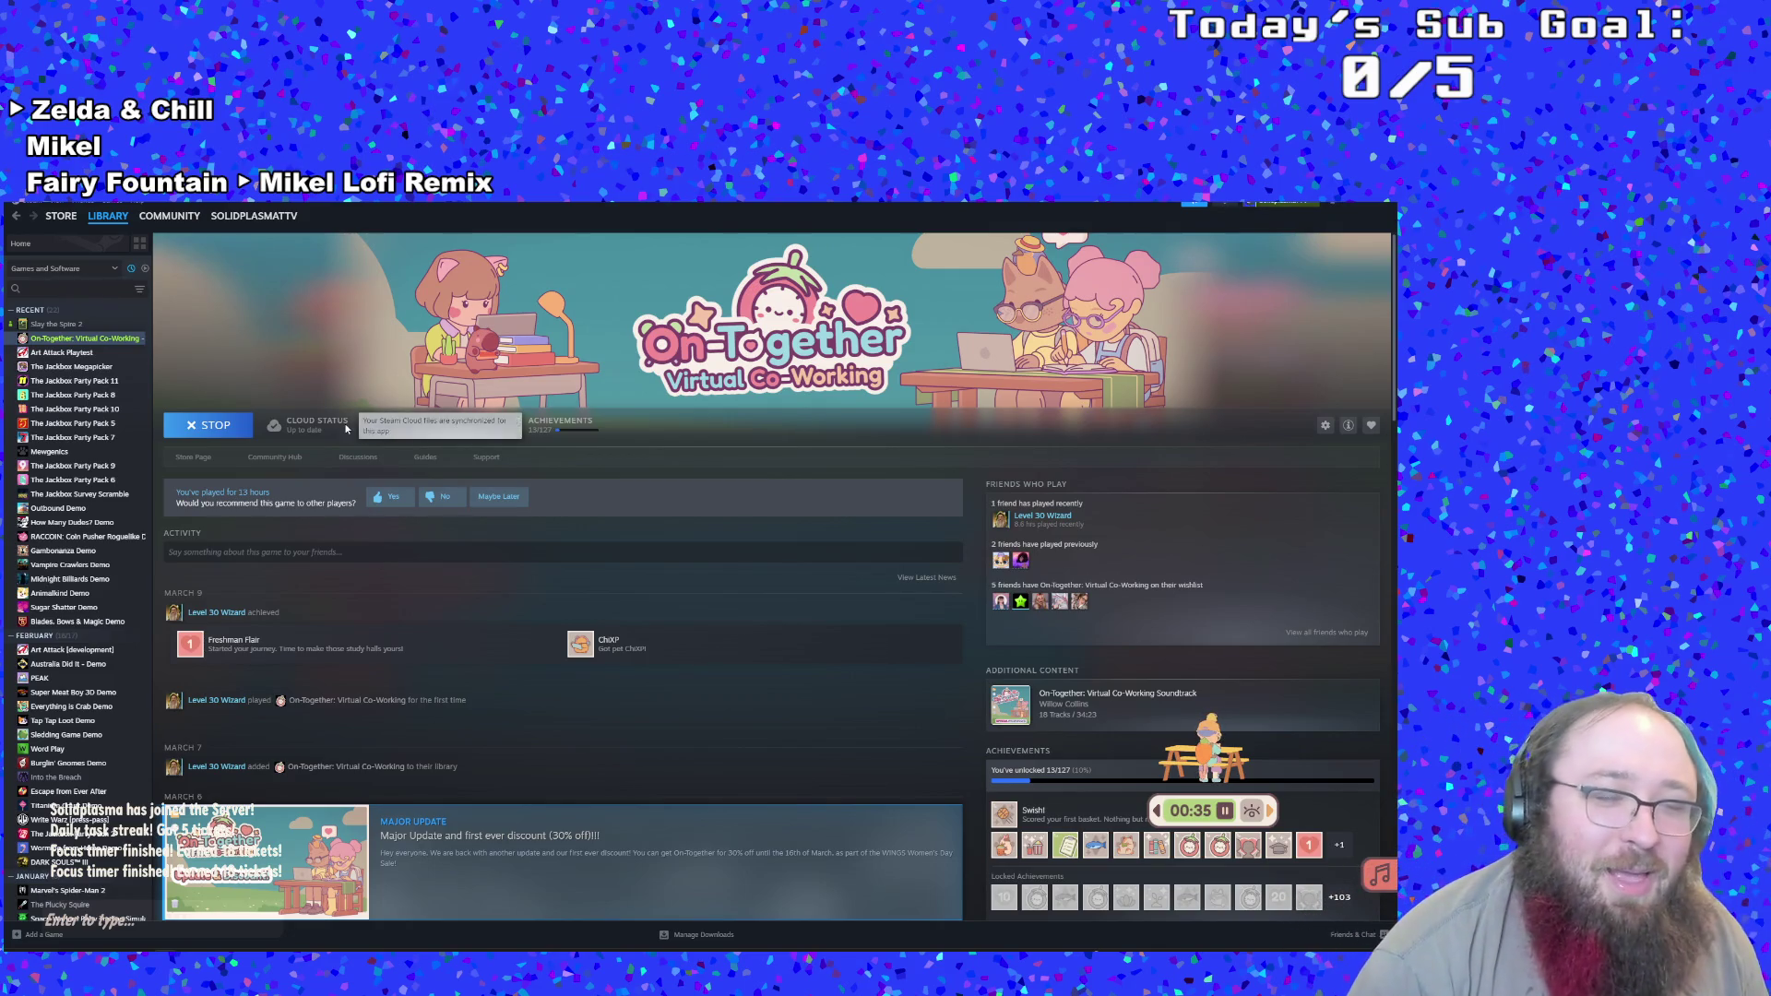
# Start installing Slay the Spire 2 from the Steam library and confirm the download
pyautogui.scroll(-1, 438, 683)
pyautogui.scroll(1, 438, 683)
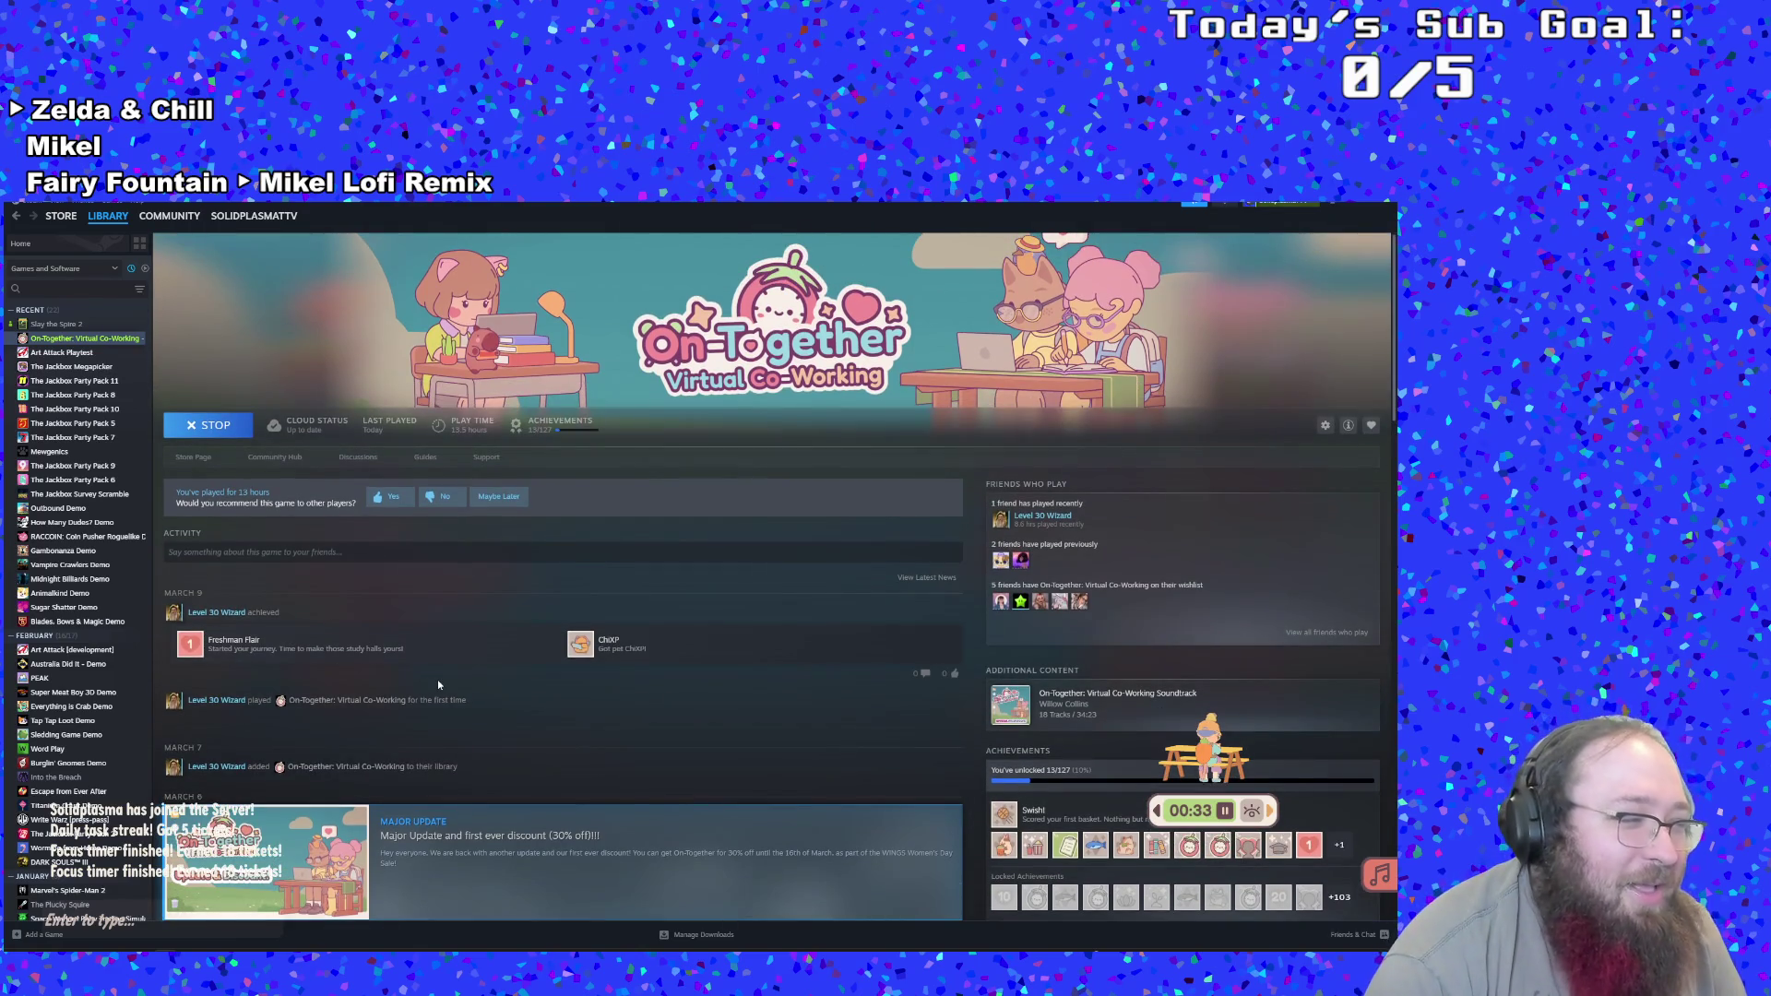
pyautogui.click(60, 326)
pyautogui.click(212, 420)
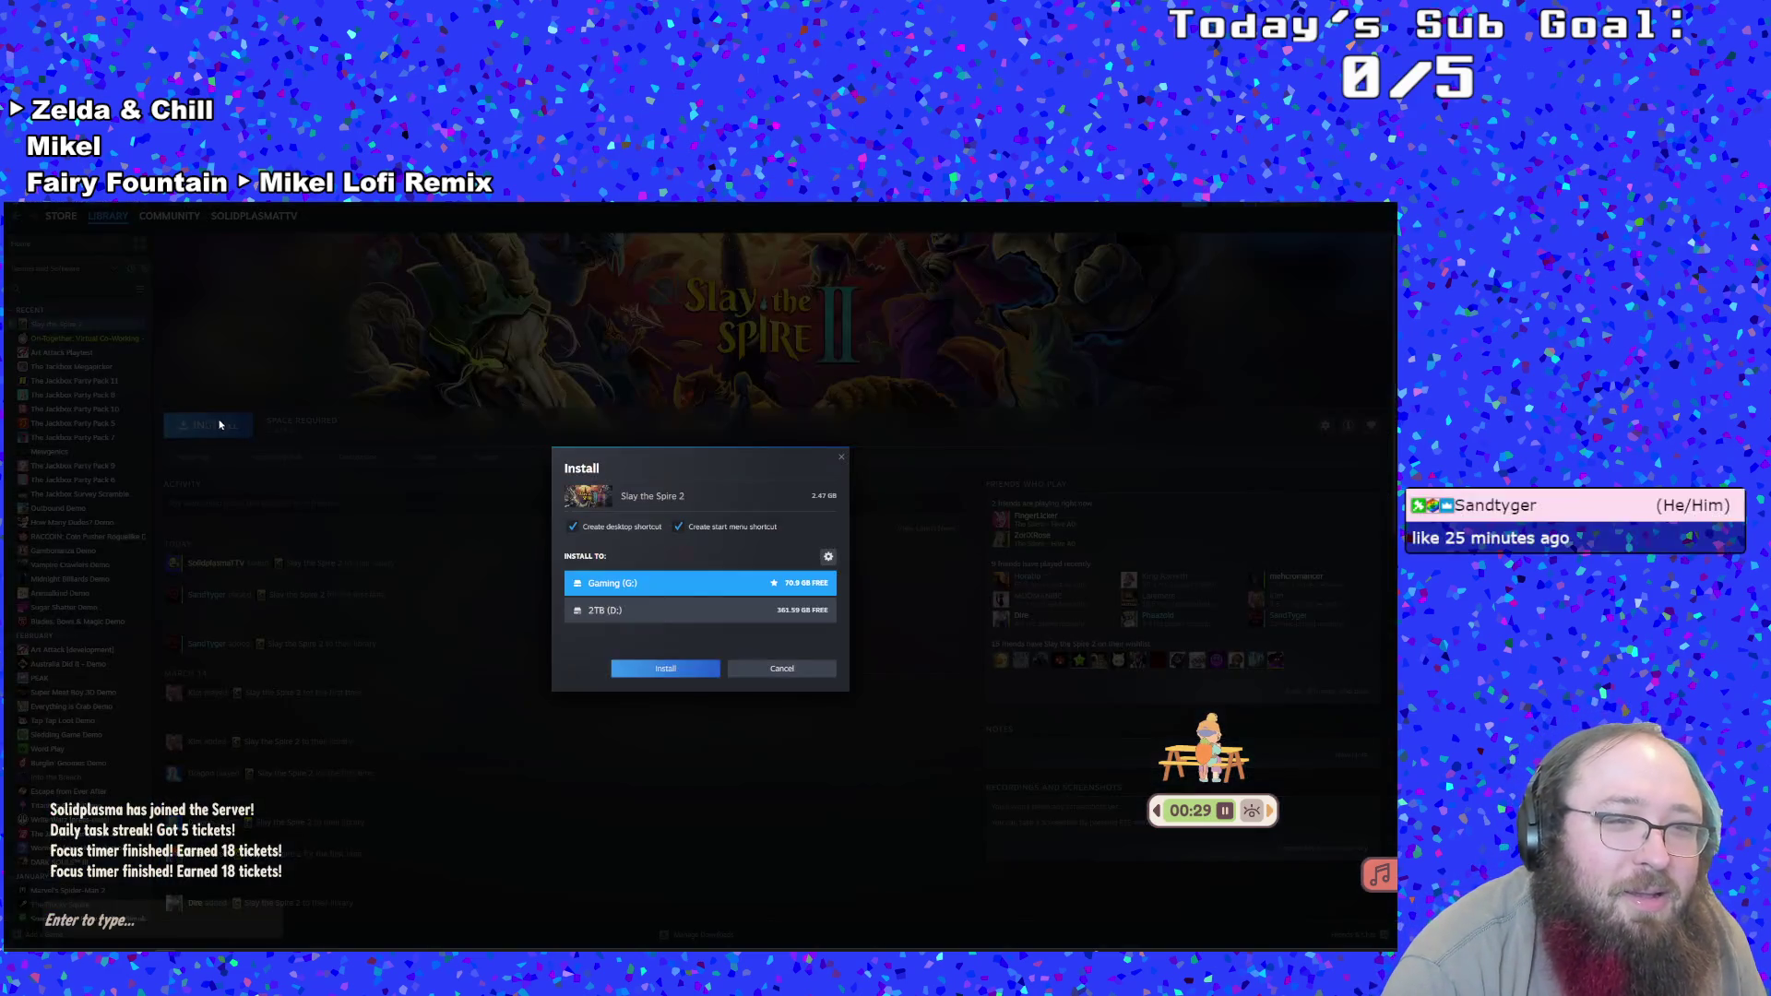
pyautogui.click(686, 671)
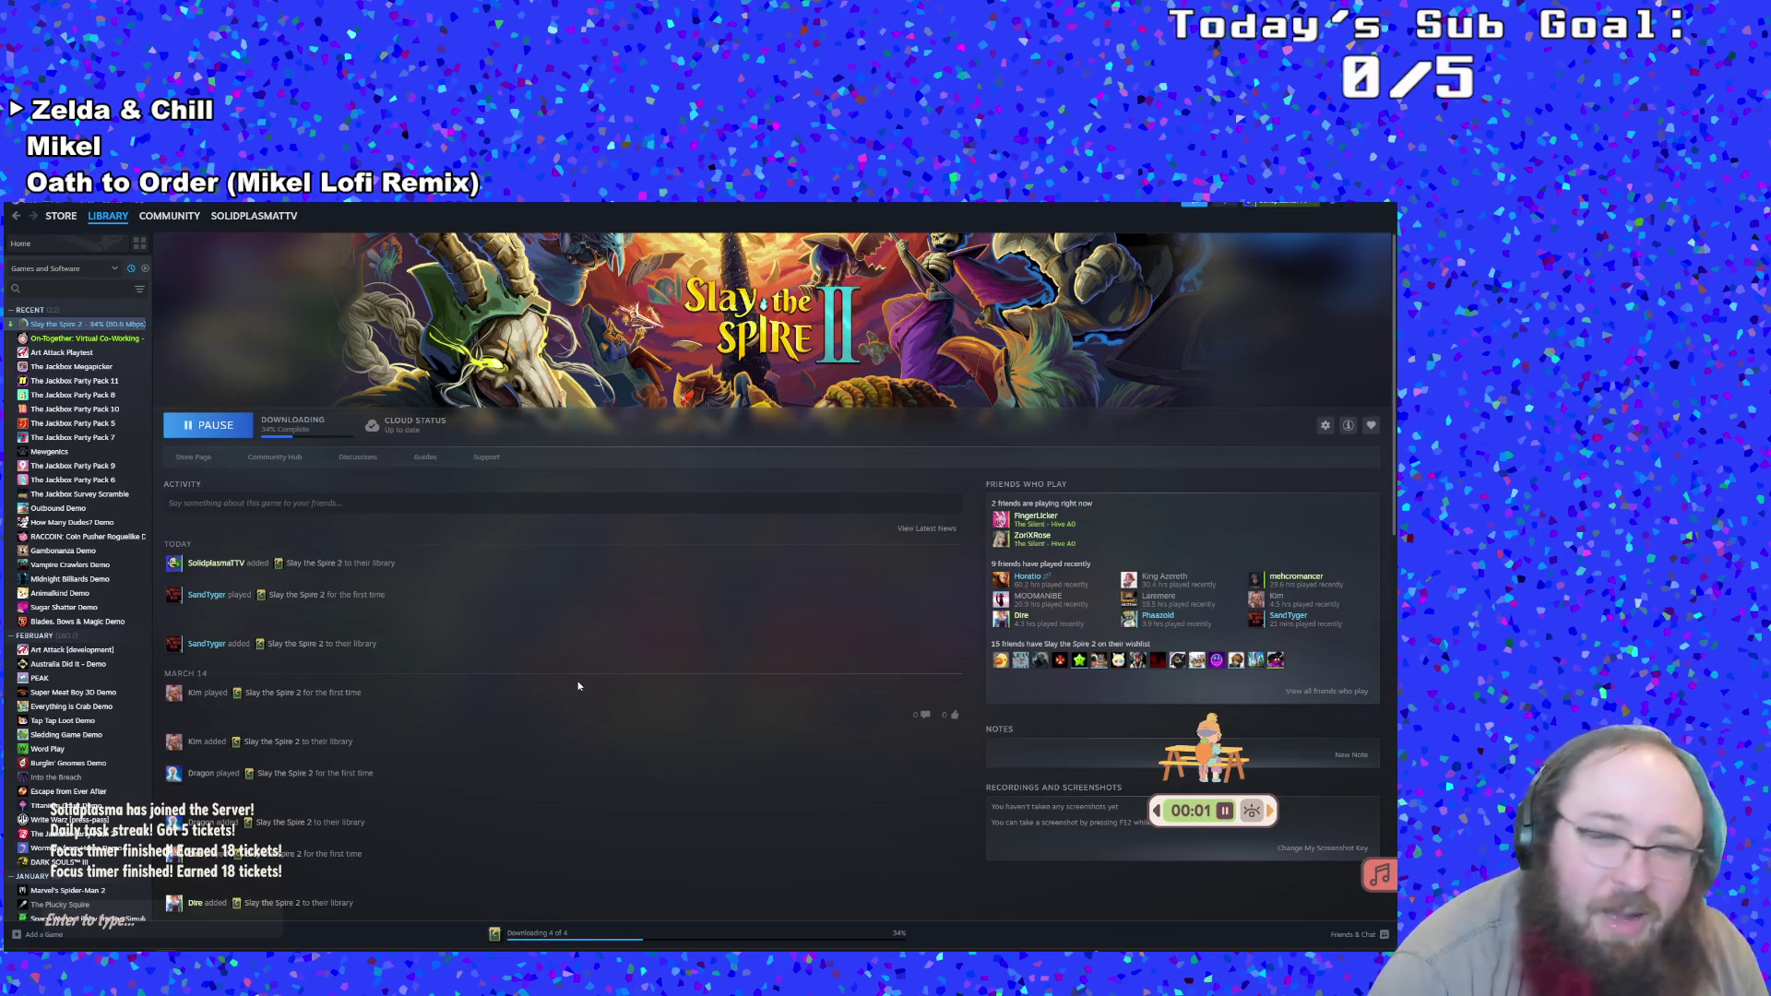
# Switch over to DaVinci Resolve's Art Attack Shorts project
pyautogui.scroll(-2, 578, 684)
pyautogui.scroll(2, 578, 684)
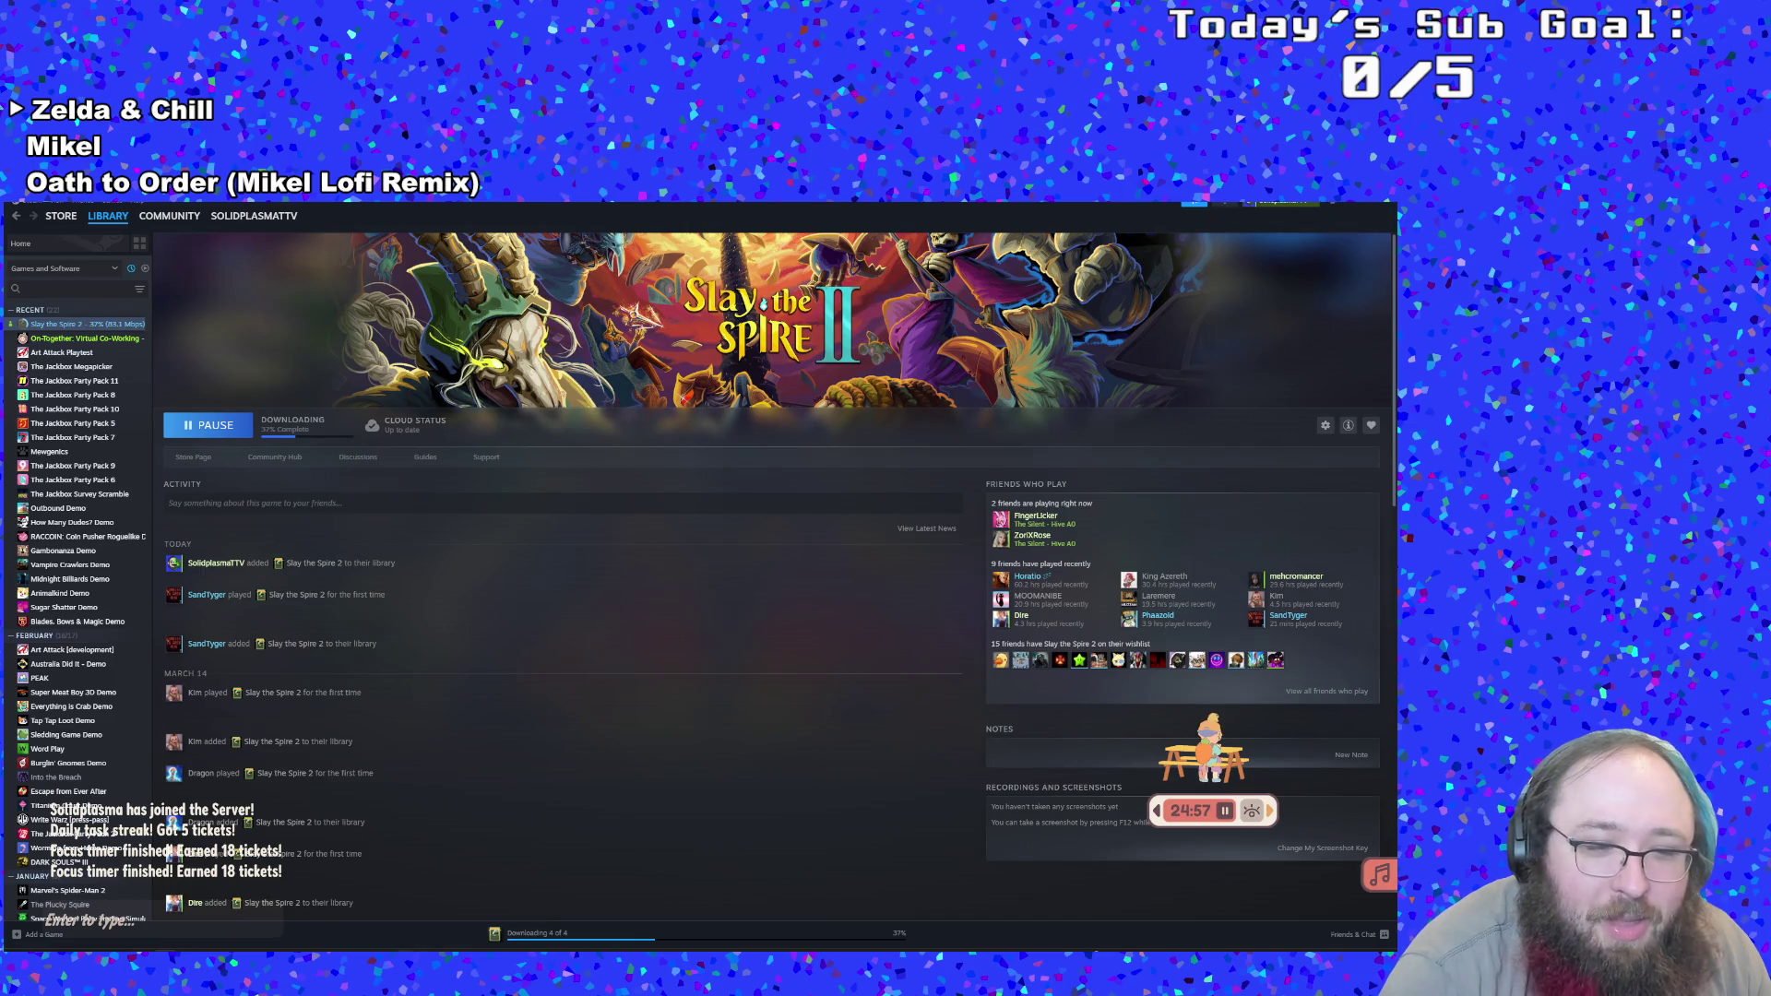
pyautogui.hotkey('alt', 'Tab')
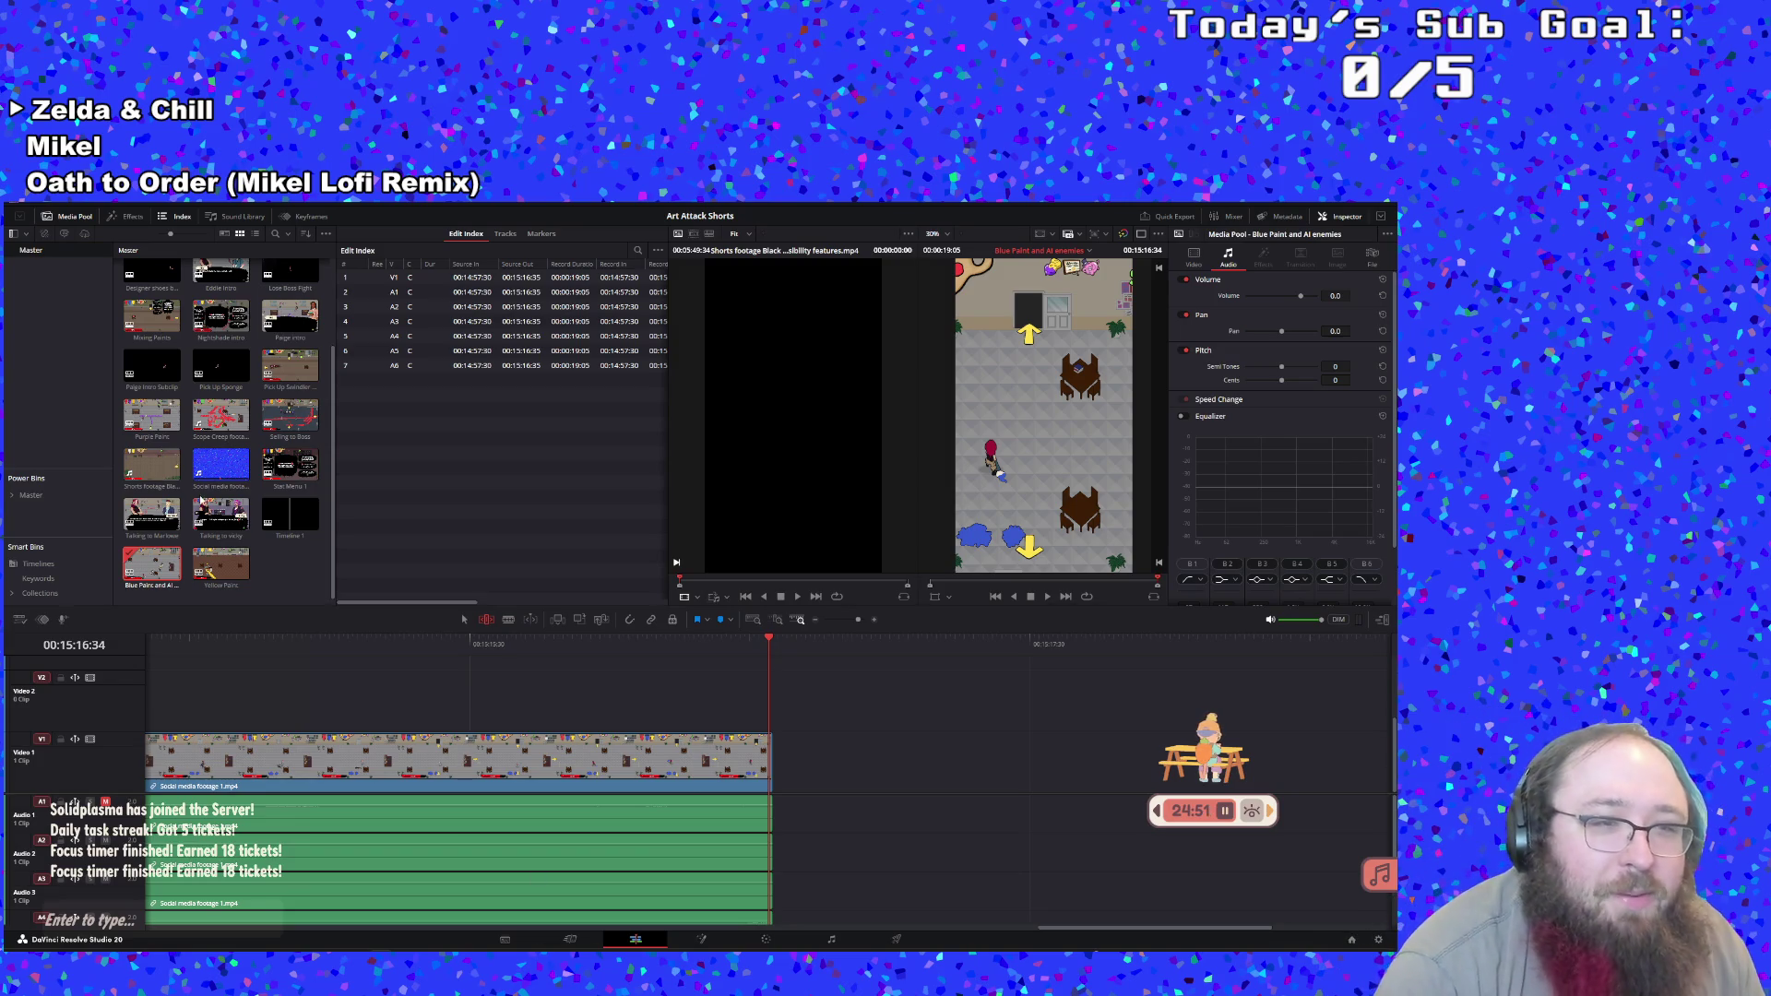
# Open Timeline 1 from the media pool and start playing it
pyautogui.click(293, 523)
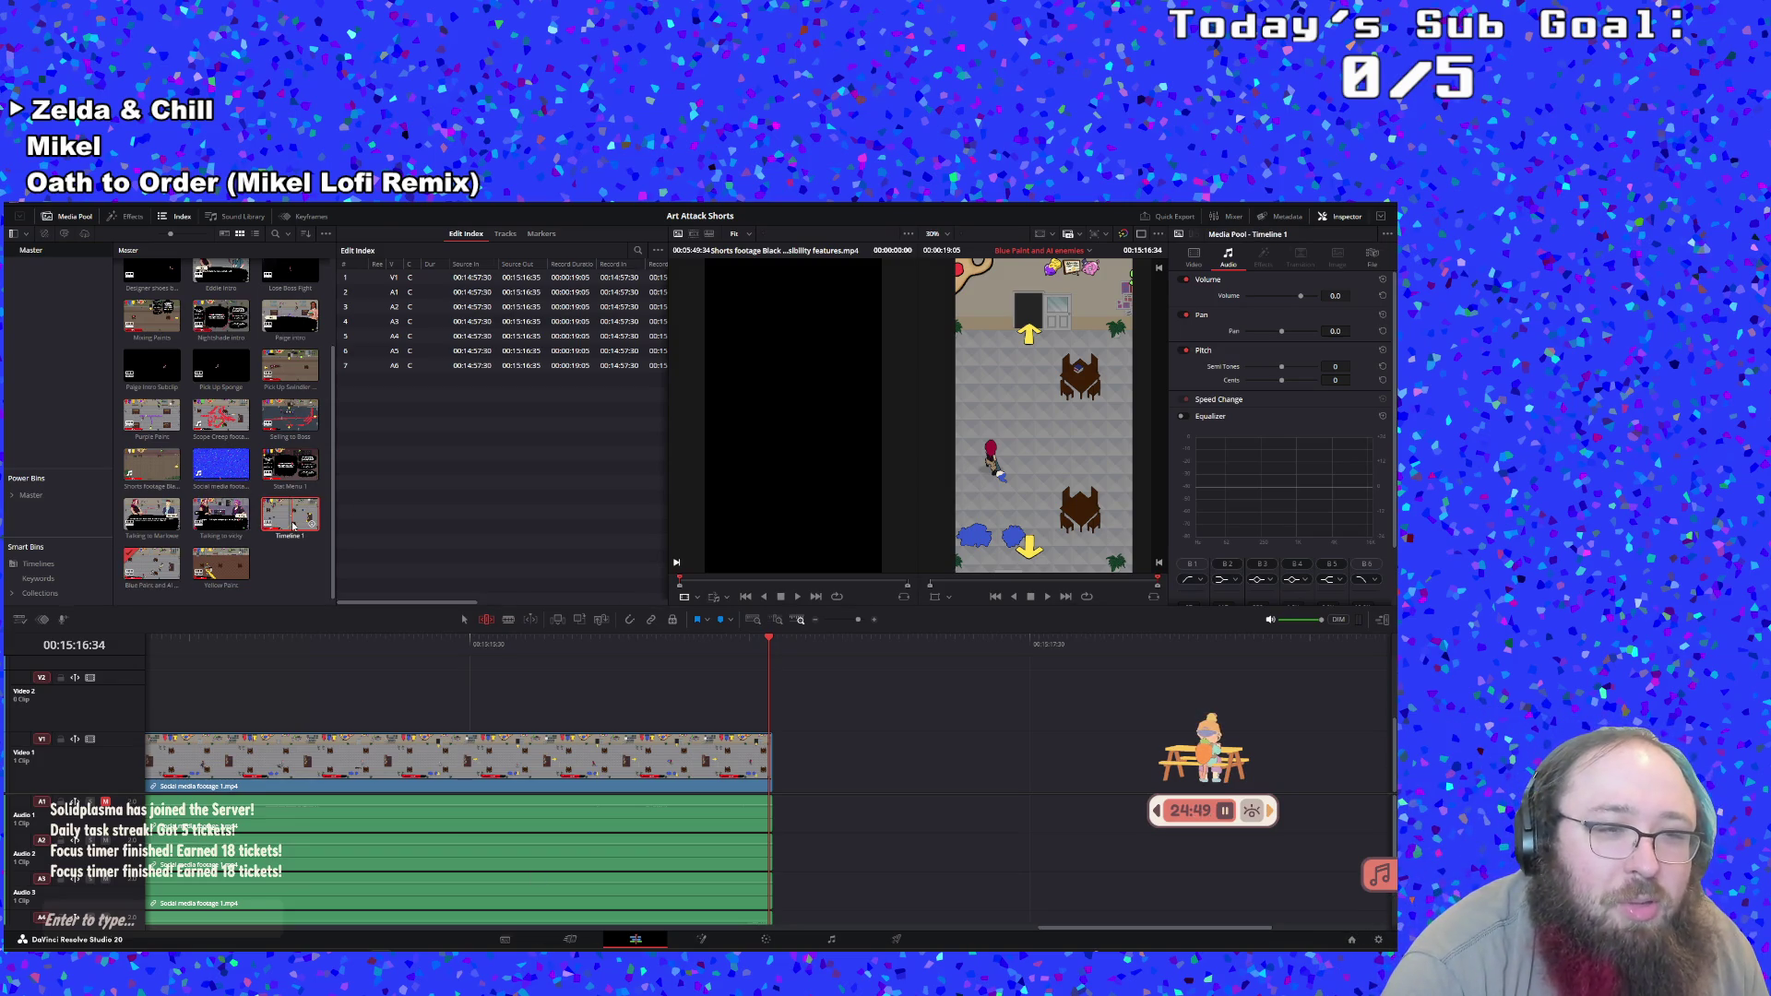
pyautogui.doubleClick(293, 525)
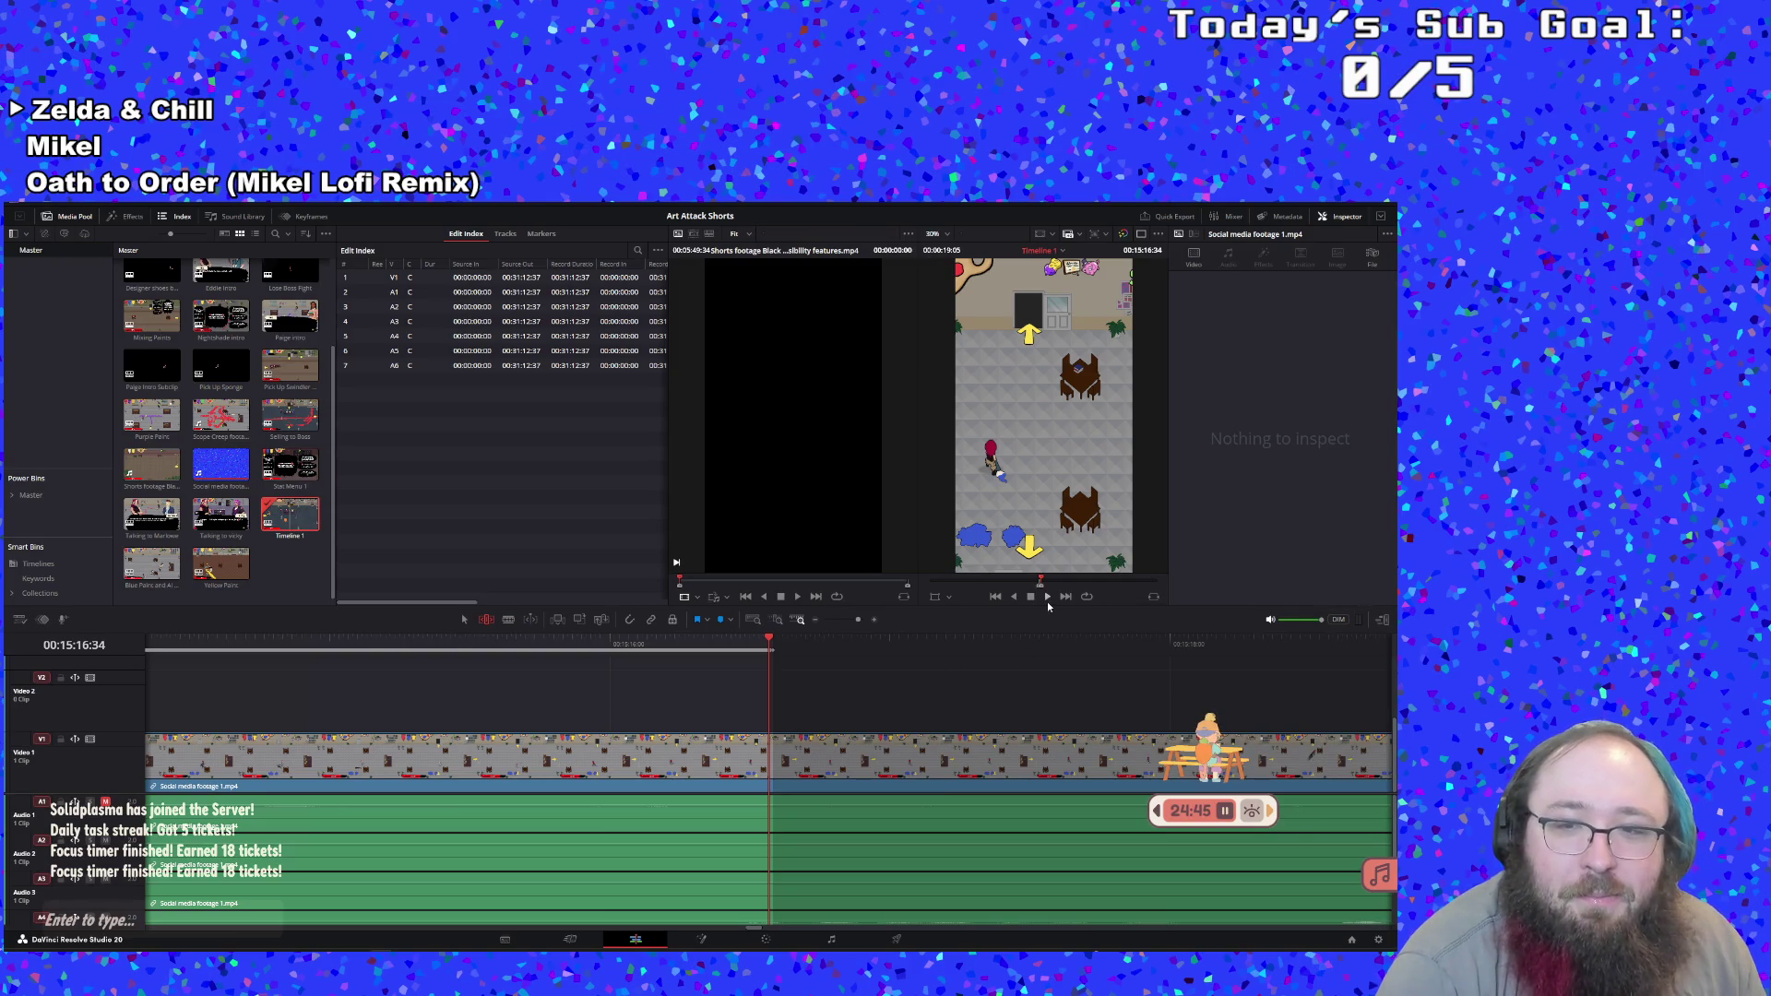
pyautogui.click(1048, 600)
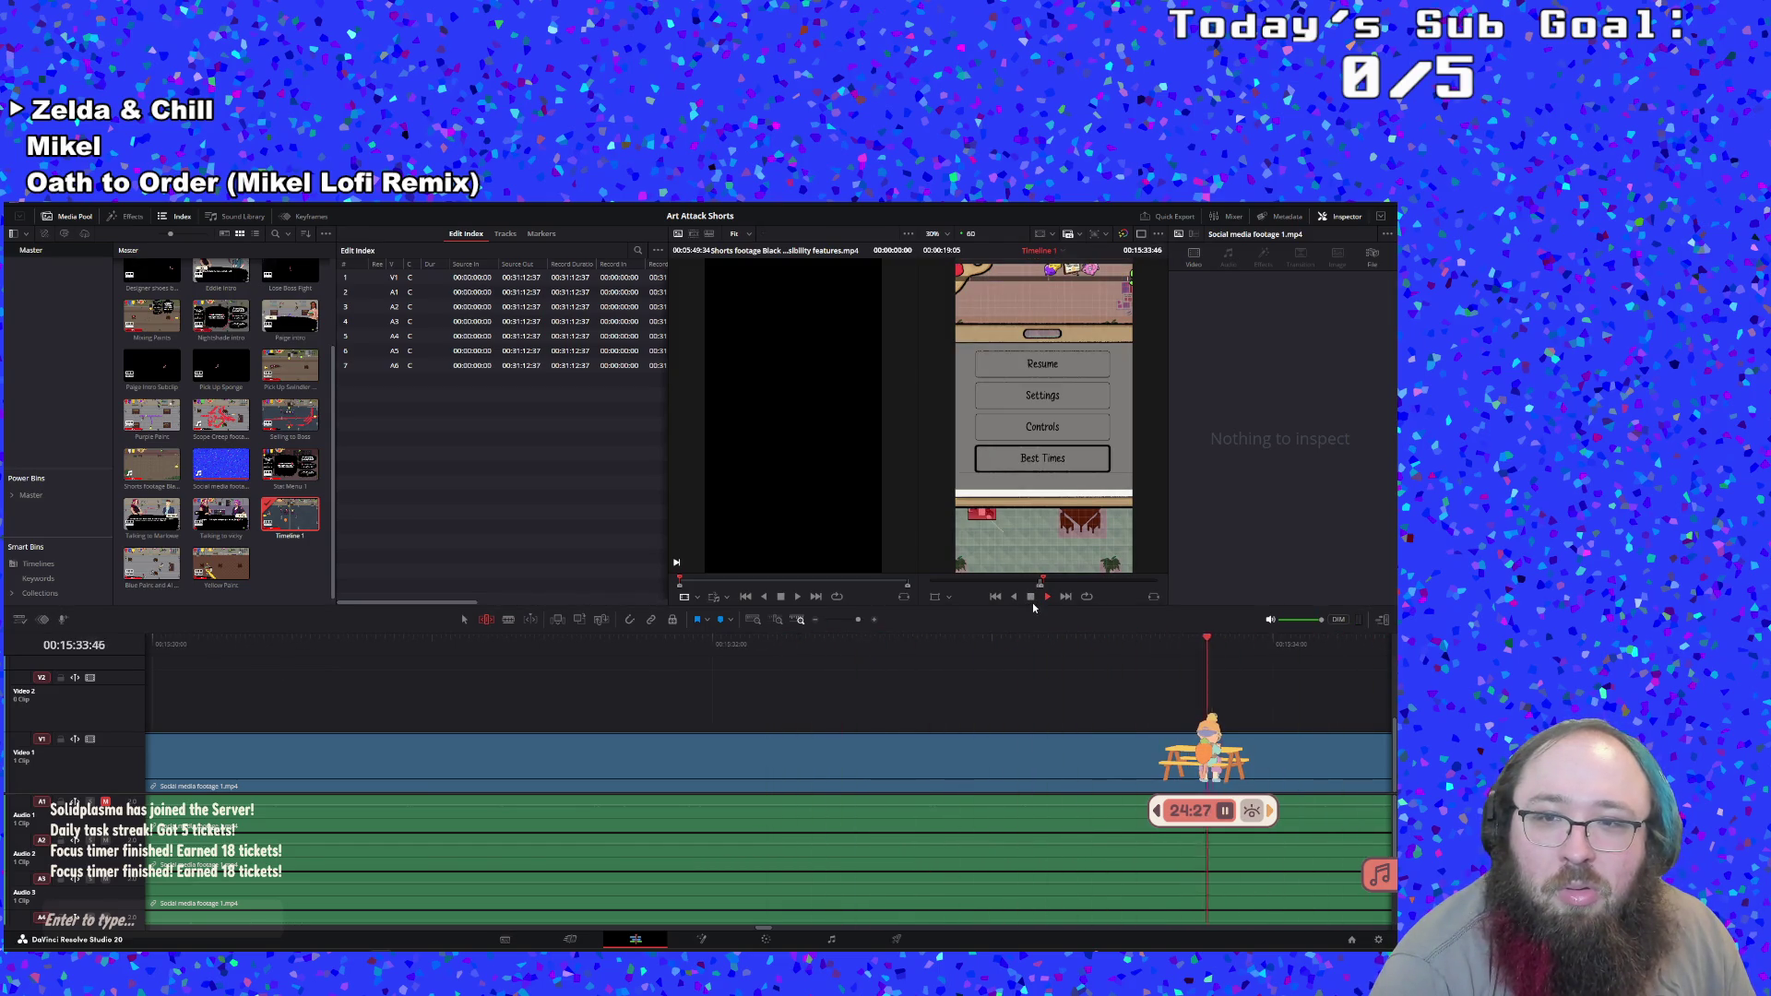
# Mark the in point during playback, then play on and stop near 00:16:02
pyautogui.press('i')
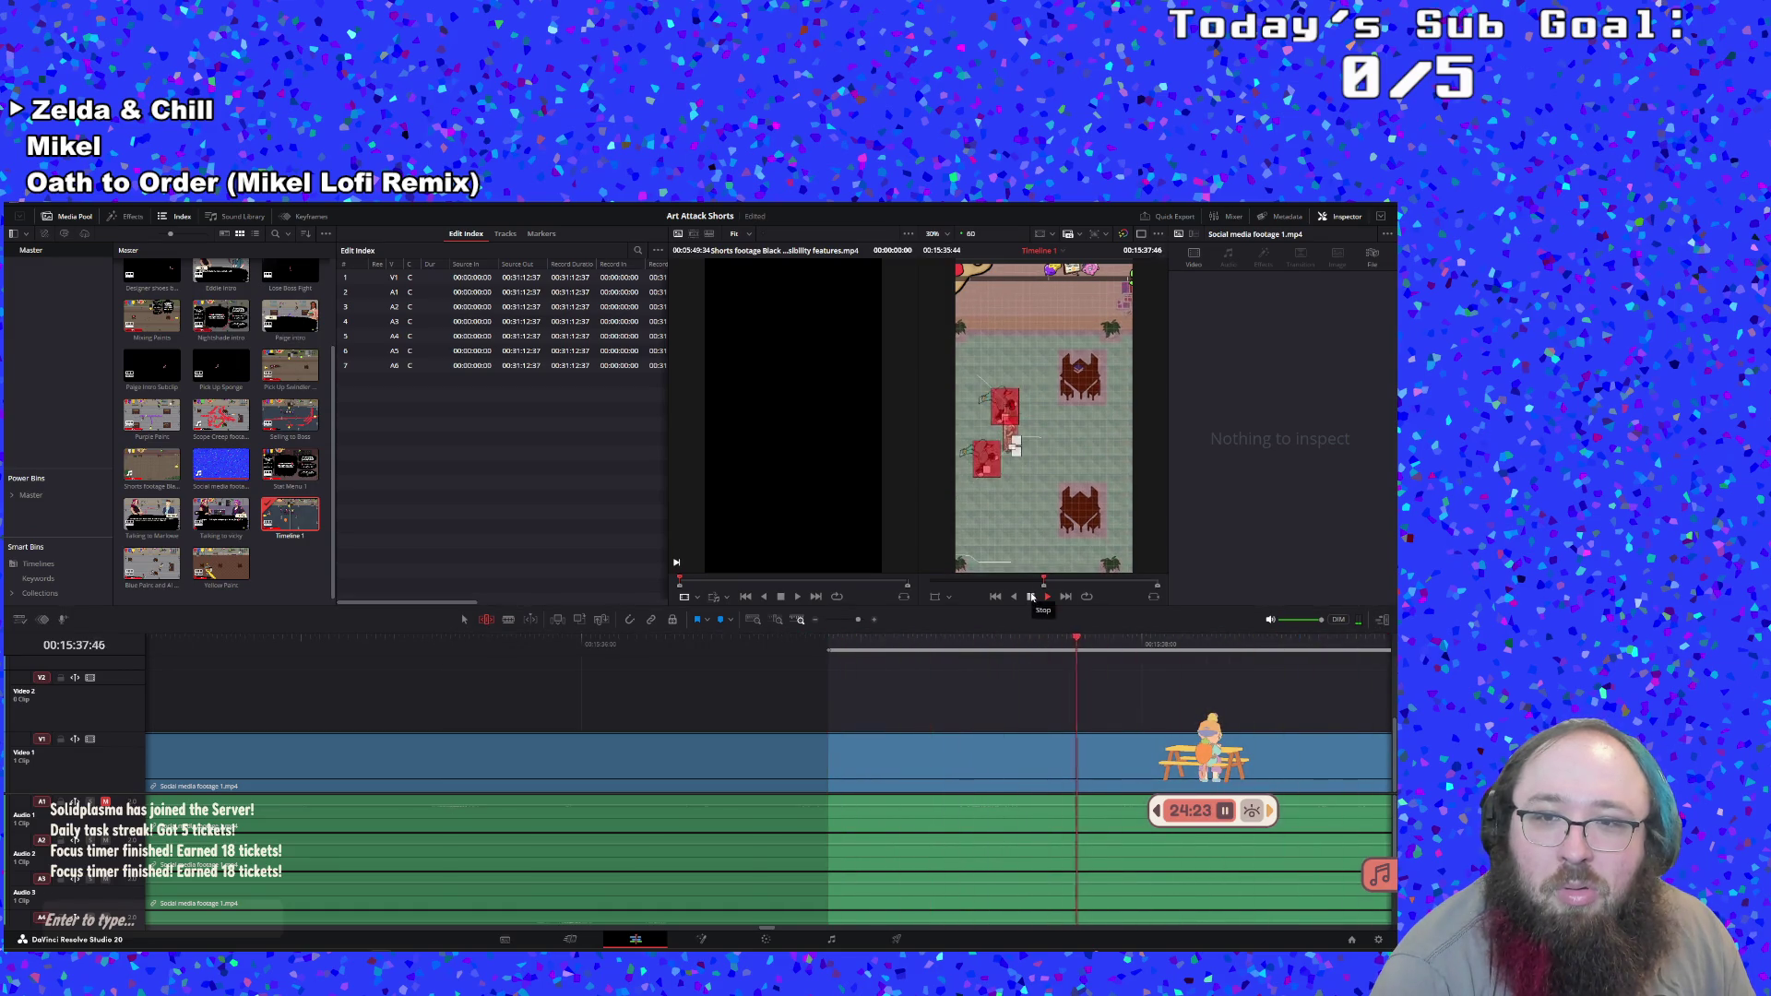
pyautogui.press('i')
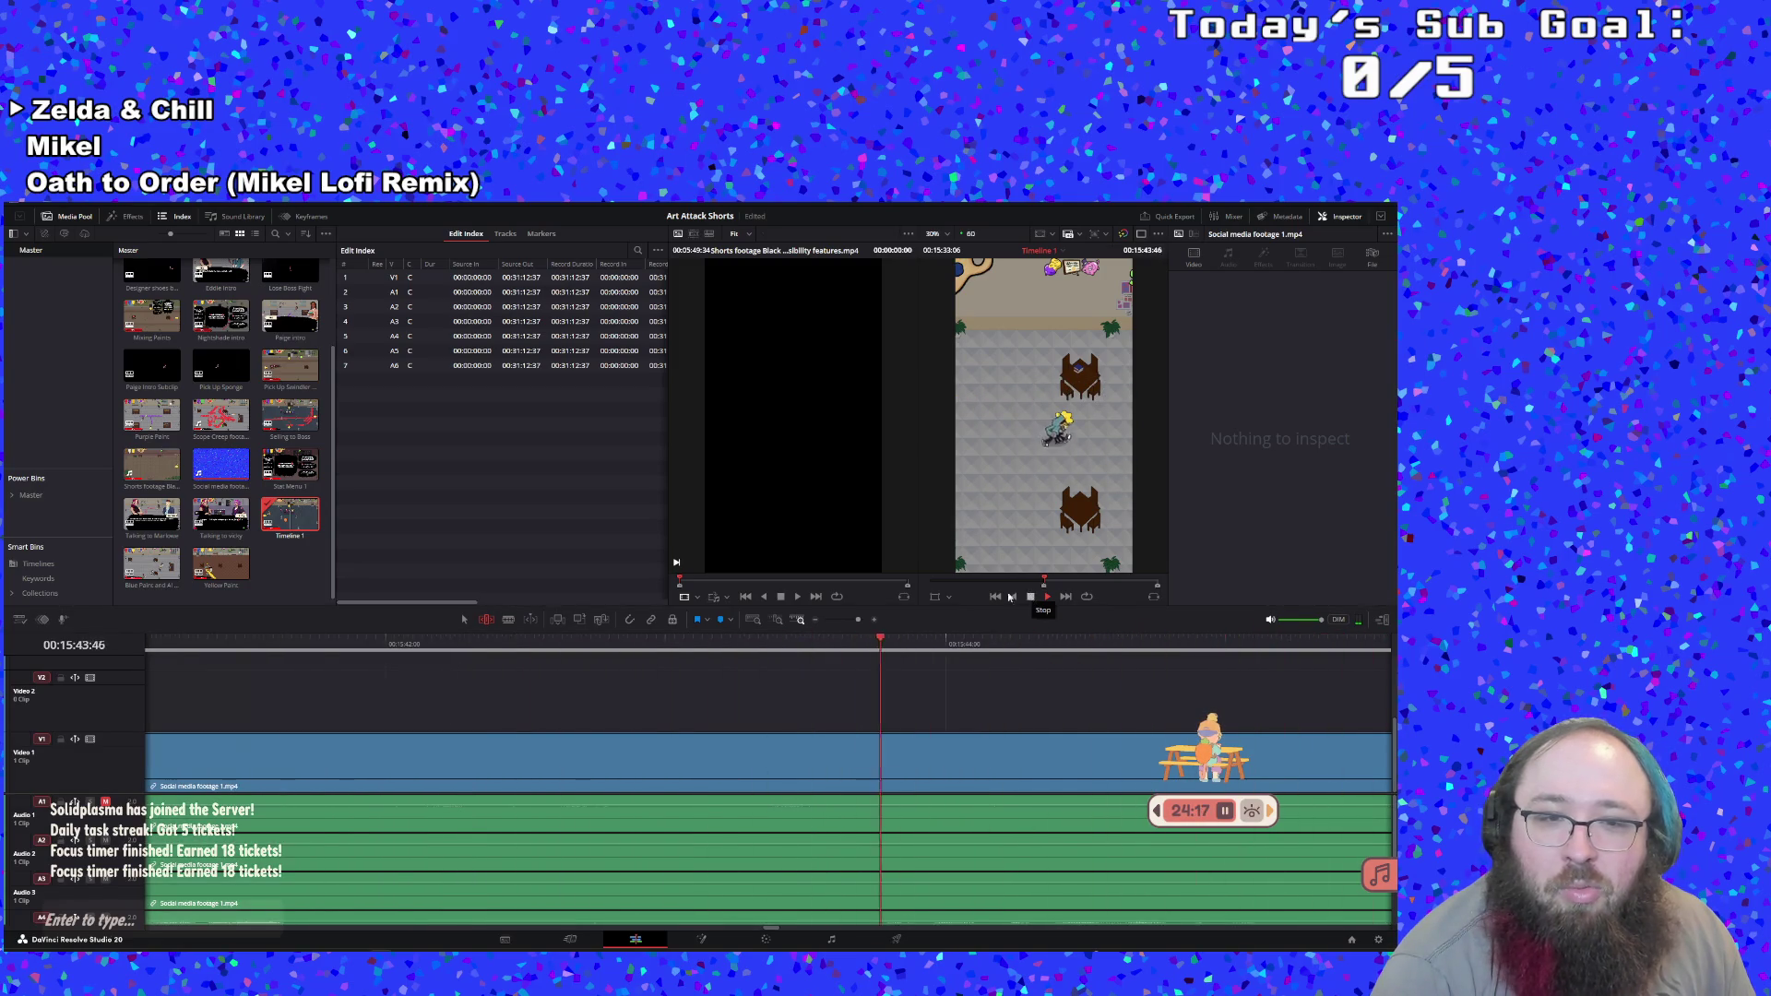
pyautogui.hotkey('shift', 'i')
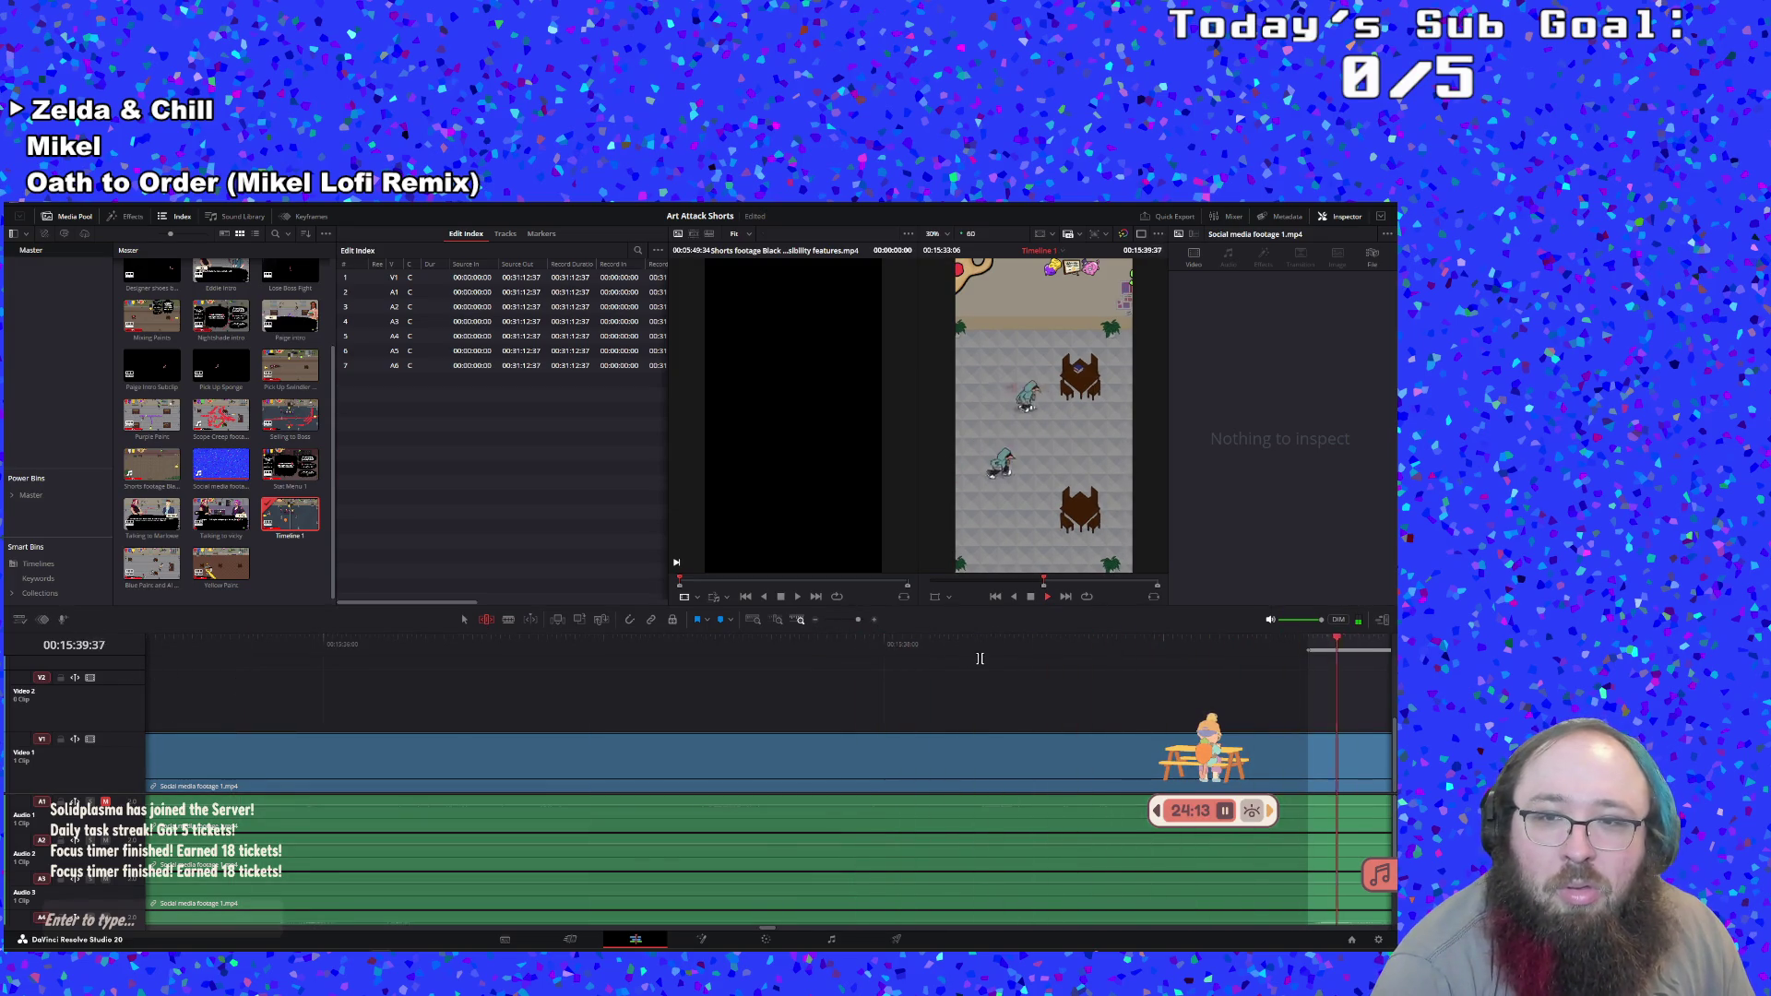
pyautogui.press('i')
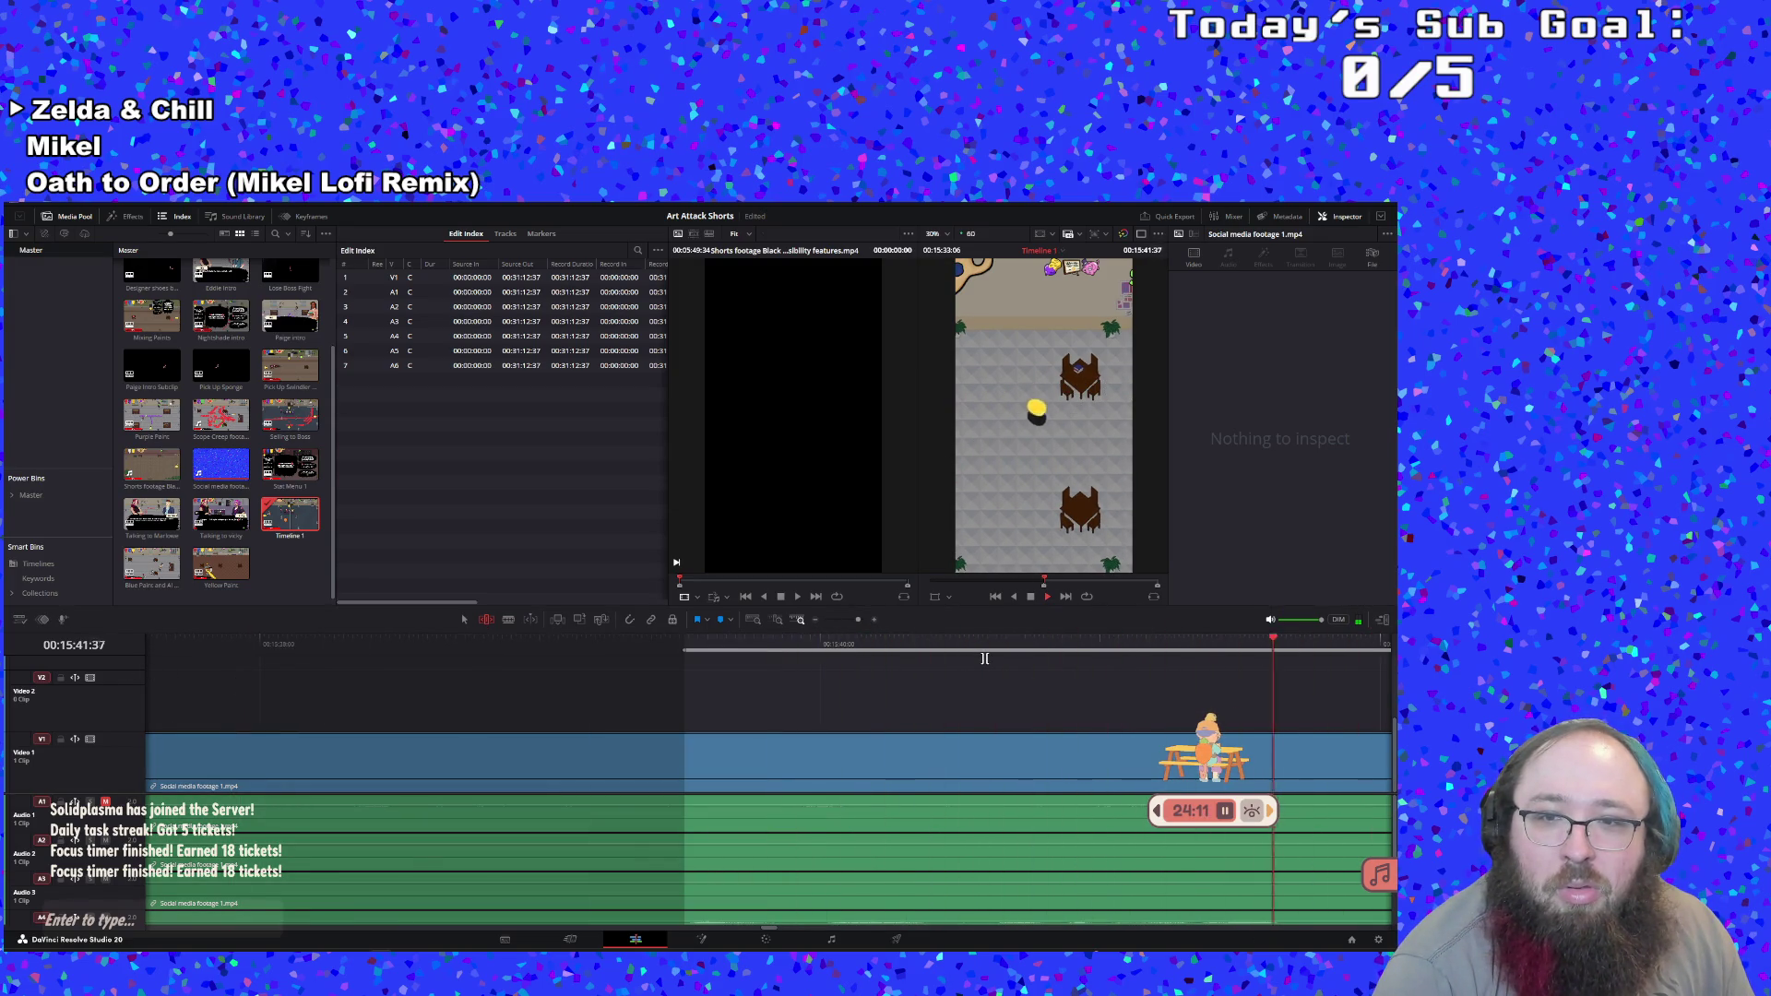
pyautogui.press('space')
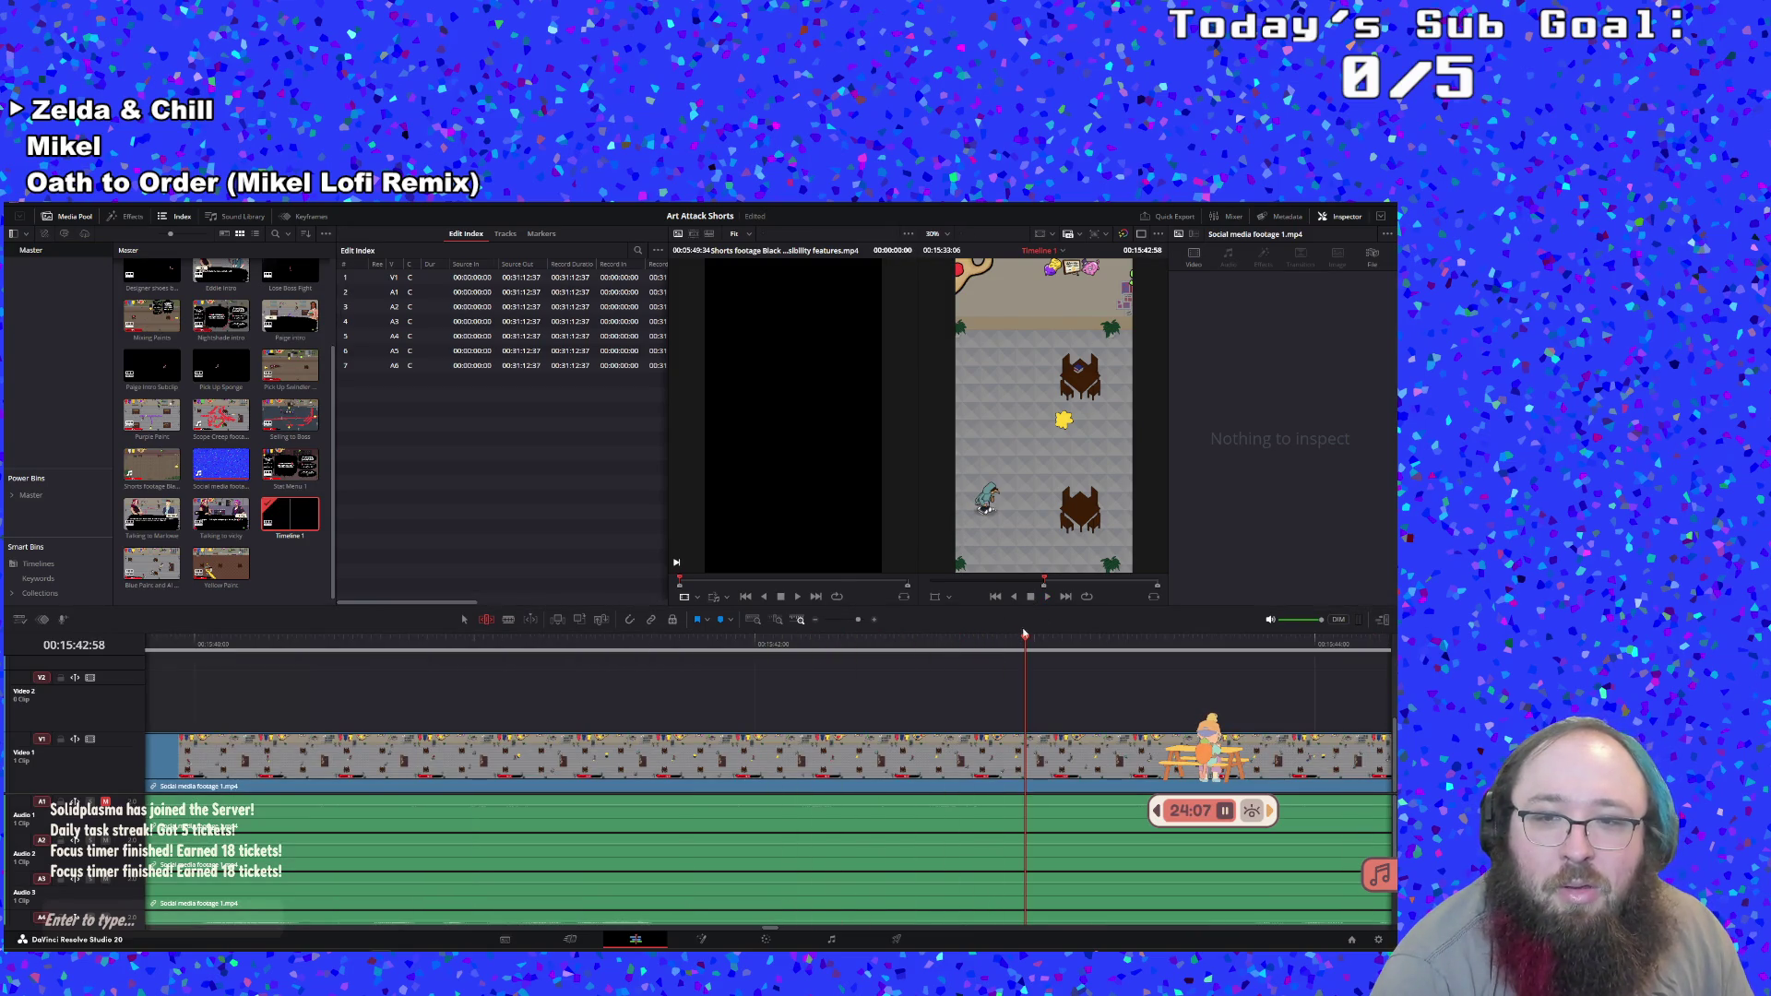
pyautogui.click(1046, 596)
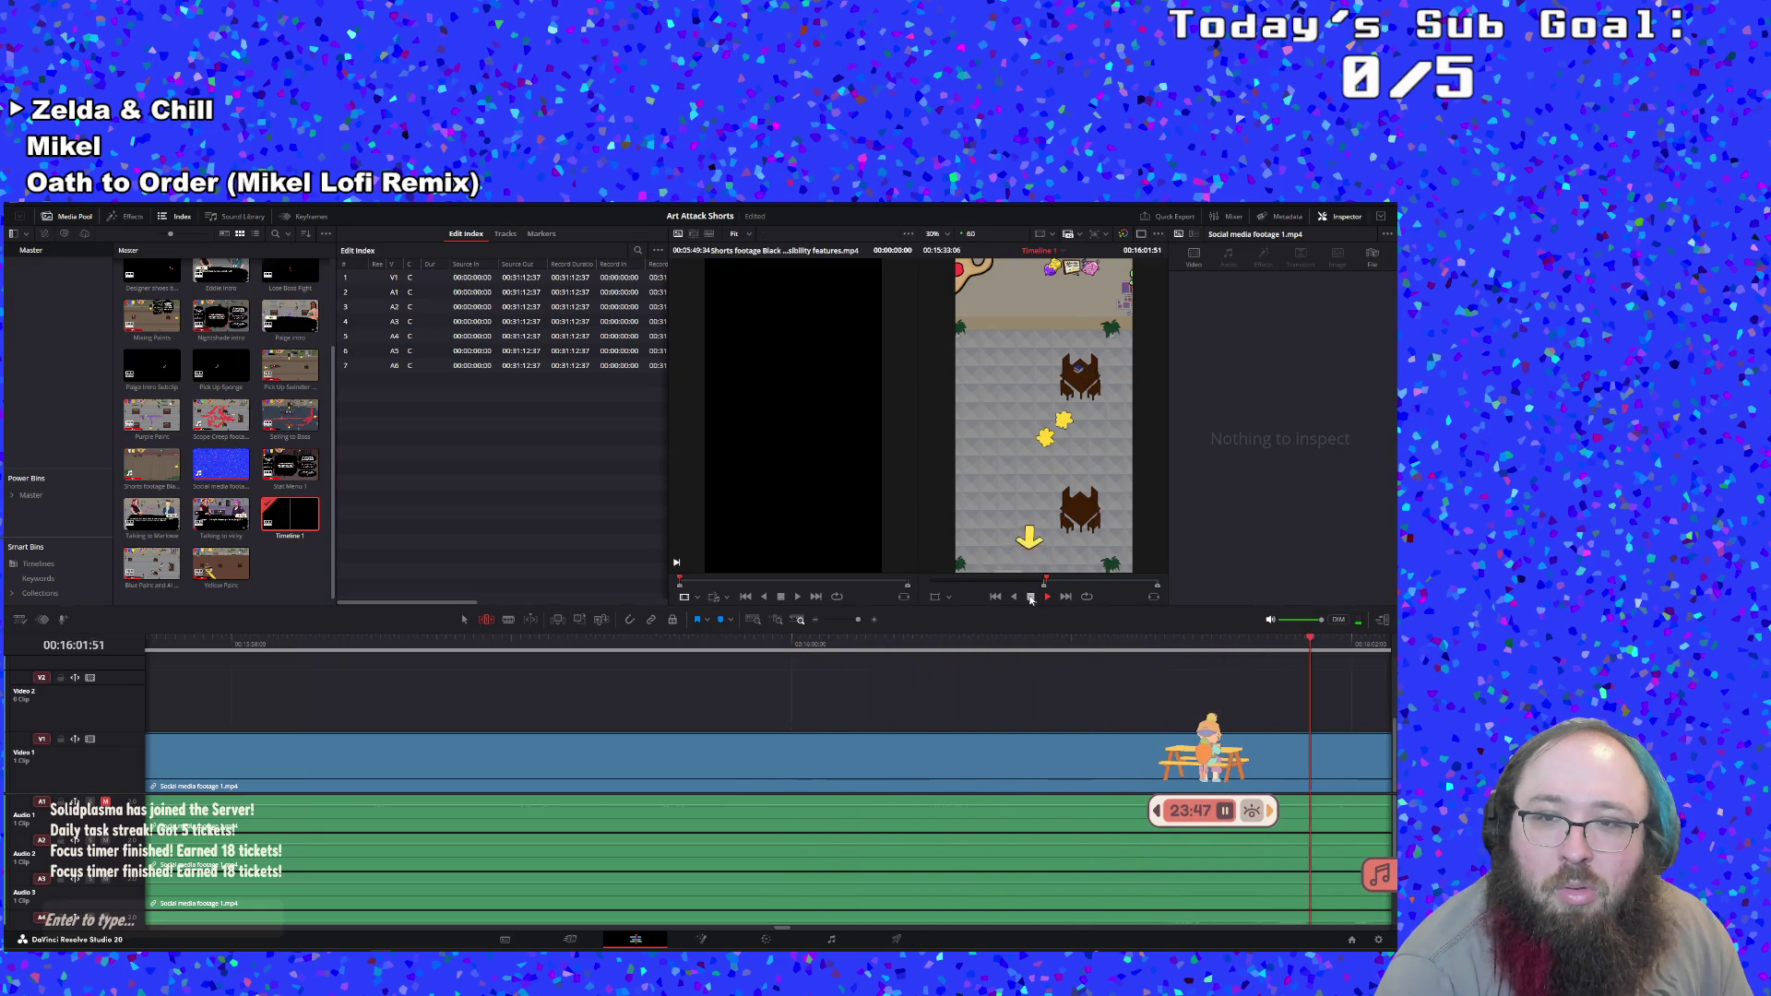
pyautogui.click(1030, 598)
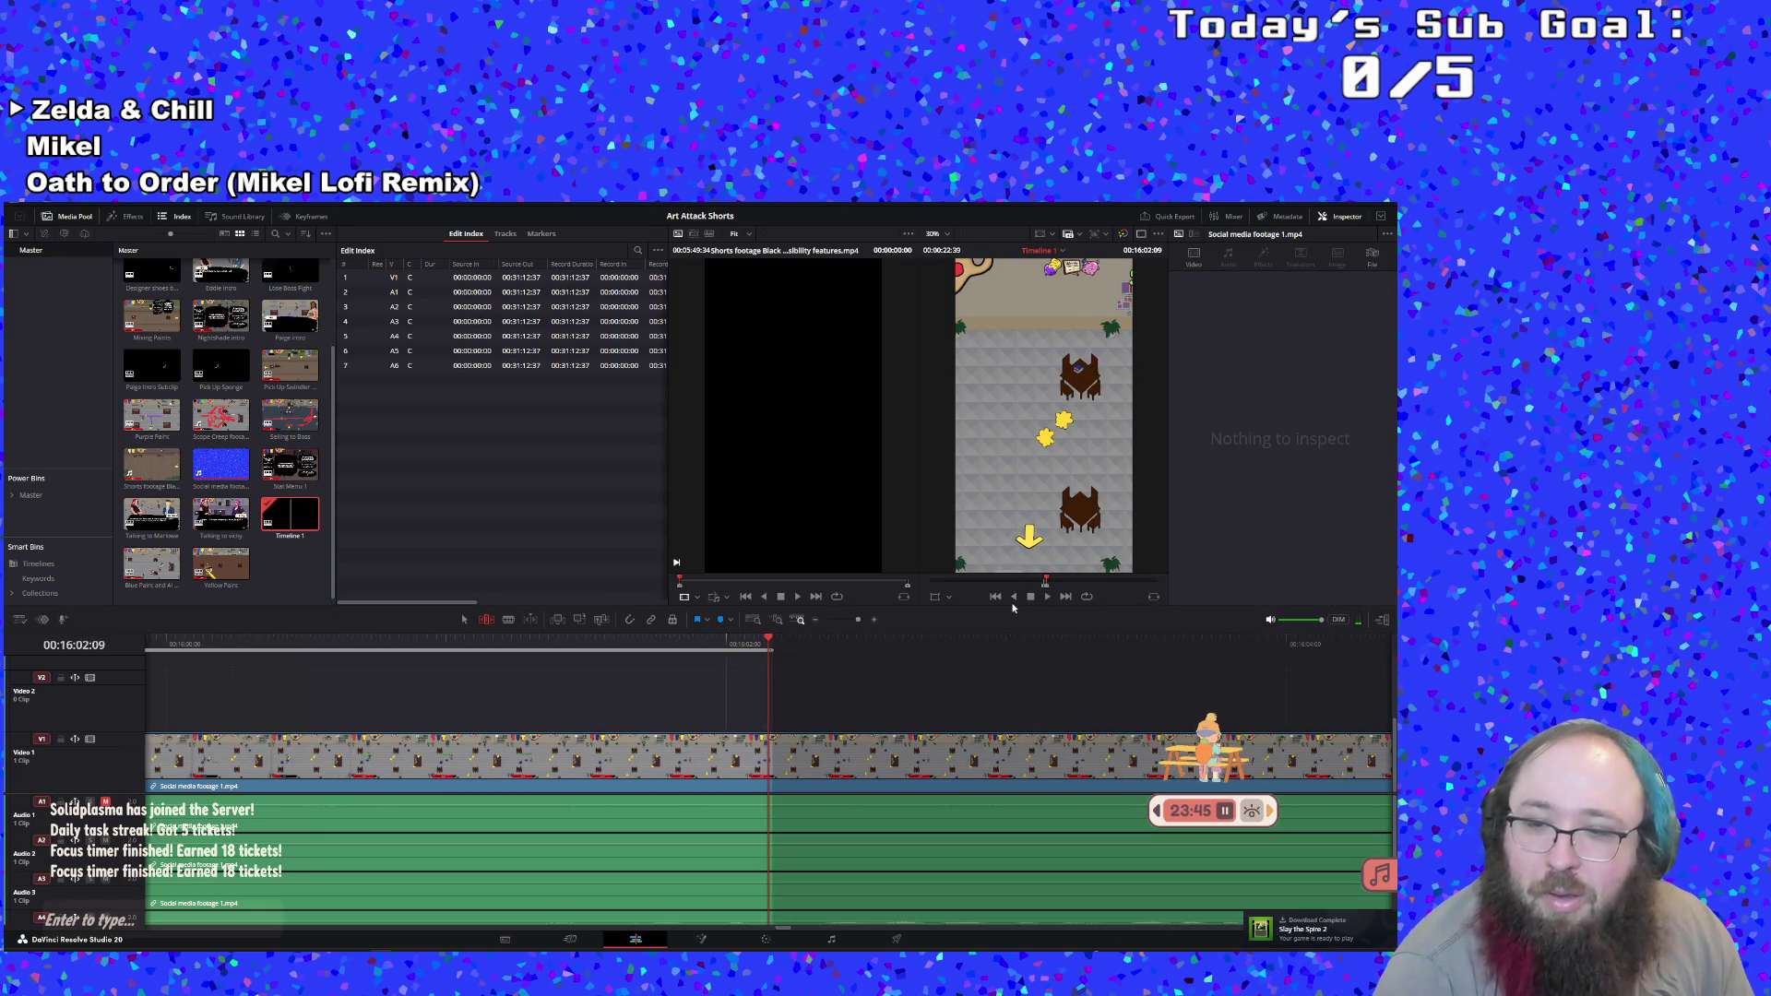
# Create a subclip from the marked range and open it from the media pool
pyautogui.rightClick(582, 649)
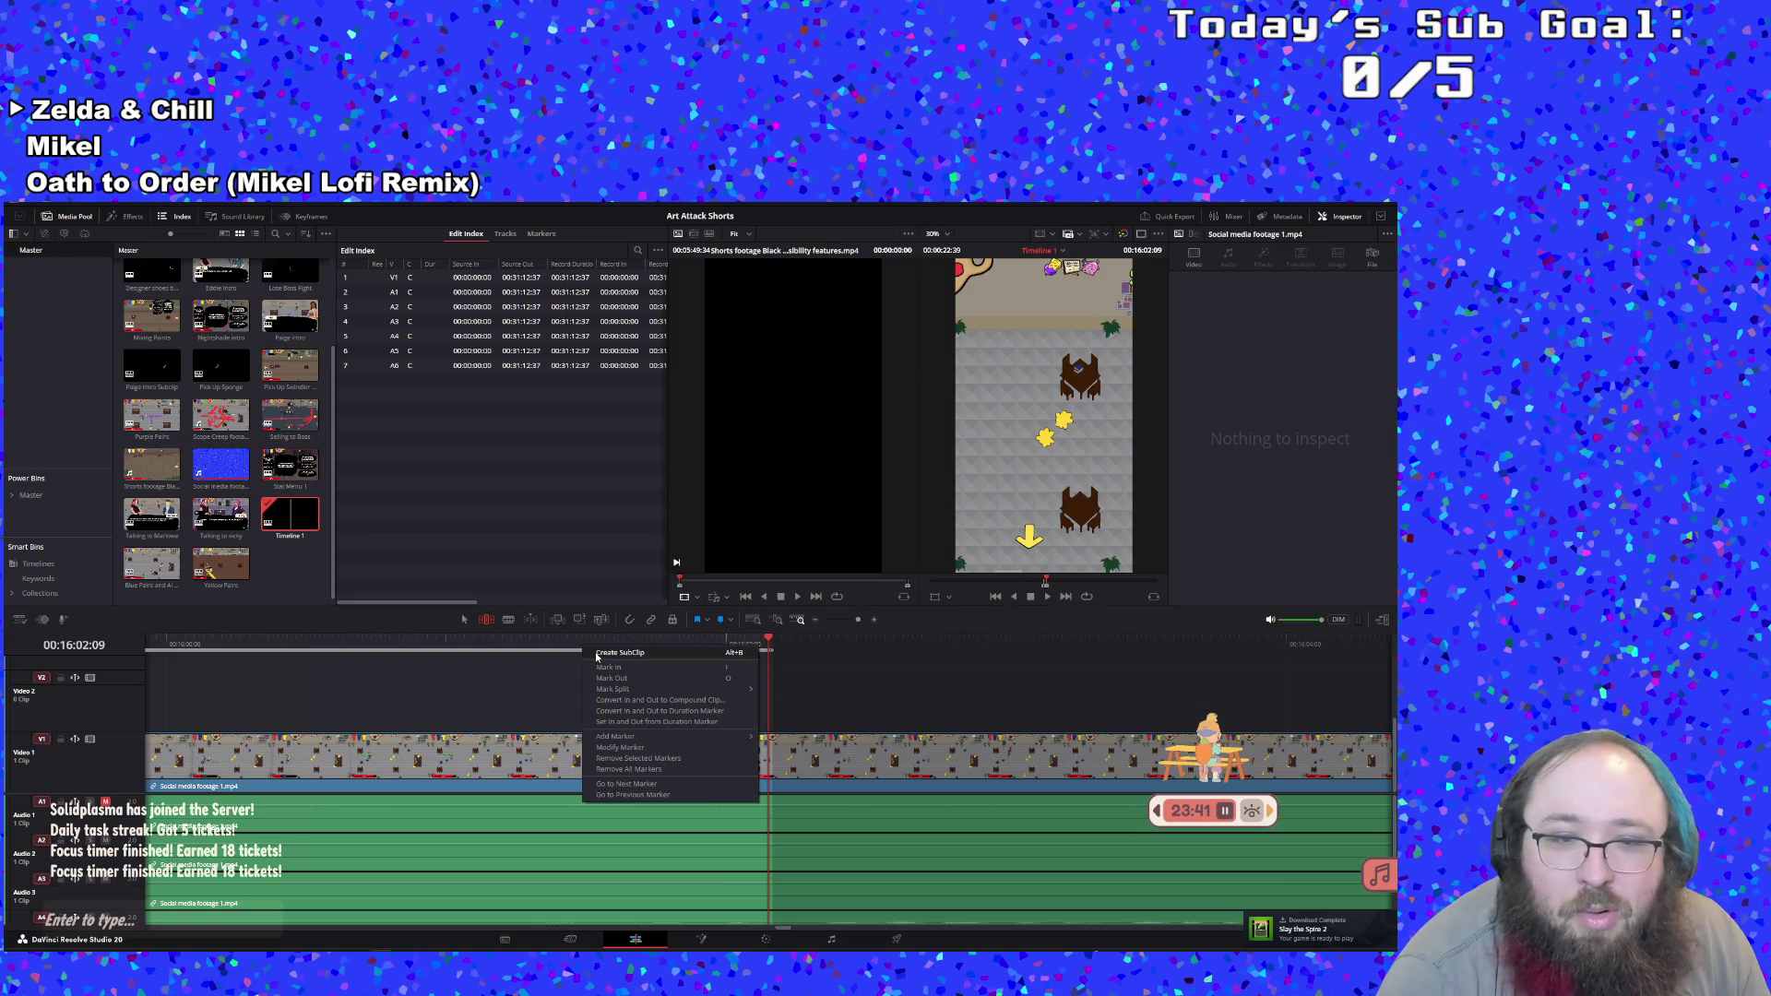
pyautogui.click(596, 653)
pyautogui.click(150, 586)
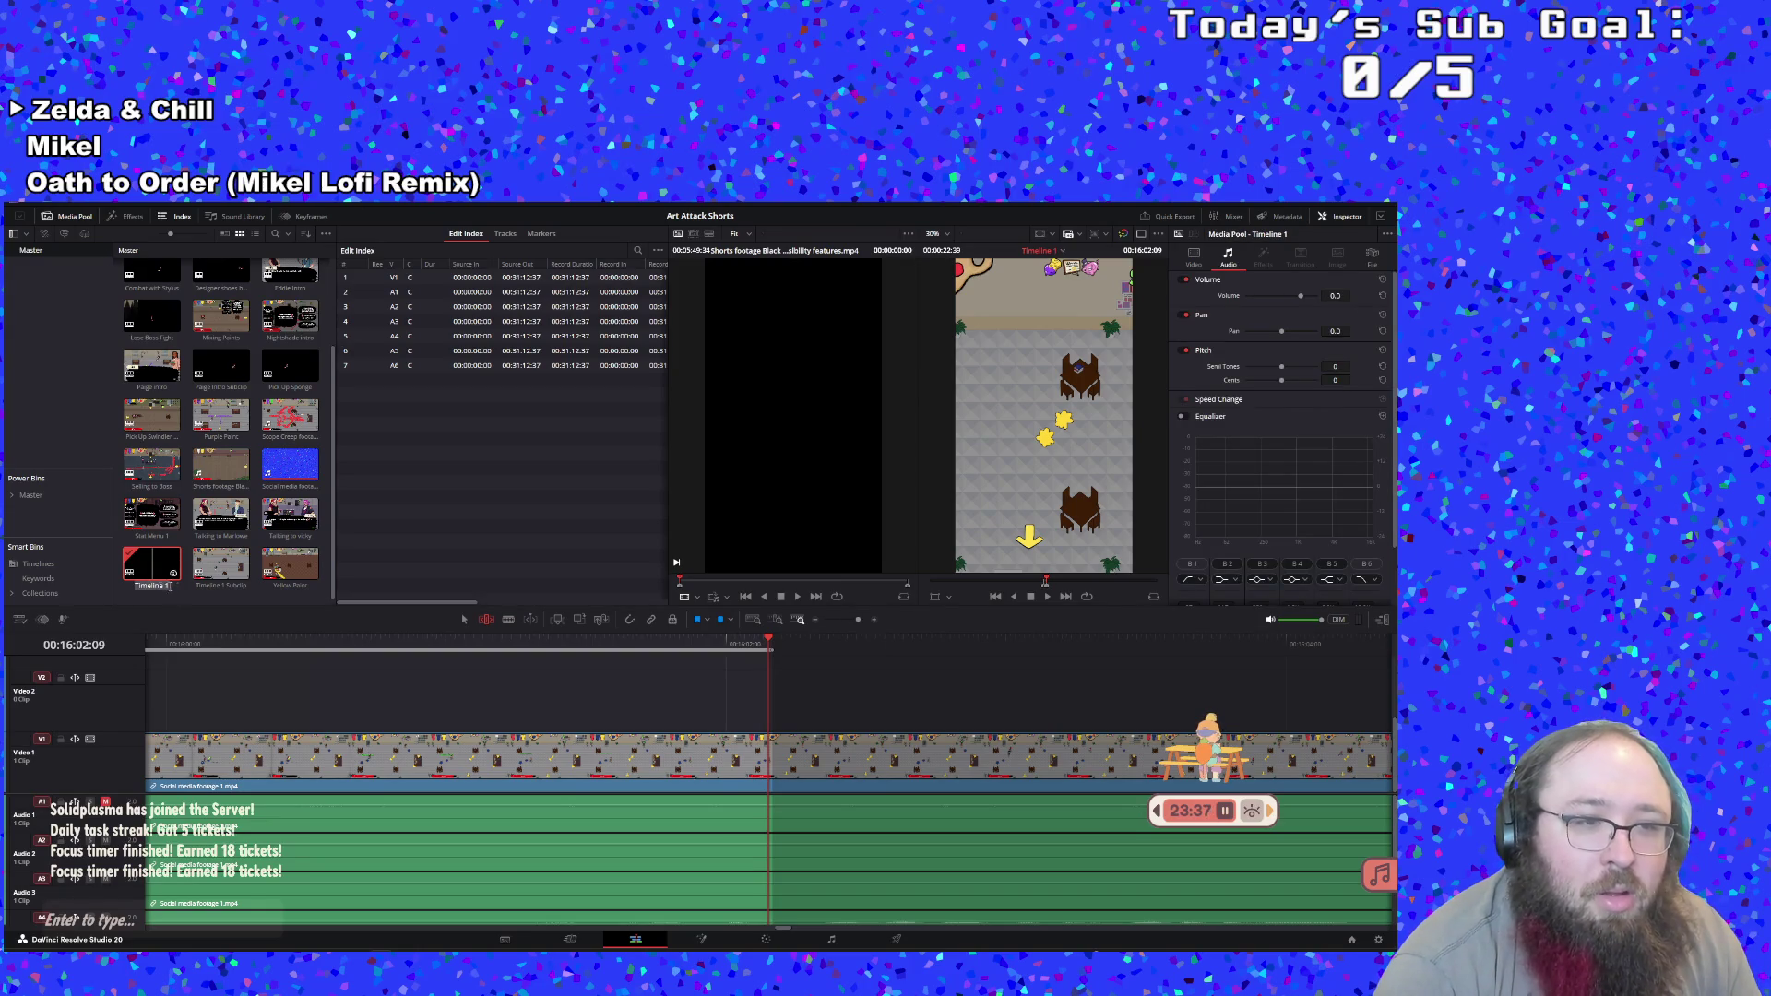
pyautogui.doubleClick(218, 593)
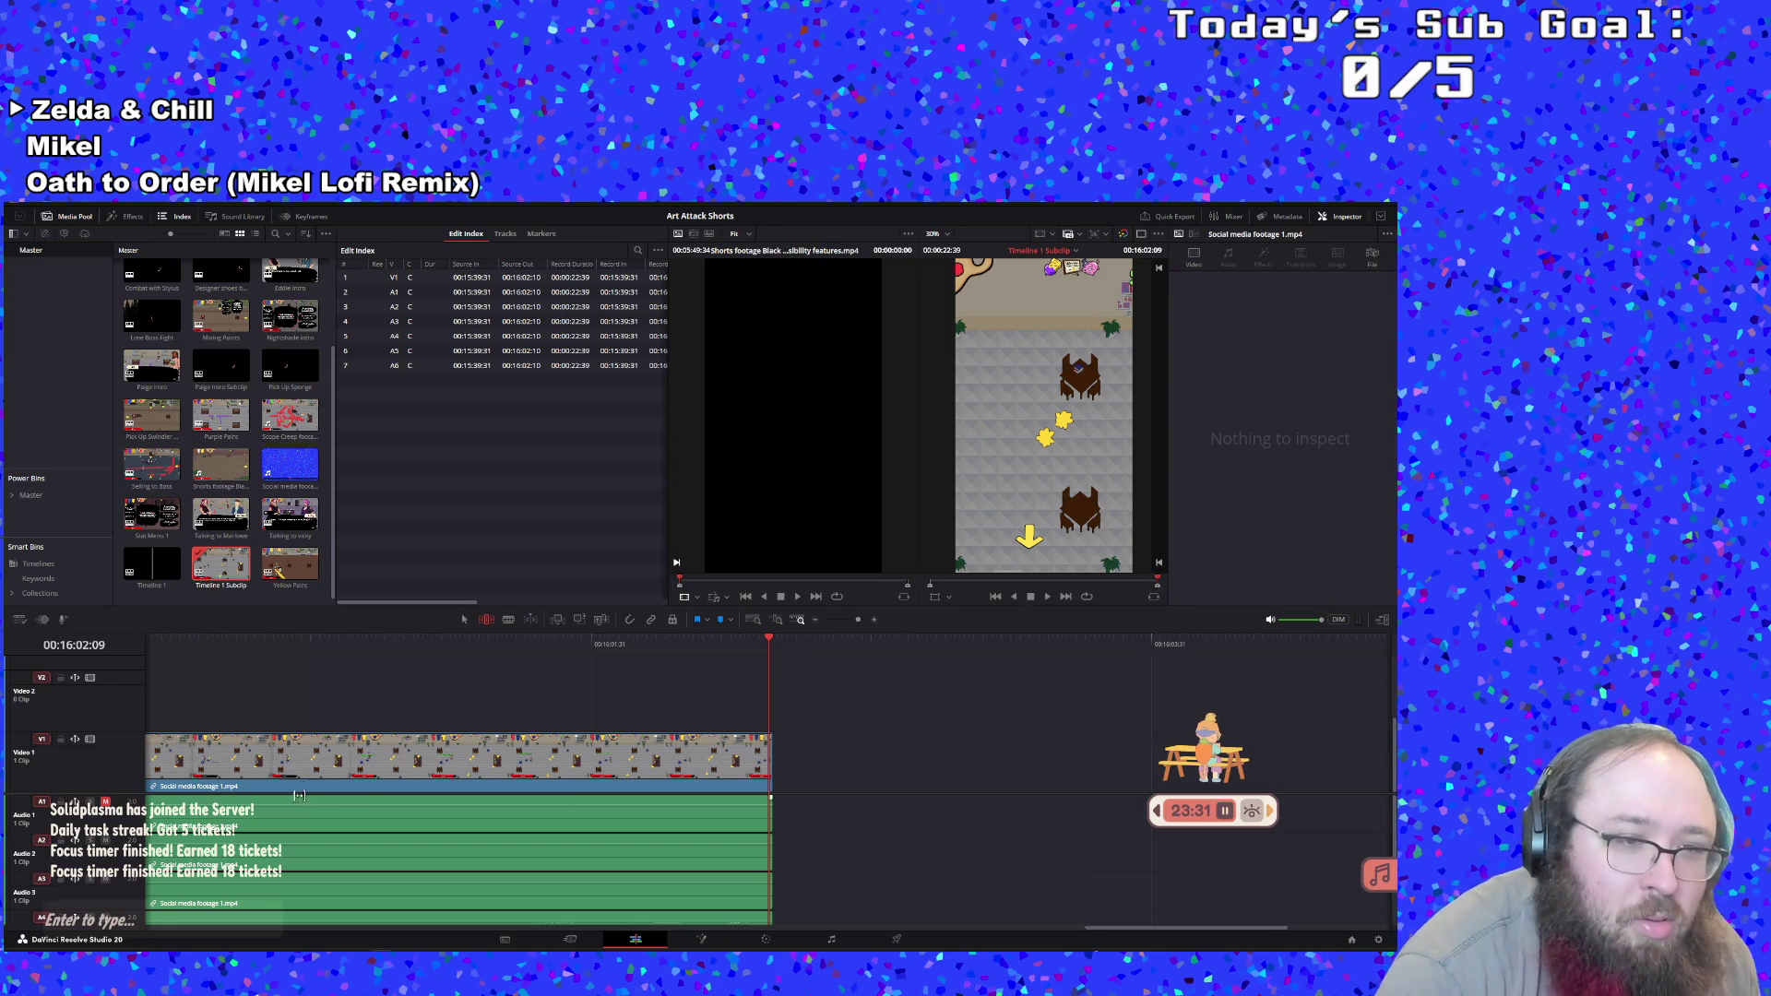
# Rename the new subclip 'Regular Flick vs Navy Flick'
pyautogui.click(246, 588)
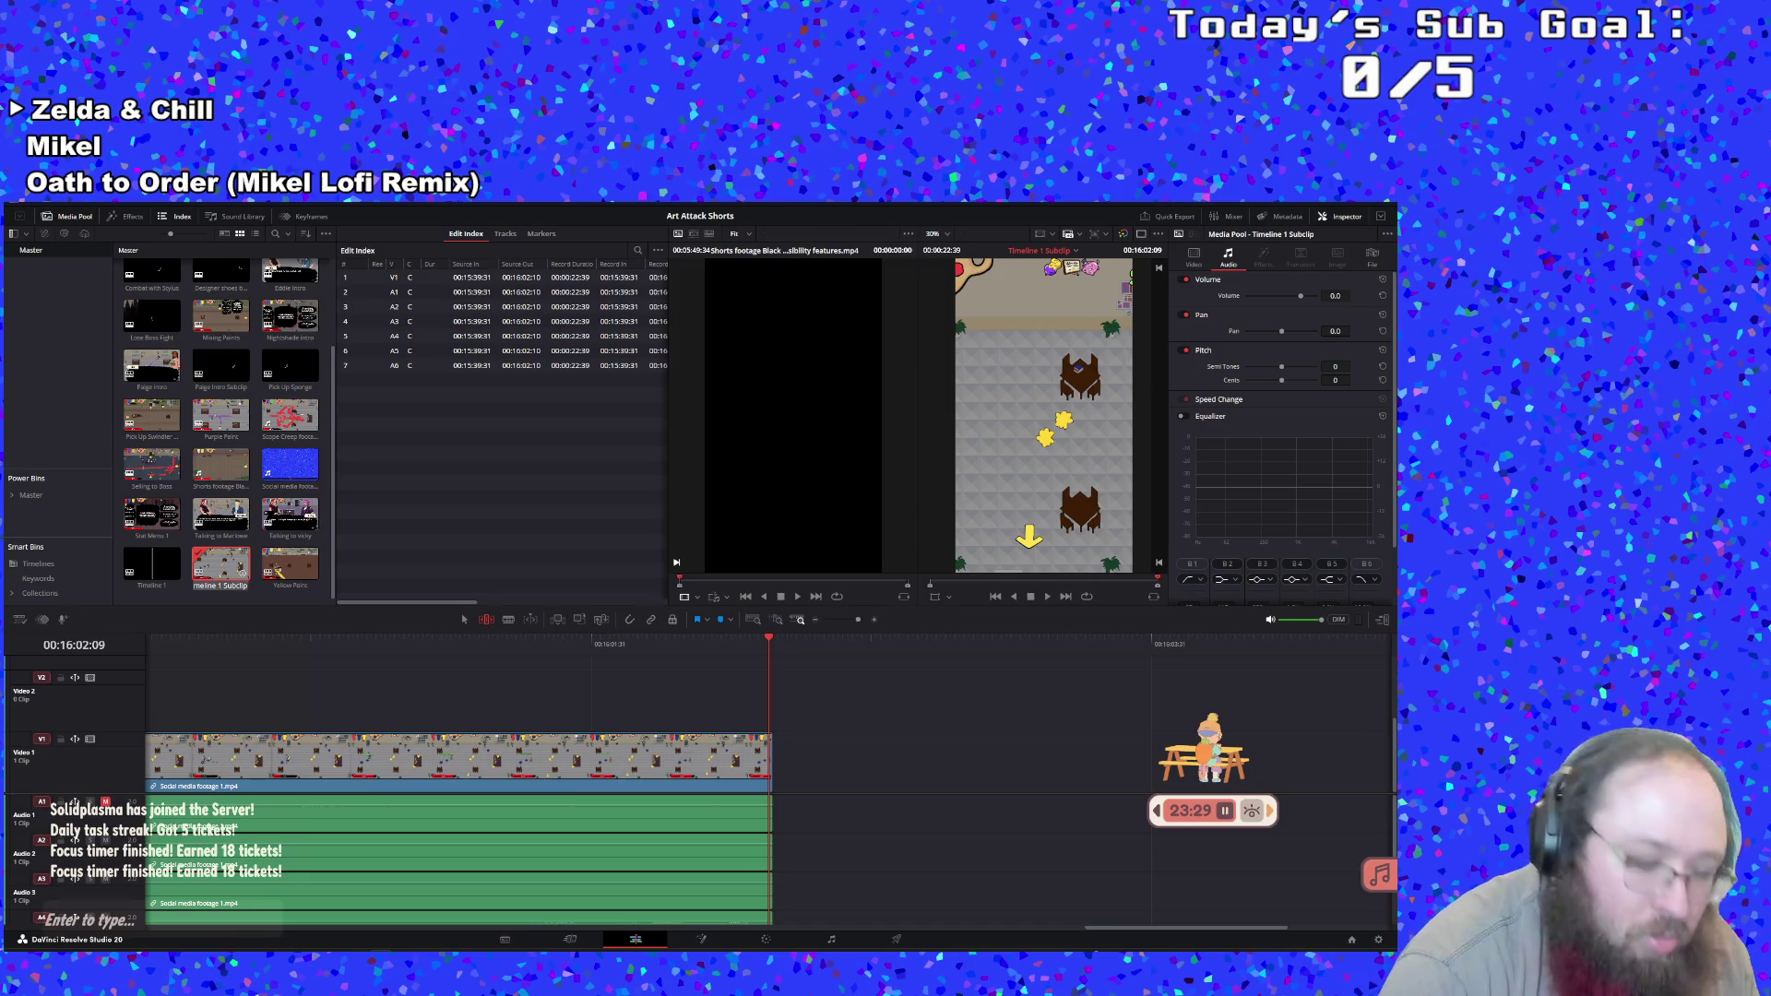
pyautogui.write('Regular')
pyautogui.write(' Flick vs NB')
pyautogui.press('BackSpace')
pyautogui.write('avy Flick')
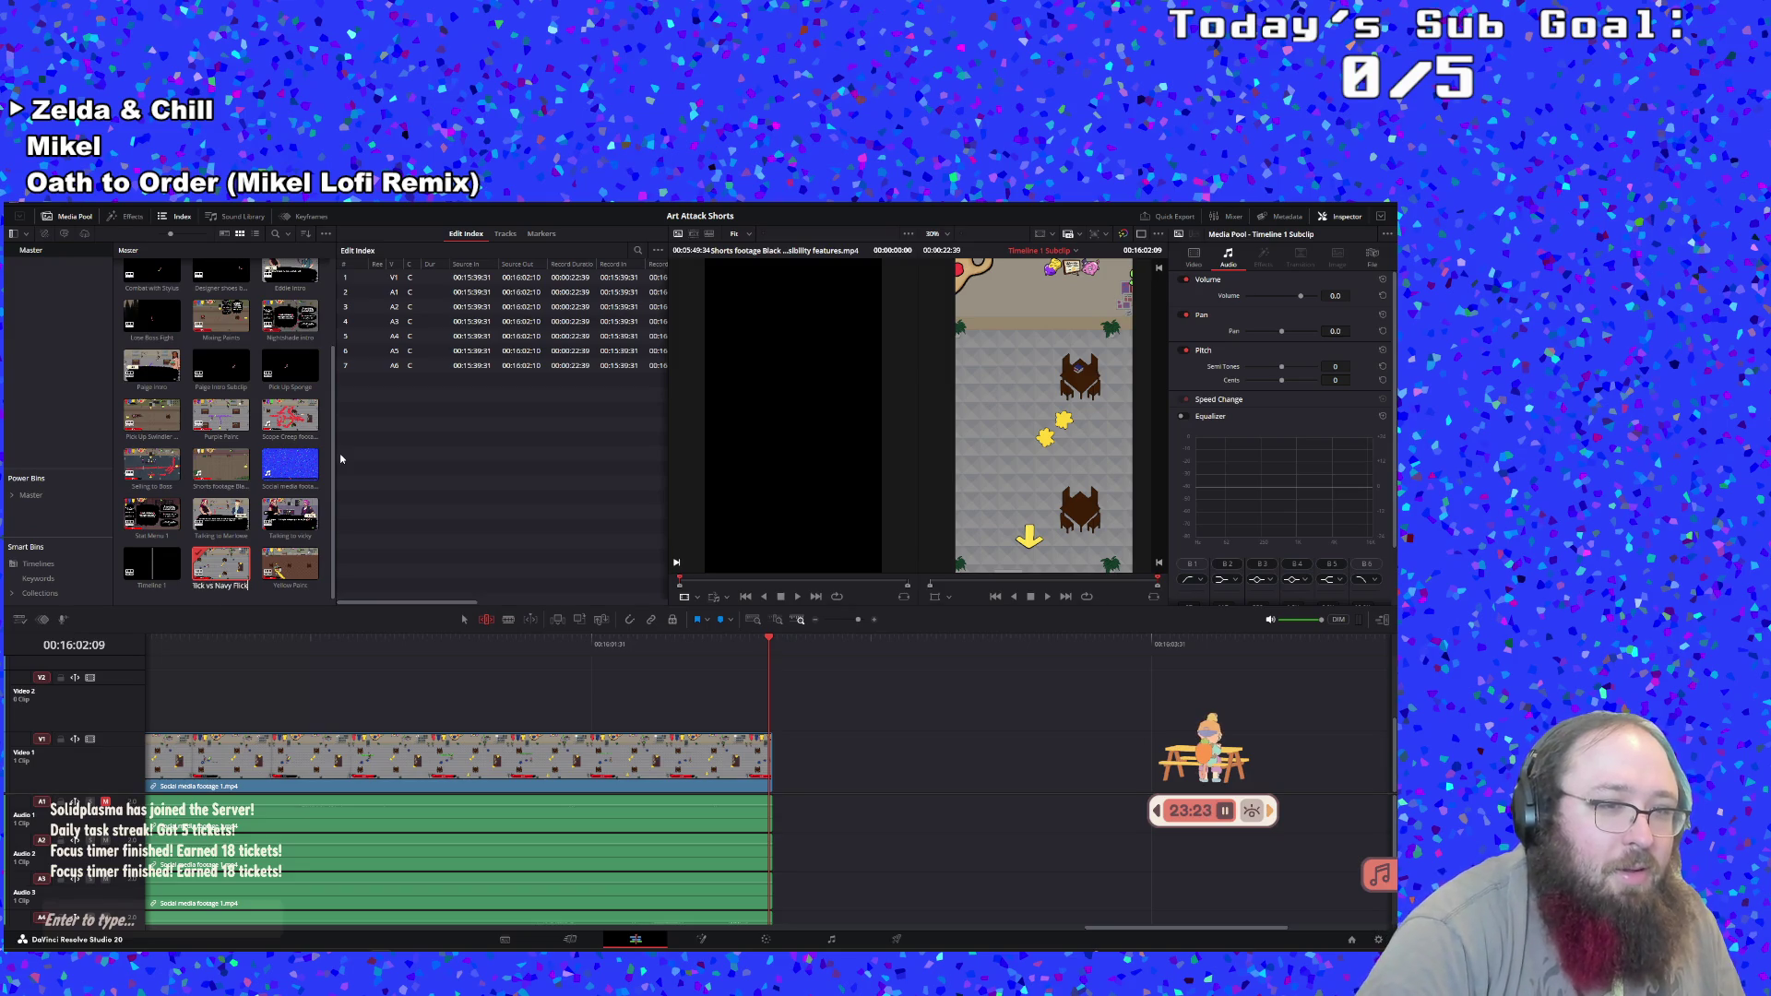
# Reopen Timeline 1 and set an in point around 16:07:35
pyautogui.doubleClick(137, 556)
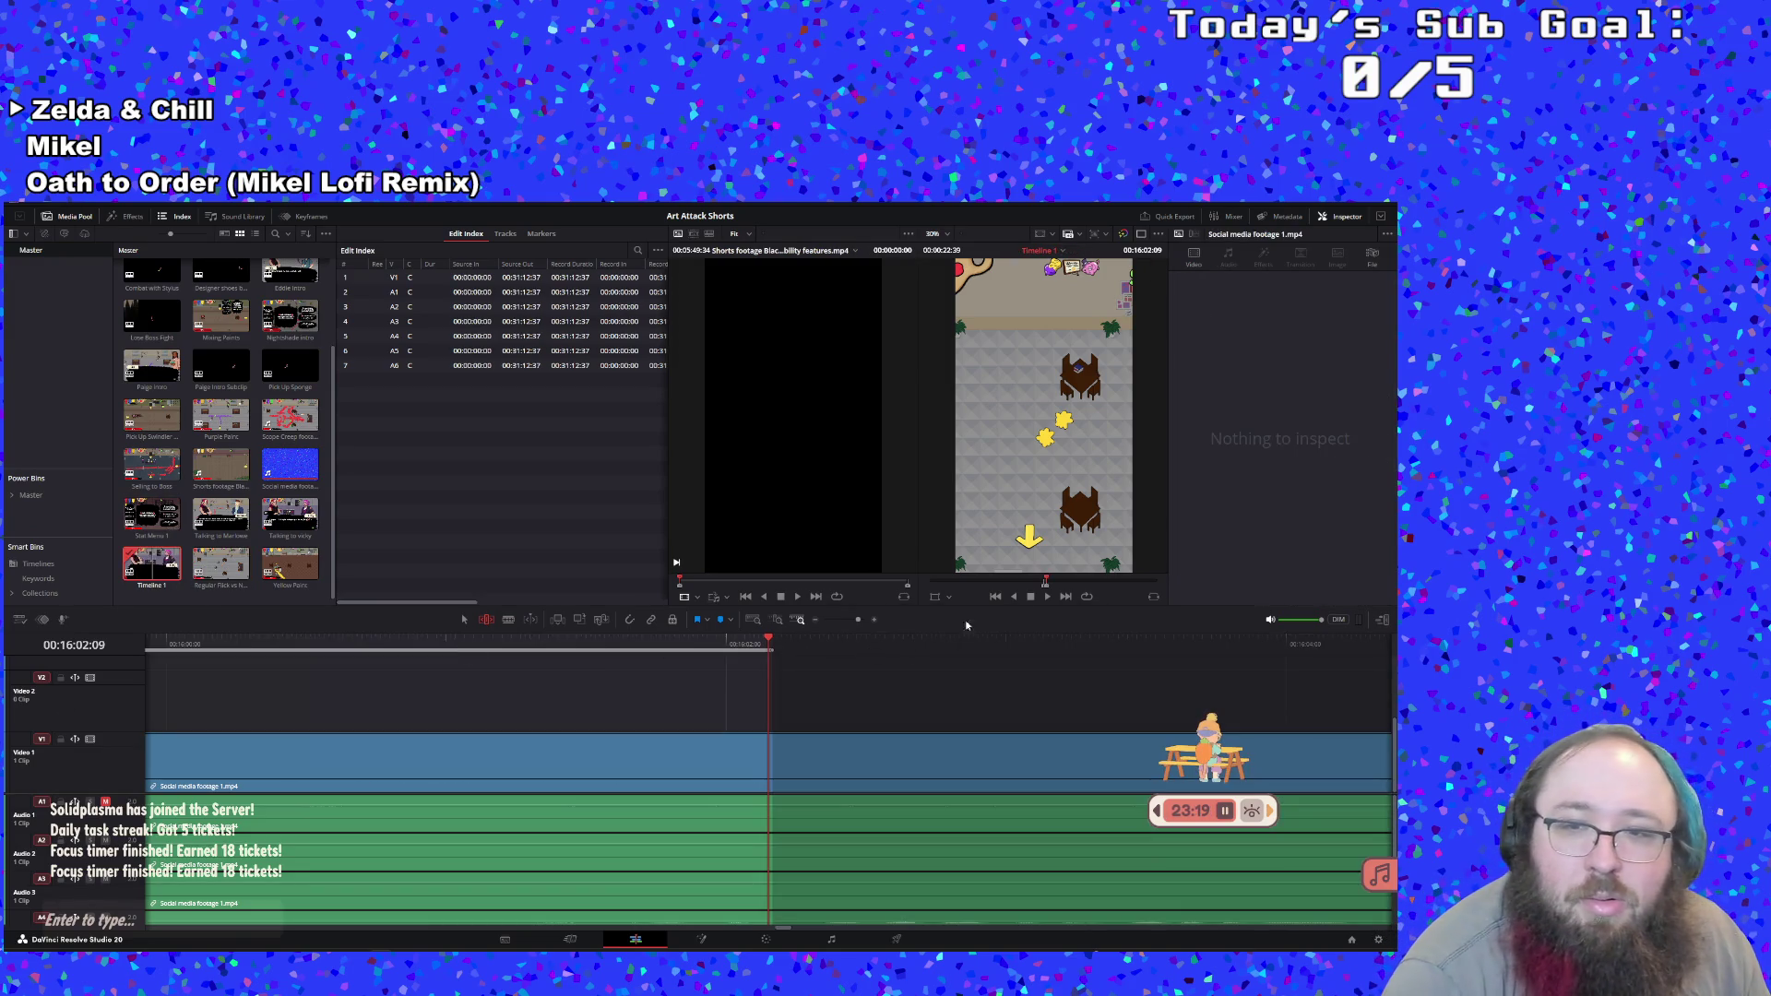
pyautogui.click(1047, 598)
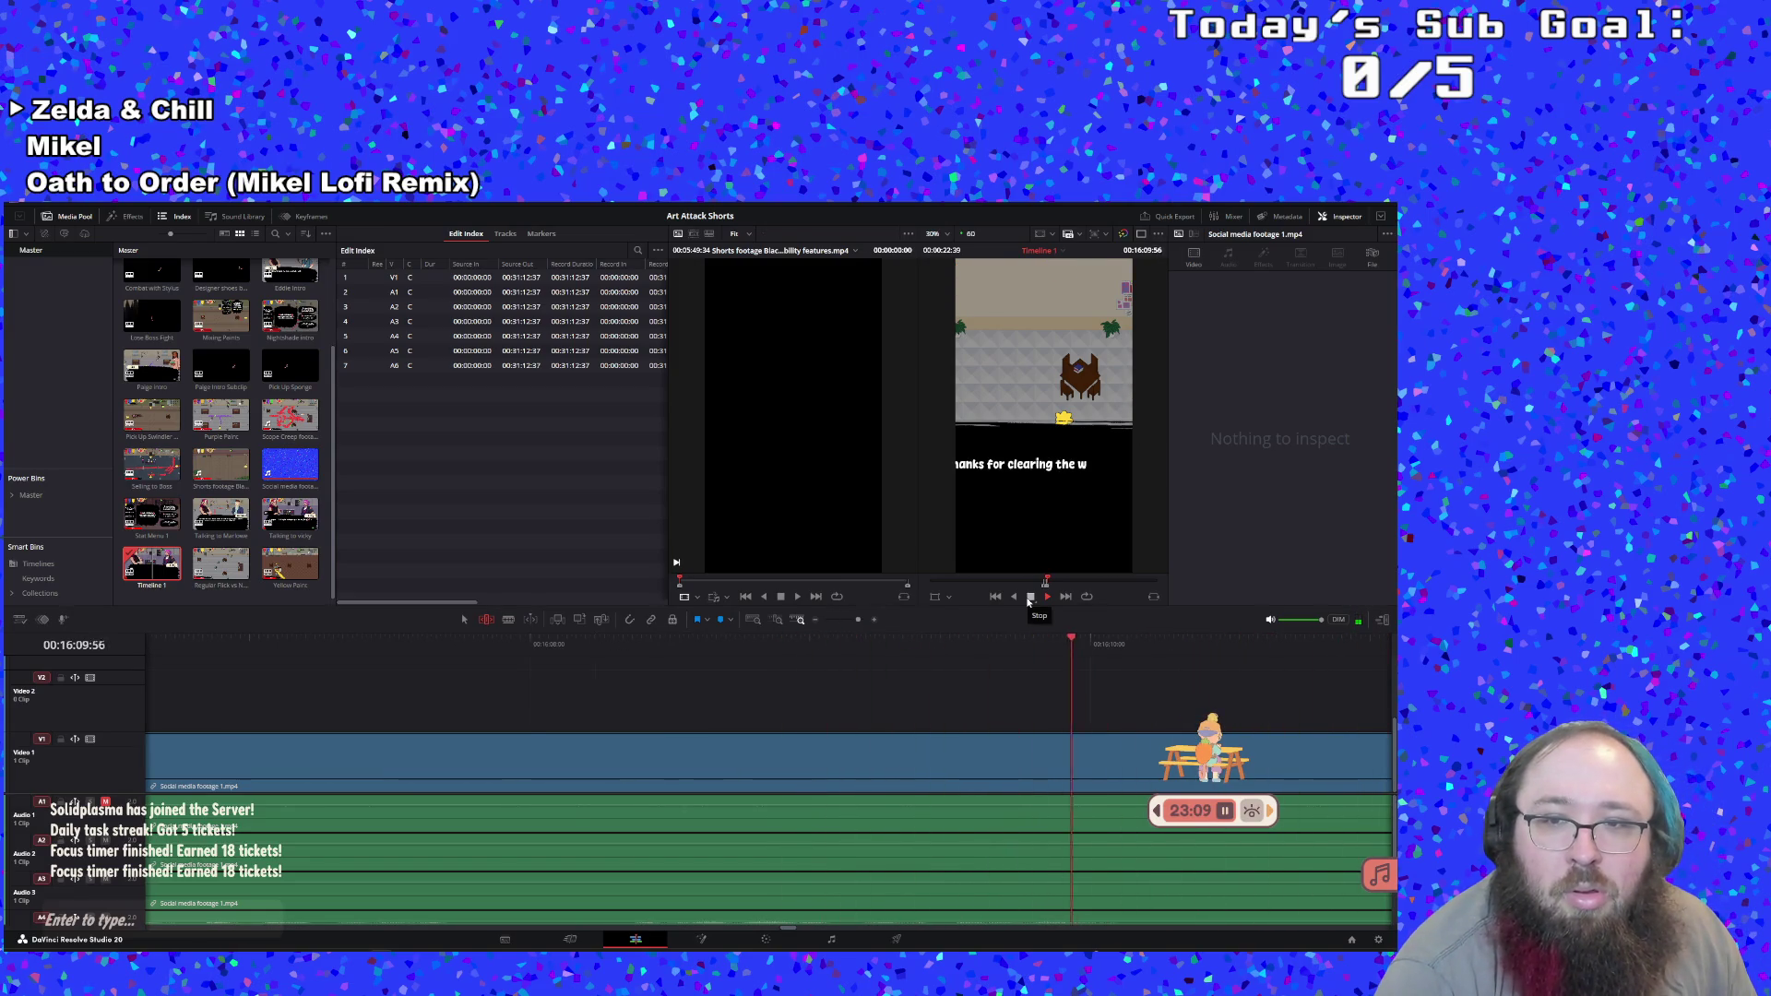
pyautogui.click(1030, 596)
pyautogui.moveTo(536, 649); pyautogui.dragTo(411, 648)
pyautogui.press('i')
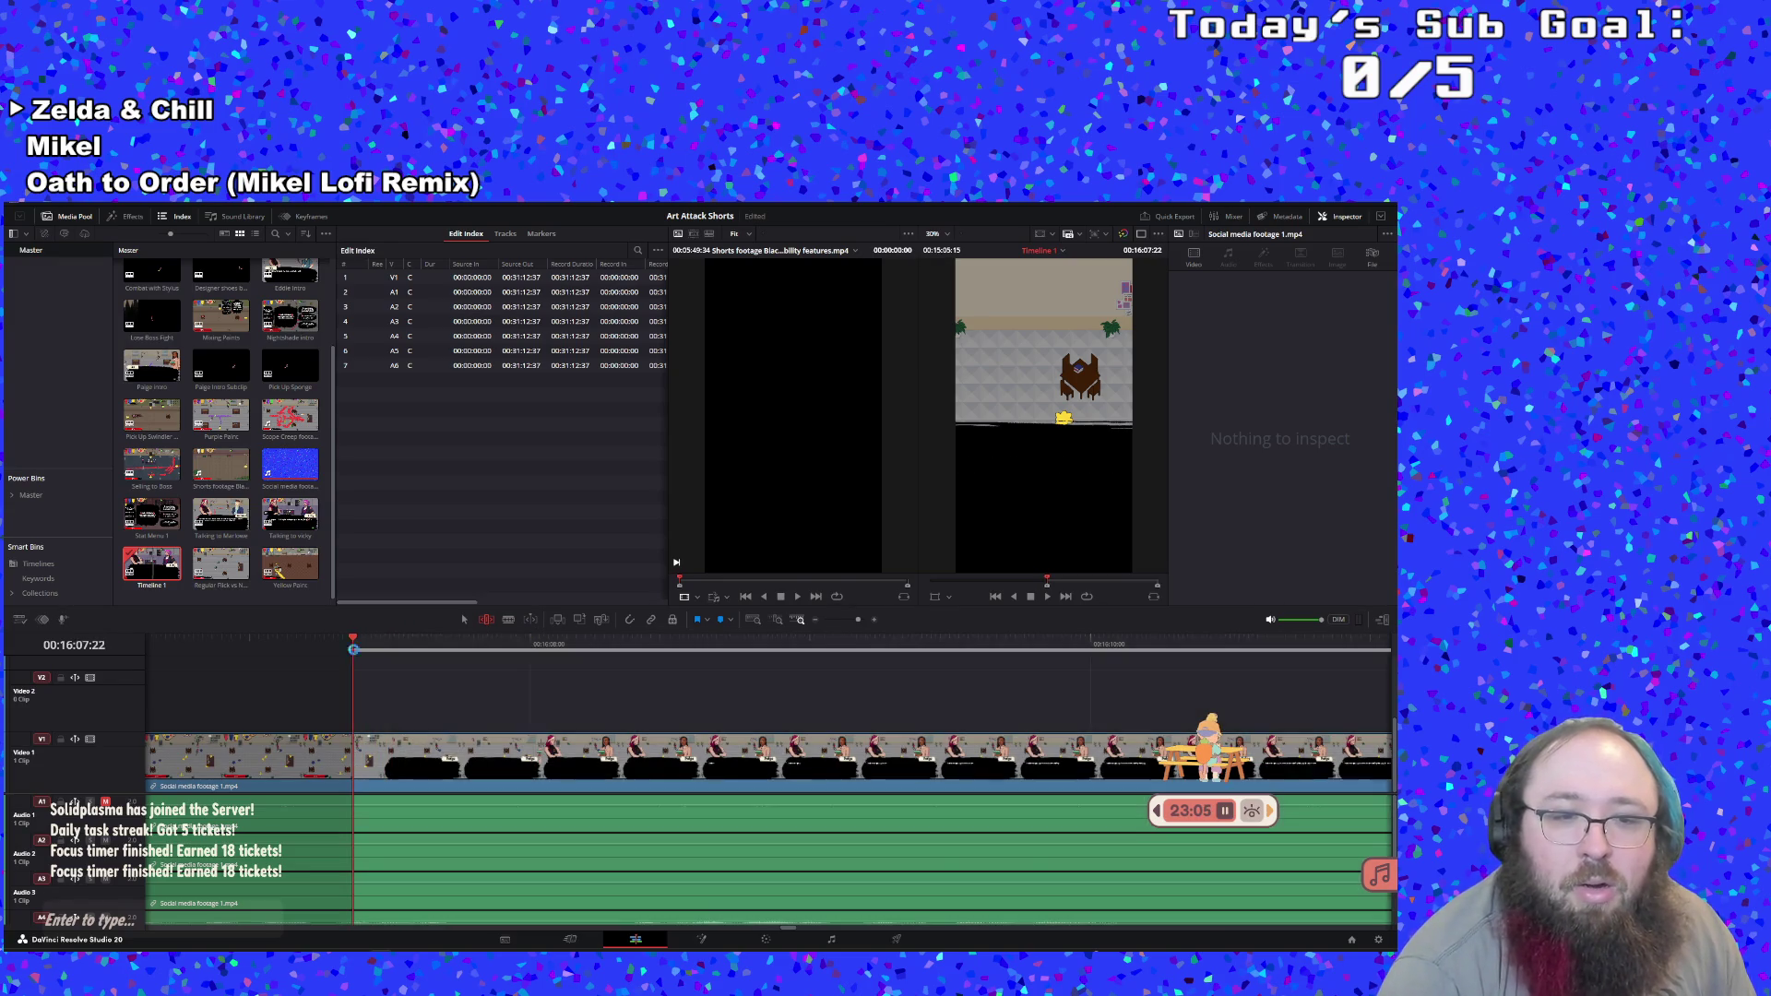
pyautogui.press('space')
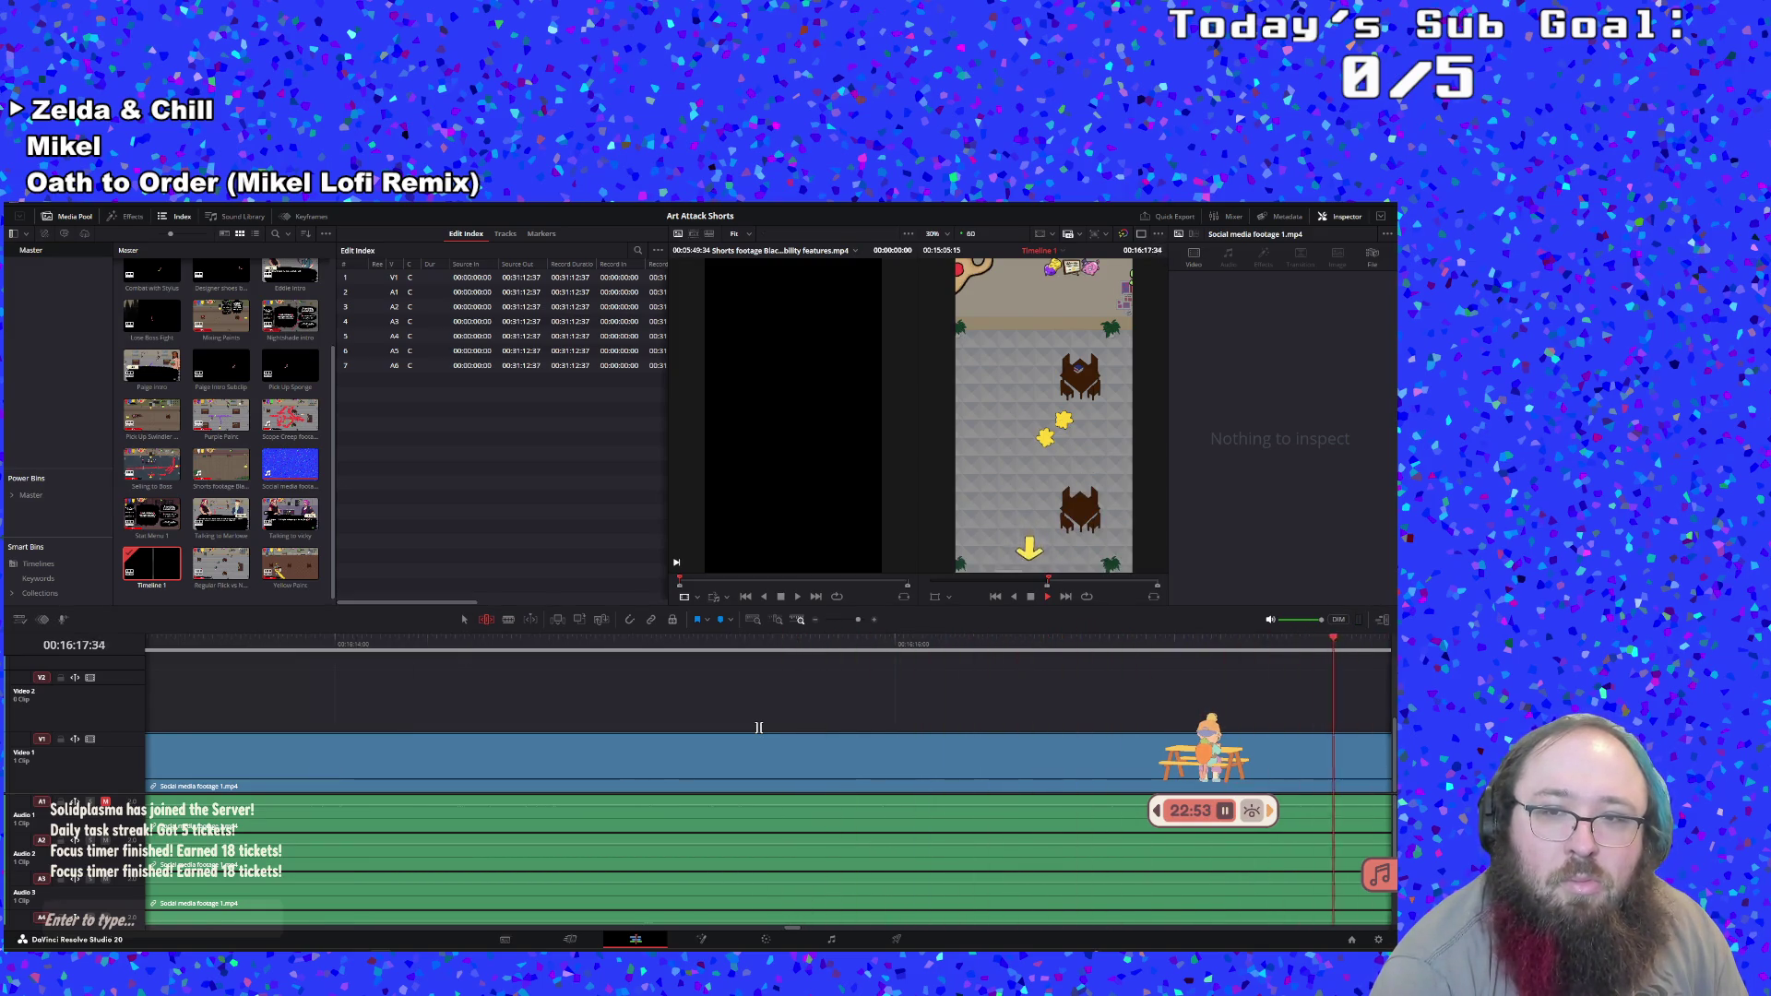
# Continue reviewing and stop playback around 00:16:15, zooming the timeline back in
pyautogui.click(1033, 581)
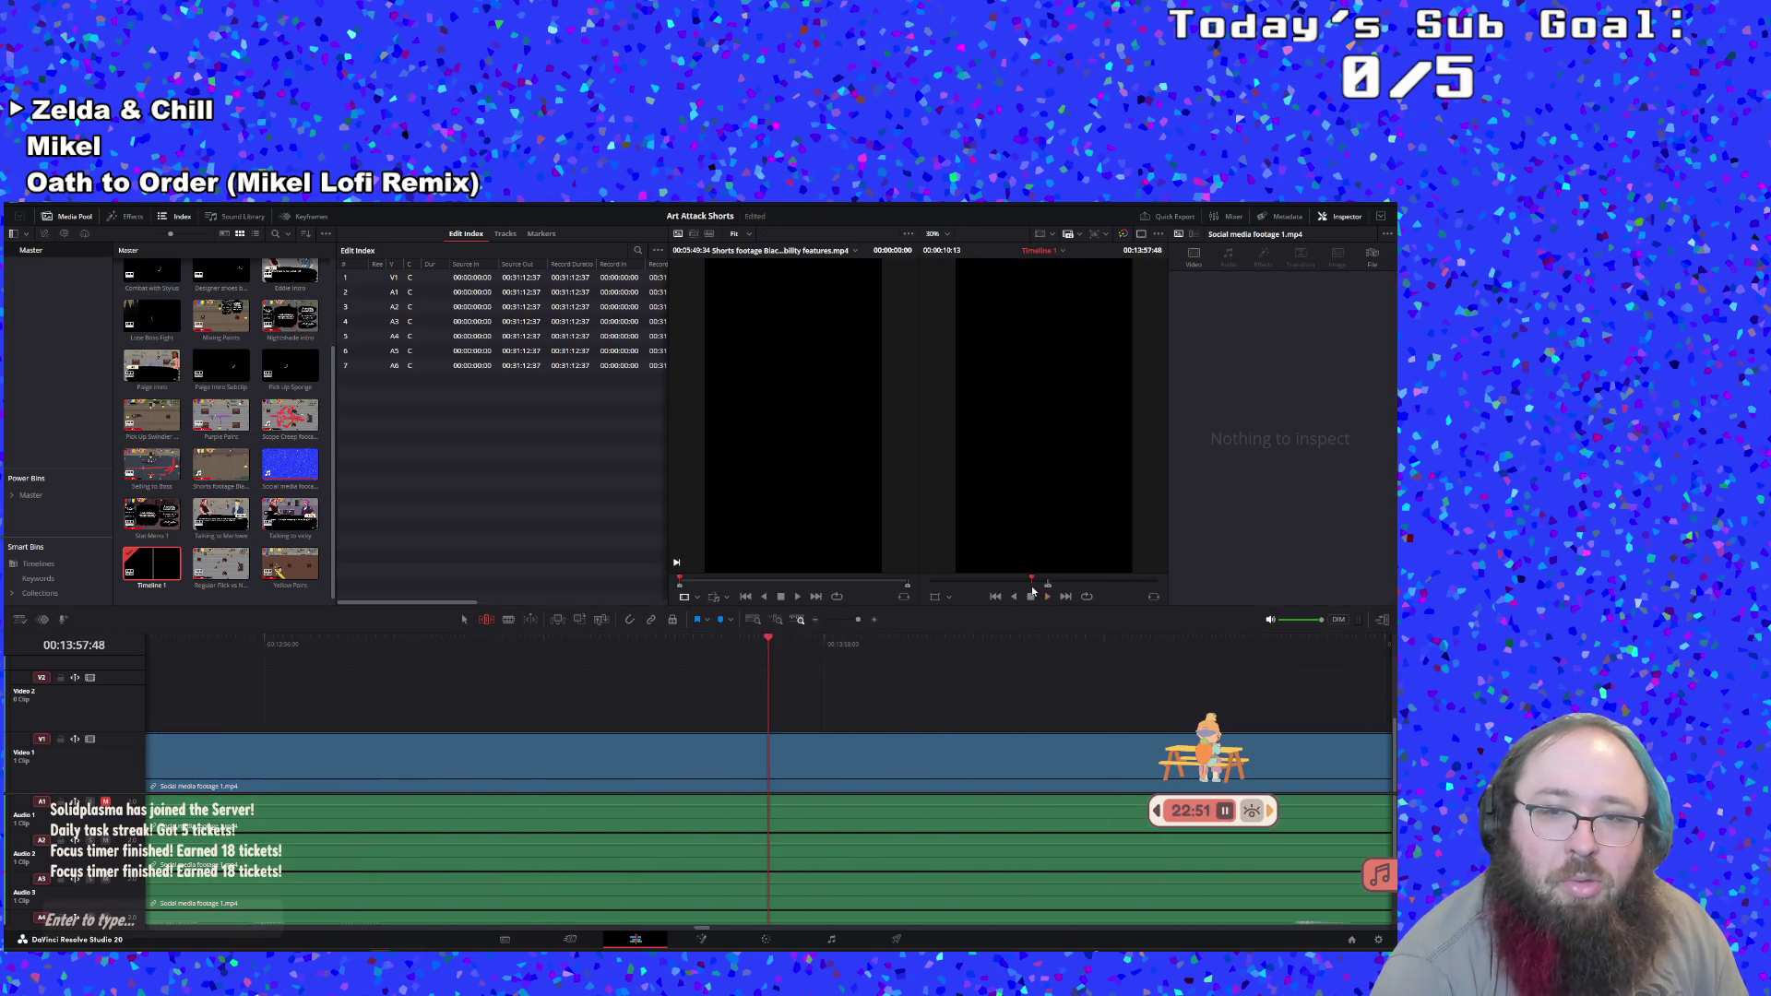
pyautogui.moveTo(858, 619); pyautogui.dragTo(837, 620)
pyautogui.click(904, 641)
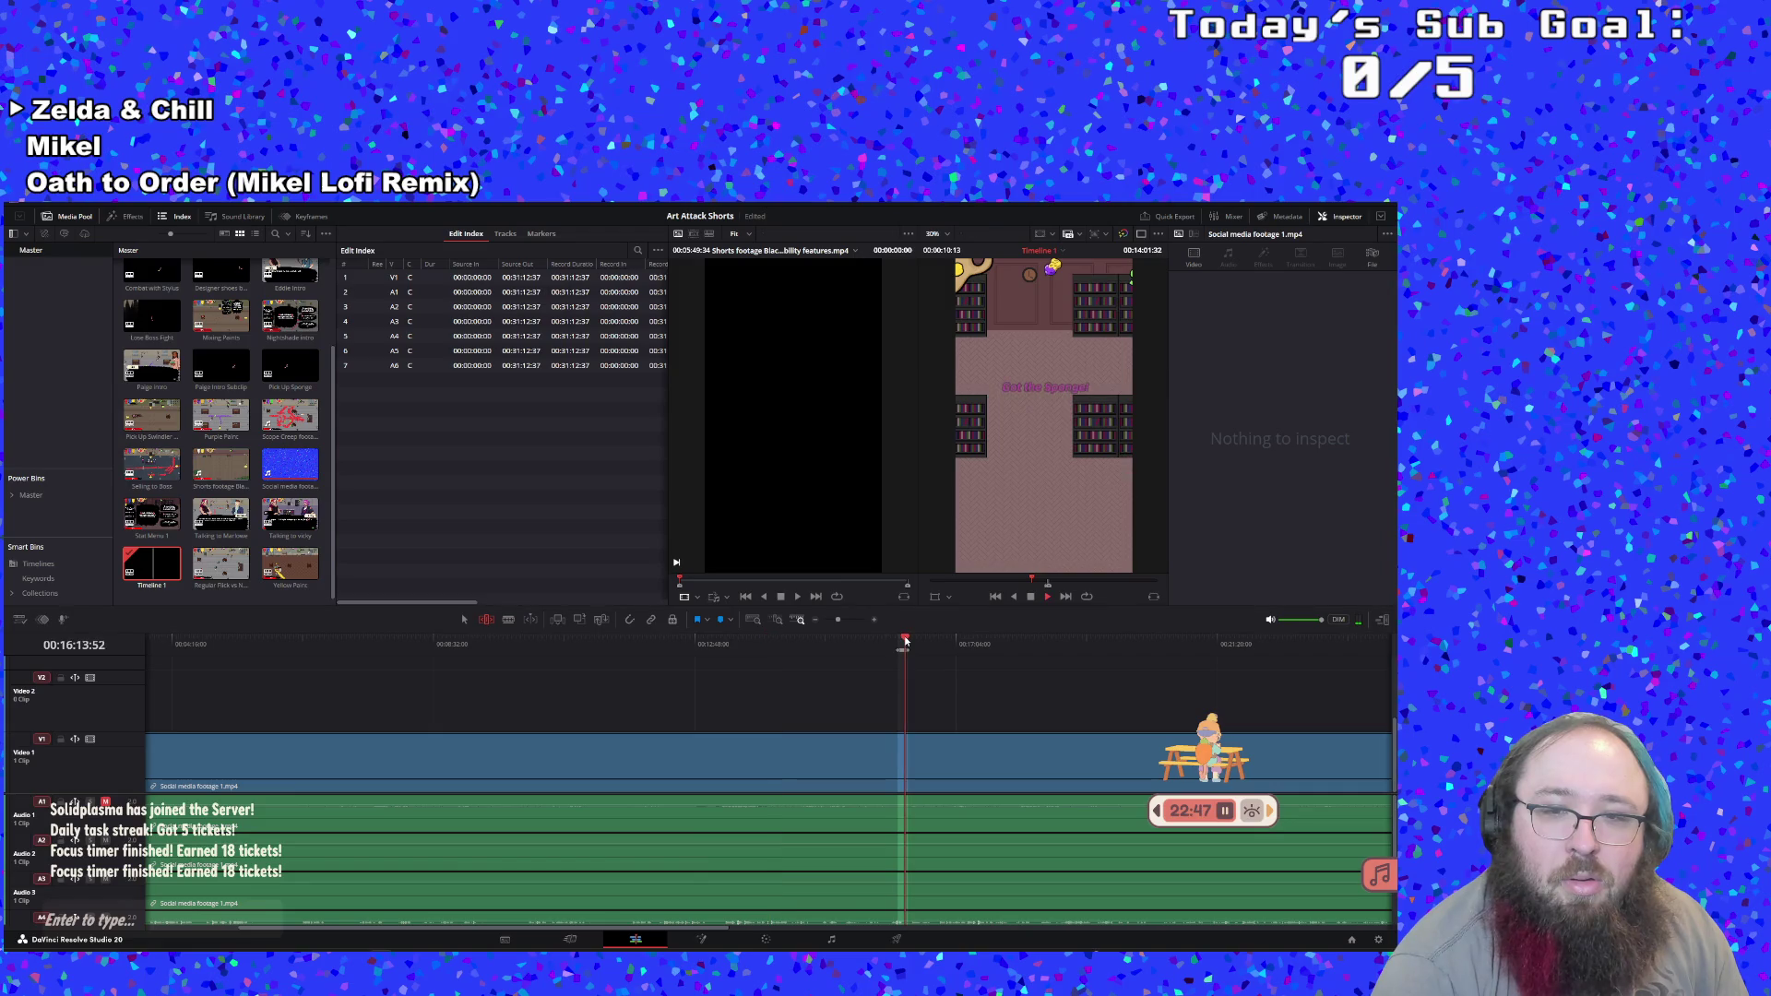
pyautogui.click(1032, 597)
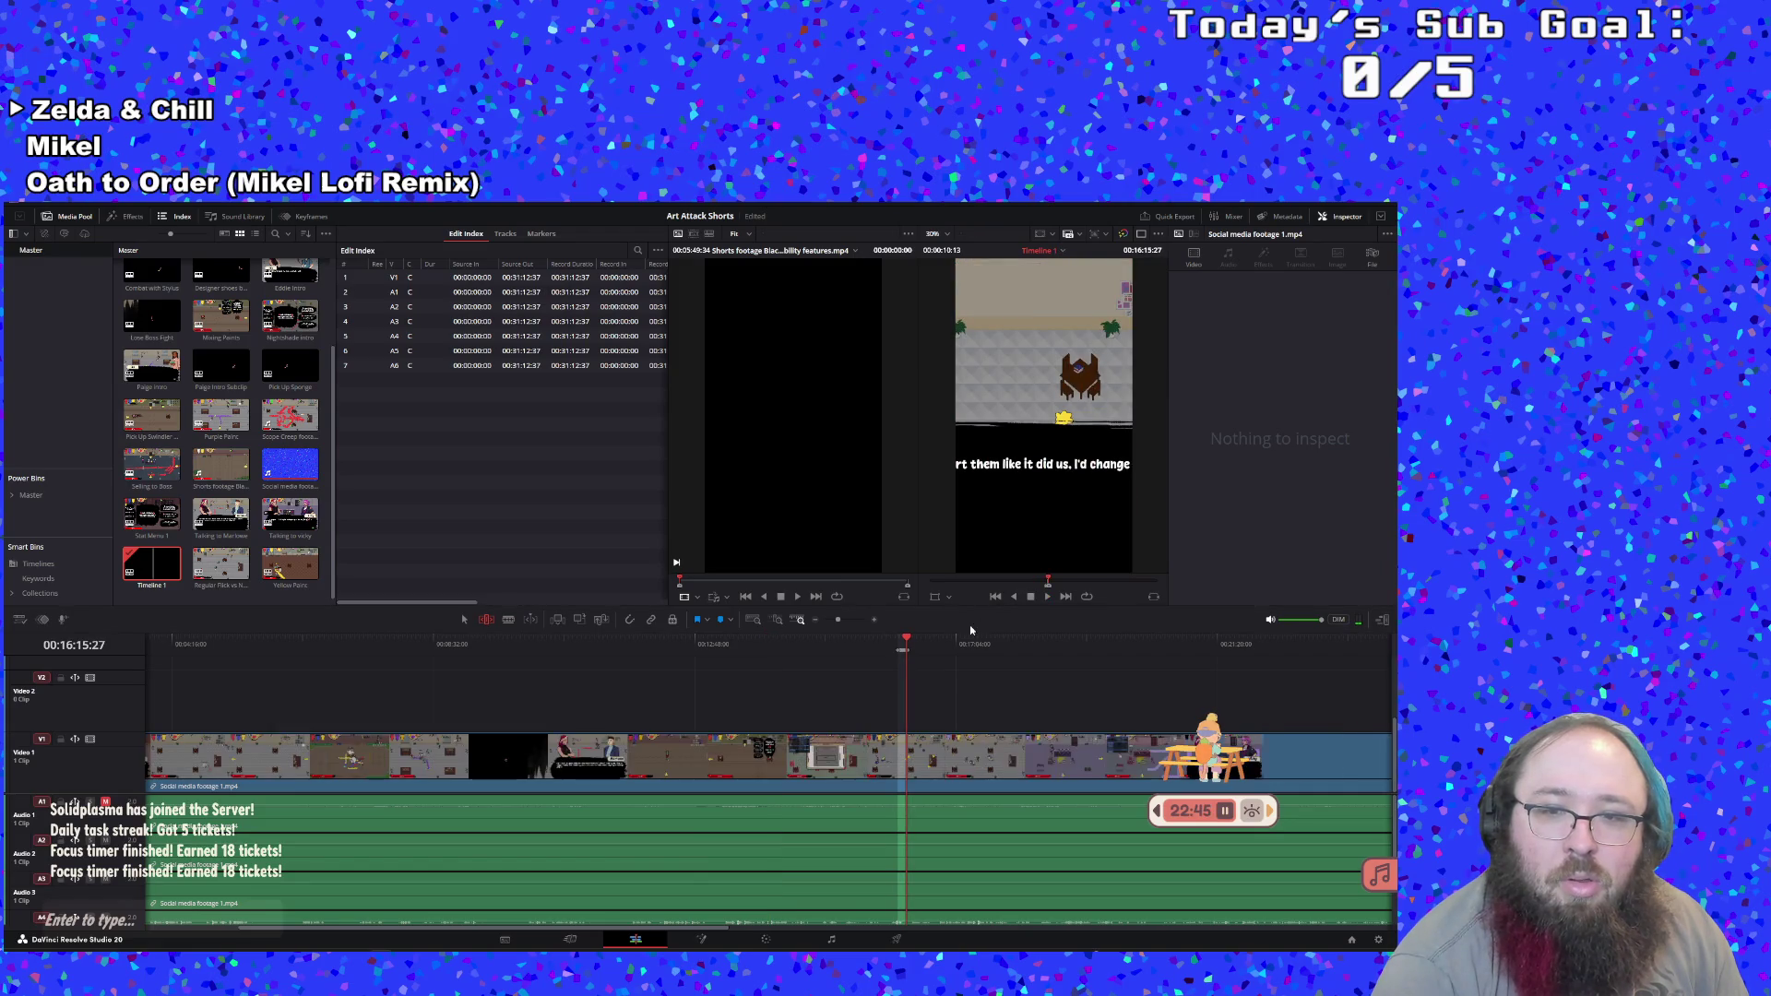
pyautogui.moveTo(845, 619); pyautogui.dragTo(854, 618)
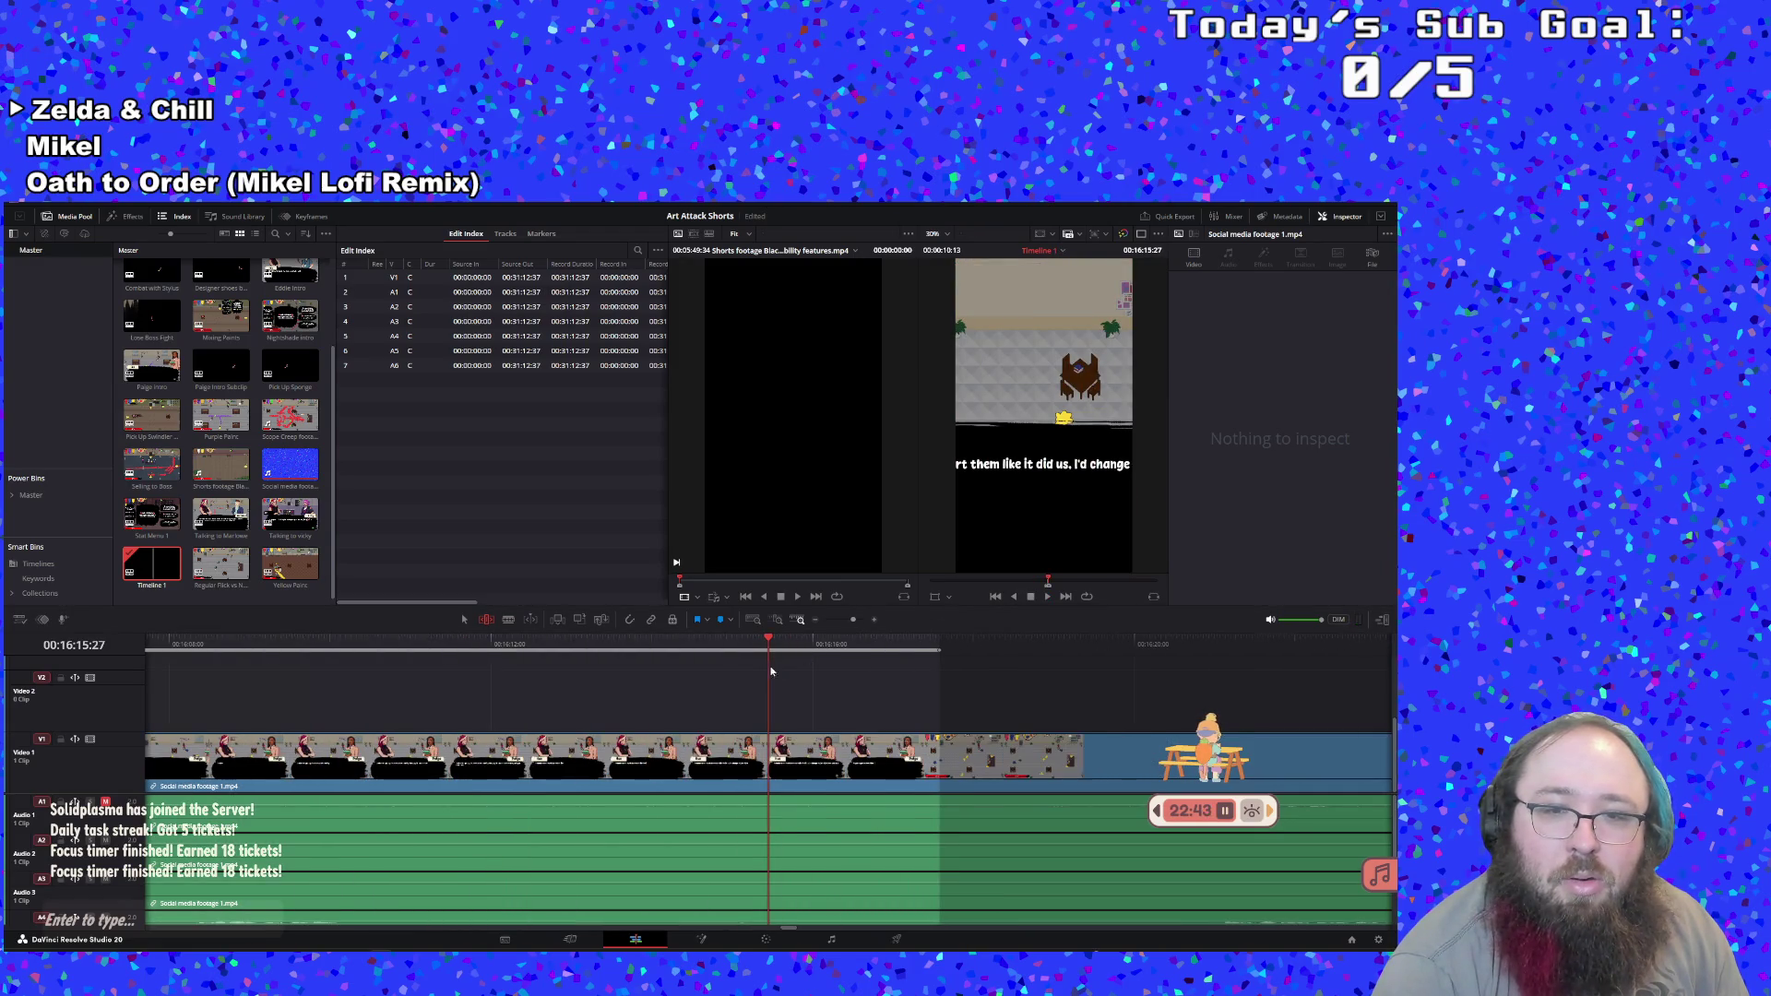
# Create a second subclip from the marked range, review it, then reopen Timeline 1
pyautogui.rightClick(730, 643)
pyautogui.click(763, 649)
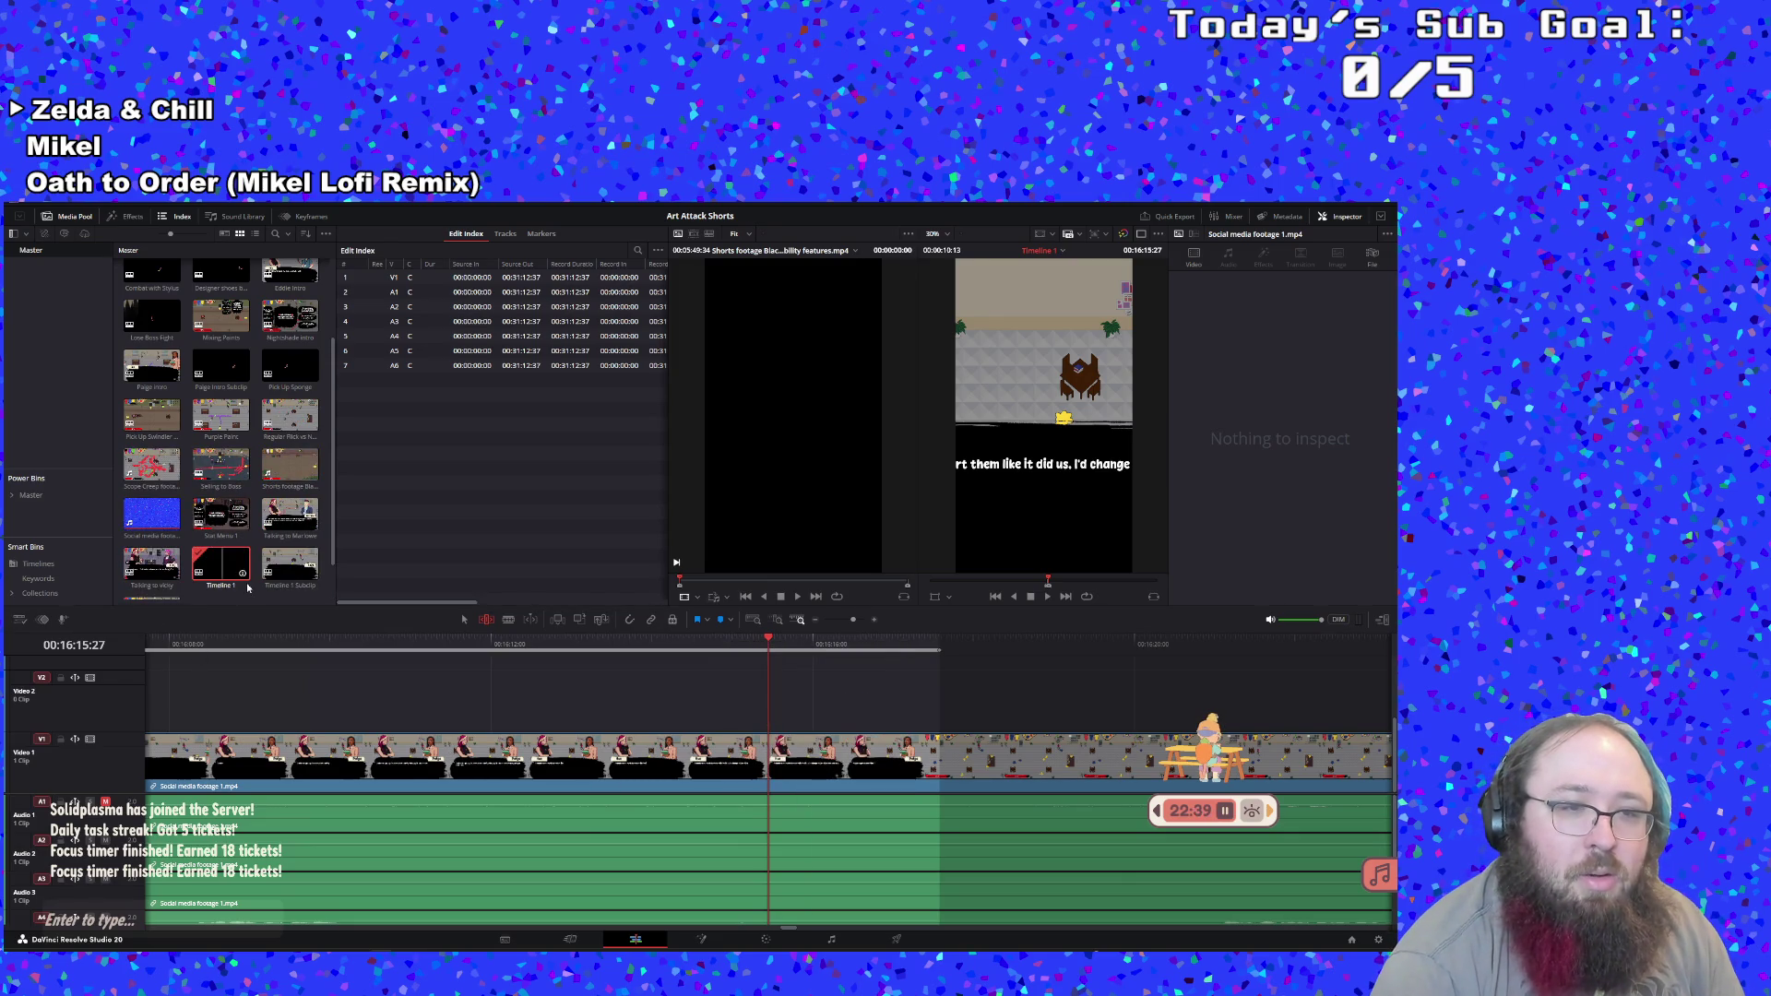
pyautogui.scroll(-1, 247, 590)
pyautogui.click(289, 543)
pyautogui.doubleClick(288, 542)
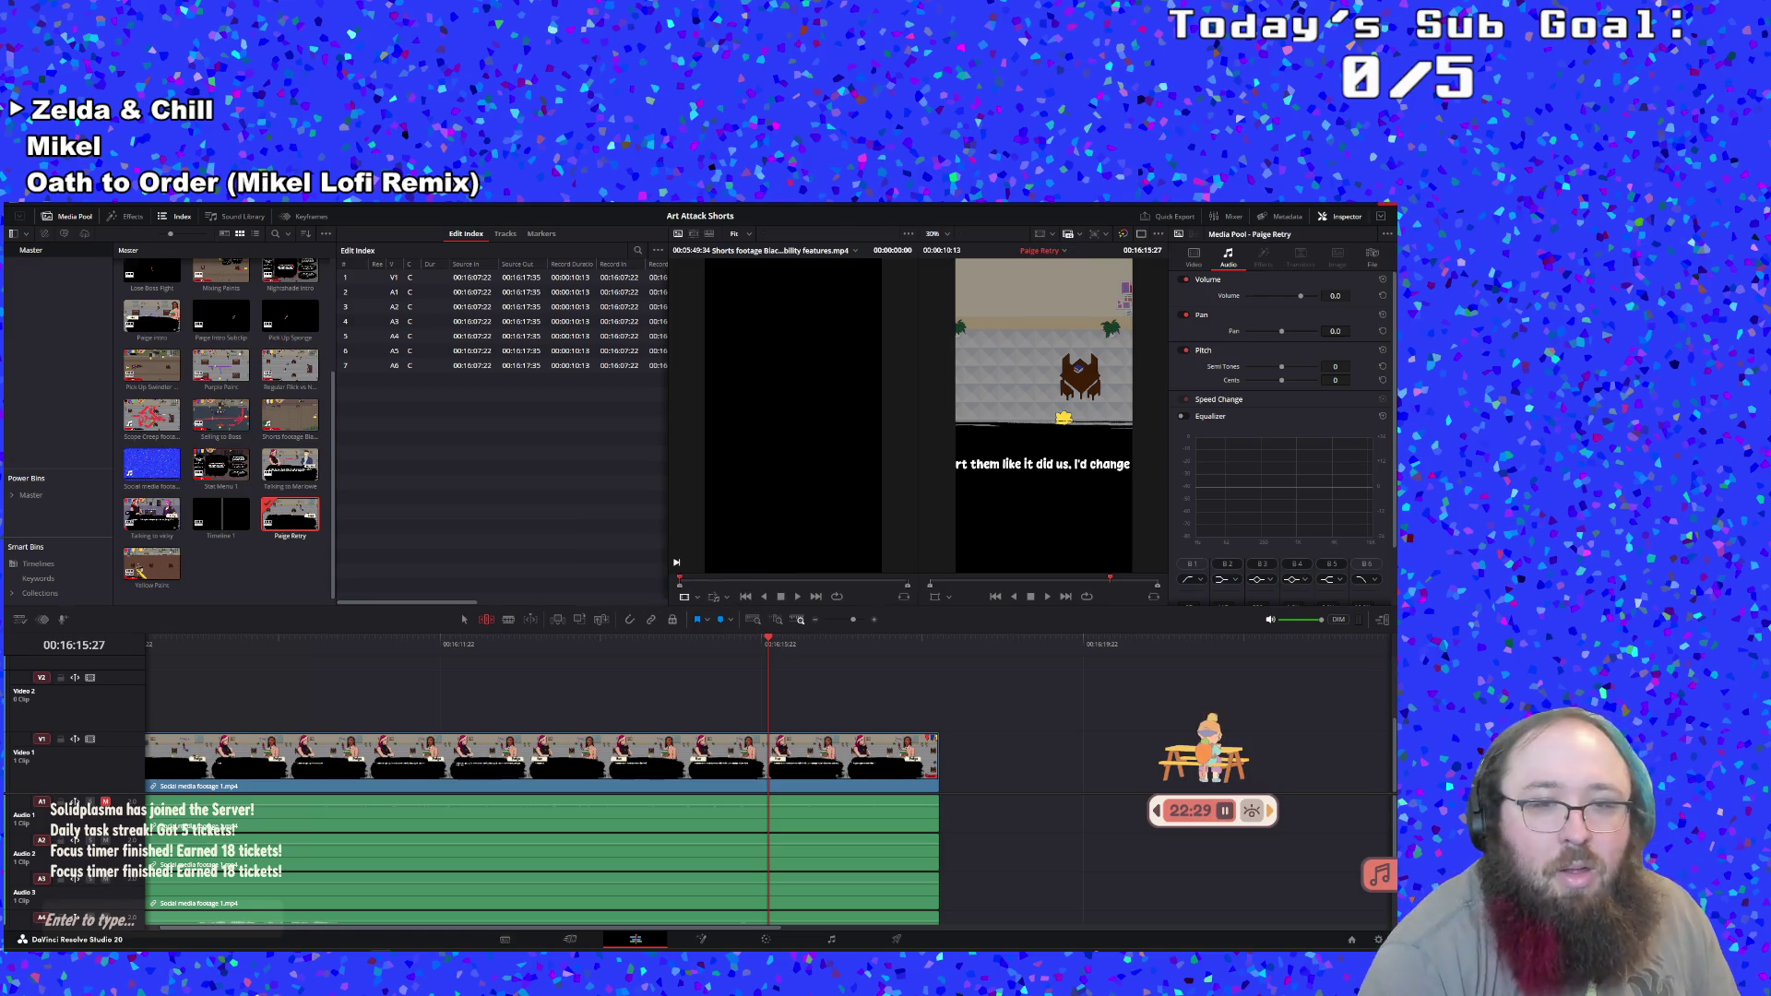
pyautogui.doubleClick(220, 513)
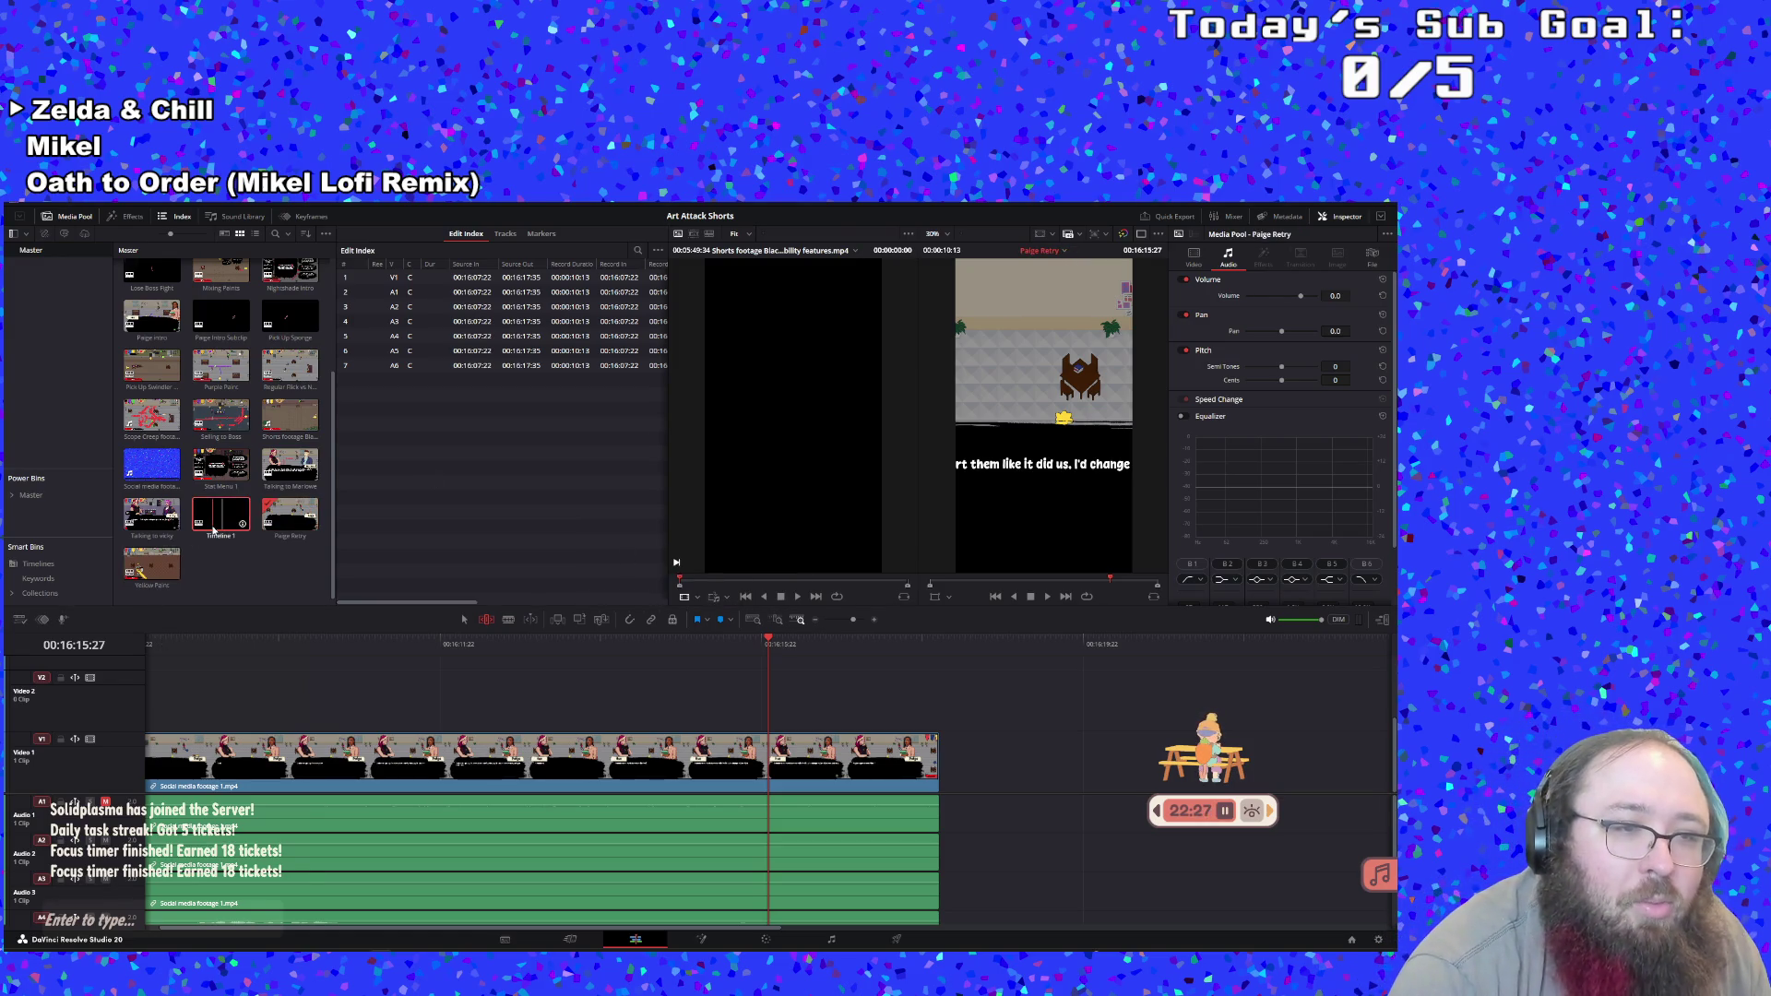
# Play Timeline 1's gameplay footage through to about 00:17:03
pyautogui.click(1046, 596)
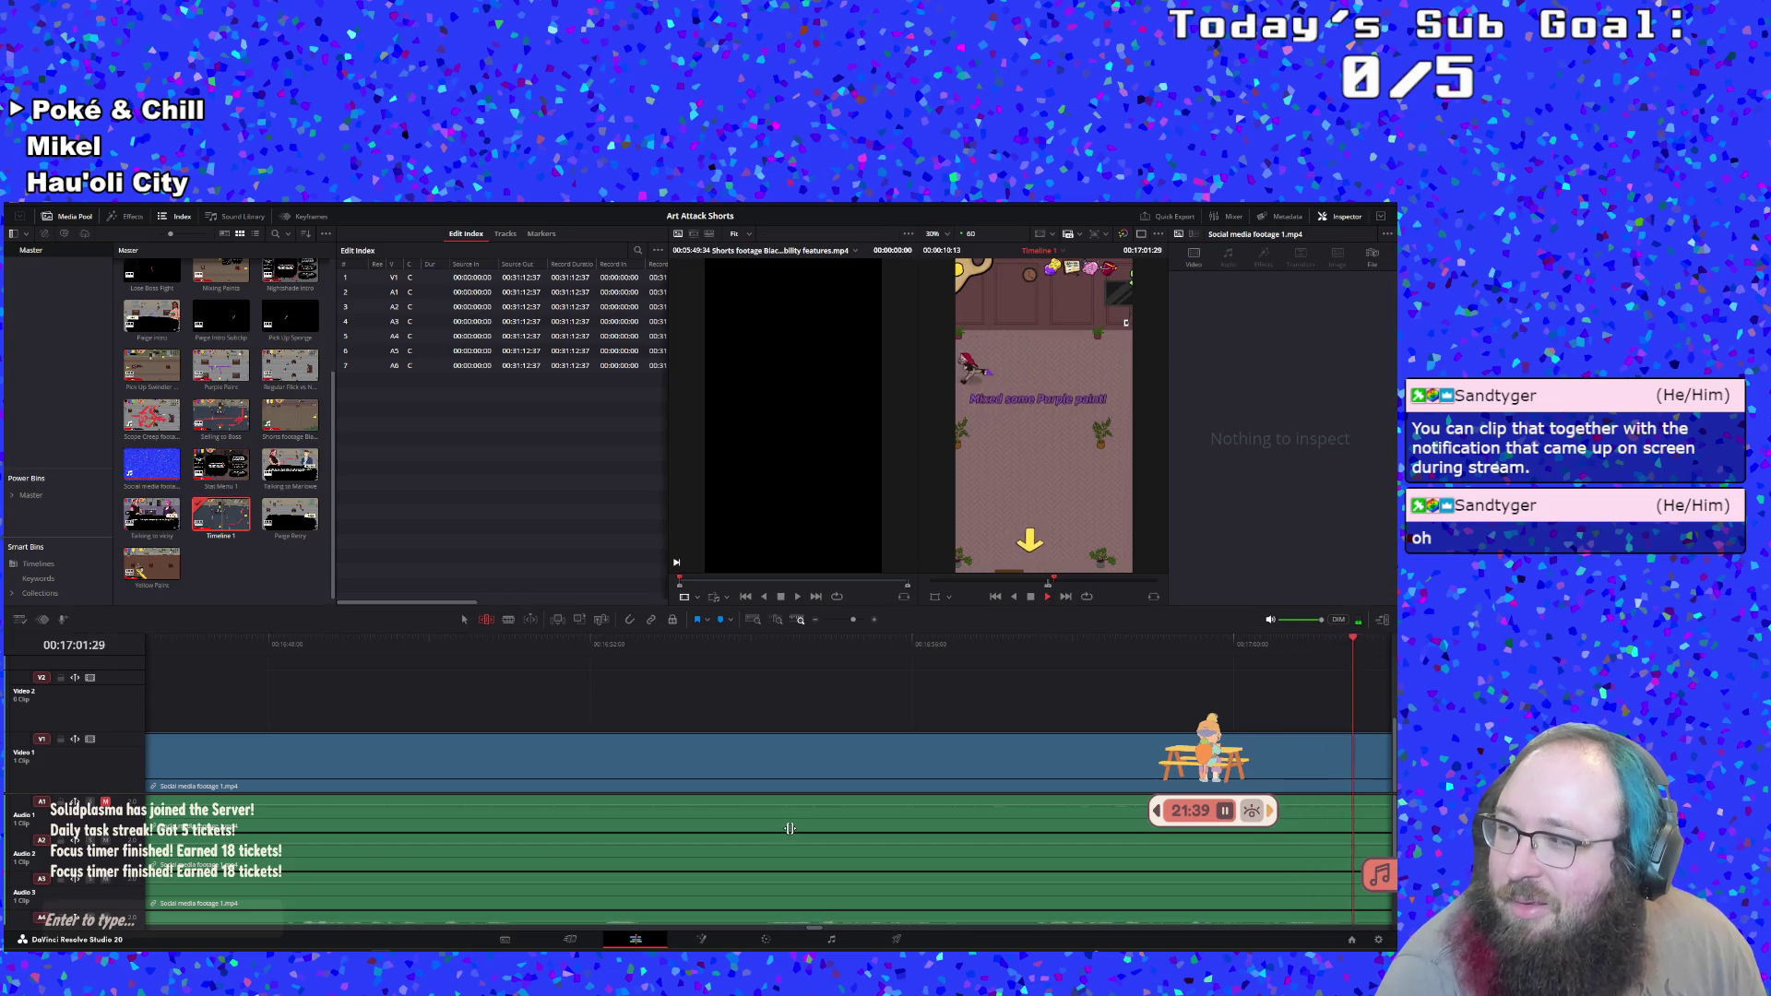
# Stop playback and switch to the browser showing the Slay the Spire 2 store page
pyautogui.click(1028, 598)
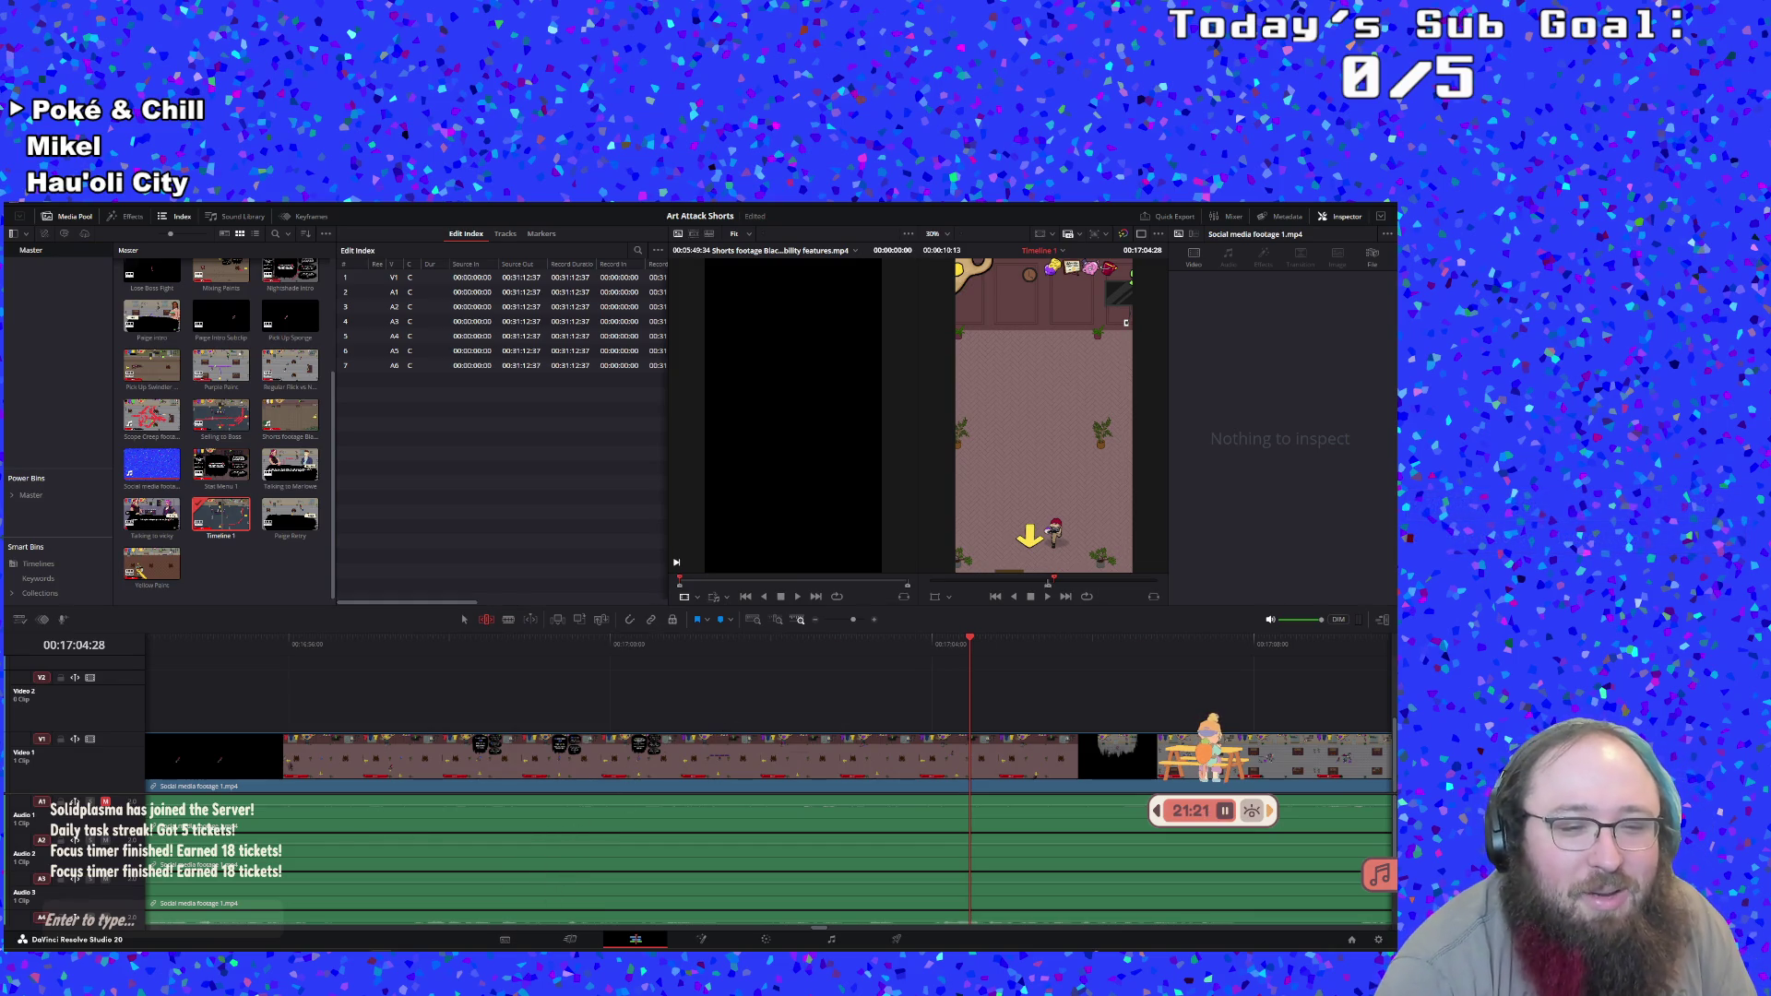
pyautogui.hotkey('alt', 'Tab')
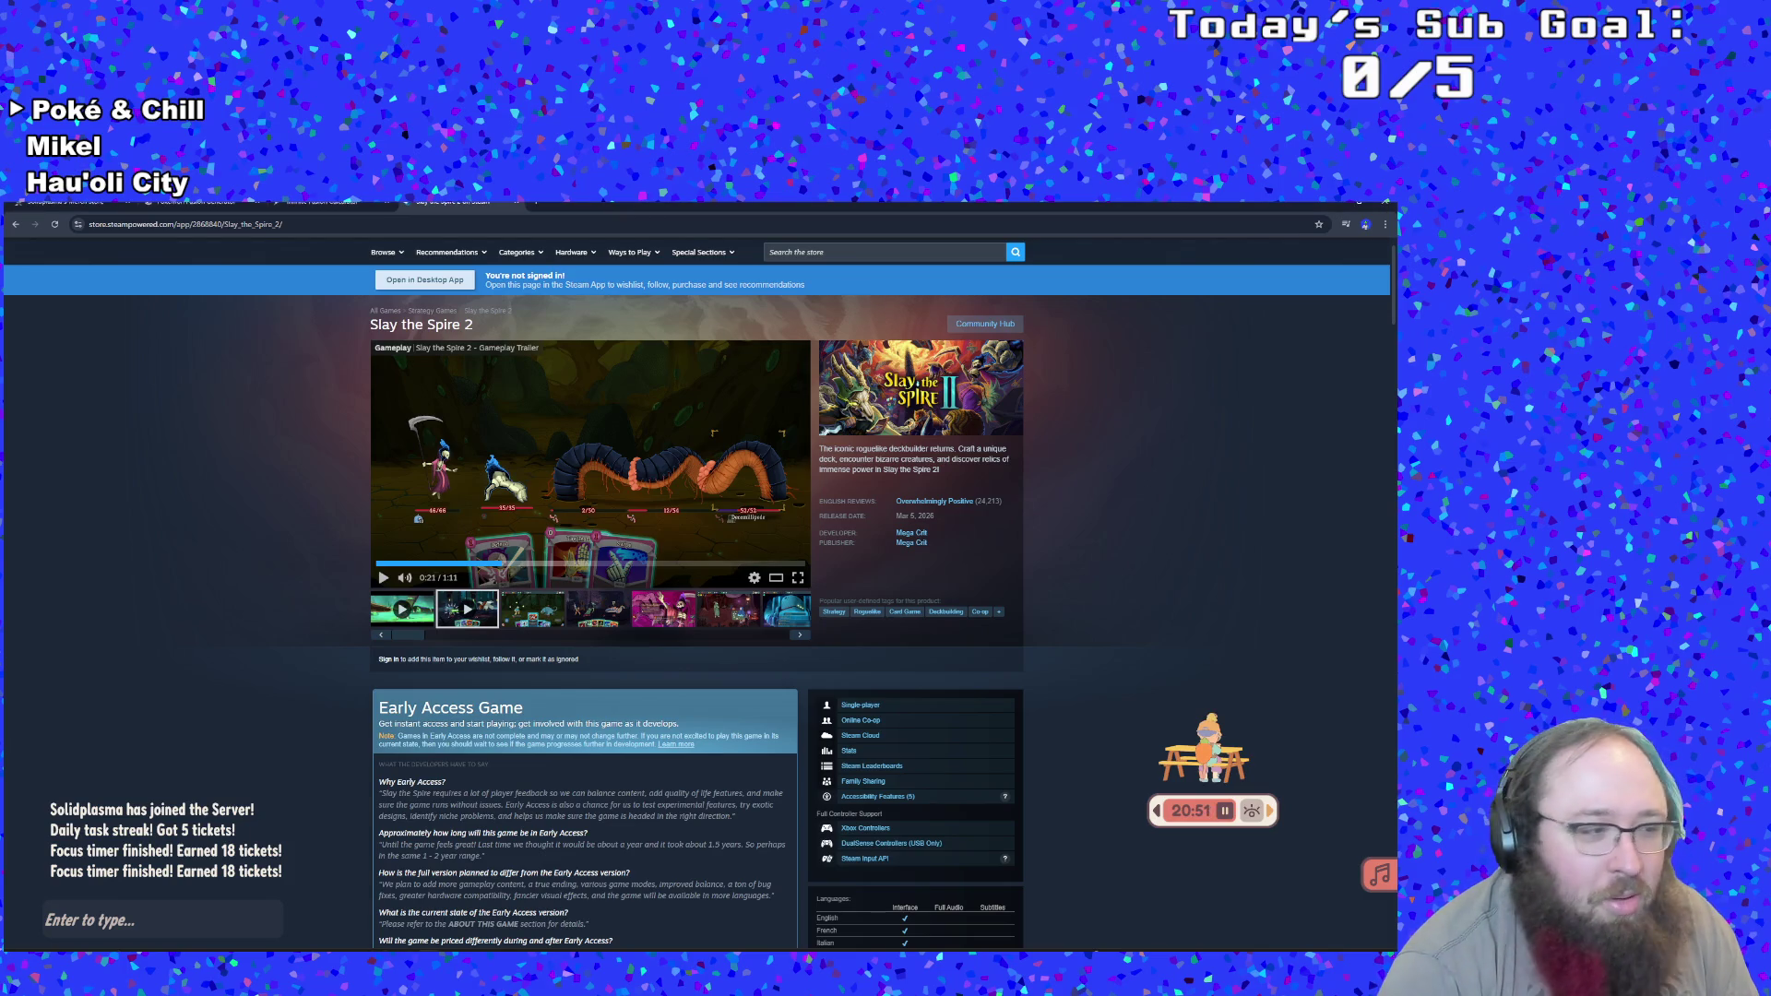
# Load the copied Twitch clip URL in a new browser tab
pyautogui.hotkey('alt', 'Tab')
pyautogui.hotkey('alt', 'Tab')
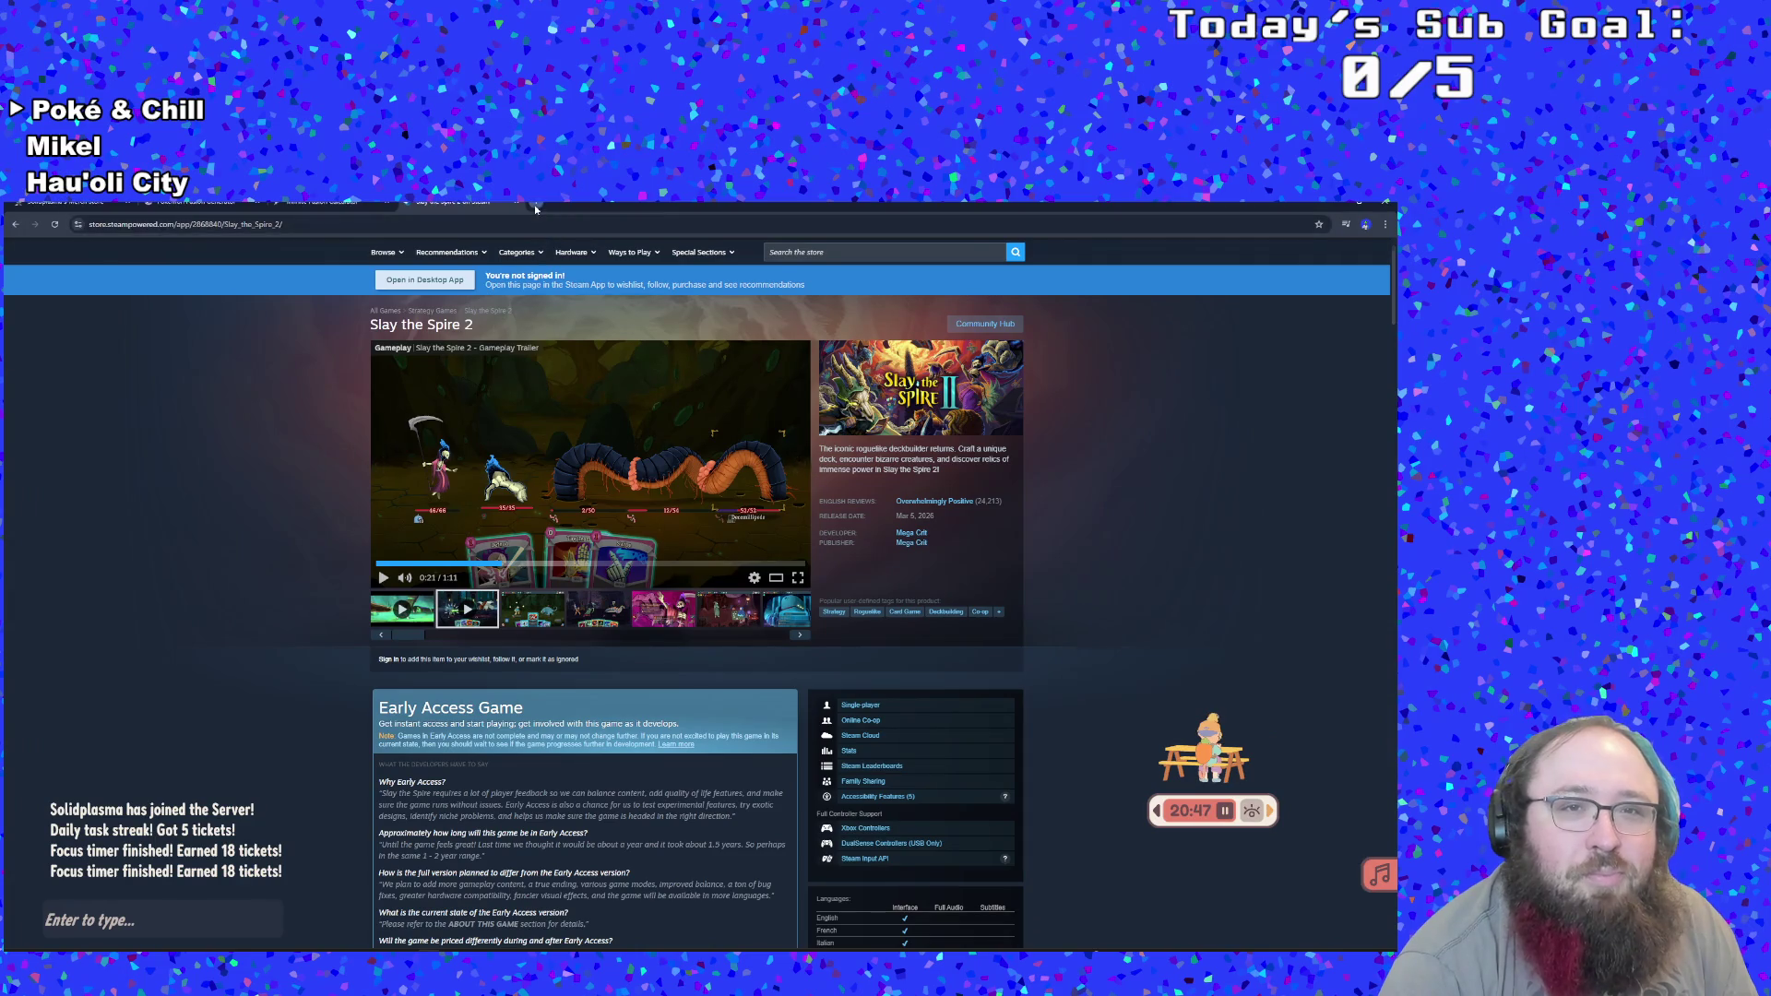
pyautogui.click(535, 204)
pyautogui.hotkey('ctrl', 'v')
pyautogui.press('Return')
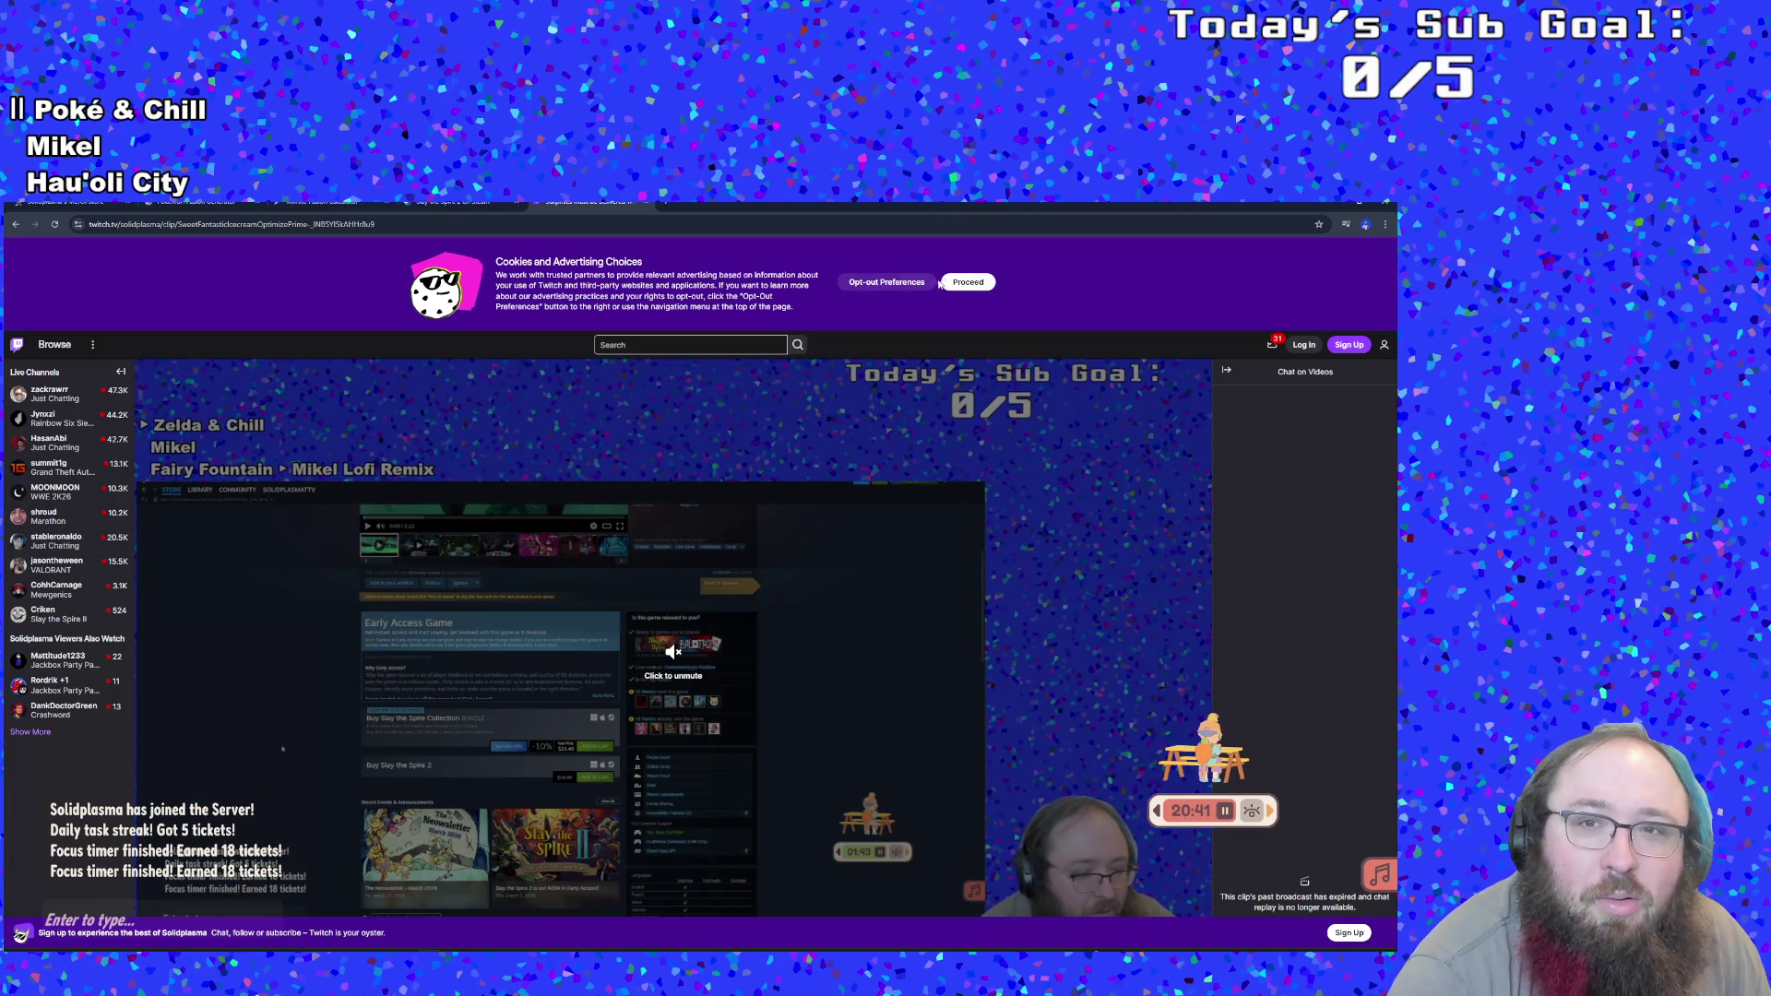
# Dismiss the cookie notice, watch the Twitch clip, close its tab and return to Resolve
pyautogui.click(967, 282)
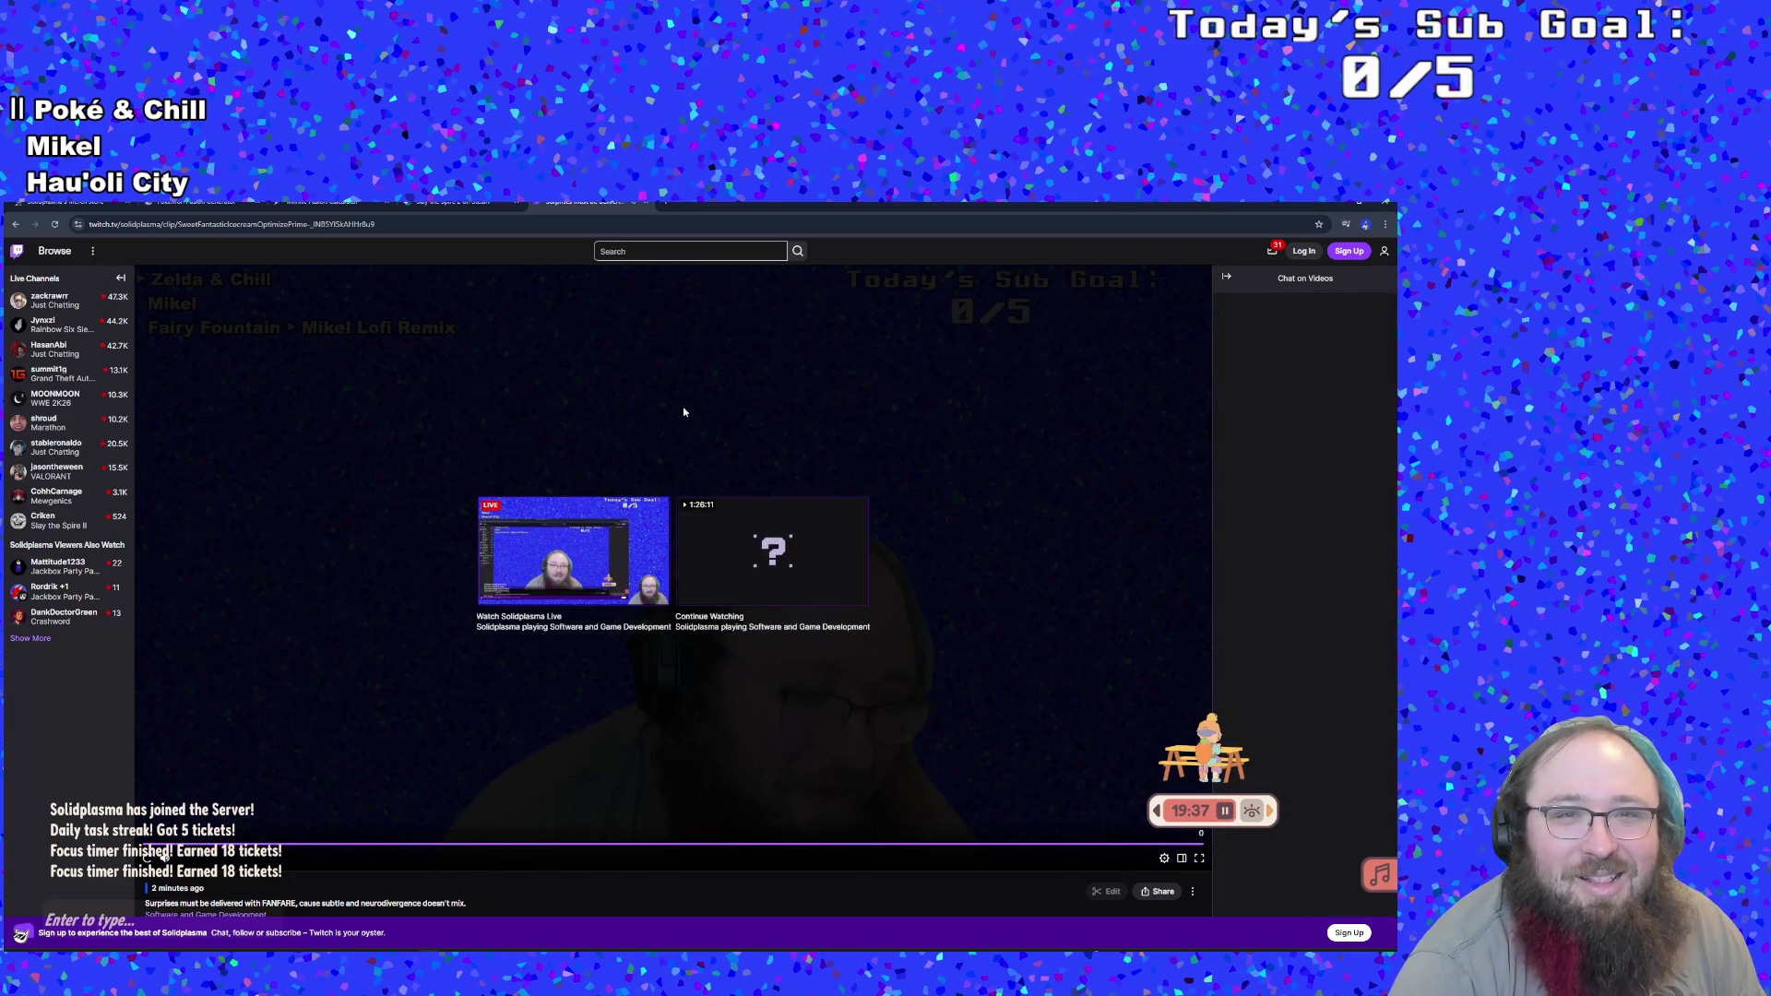
pyautogui.scroll(-2, 675, 544)
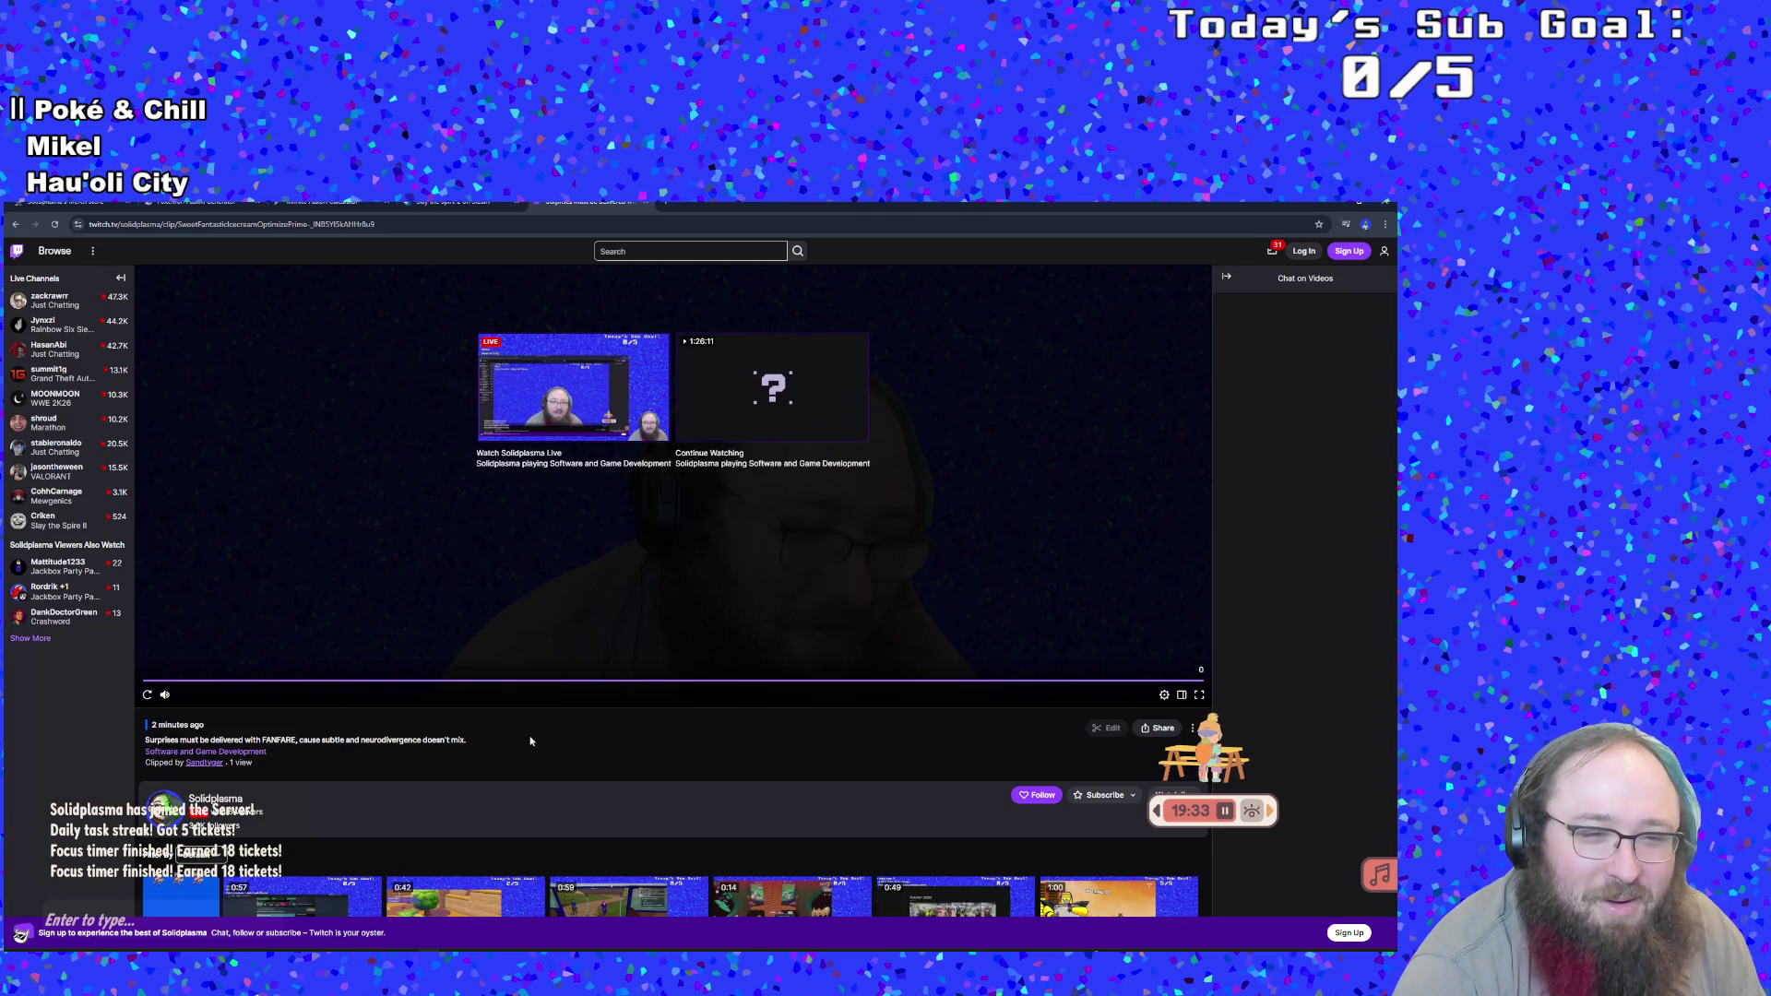
pyautogui.scroll(2, 530, 740)
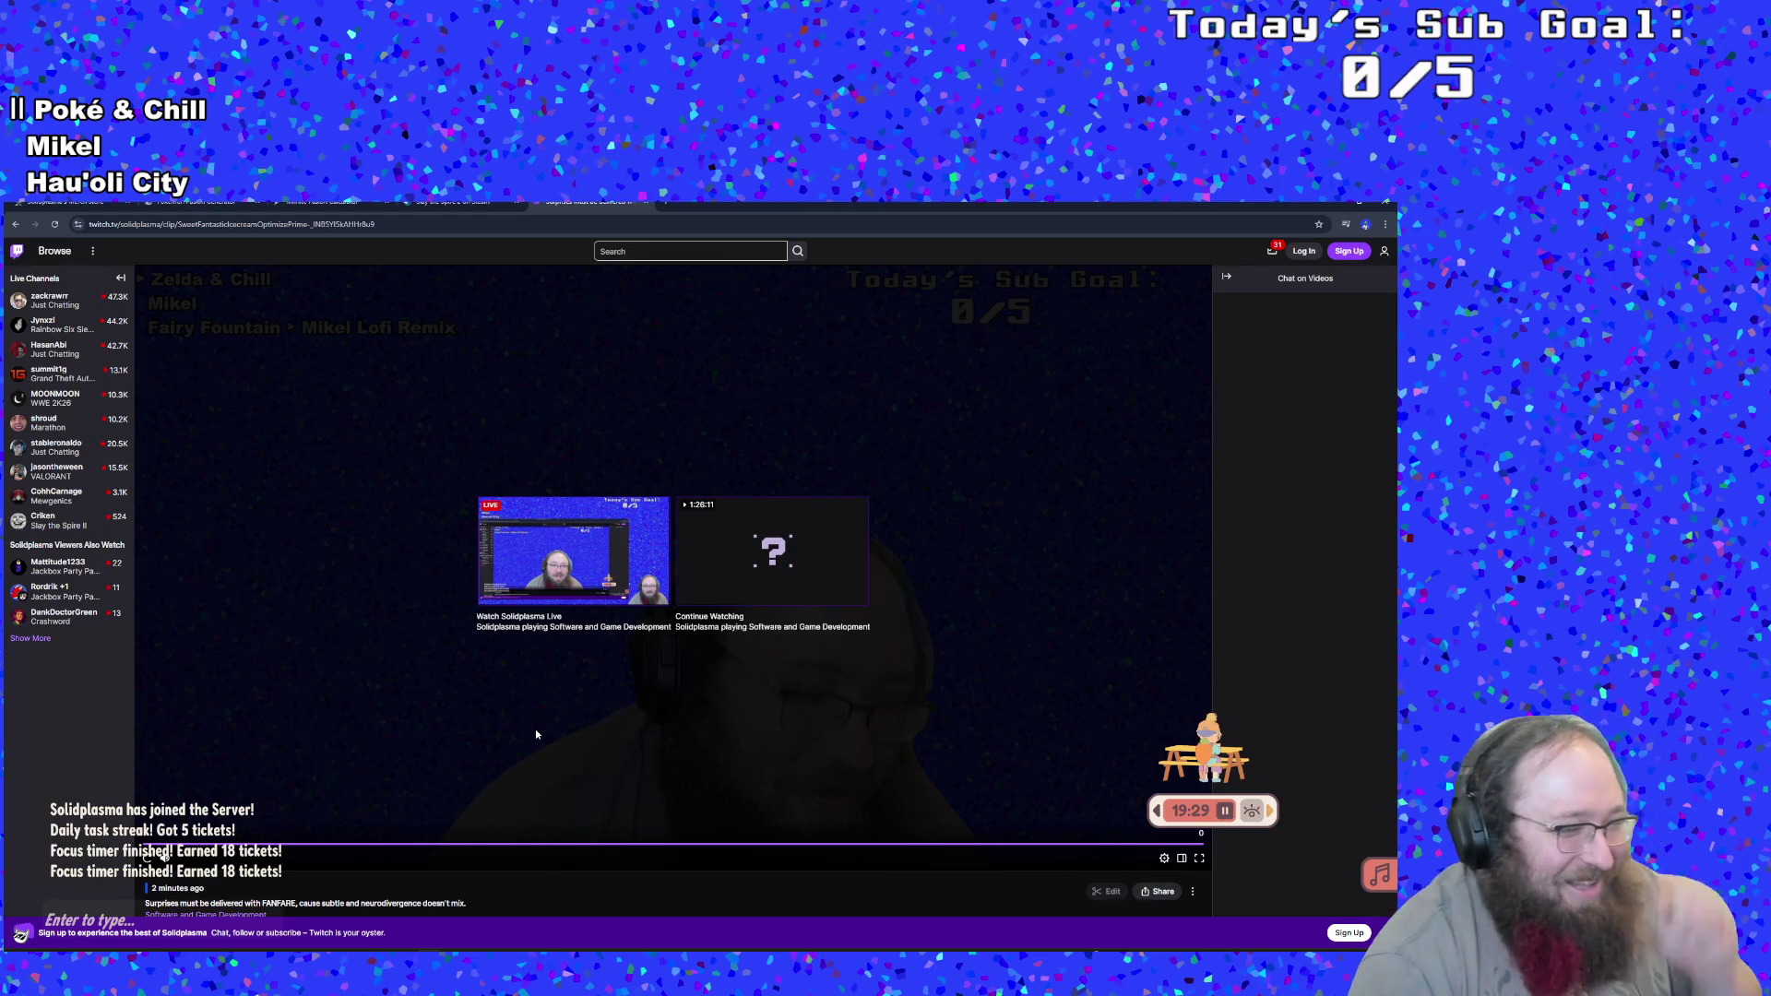
pyautogui.scroll(-3, 530, 729)
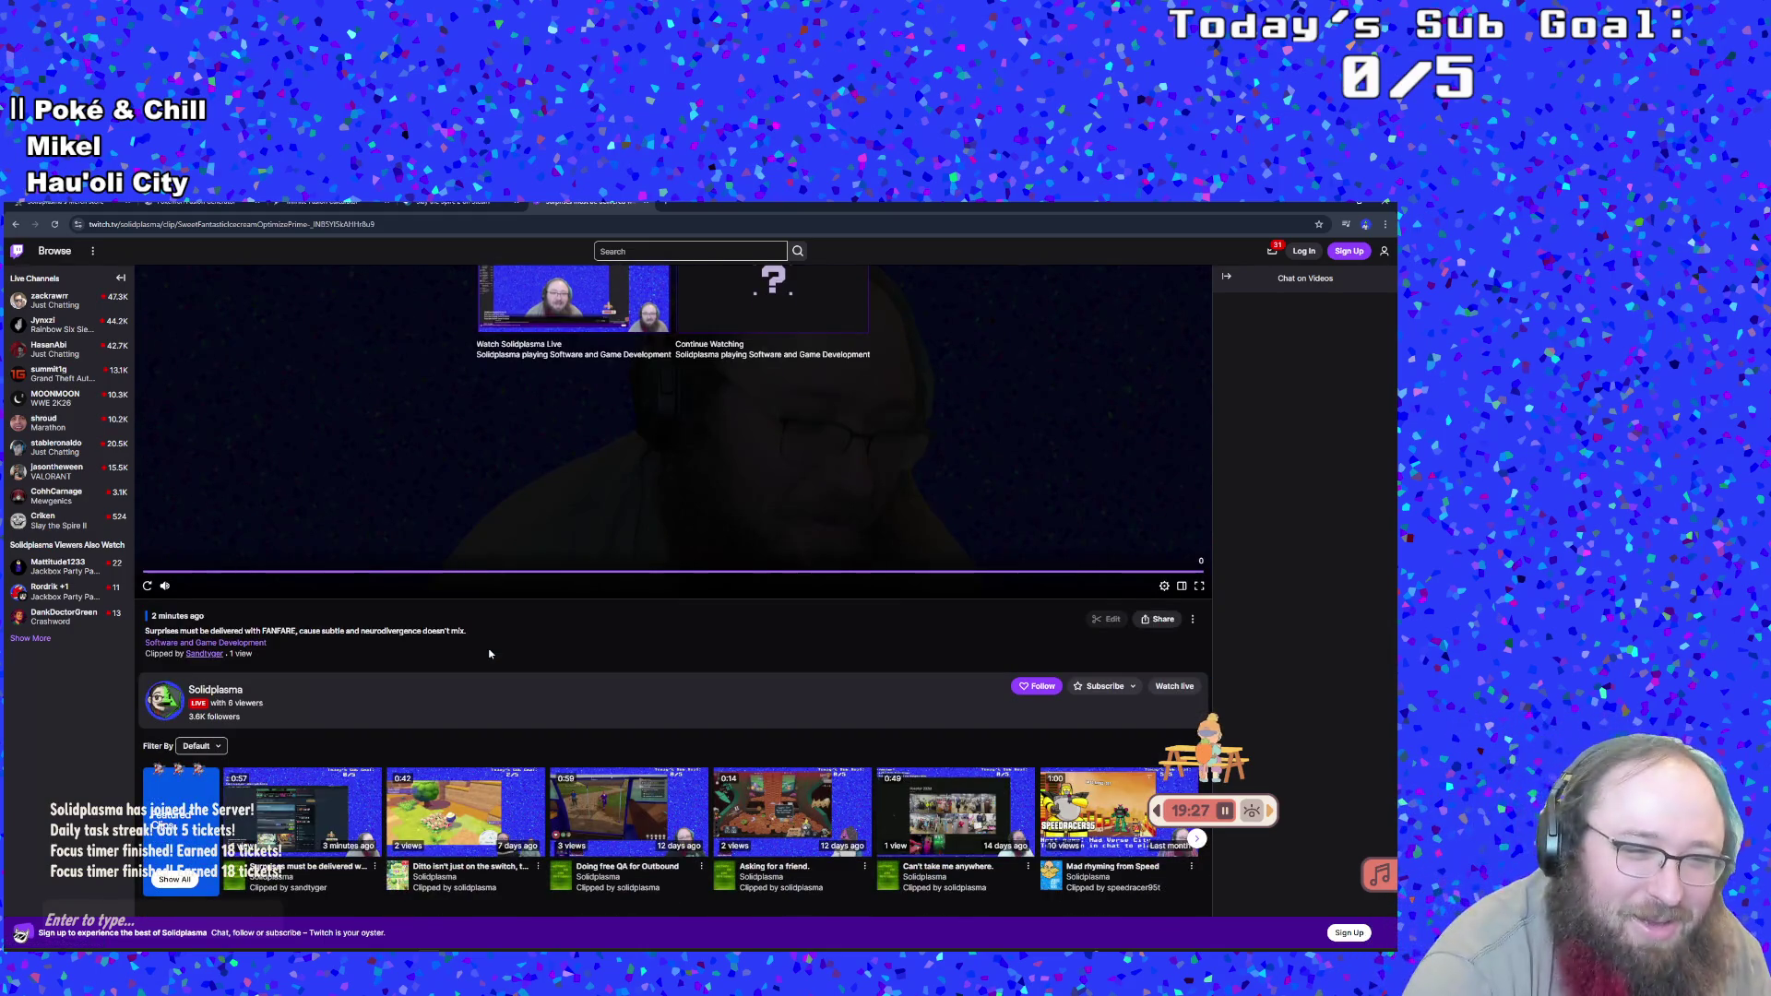
pyautogui.scroll(3, 489, 654)
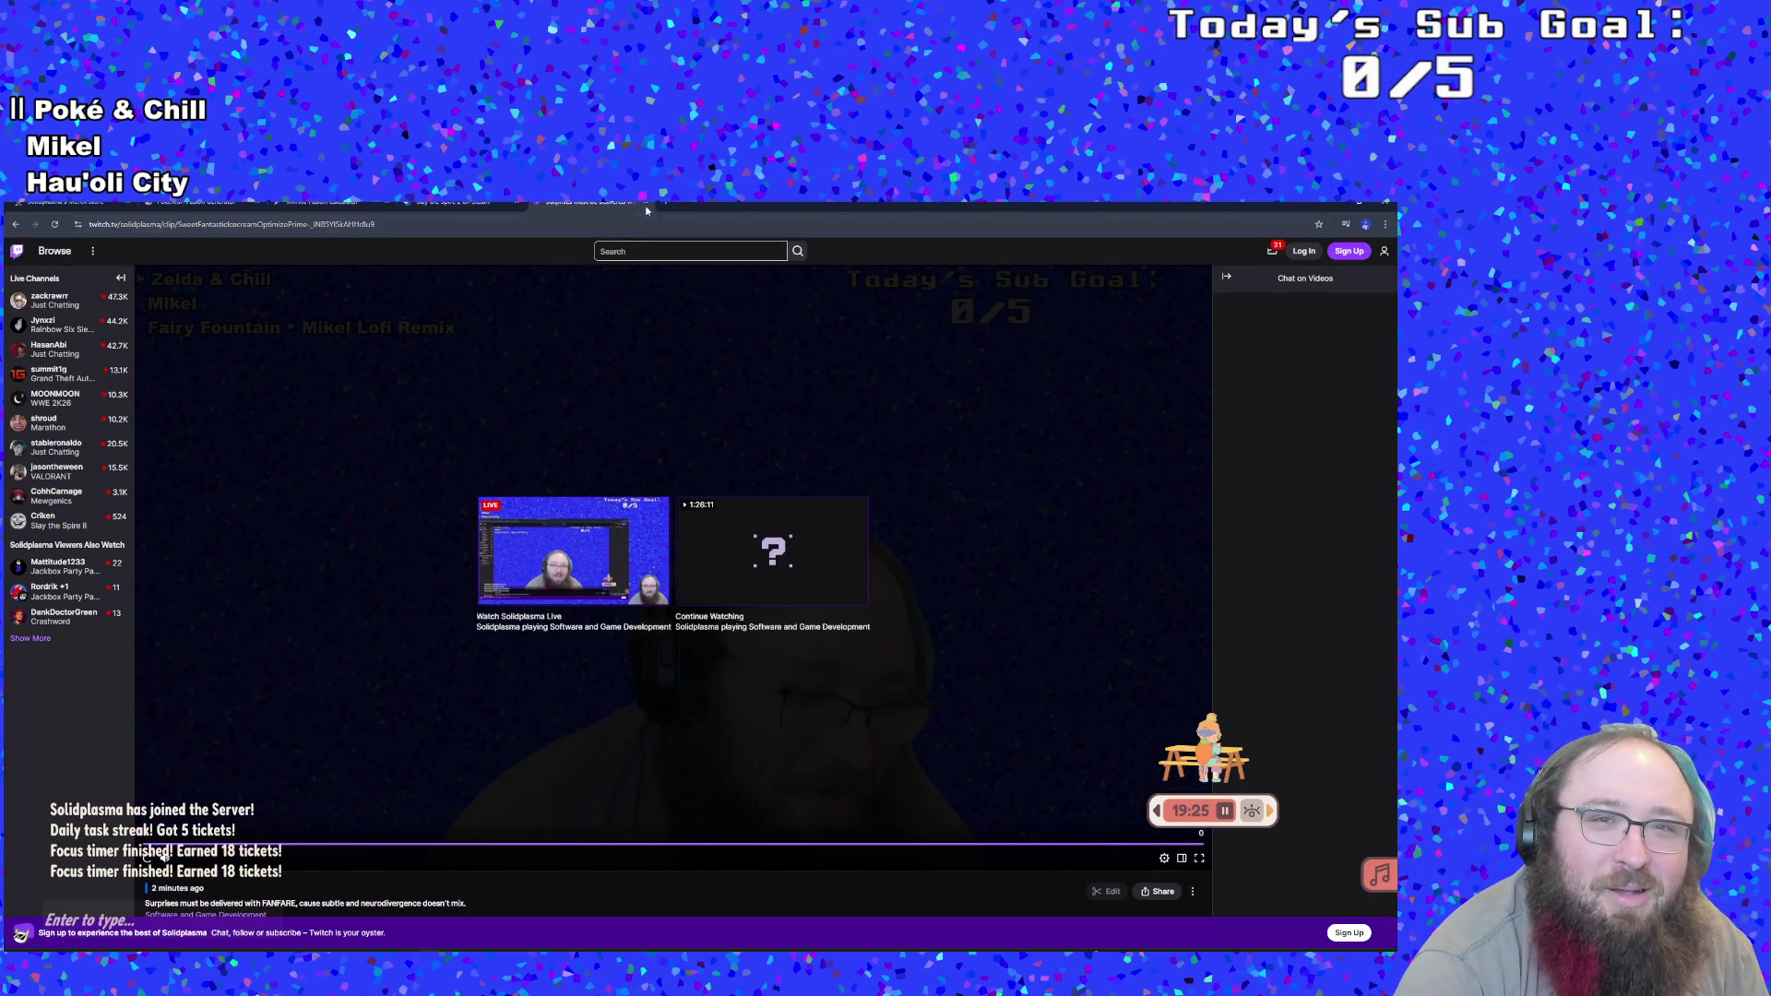
pyautogui.click(645, 205)
pyautogui.hotkey('alt', 'Tab')
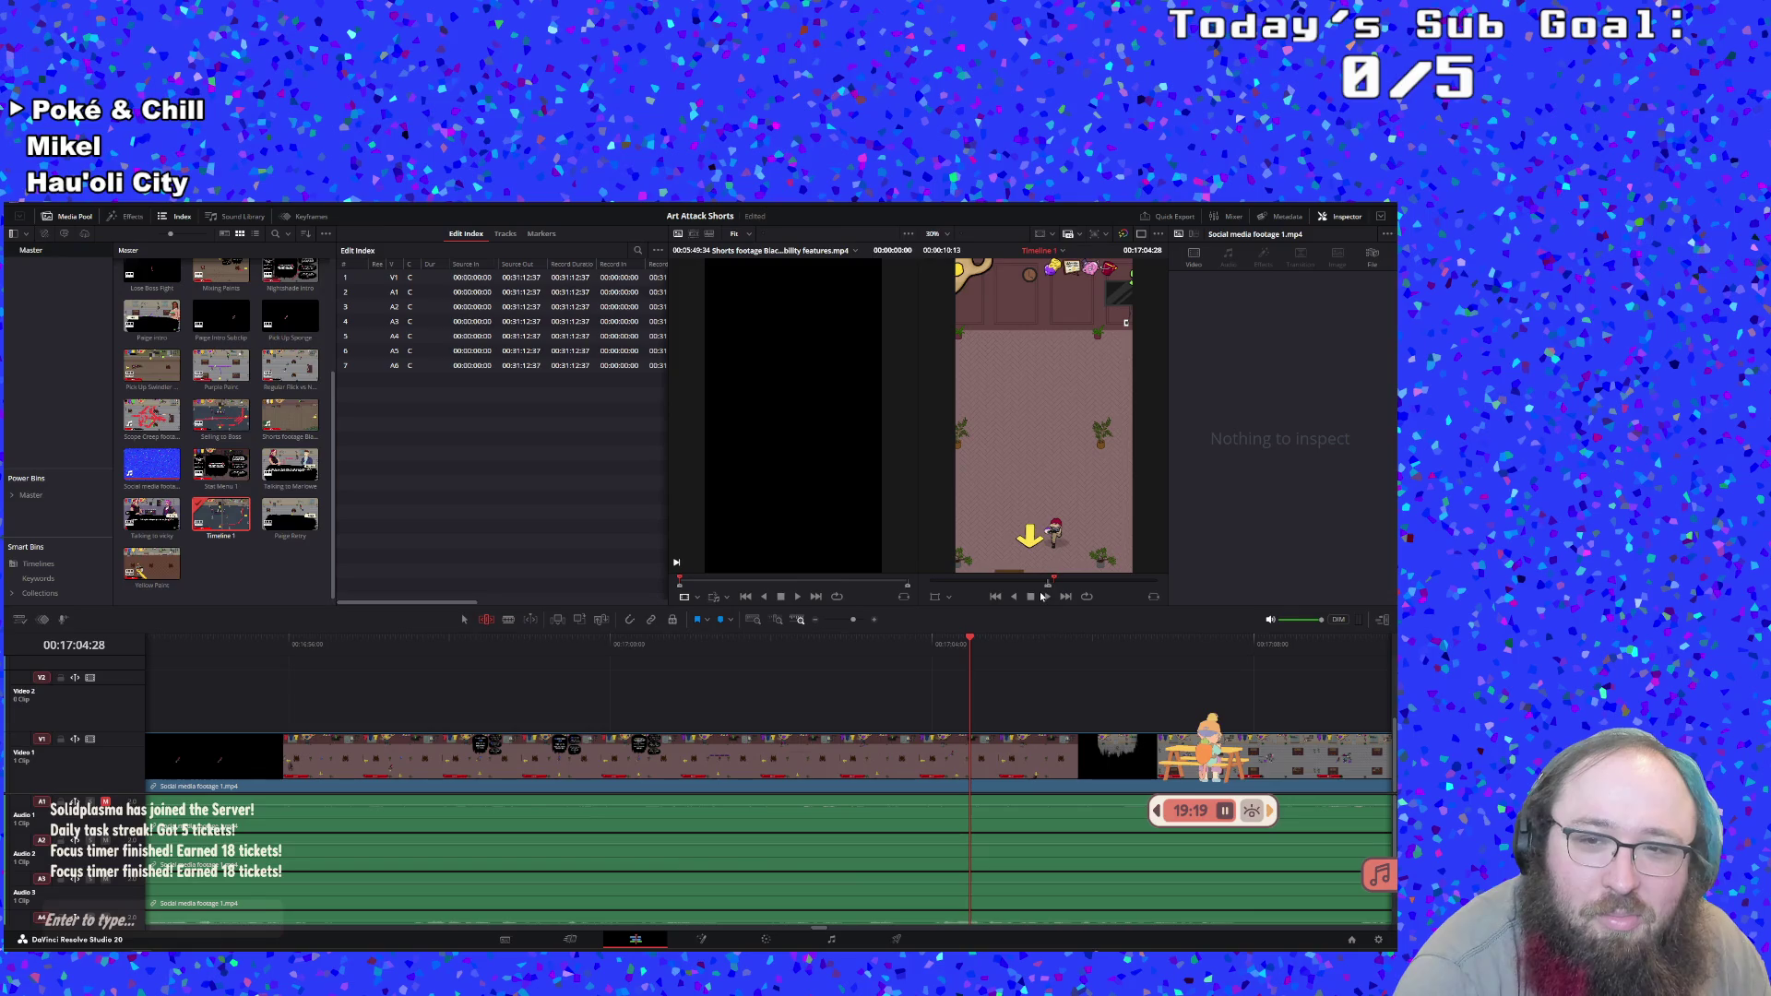
# Scrub back through Timeline 1, mark the next moment's In point, and stop around 00:17:23
pyautogui.click(1049, 597)
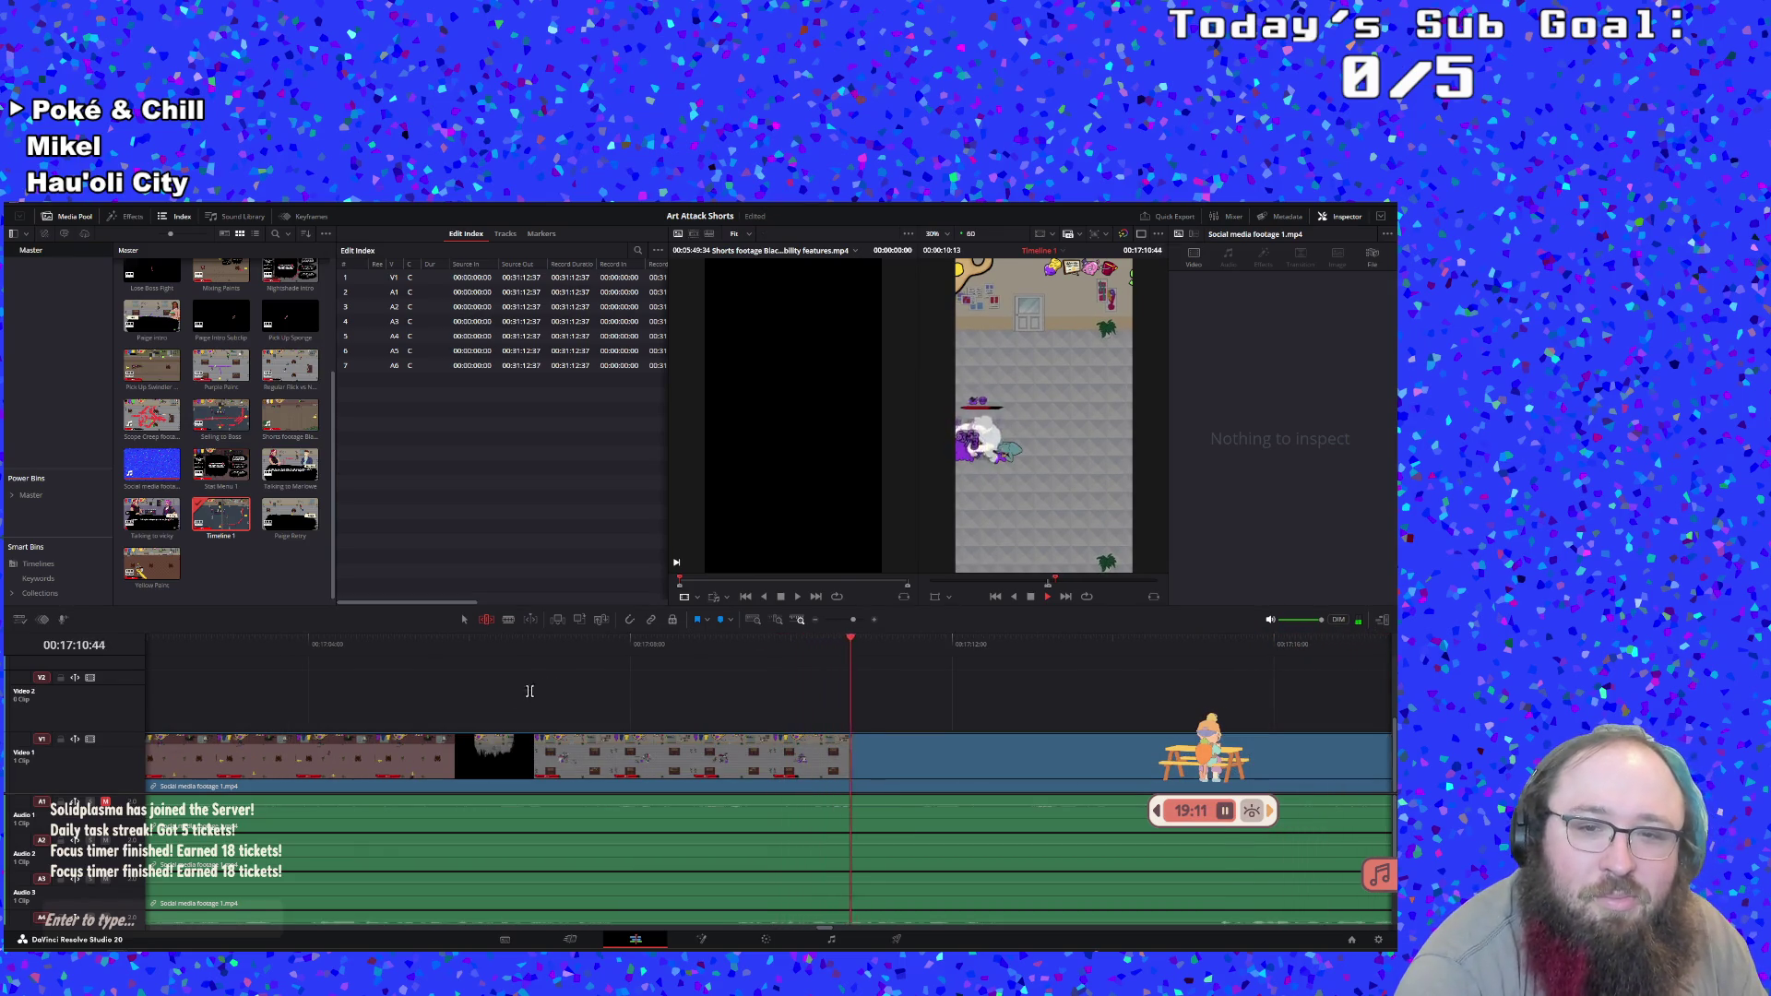
pyautogui.moveTo(397, 646); pyautogui.dragTo(335, 646)
pyautogui.press('space')
pyautogui.click(325, 646)
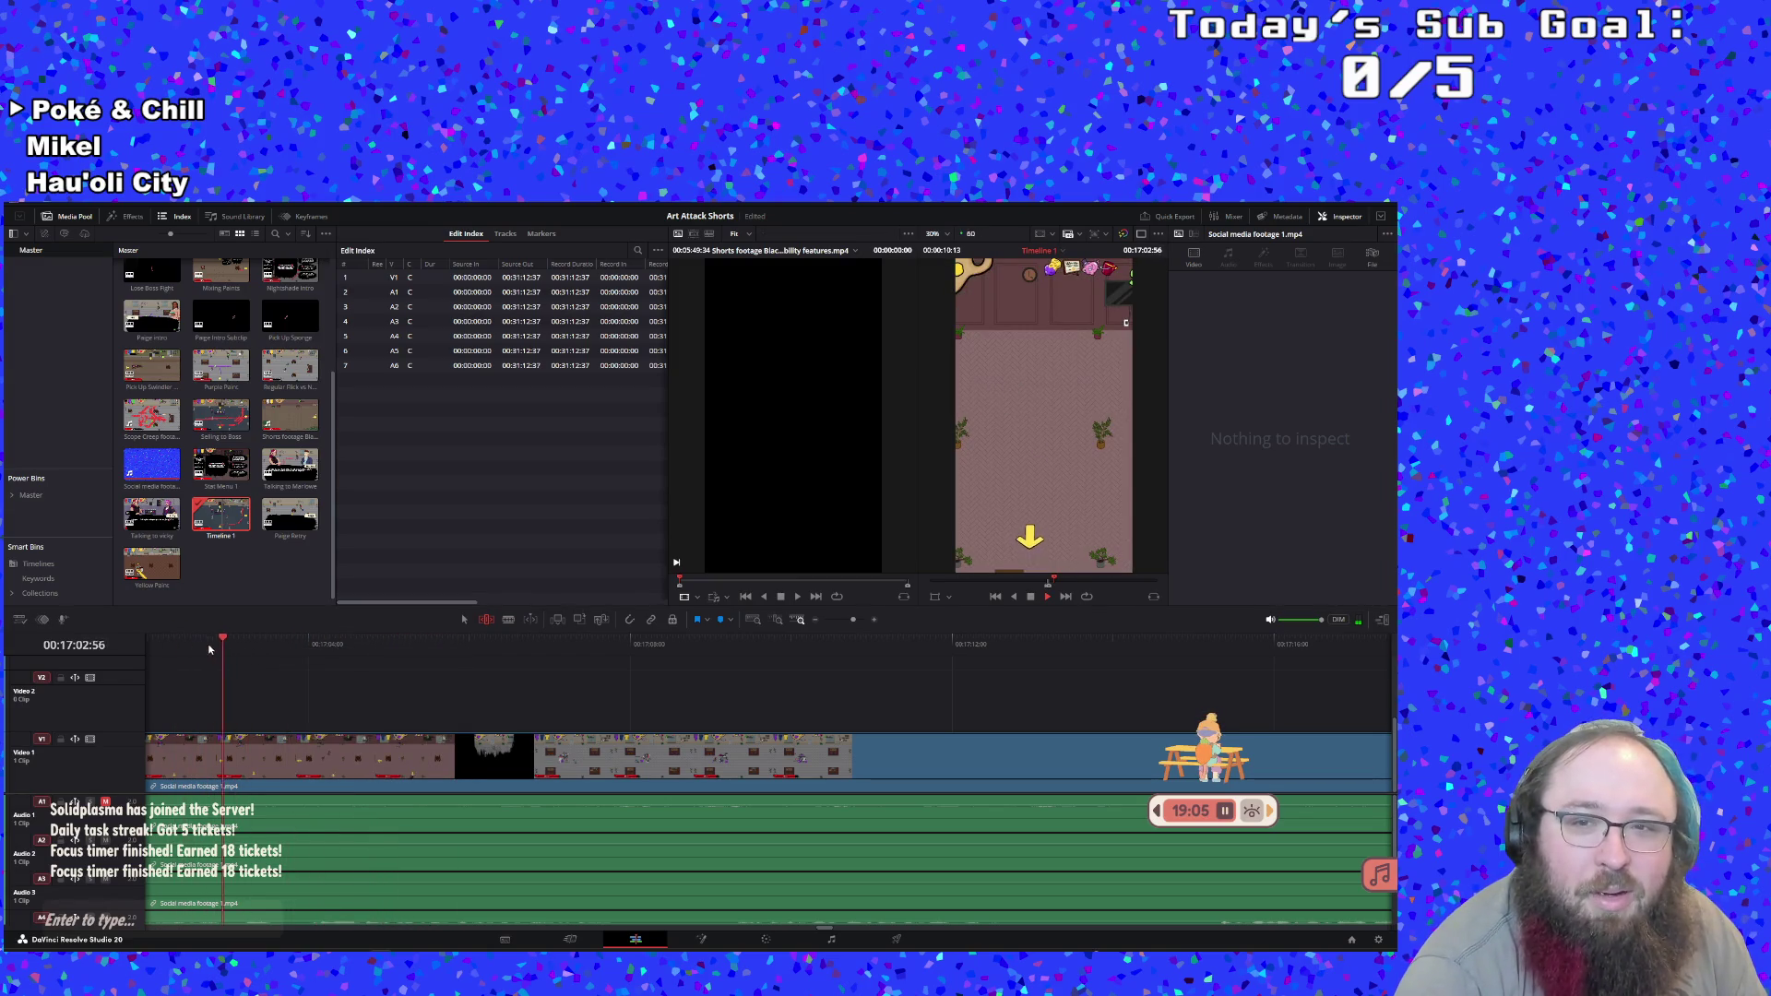
pyautogui.moveTo(221, 649); pyautogui.dragTo(147, 647)
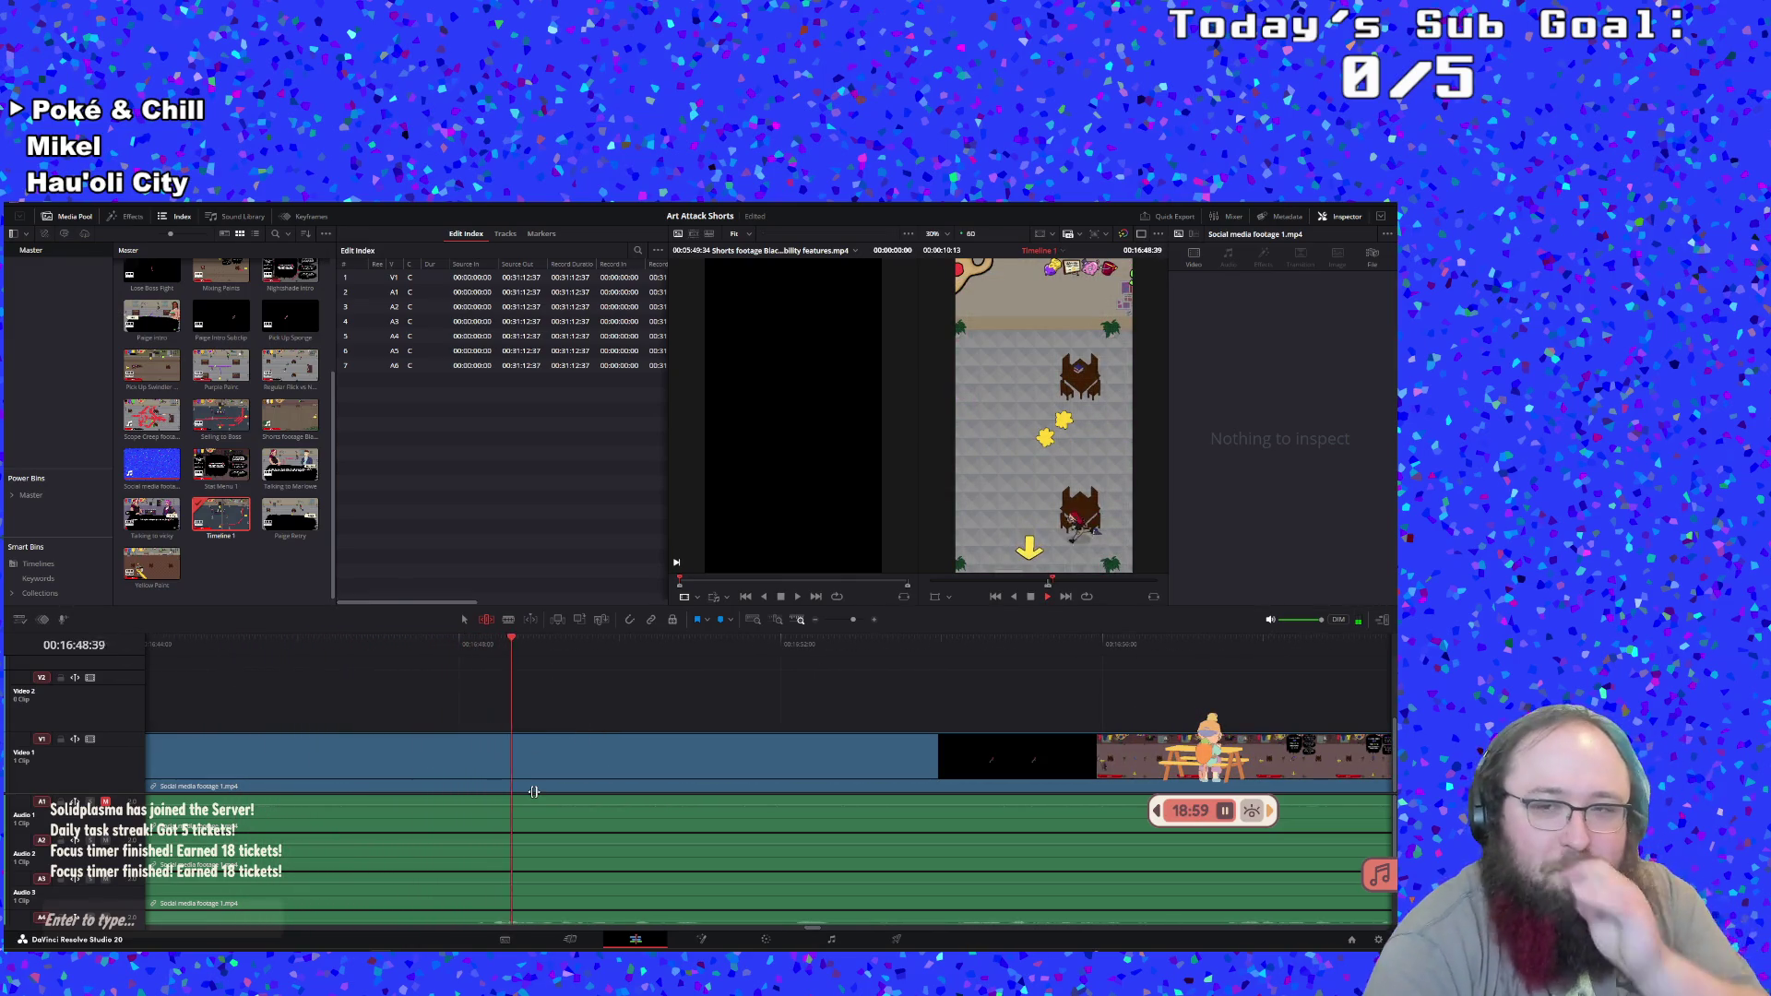
pyautogui.click(345, 638)
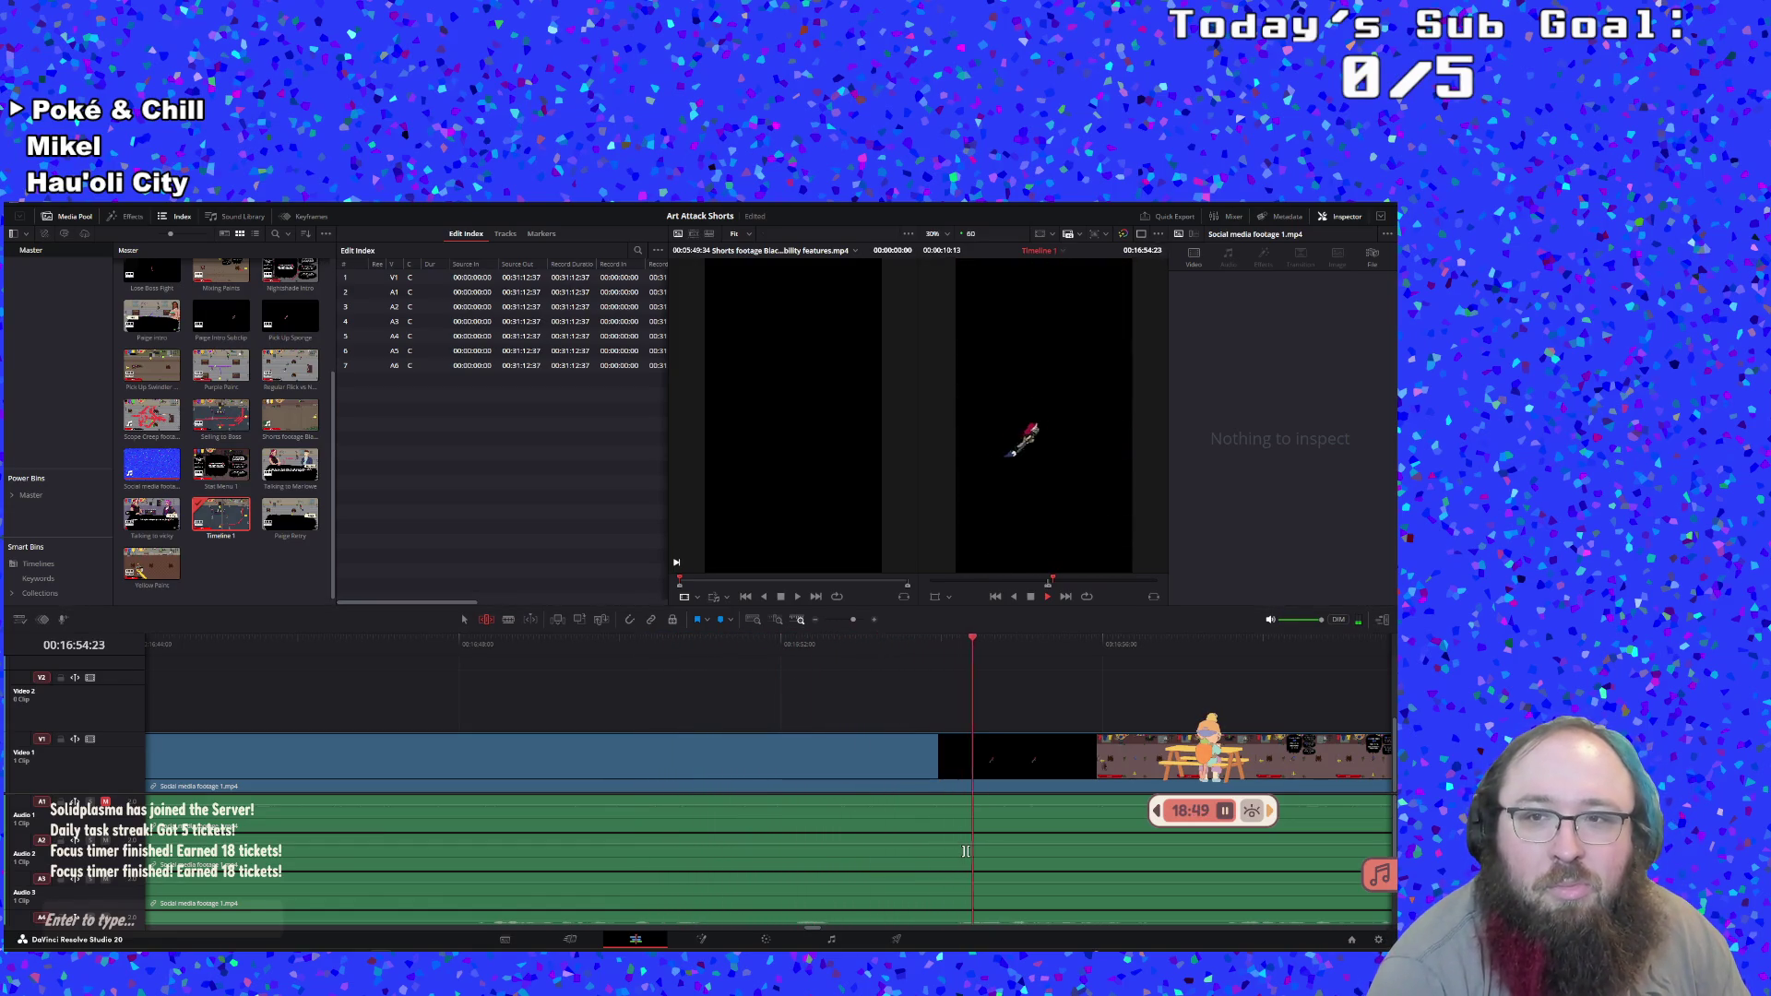
pyautogui.press('i')
pyautogui.click(927, 652)
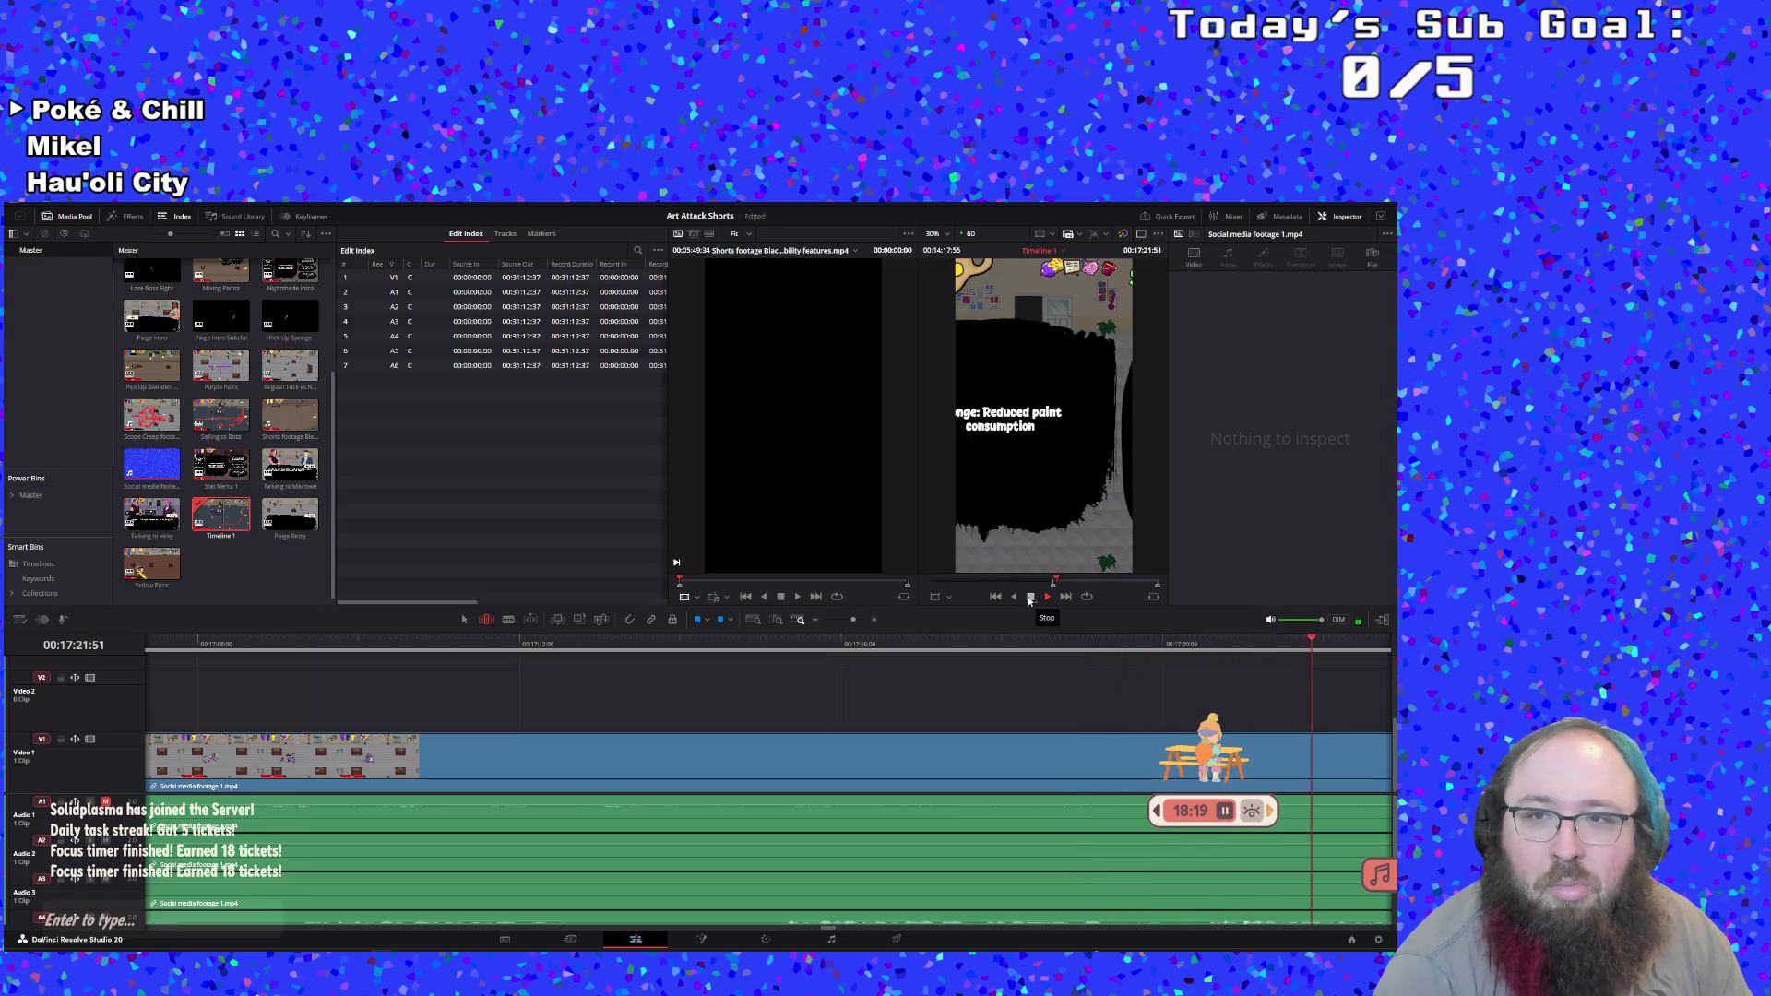
pyautogui.click(1030, 600)
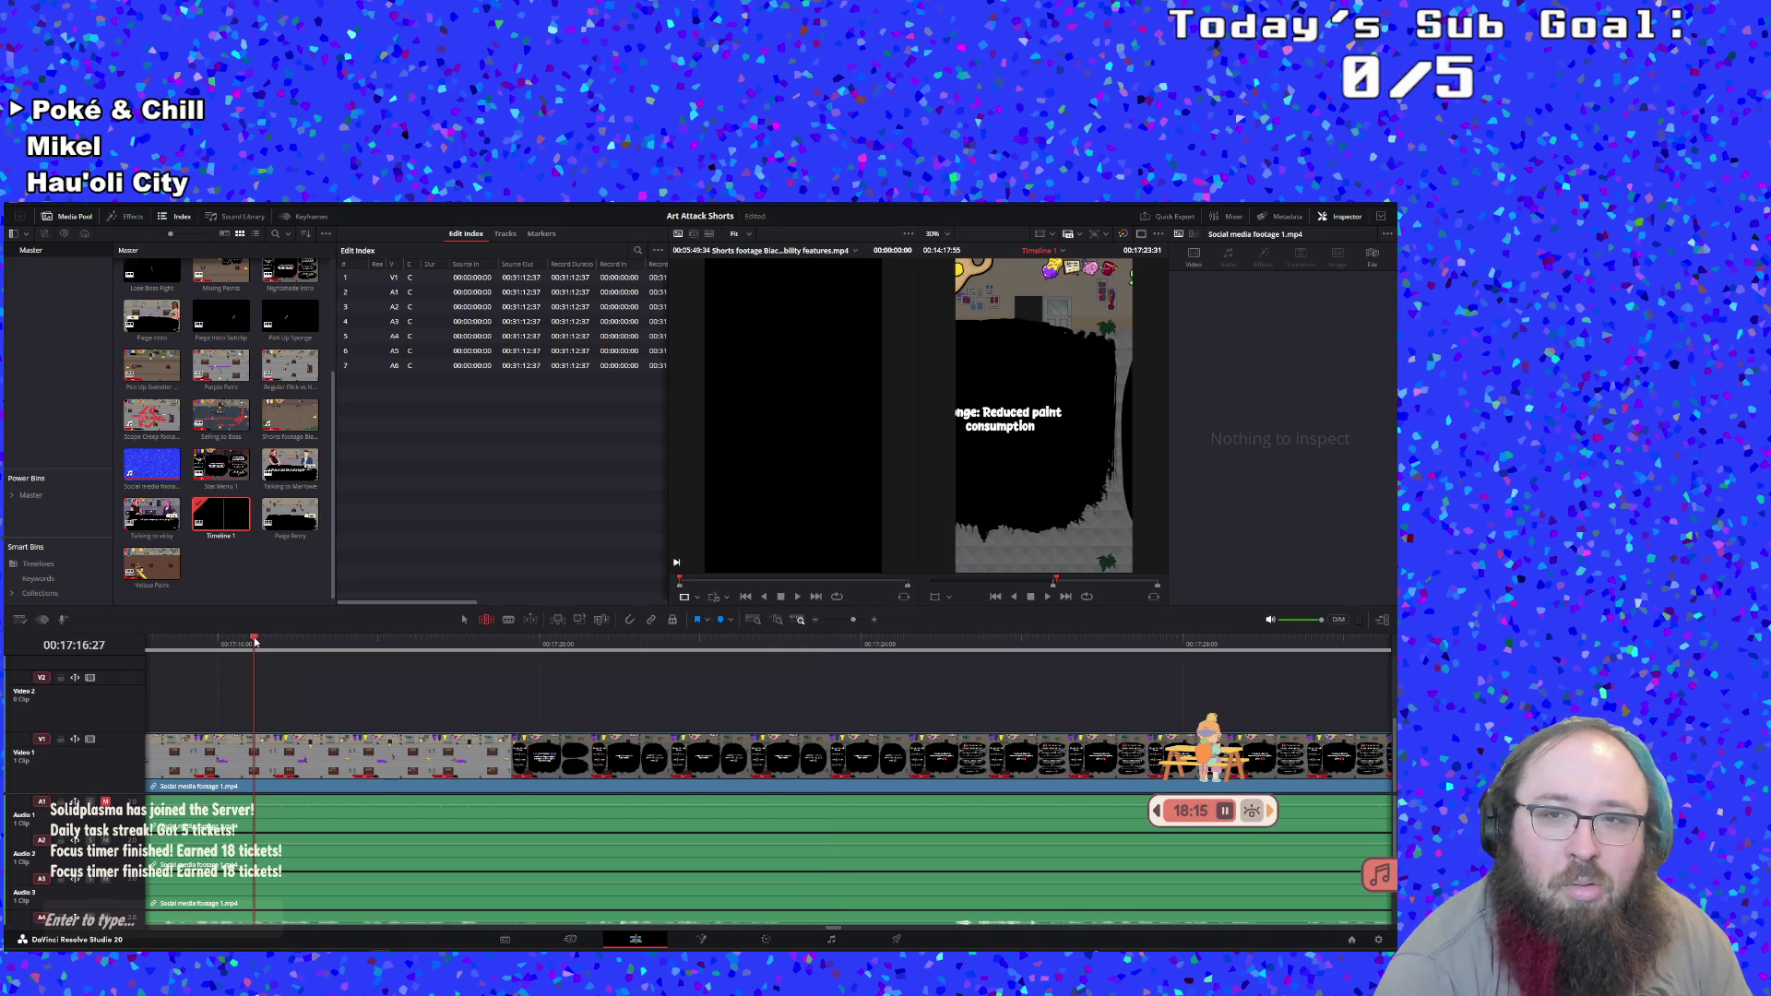
# Find the end of the moment near 17:16 and mark the Out point
pyautogui.click(222, 638)
pyautogui.moveTo(223, 638)
pyautogui.mouseDown()
pyautogui.moveTo(375, 650)
pyautogui.moveTo(156, 646)
pyautogui.moveTo(665, 645)
pyautogui.mouseUp()
pyautogui.press('o')
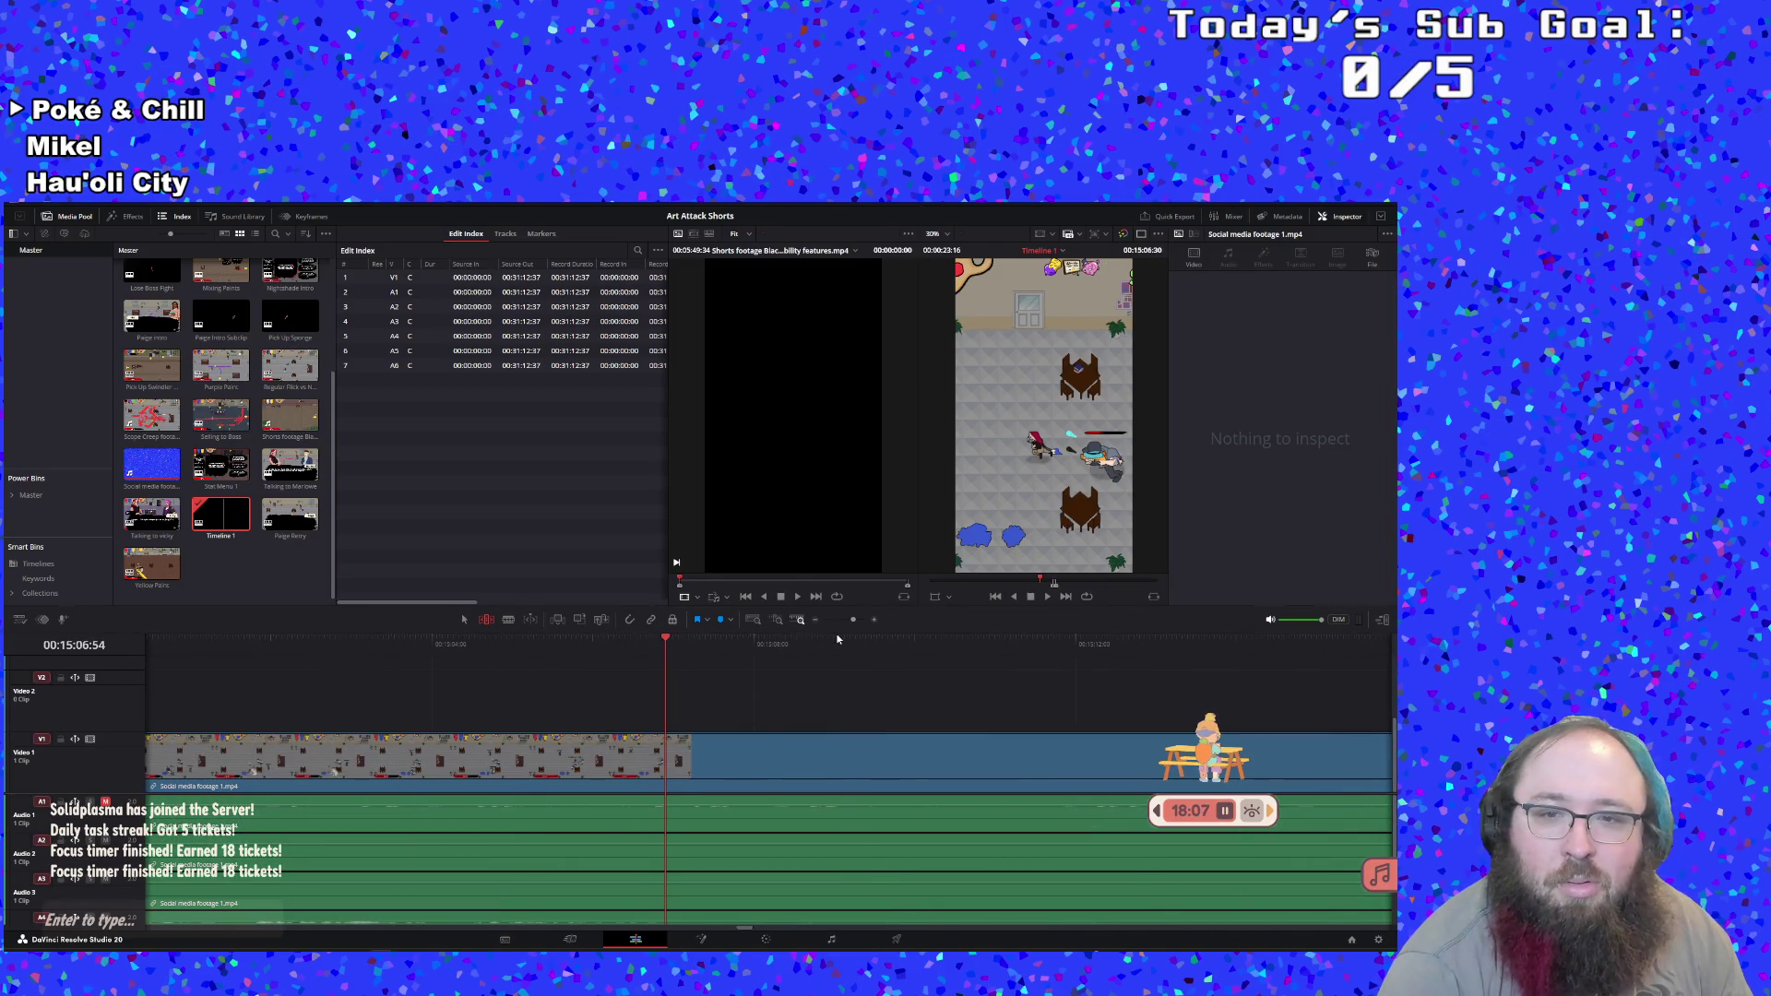
# Zoom out and back in, then return the playhead to the In point at 00:16:54:50
pyautogui.hotkey('ctrl', '-')
pyautogui.hotkey('ctrl', '-')
pyautogui.hotkey('ctrl', '-')
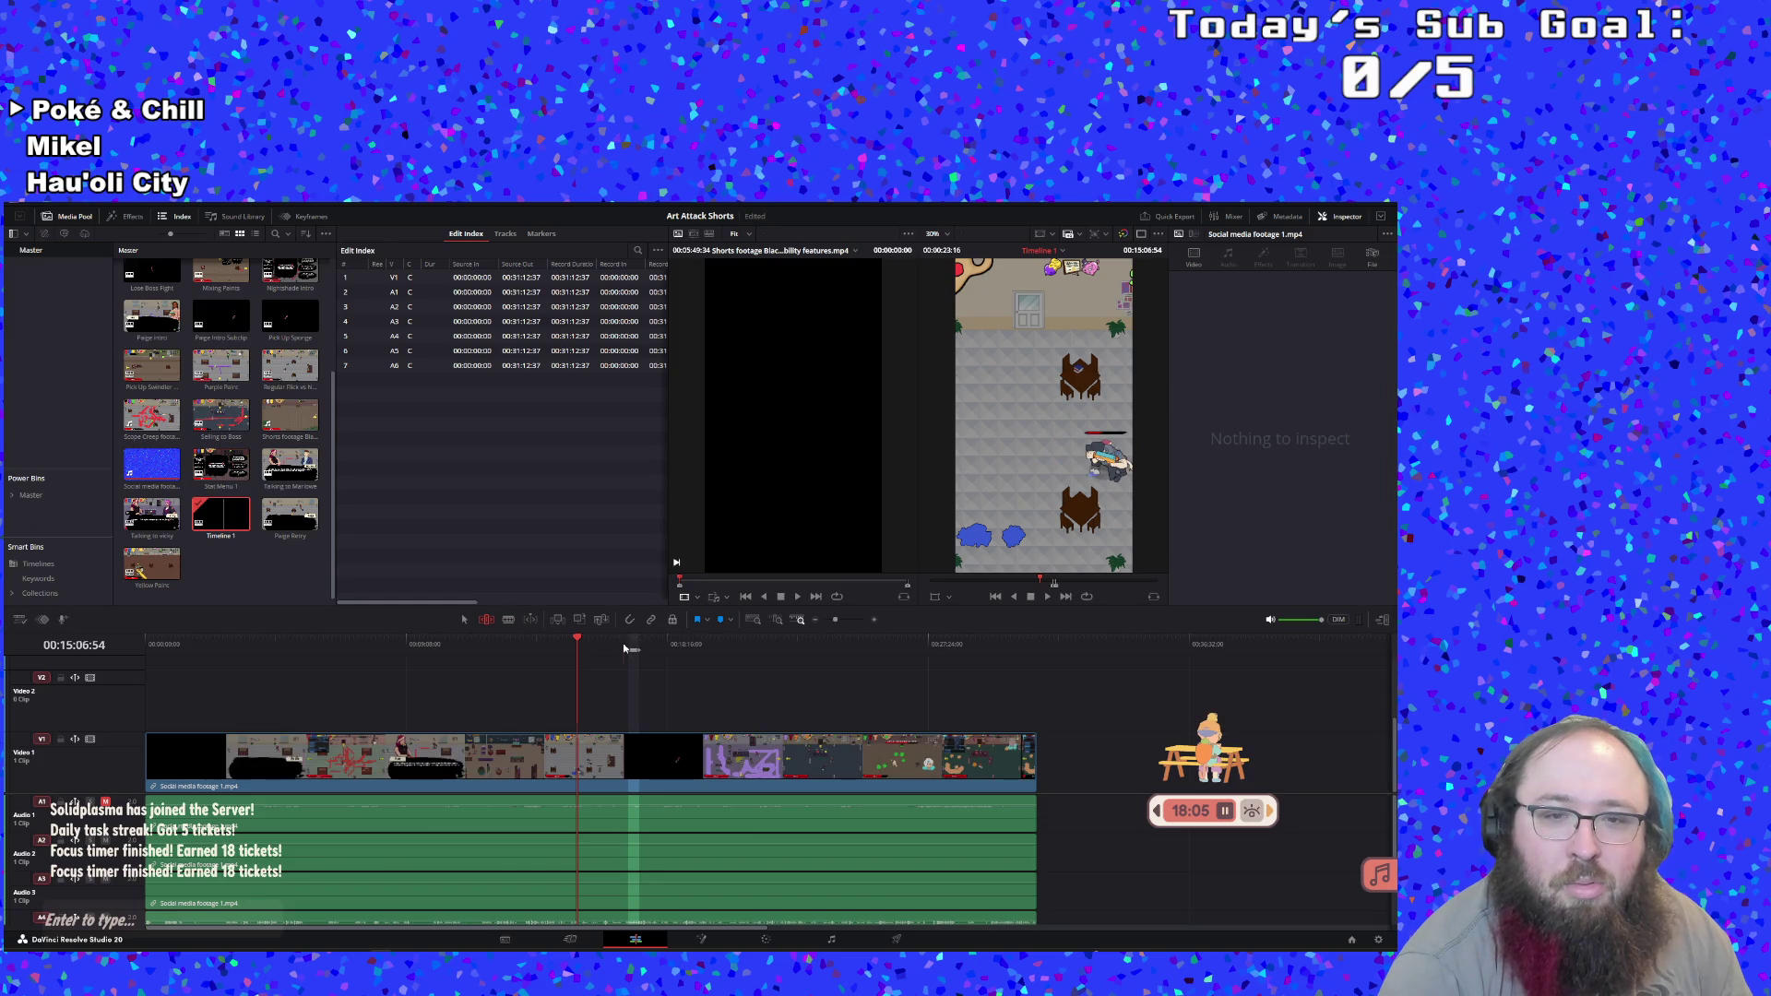
pyautogui.click(624, 649)
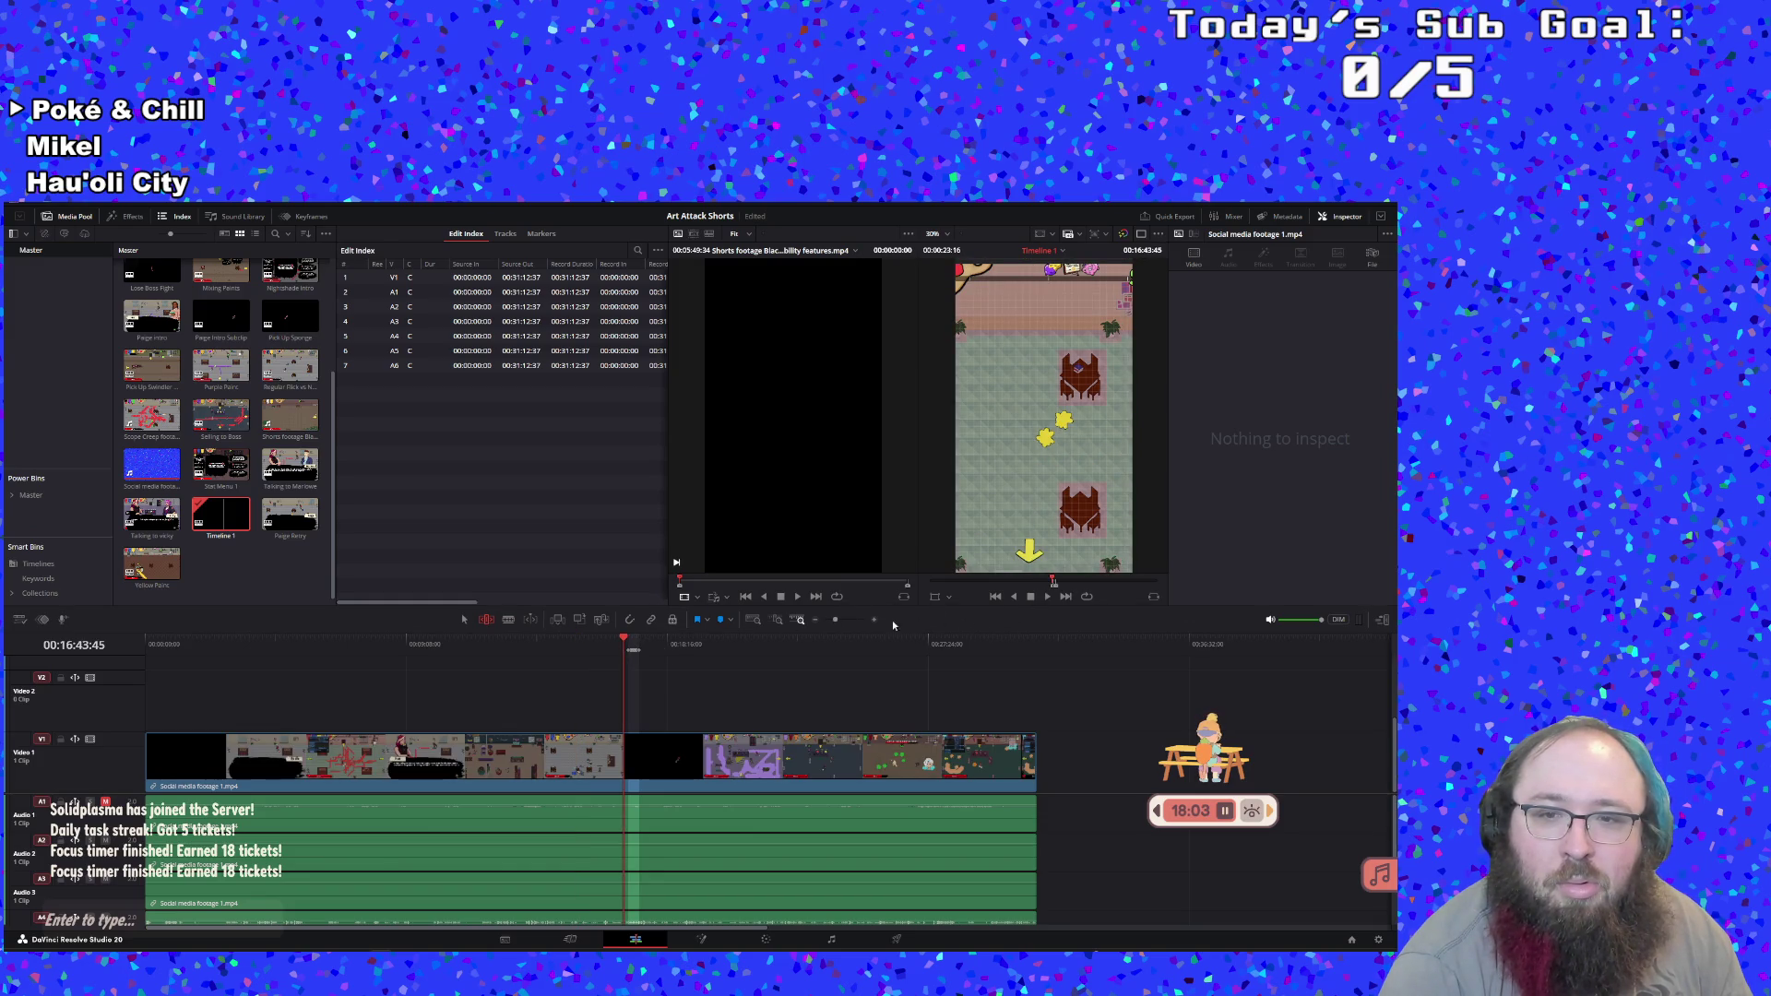
pyautogui.click(841, 620)
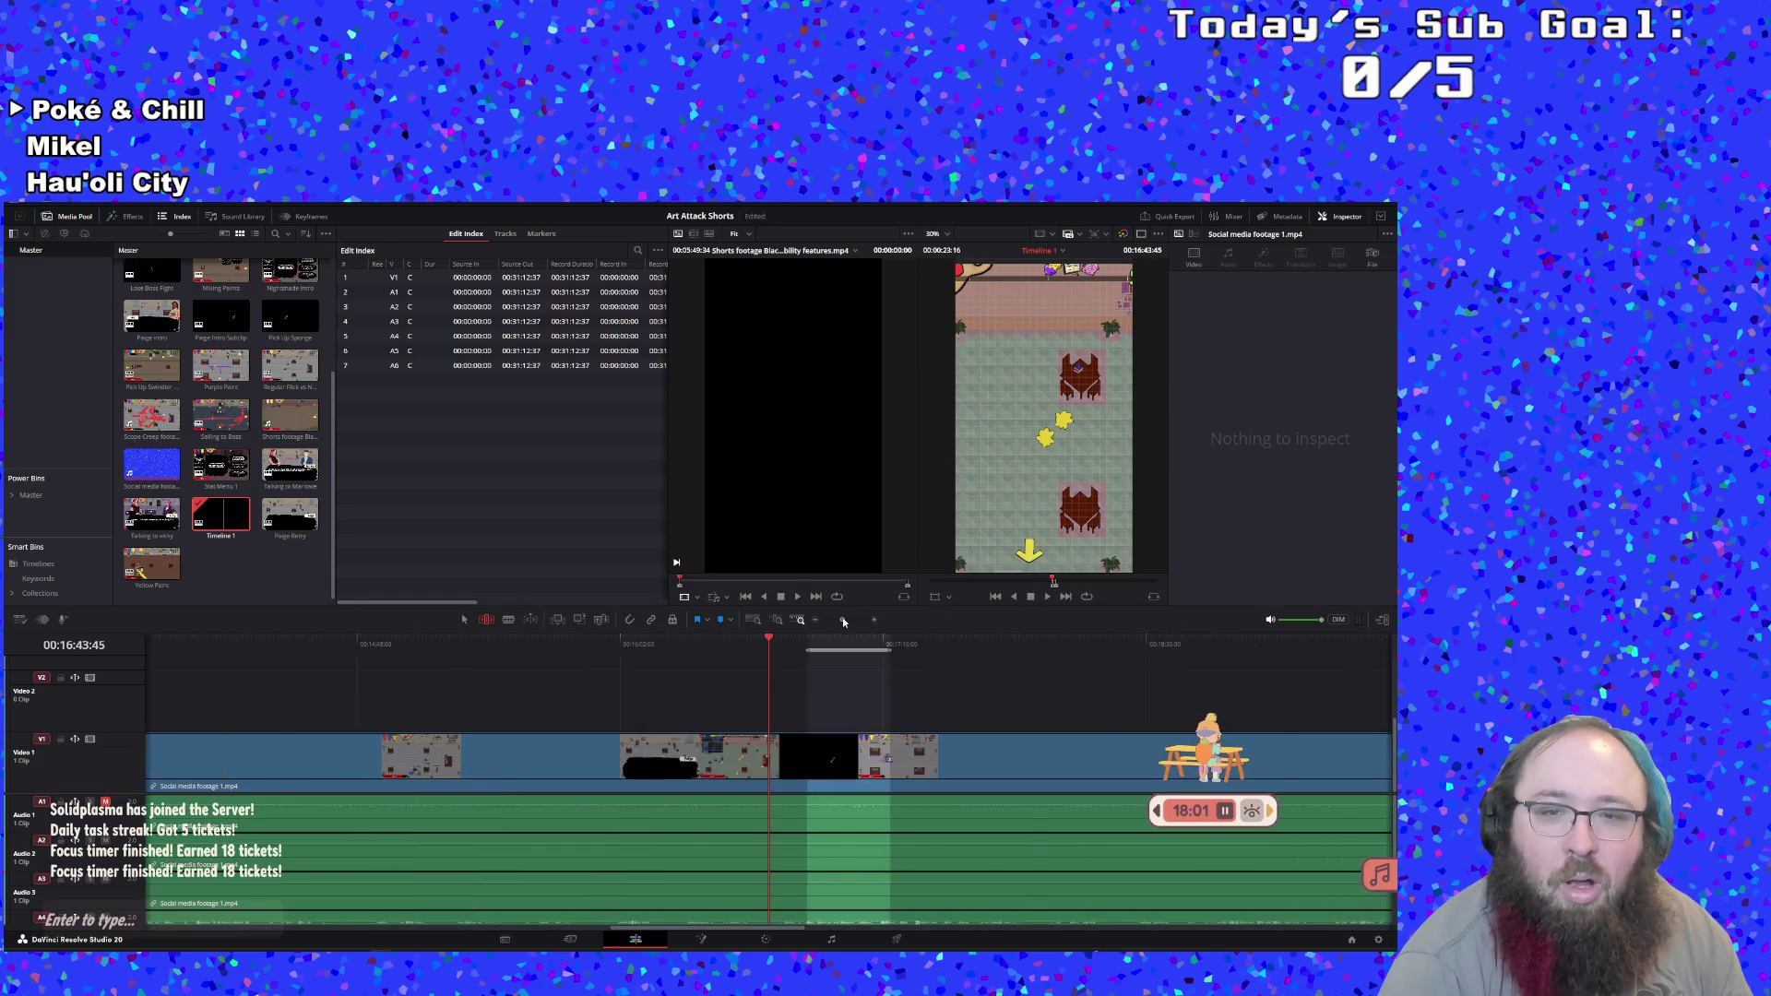
pyautogui.click(808, 638)
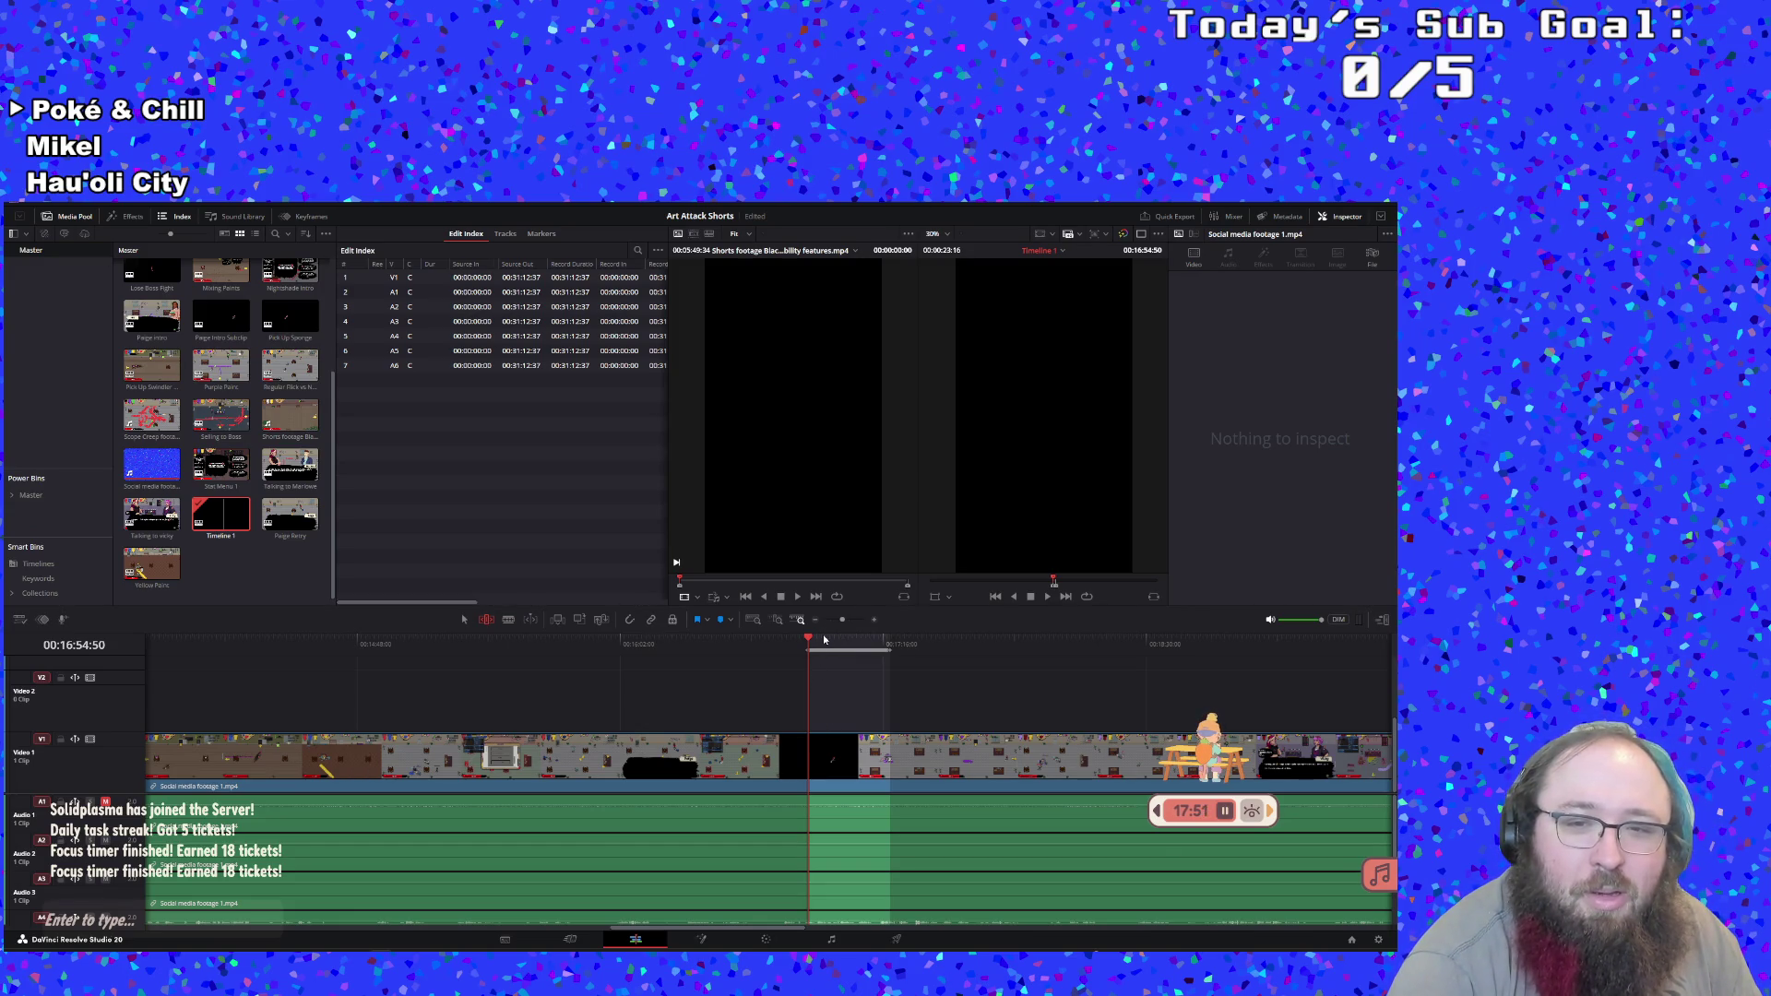
pyautogui.rightClick(824, 638)
# Create a 23-second subclip, rename it 'Purple Paint and Bucket', and reopen Timeline 1
pyautogui.click(839, 645)
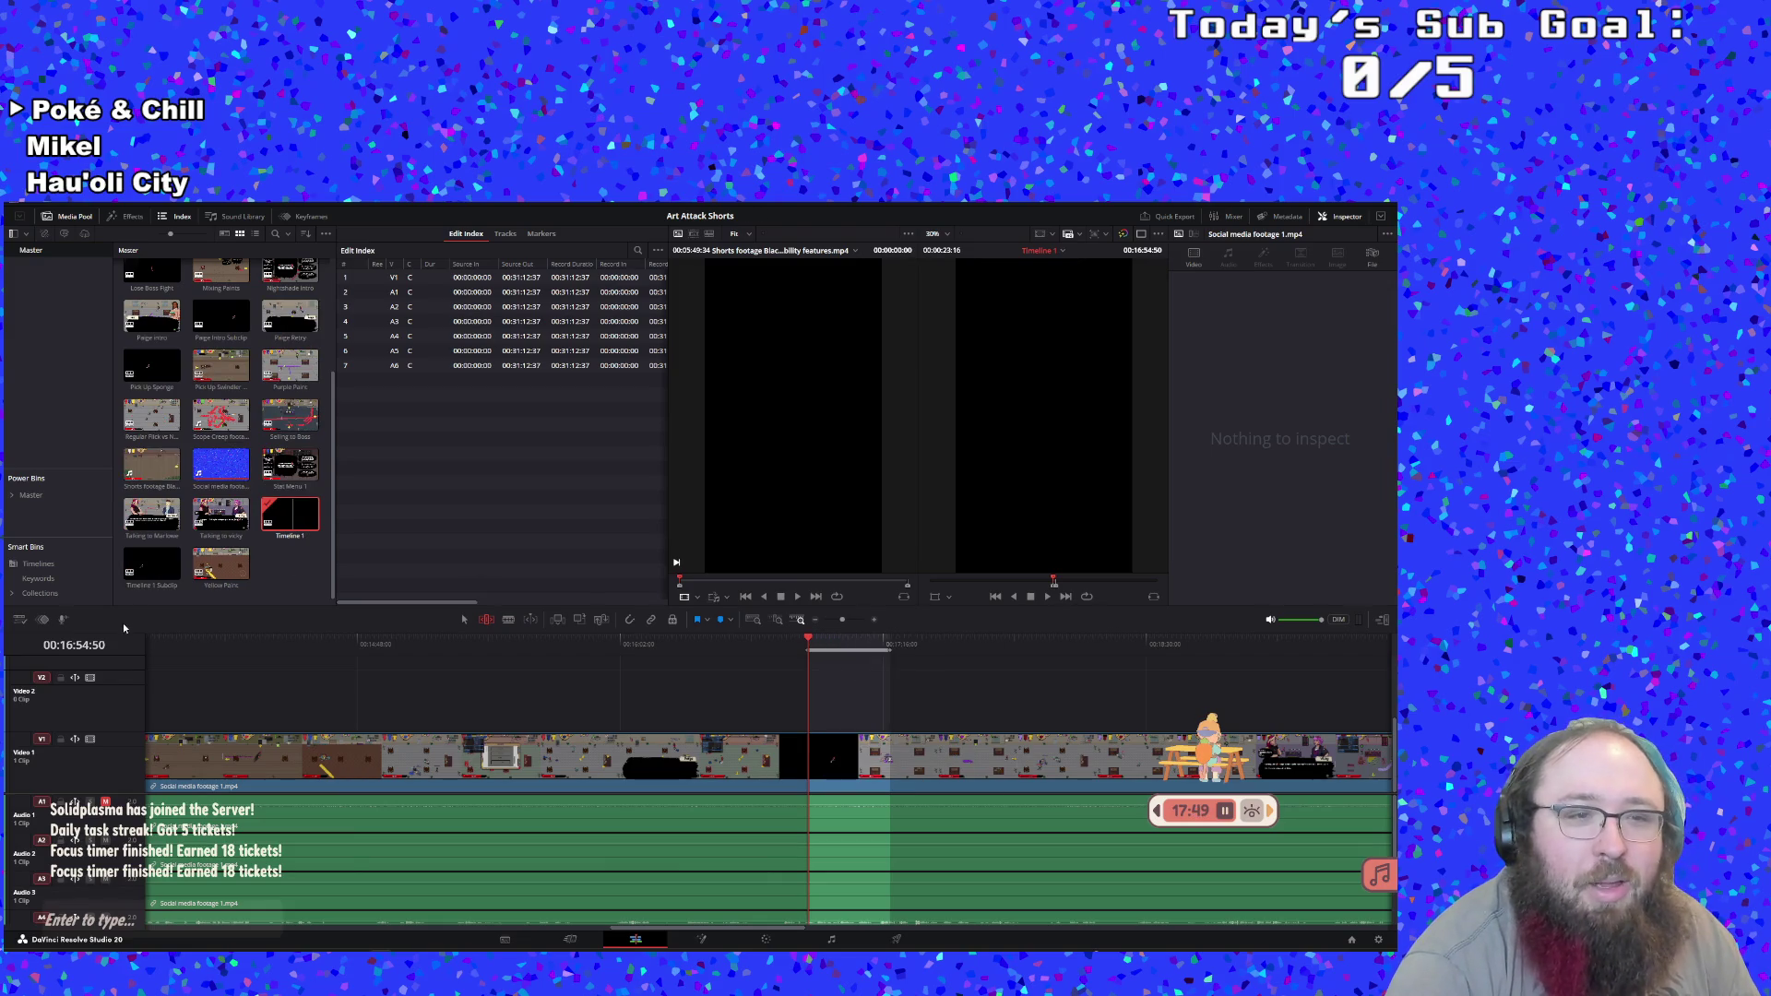
pyautogui.doubleClick(167, 588)
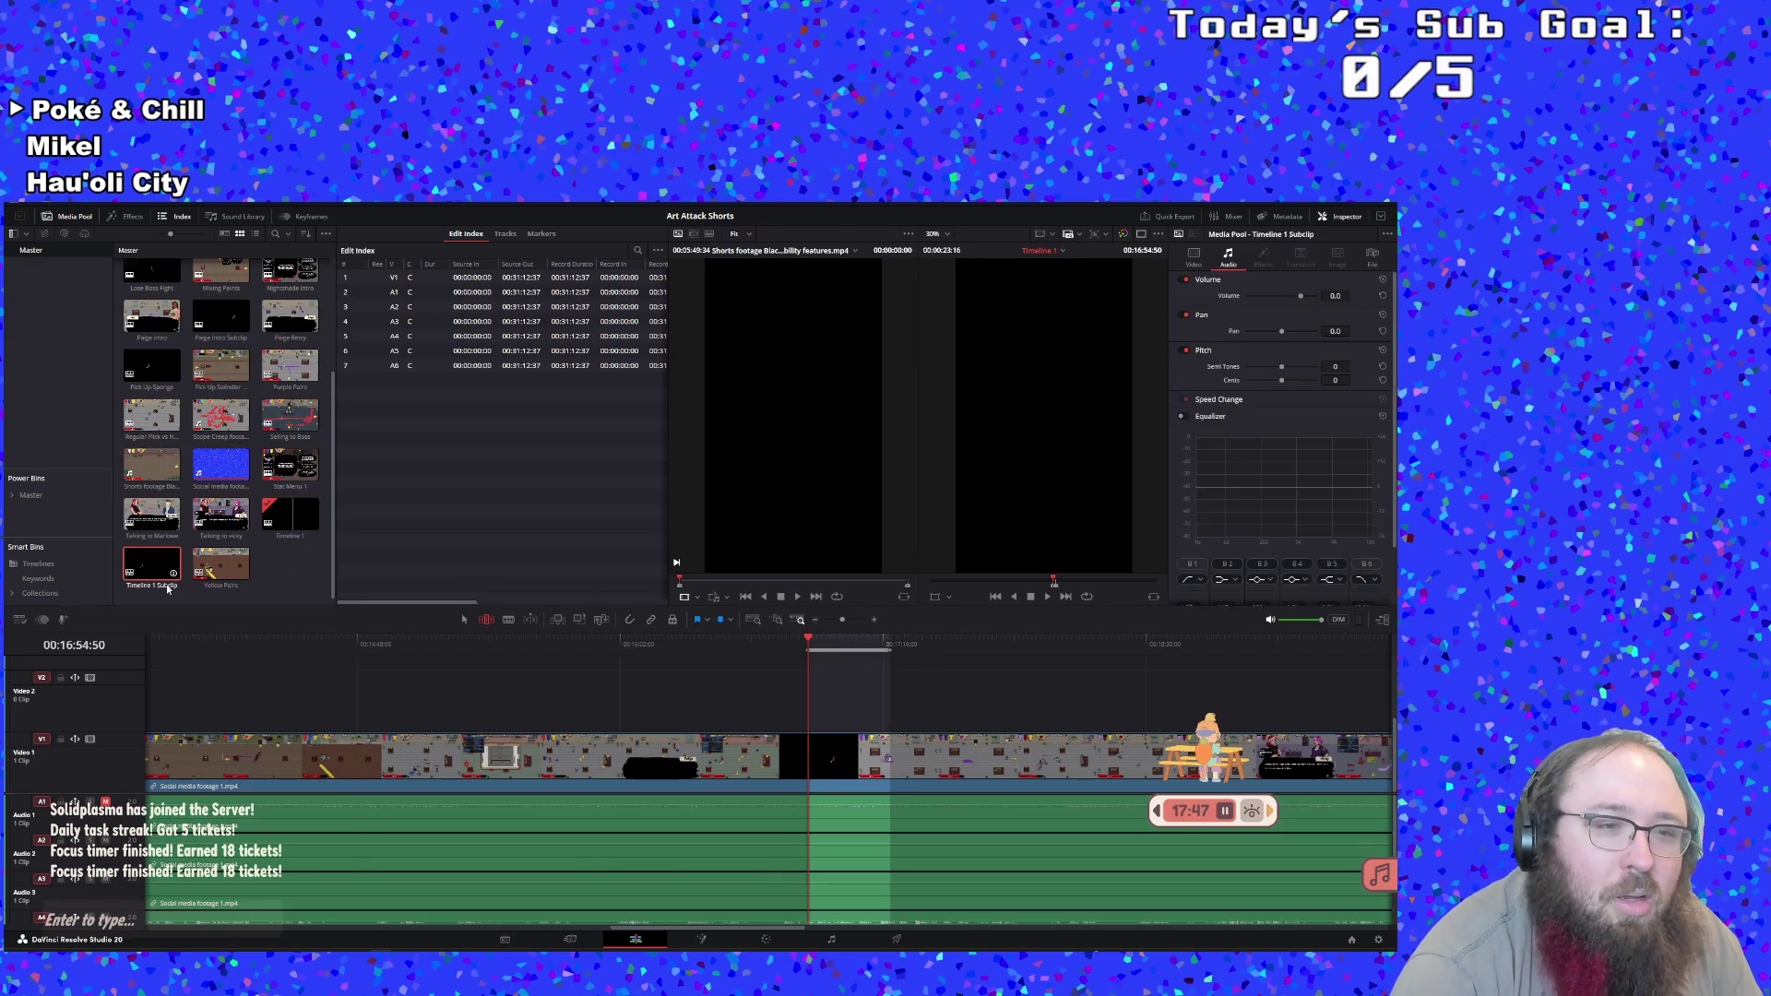
pyautogui.rightClick(167, 588)
pyautogui.click(166, 587)
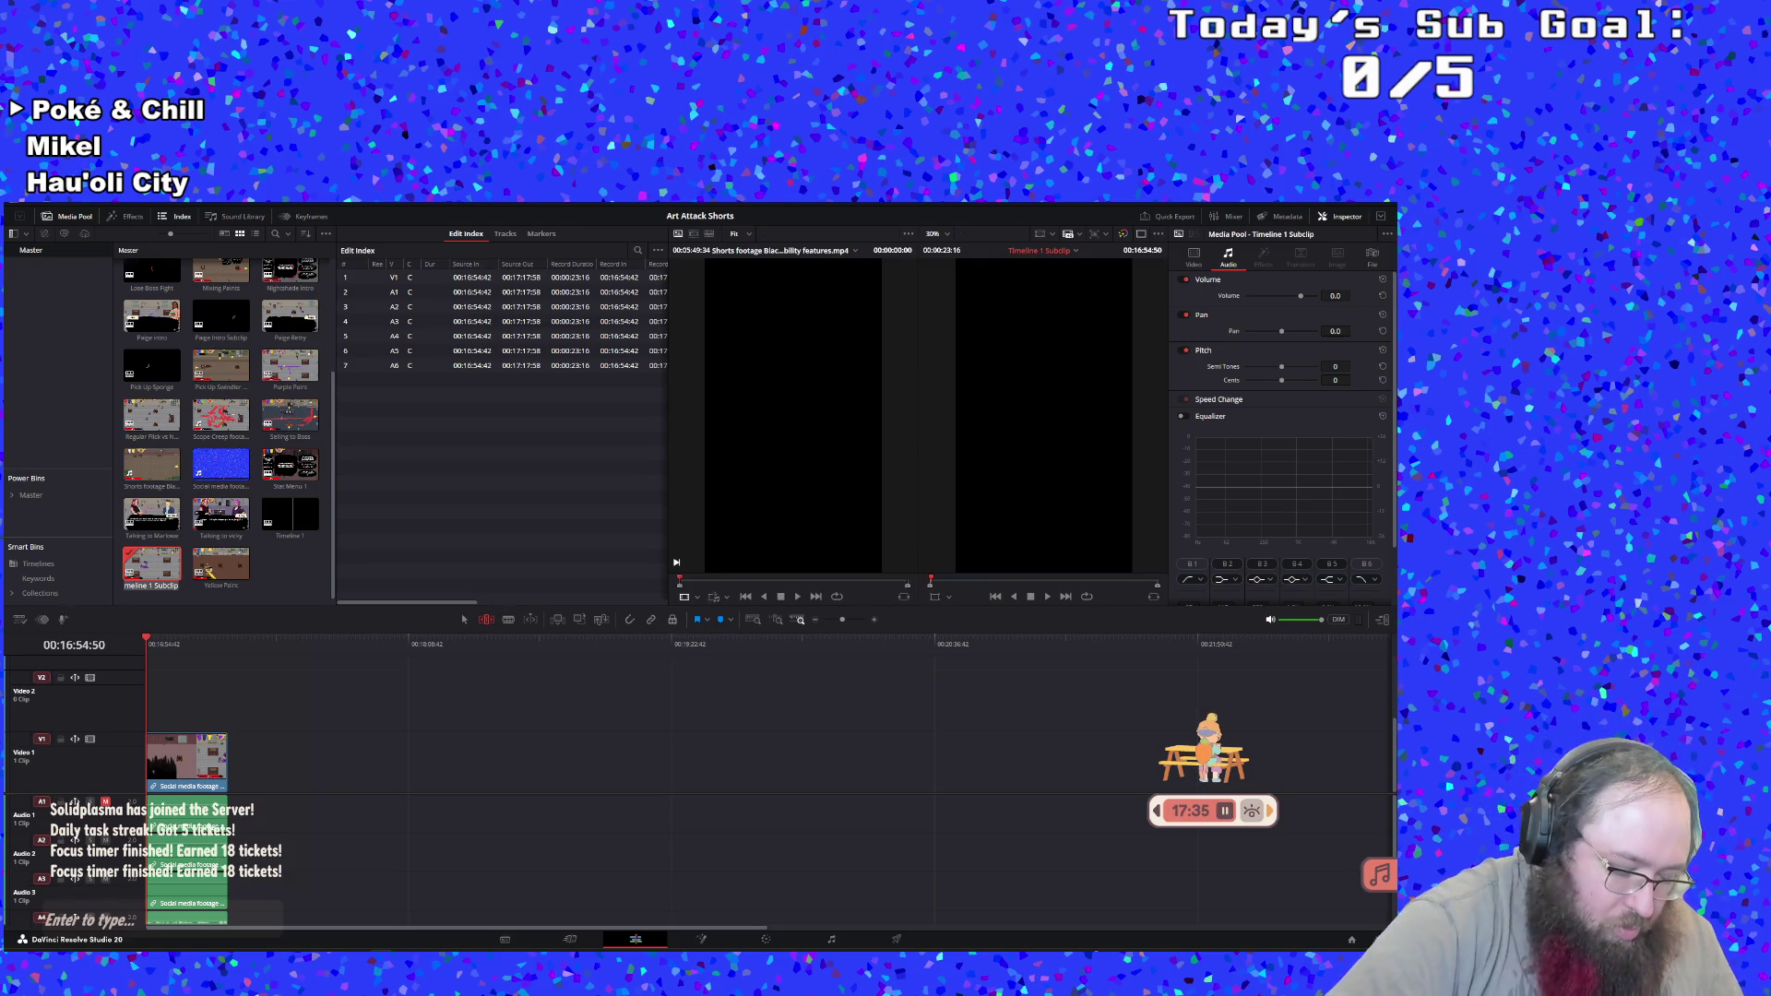
pyautogui.write('Purple')
pyautogui.press('Return')
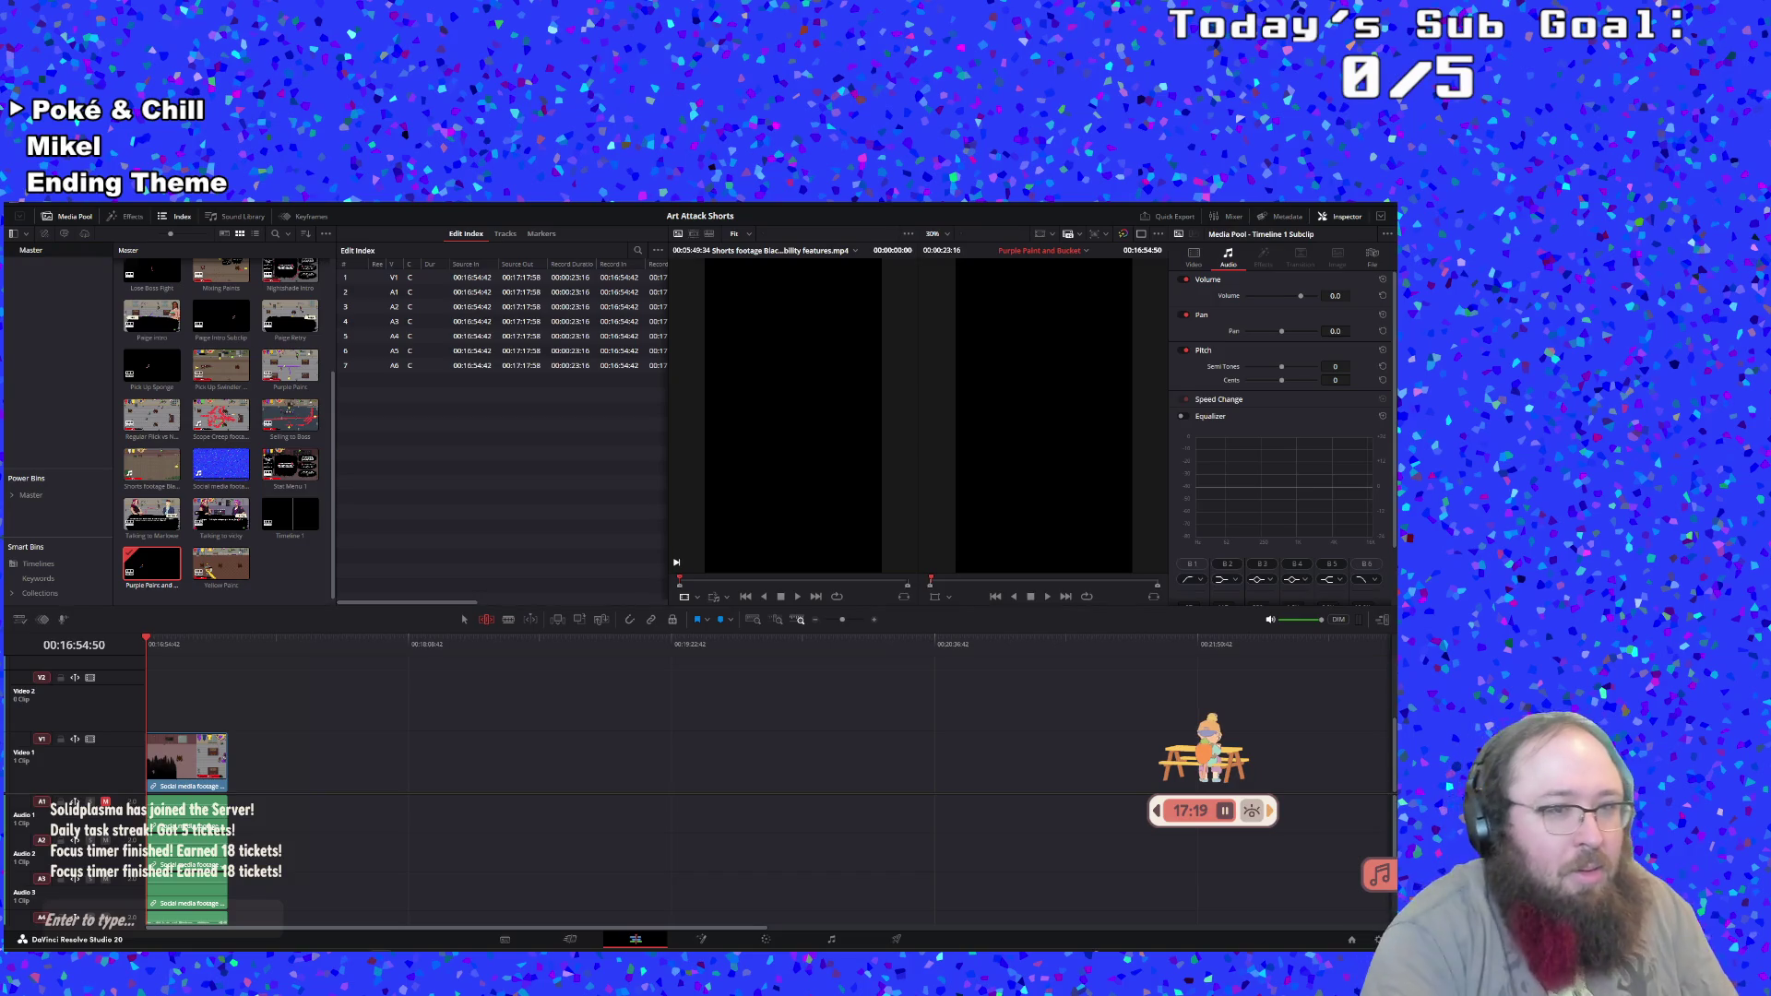
pyautogui.doubleClick(295, 506)
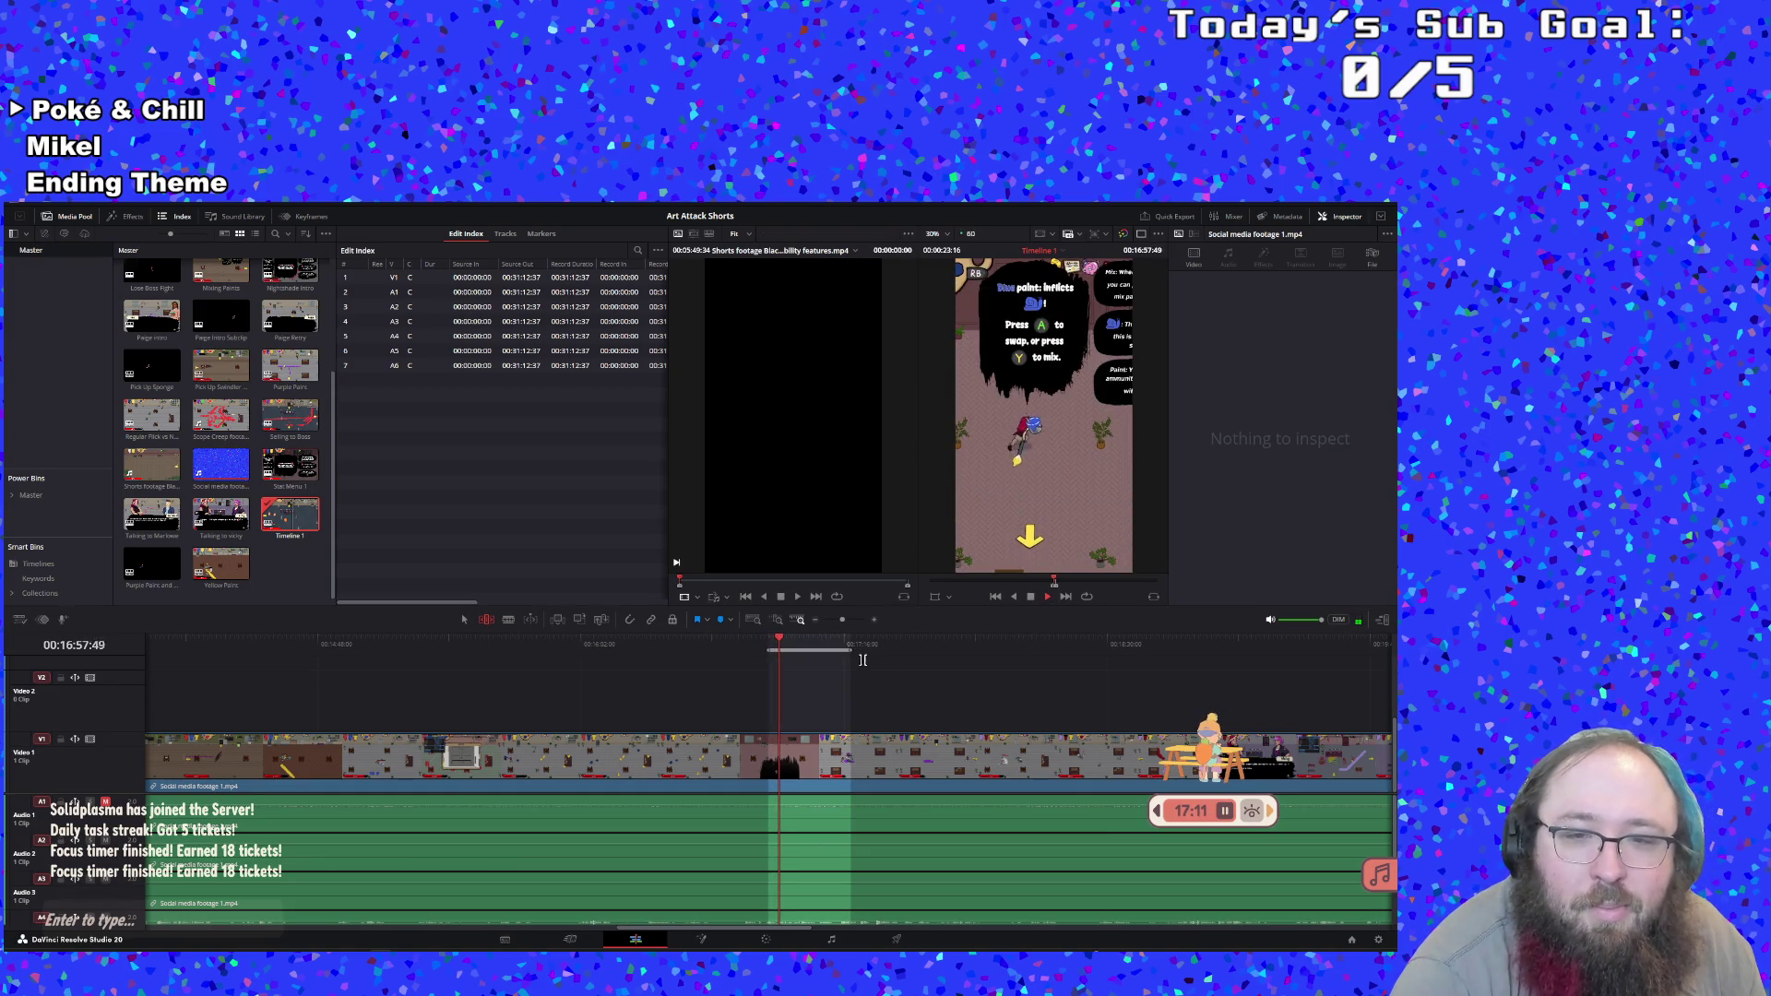
# Set the Out point at 17:41:26 and create a Timeline 1 Subclip from the range
pyautogui.click(835, 645)
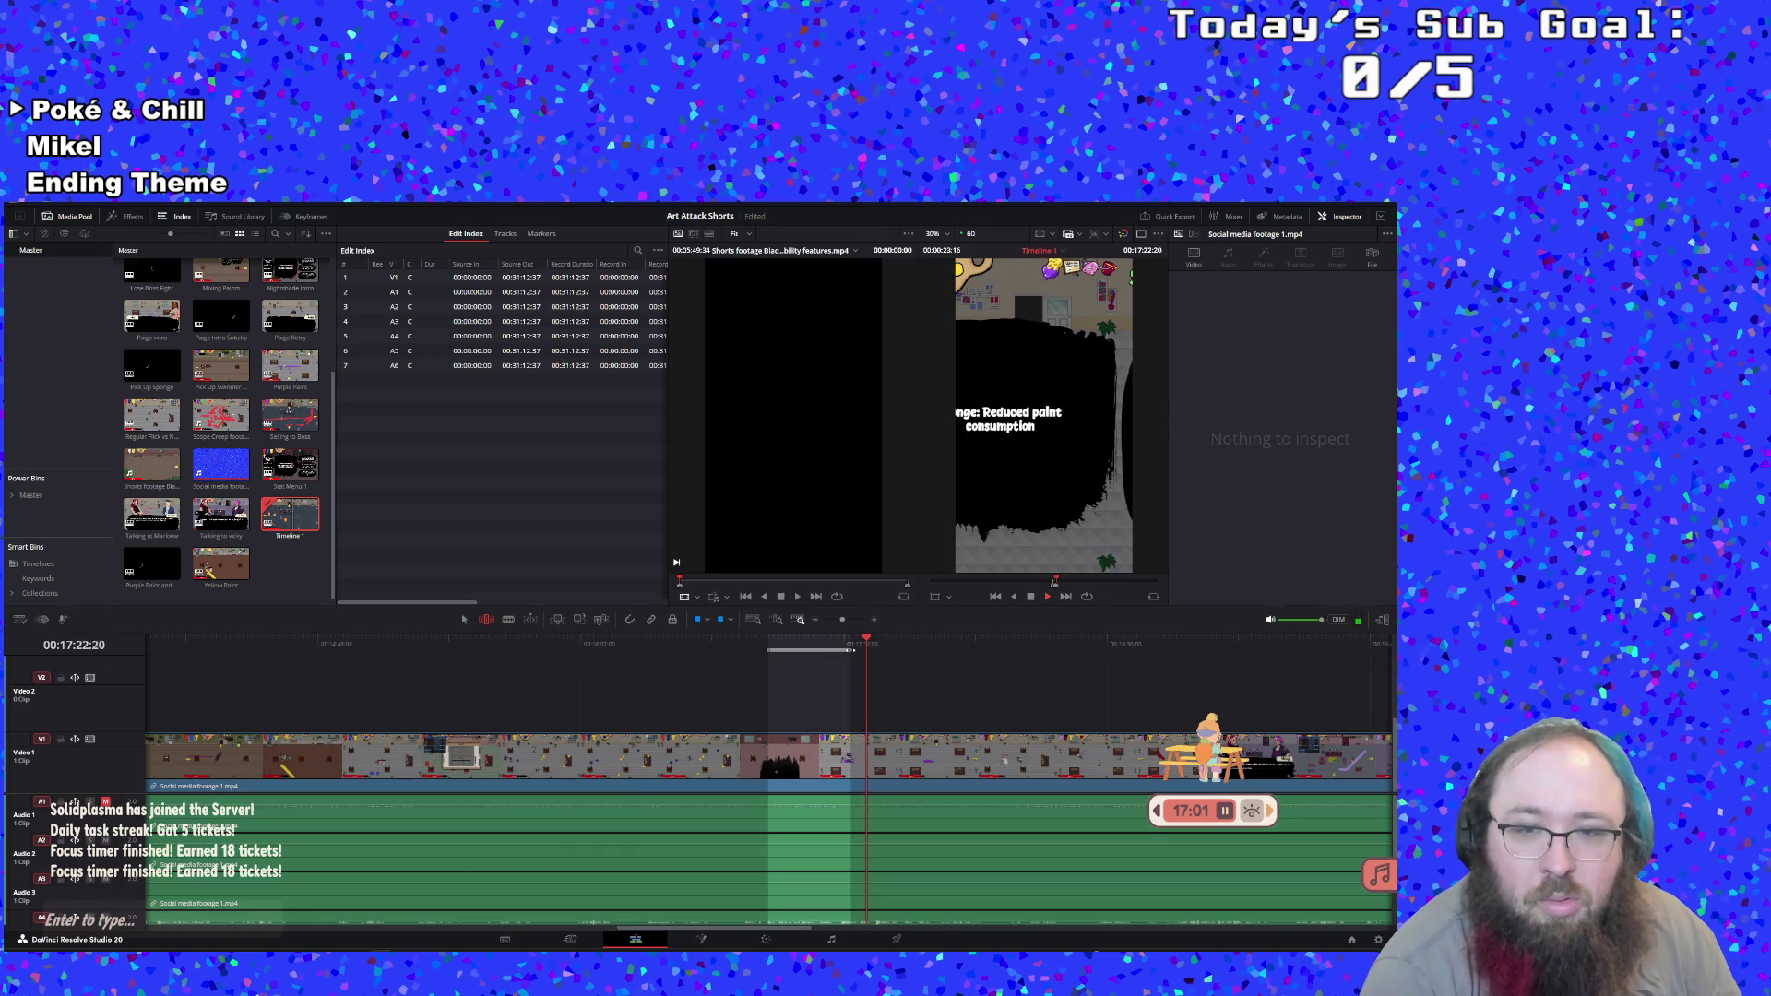
pyautogui.click(847, 643)
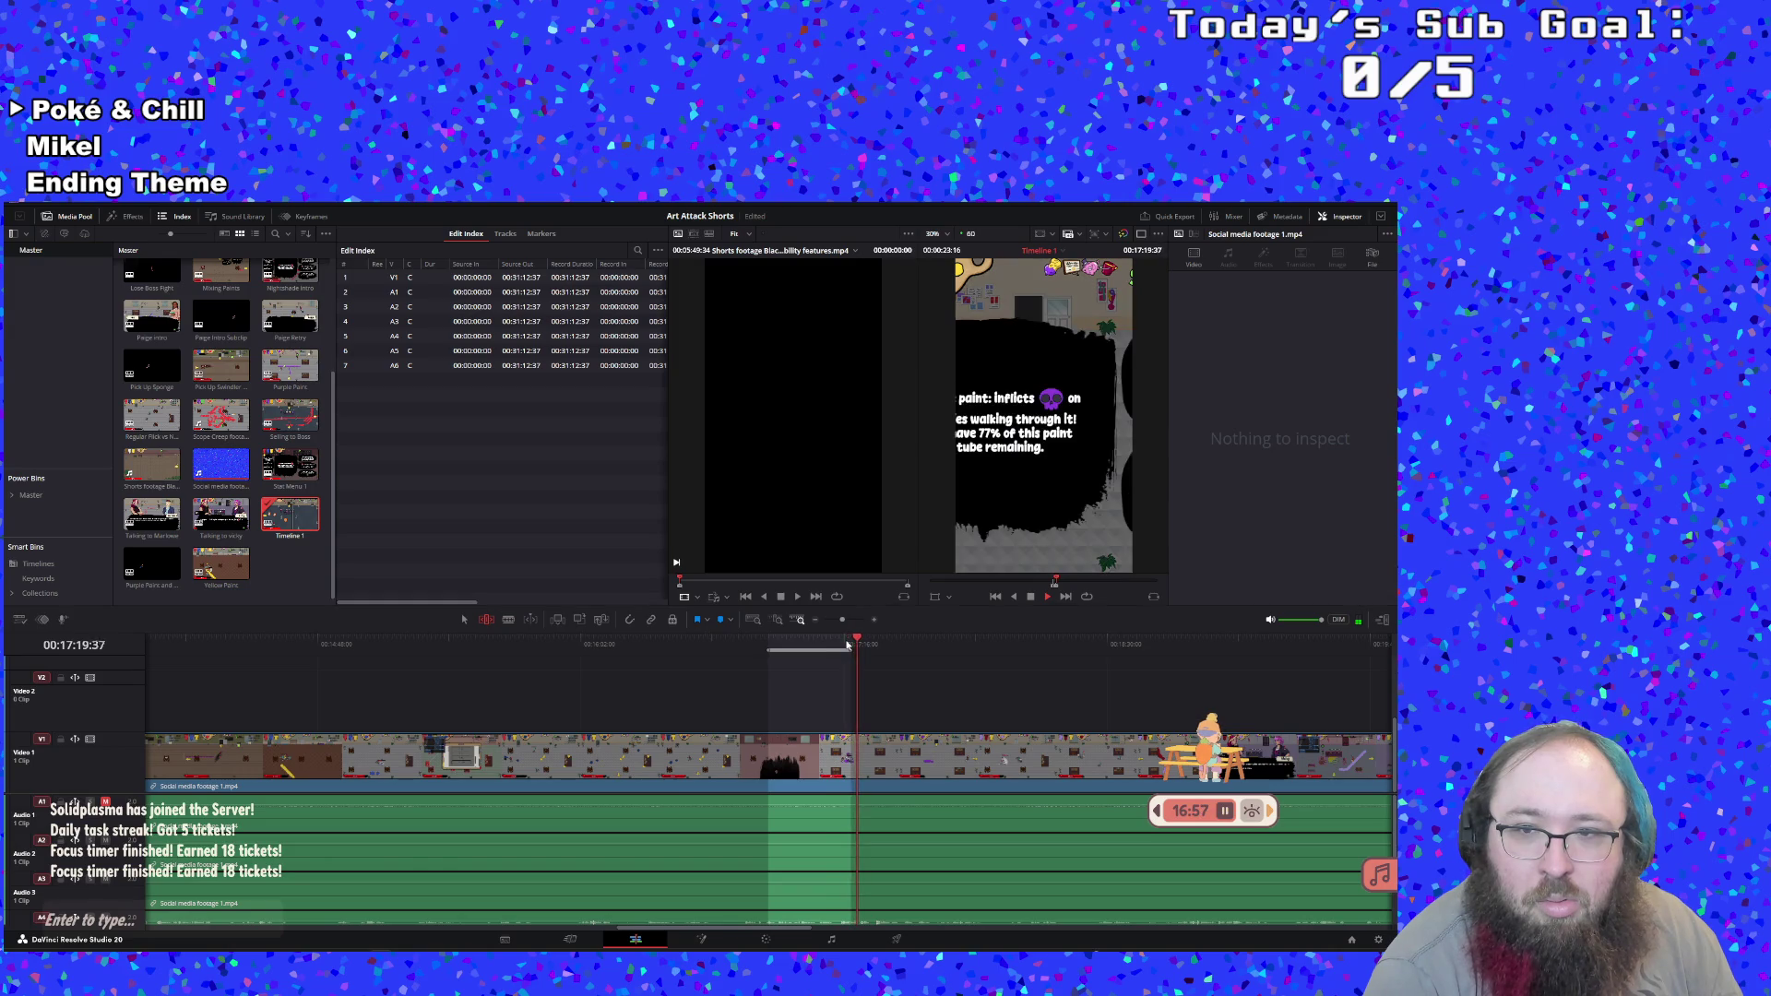
pyautogui.click(847, 644)
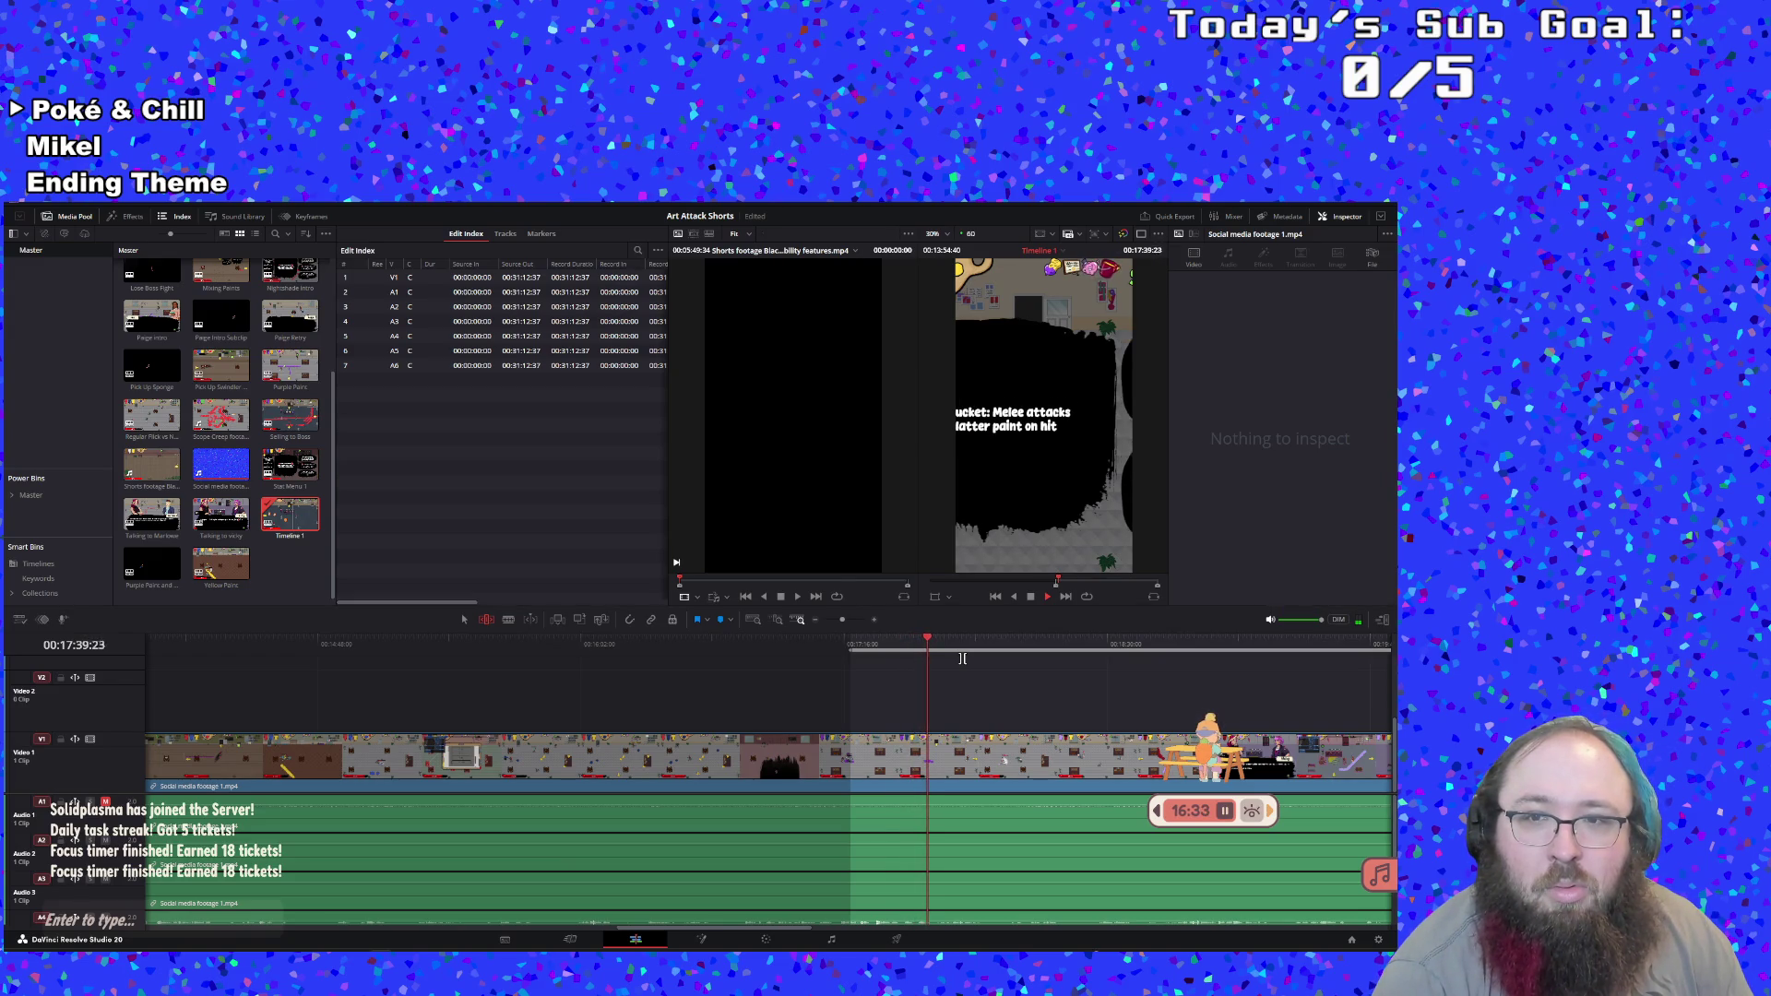
pyautogui.press('o')
pyautogui.press('space')
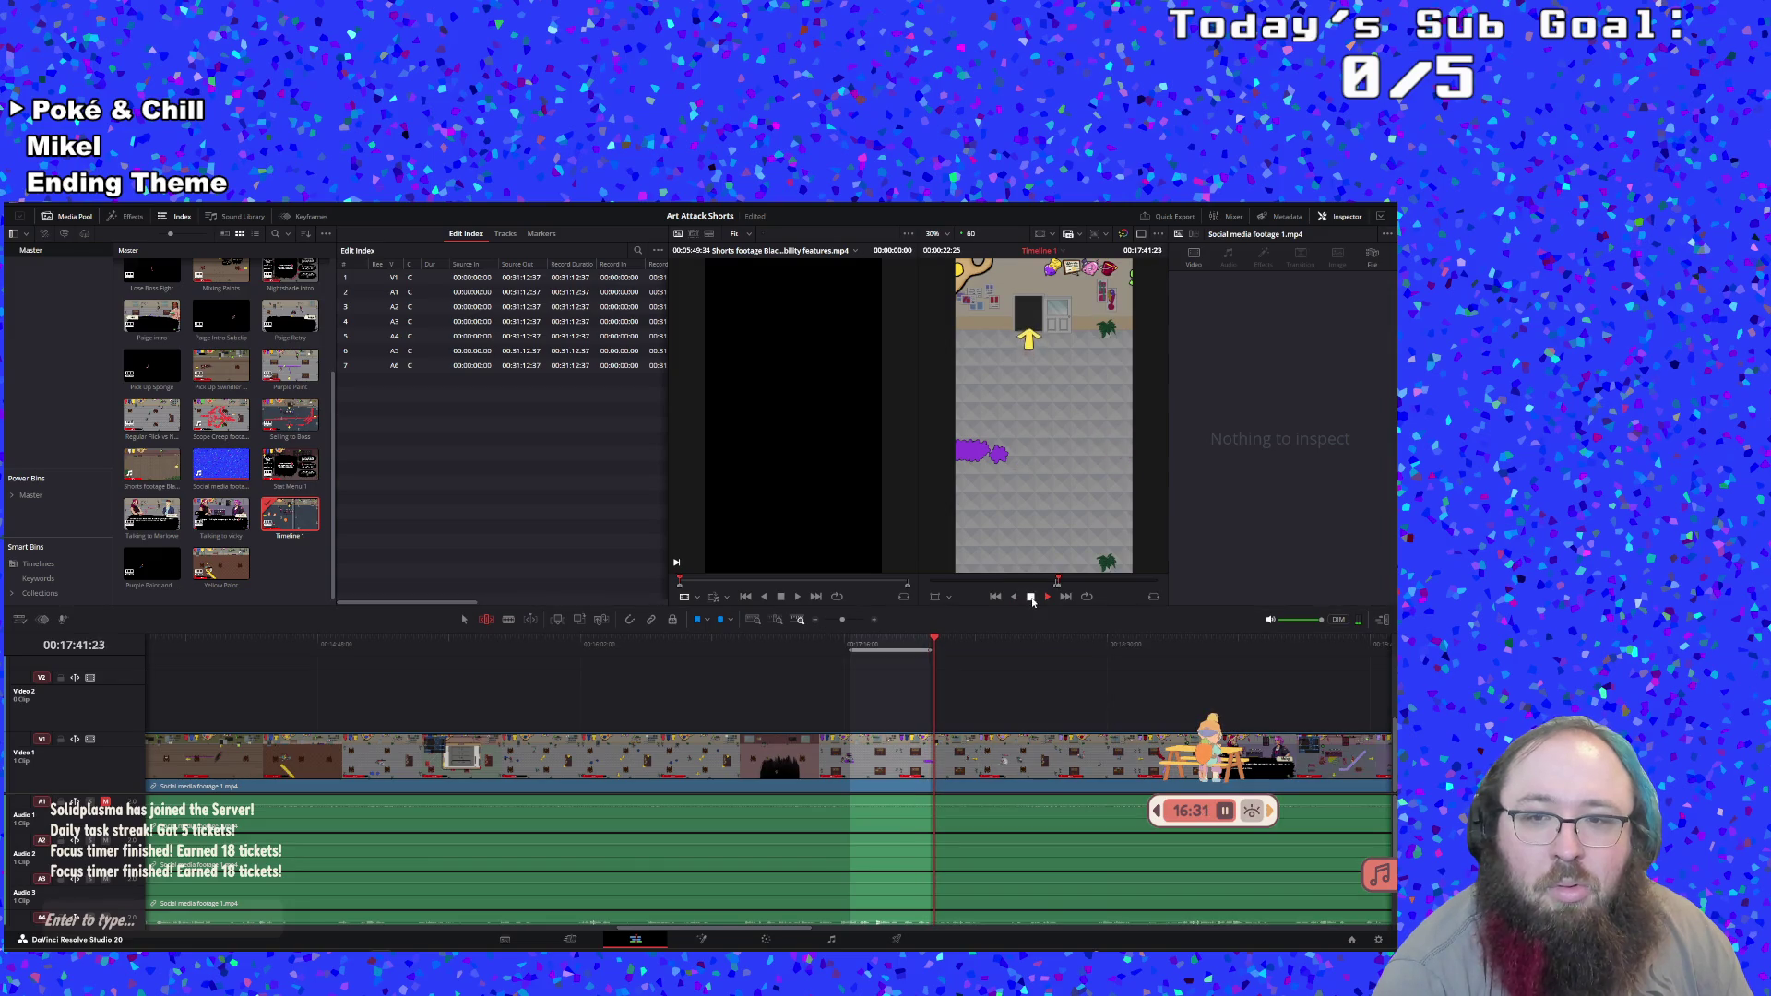
pyautogui.rightClick(889, 640)
pyautogui.click(1005, 645)
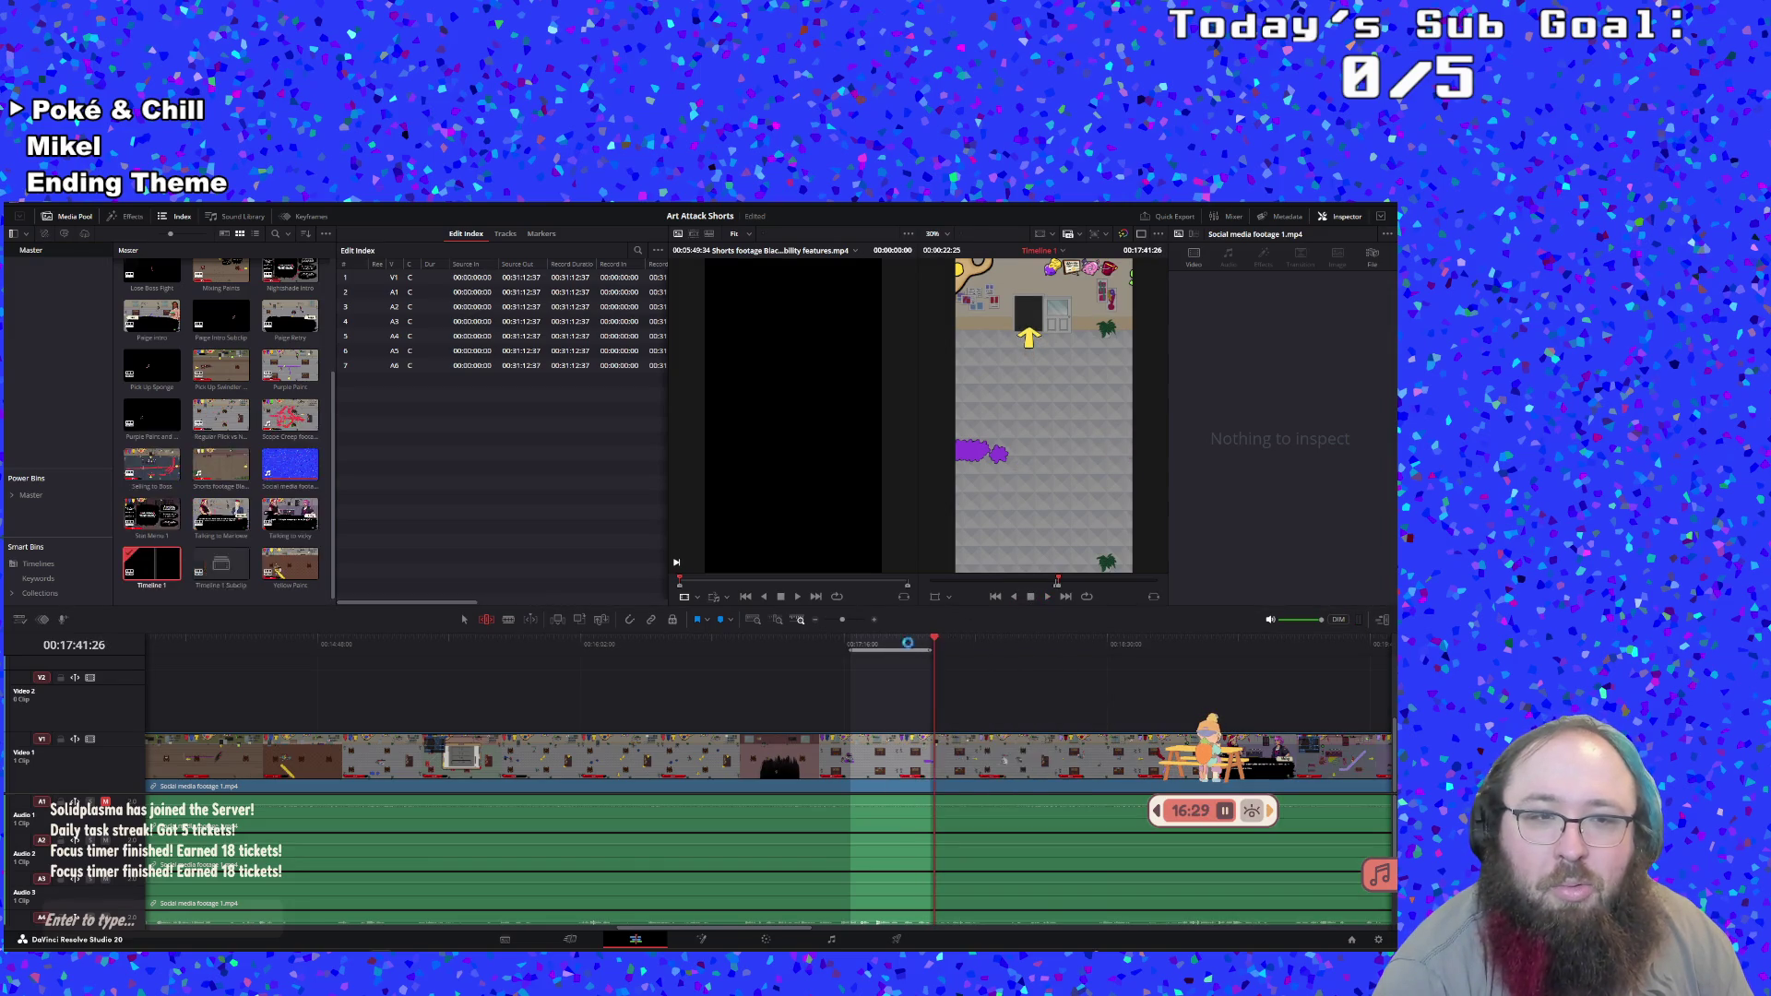
pyautogui.click(160, 586)
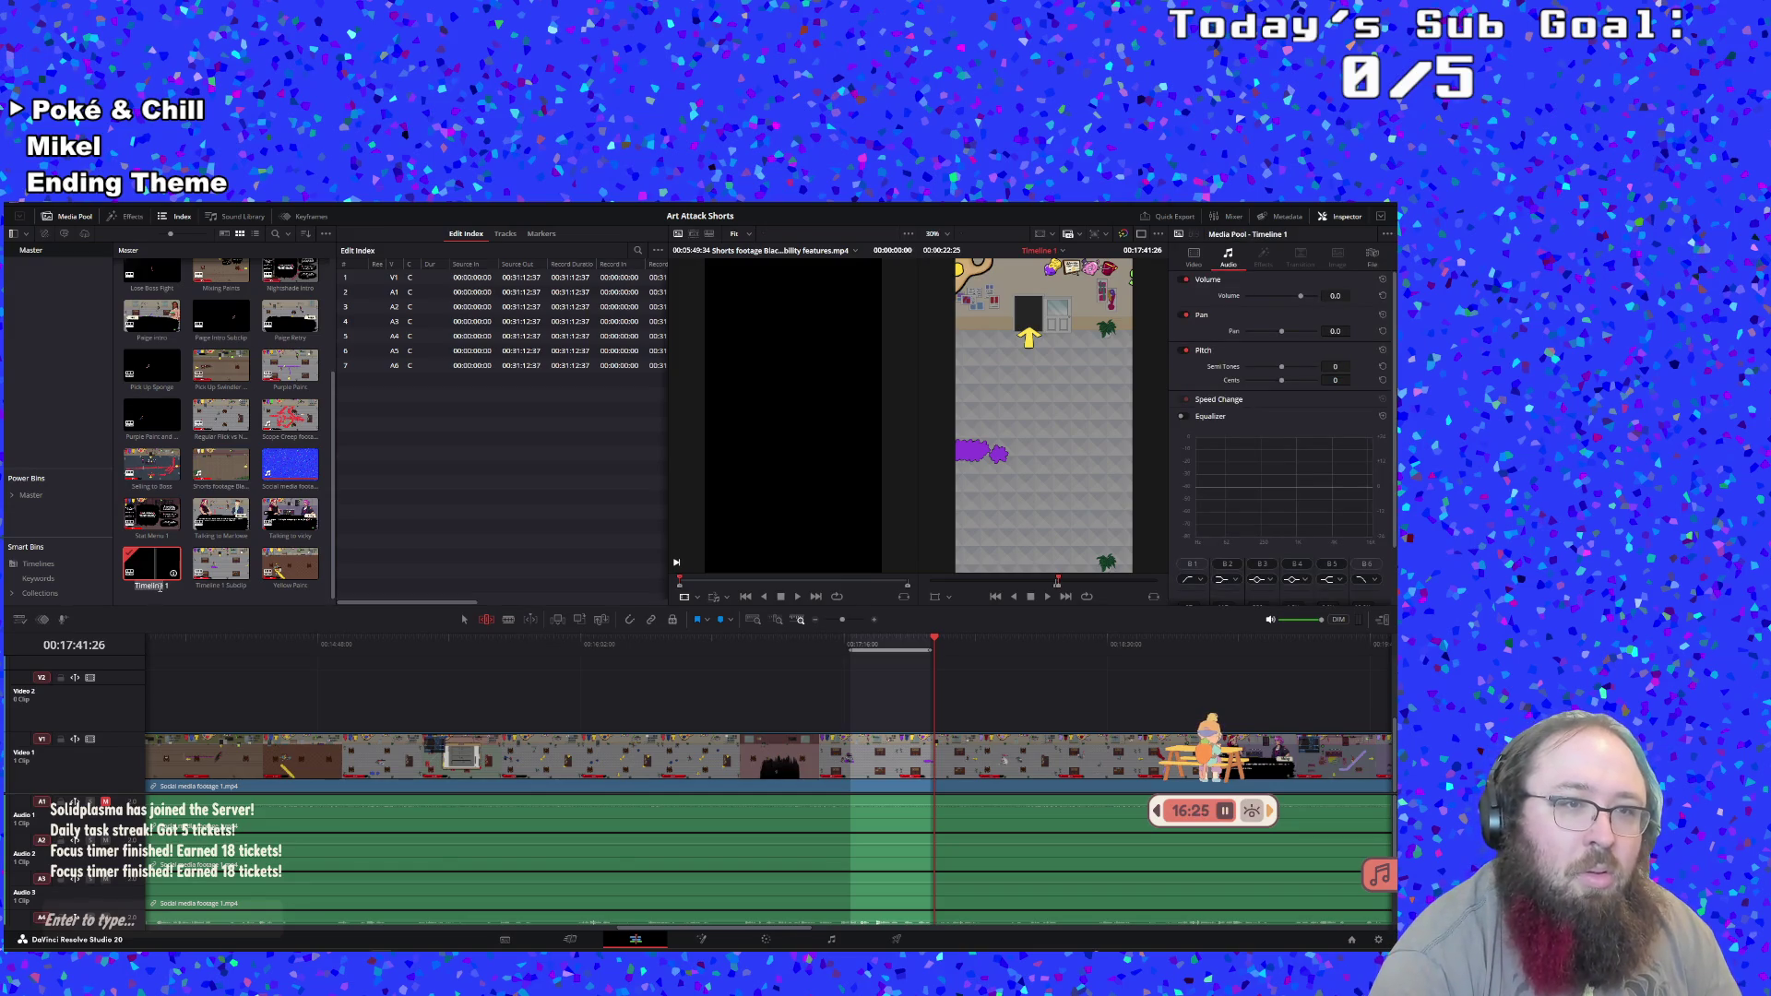
pyautogui.scroll(1, 161, 581)
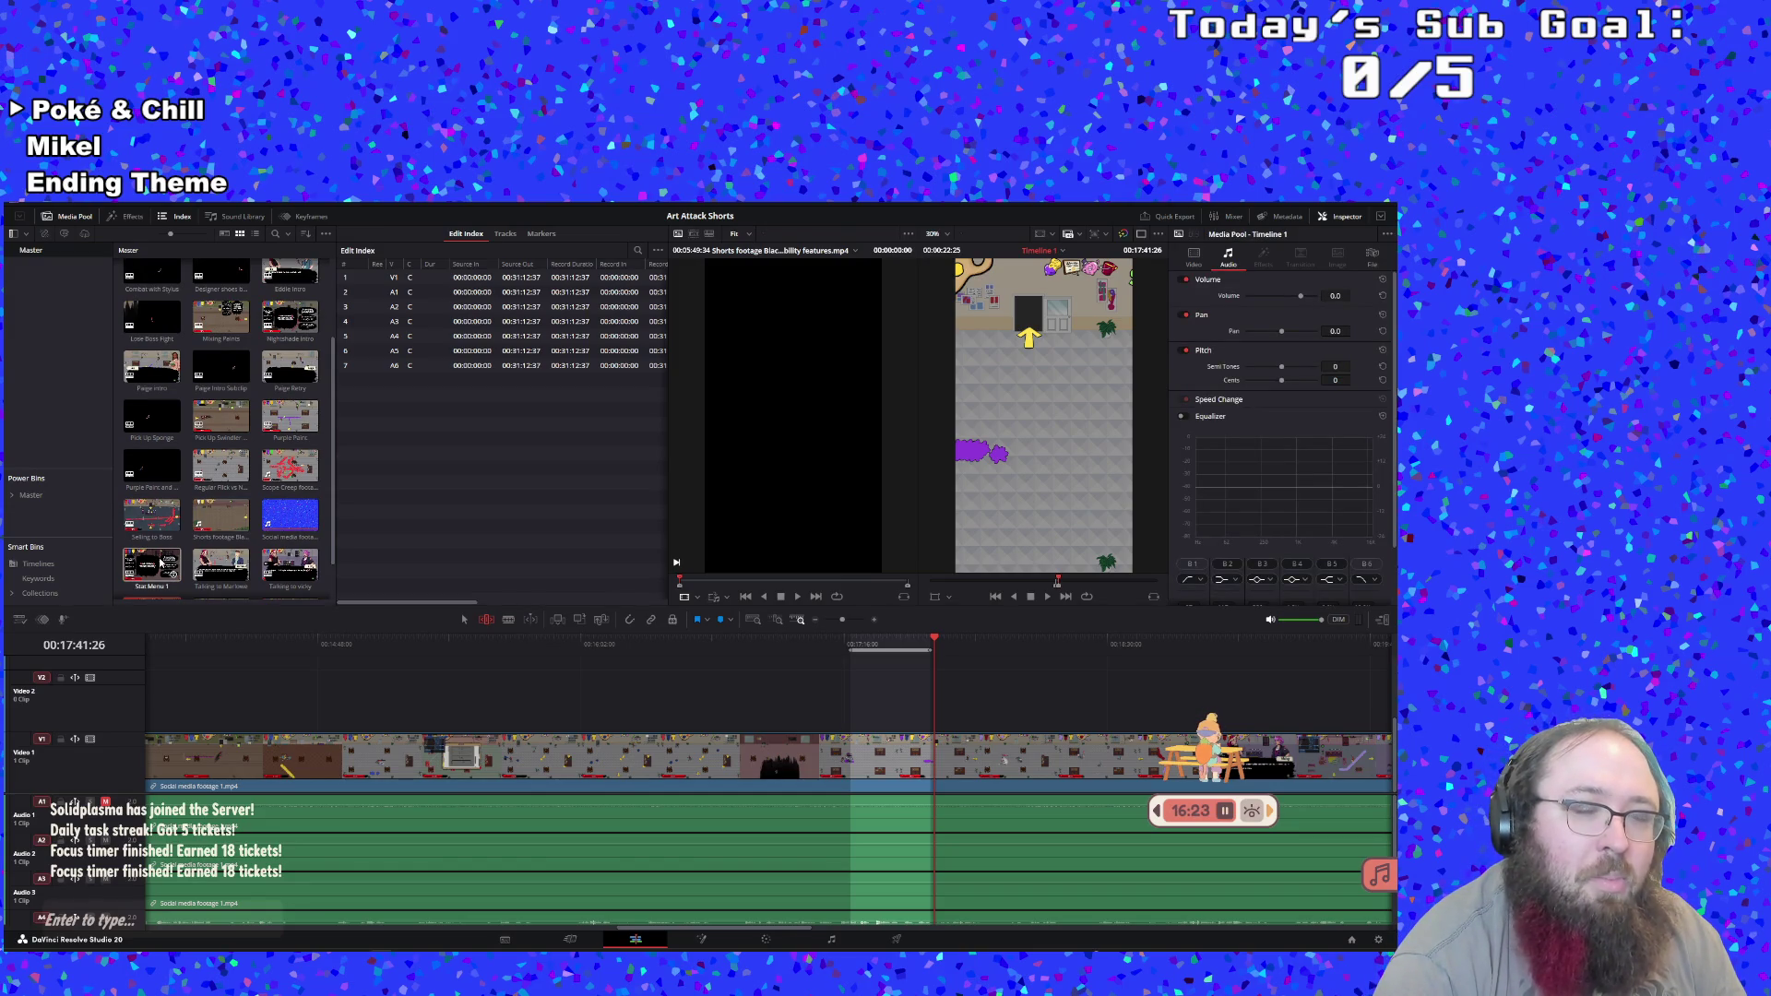
pyautogui.scroll(2, 160, 563)
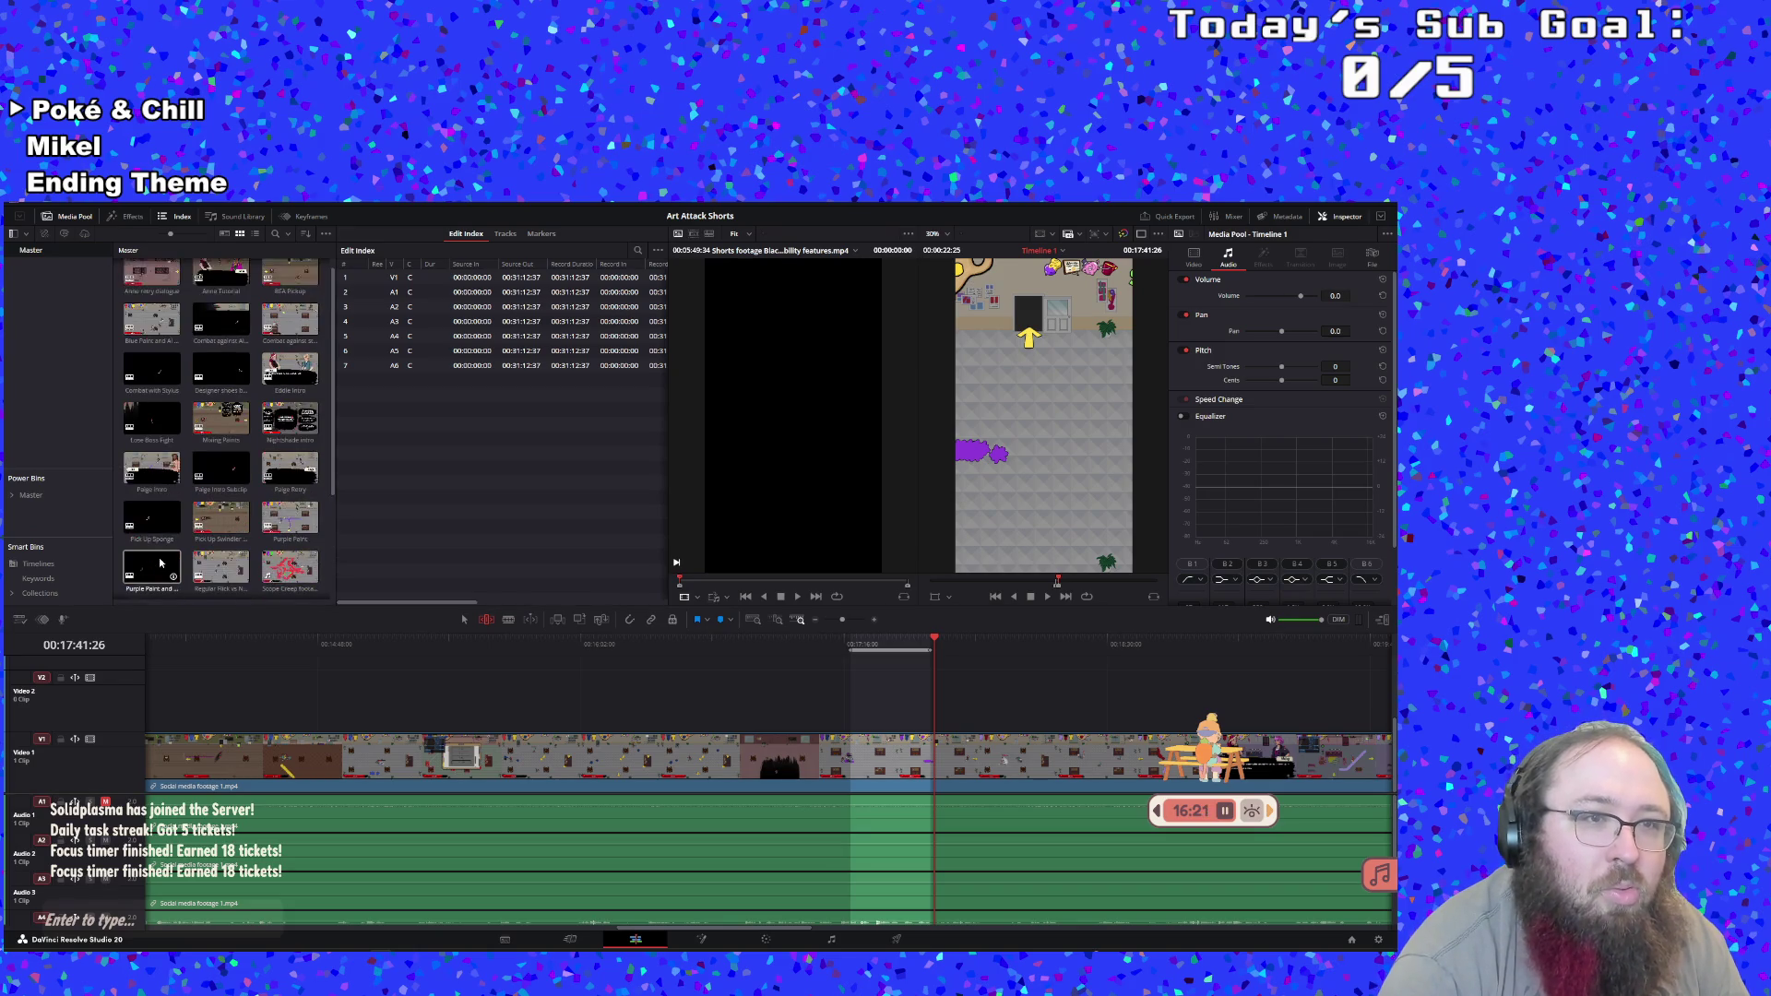
pyautogui.scroll(-3, 160, 563)
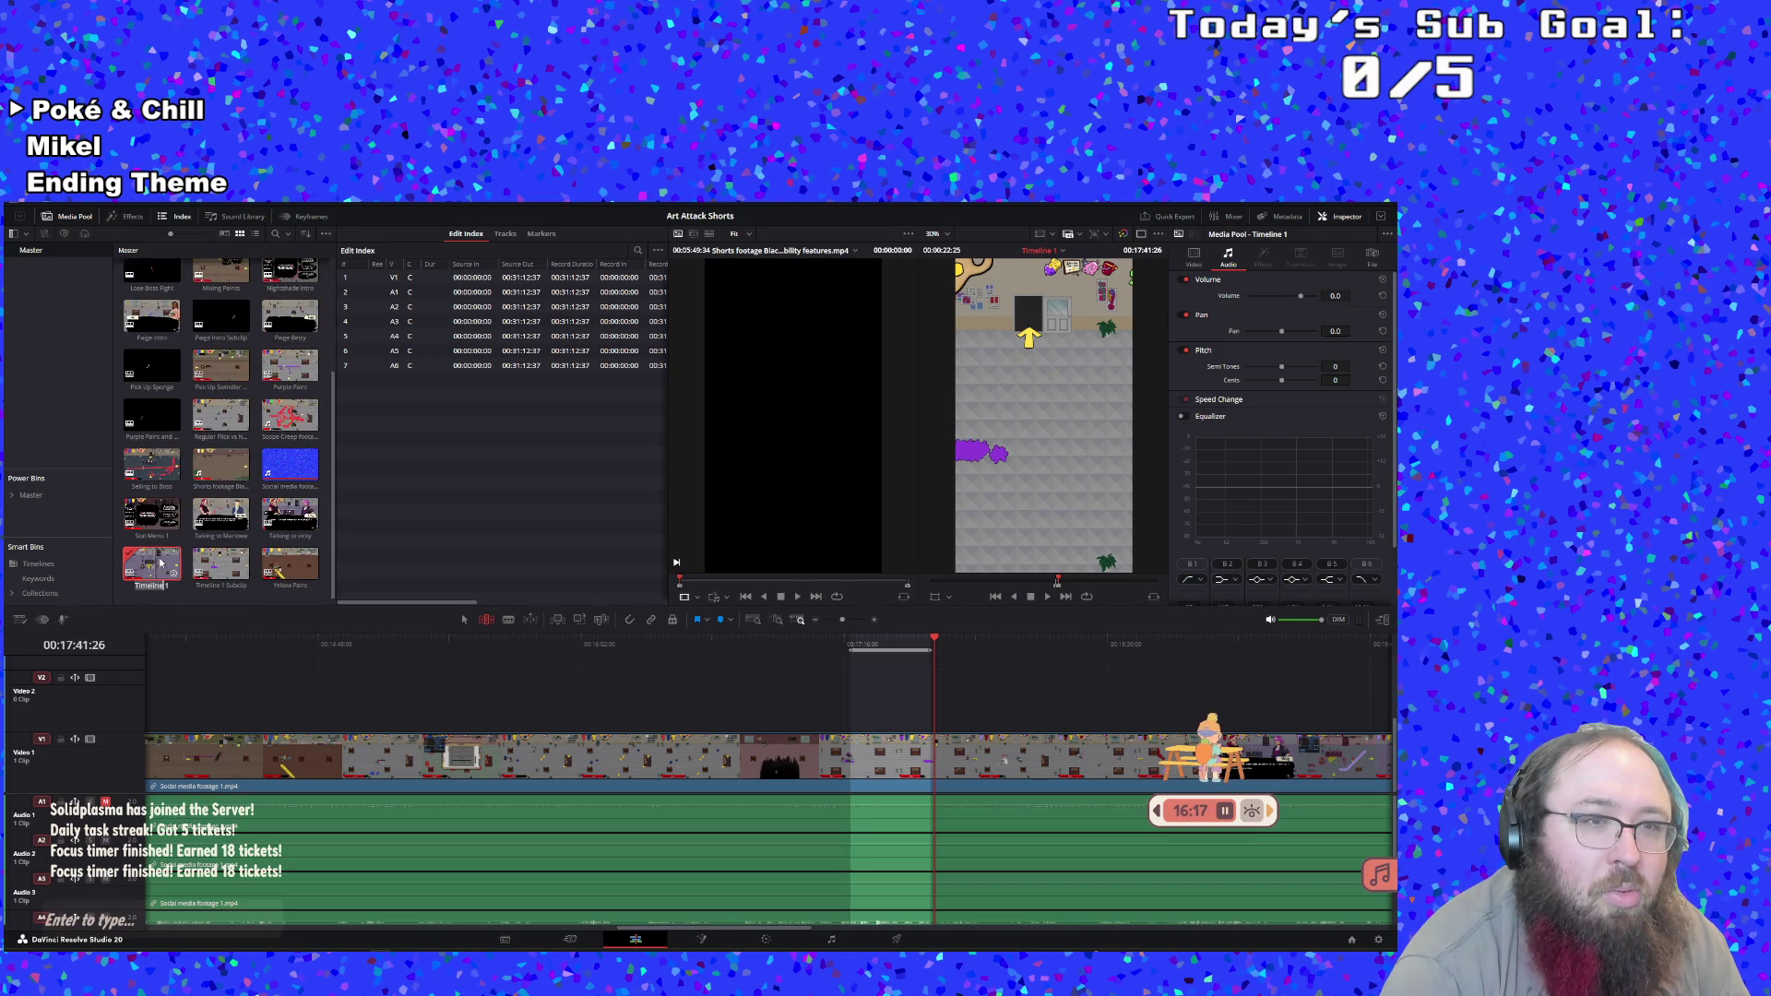
pyautogui.scroll(2, 160, 563)
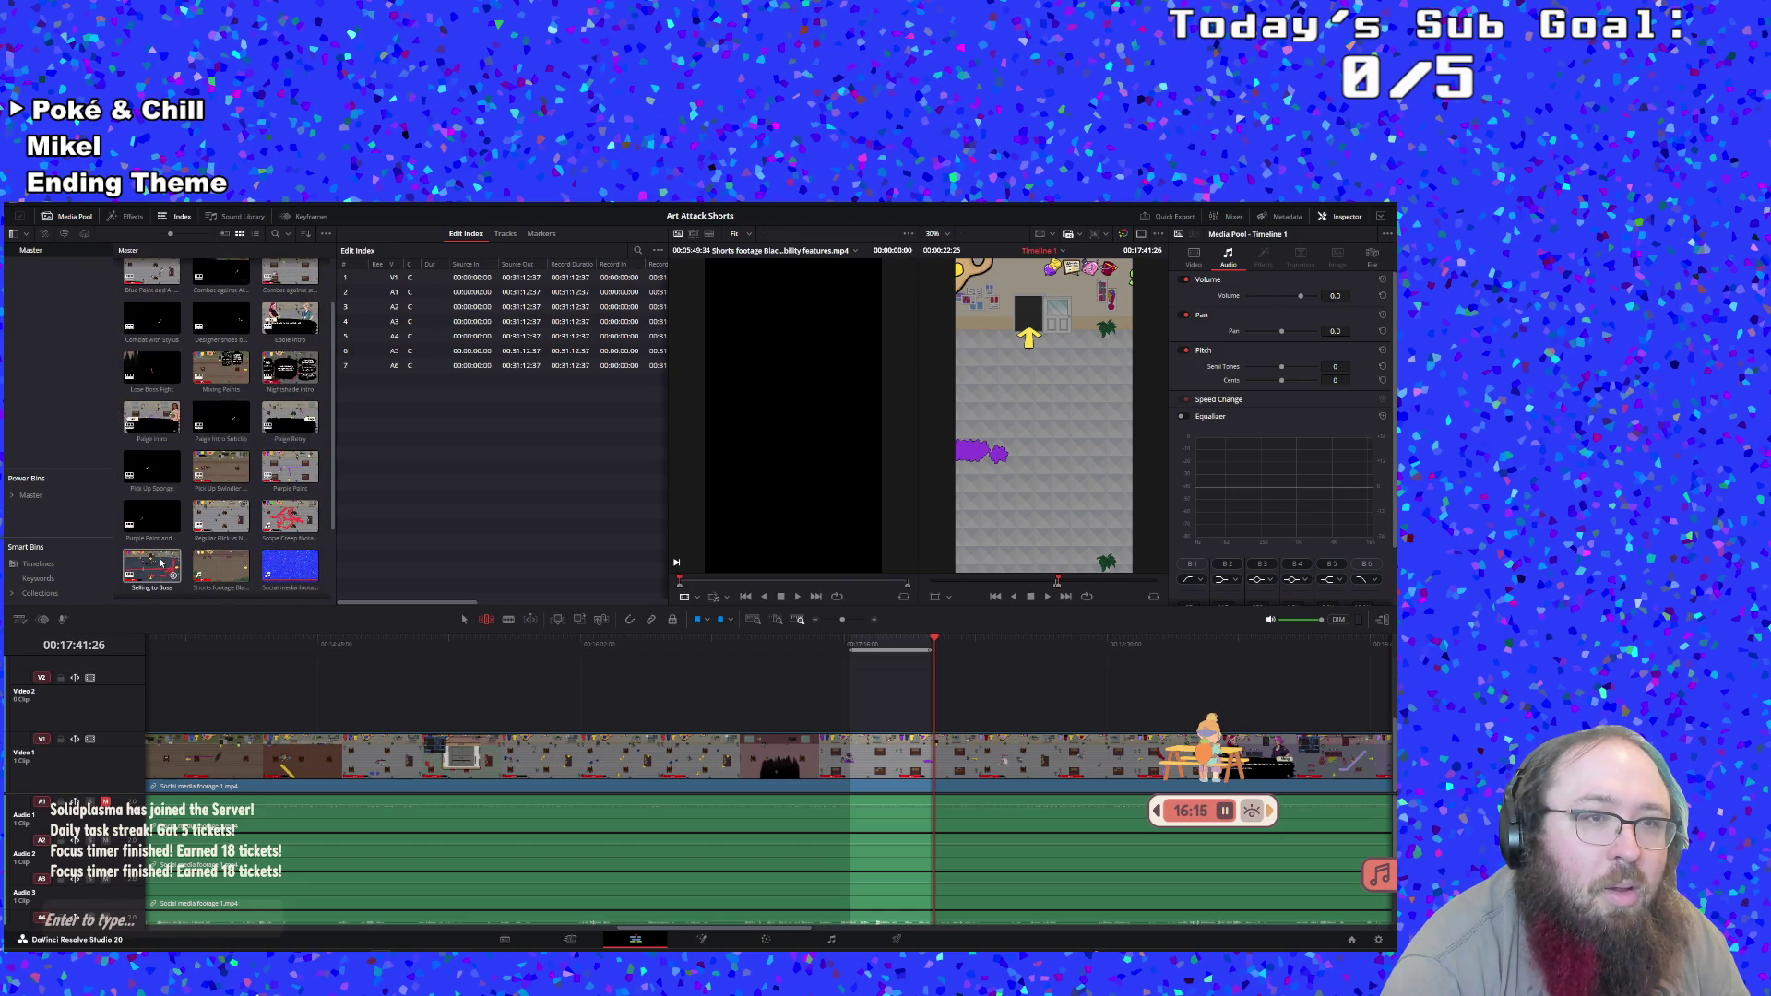
pyautogui.scroll(2, 159, 561)
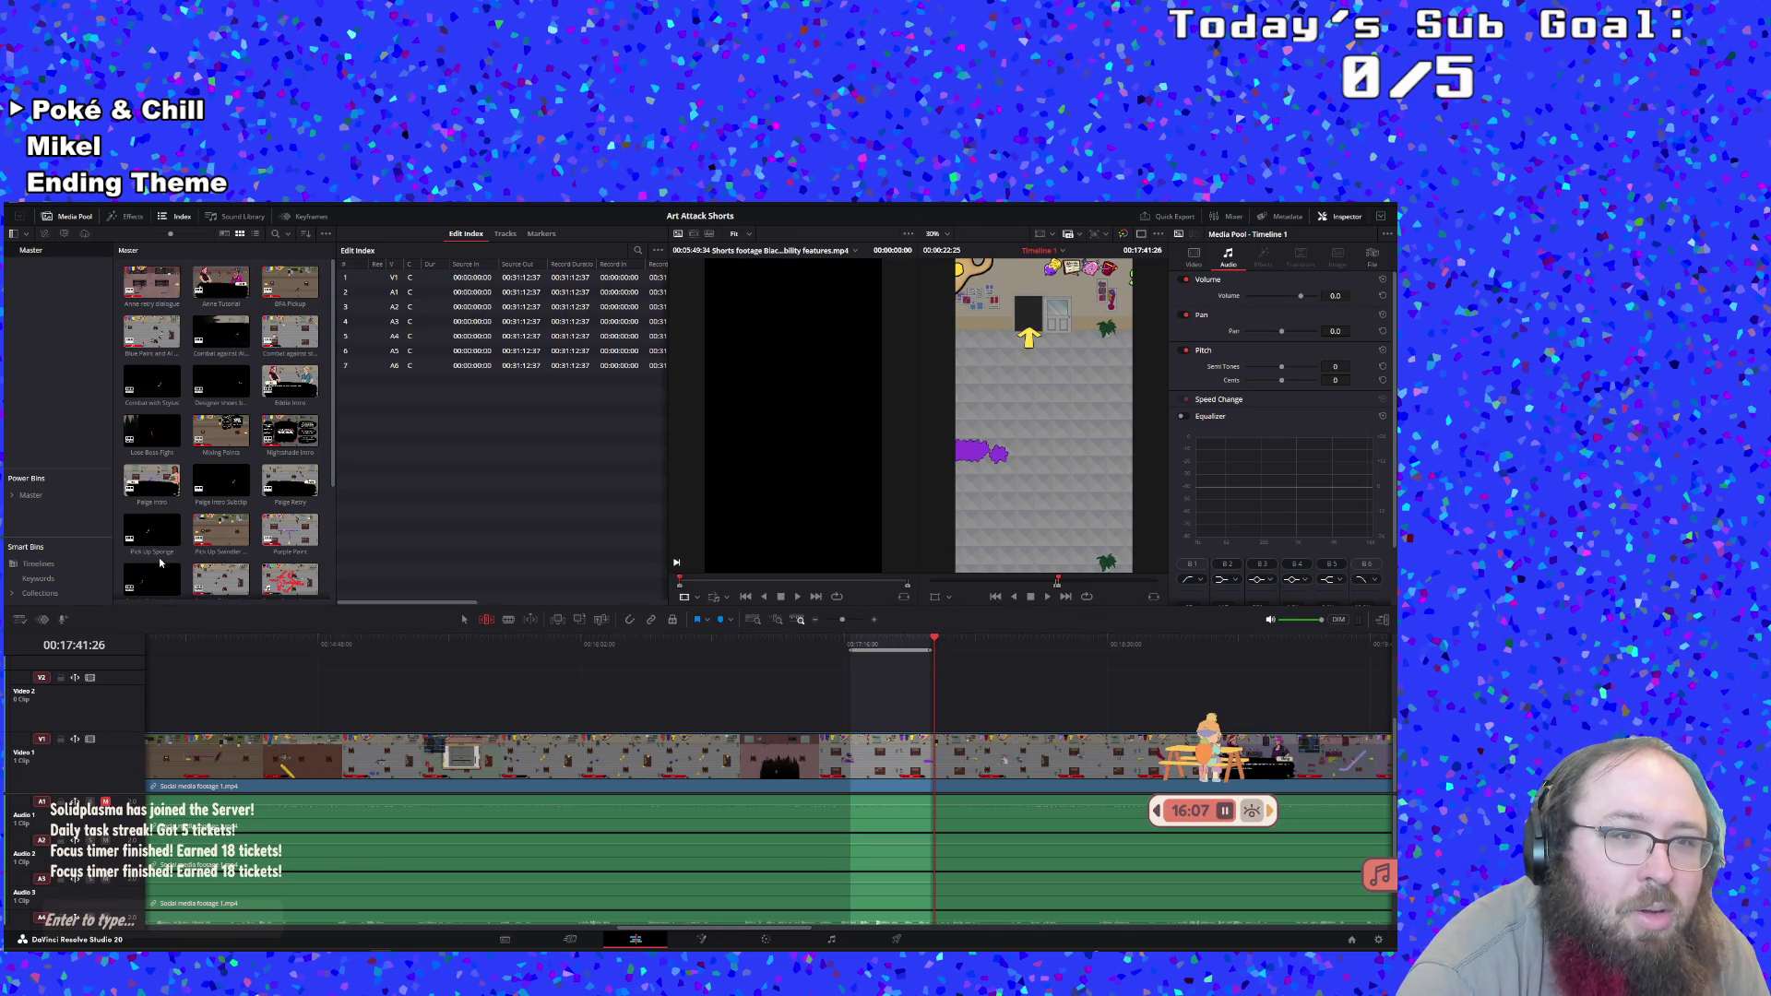
pyautogui.scroll(-2, 159, 562)
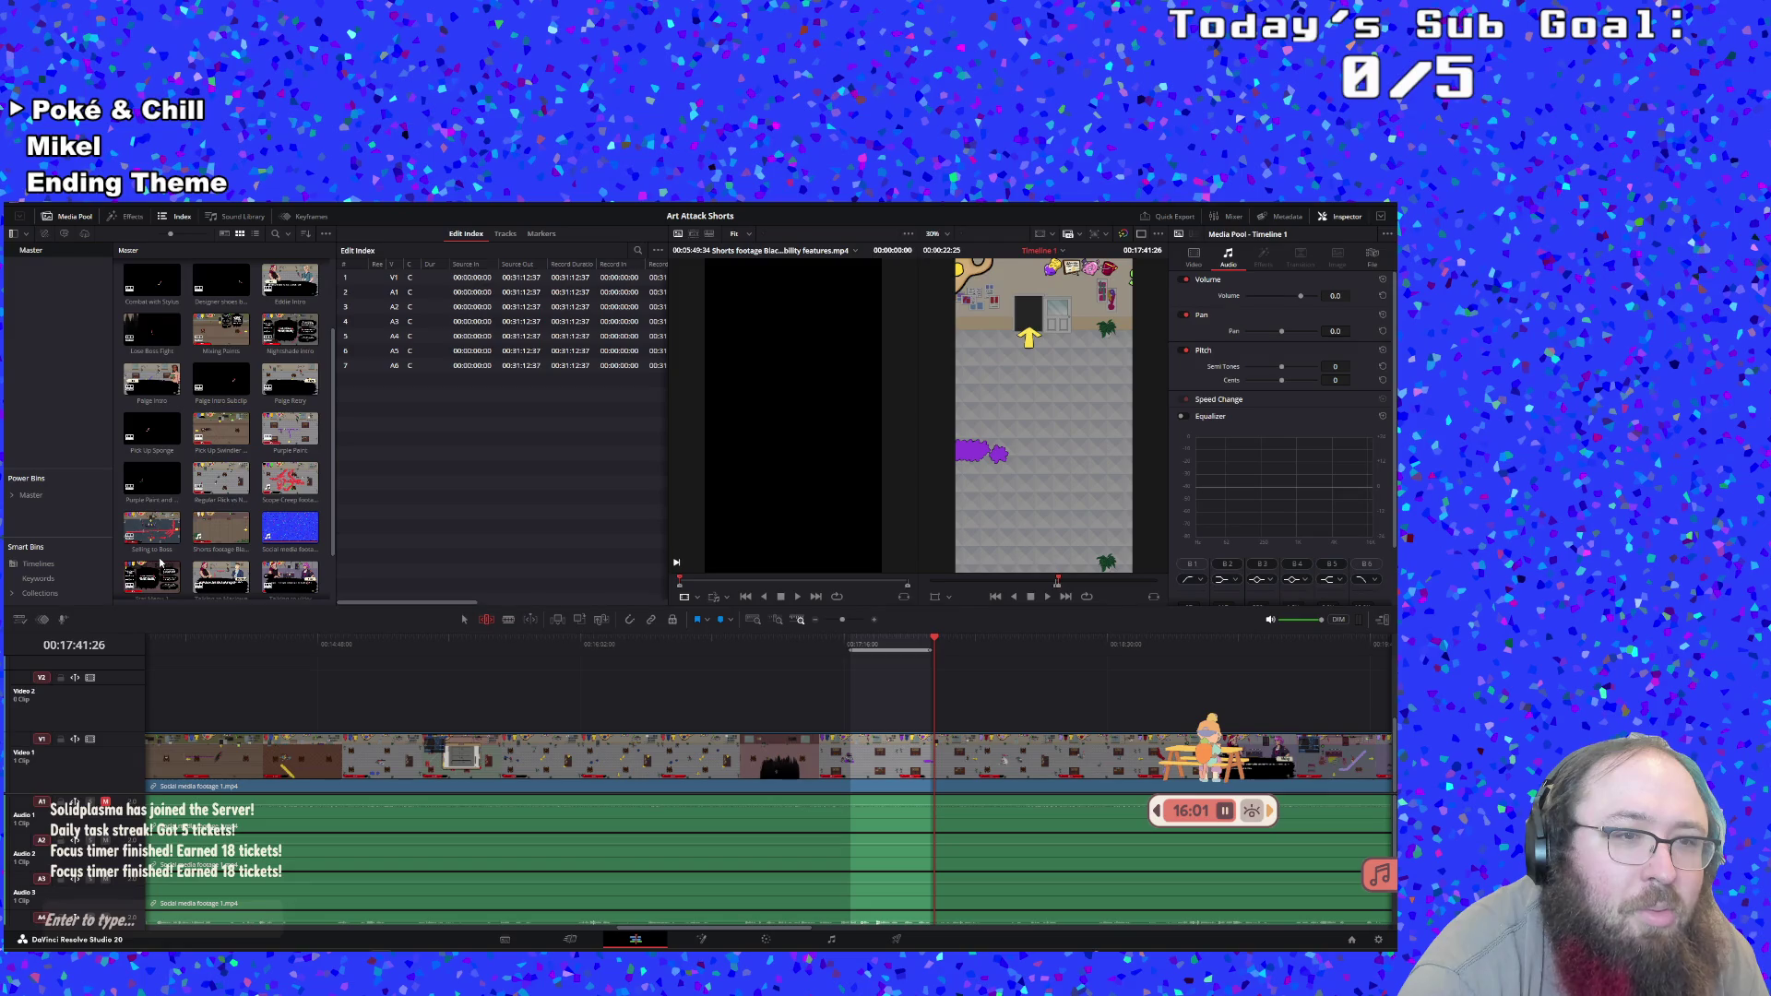
pyautogui.scroll(-1, 160, 562)
pyautogui.click(160, 563)
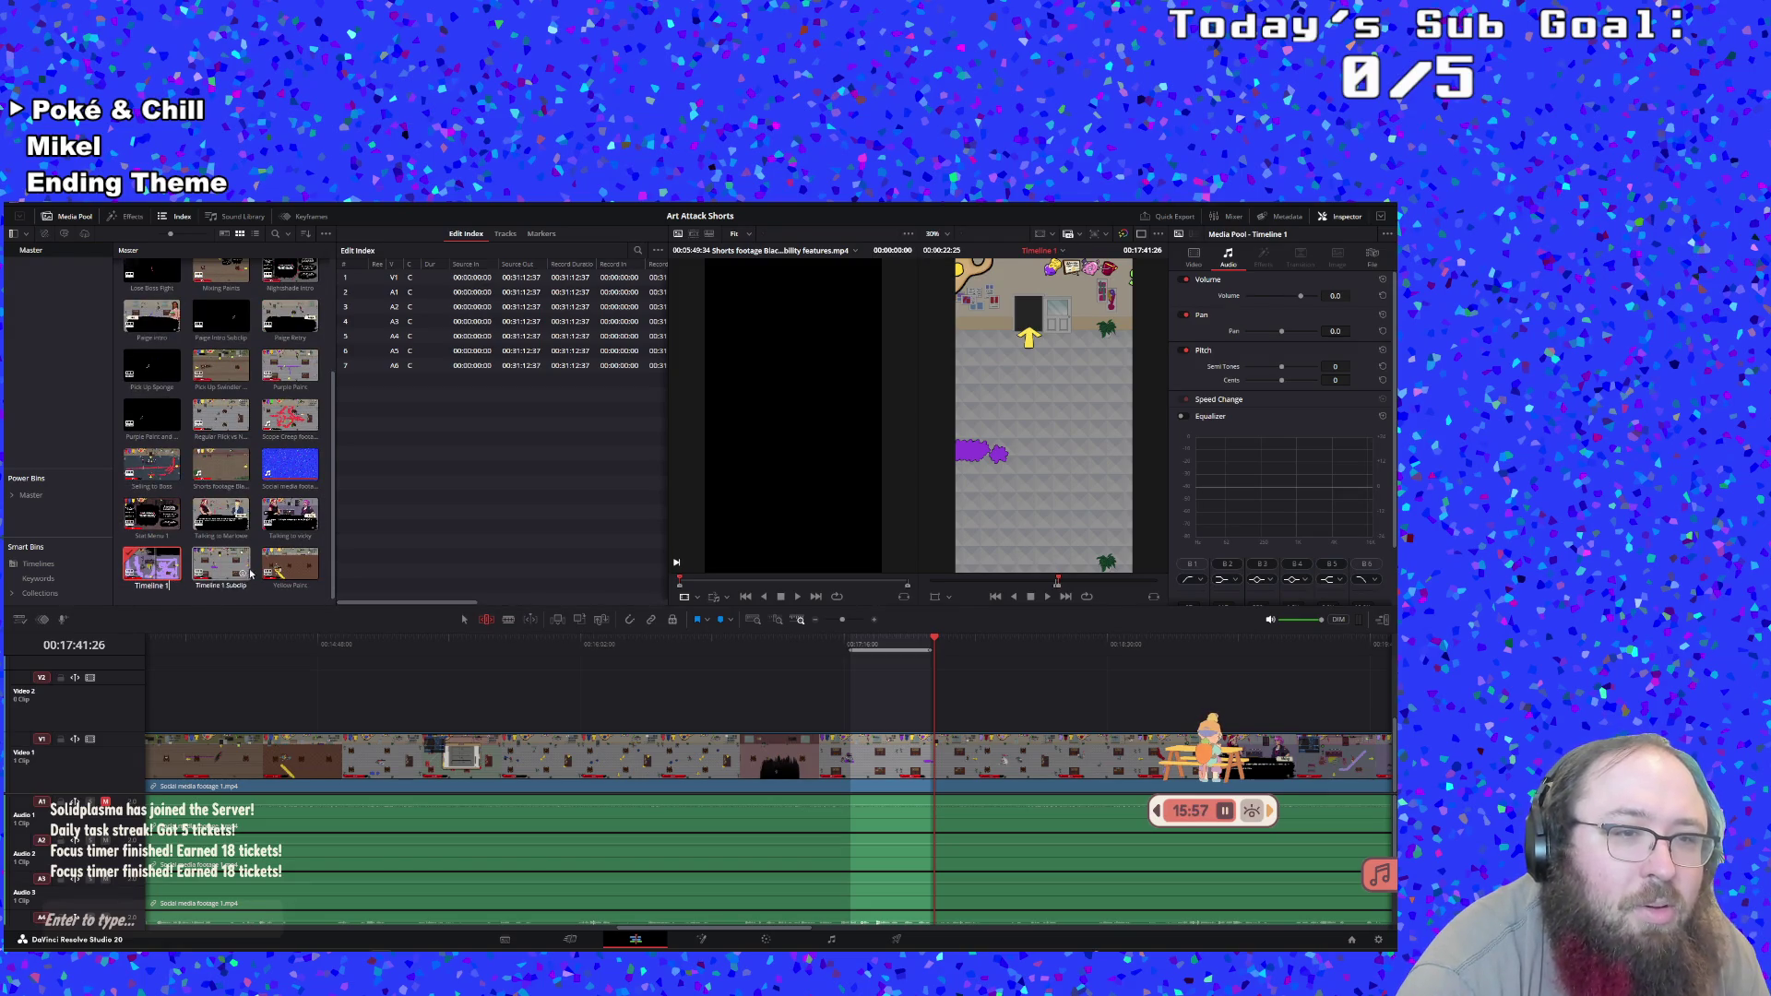
pyautogui.doubleClick(229, 588)
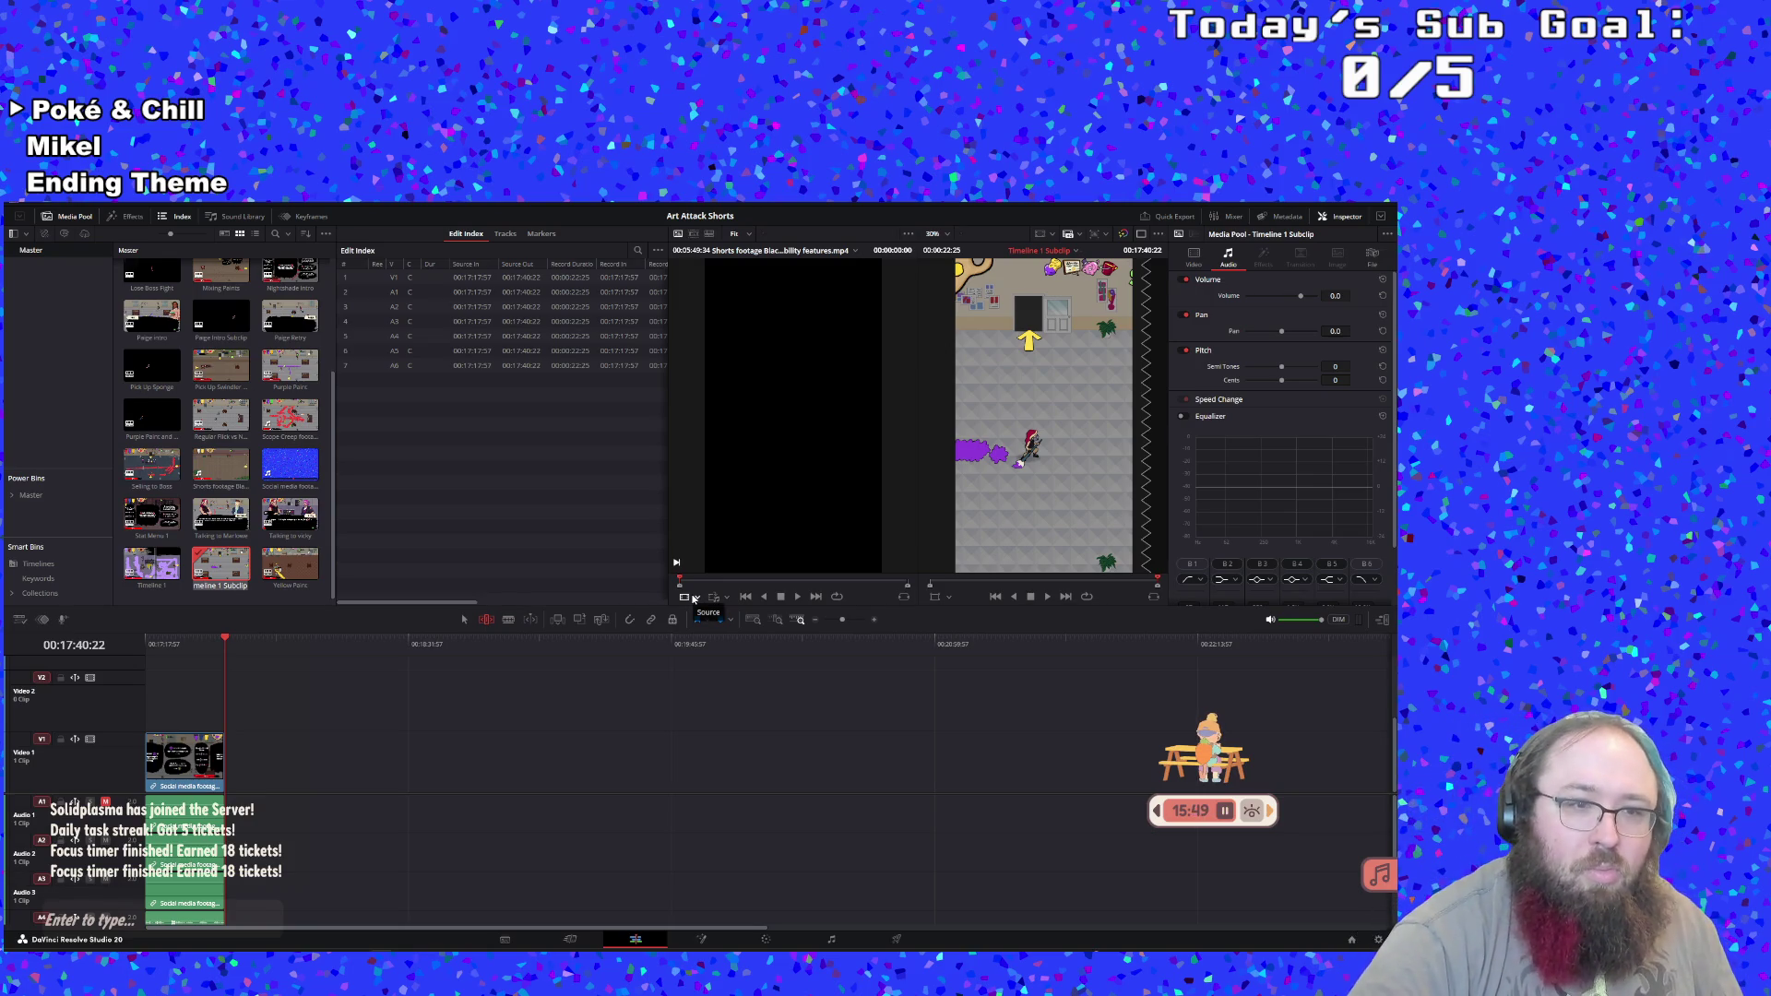
# Finish renaming the subclip 'Menu with BFA Sponge', then reopen and play Timeline 1
pyautogui.write('u with BFA Solbg')
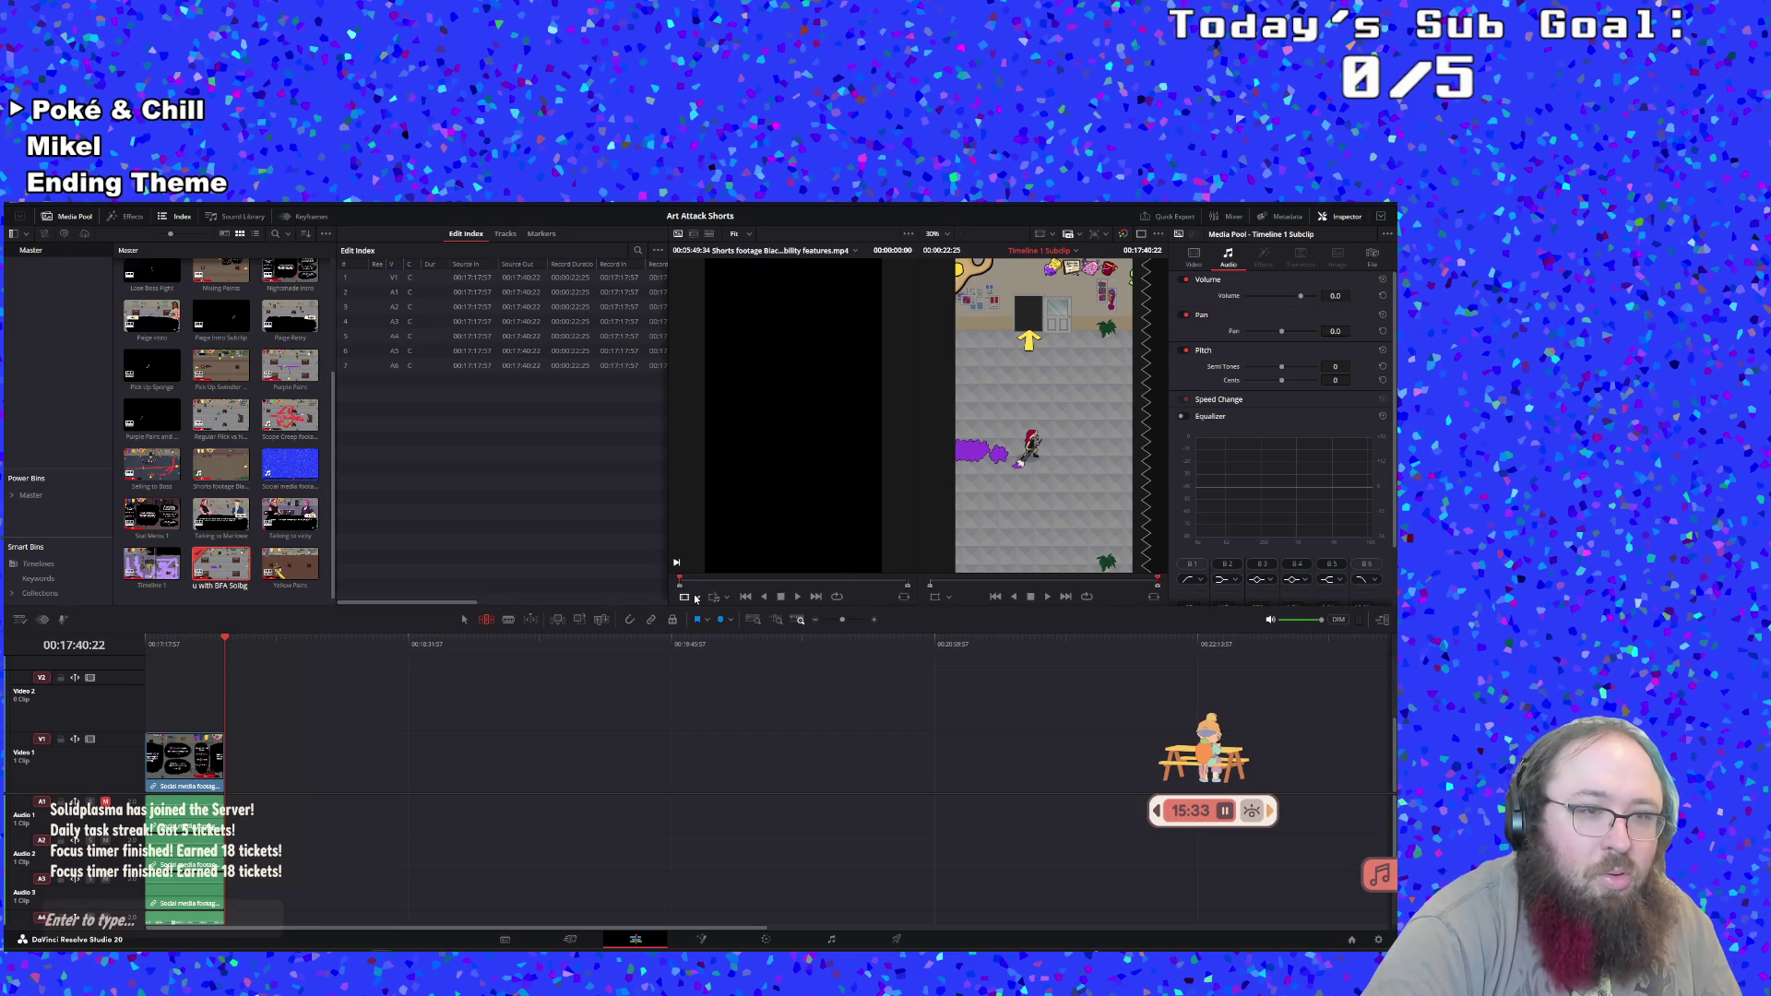
pyautogui.write('onge. SHI. Bucket')
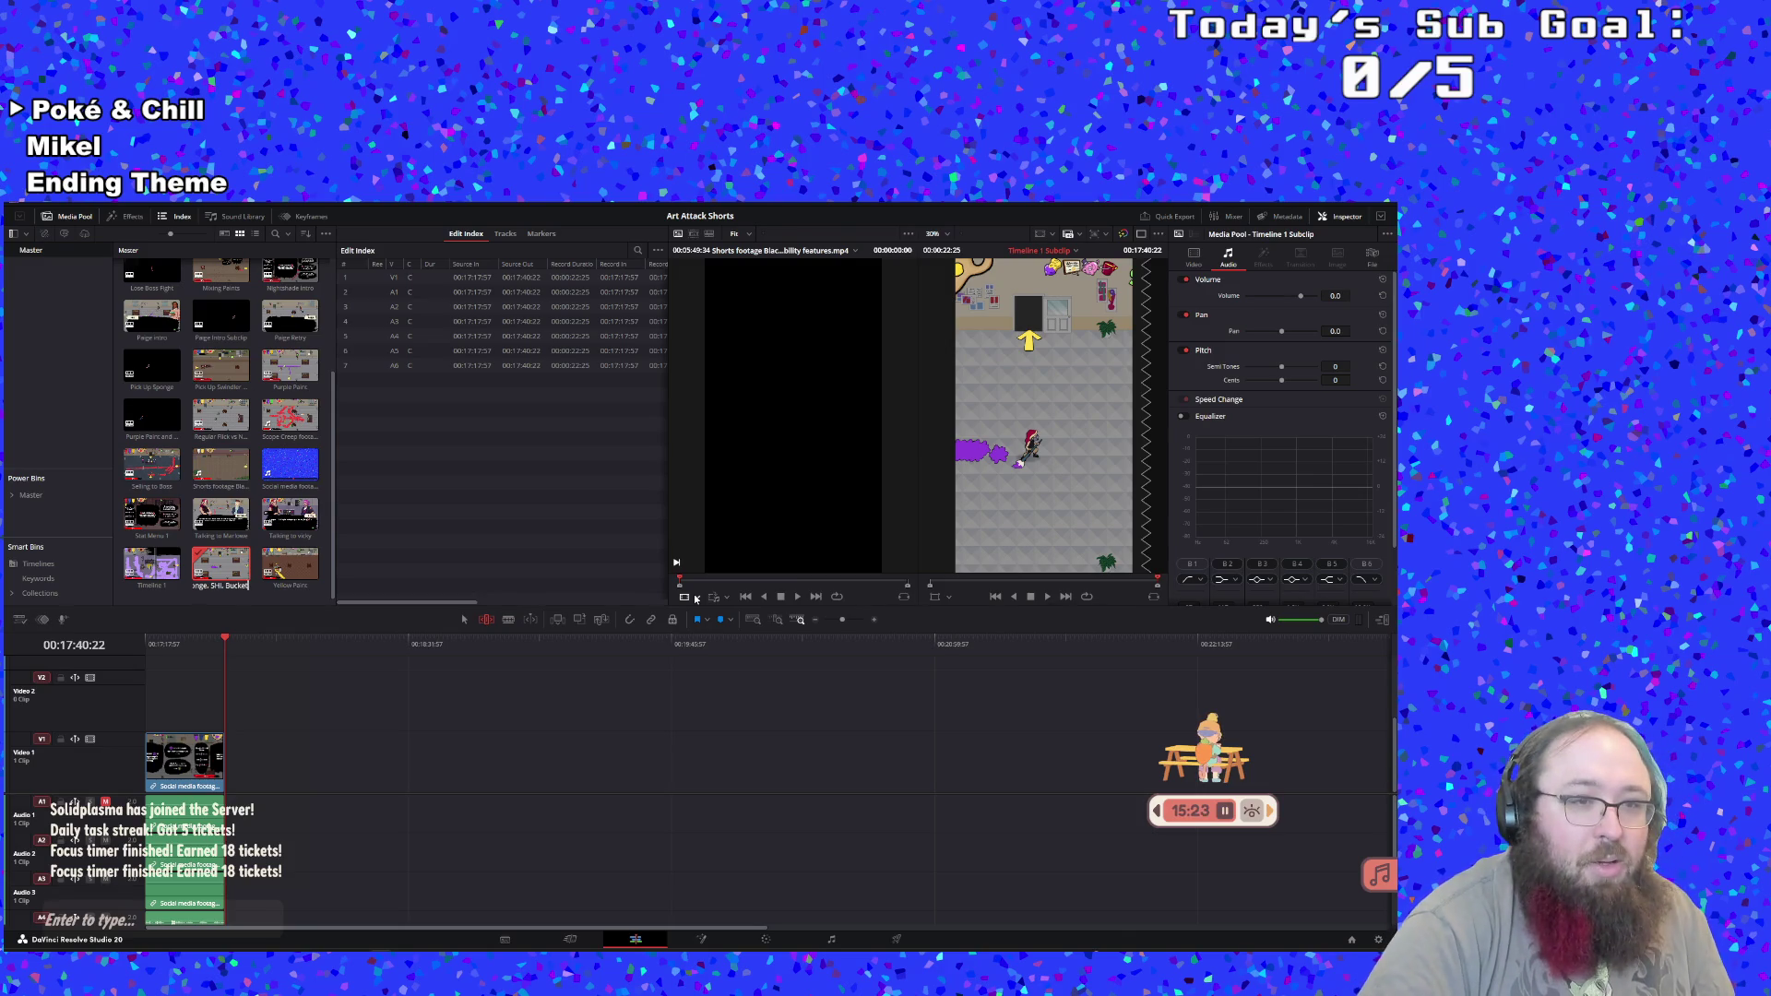
pyautogui.press('Return')
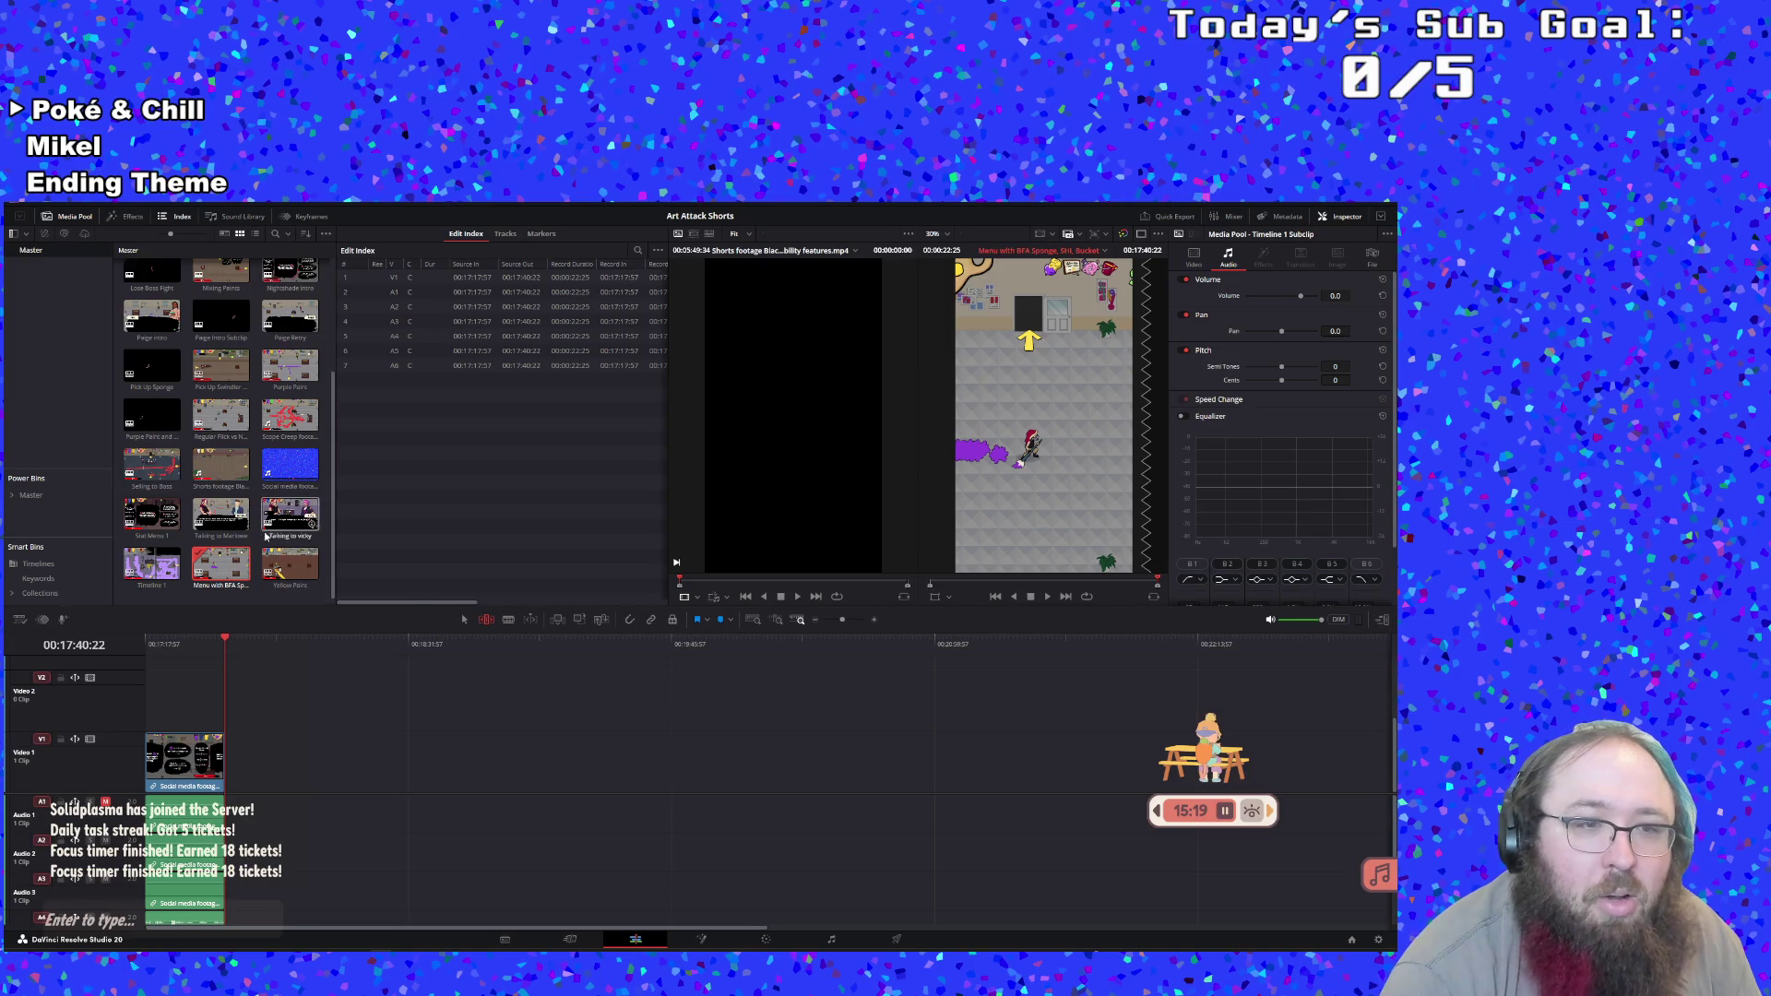
pyautogui.doubleClick(175, 562)
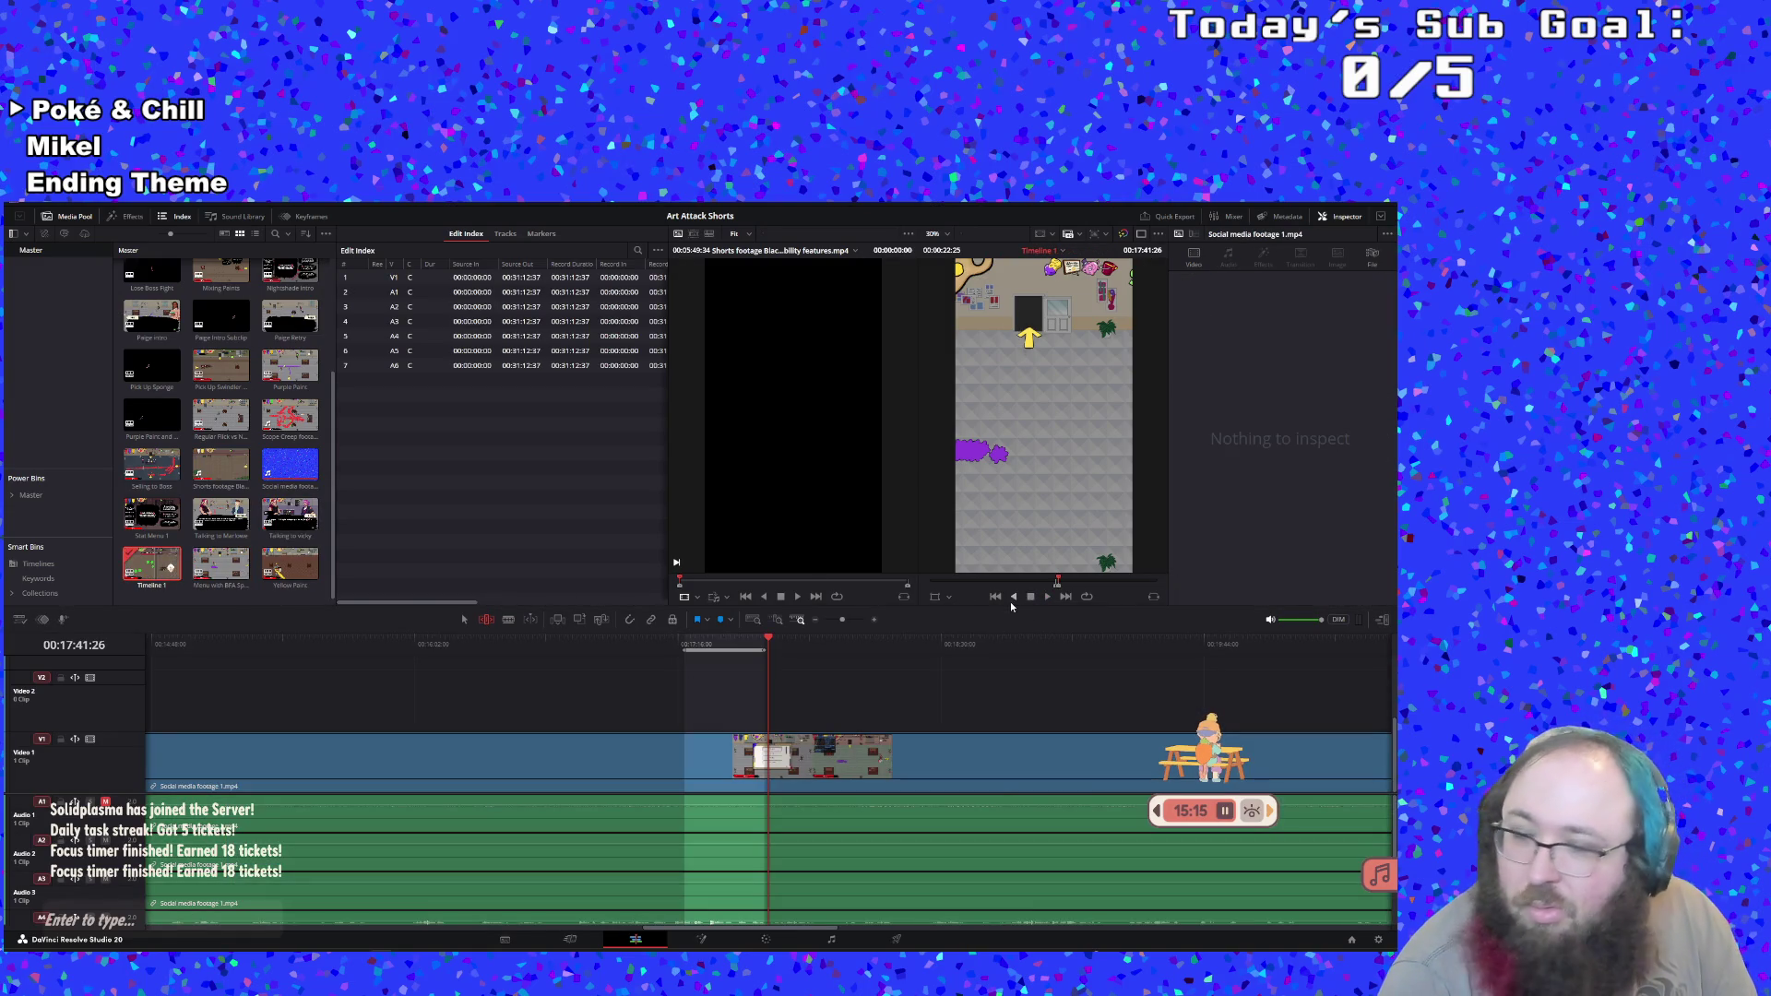
pyautogui.click(1047, 596)
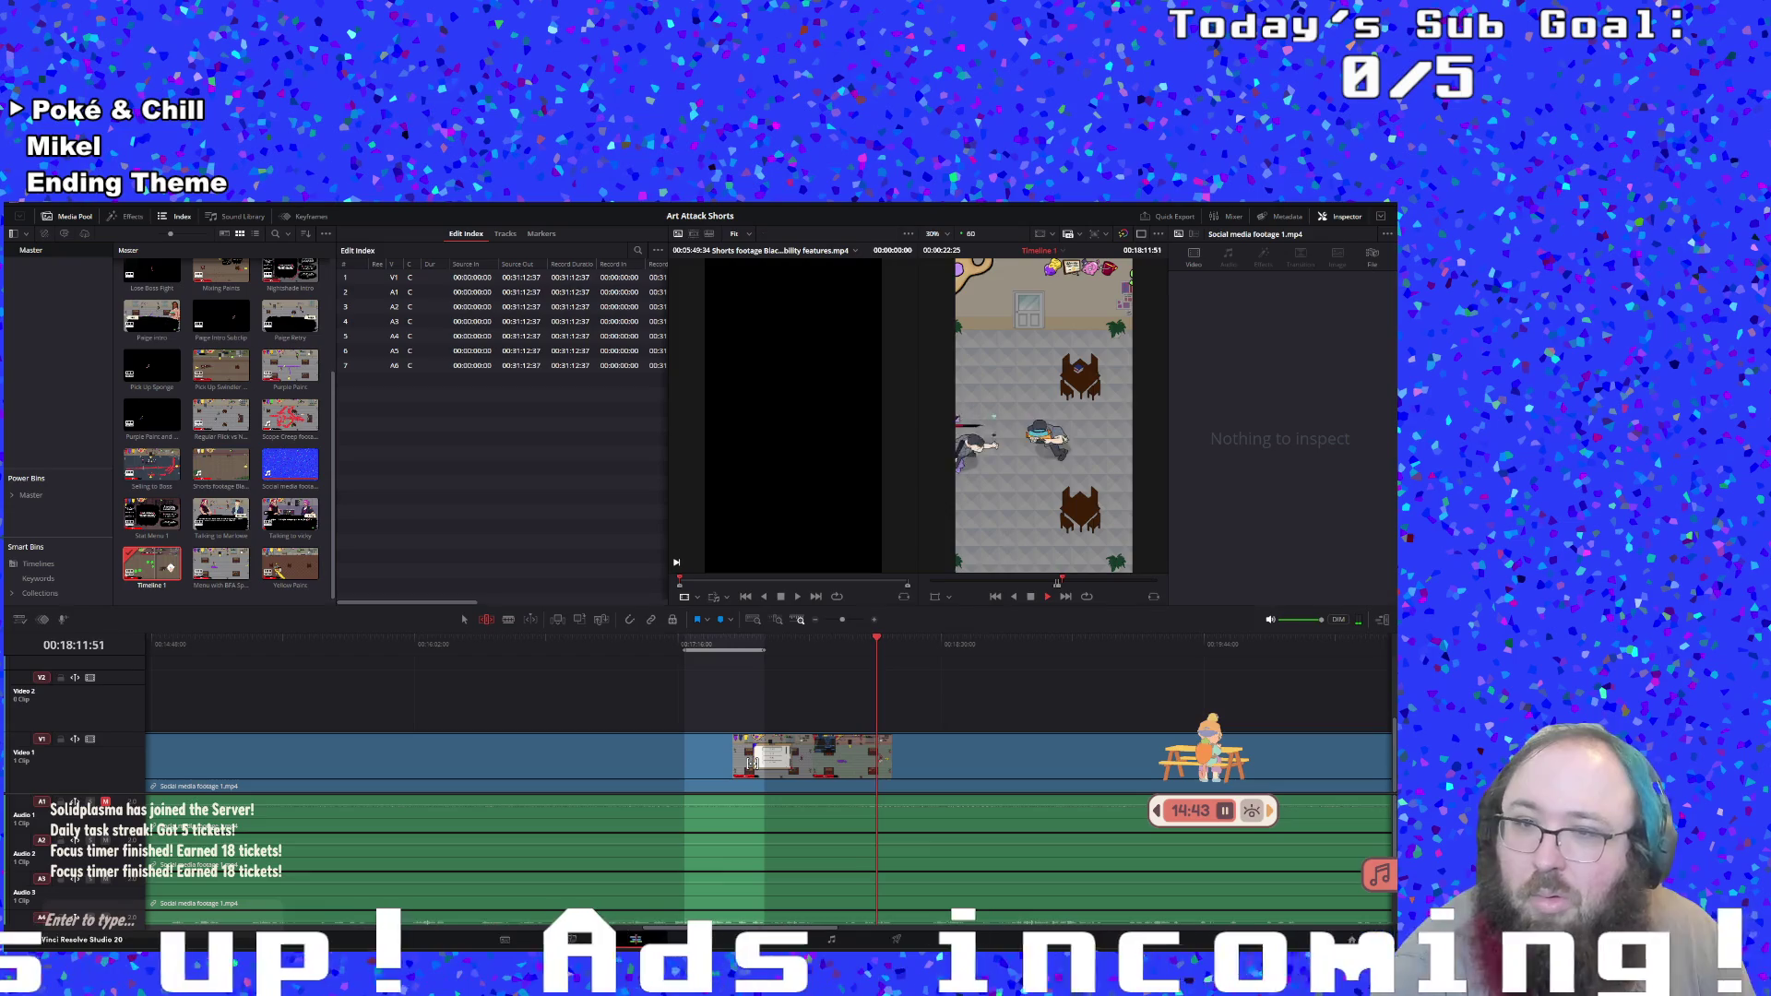
# Mark an In point at the next moment's start, then jump back to replay from about 00:18:43
pyautogui.click(832, 646)
pyautogui.press('i')
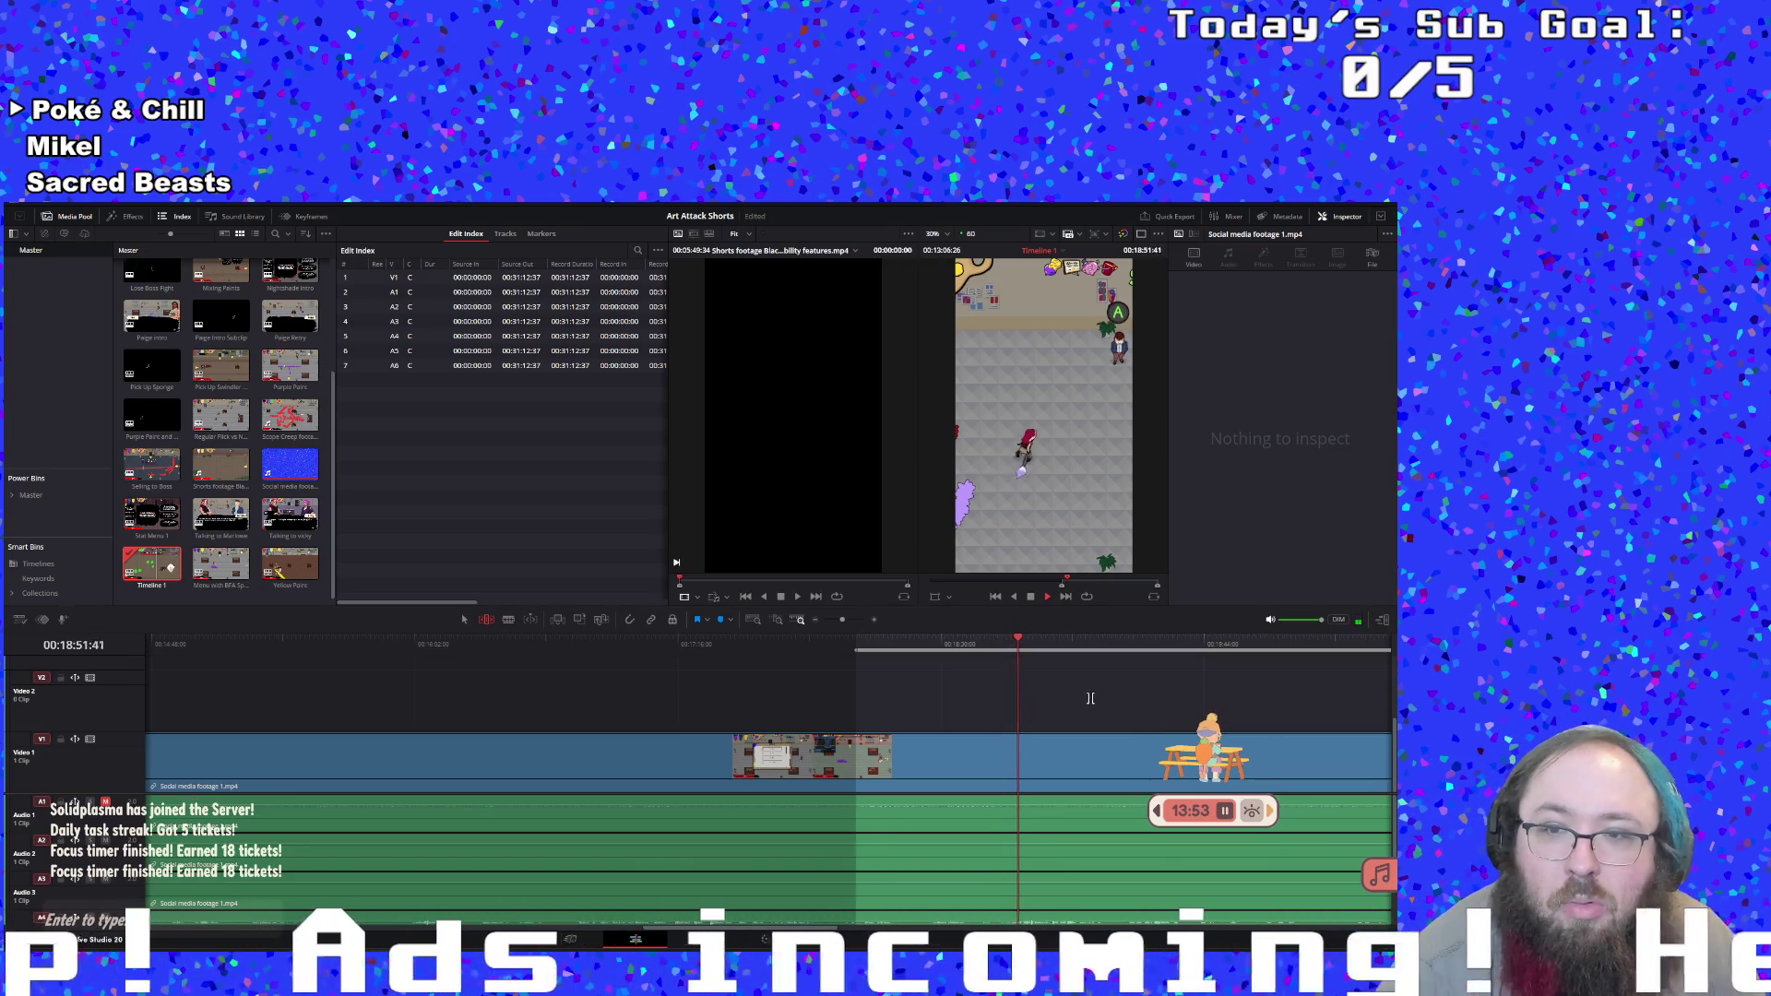
pyautogui.click(991, 646)
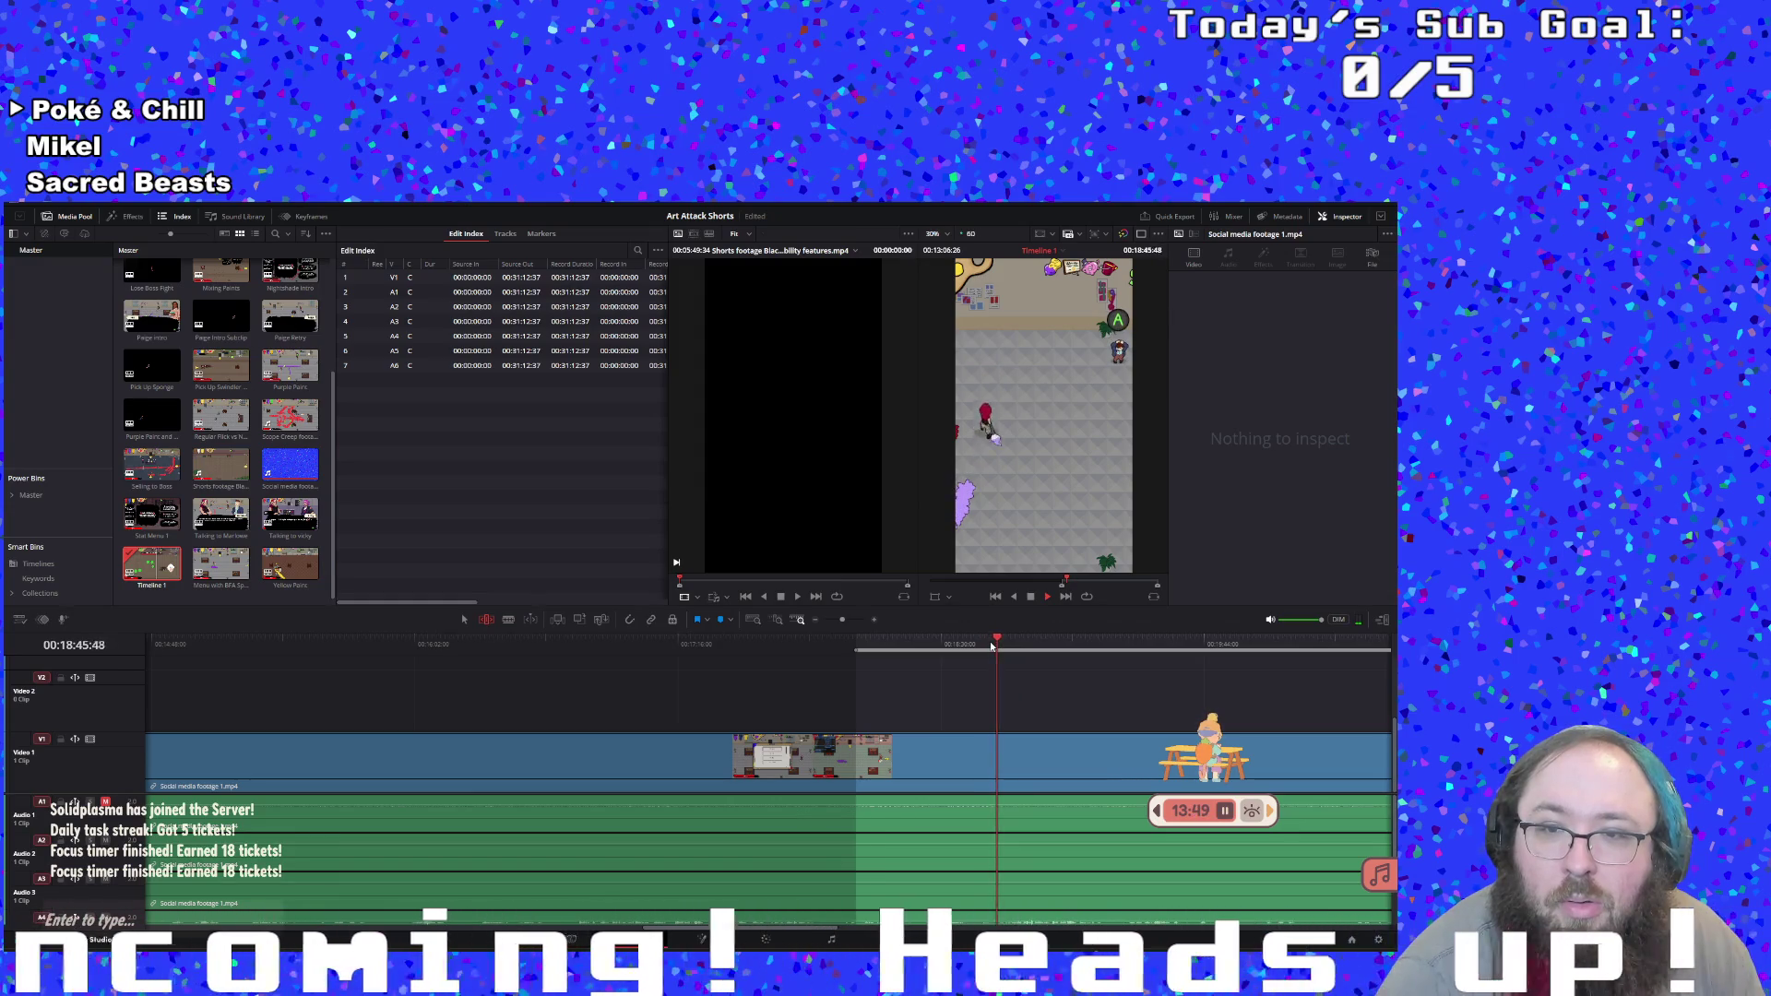
# Scrub to the paint fight, end the range, and create a subclip from it
pyautogui.moveTo(991, 645); pyautogui.dragTo(936, 643)
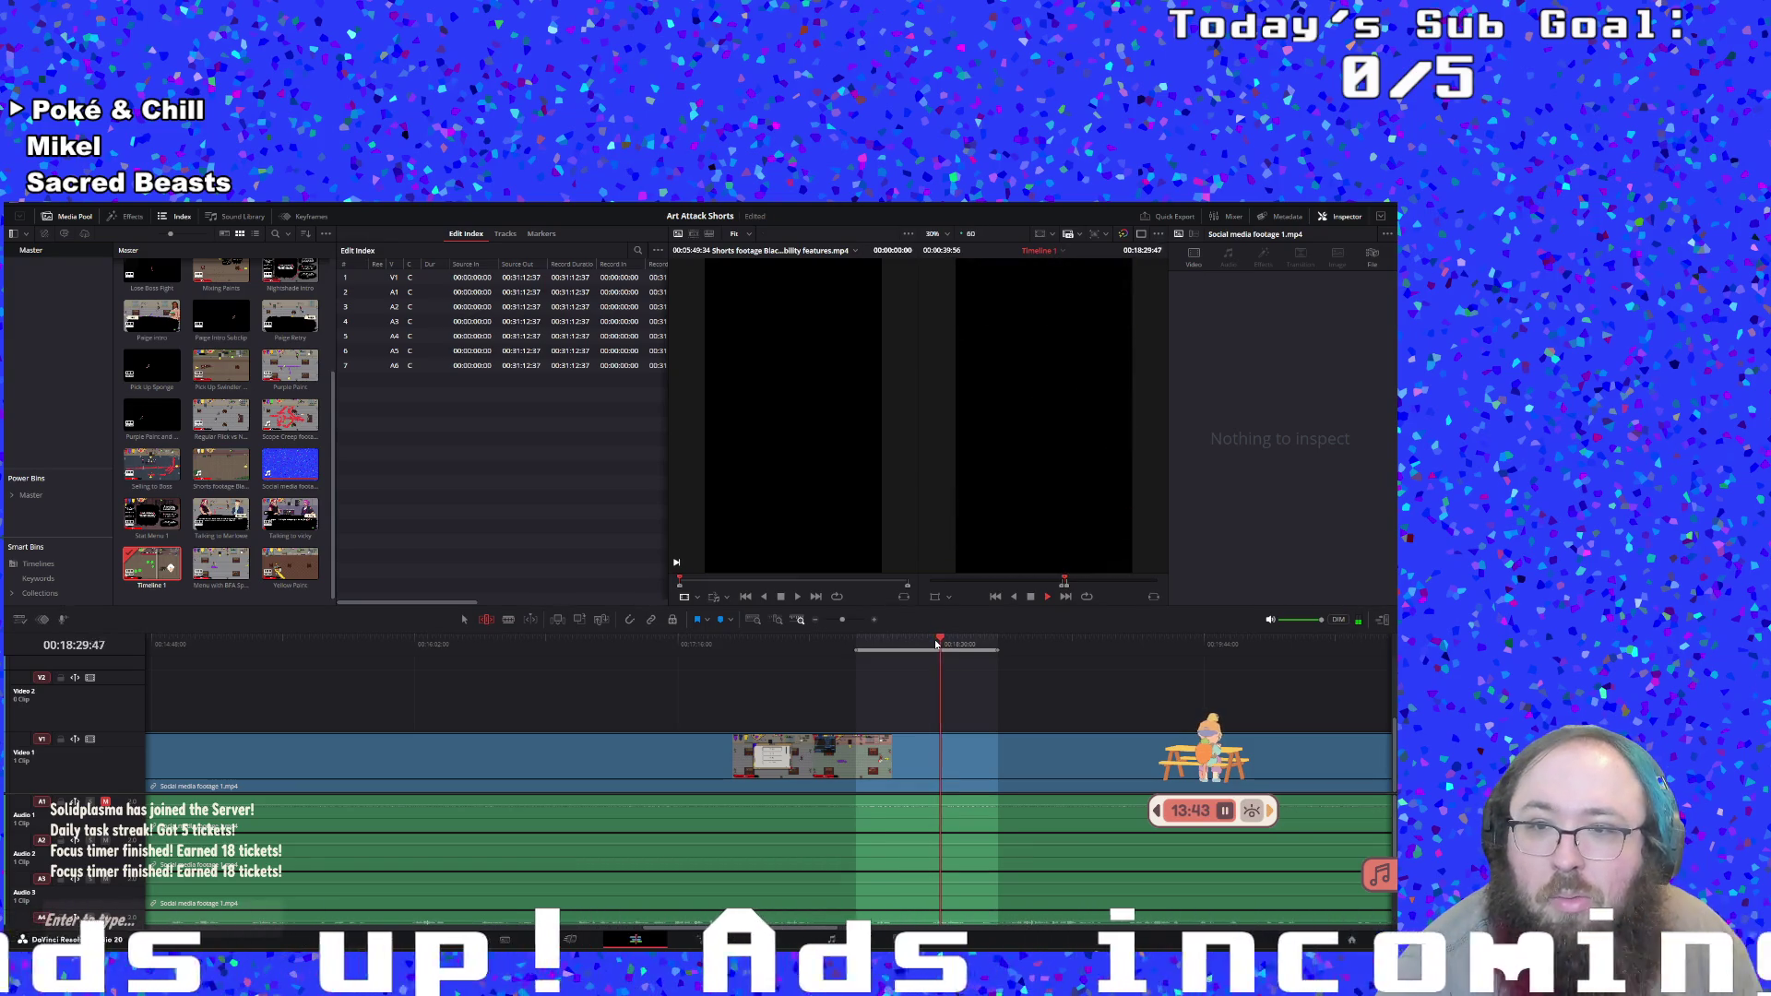
pyautogui.press('space')
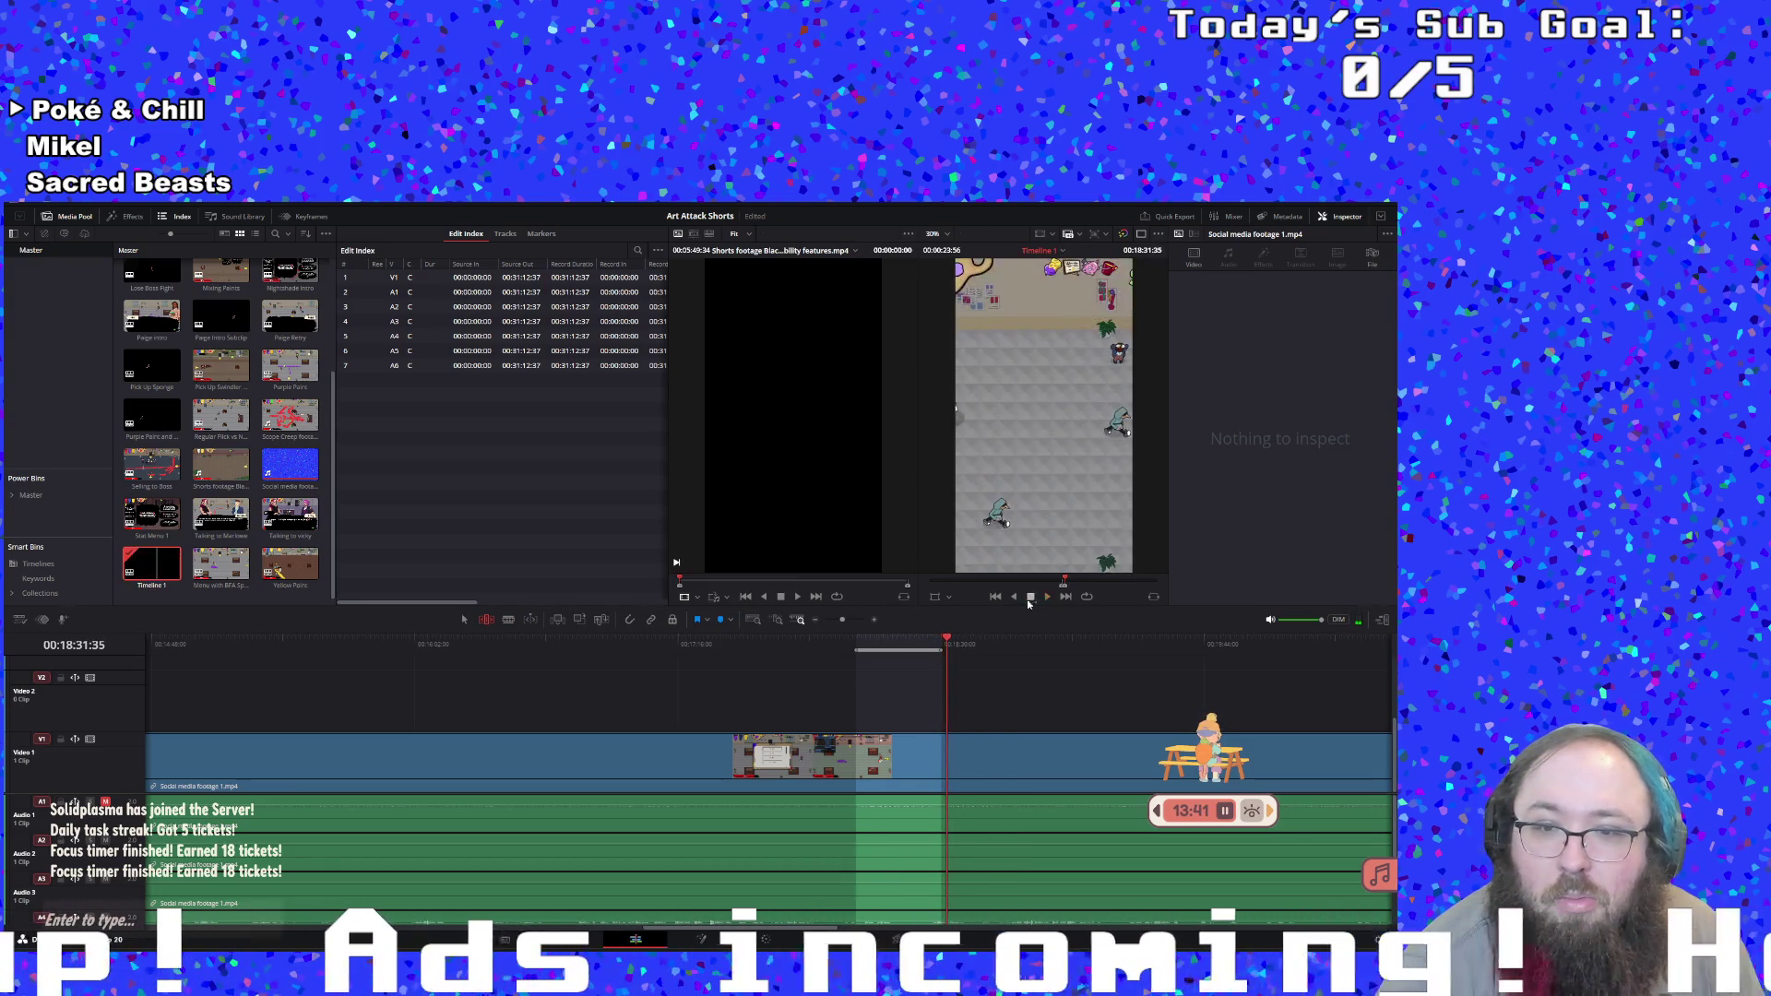
pyautogui.rightClick(920, 646)
pyautogui.click(950, 656)
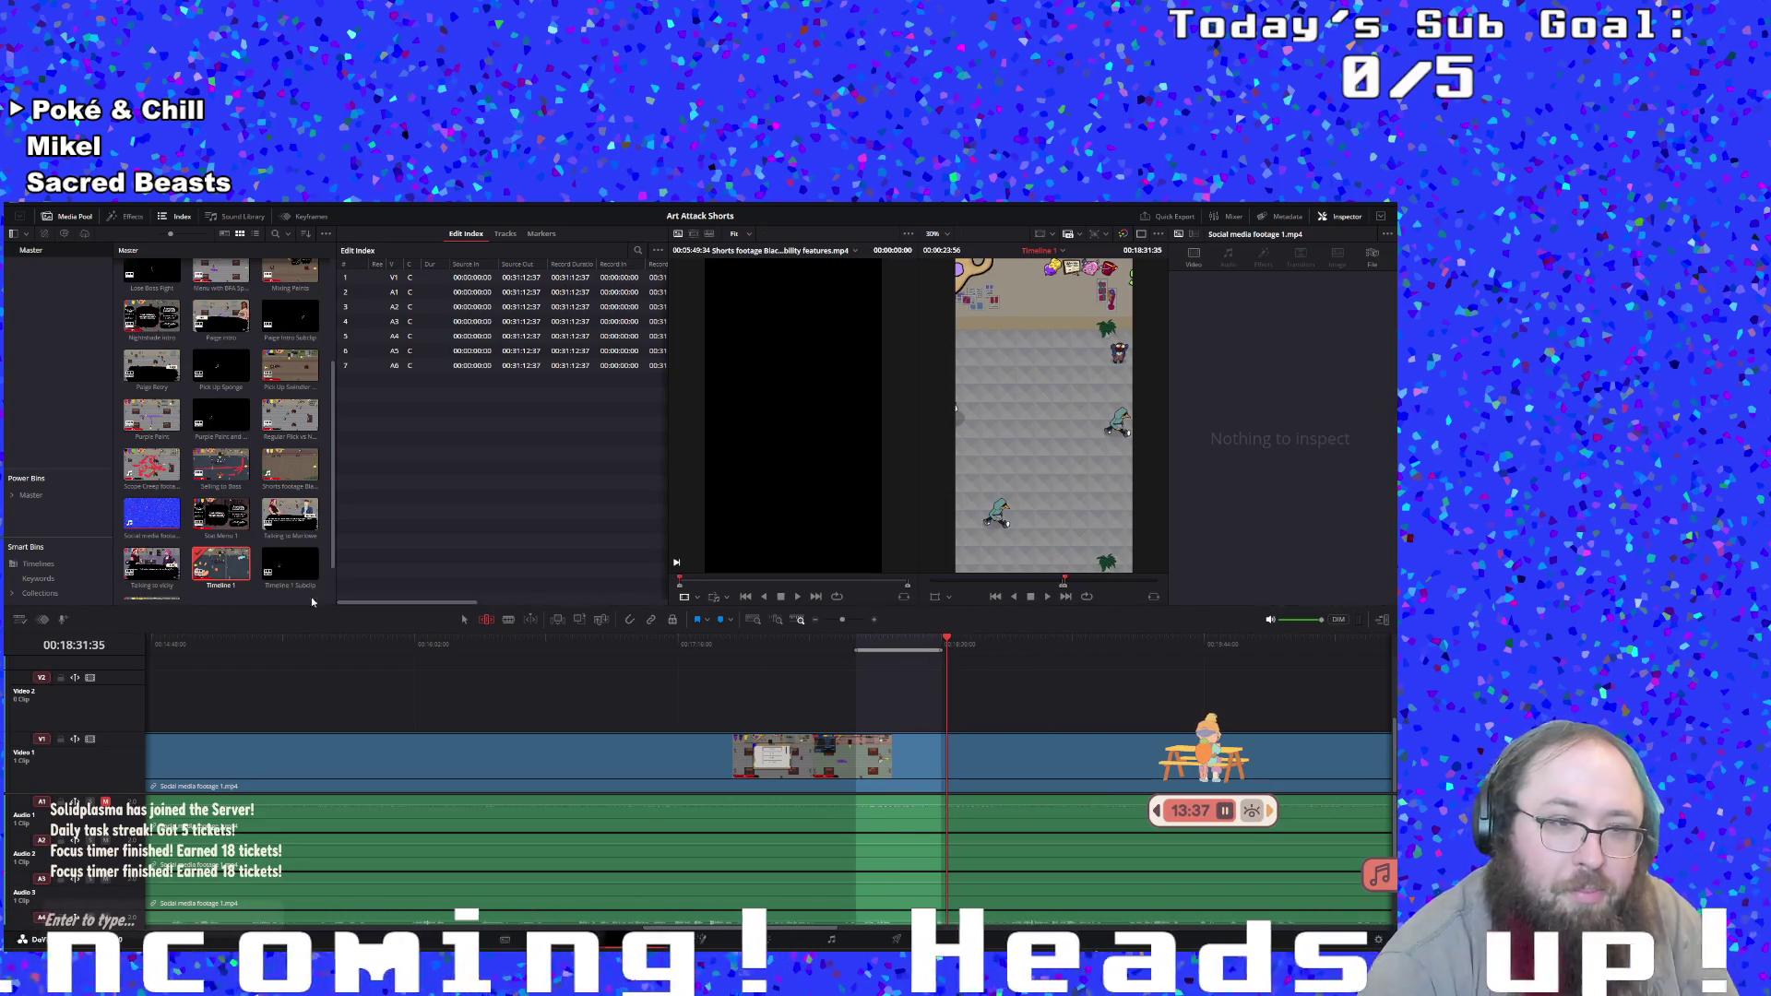
# Rename the new subclip 'Maroon vs Lavender Paint', then reopen and resume playing Timeline 1
pyautogui.scroll(-1, 319, 529)
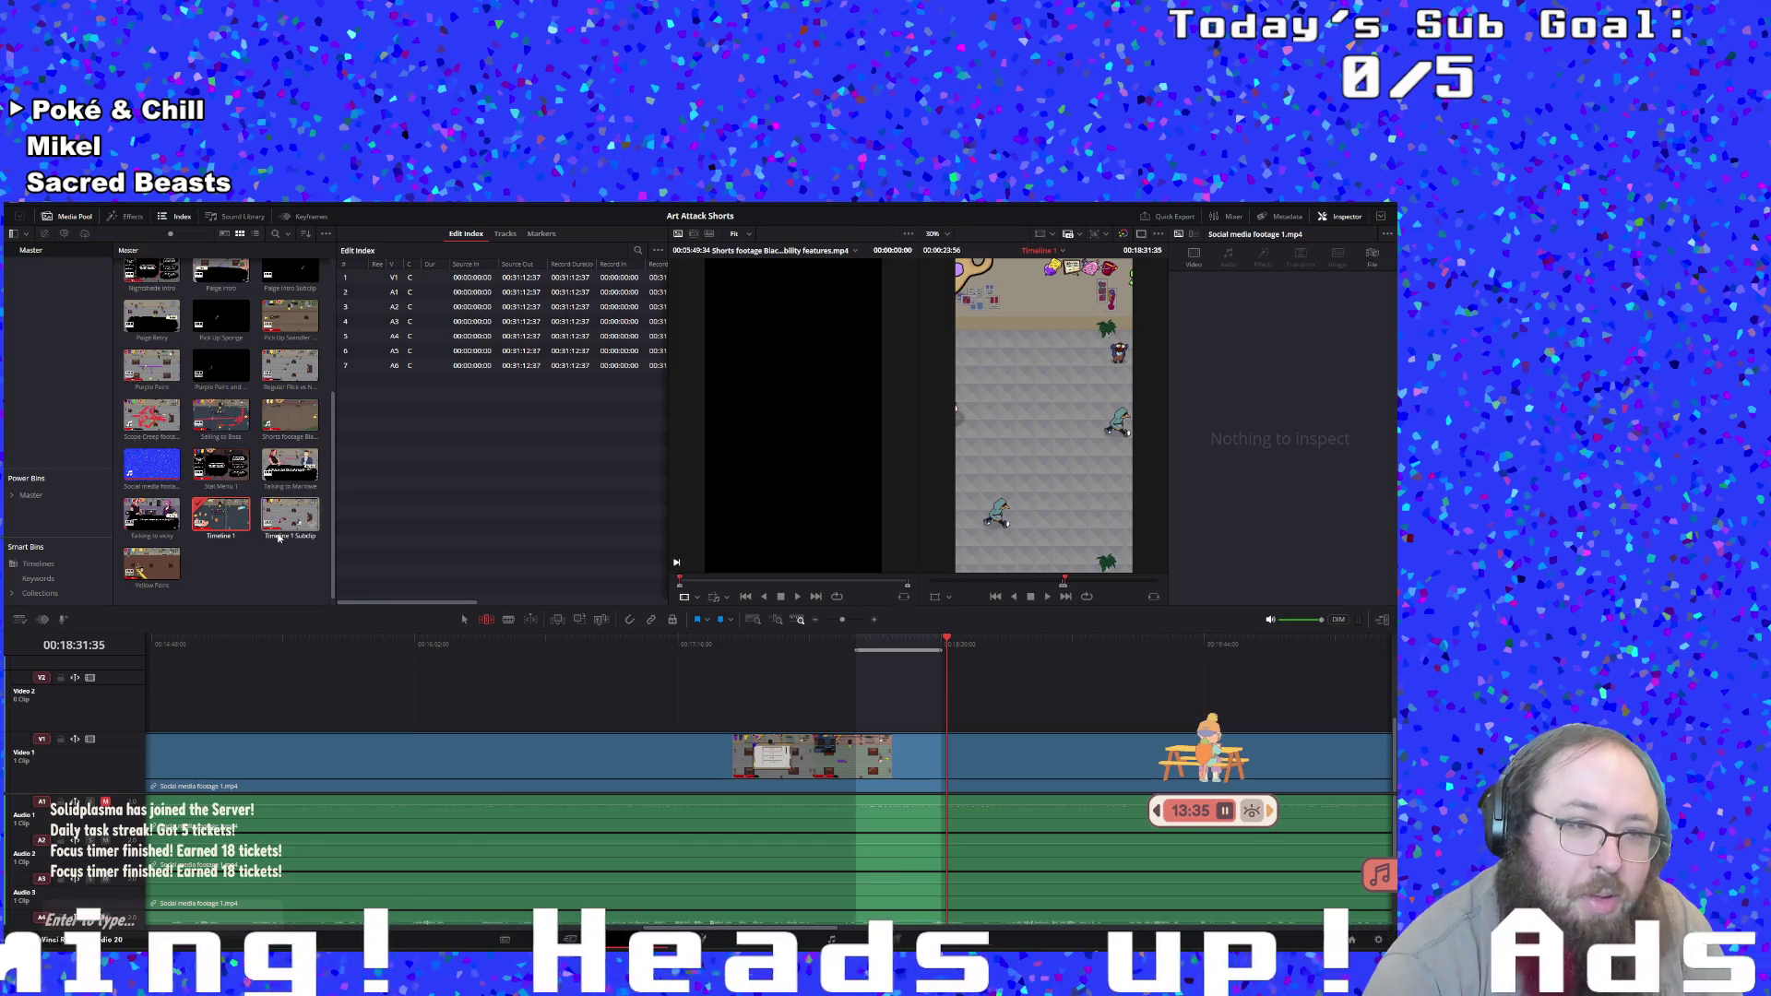
pyautogui.doubleClick(274, 533)
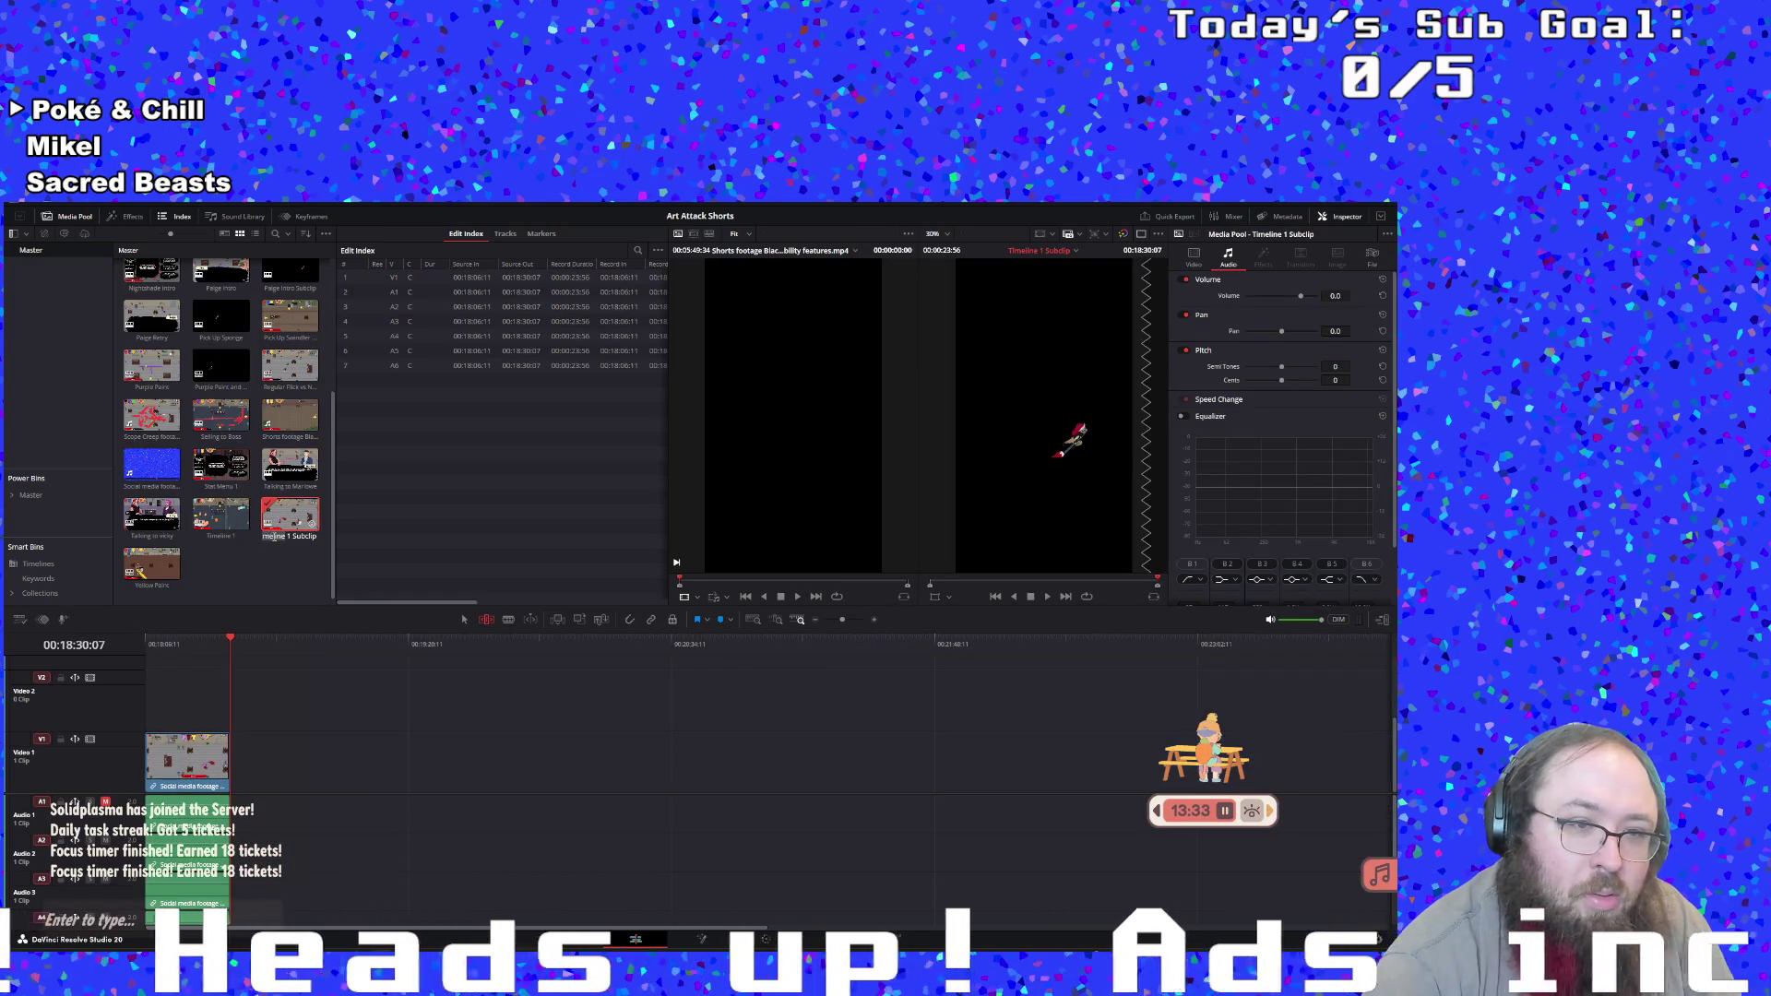
pyautogui.write('MAI')
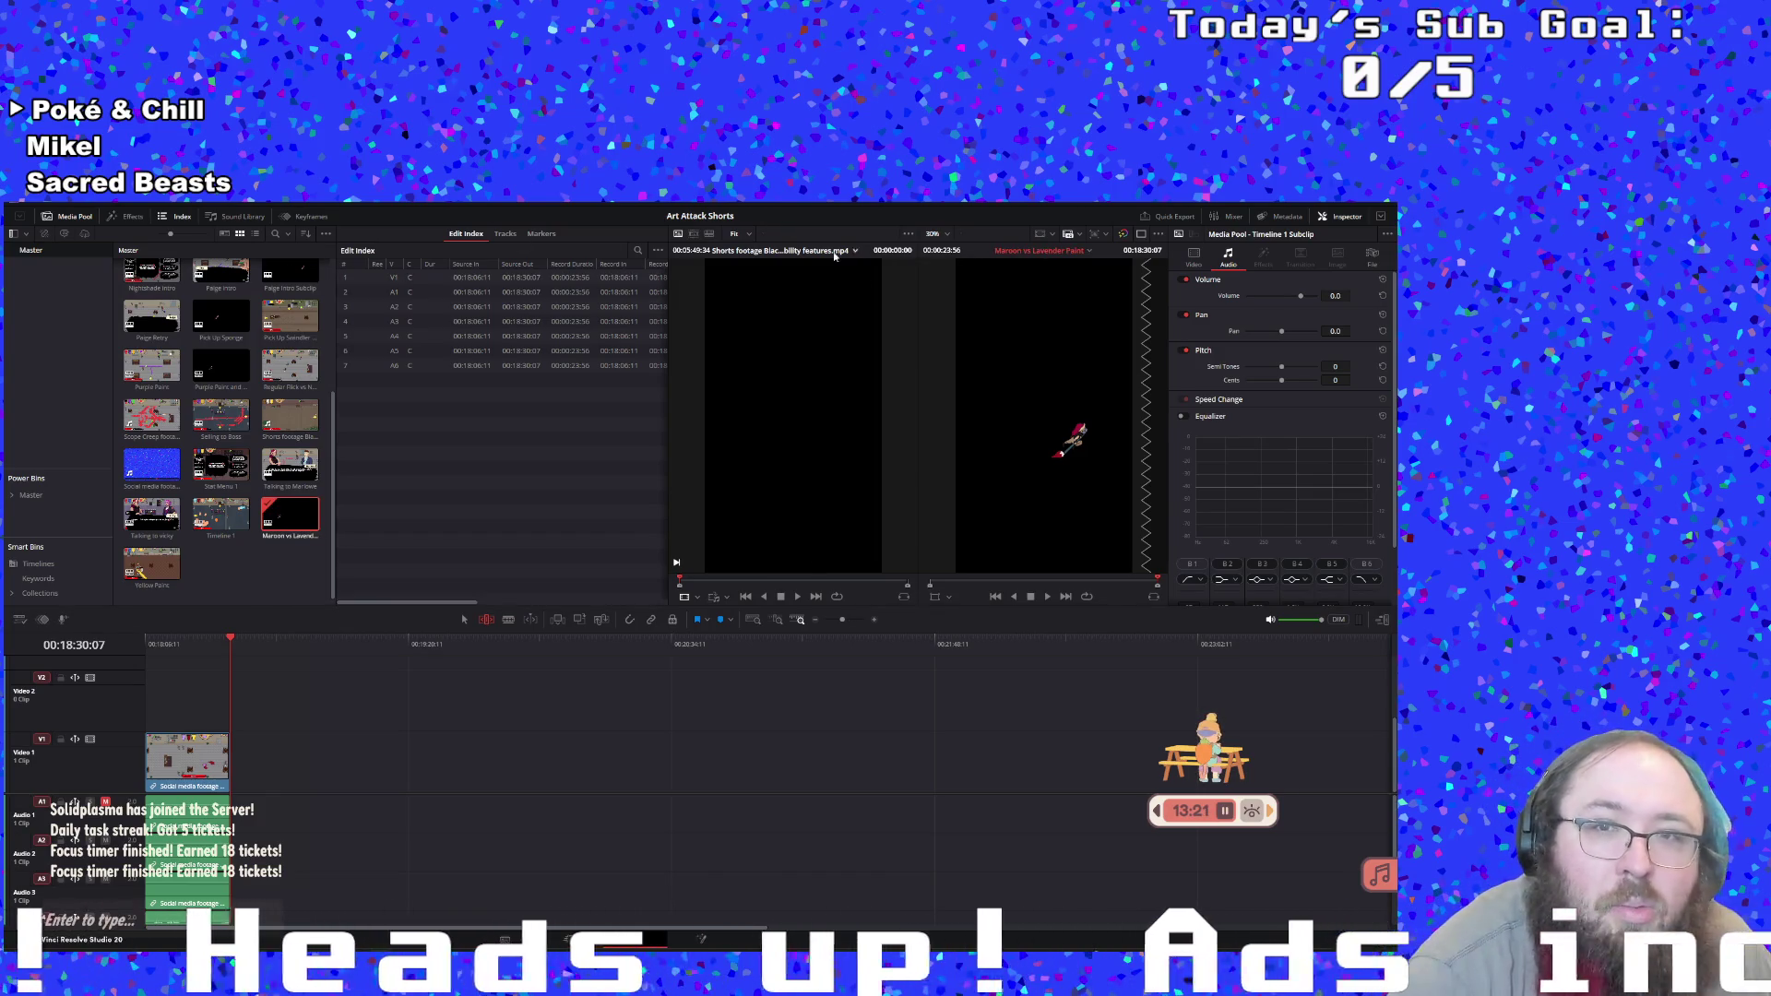
pyautogui.doubleClick(221, 514)
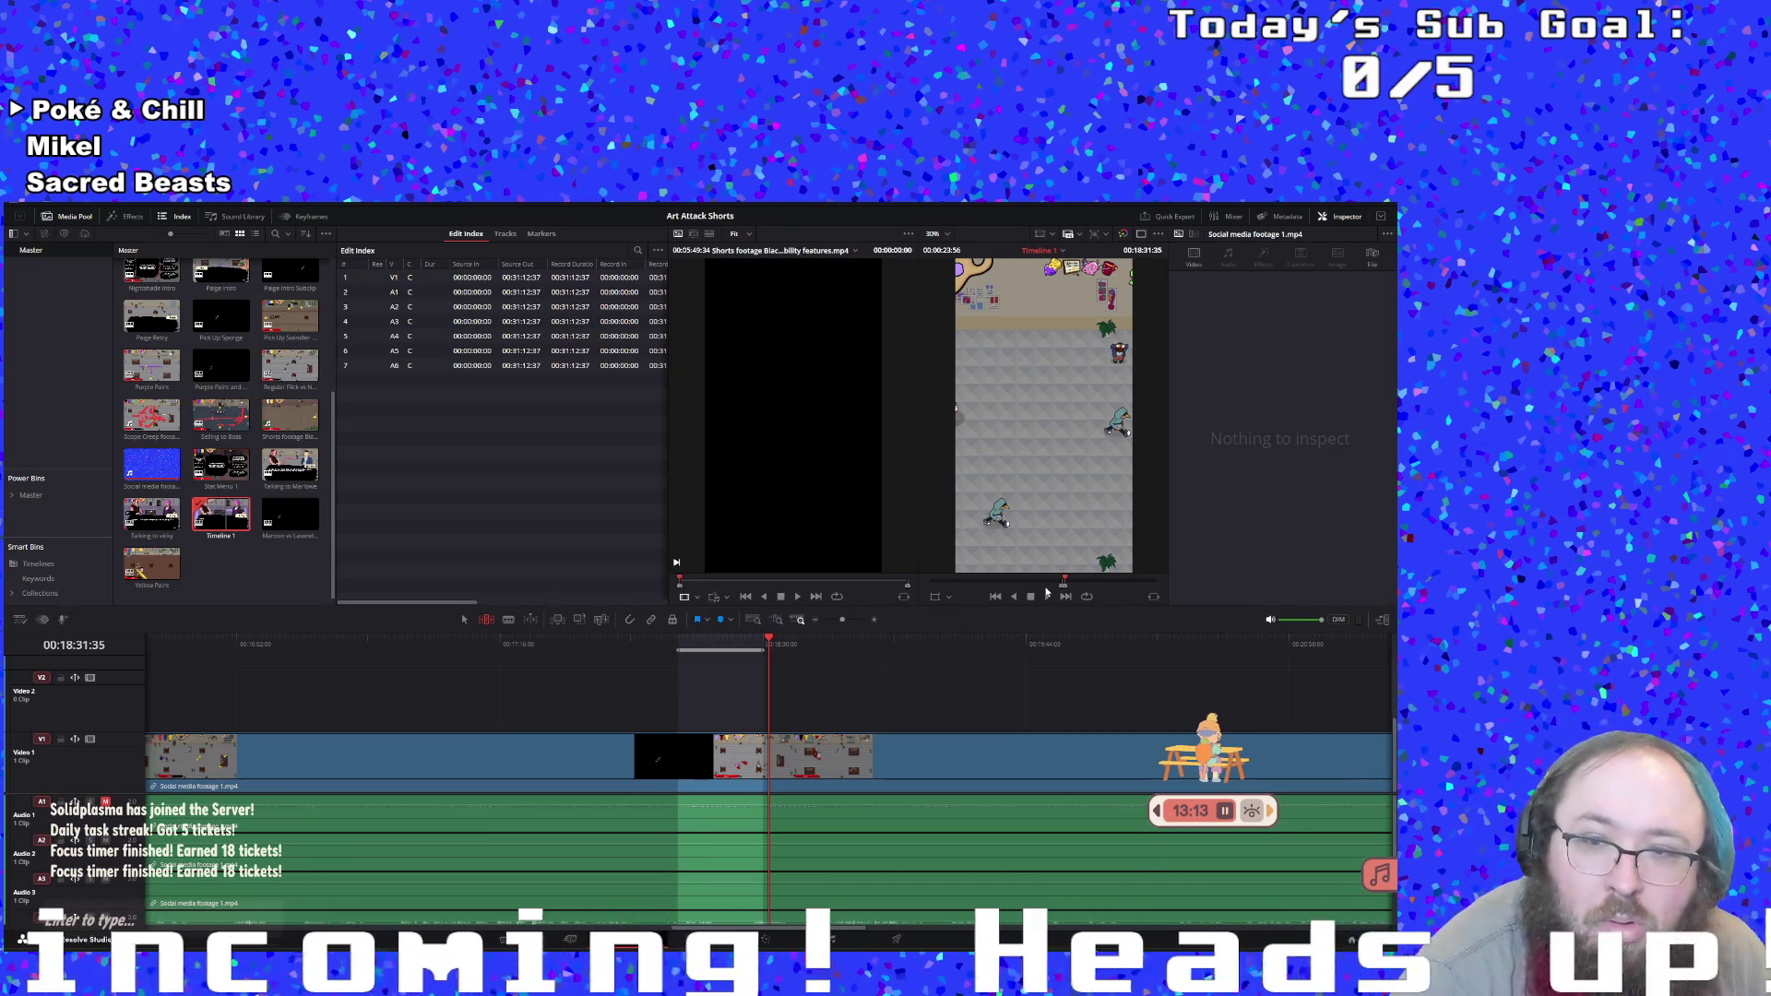
pyautogui.click(1047, 597)
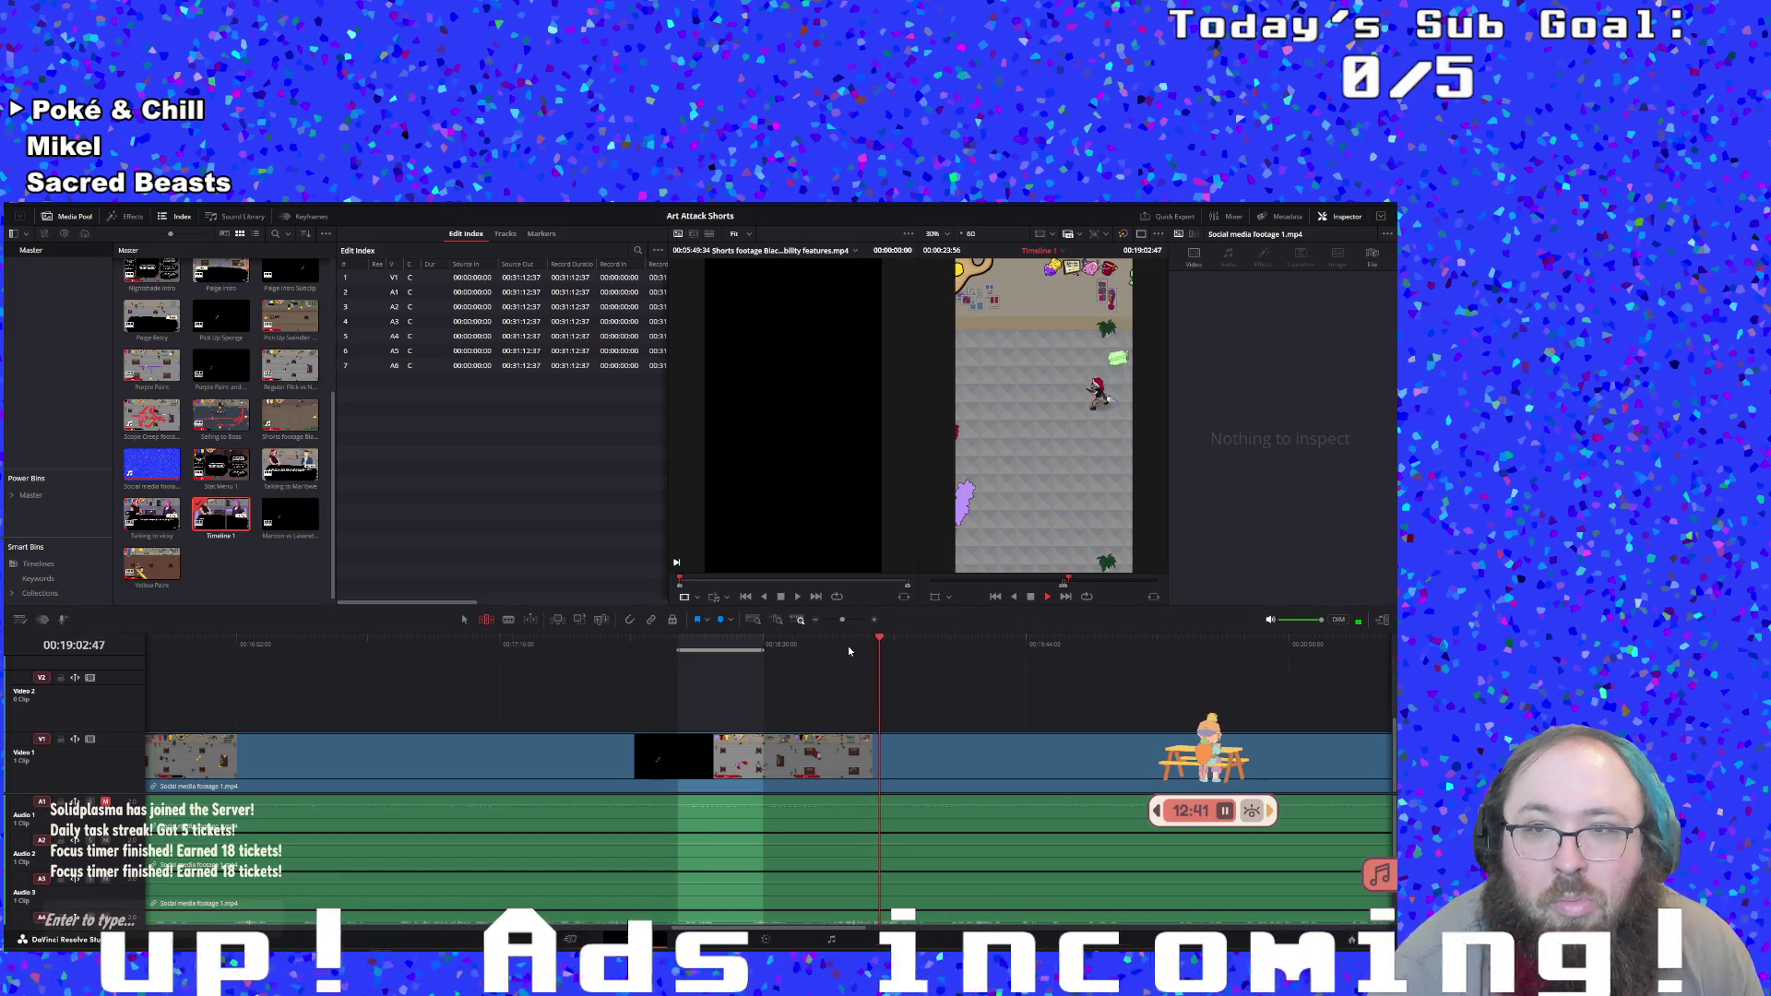
# Review the footage and mark an In point near 00:19:33 for the next subclip
pyautogui.click(848, 650)
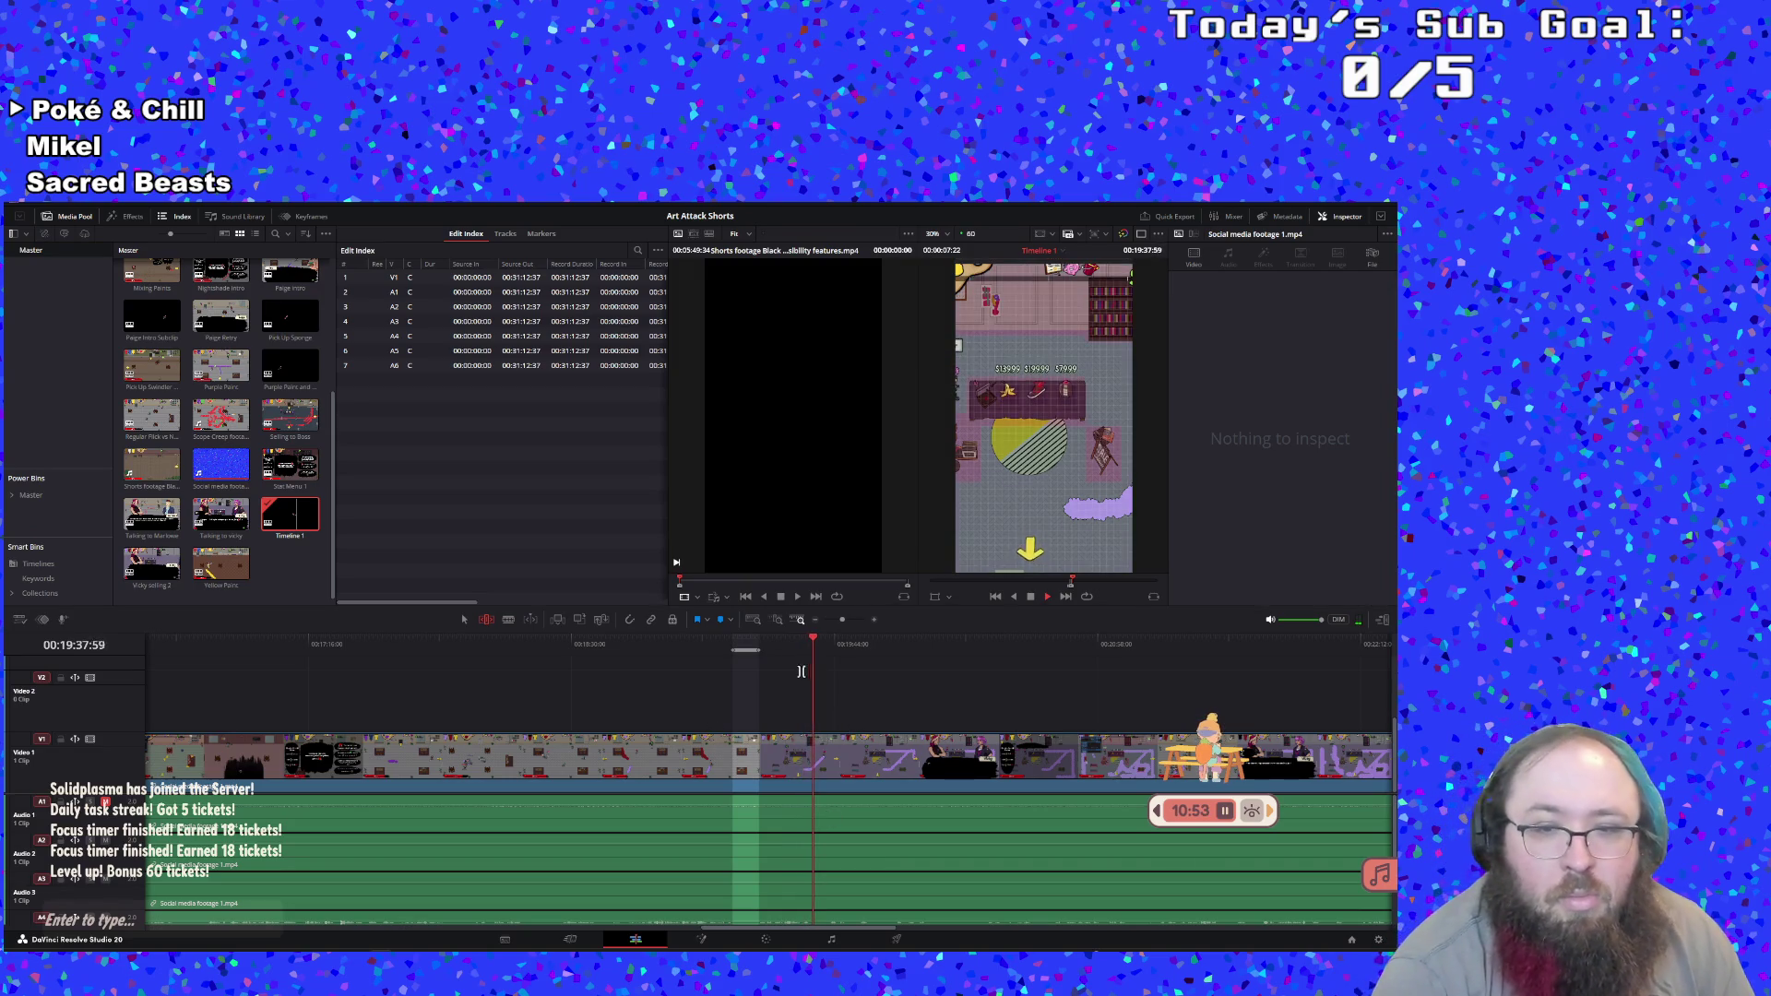
pyautogui.click(792, 641)
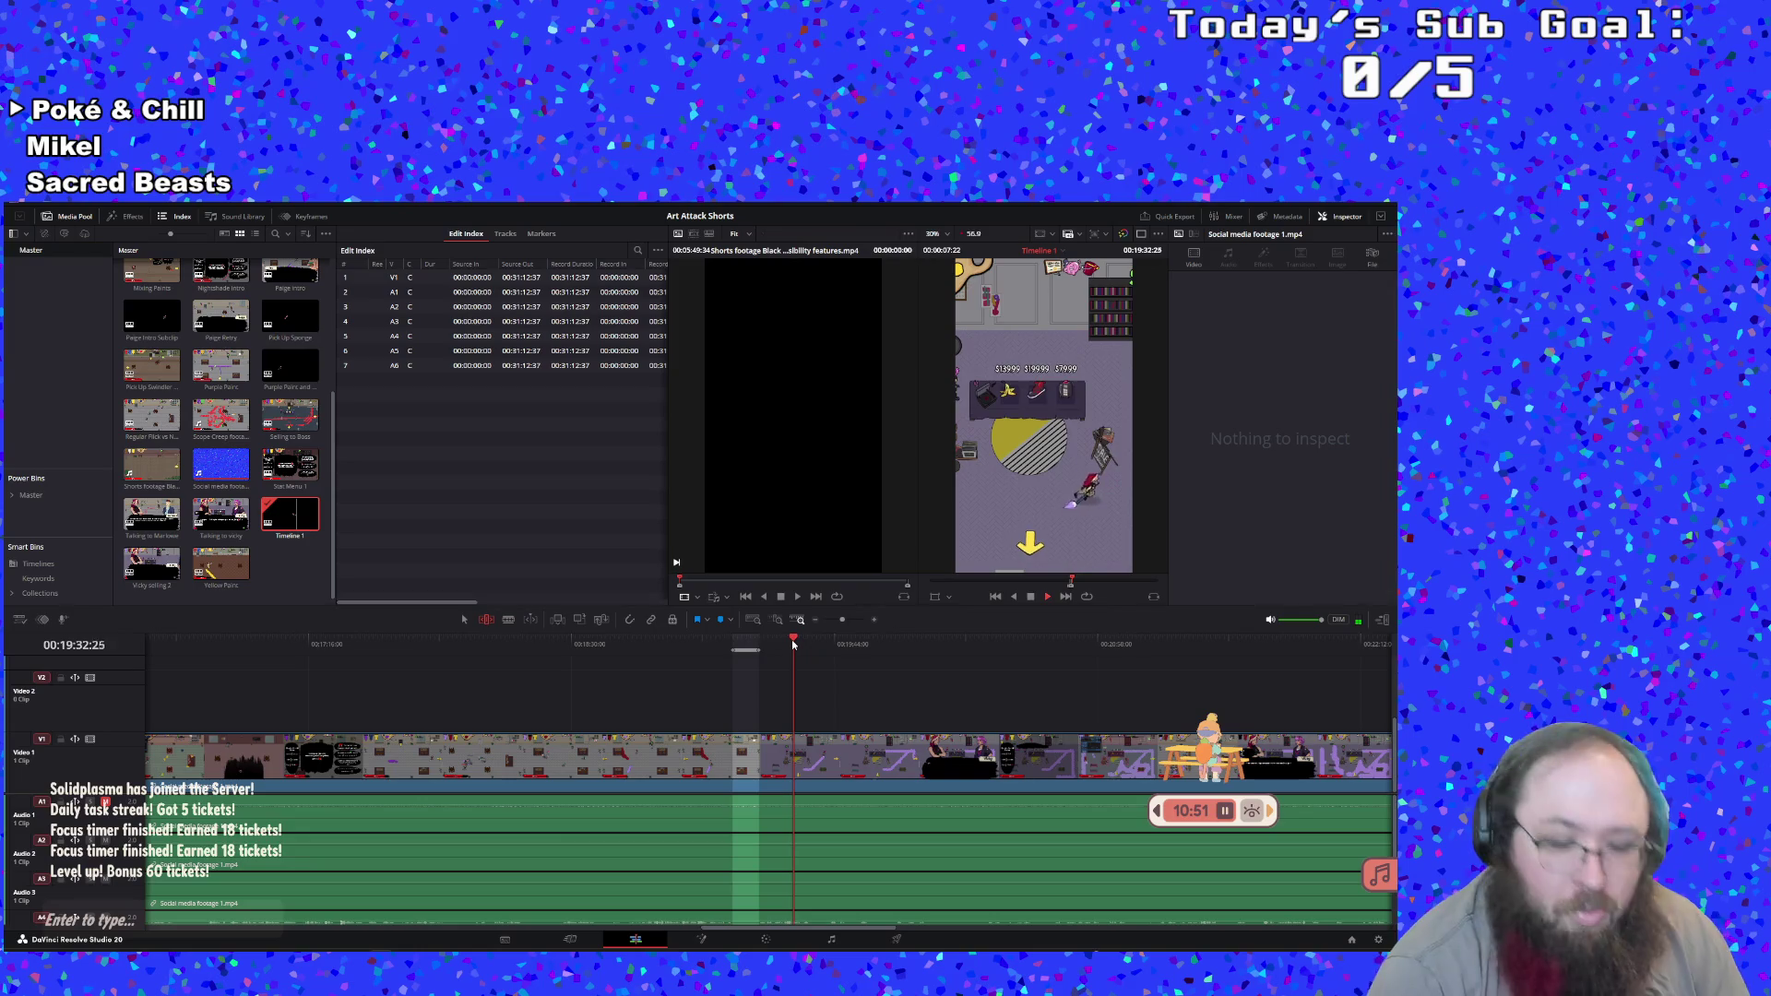
pyautogui.press('Right')
pyautogui.press('Right')
pyautogui.press('Right')
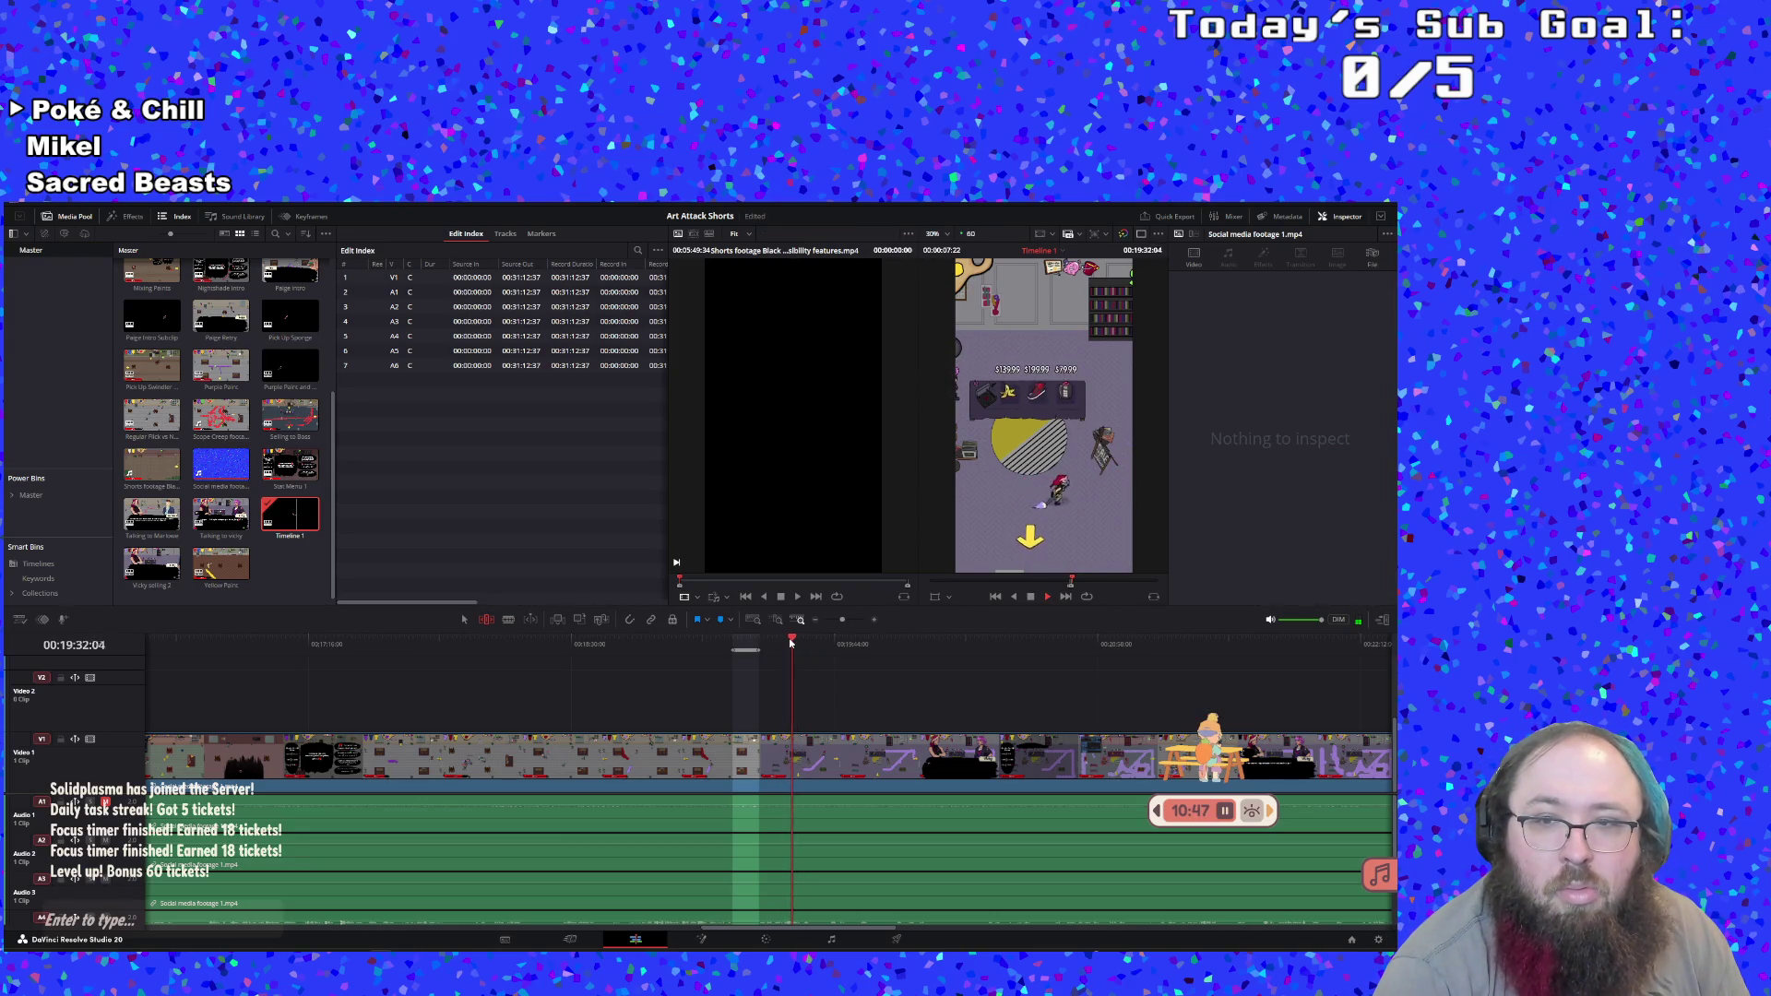
pyautogui.press('i')
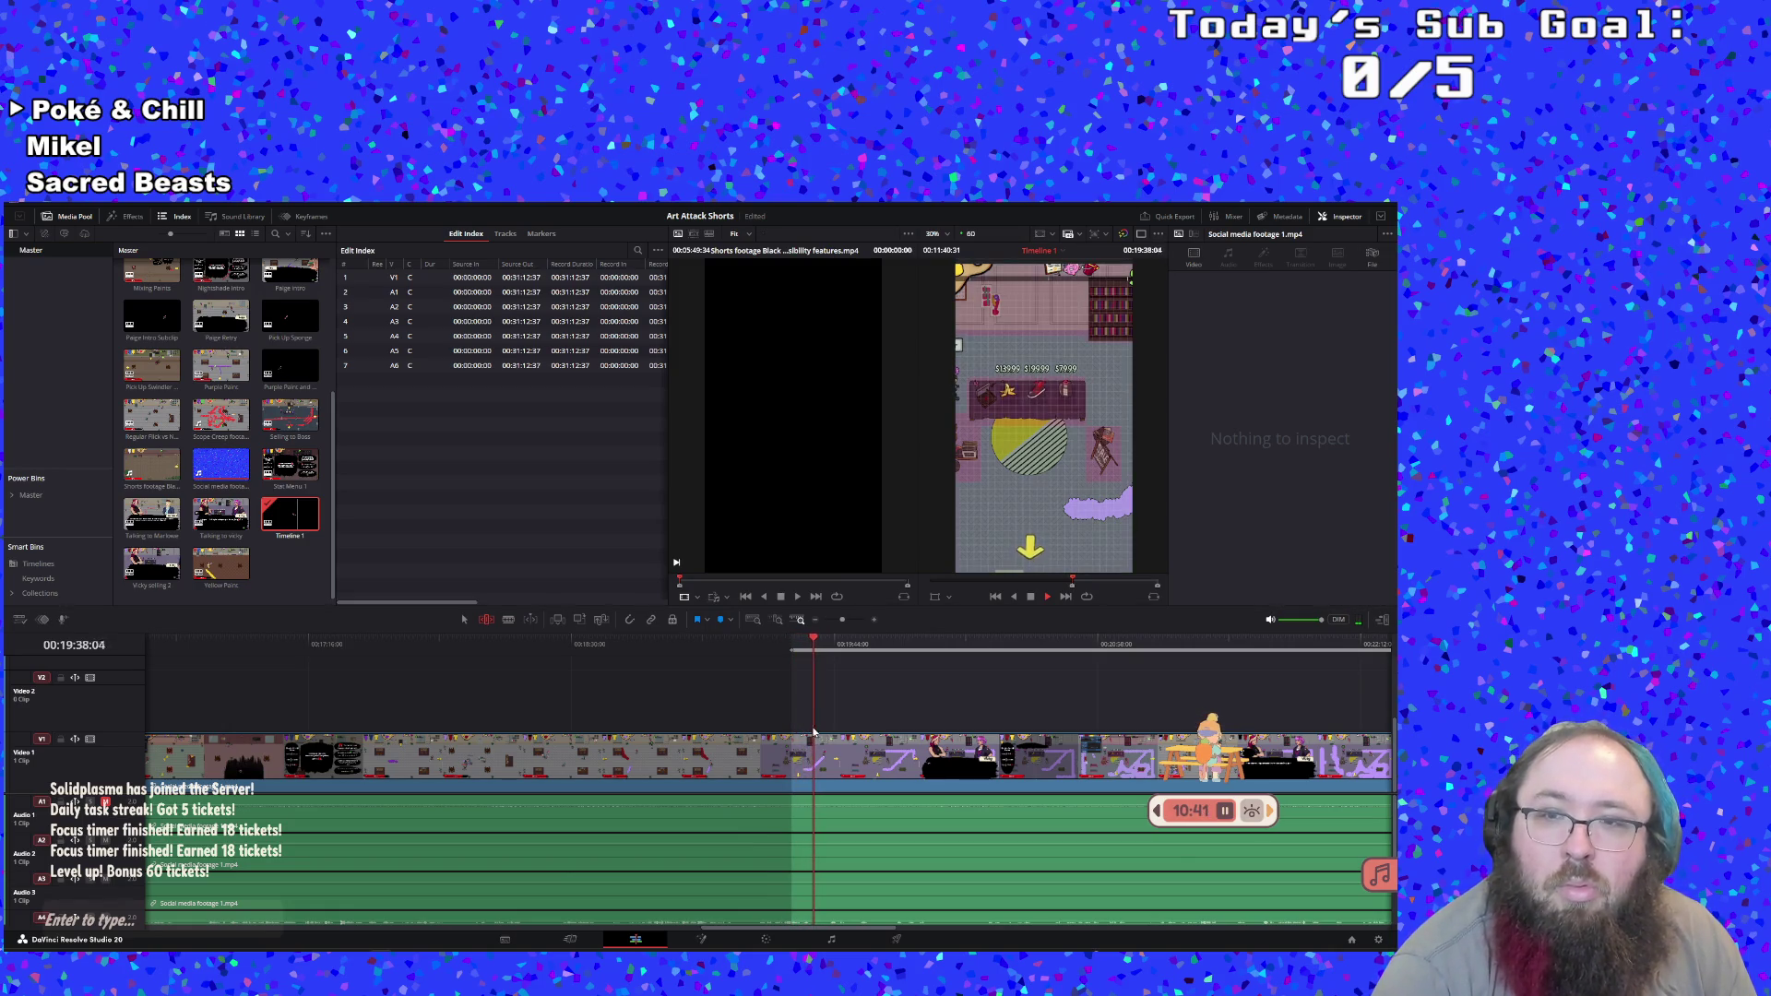
pyautogui.click(794, 651)
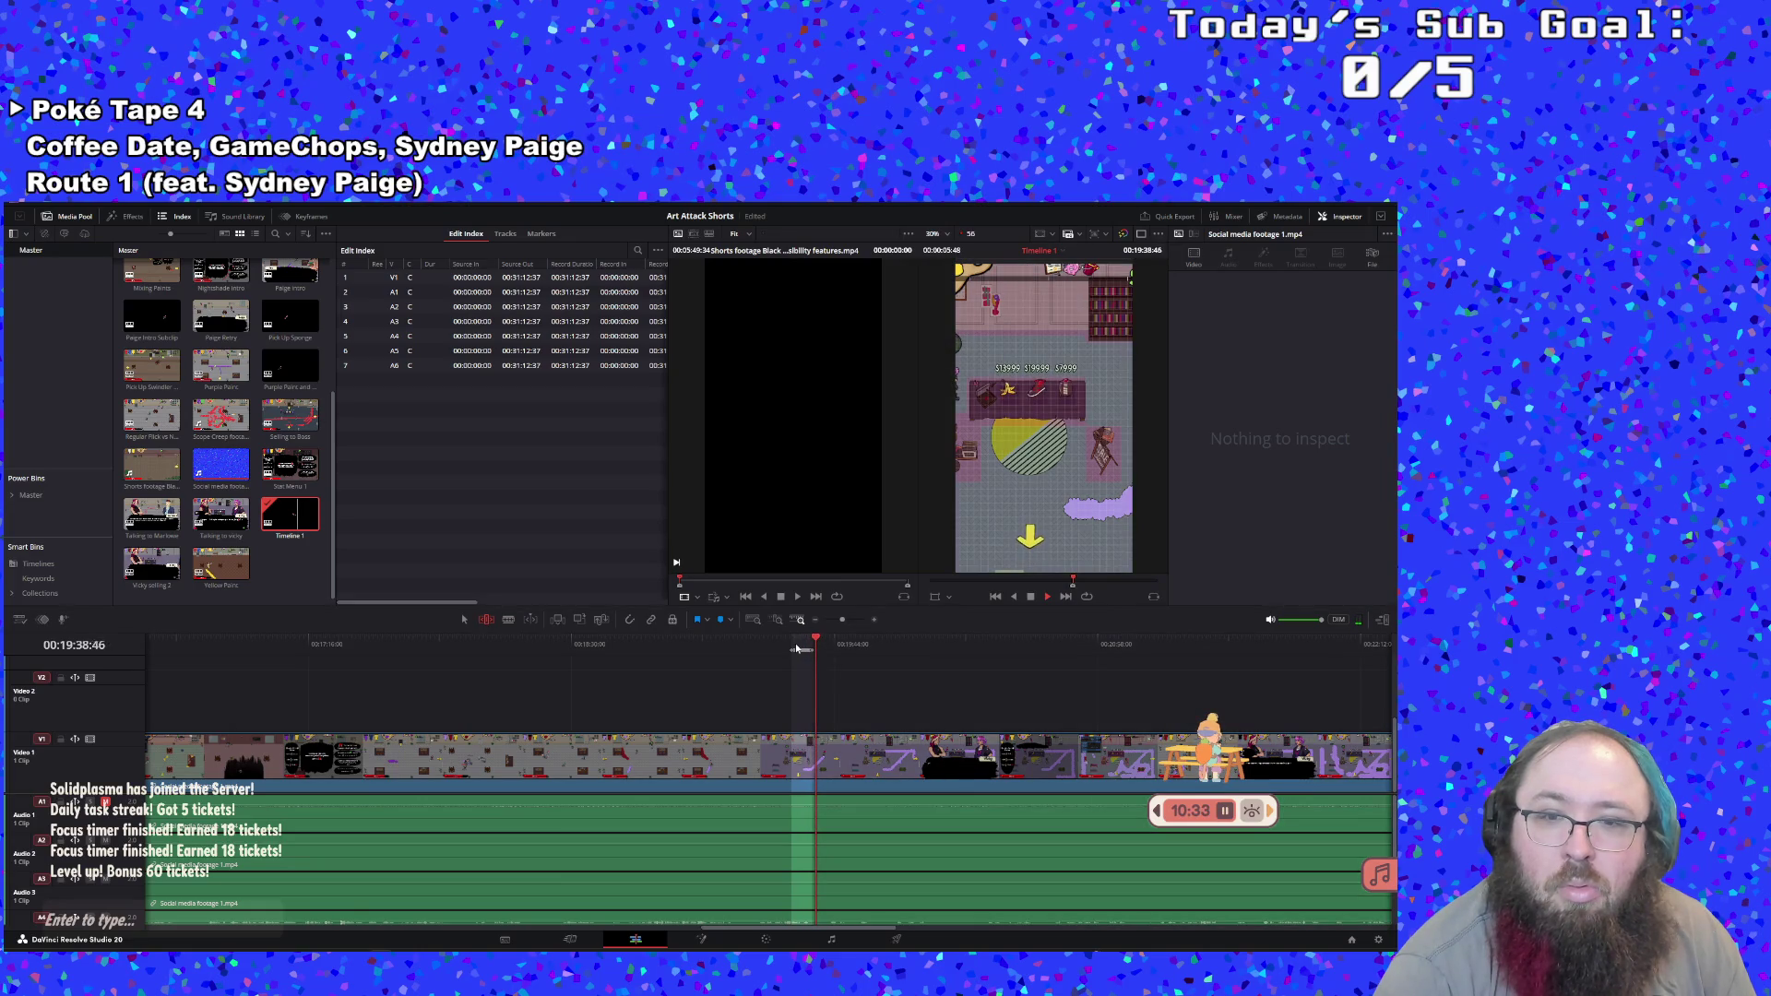
# Create the roughly 5-second 'Paint Size Neutral' subclip from 00:19:32, open it, then reopen Timeline 1
pyautogui.rightClick(799, 644)
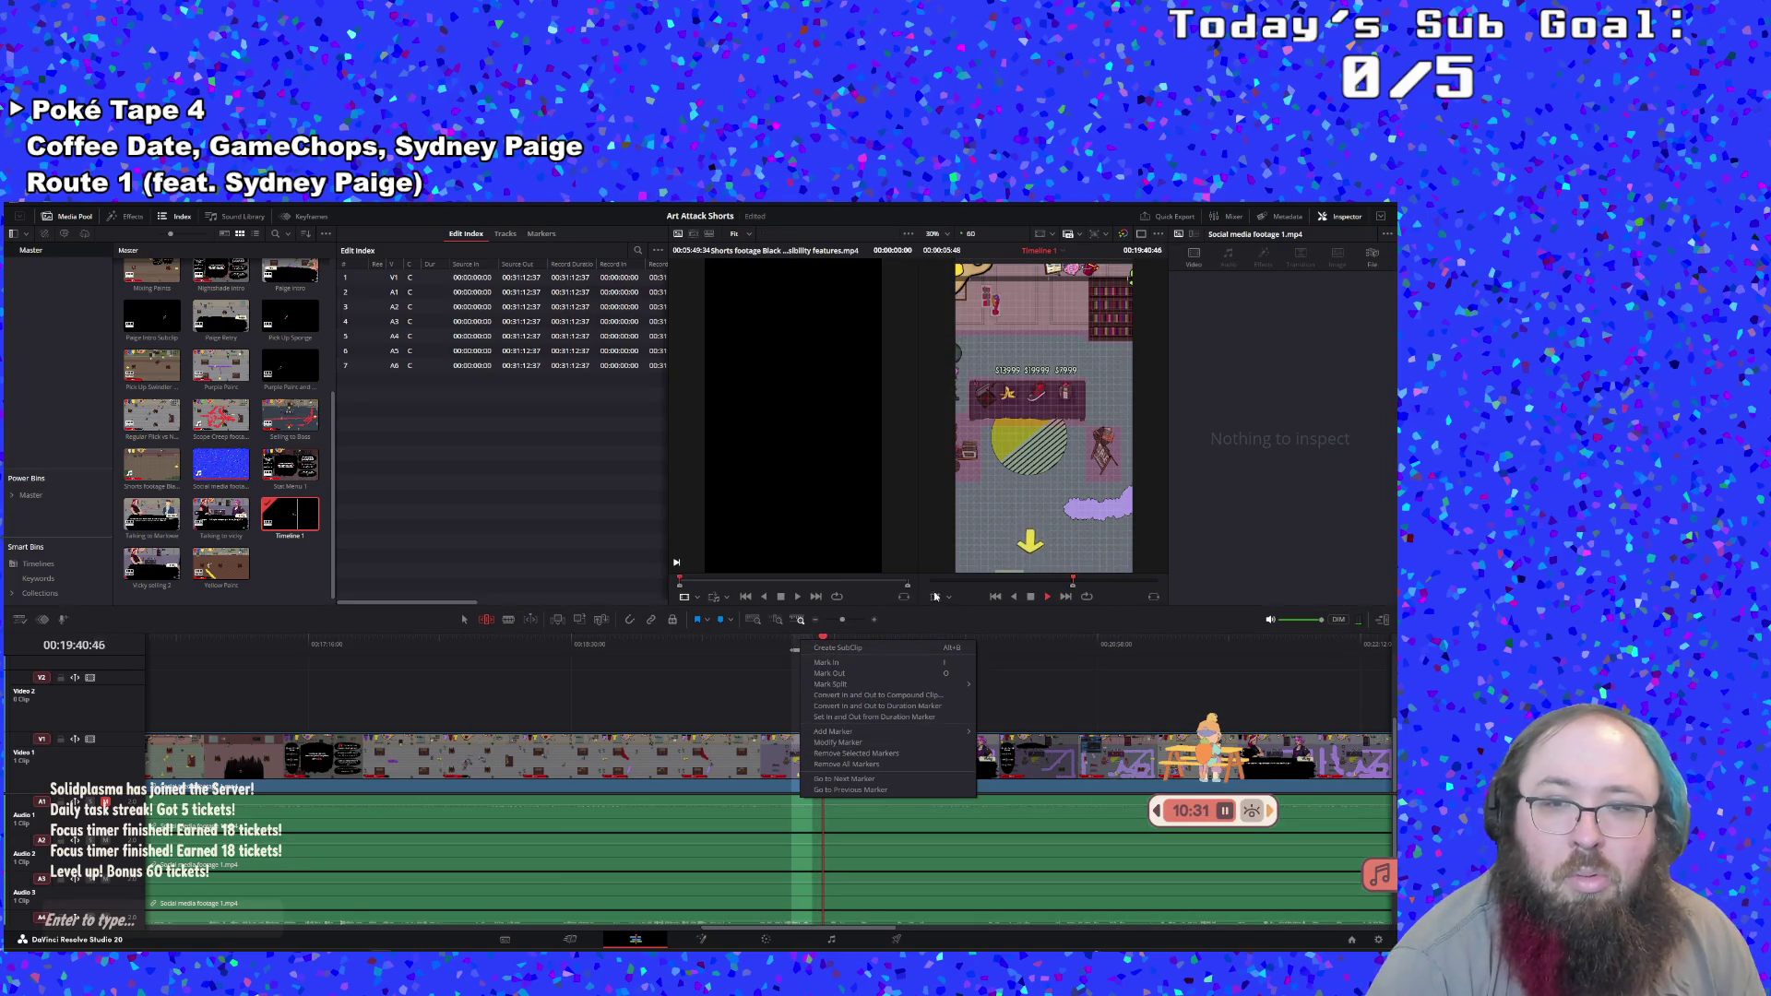
pyautogui.press('Escape')
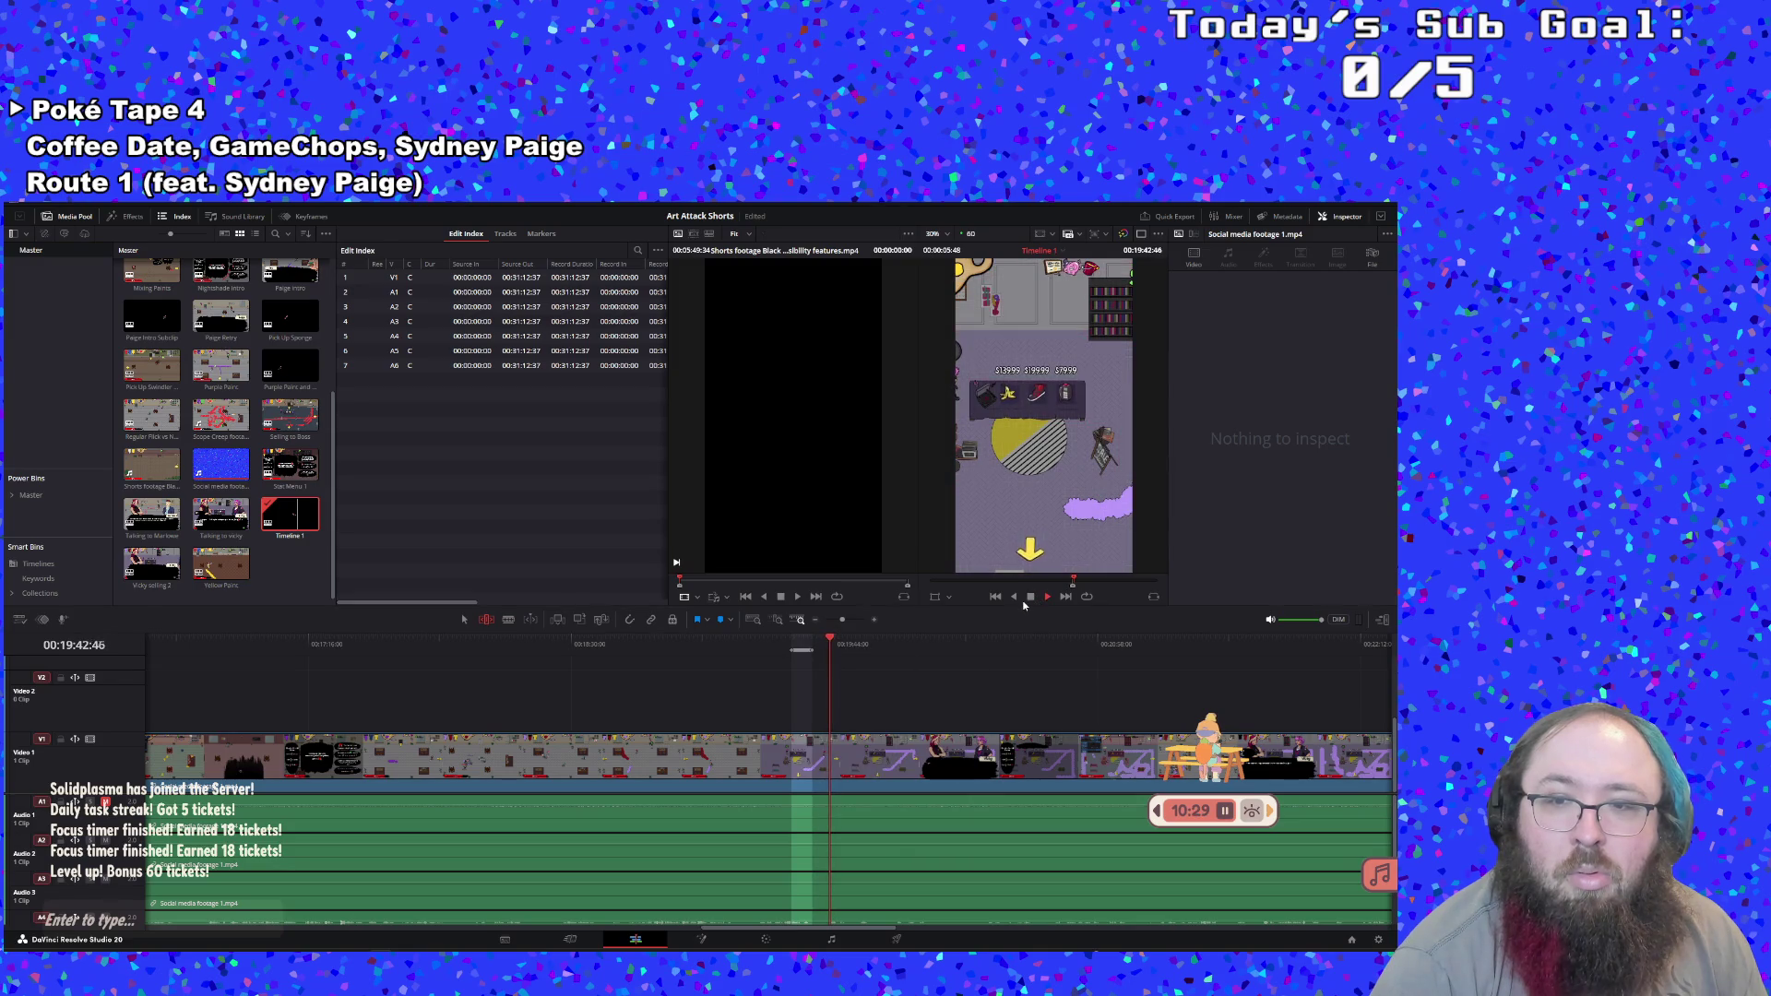
pyautogui.rightClick(797, 647)
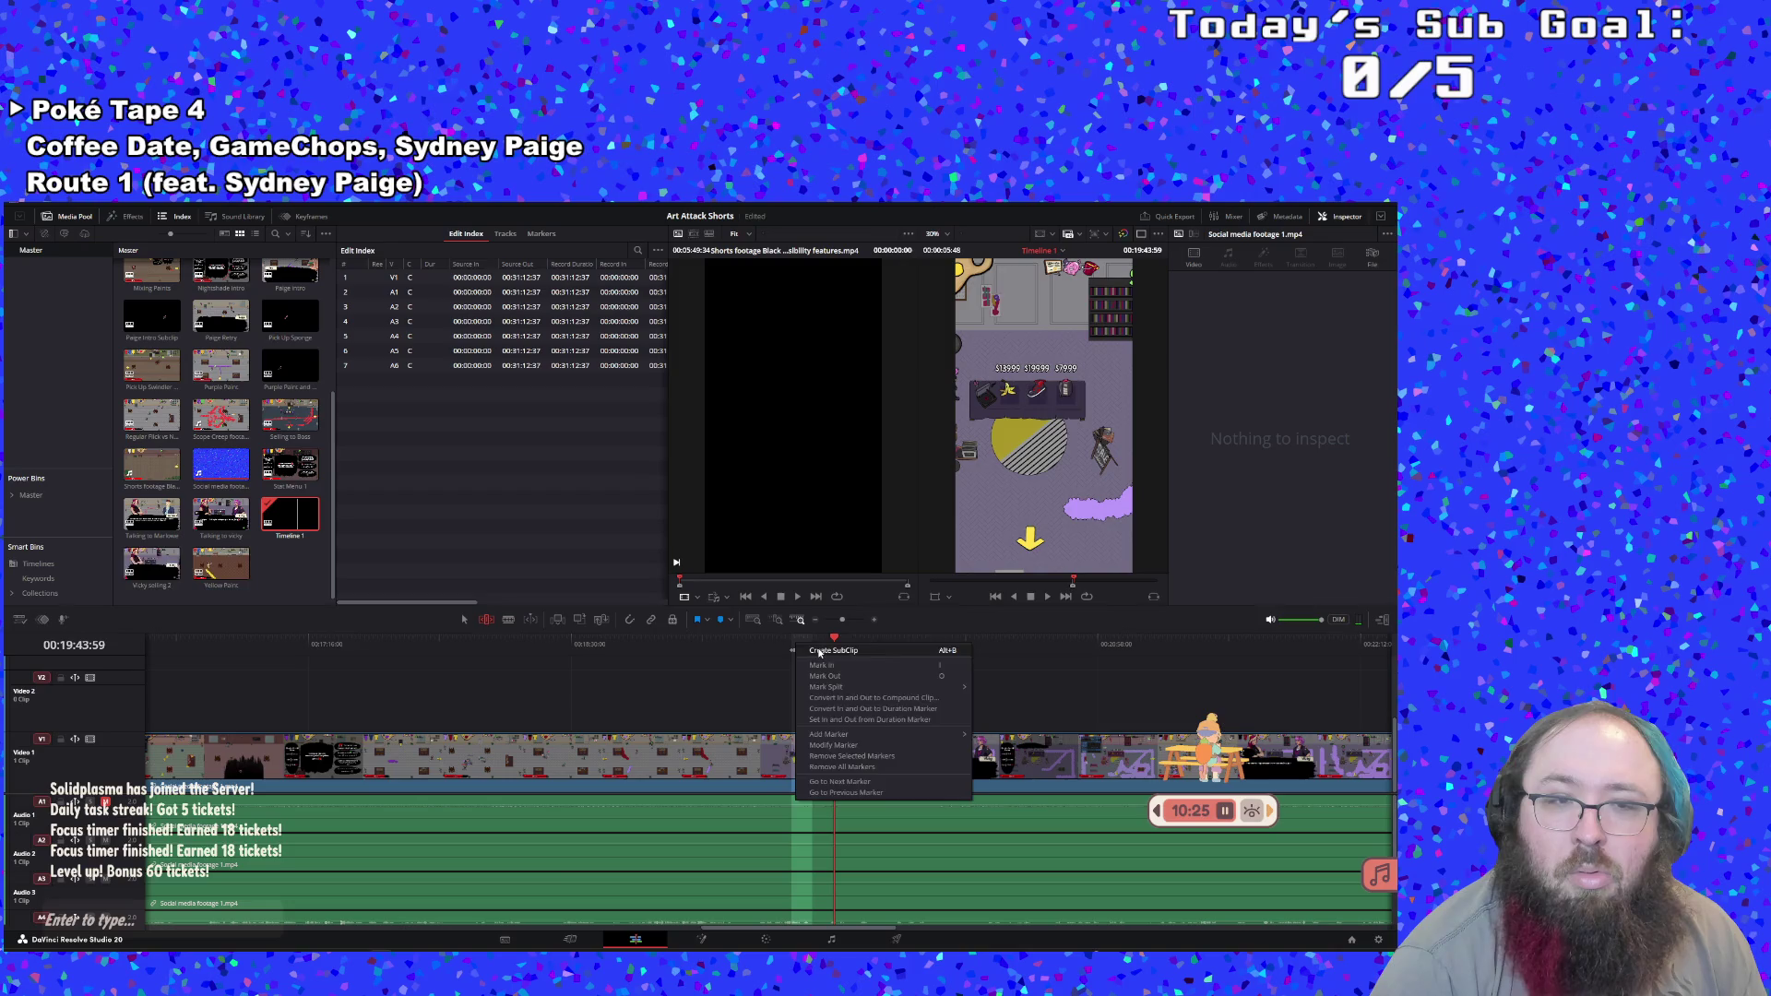
pyautogui.click(819, 652)
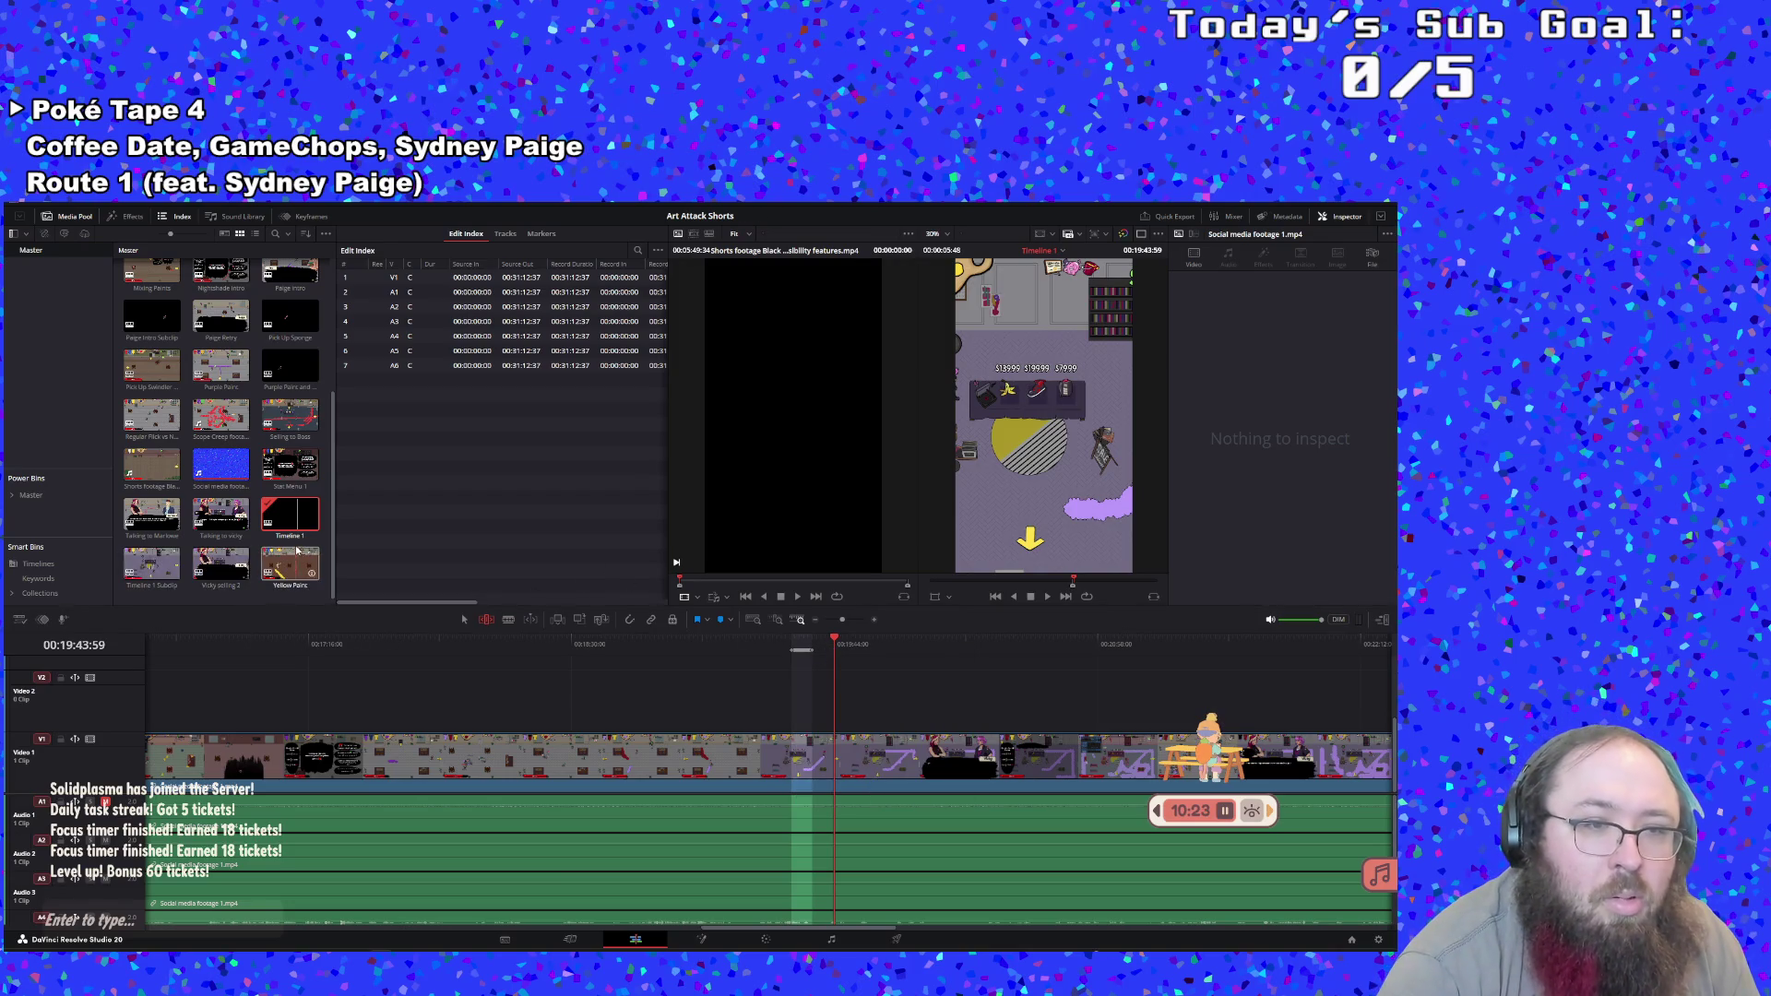
pyautogui.doubleClick(166, 587)
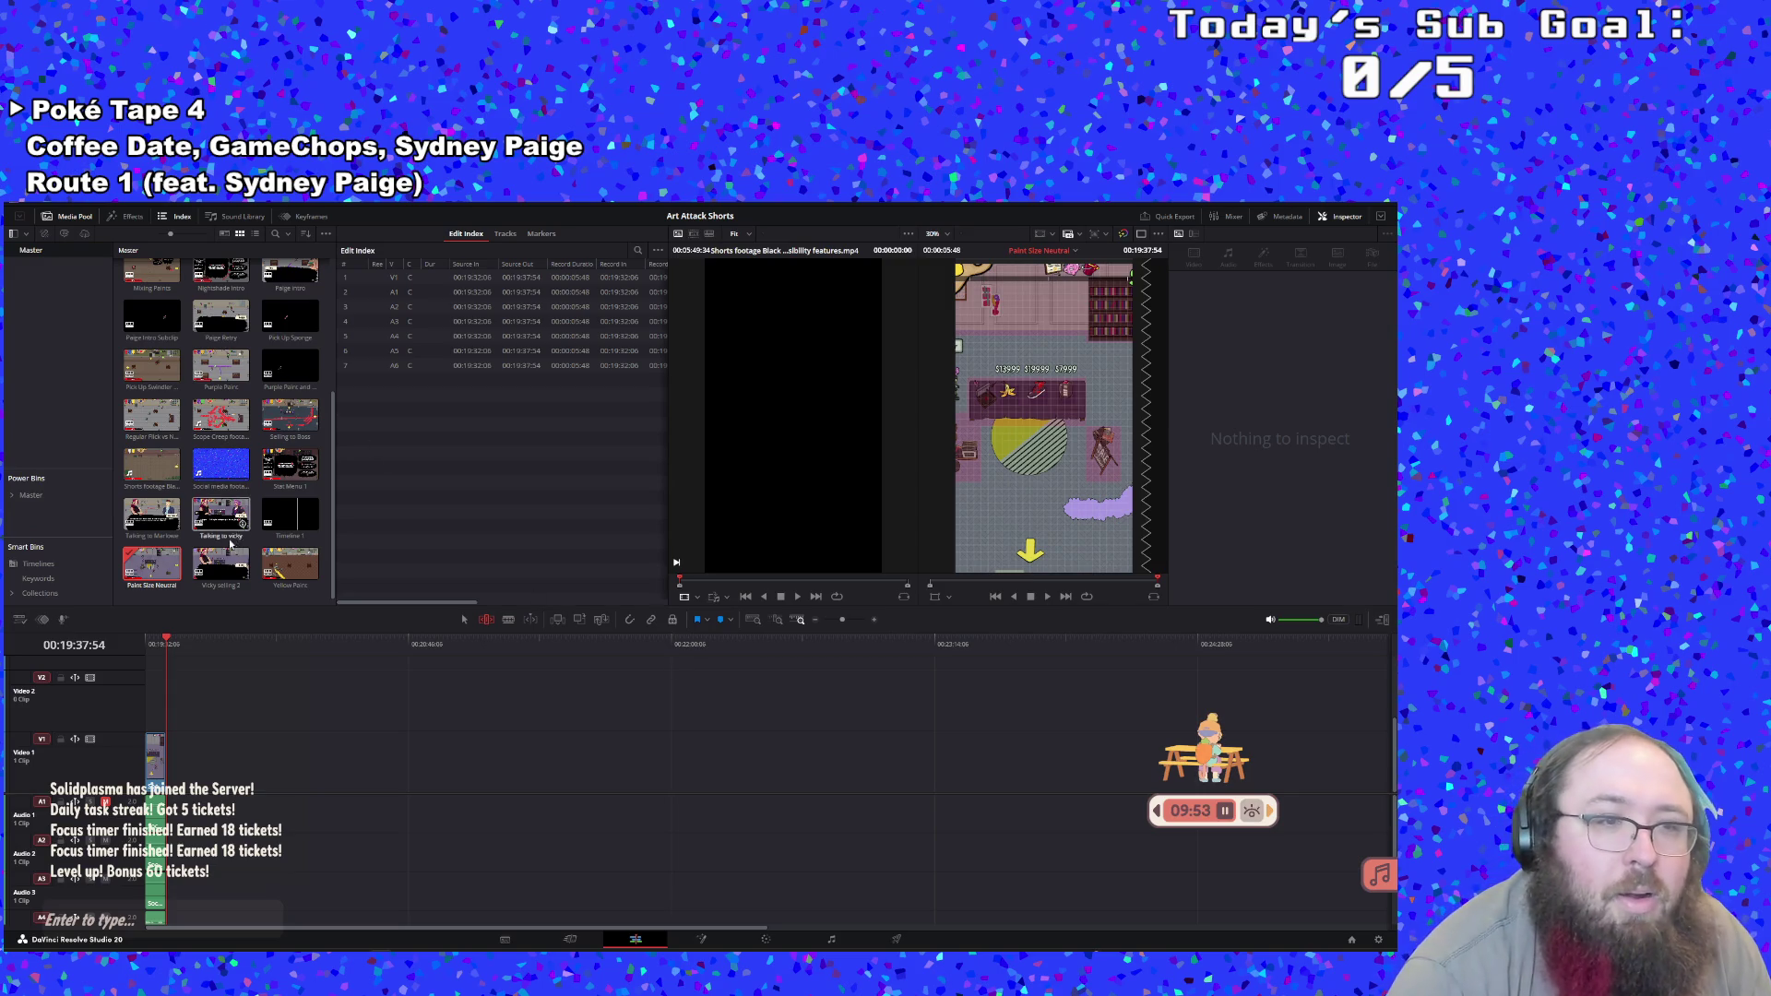
pyautogui.doubleClick(290, 513)
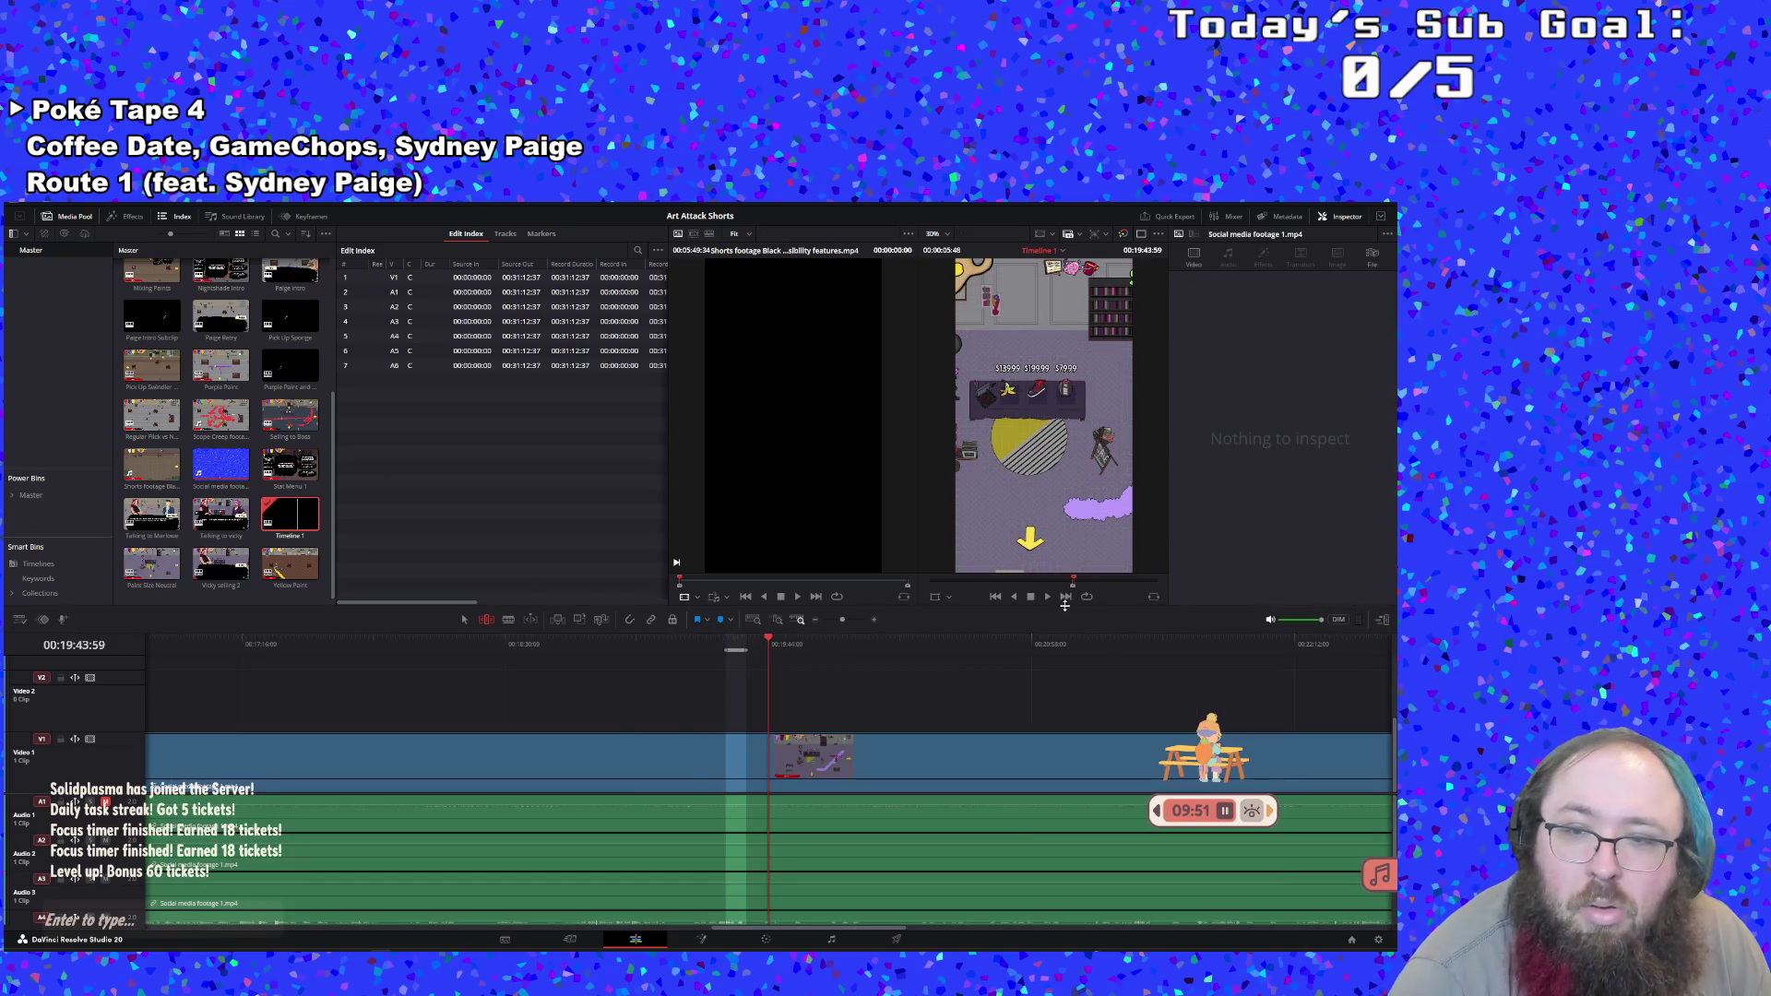
# Play through the footage, mark an In point around 00:19:41, and stop playback
pyautogui.click(1047, 597)
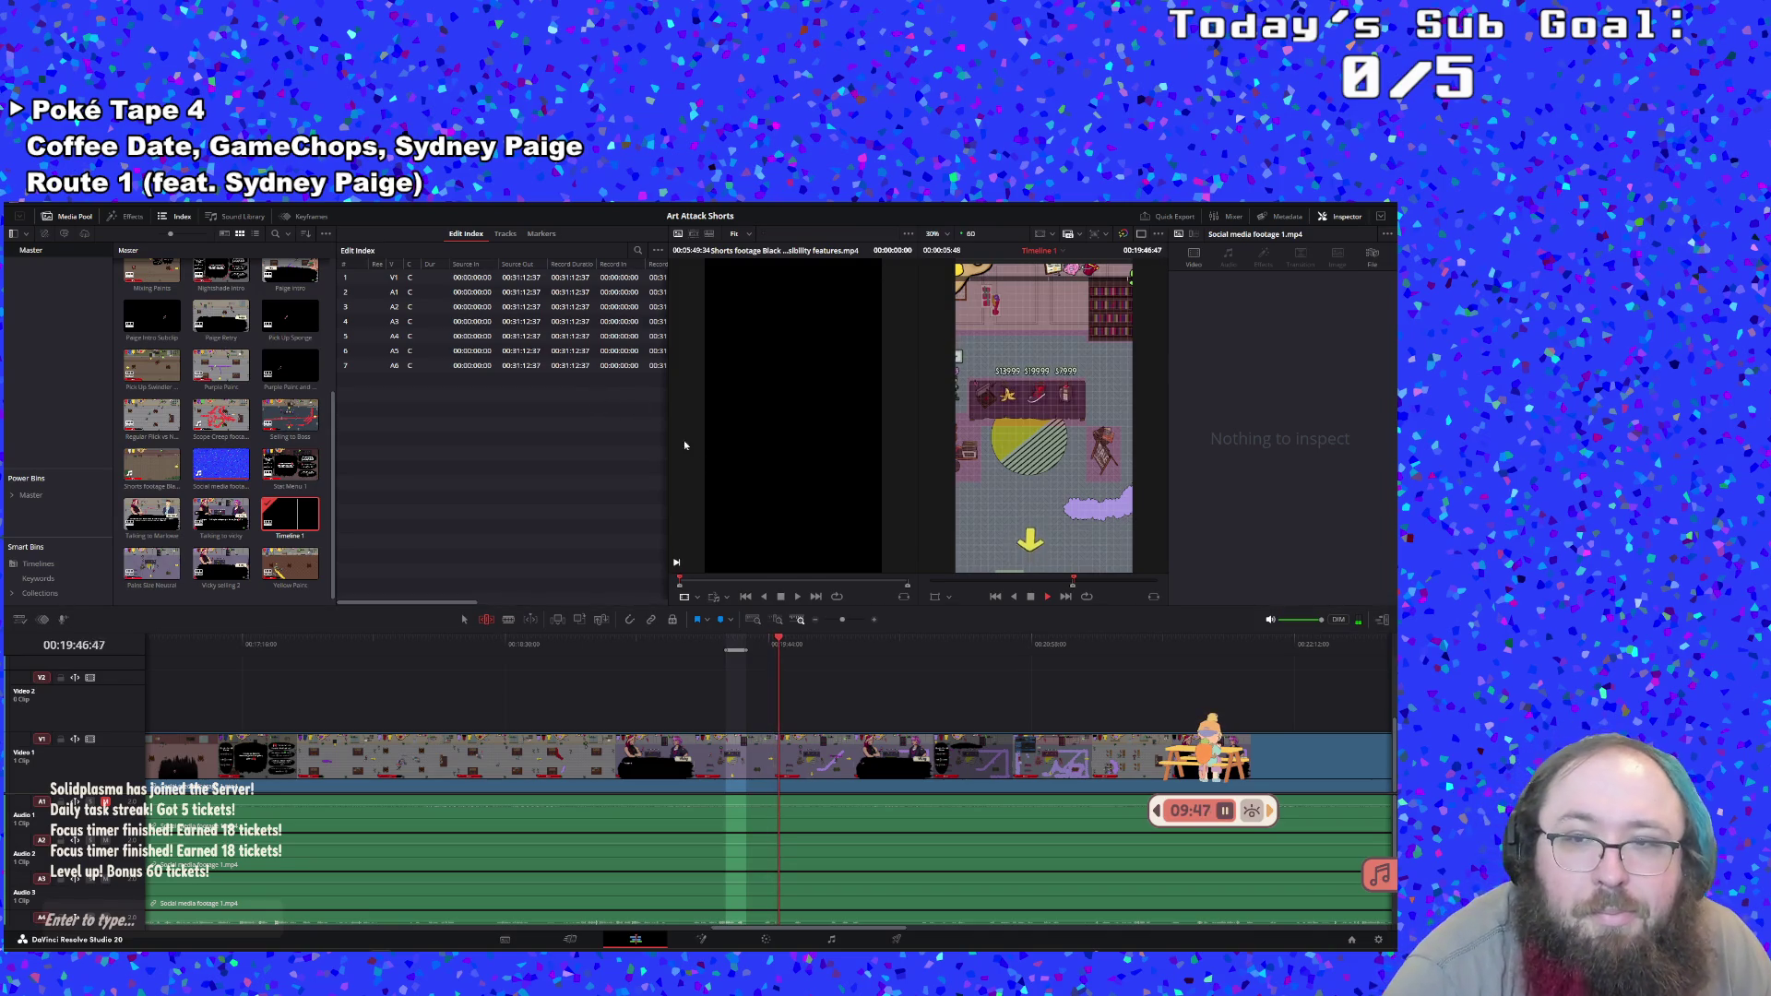
pyautogui.click(767, 632)
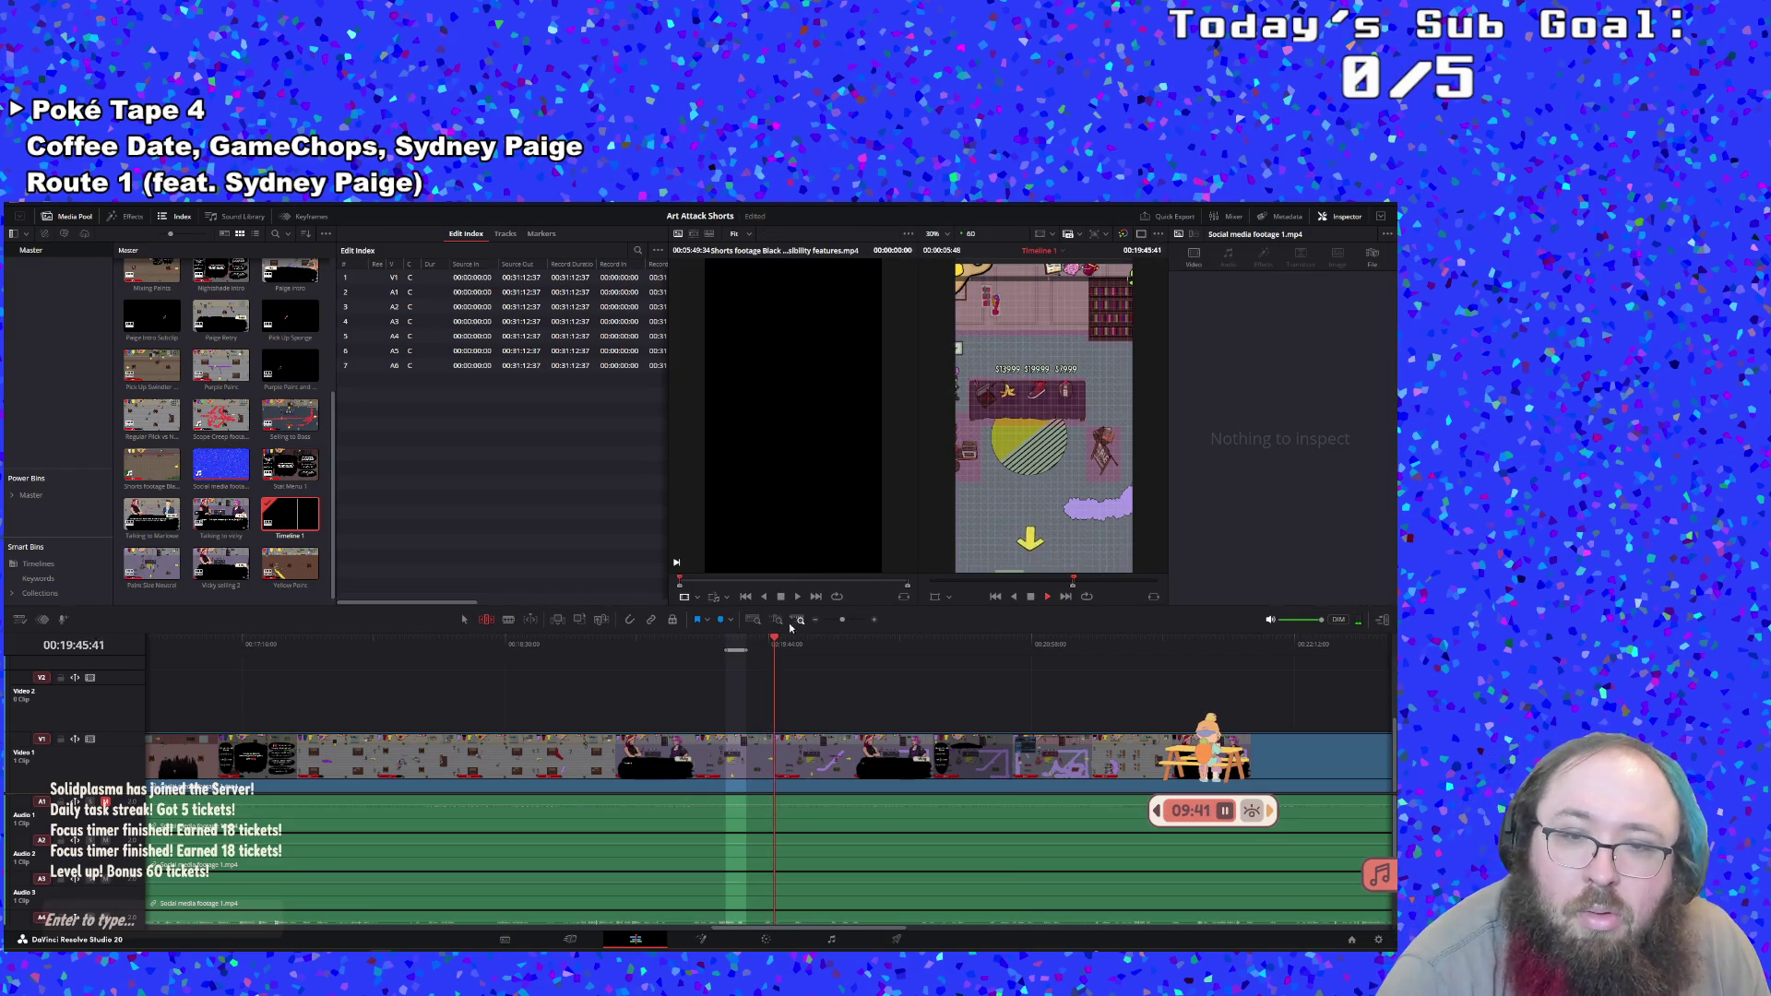
pyautogui.click(756, 638)
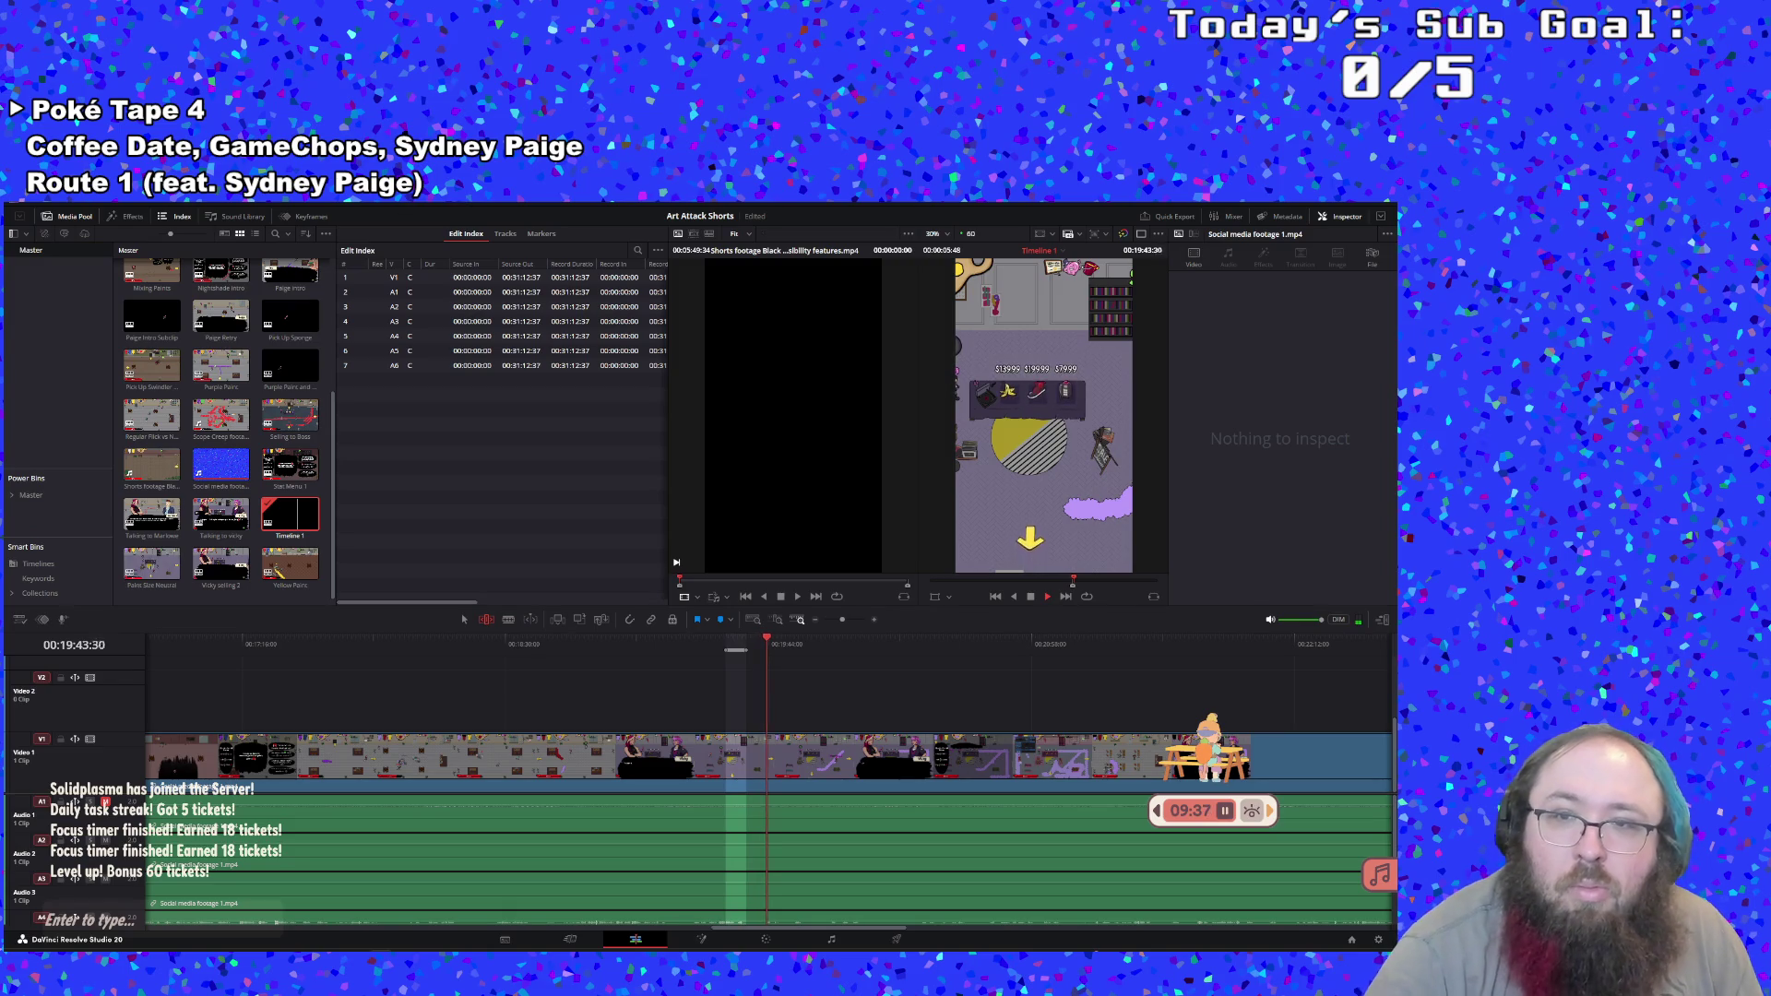
pyautogui.click(757, 646)
pyautogui.press('i')
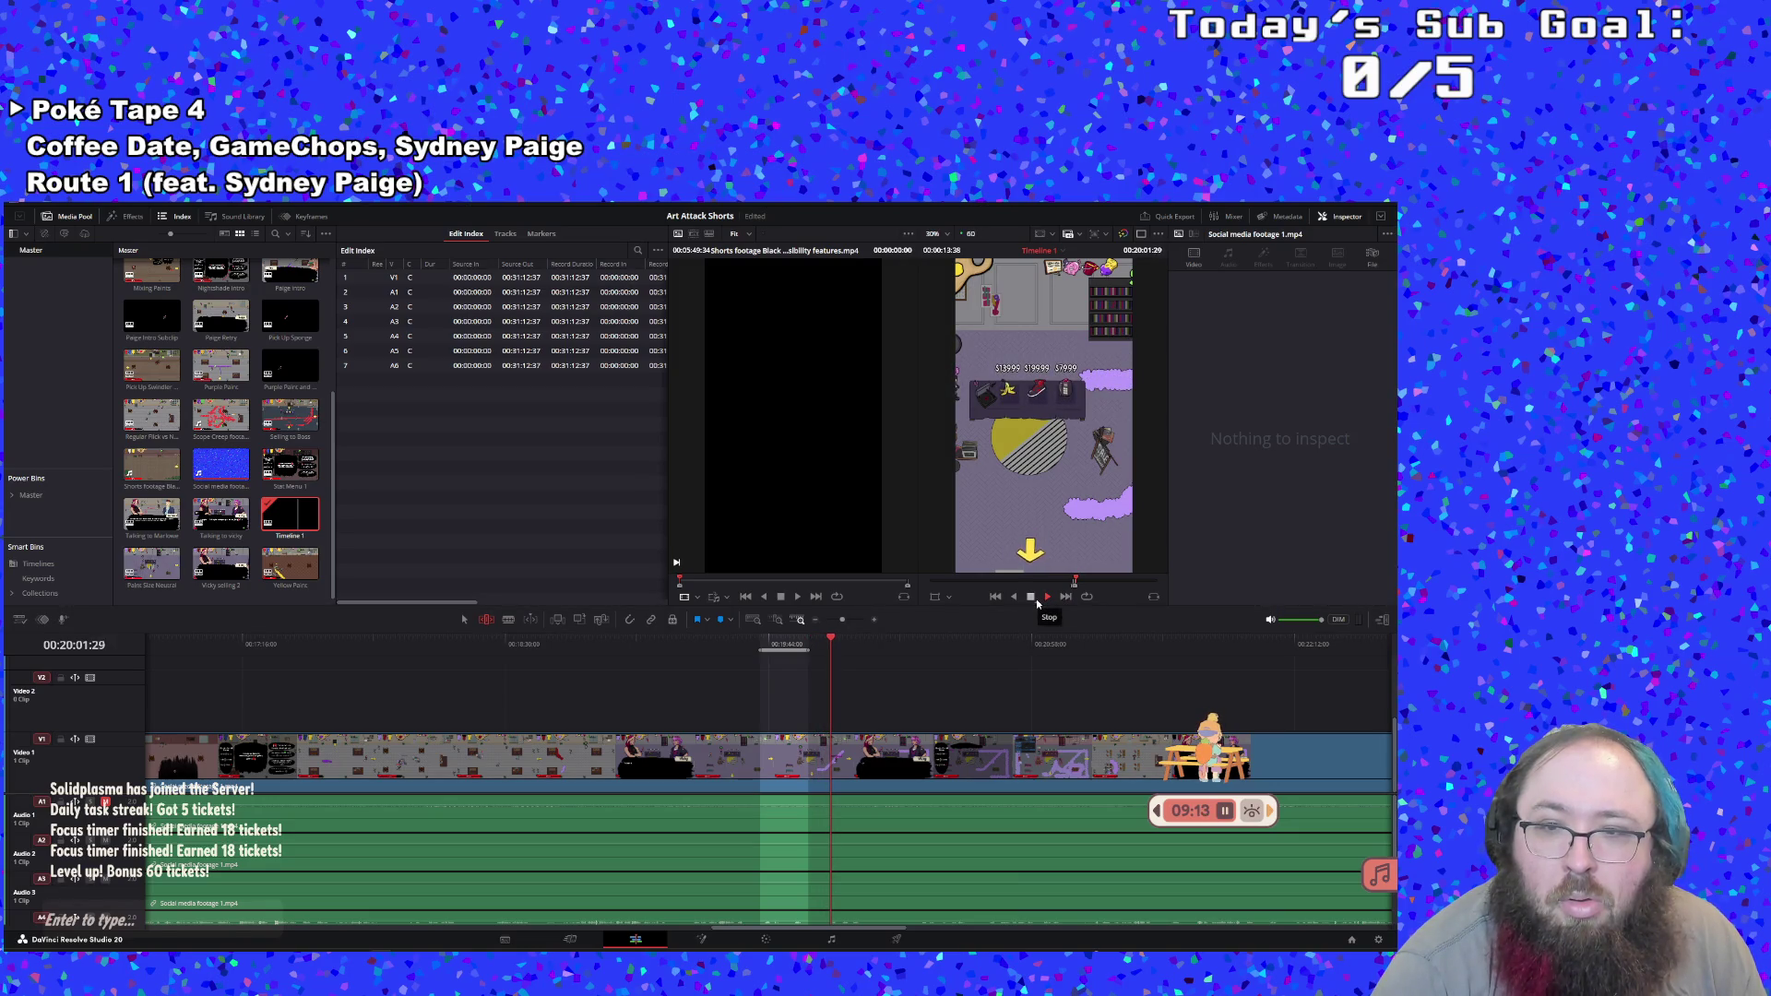
pyautogui.click(1036, 600)
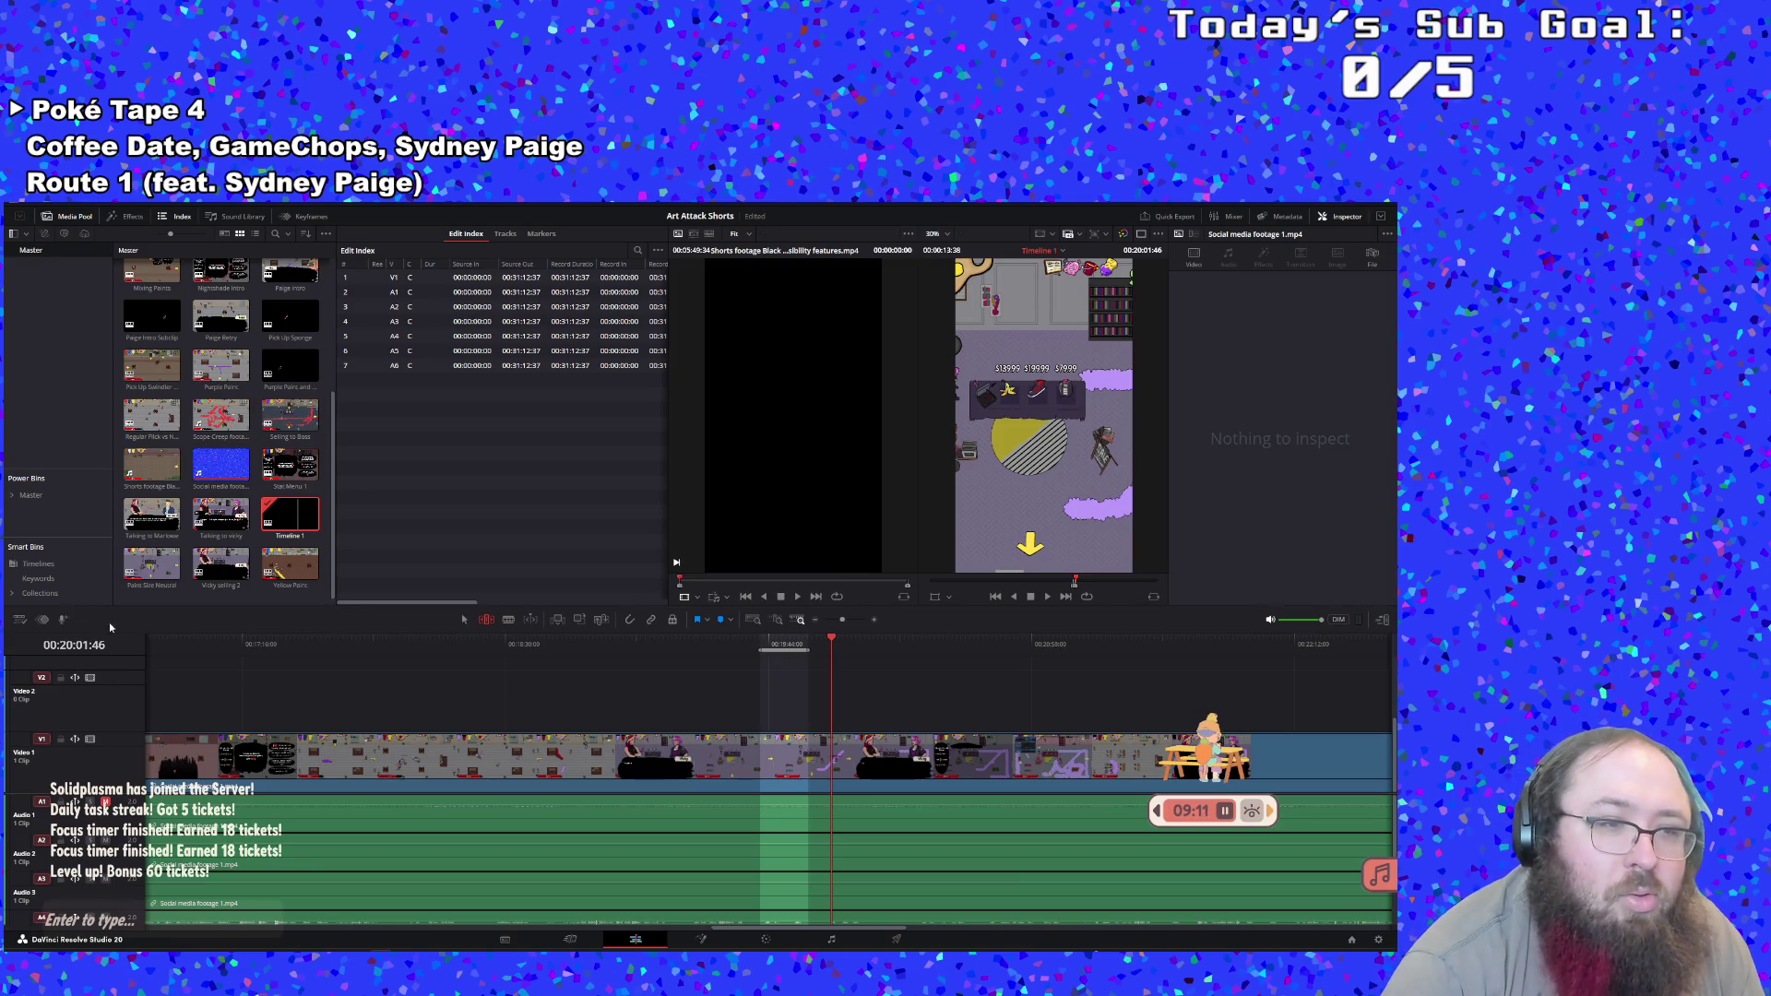
# Rename the 'Paint Size Neutral' subclip to 'Paint Drain Neutral' and reopen Timeline 1
pyautogui.doubleClick(148, 581)
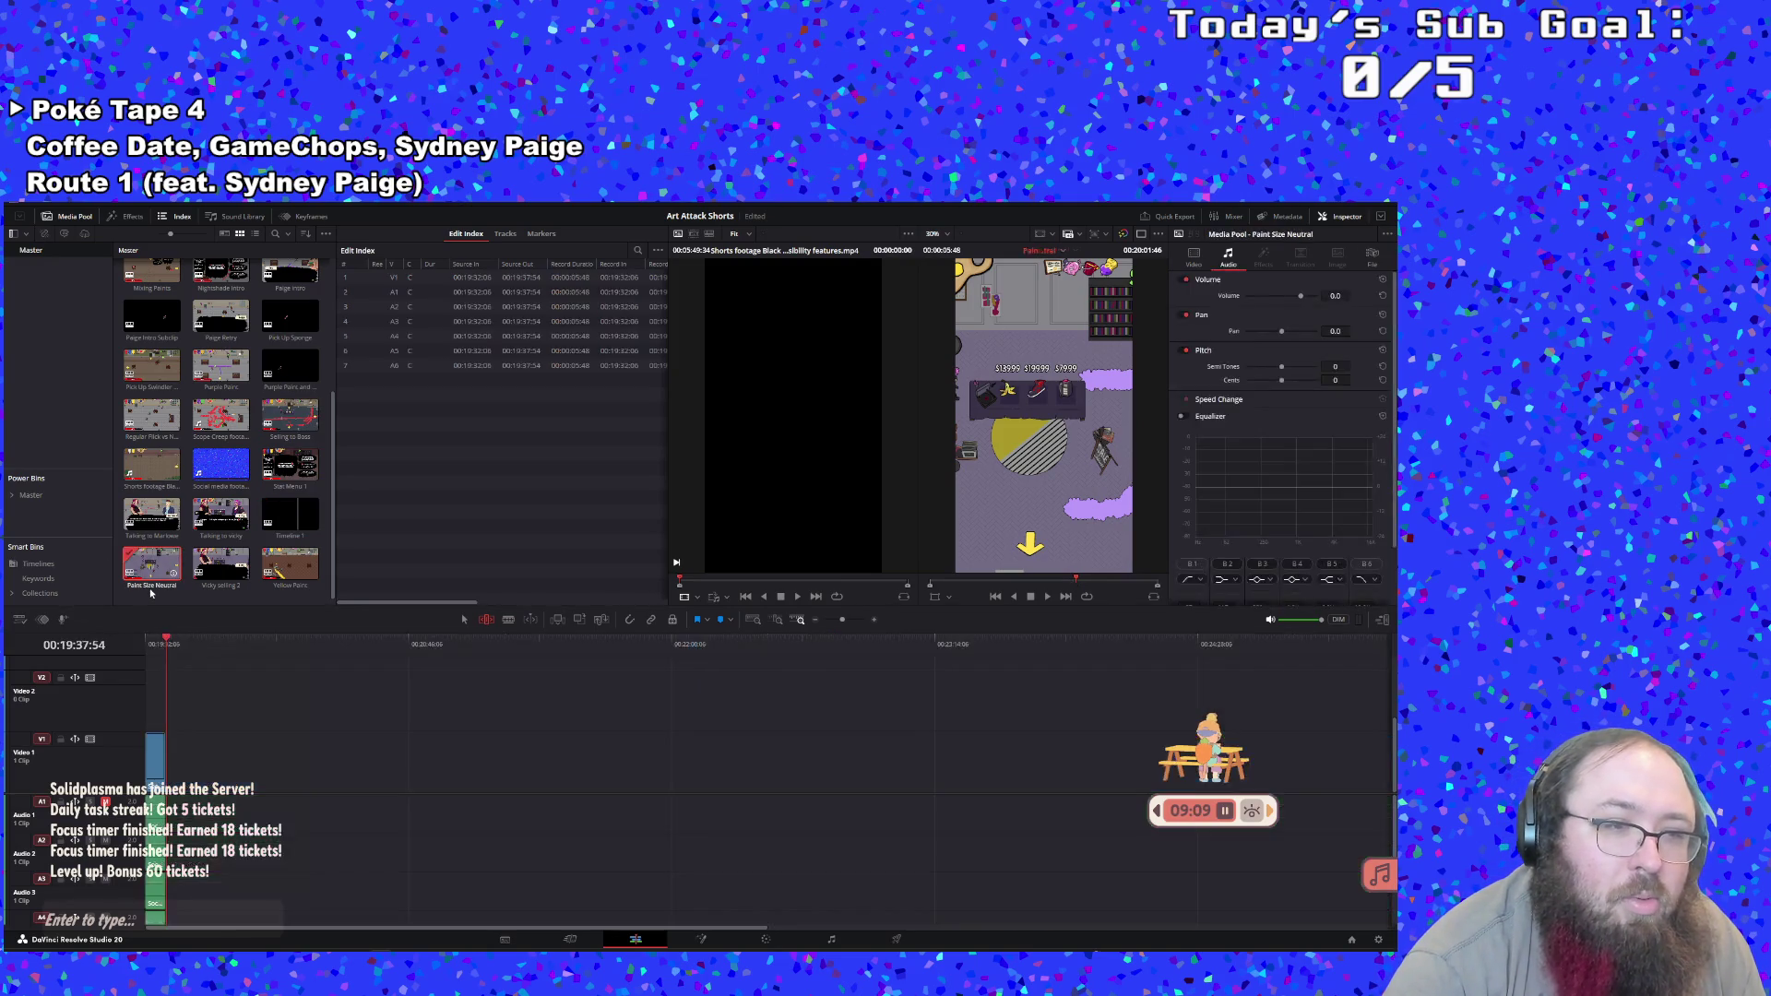
pyautogui.click(151, 590)
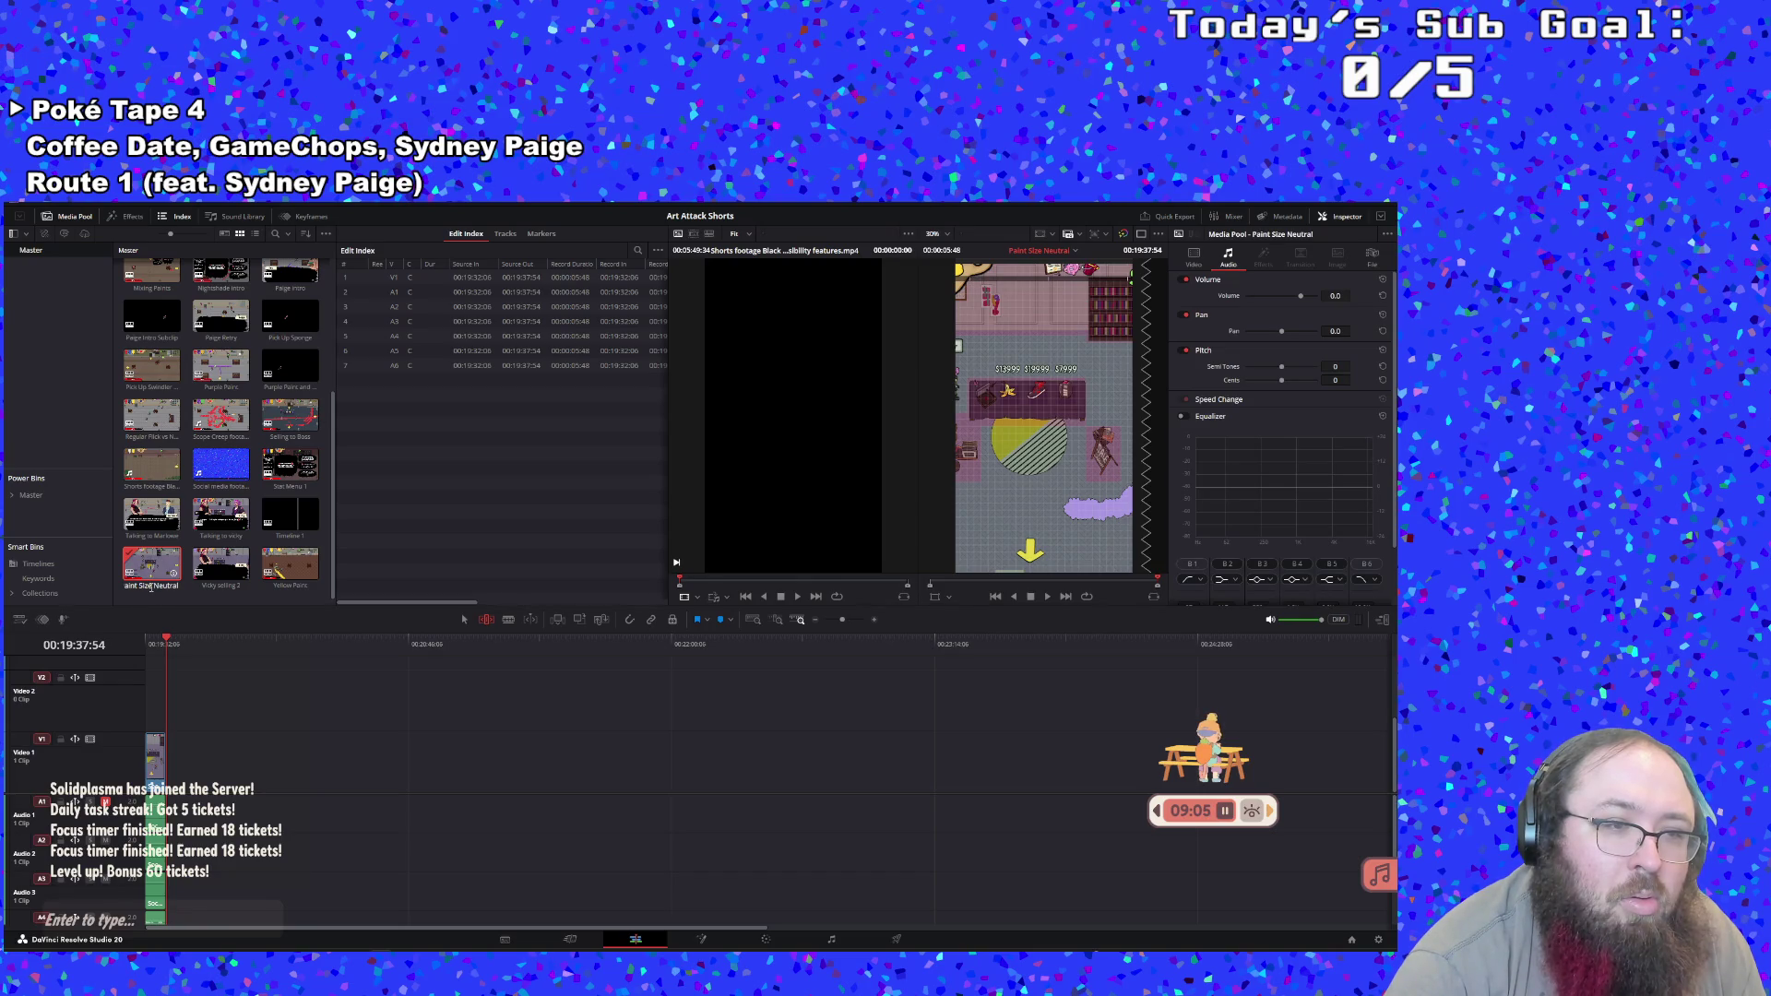
pyautogui.write('Drain')
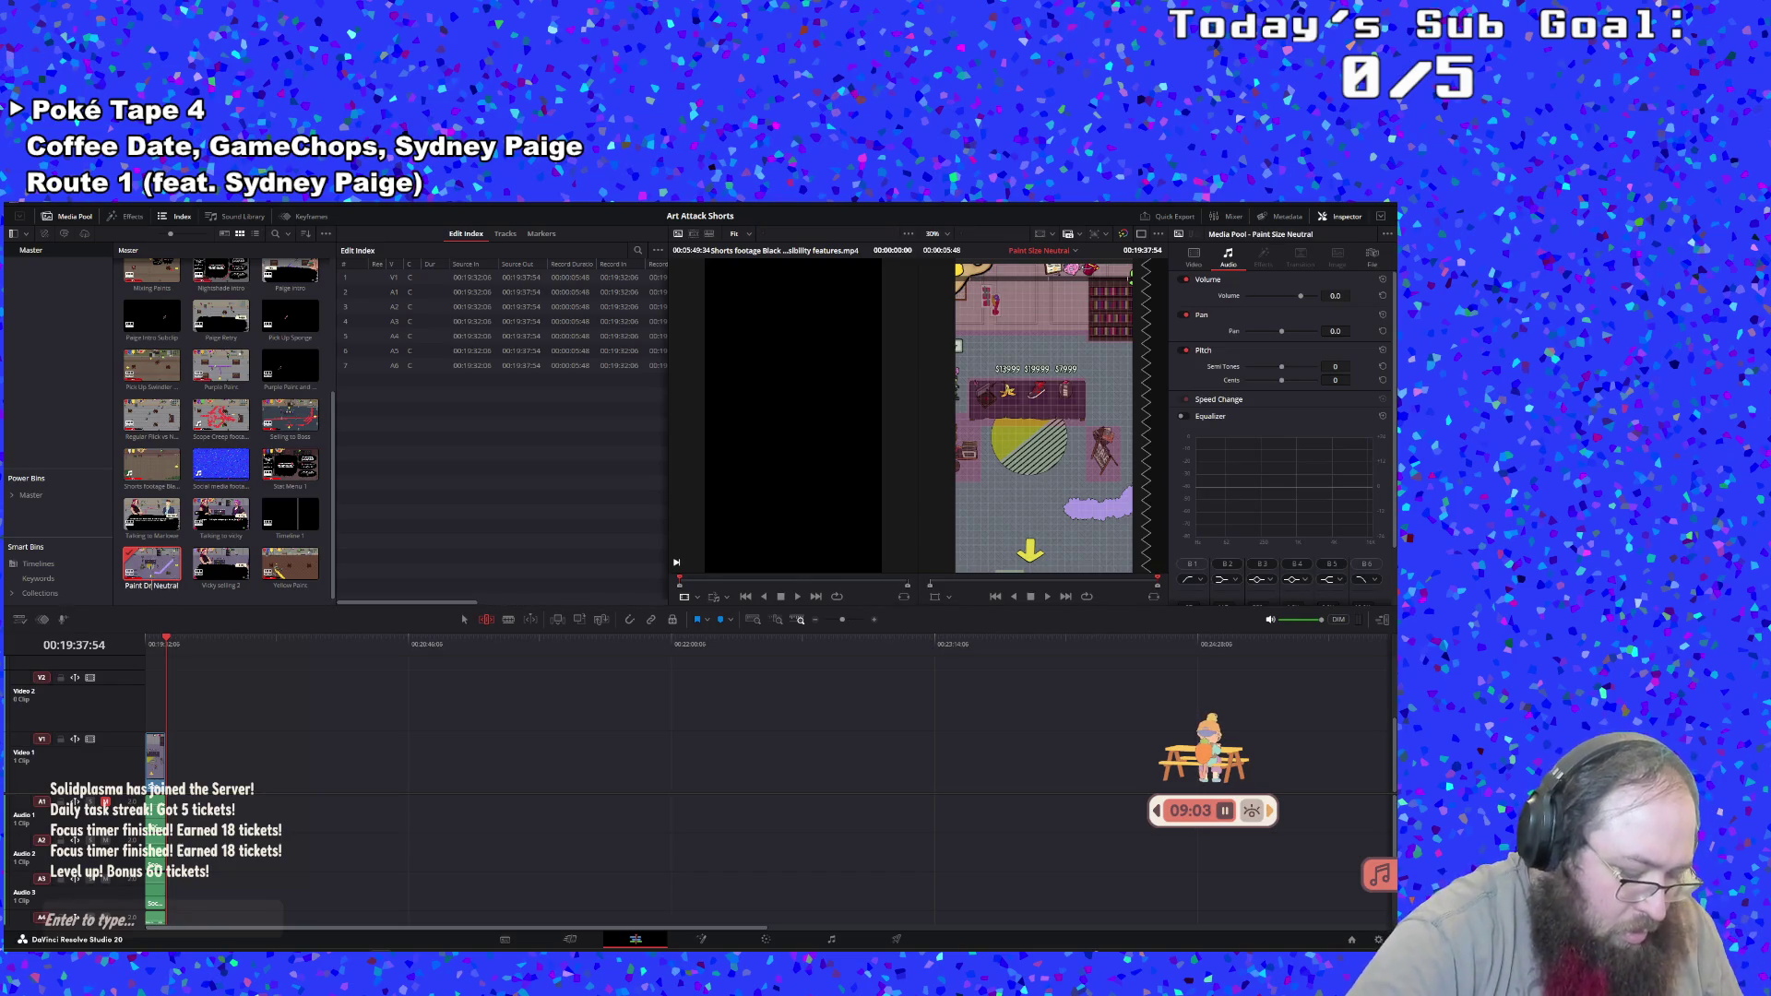
pyautogui.press('Return')
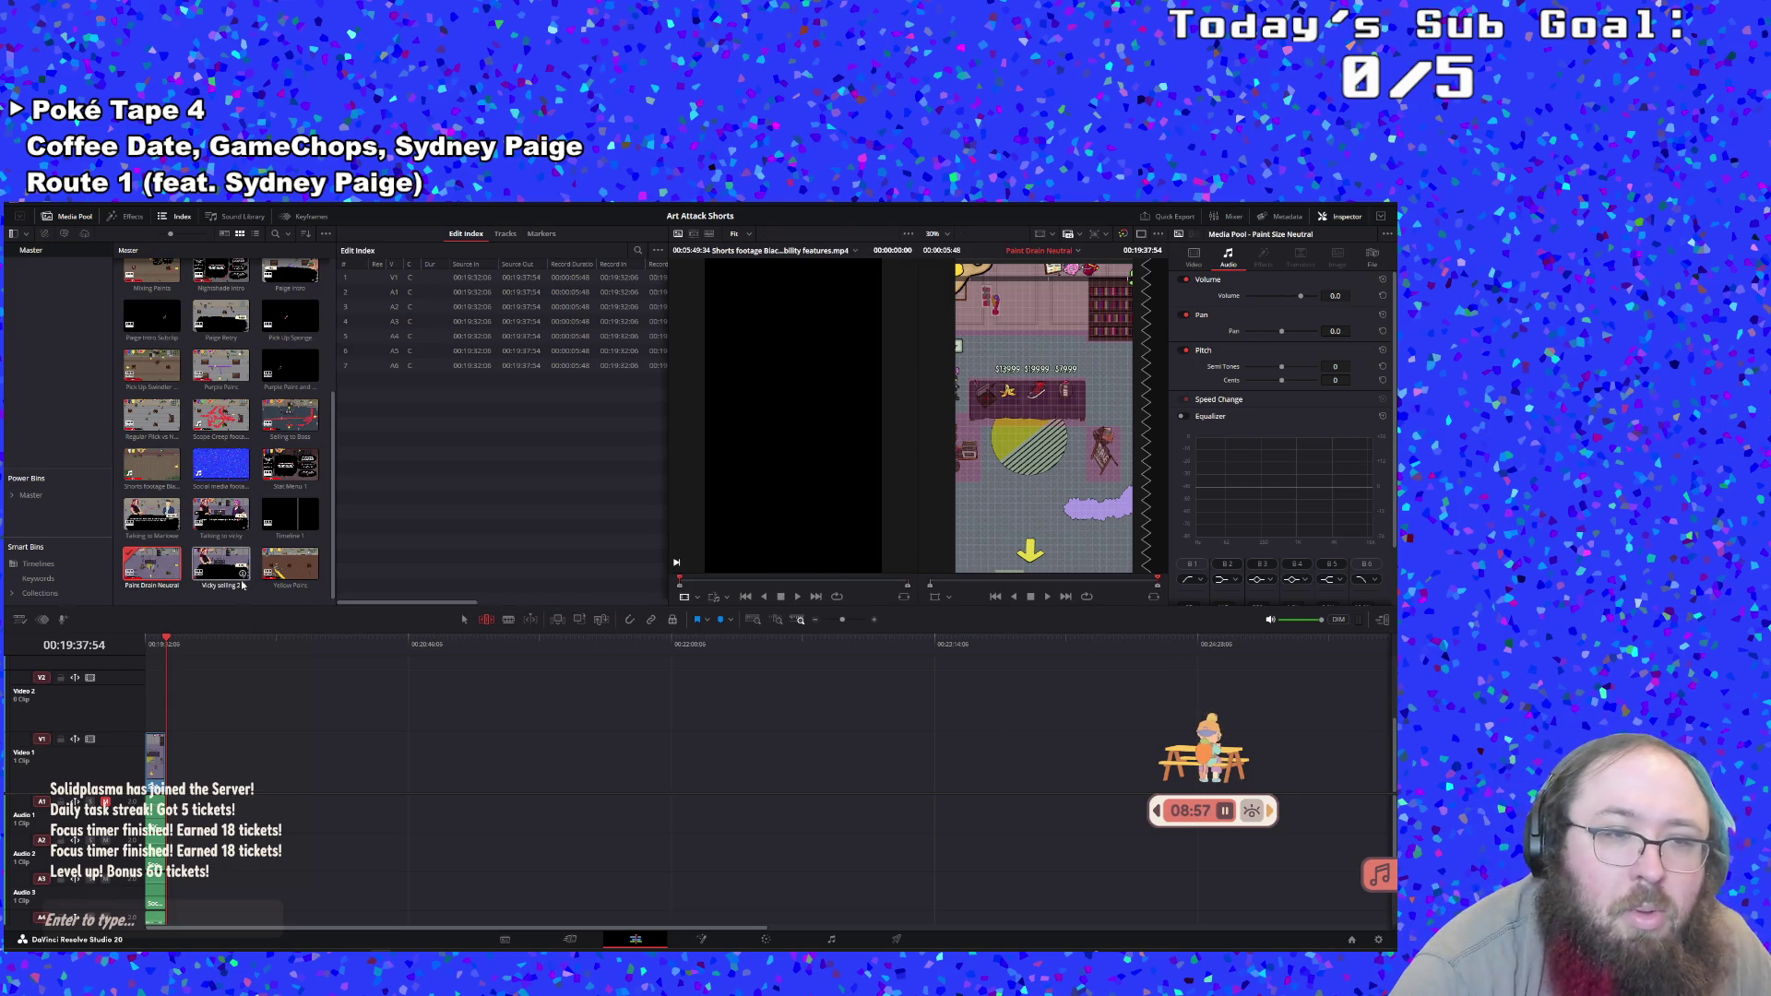
pyautogui.doubleClick(290, 515)
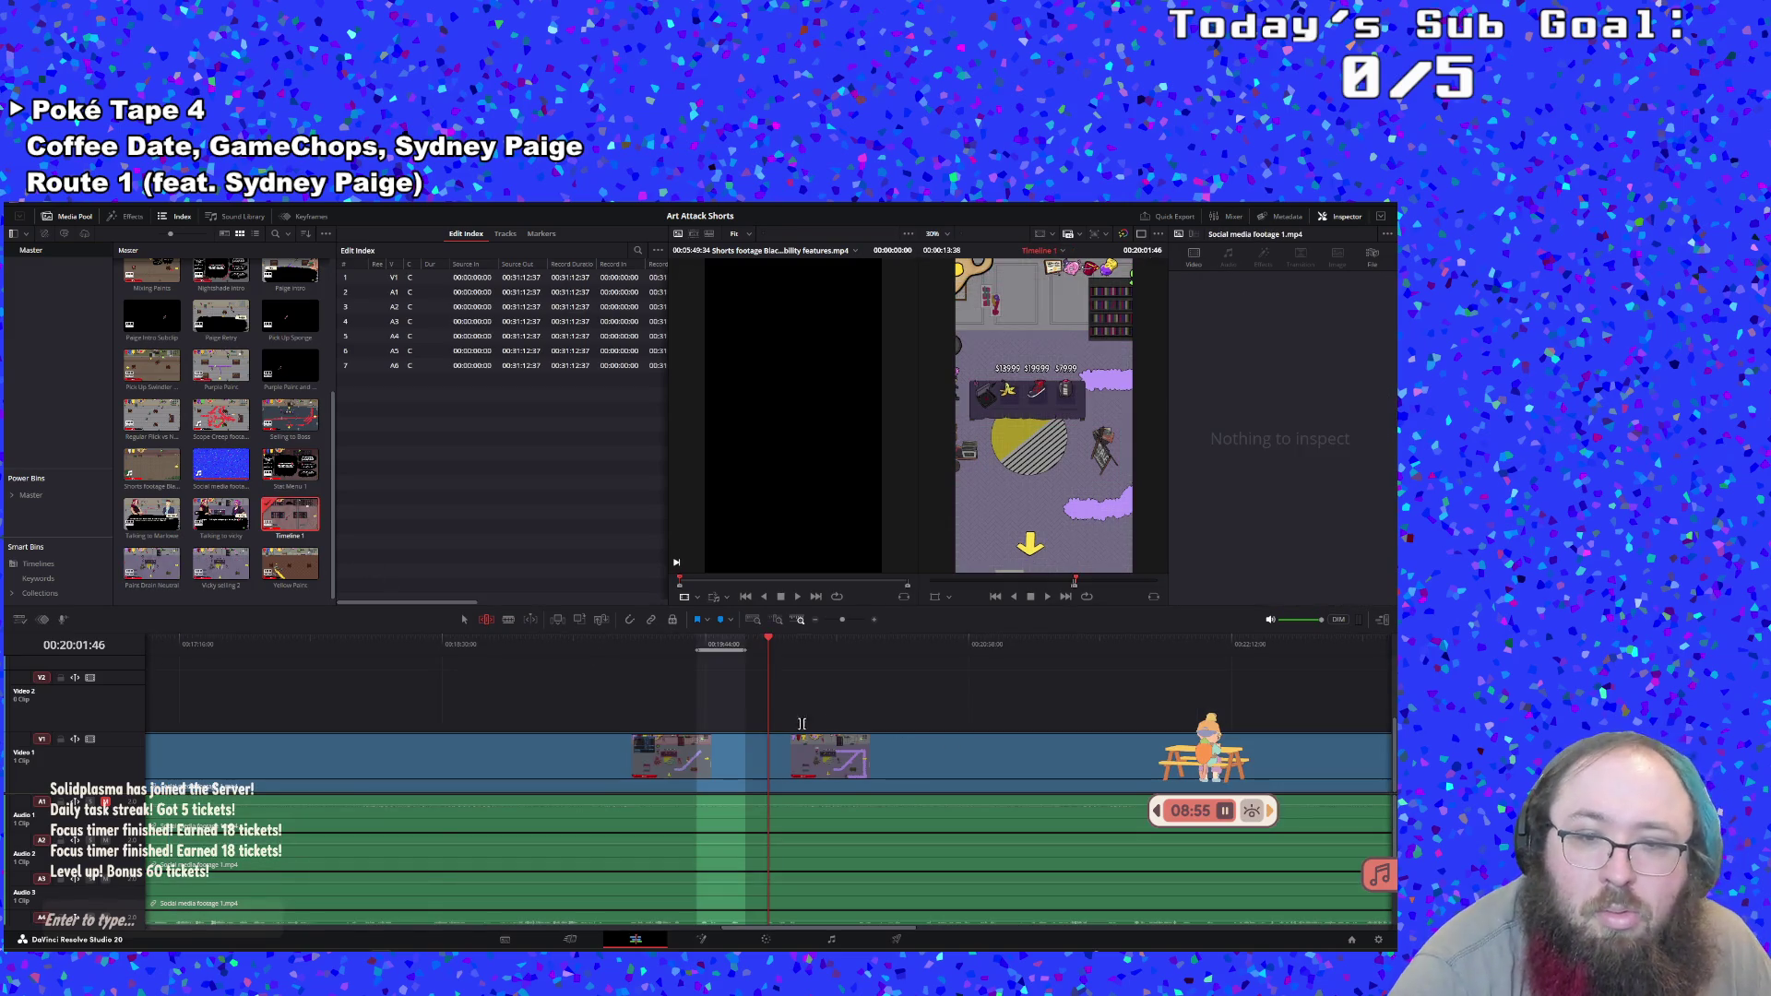
# Play the marked range on Timeline 1 from its In point to see where the moment ends
pyautogui.click(701, 645)
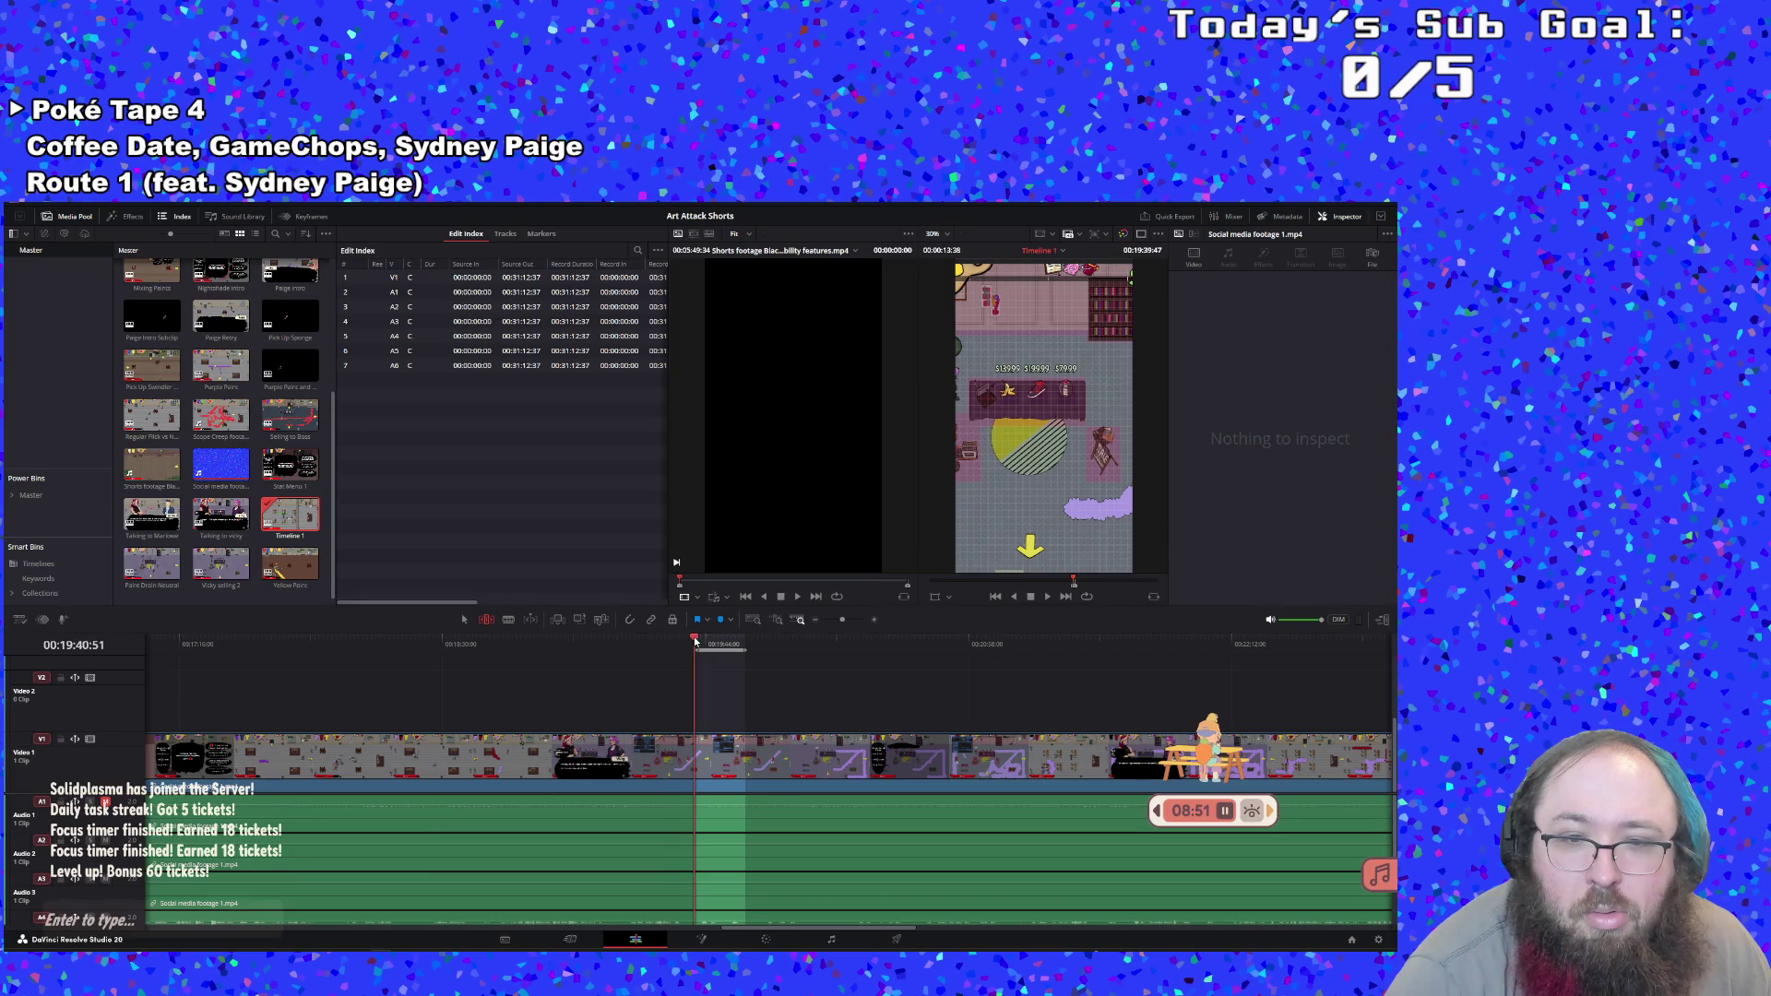
pyautogui.click(1048, 598)
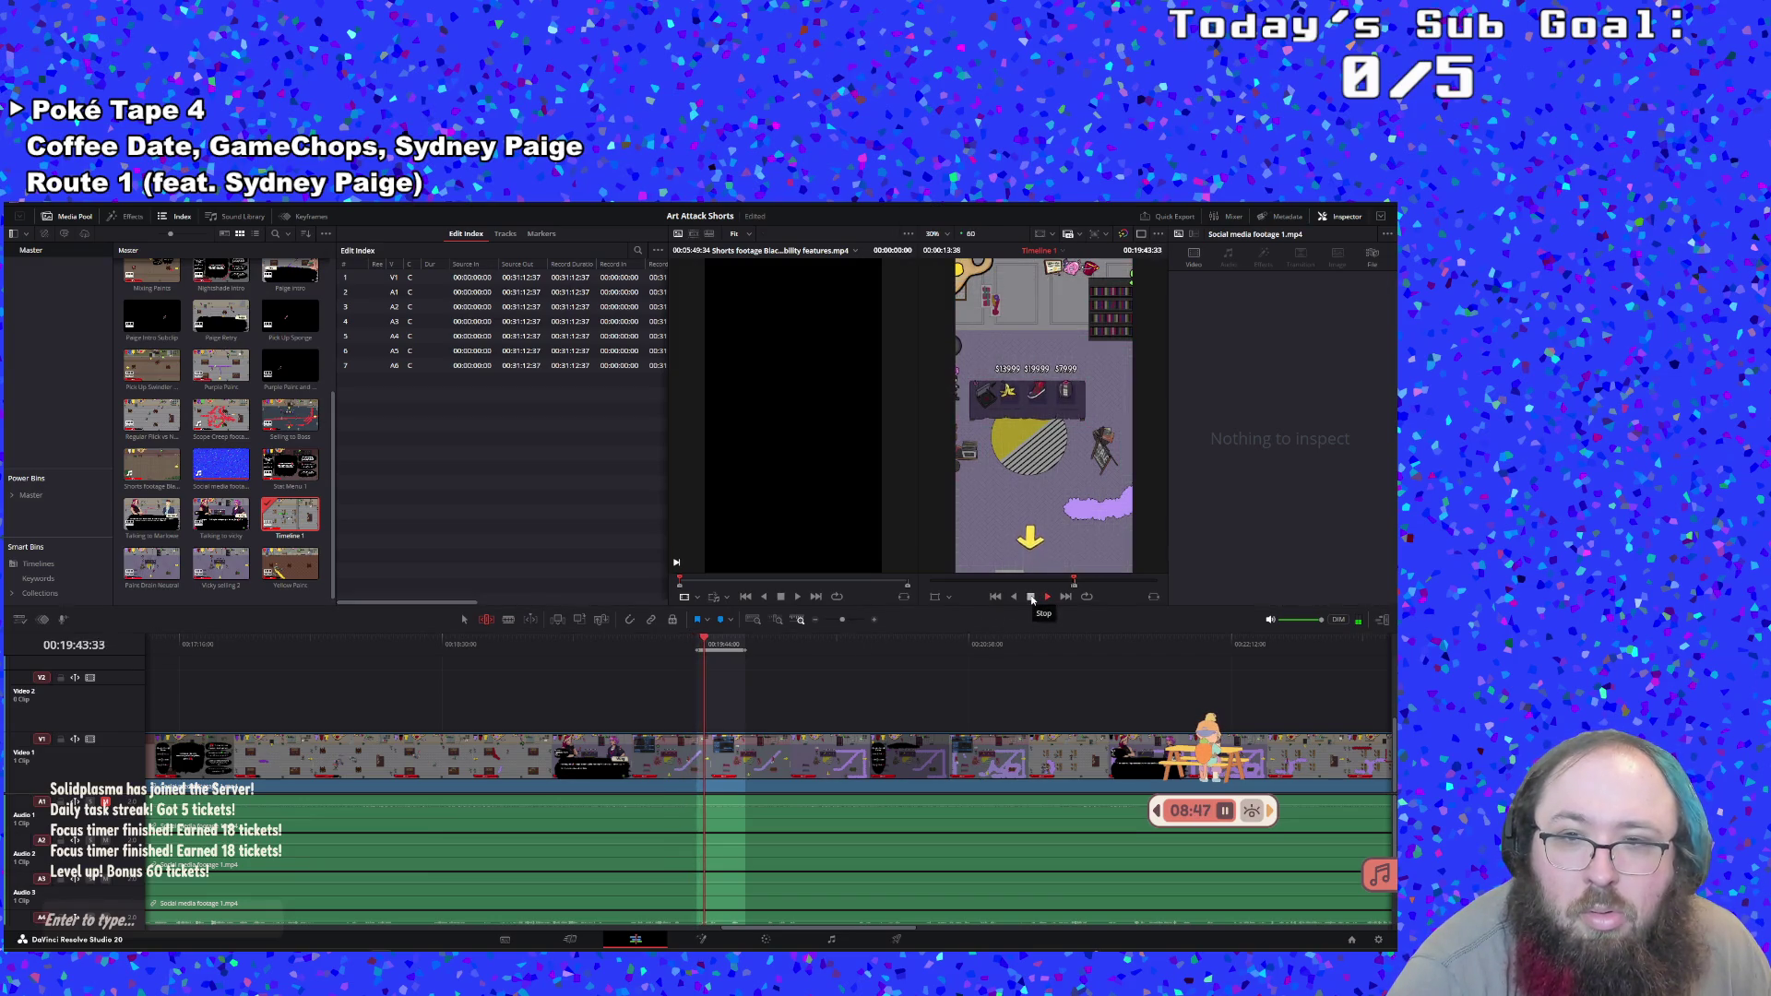
pyautogui.click(1031, 597)
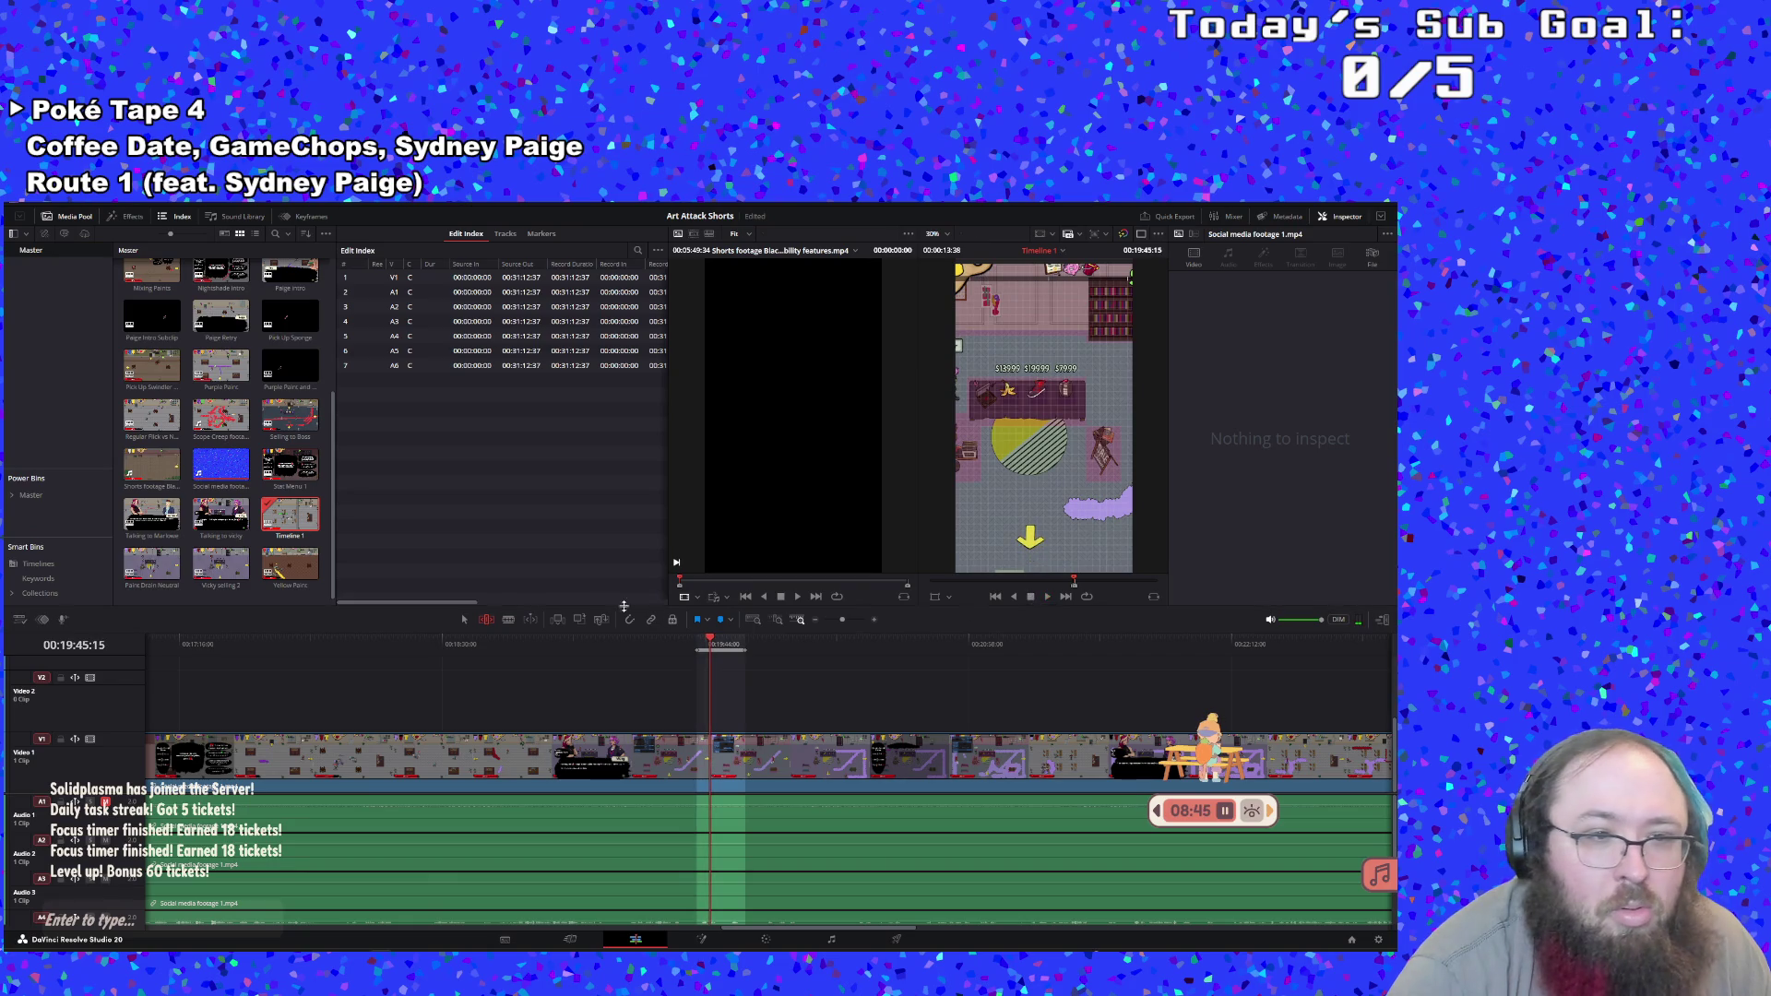
# Create a subclip from the marked range and name it 'Sponge Paint Drain'
pyautogui.rightClick(717, 645)
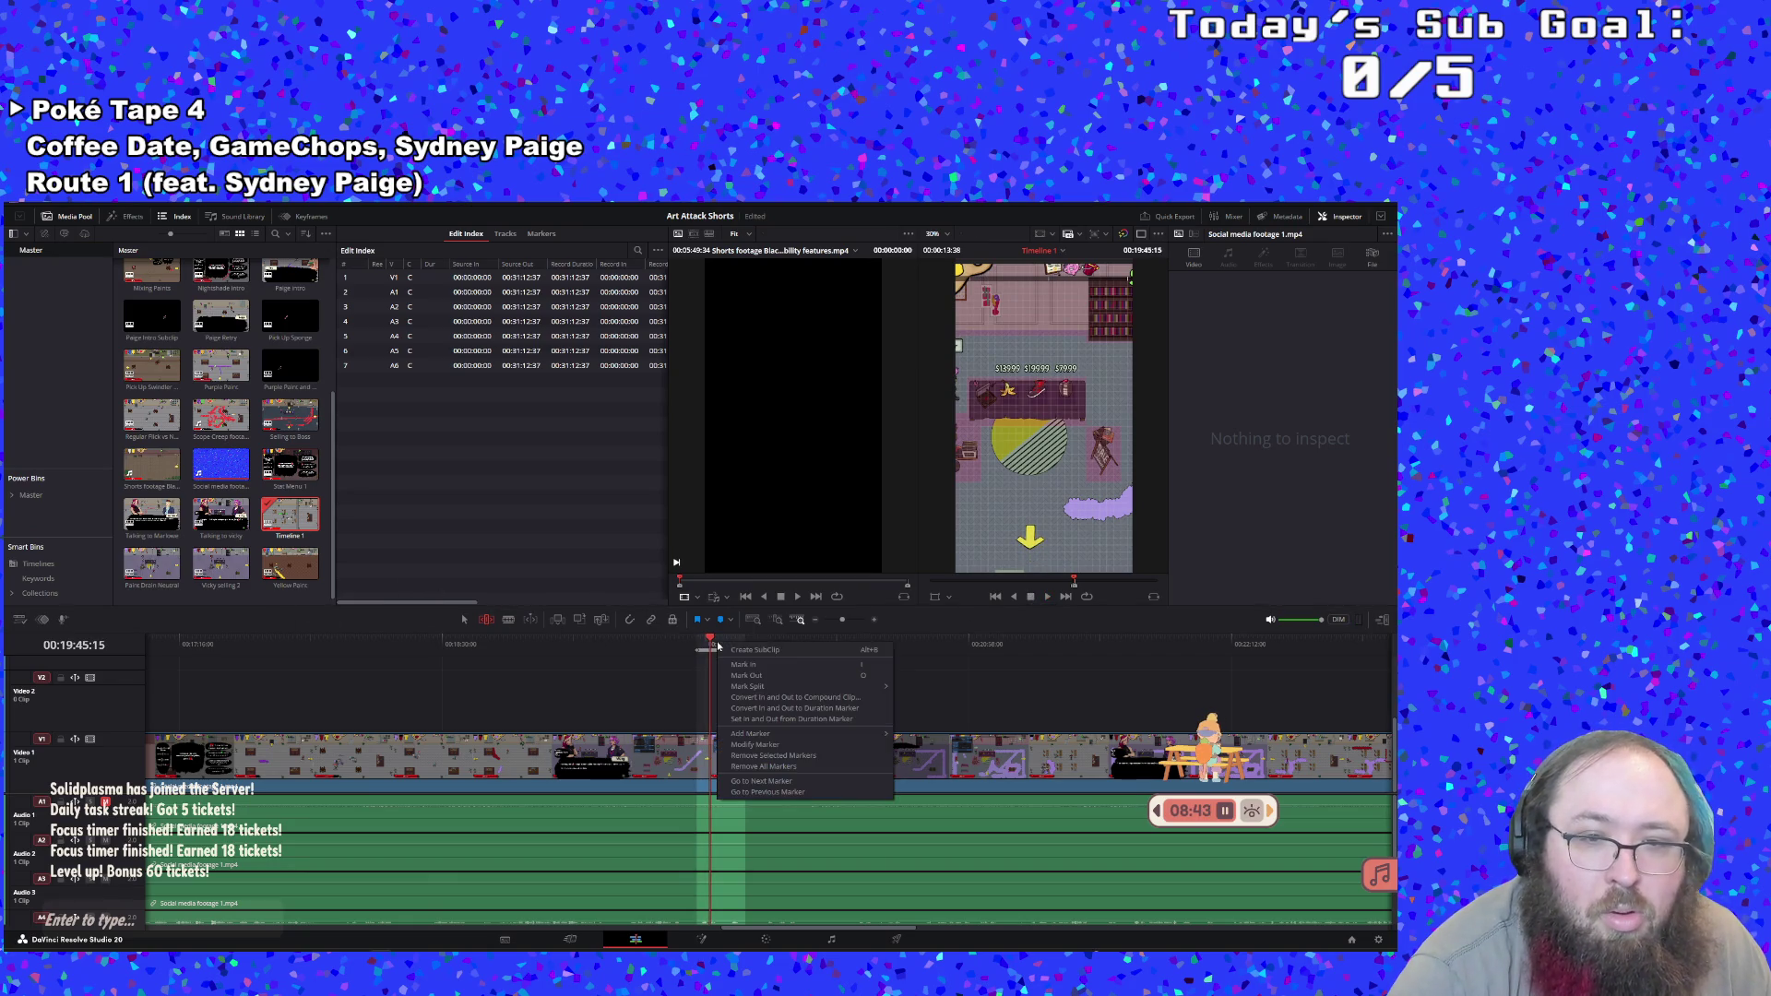
pyautogui.click(755, 650)
pyautogui.click(150, 593)
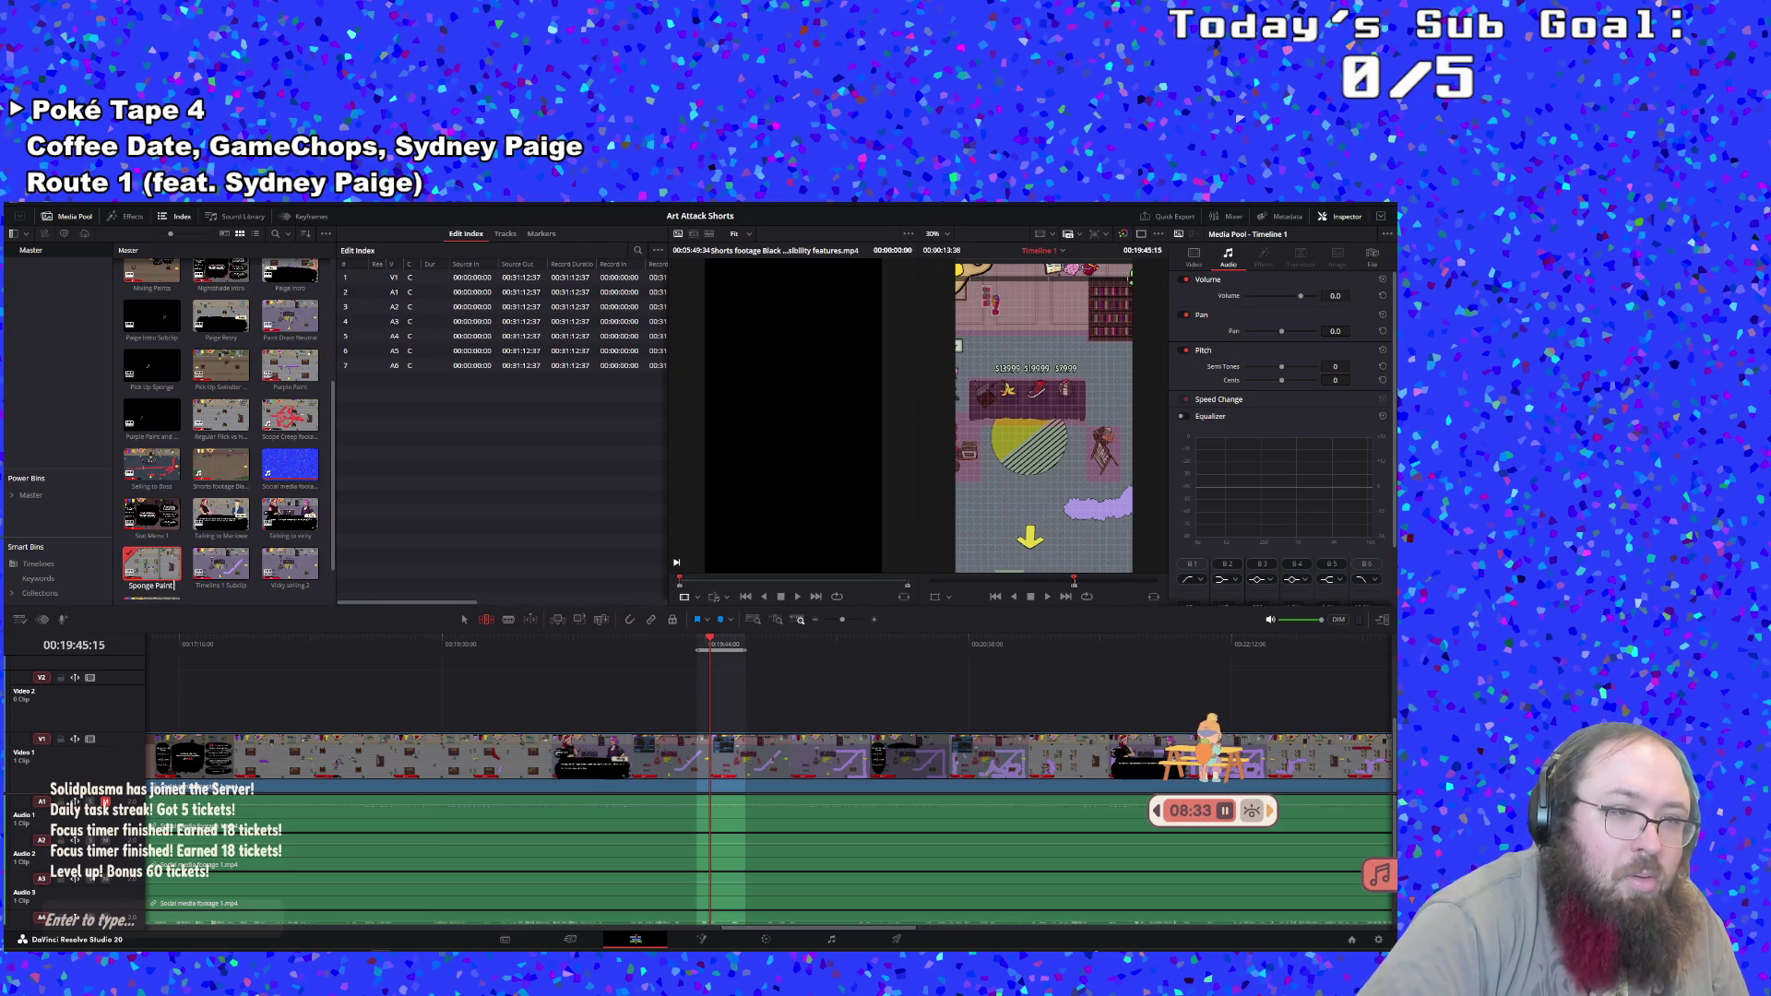
pyautogui.press('Return')
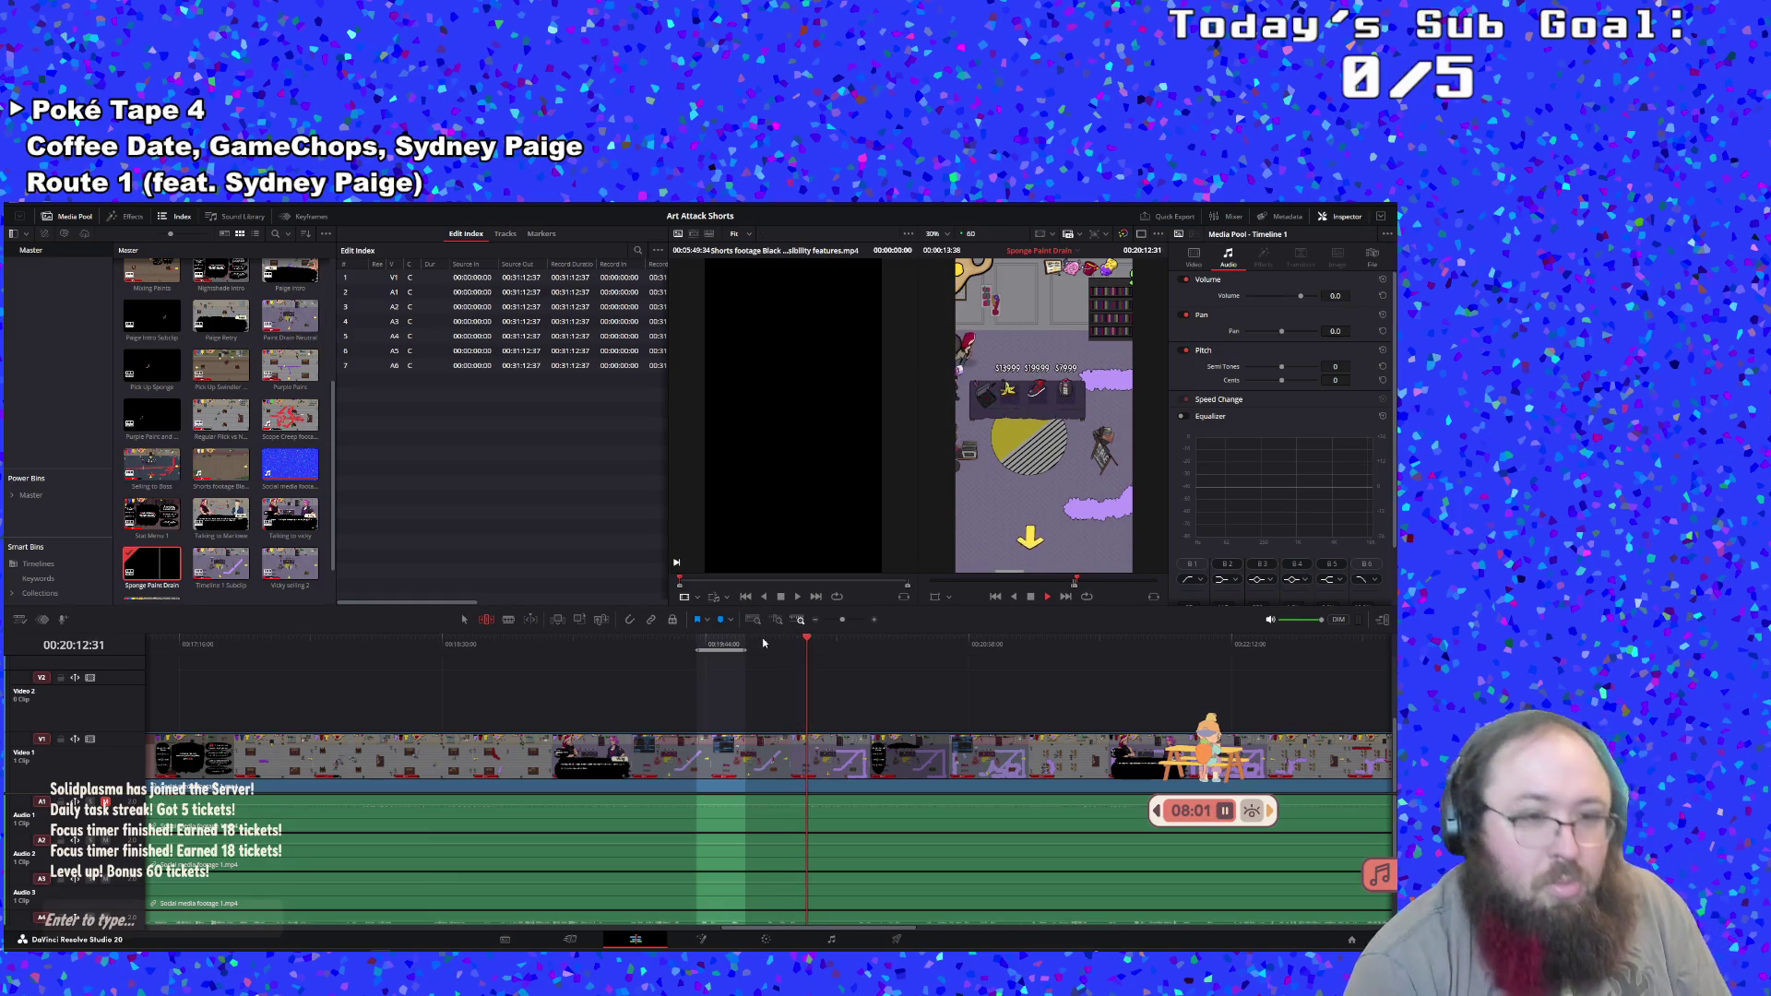
# Mark a new In point on Timeline 1 around 00:20:28, then stop playback
pyautogui.scroll(-1, 256, 560)
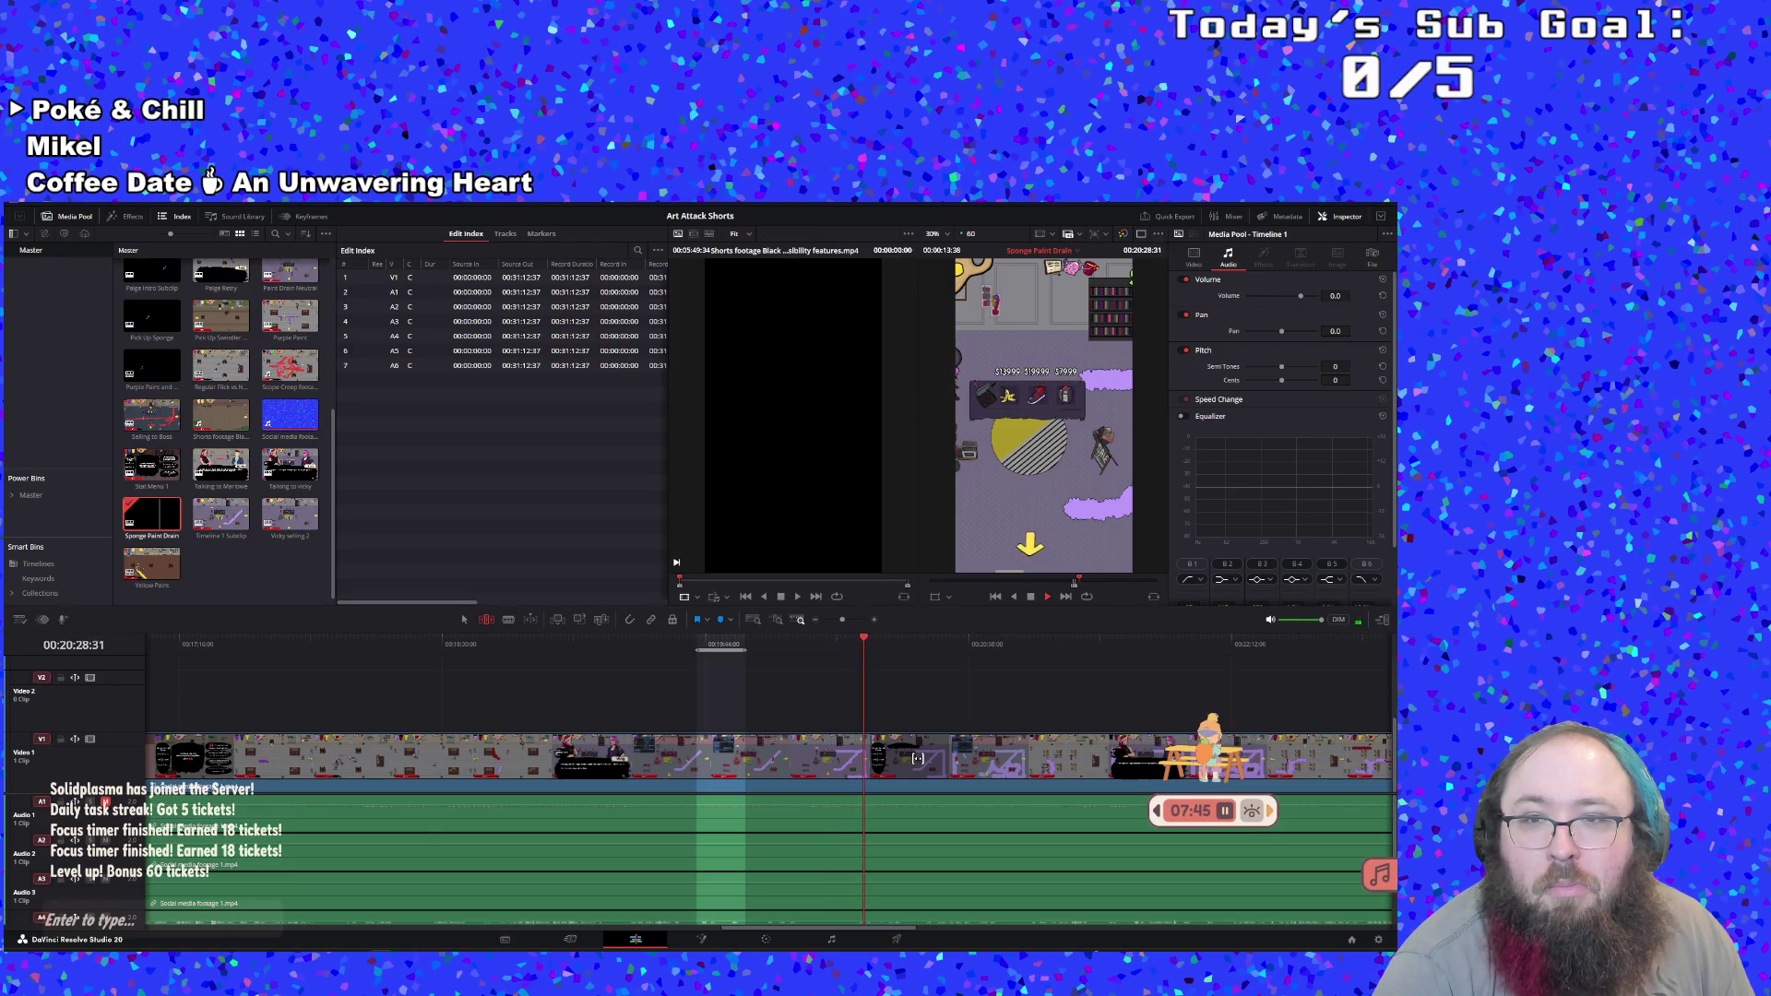
pyautogui.press('i')
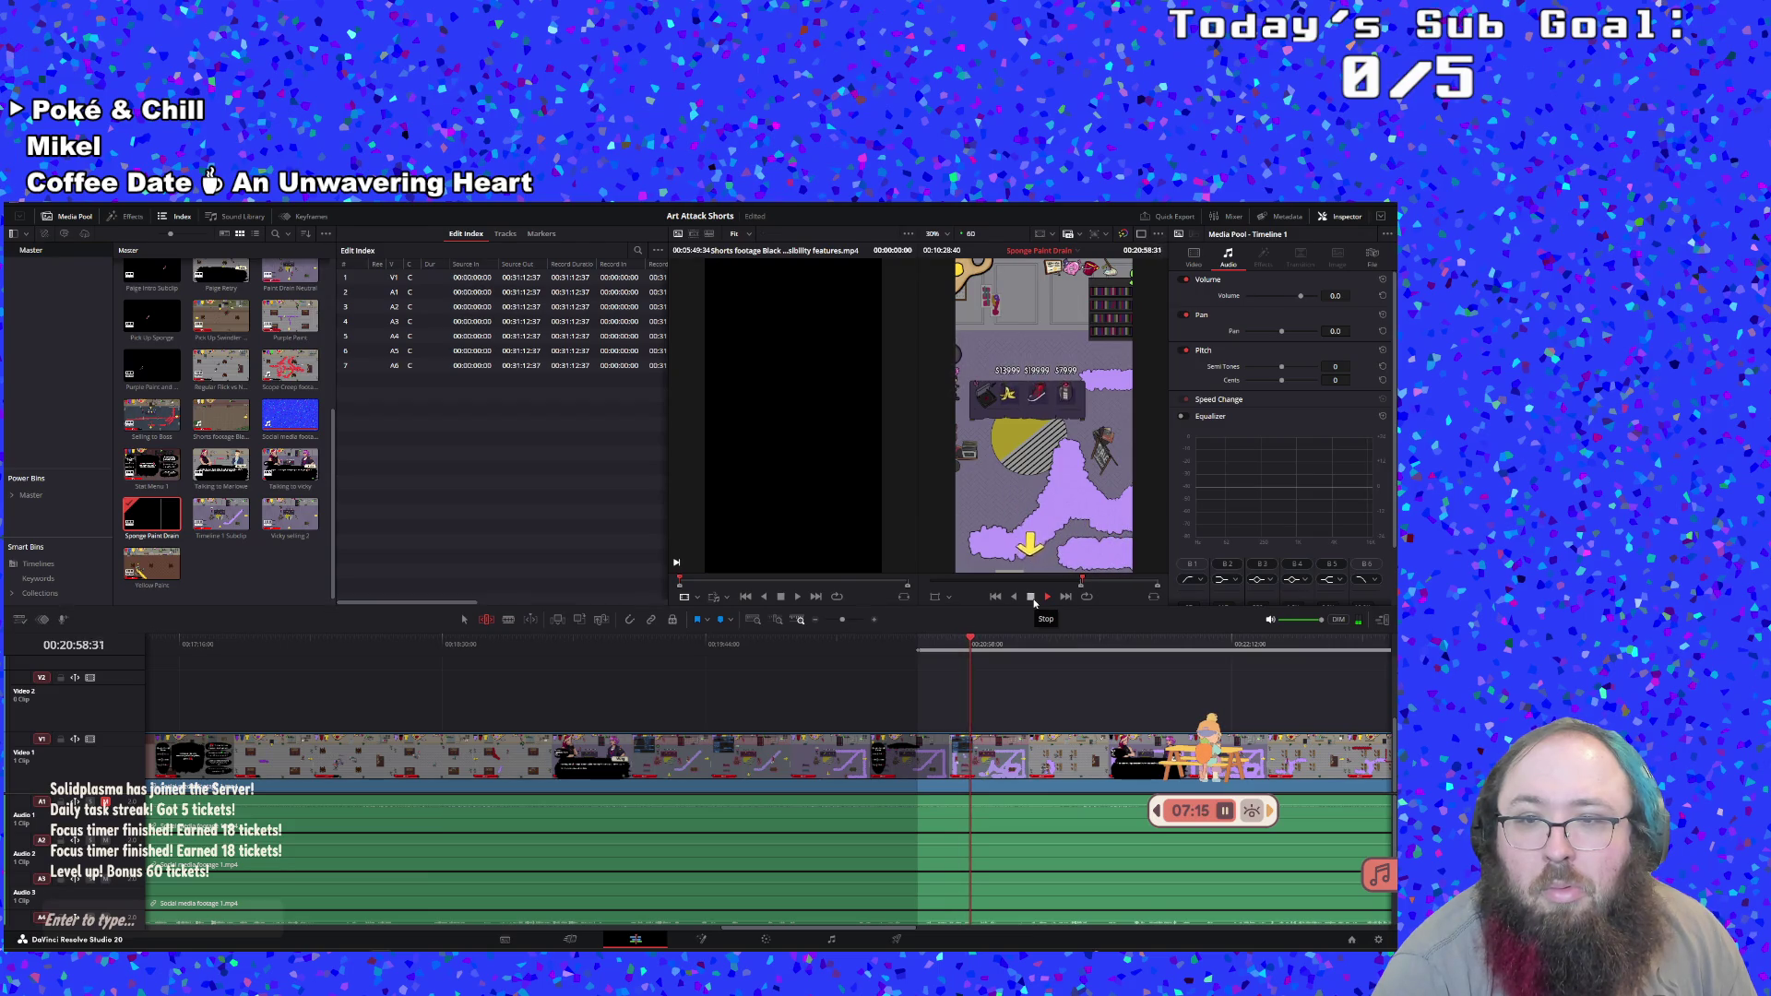
pyautogui.click(1034, 602)
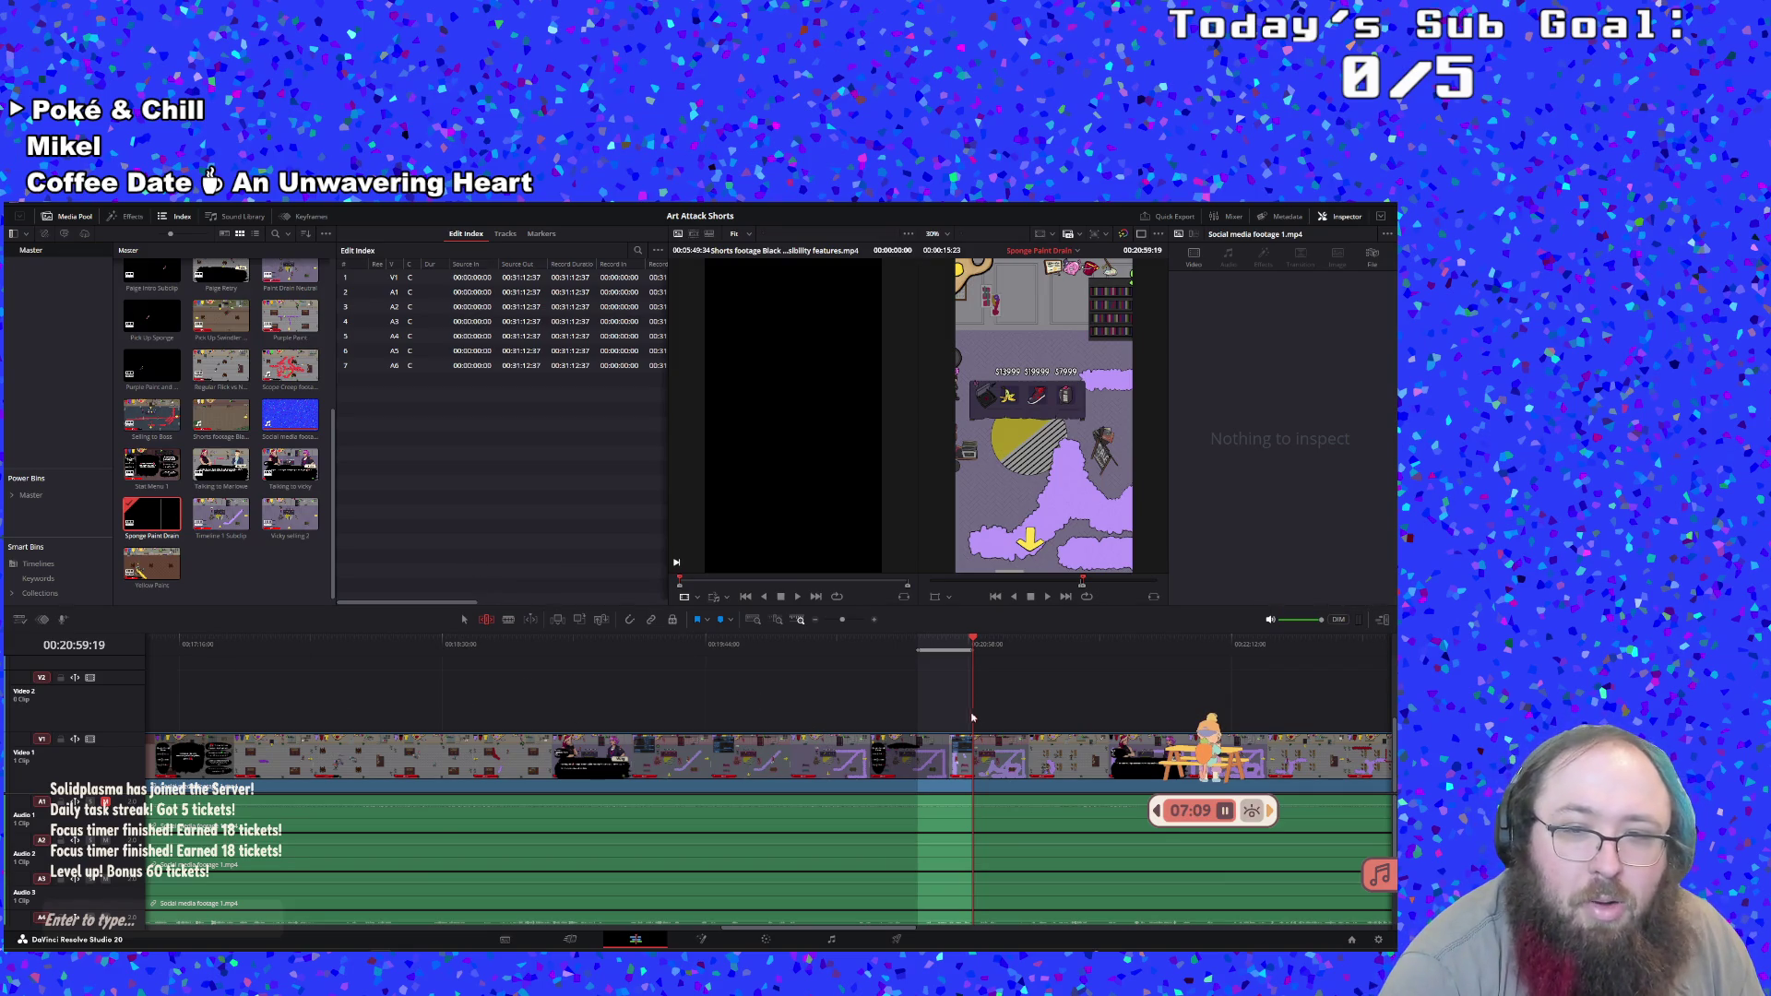
pyautogui.rightClick(945, 646)
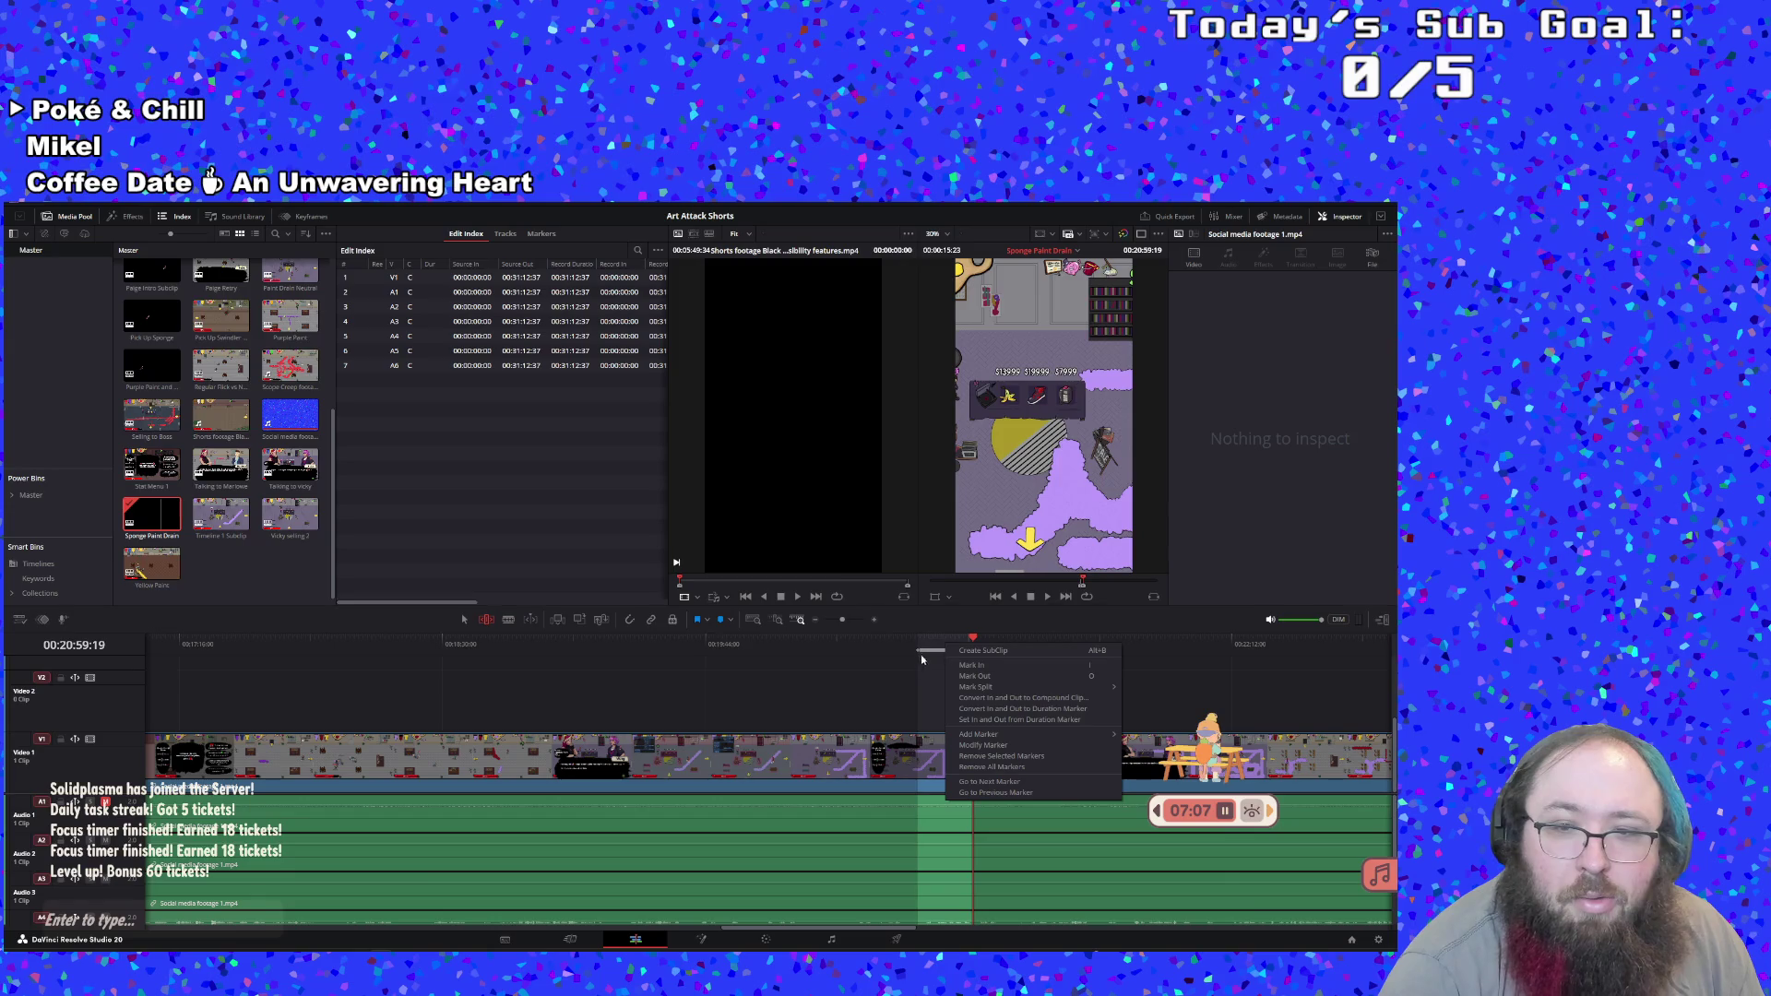
pyautogui.click(1014, 650)
pyautogui.click(1046, 597)
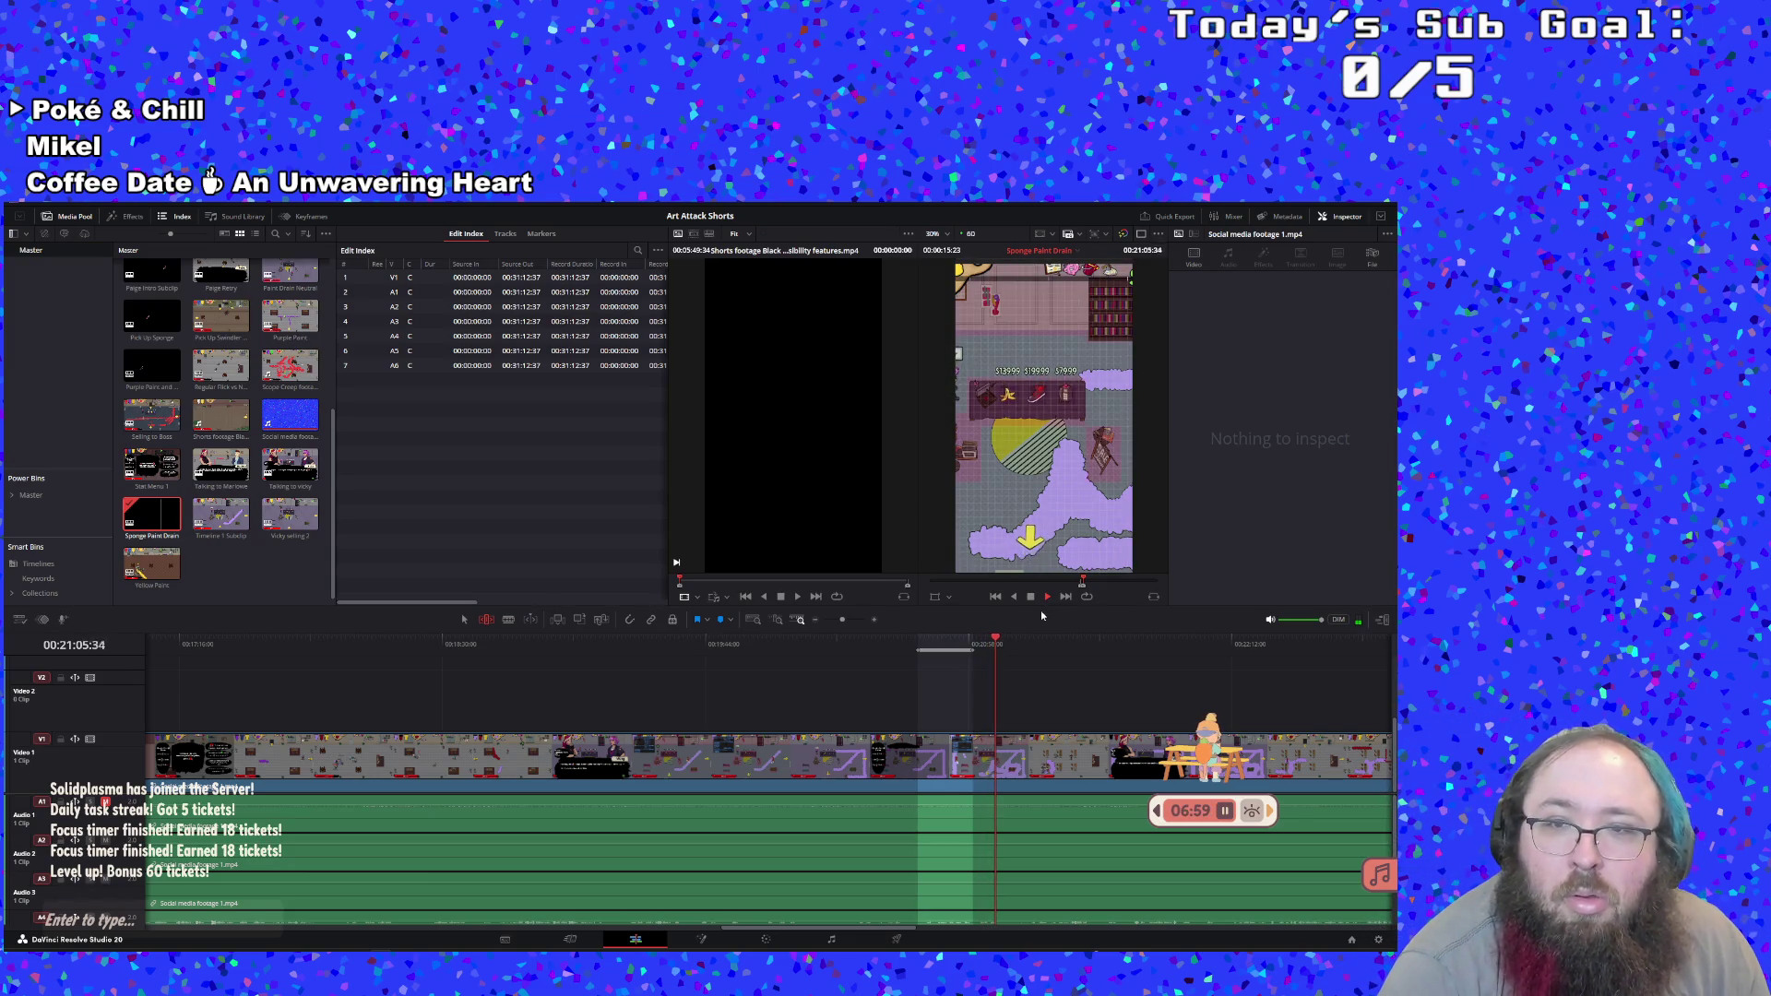
pyautogui.click(1031, 598)
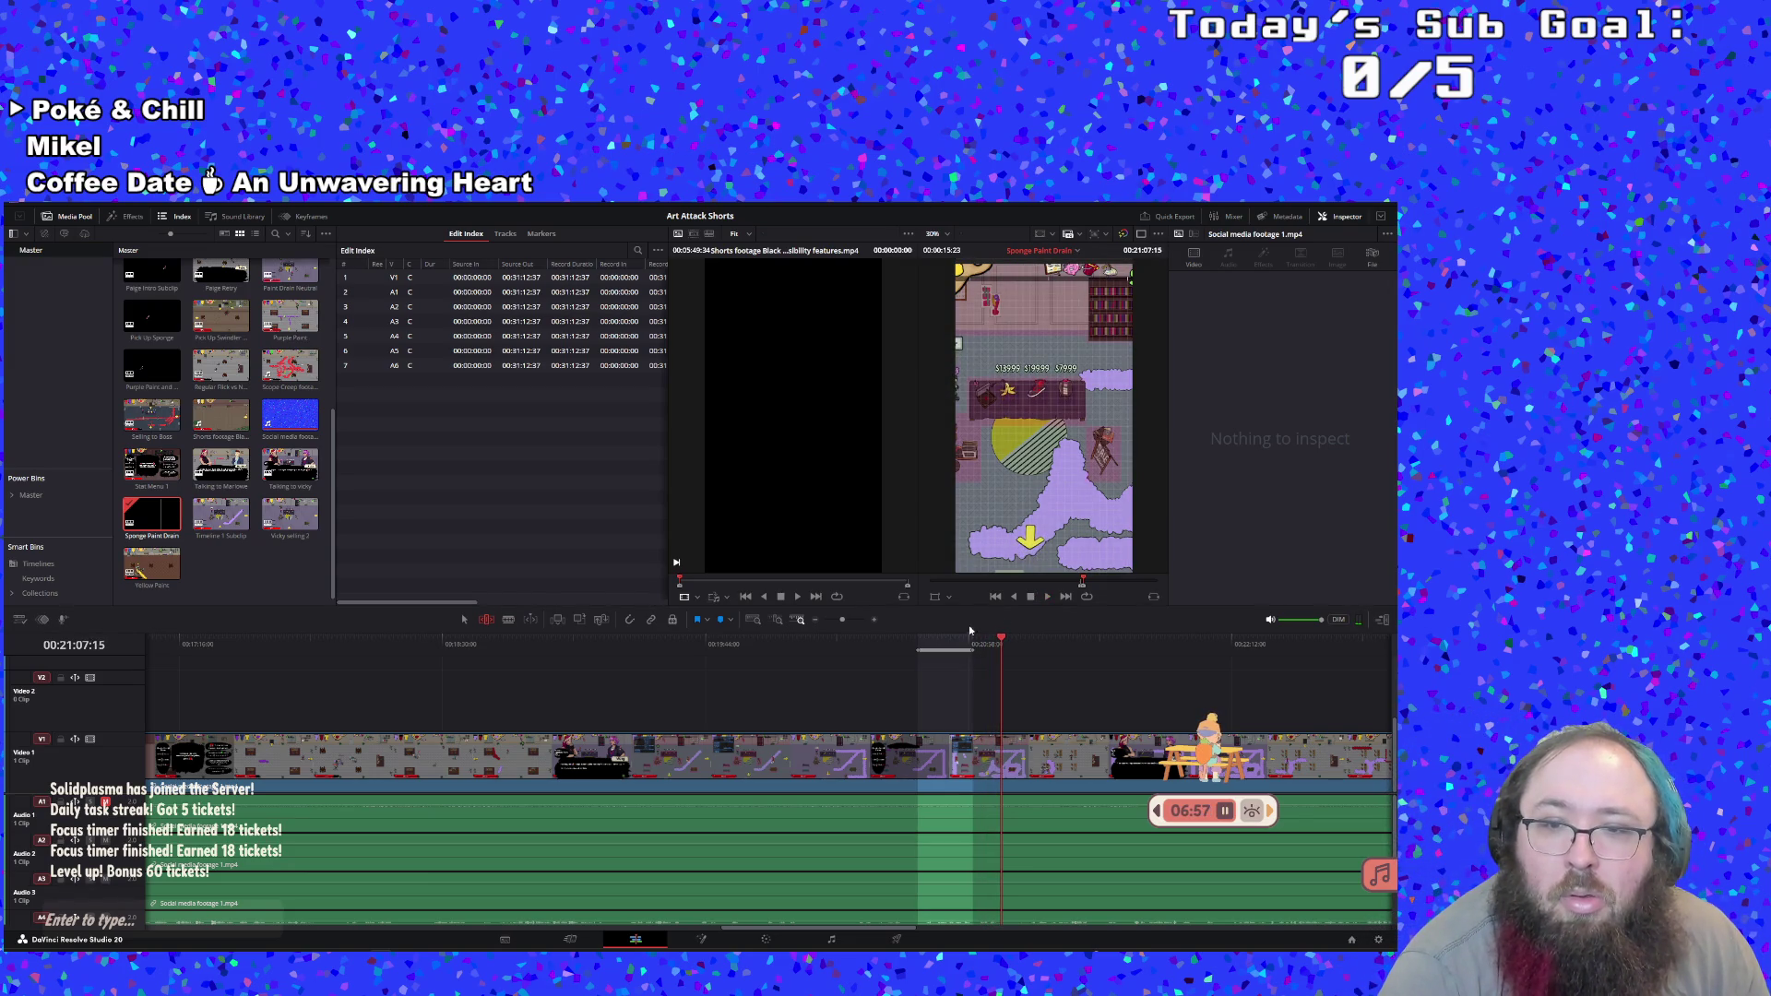
pyautogui.click(948, 643)
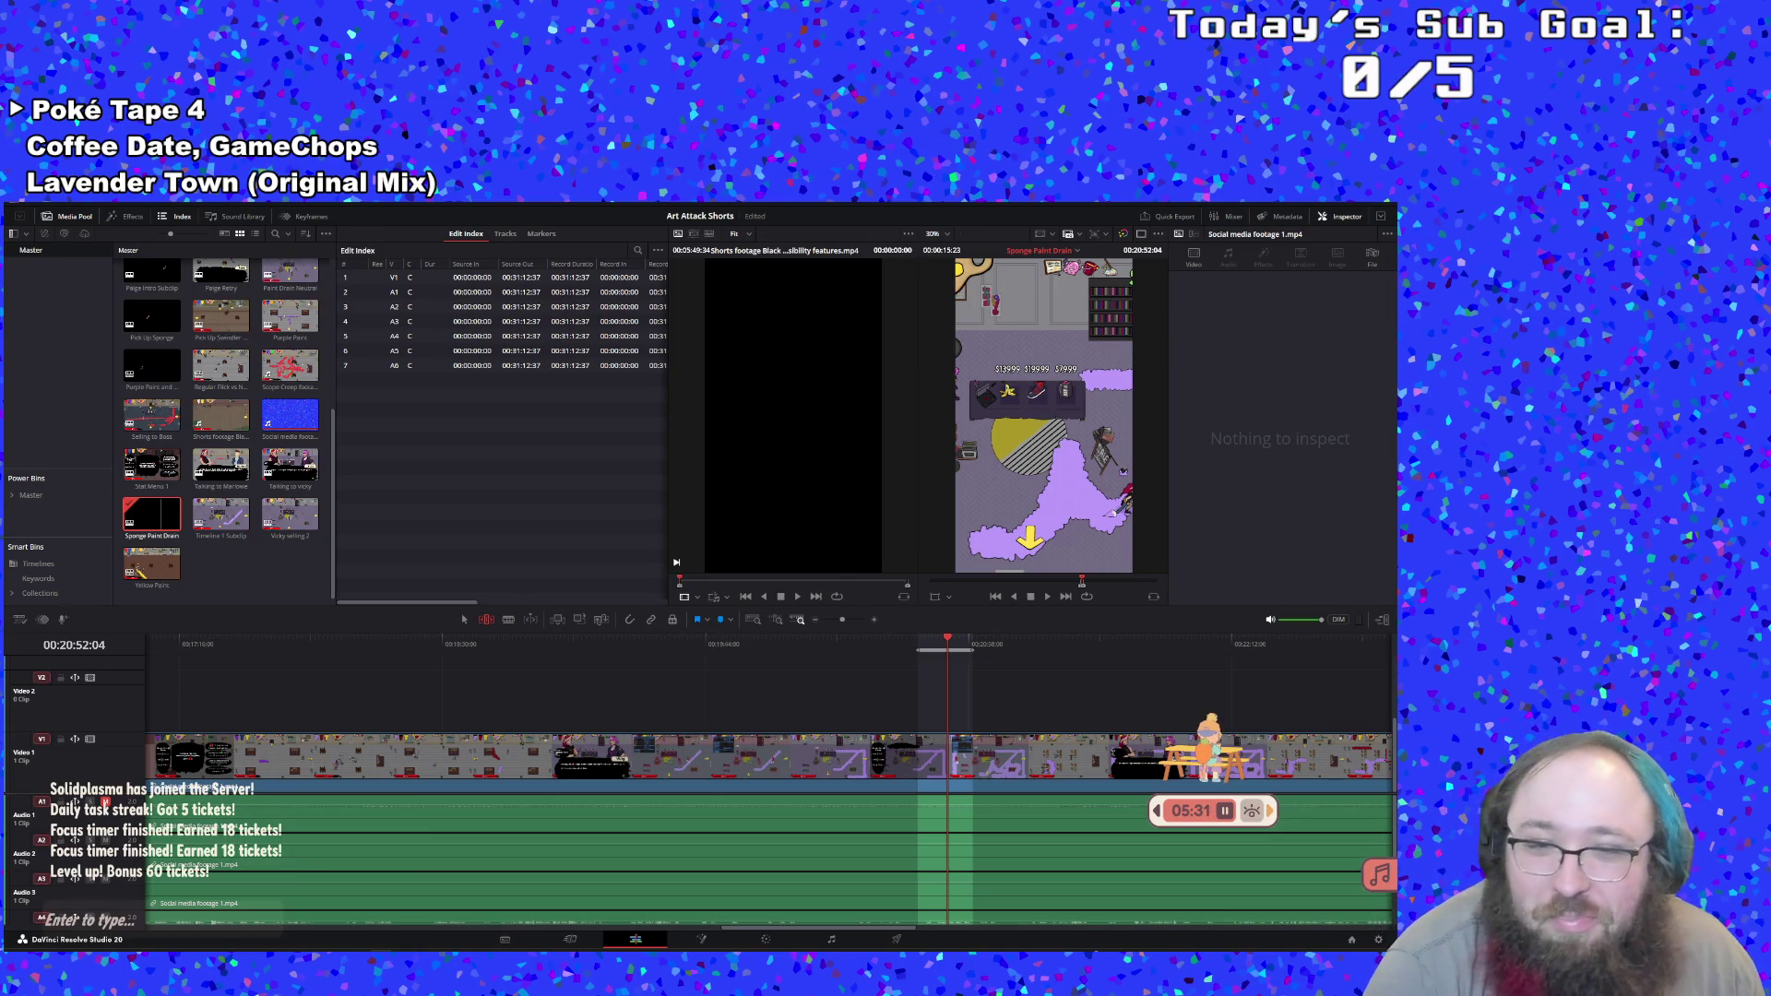
pyautogui.click(917, 640)
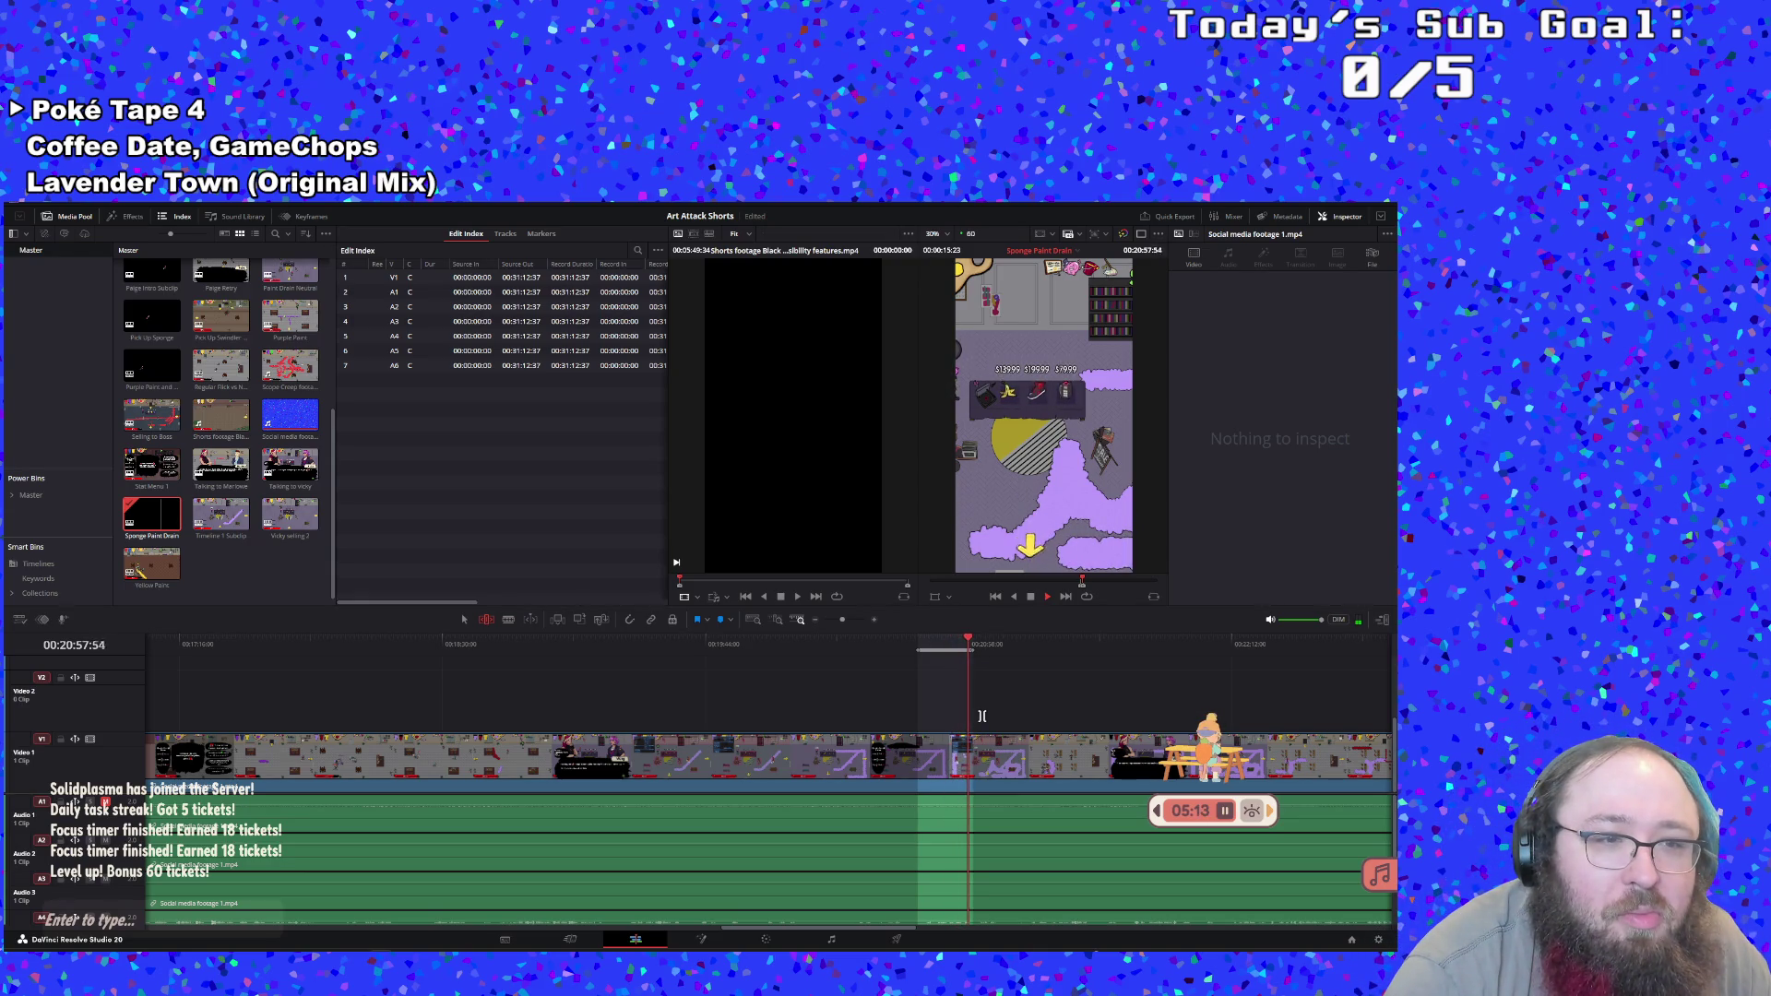
# Stop playback and rename the Sponge Paint Drain timeline back to 'Timeline 1'
pyautogui.press('space')
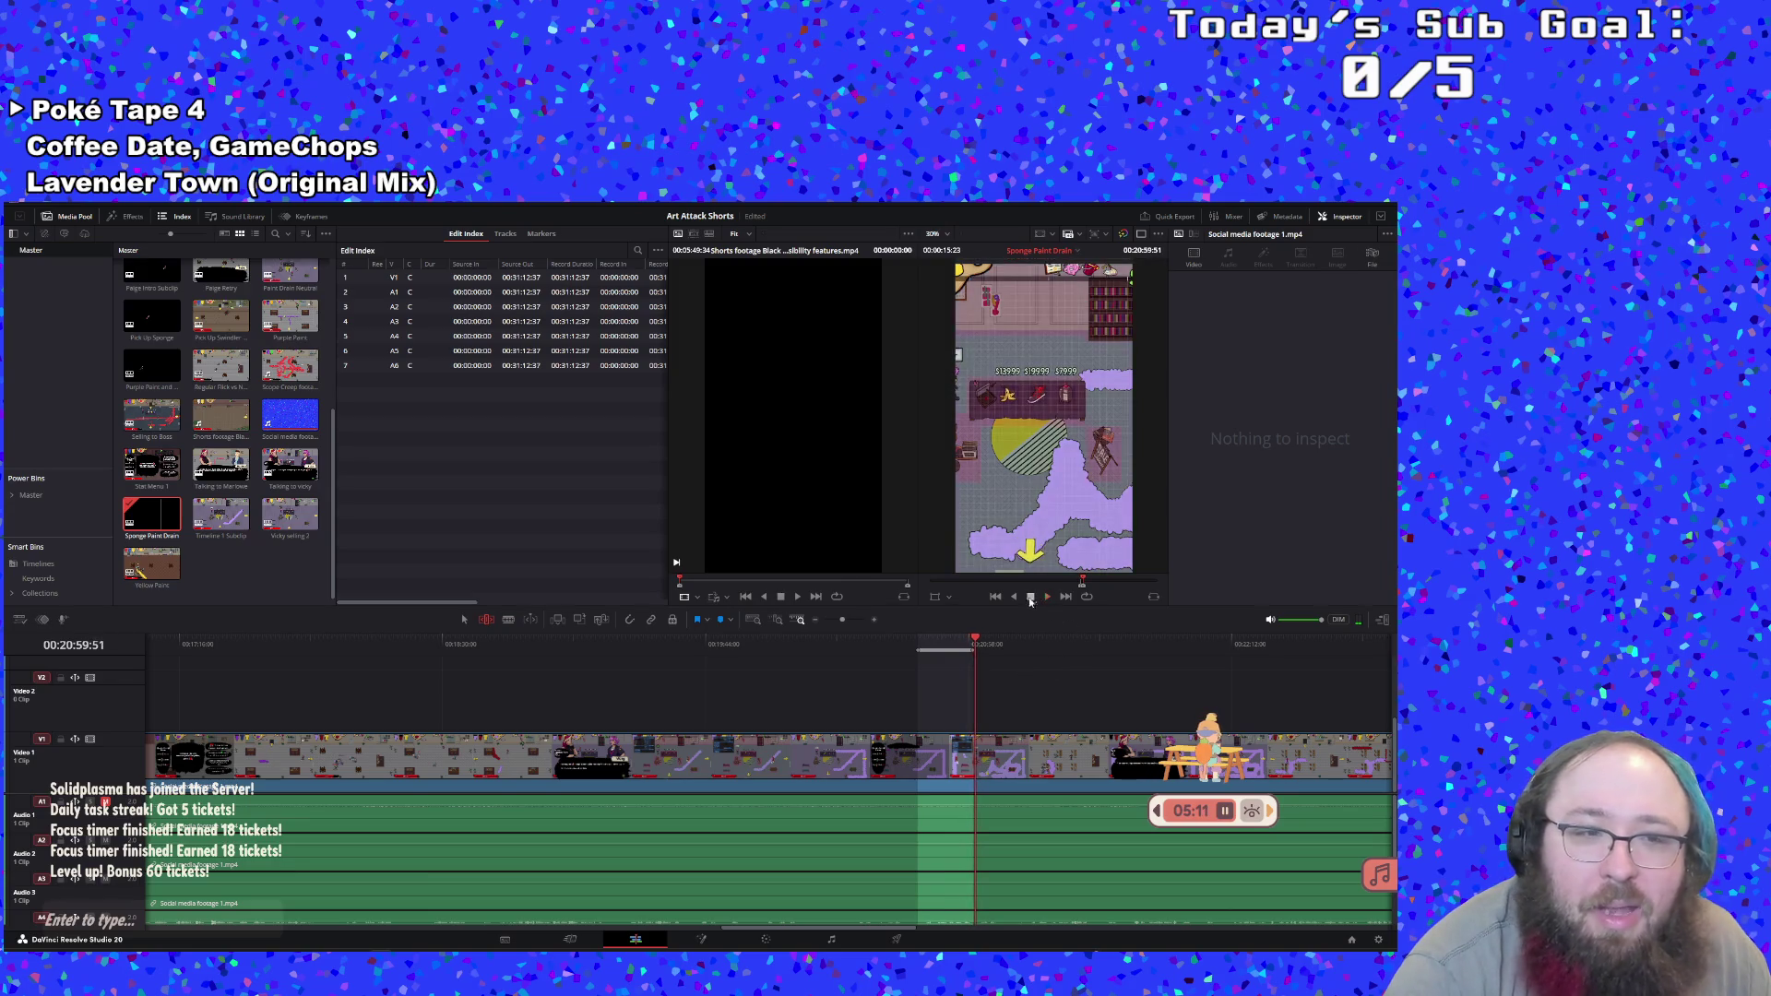
pyautogui.click(152, 534)
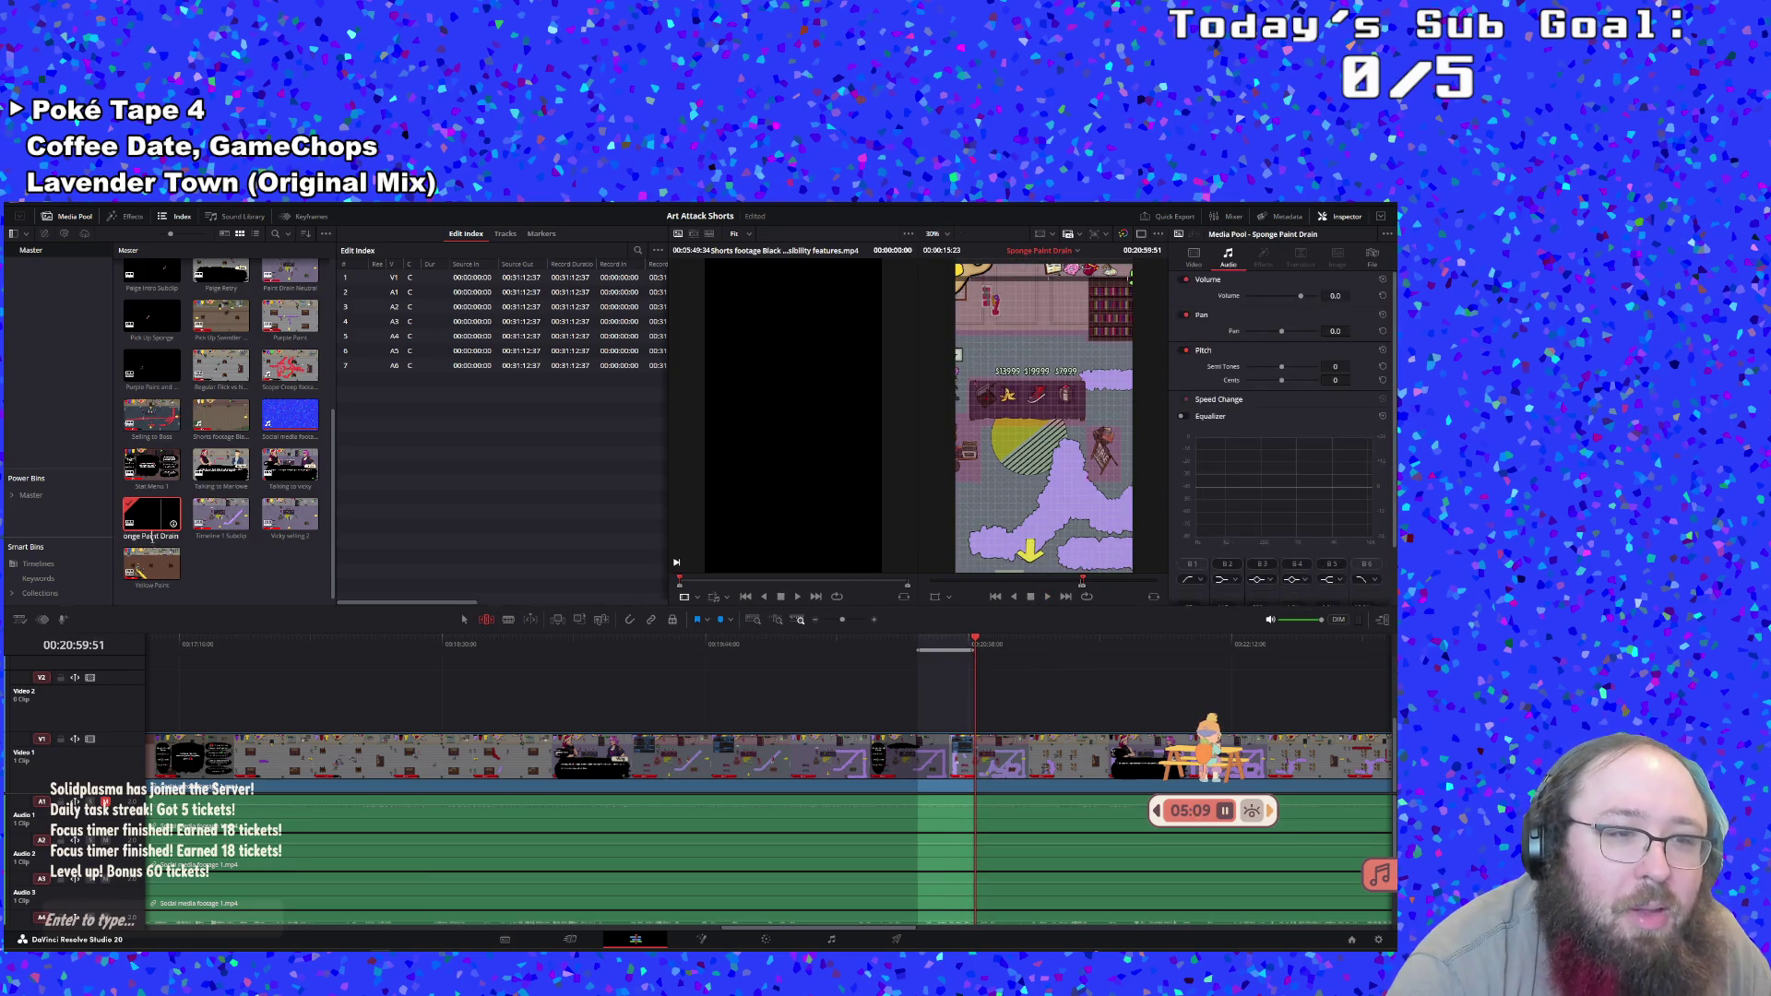
pyautogui.press('Return')
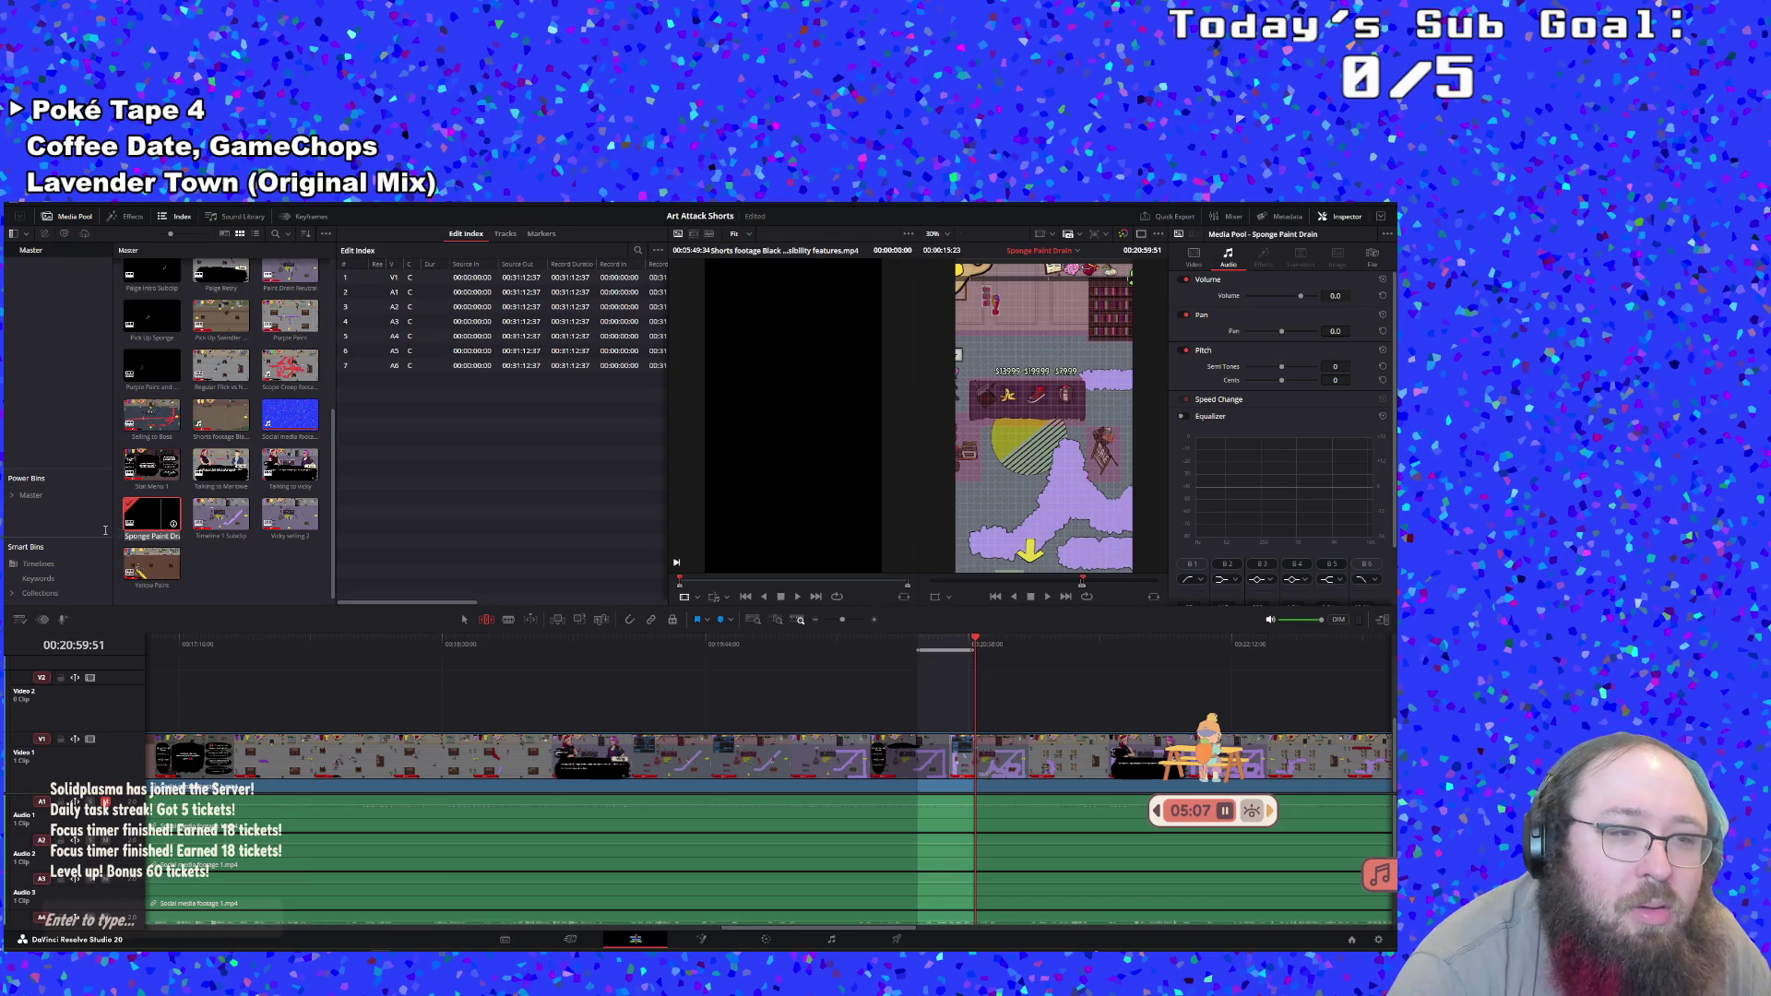
pyautogui.rightClick(156, 541)
pyautogui.click(145, 538)
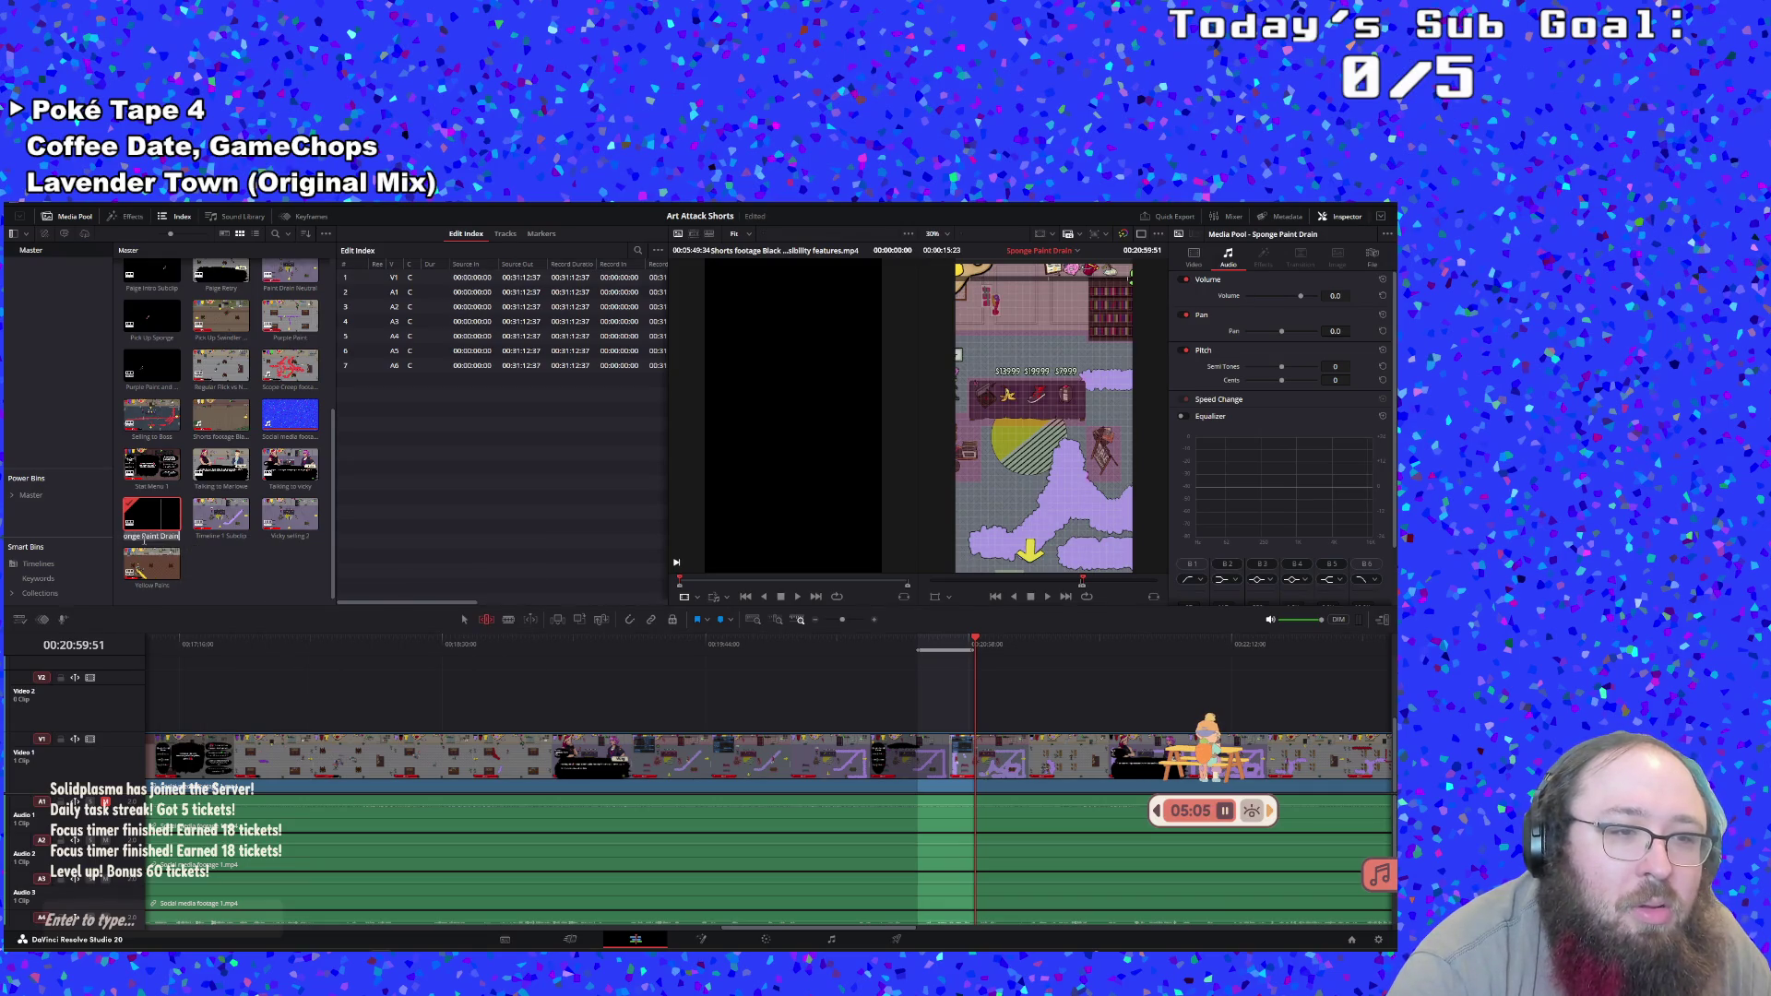
pyautogui.write('Timeline 1')
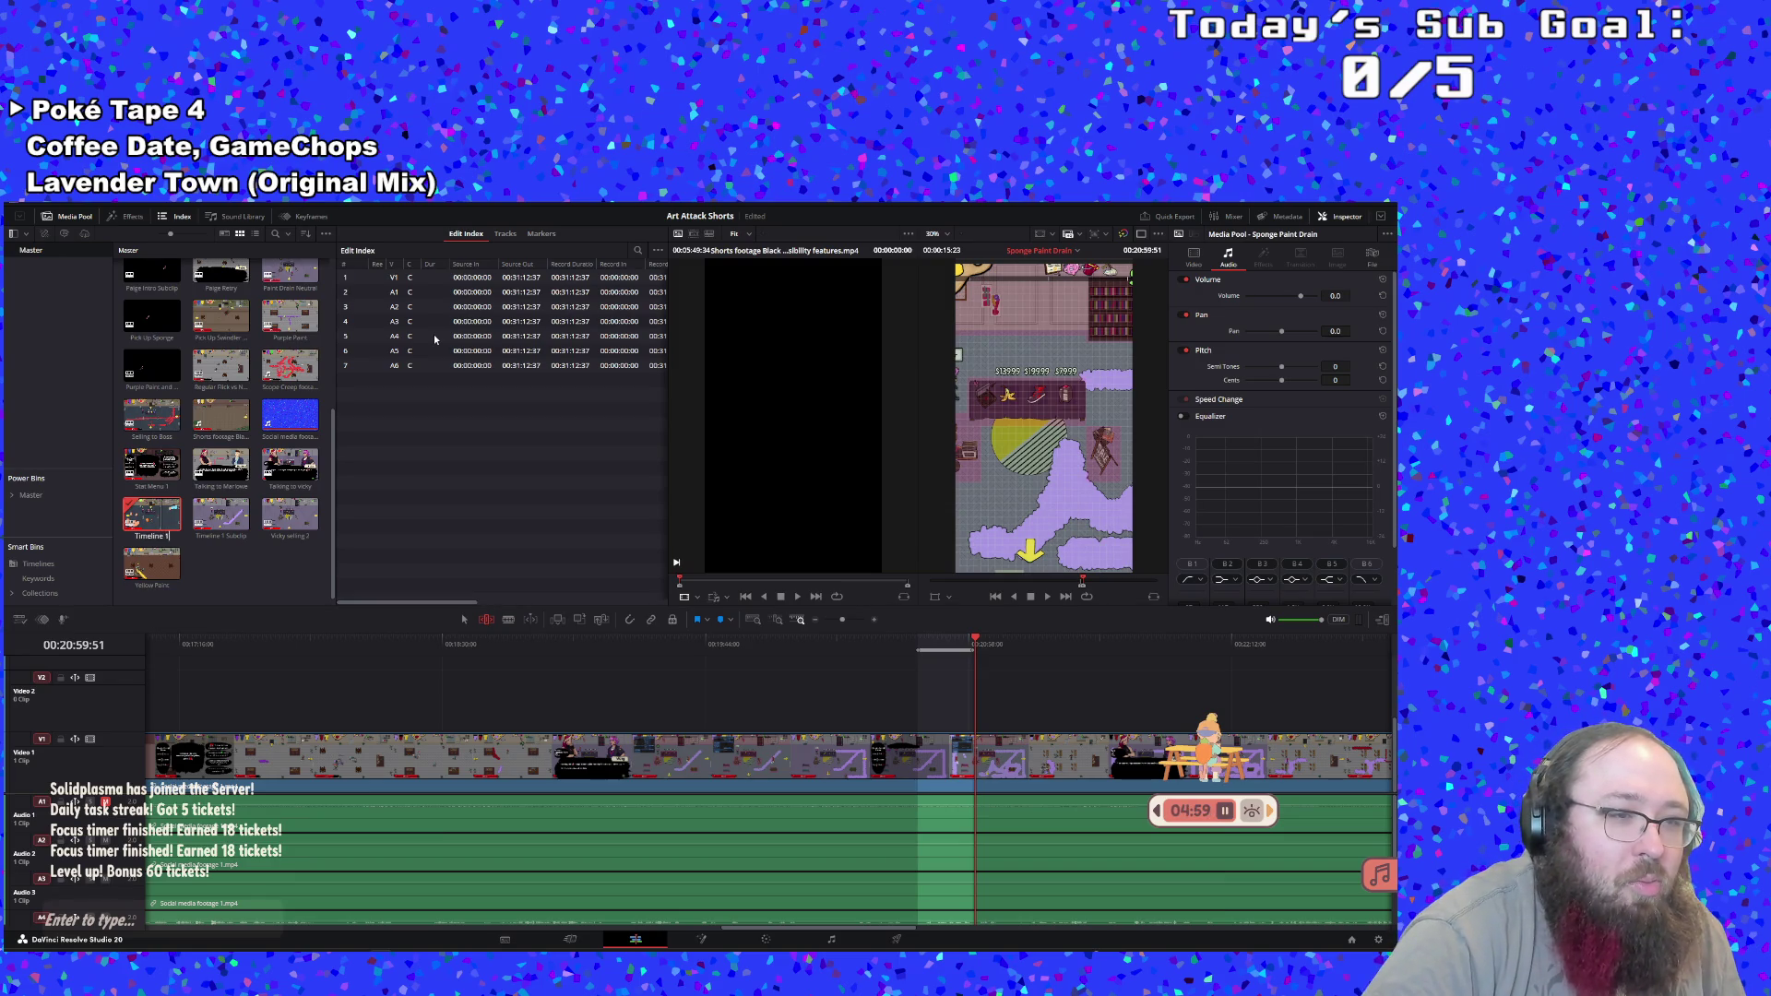
pyautogui.press('Return')
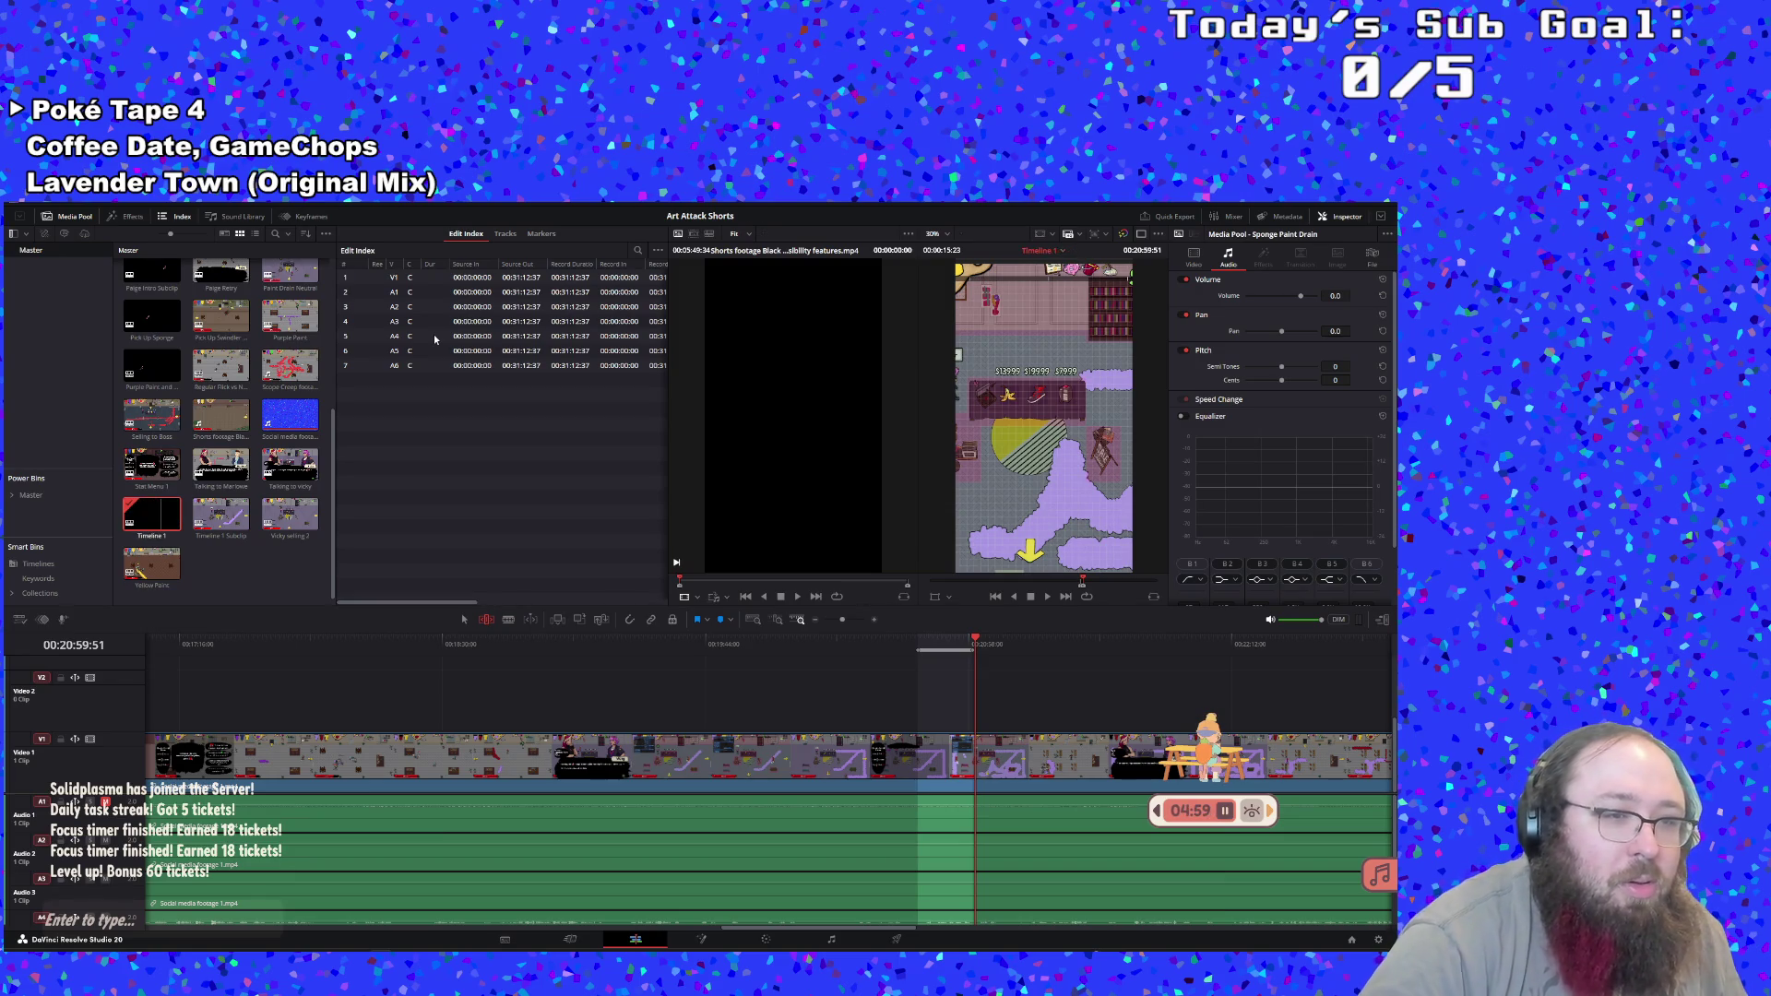
# Open 'Timeline 1 Subclip' from the media pool for review
pyautogui.click(223, 522)
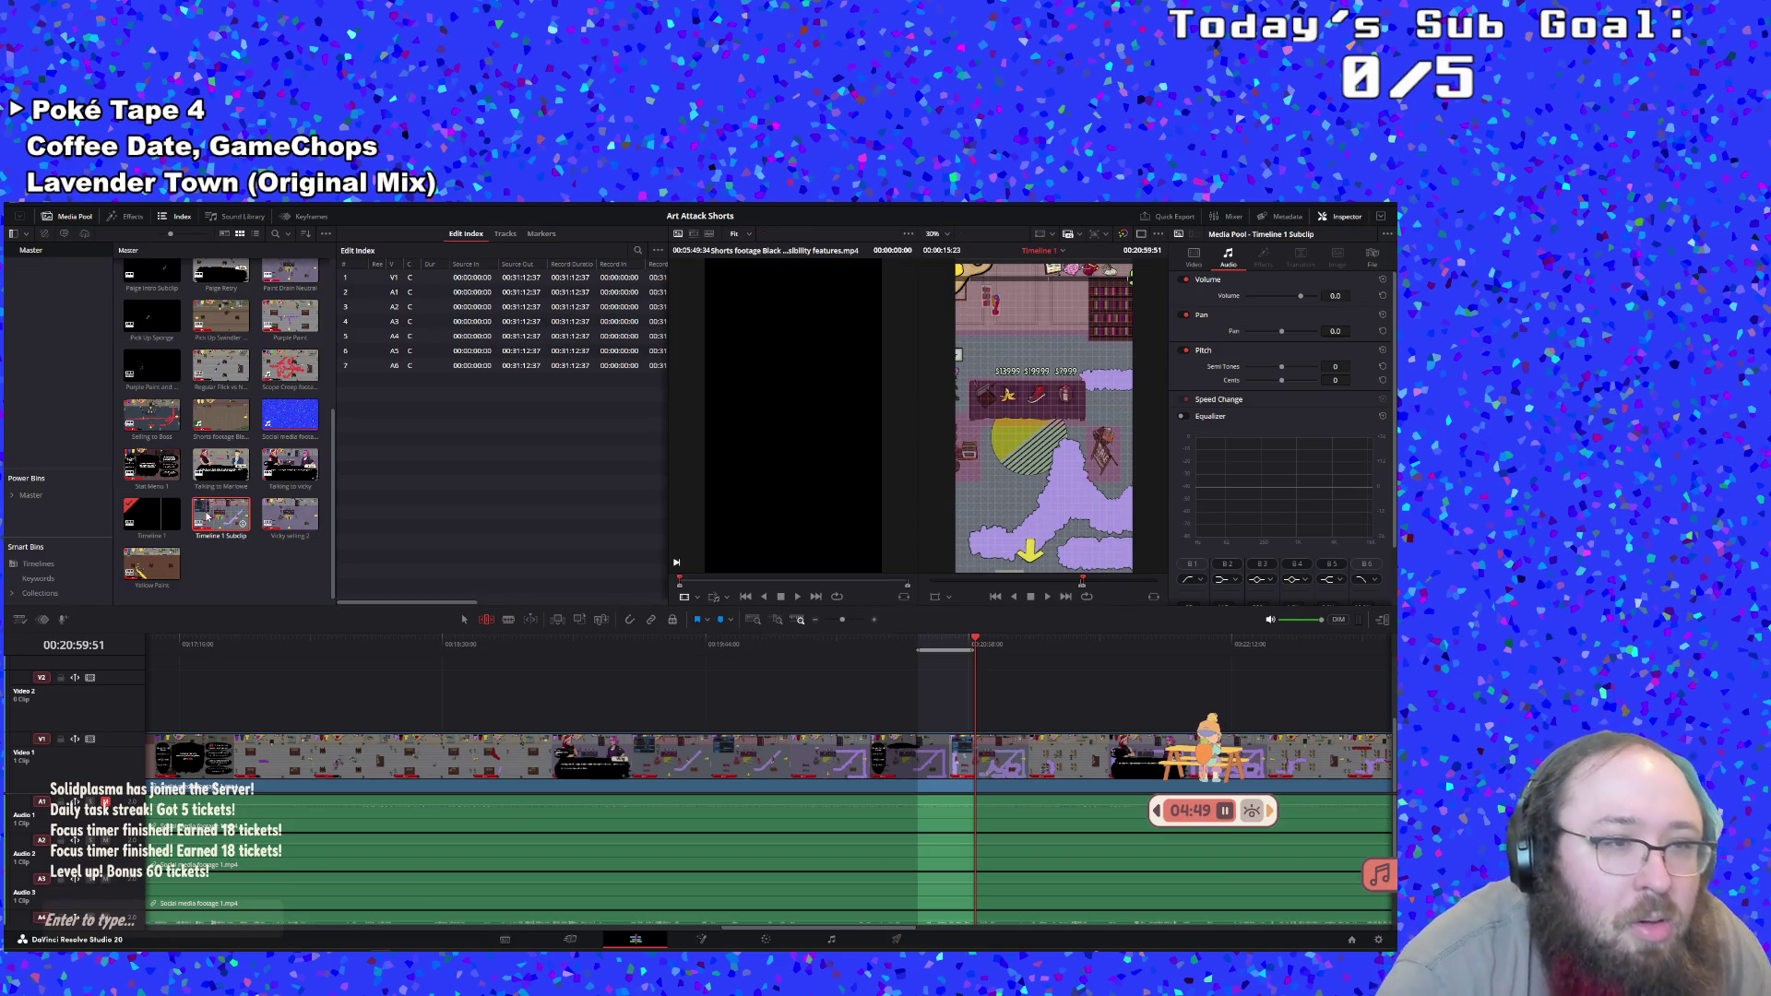
pyautogui.scroll(1, 206, 519)
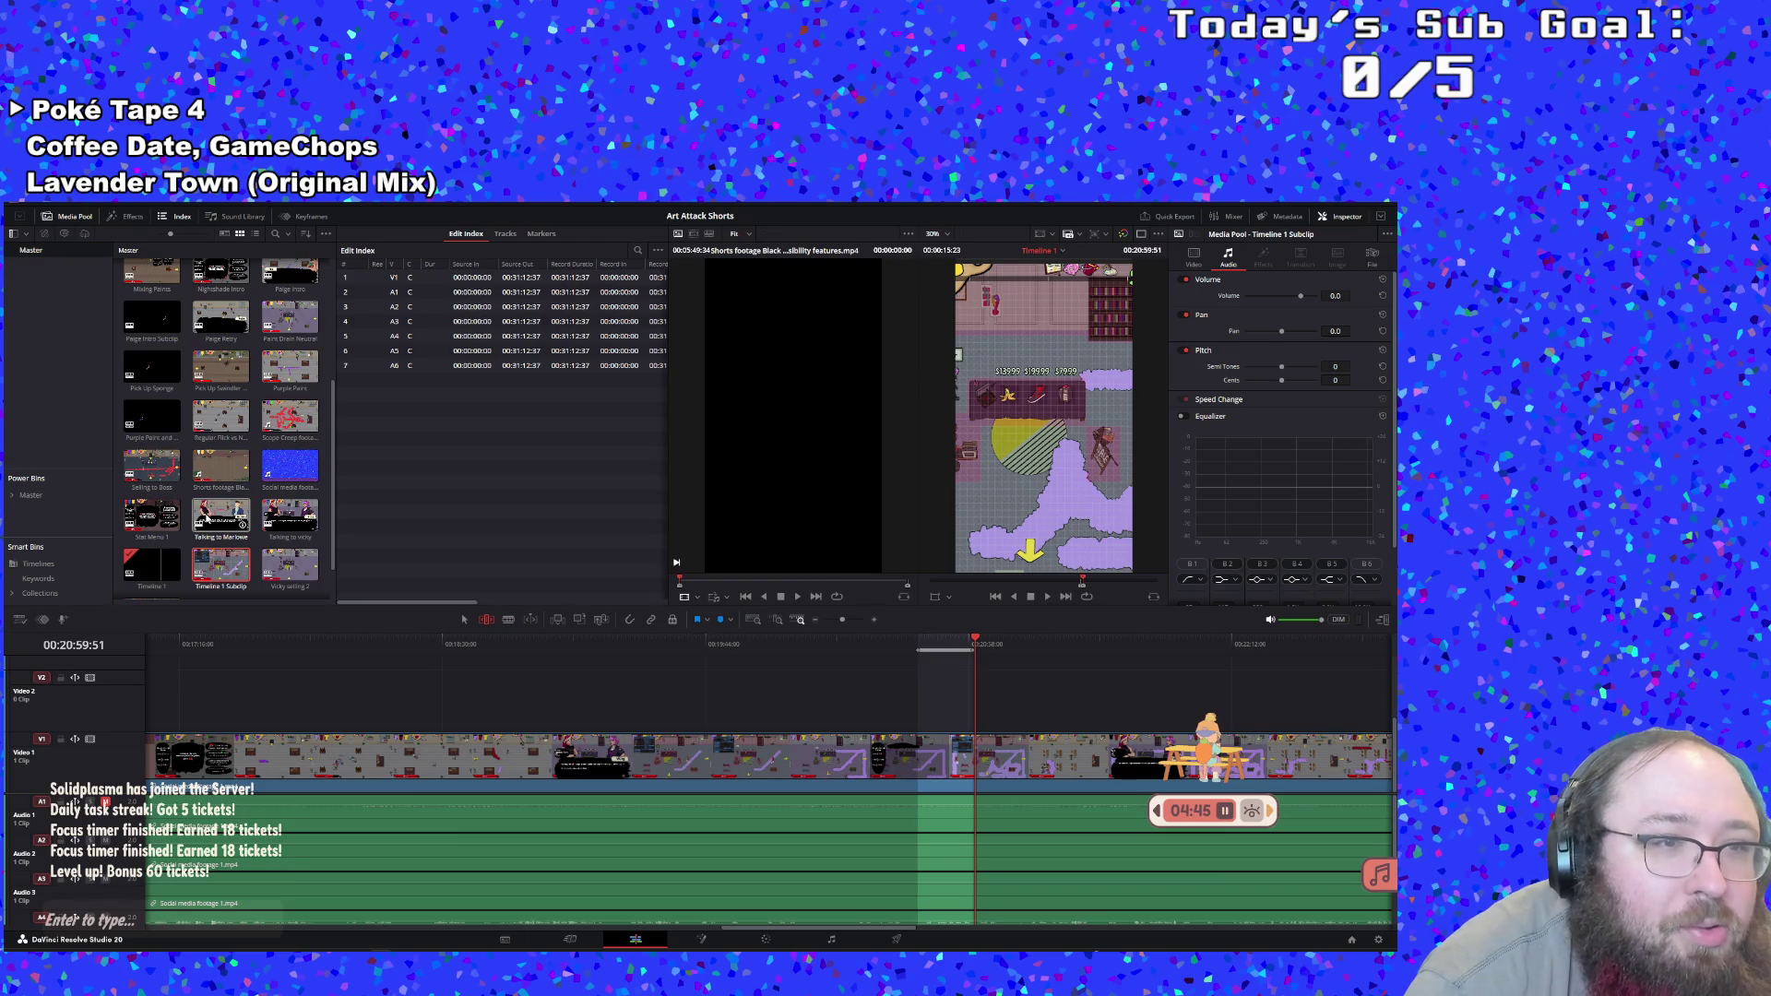
pyautogui.click(152, 366)
pyautogui.scroll(-1, 185, 448)
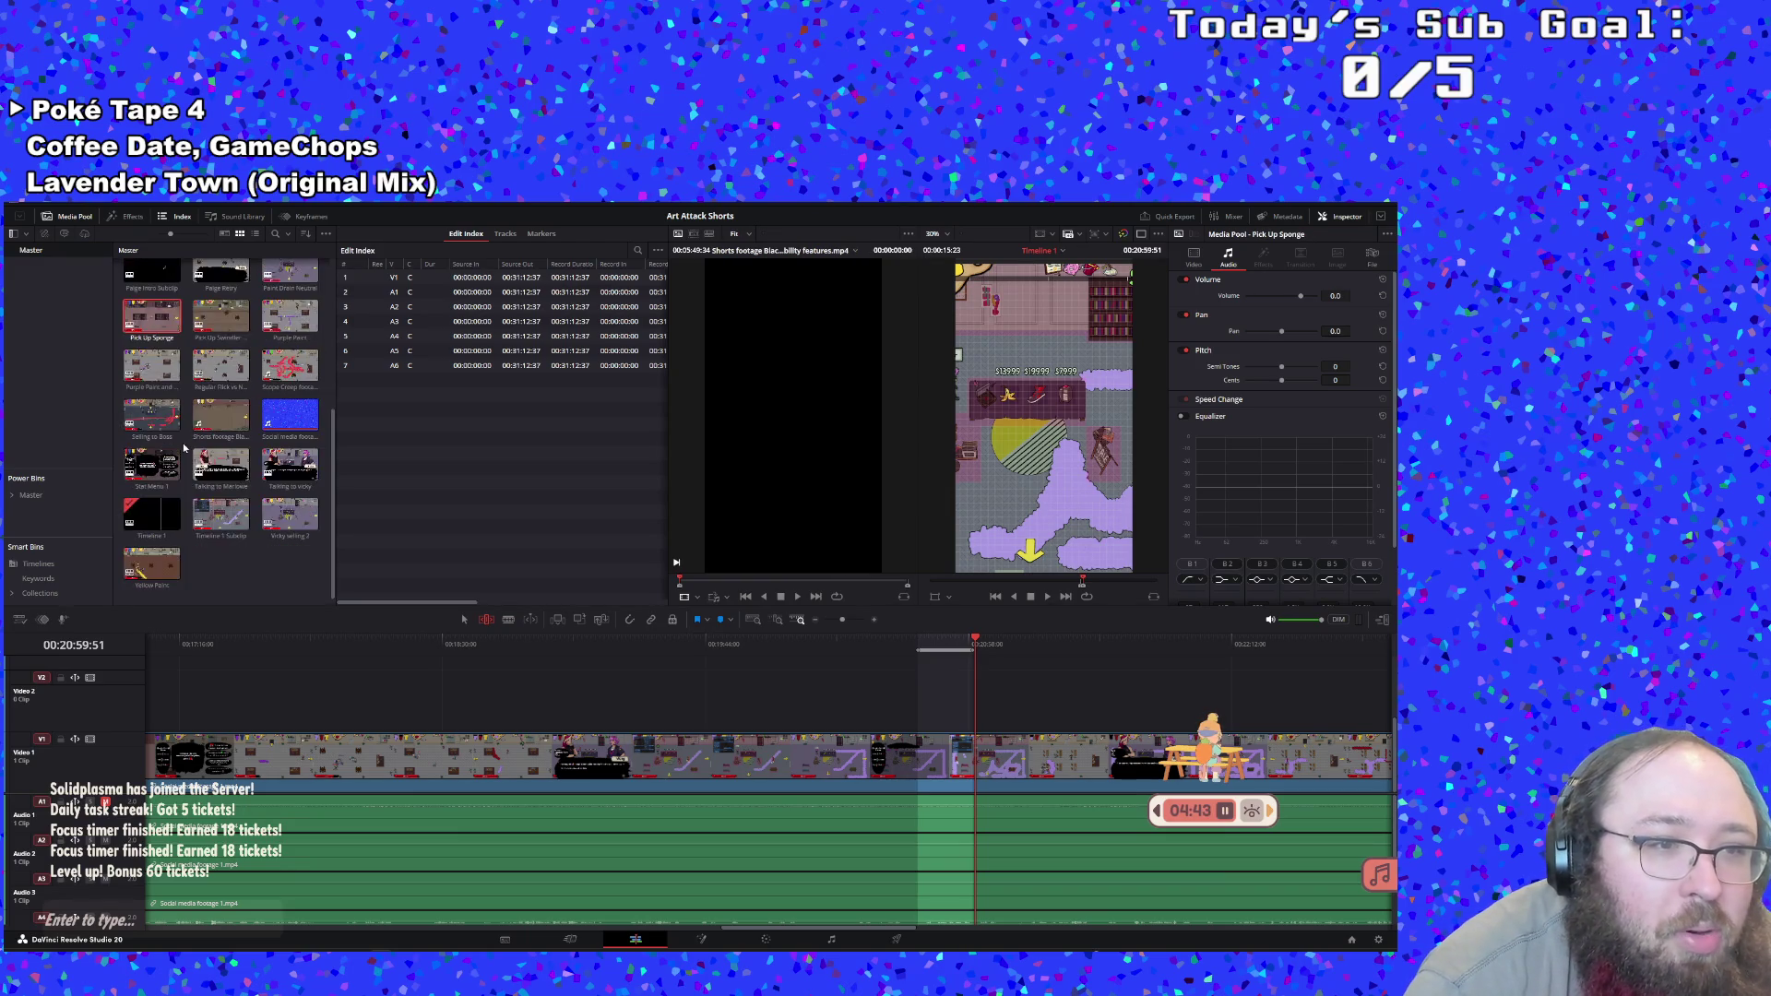
pyautogui.click(210, 514)
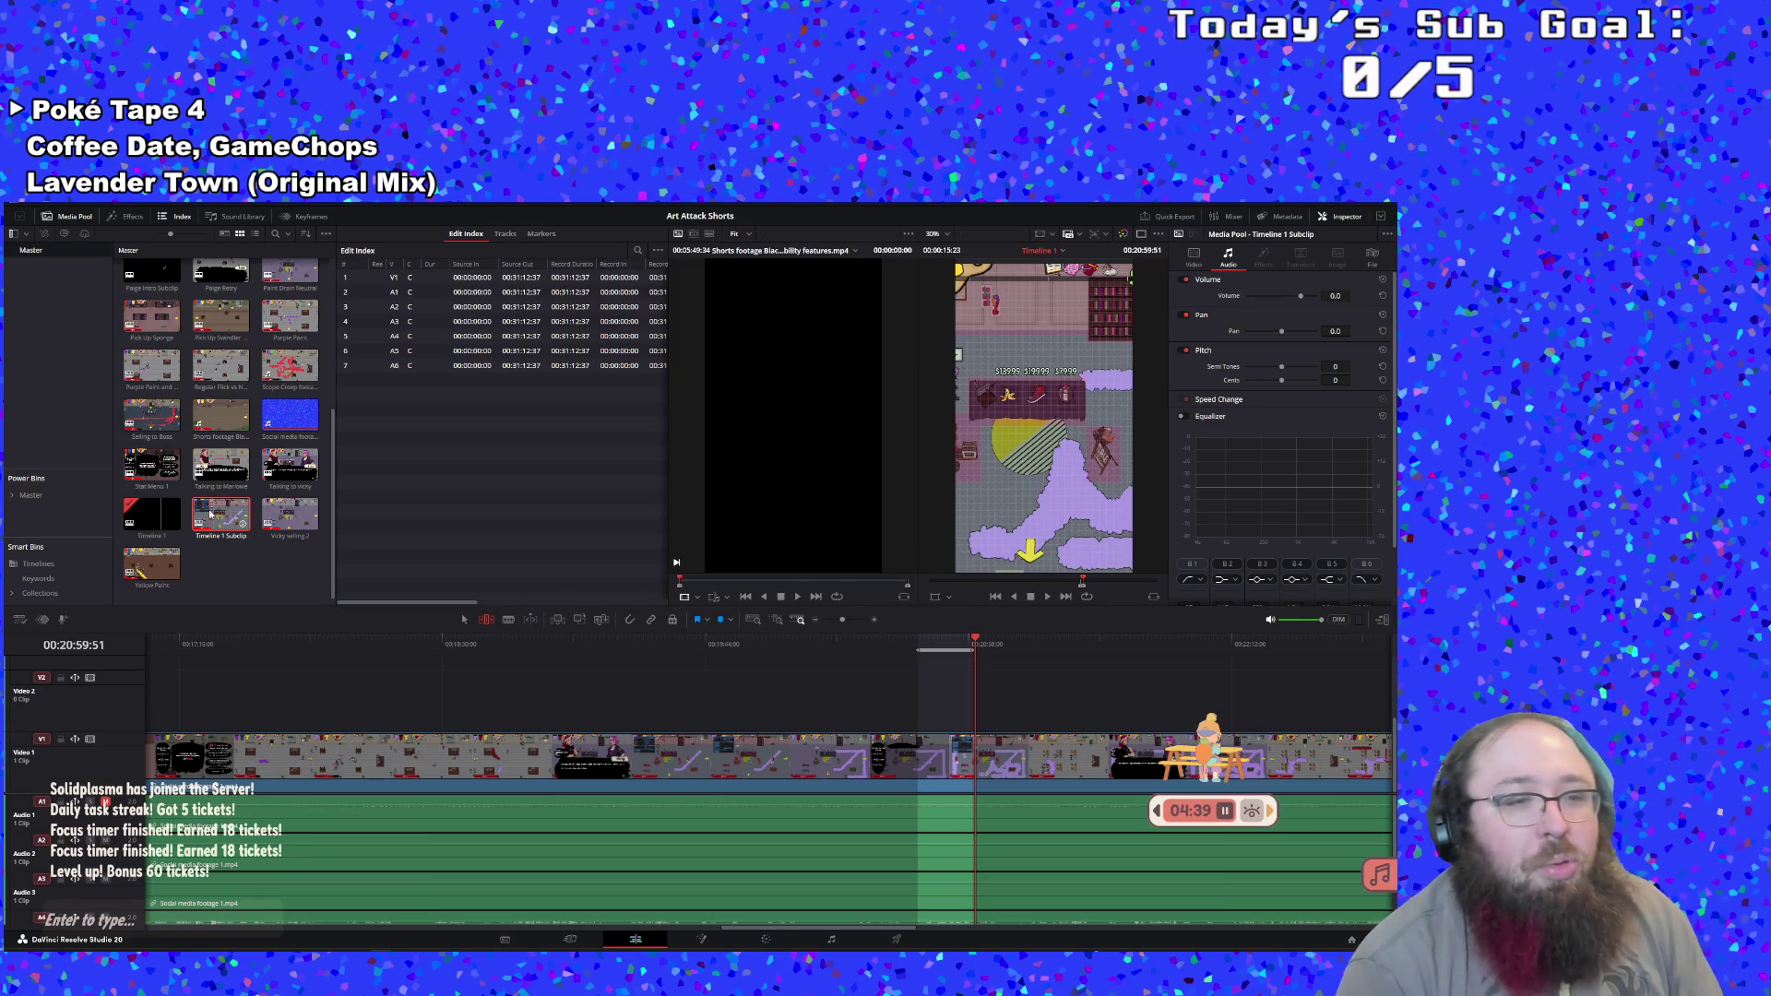
pyautogui.doubleClick(211, 514)
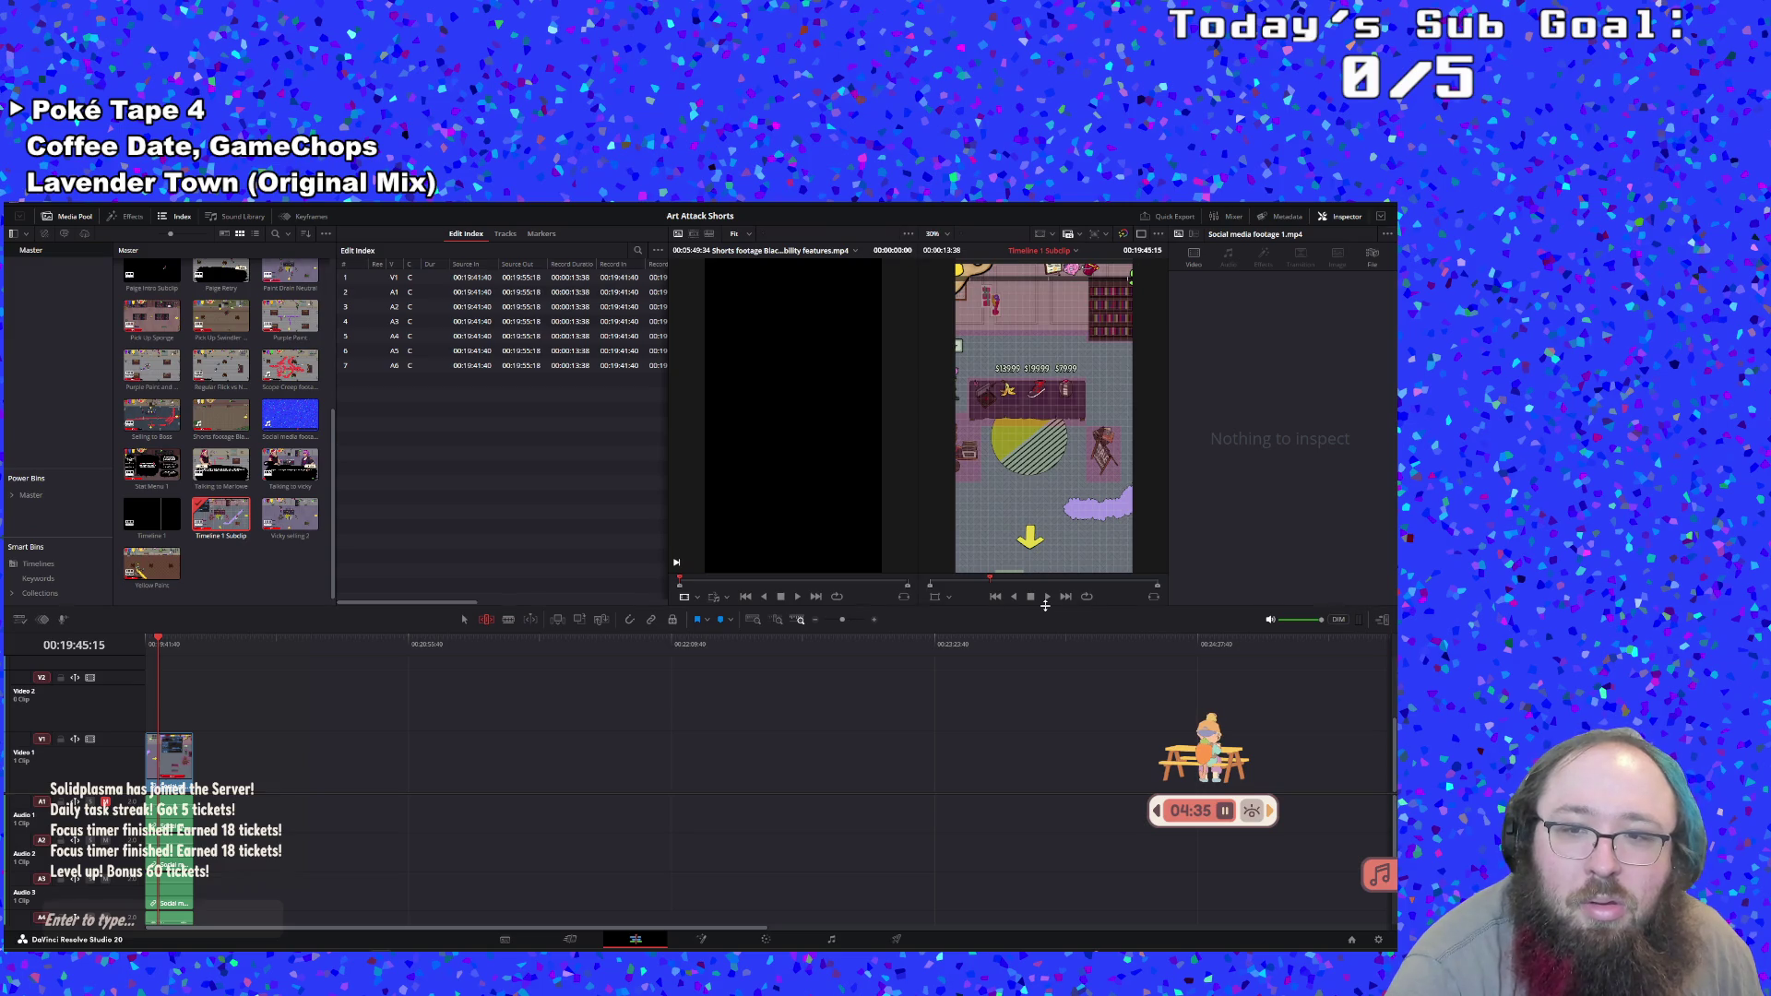
# Play back the subclip, rename it 'Paint Drain Sponge', and reopen Timeline 1
pyautogui.click(1047, 597)
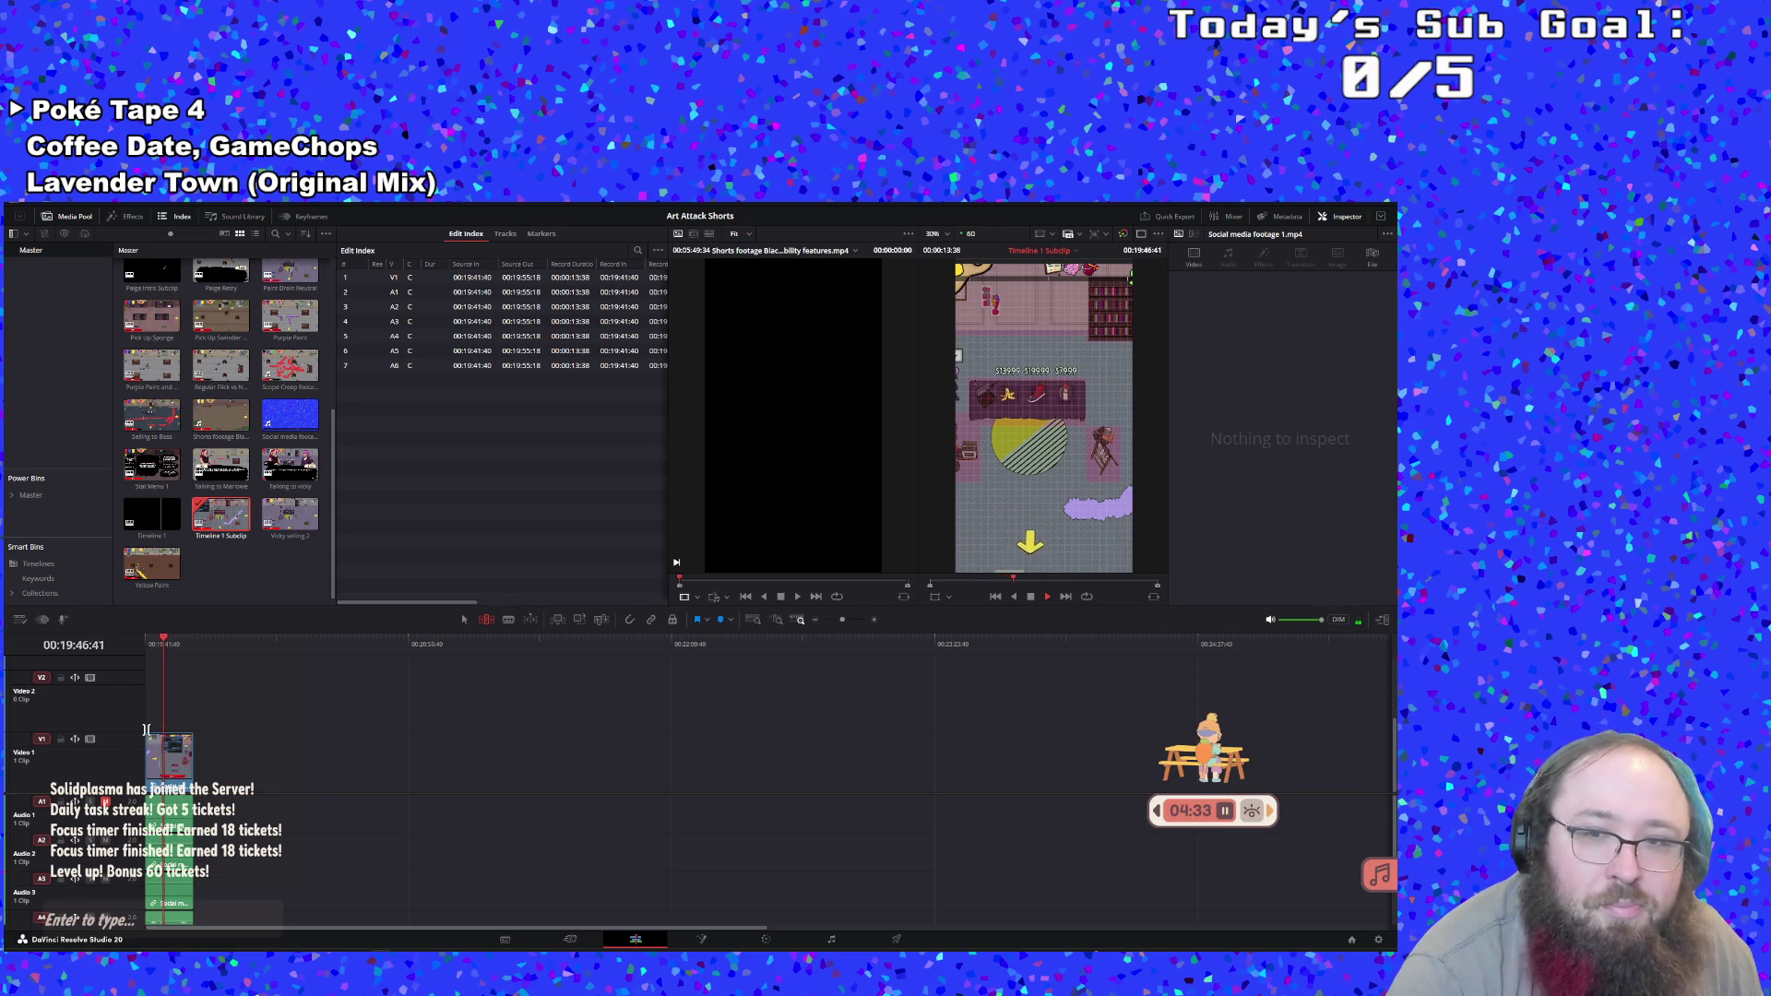
pyautogui.click(1030, 597)
pyautogui.click(241, 533)
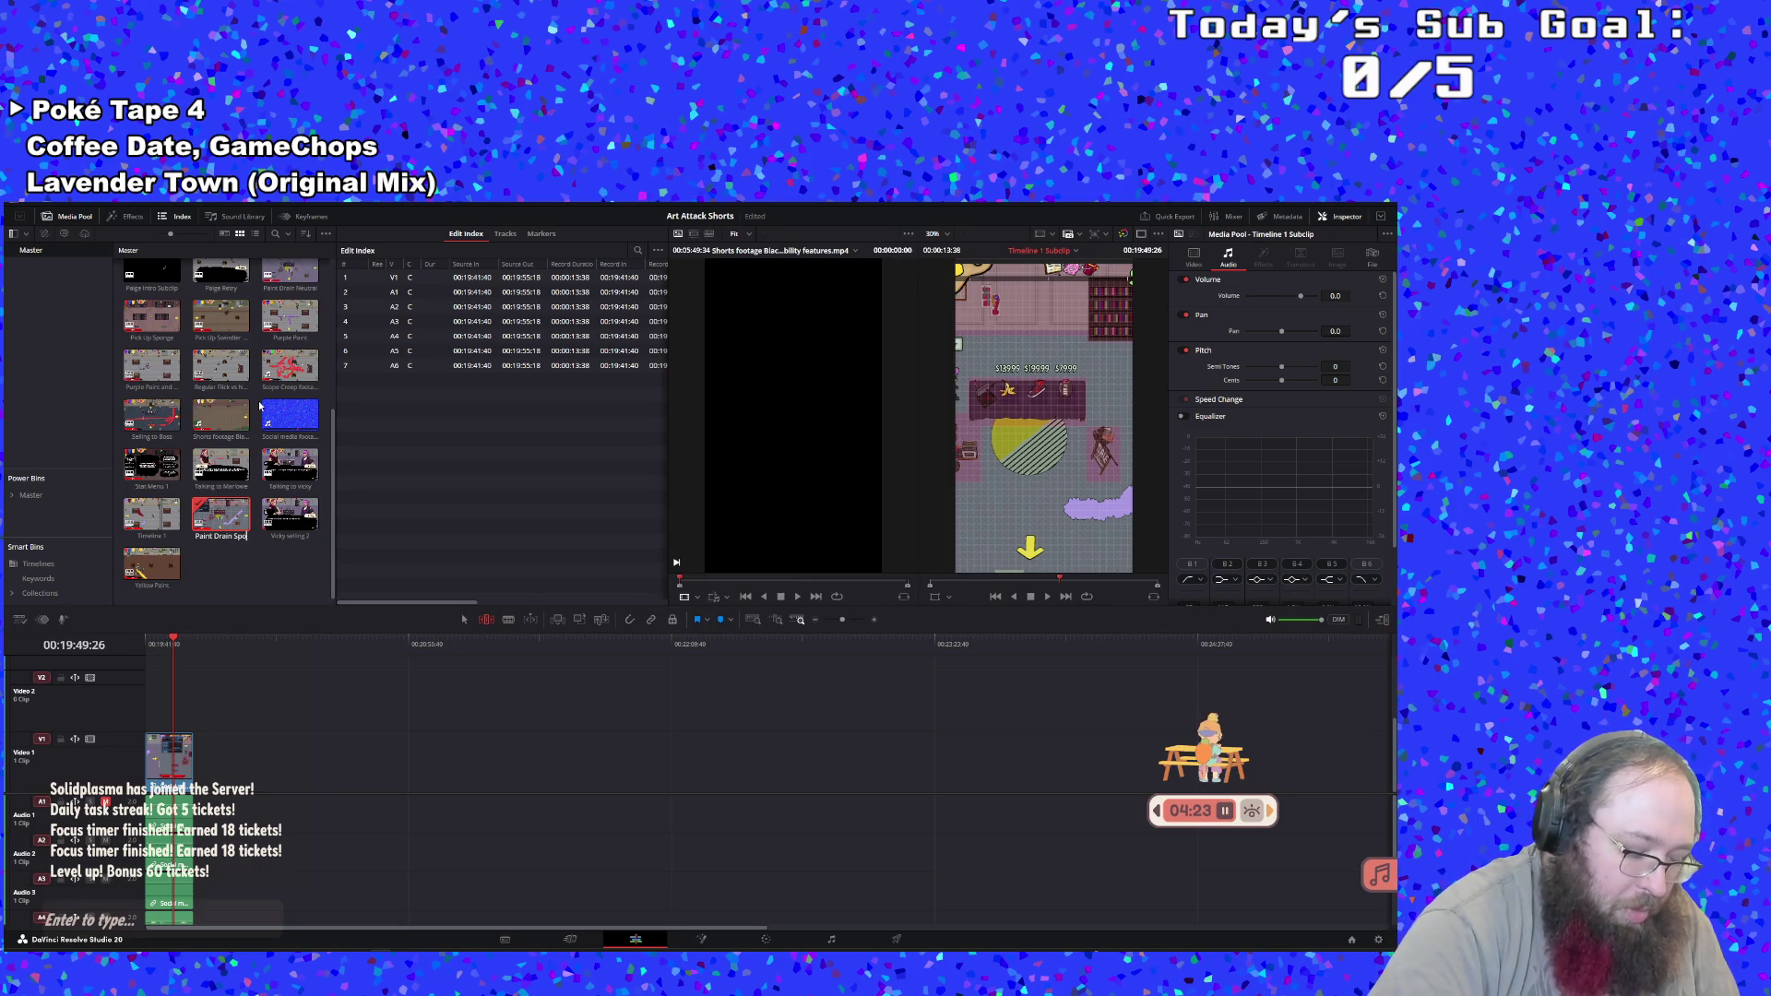
pyautogui.press('Return')
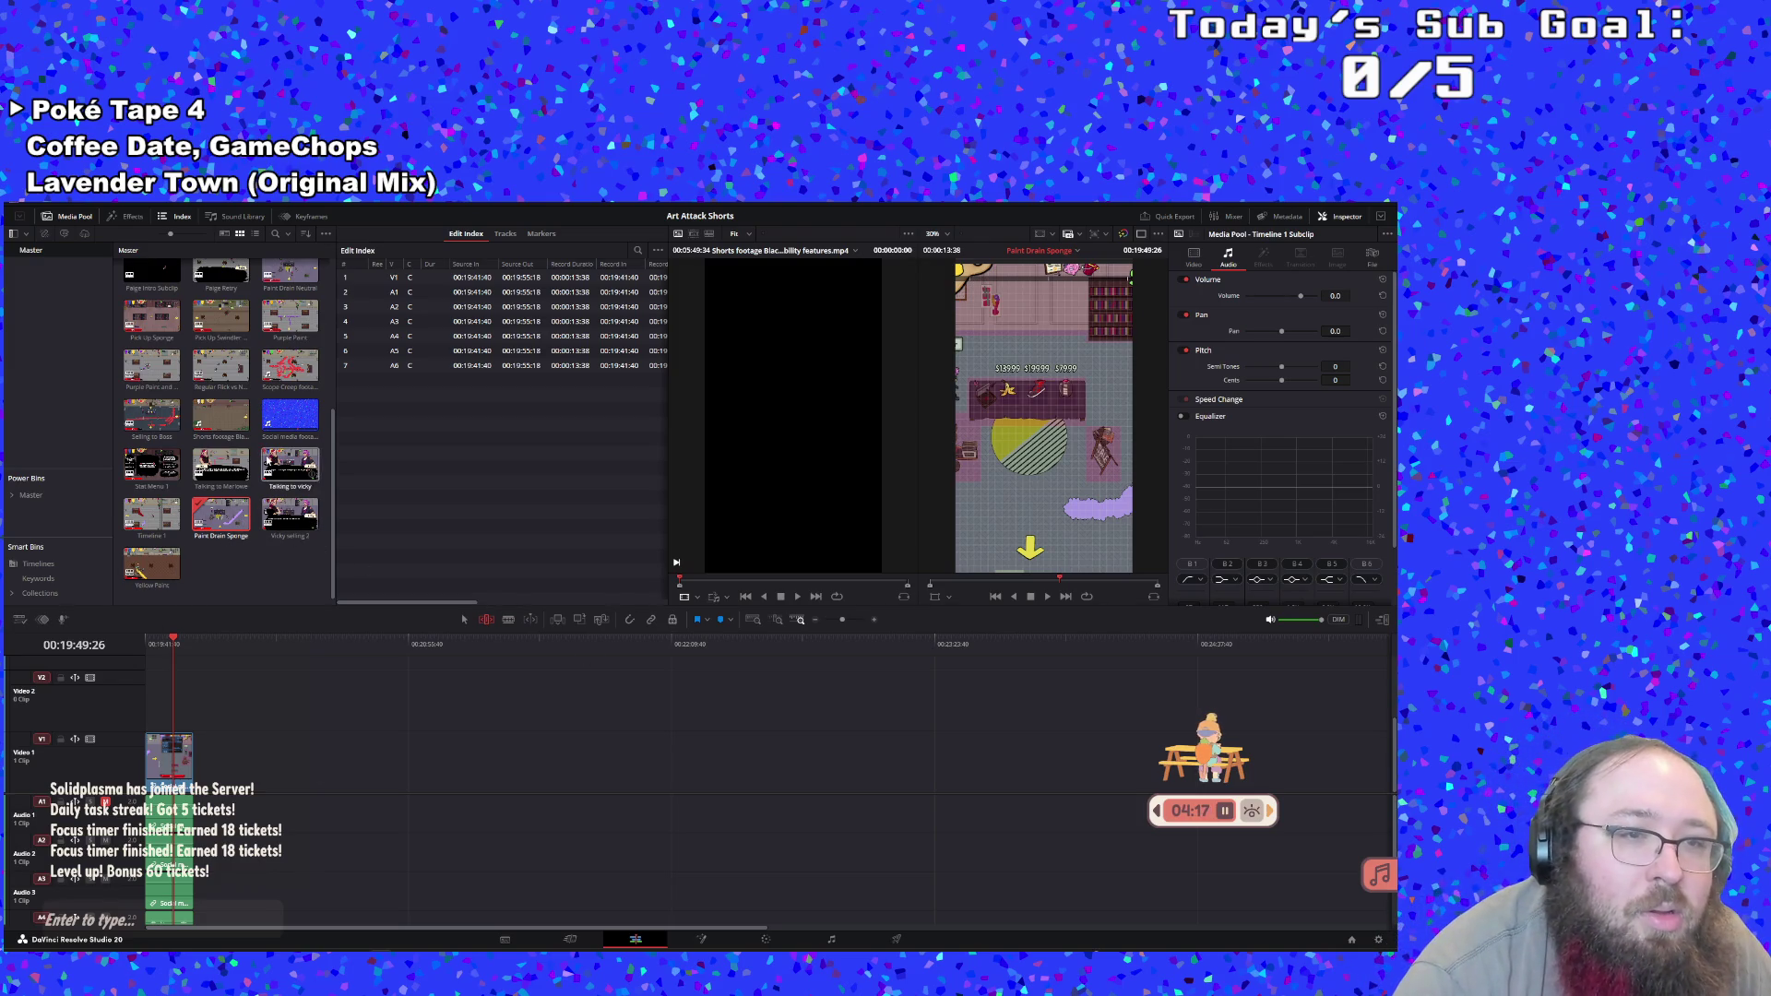
pyautogui.click(157, 517)
pyautogui.doubleClick(158, 517)
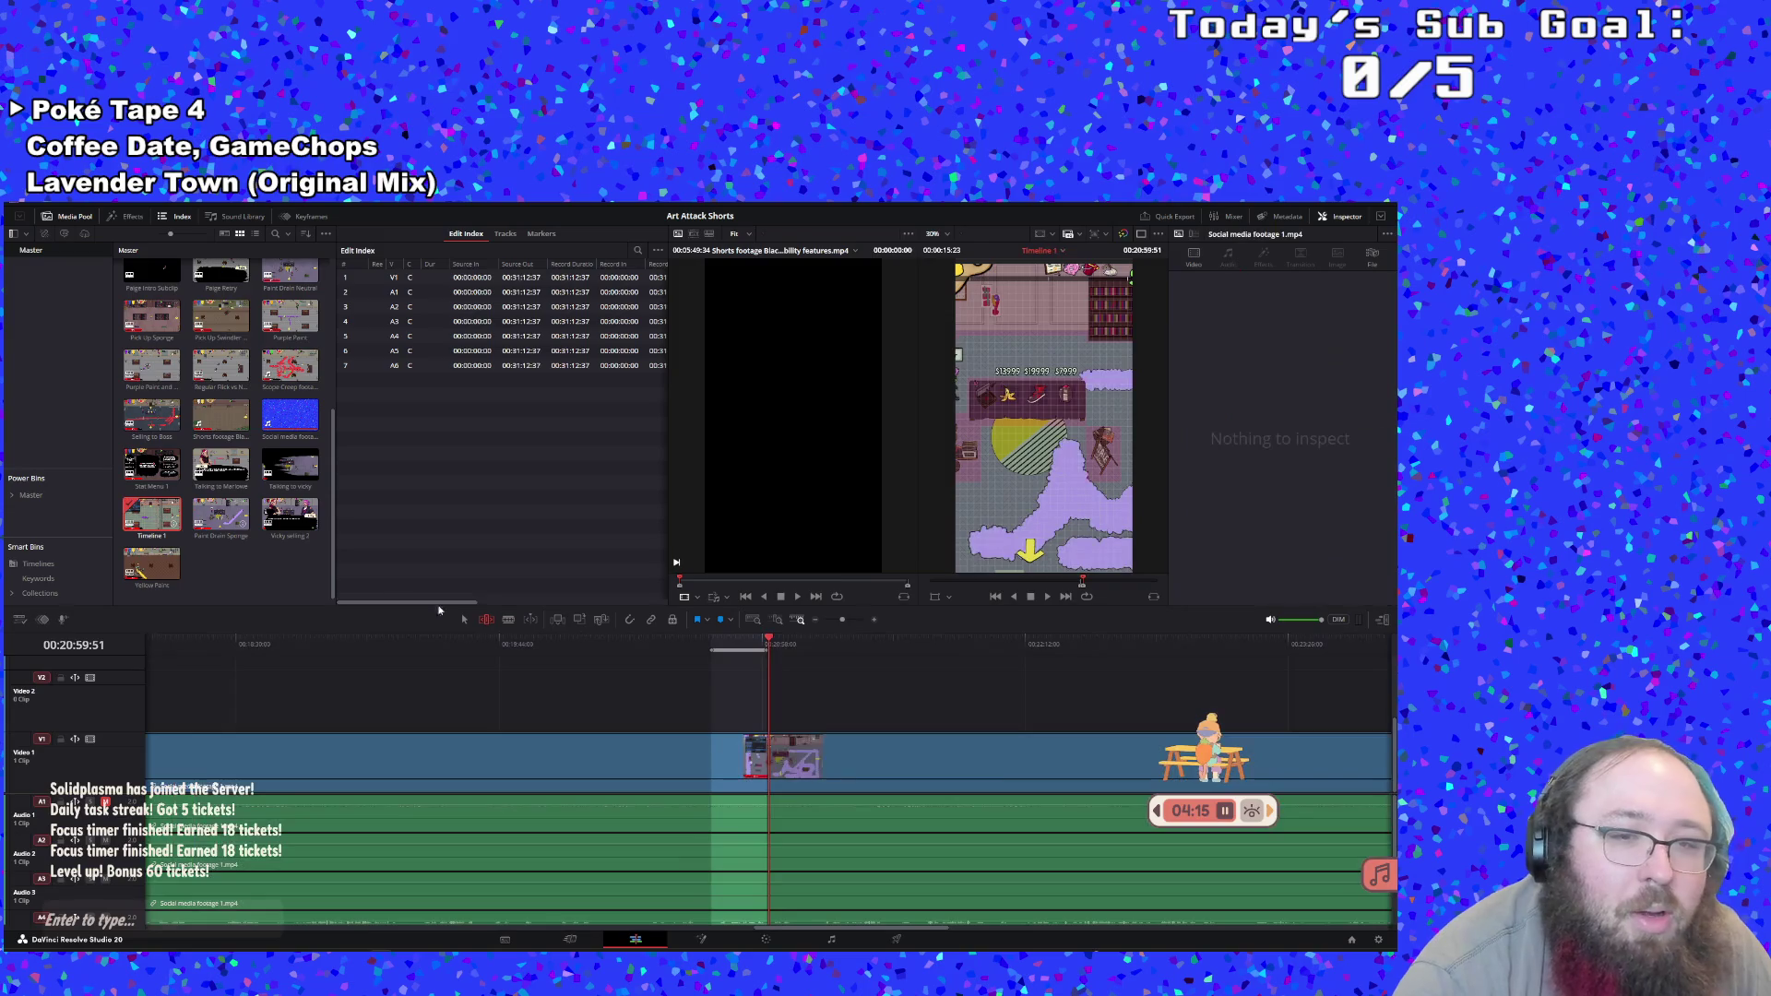
# Move the playhead to 00:20:44:25 and turn the marked range into a new subclip
pyautogui.click(714, 643)
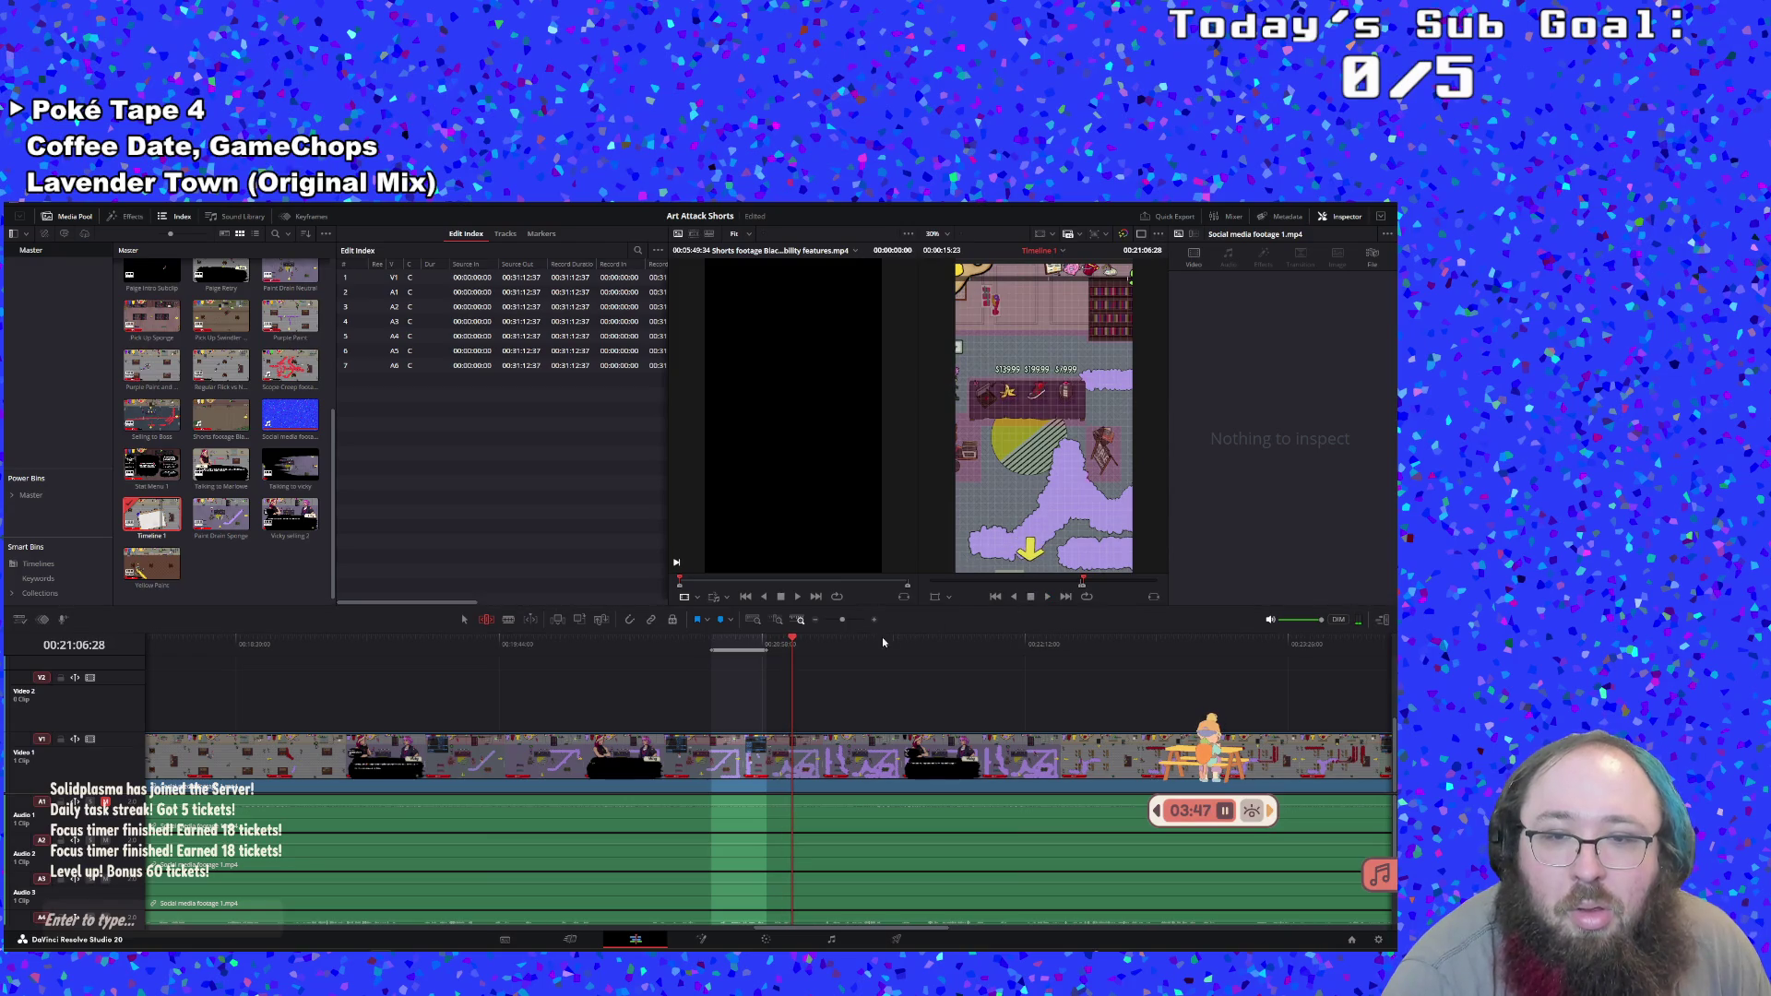
pyautogui.rightClick(767, 640)
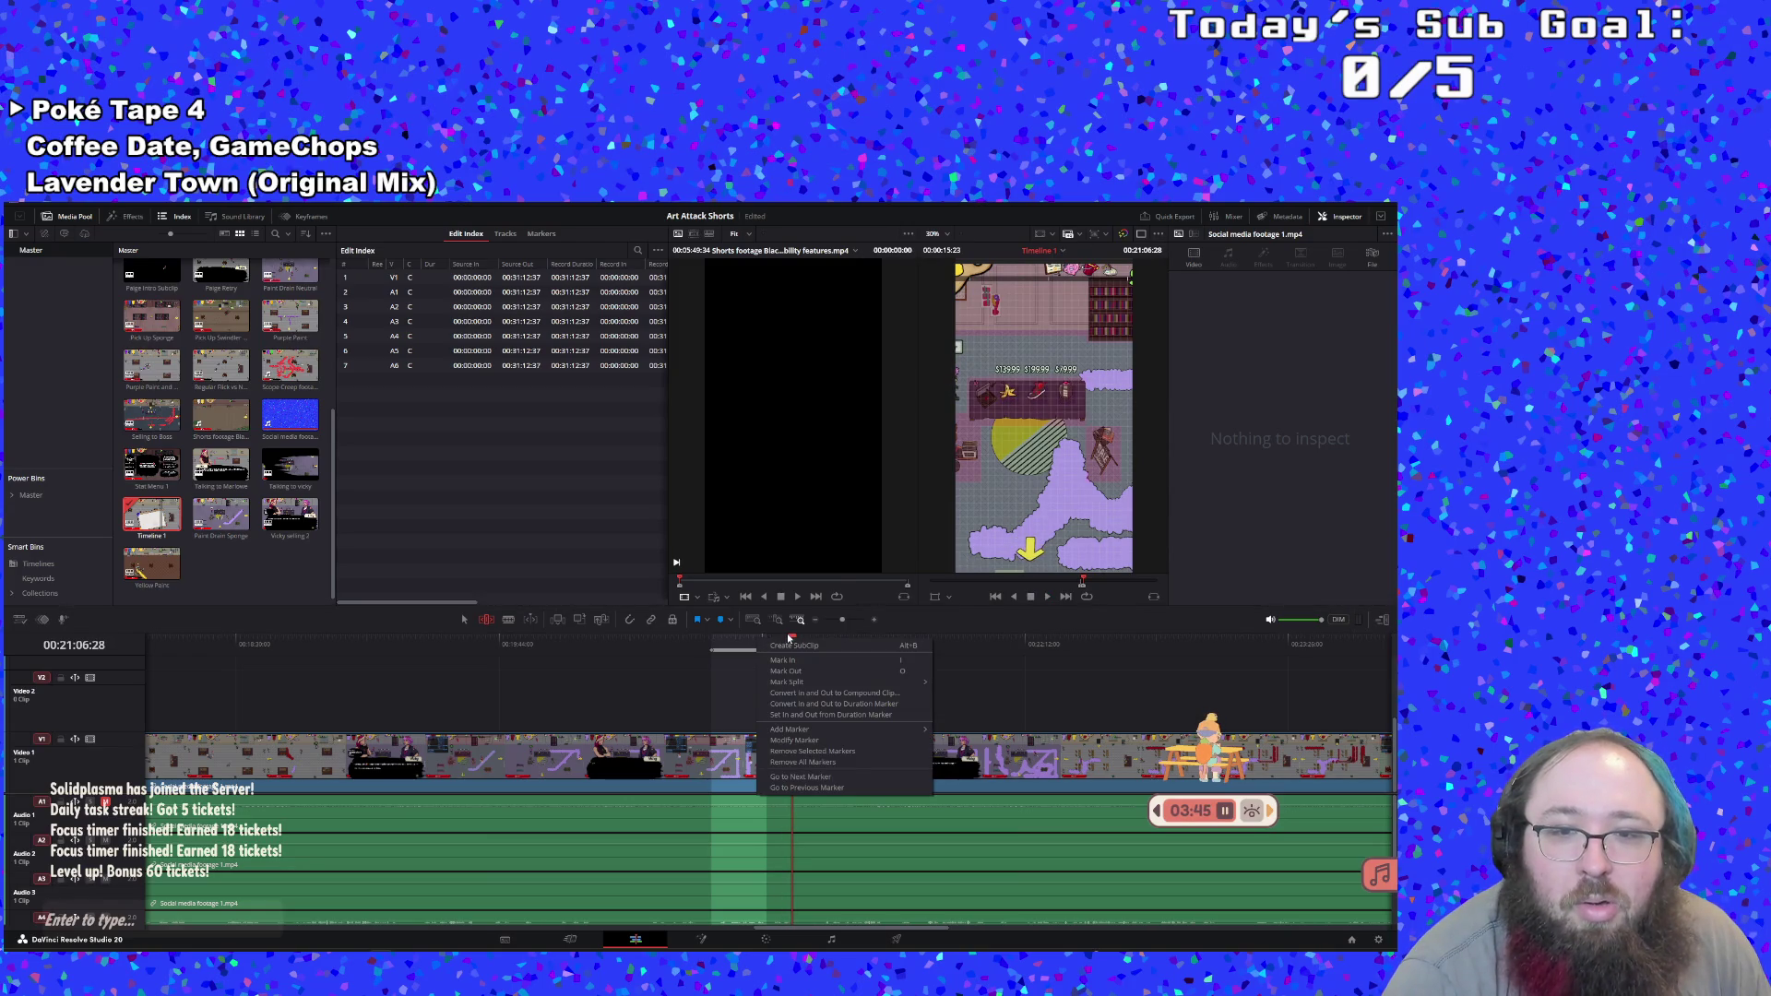
pyautogui.click(788, 645)
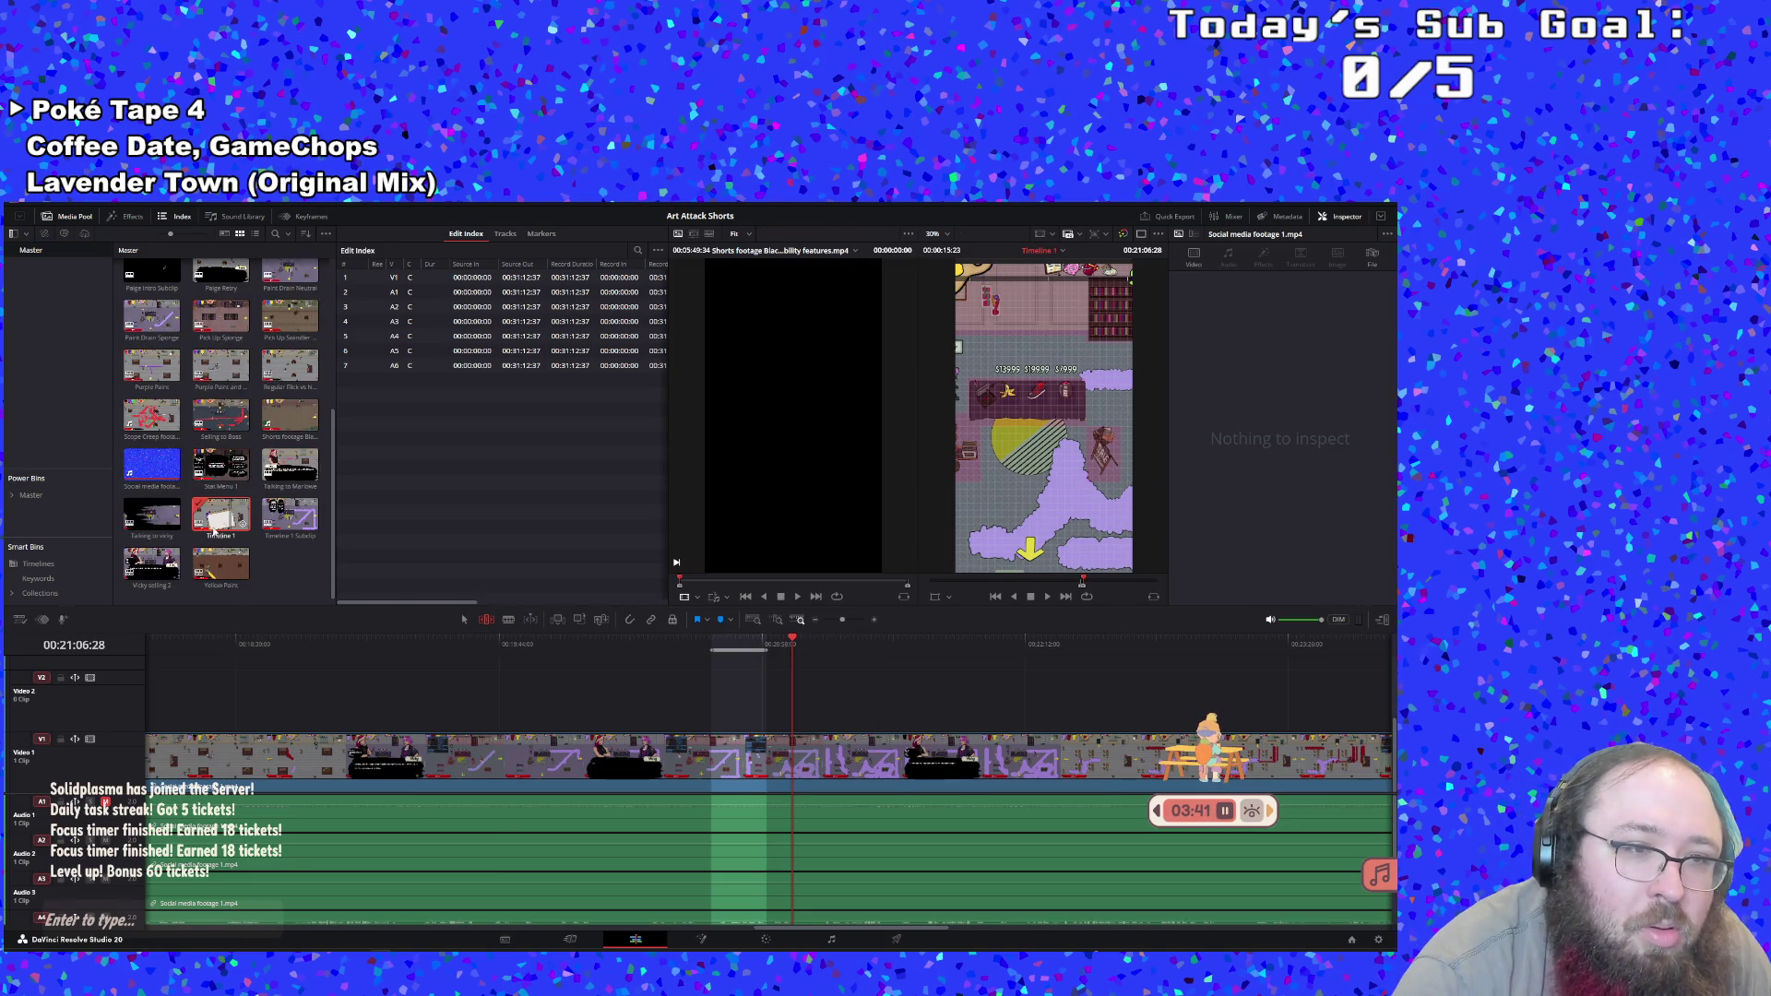
# Rename the new subclip 'Paint Drain Mop', then reopen Timeline 1
pyautogui.doubleClick(286, 539)
pyautogui.click(286, 538)
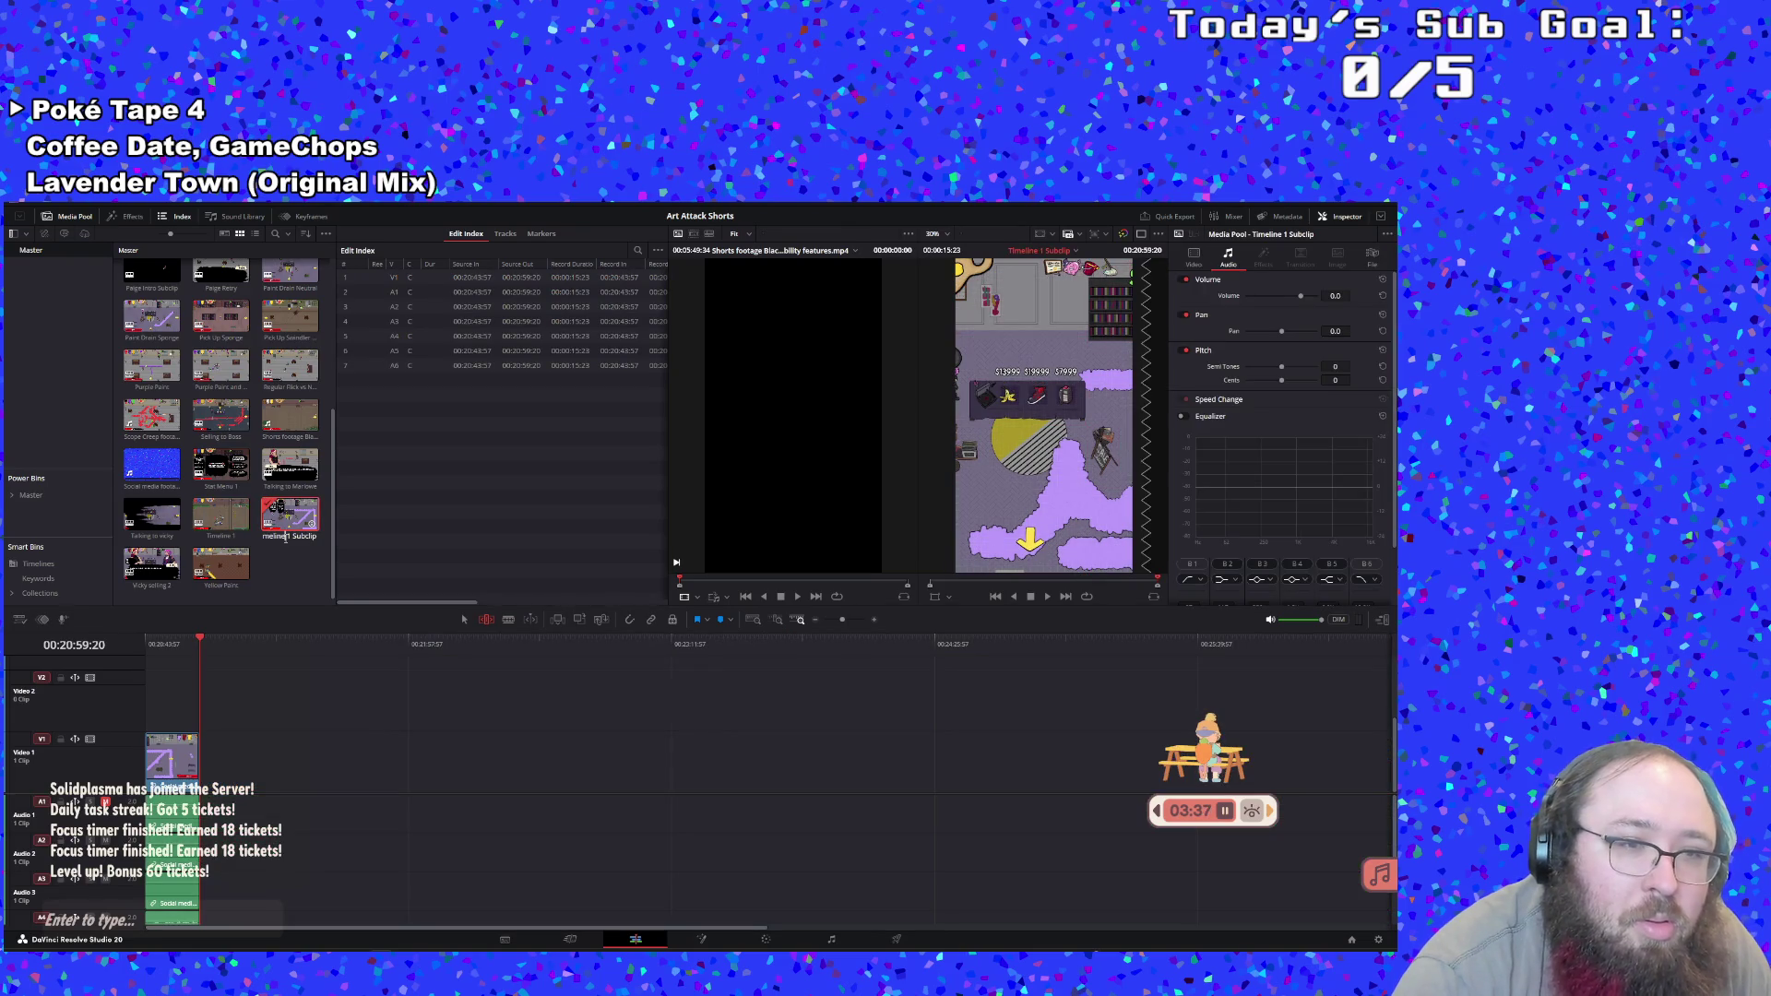
pyautogui.write('PPaint')
pyautogui.press('BackSpace')
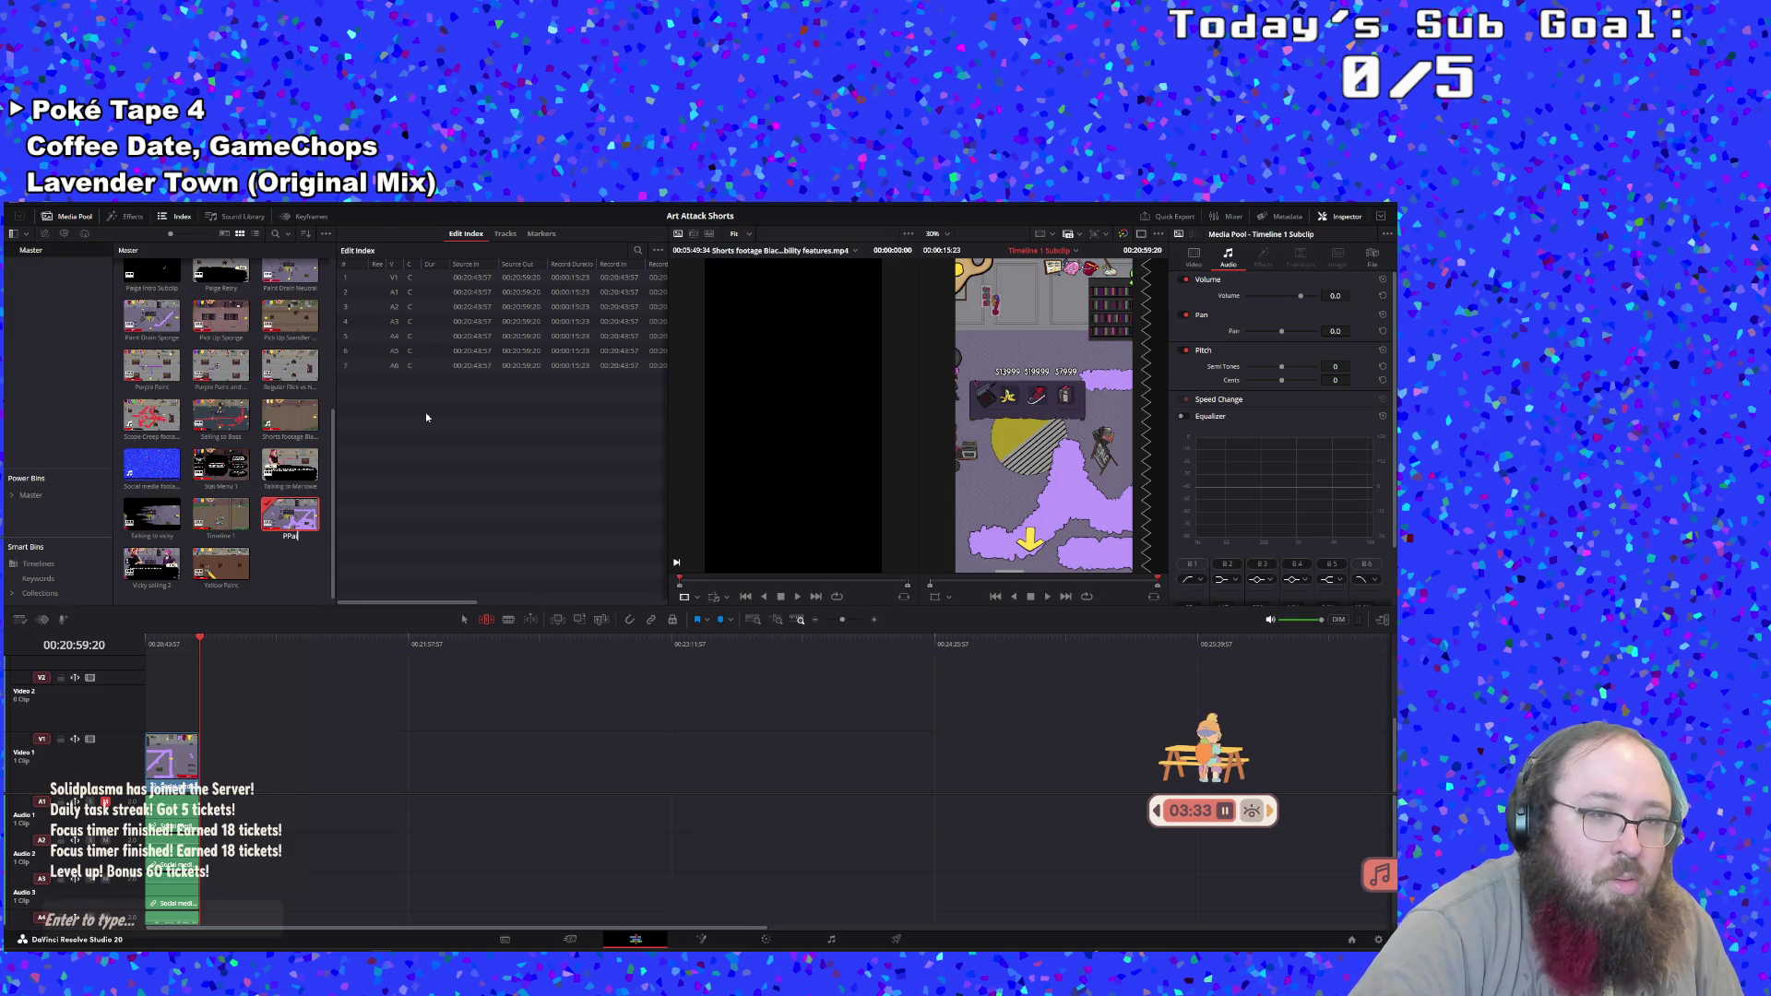
pyautogui.write('t Drain Mop')
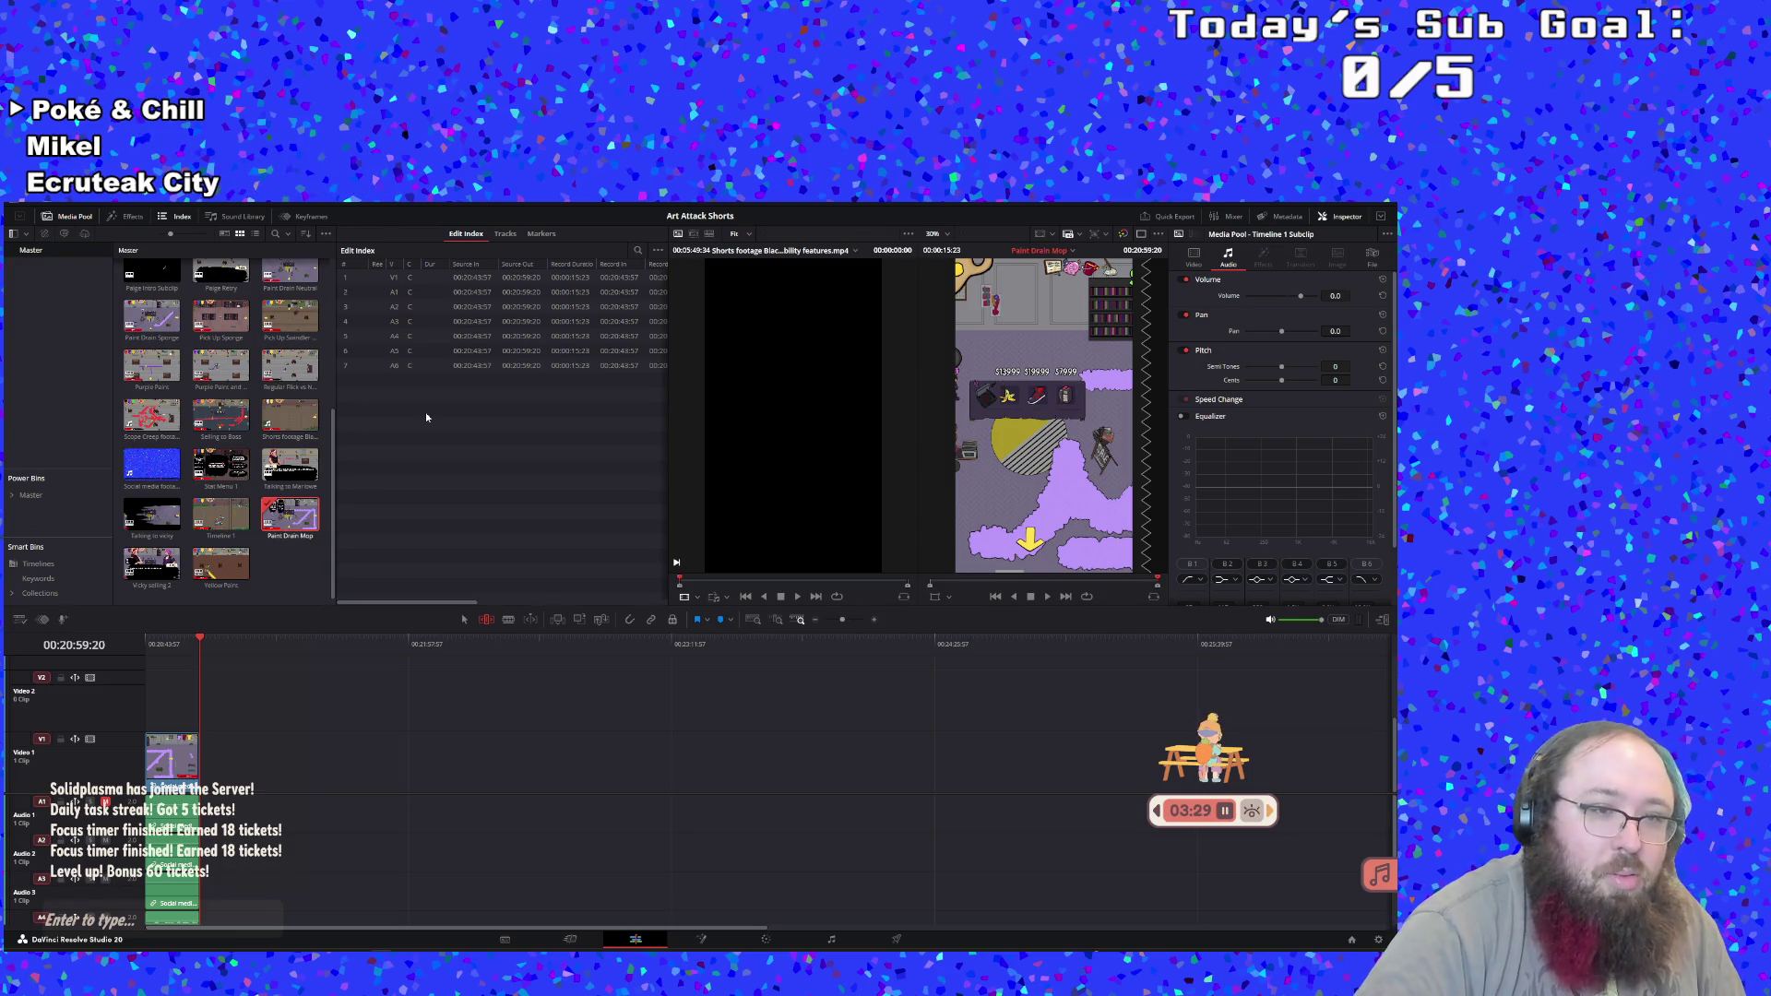
pyautogui.click(1048, 602)
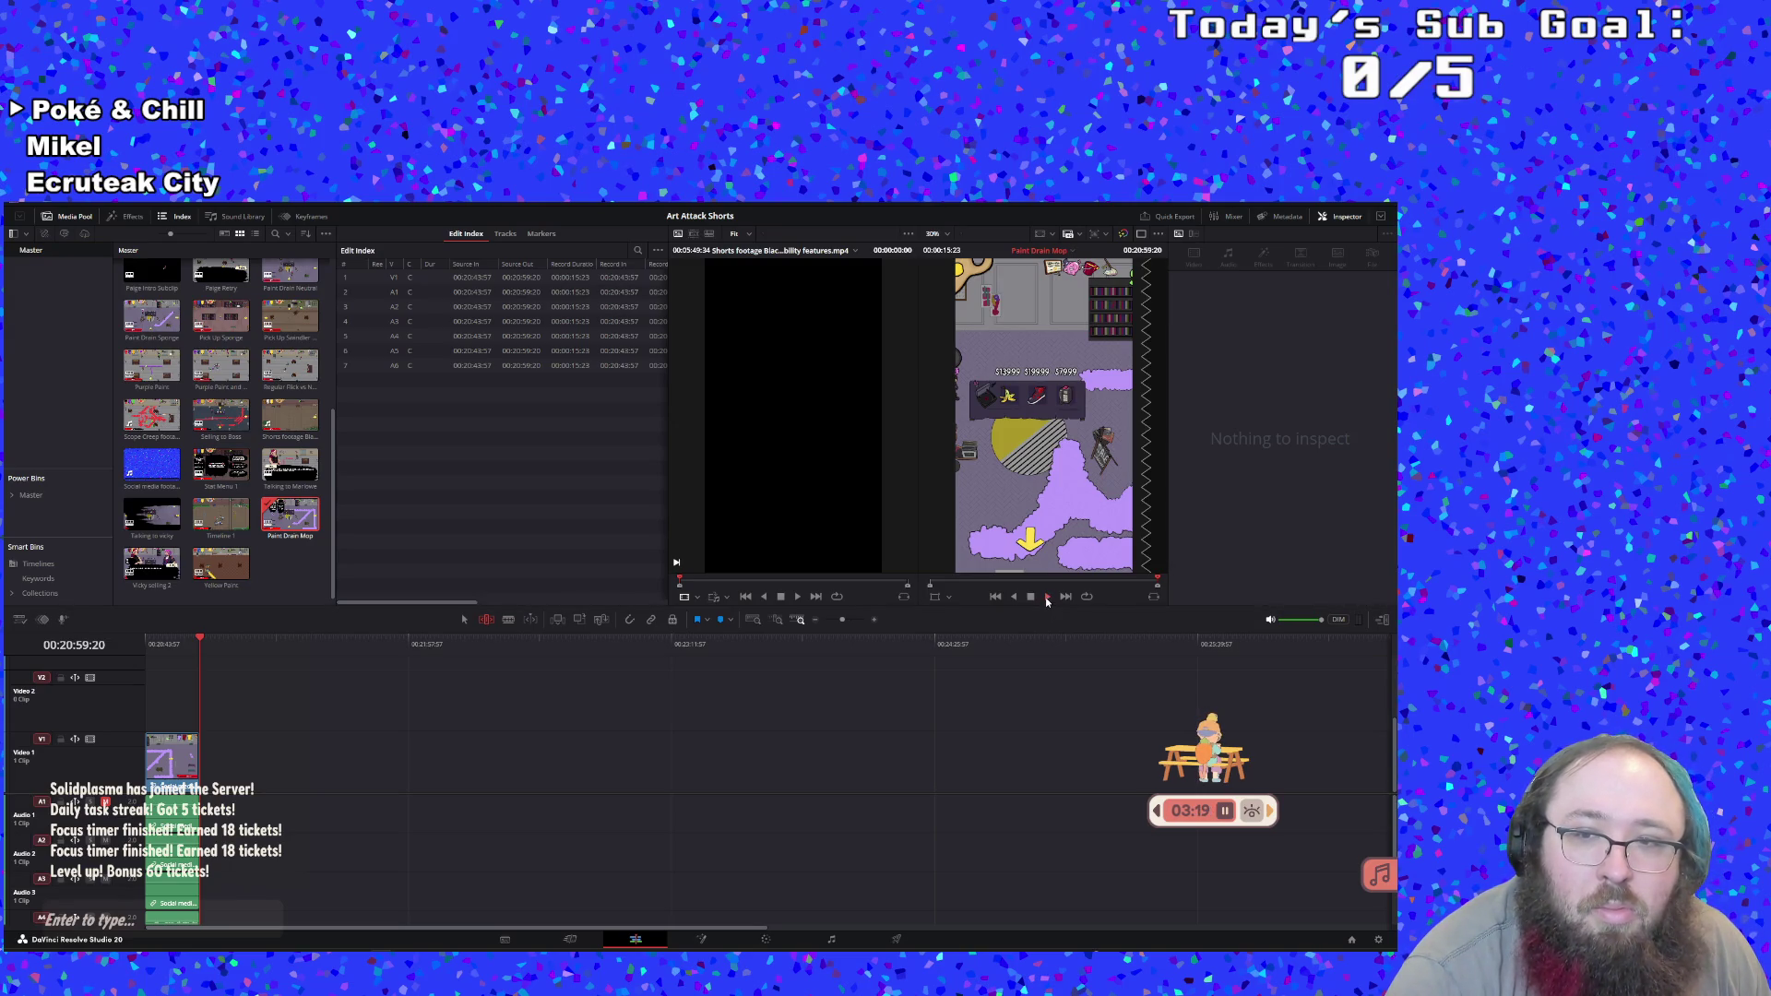
pyautogui.click(216, 532)
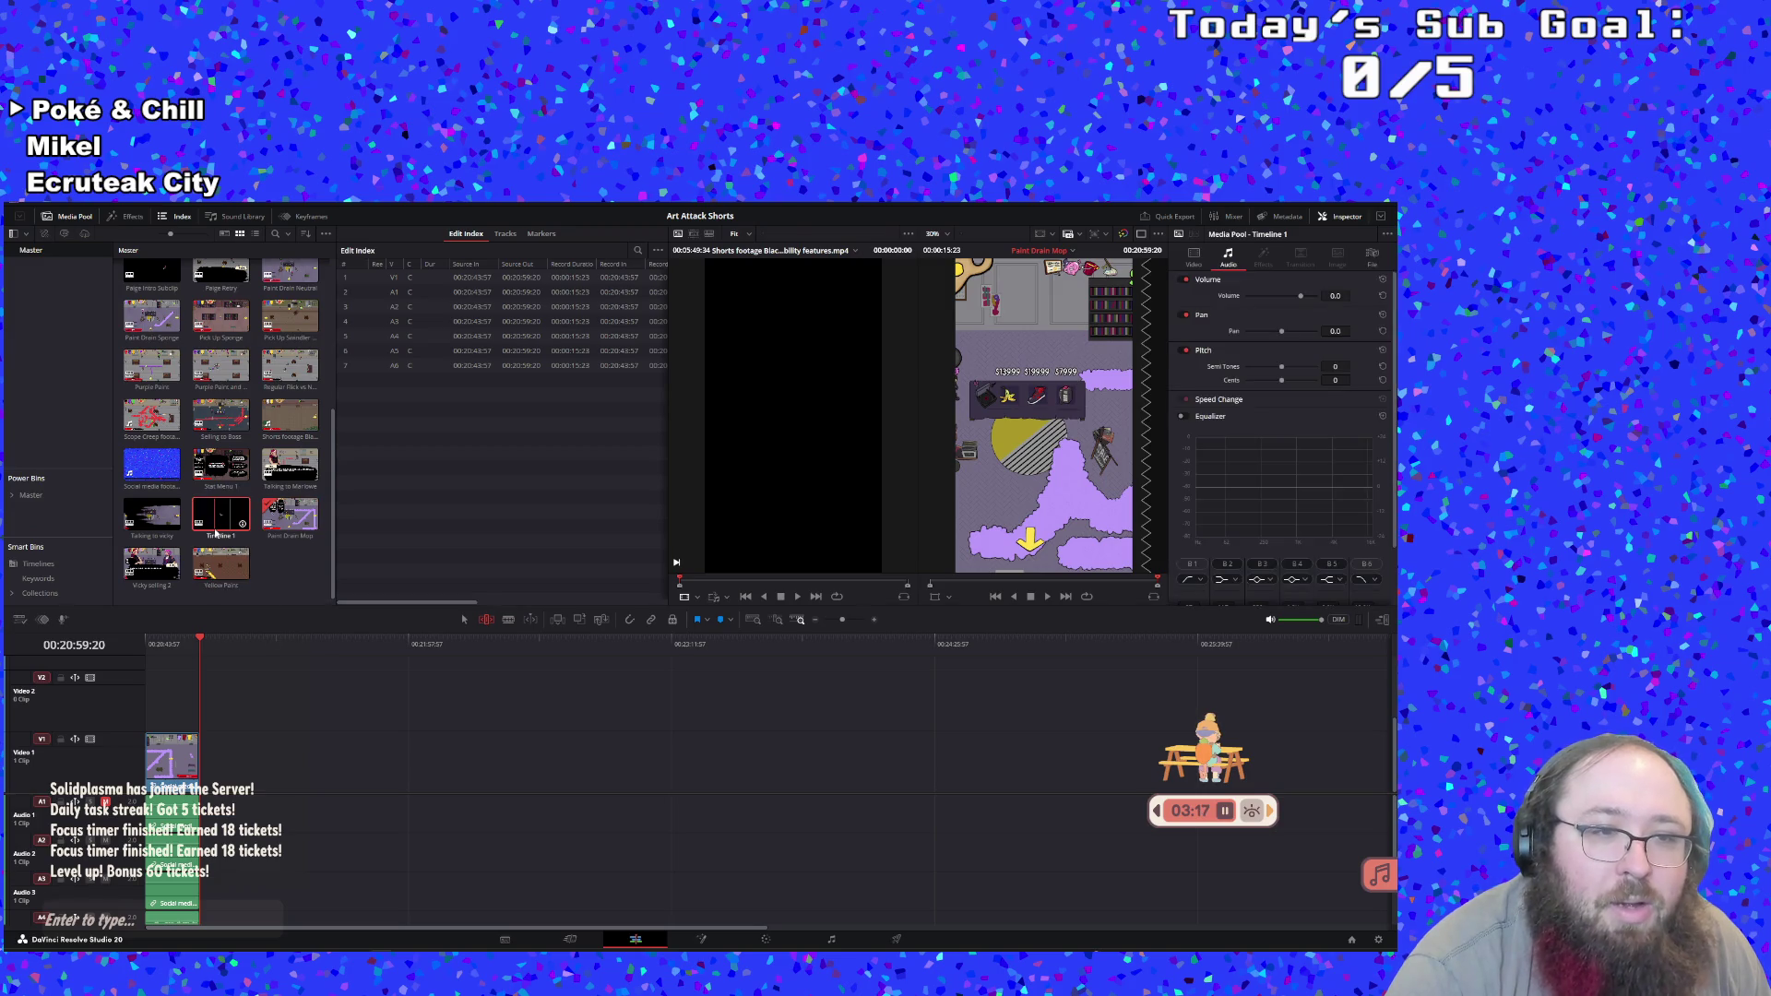
pyautogui.doubleClick(216, 531)
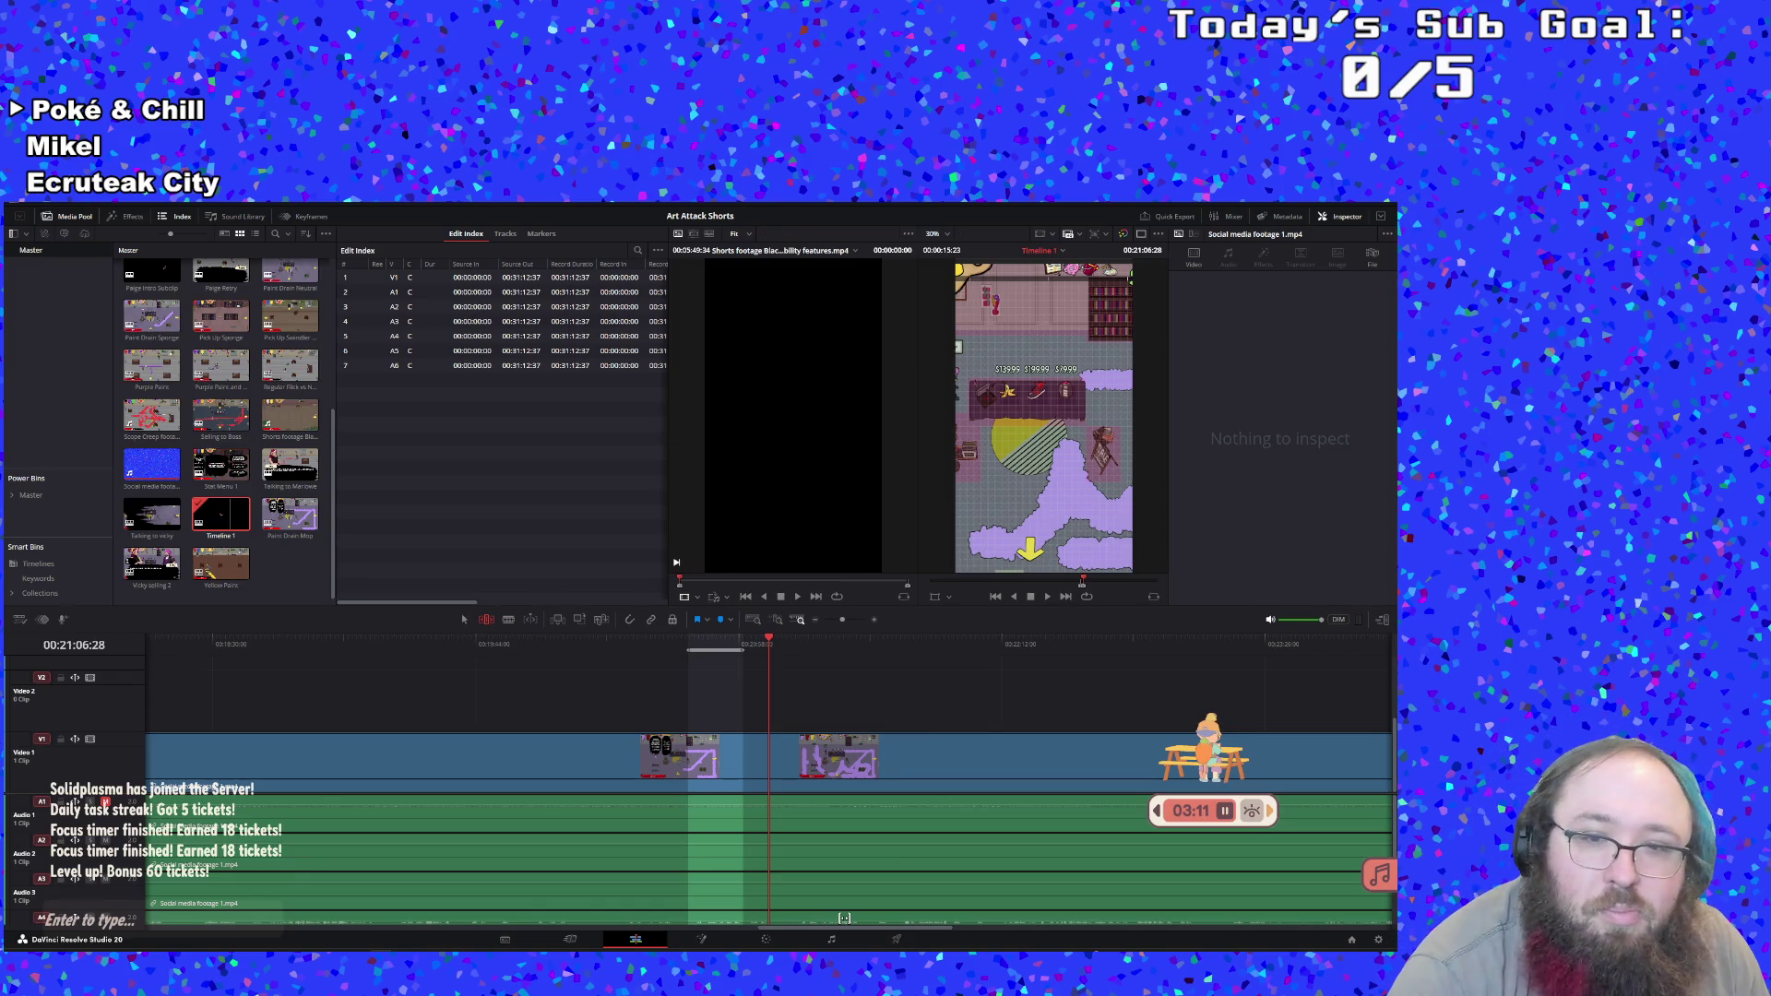
# Mark an In point, review footage to about 00:21:48, and cut the range into a subclip
pyautogui.press('space')
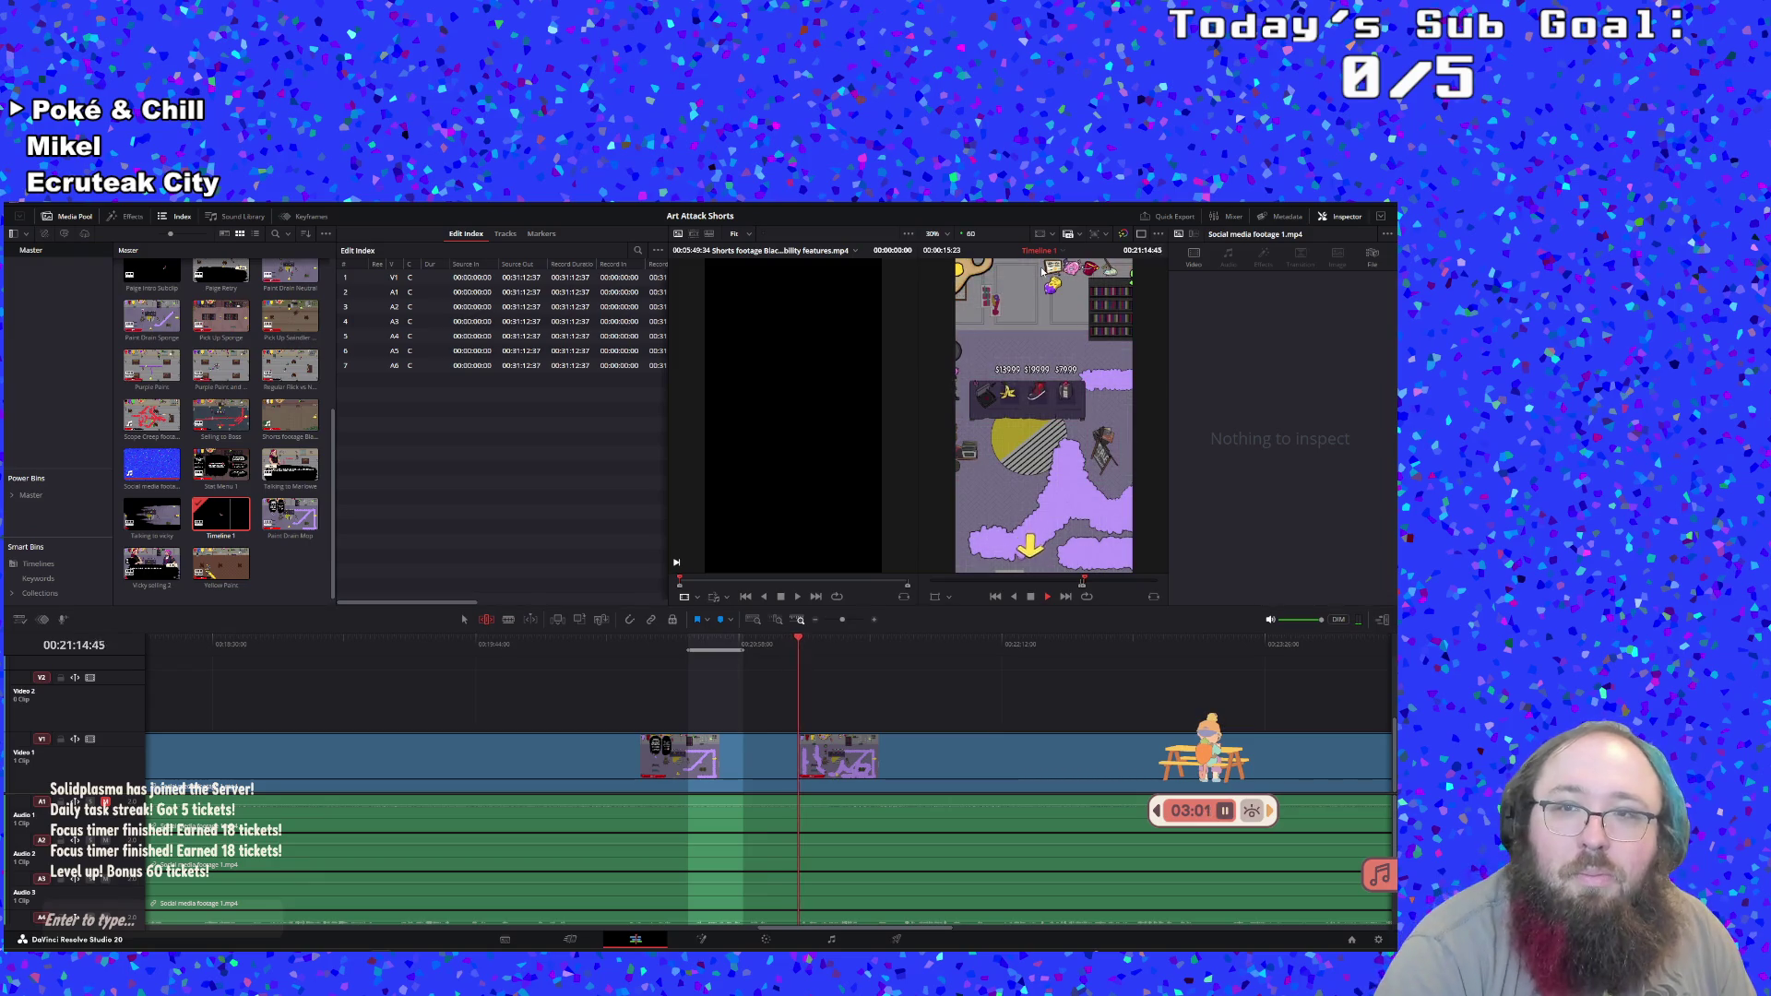
pyautogui.press('i')
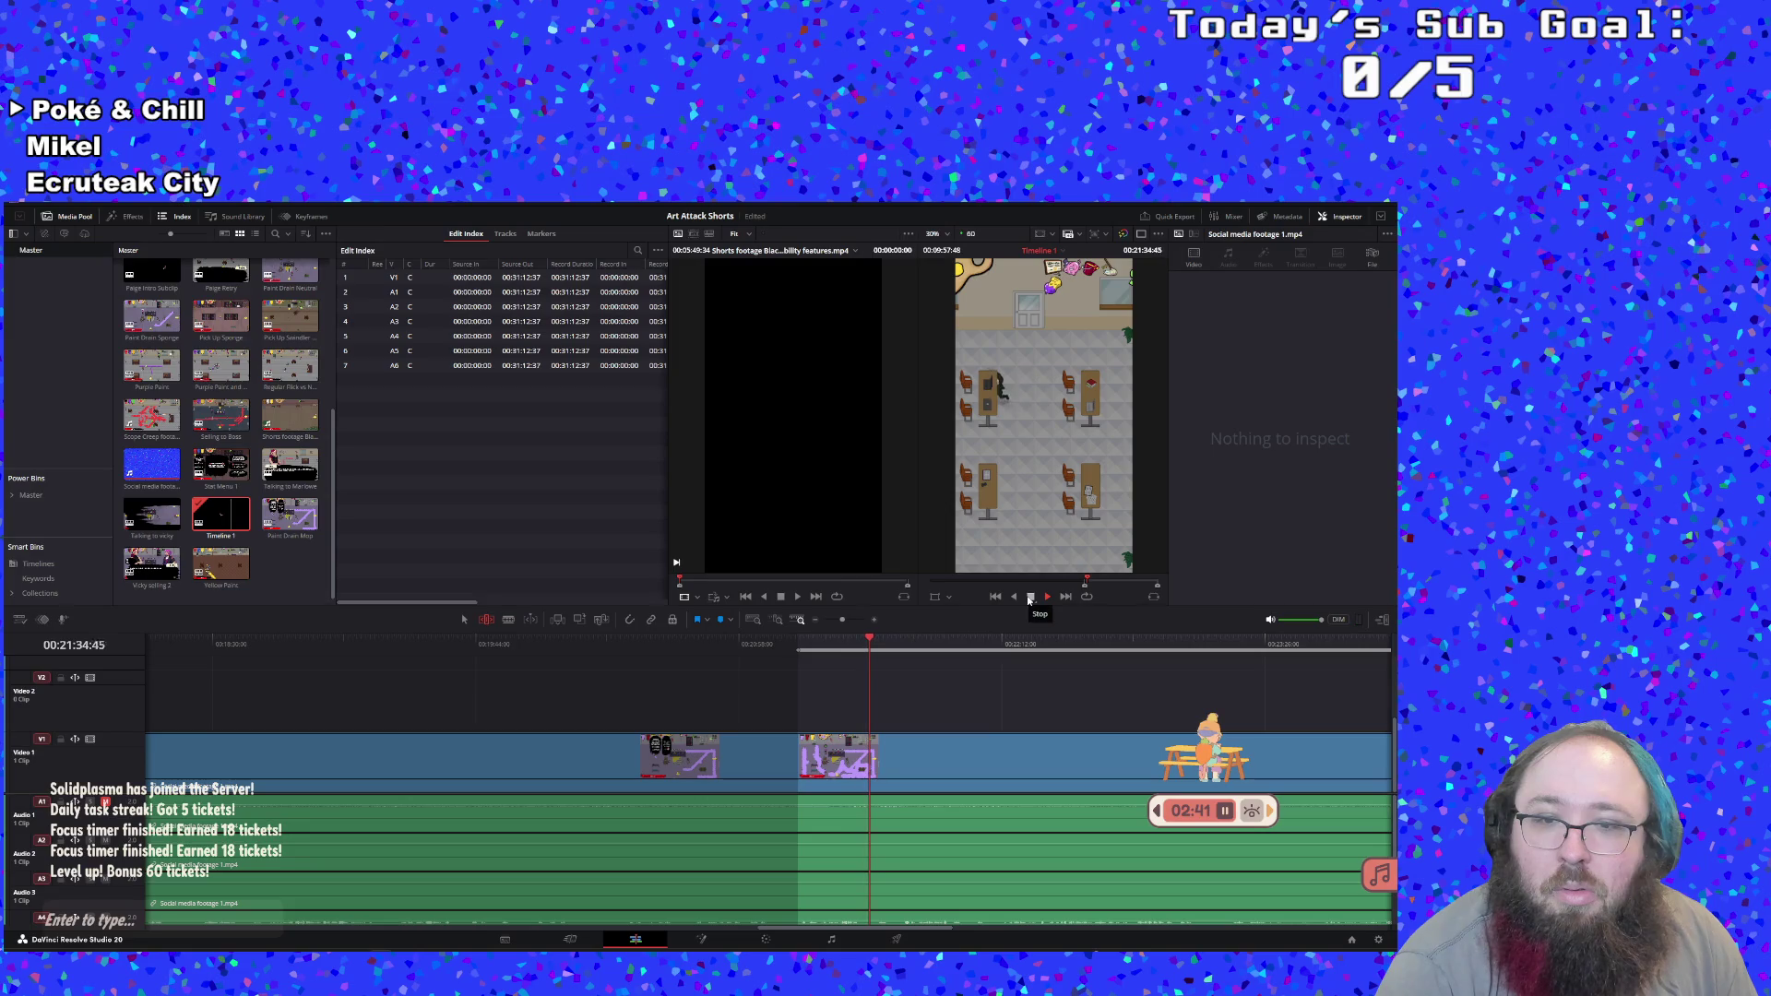
pyautogui.click(851, 649)
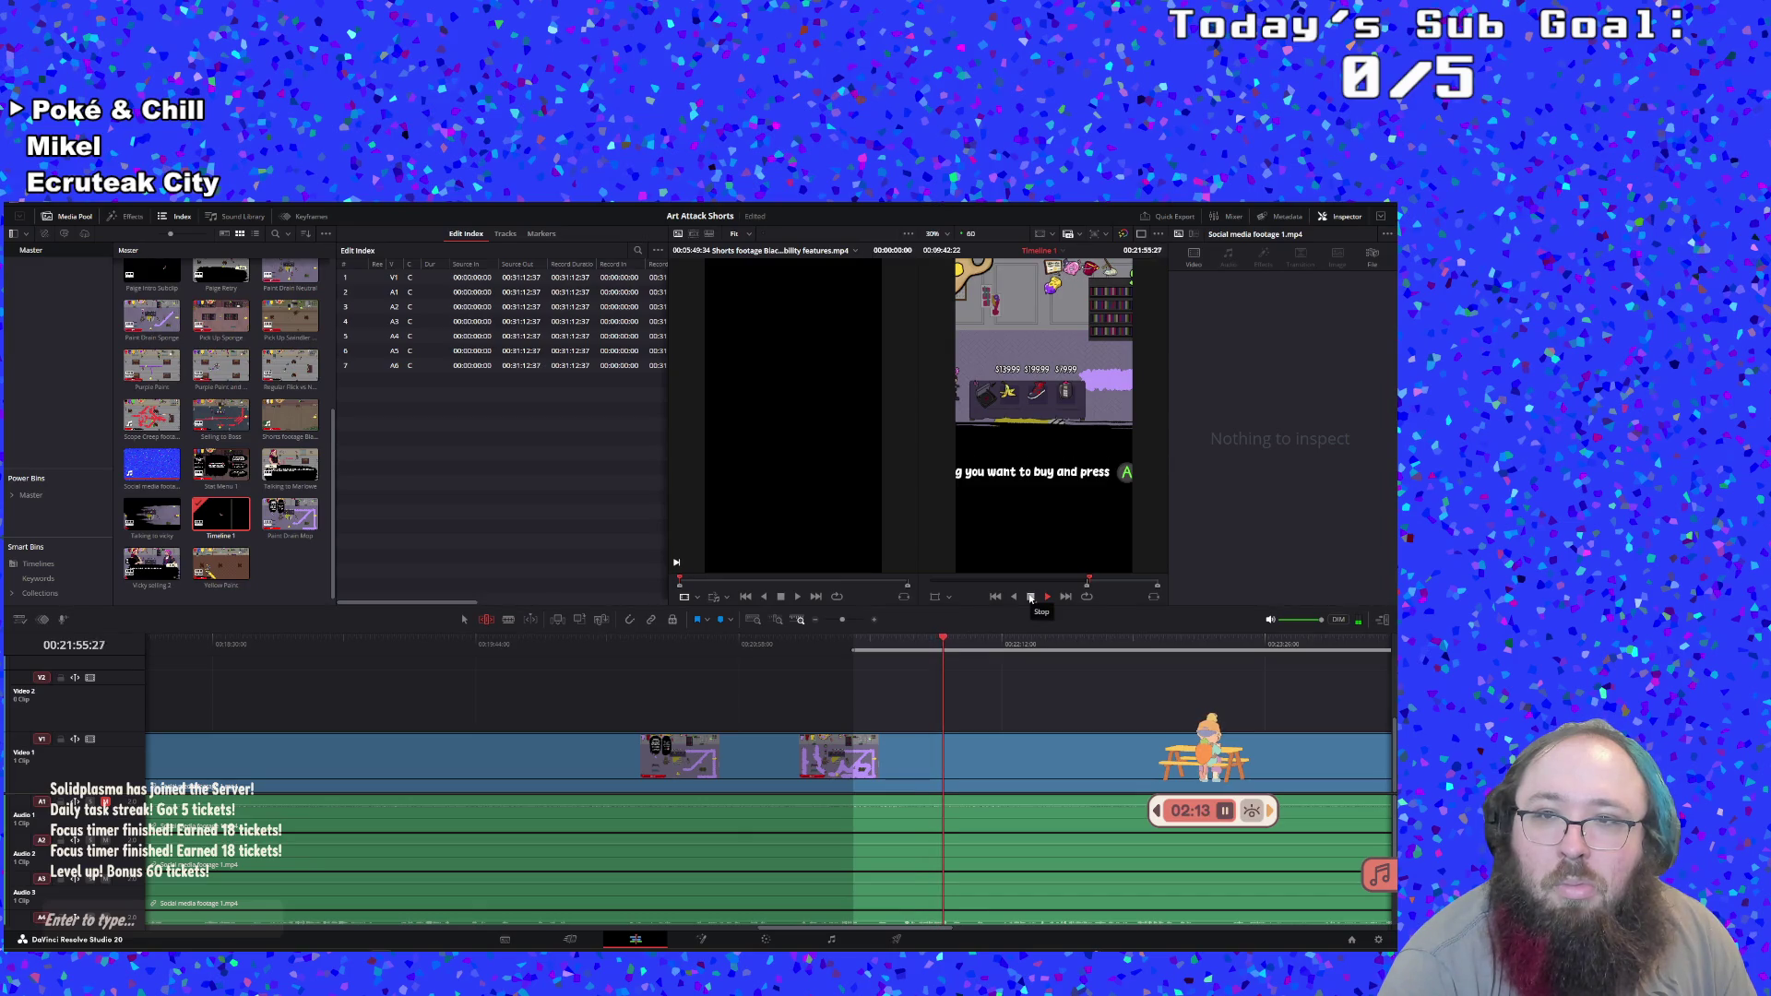
pyautogui.click(907, 646)
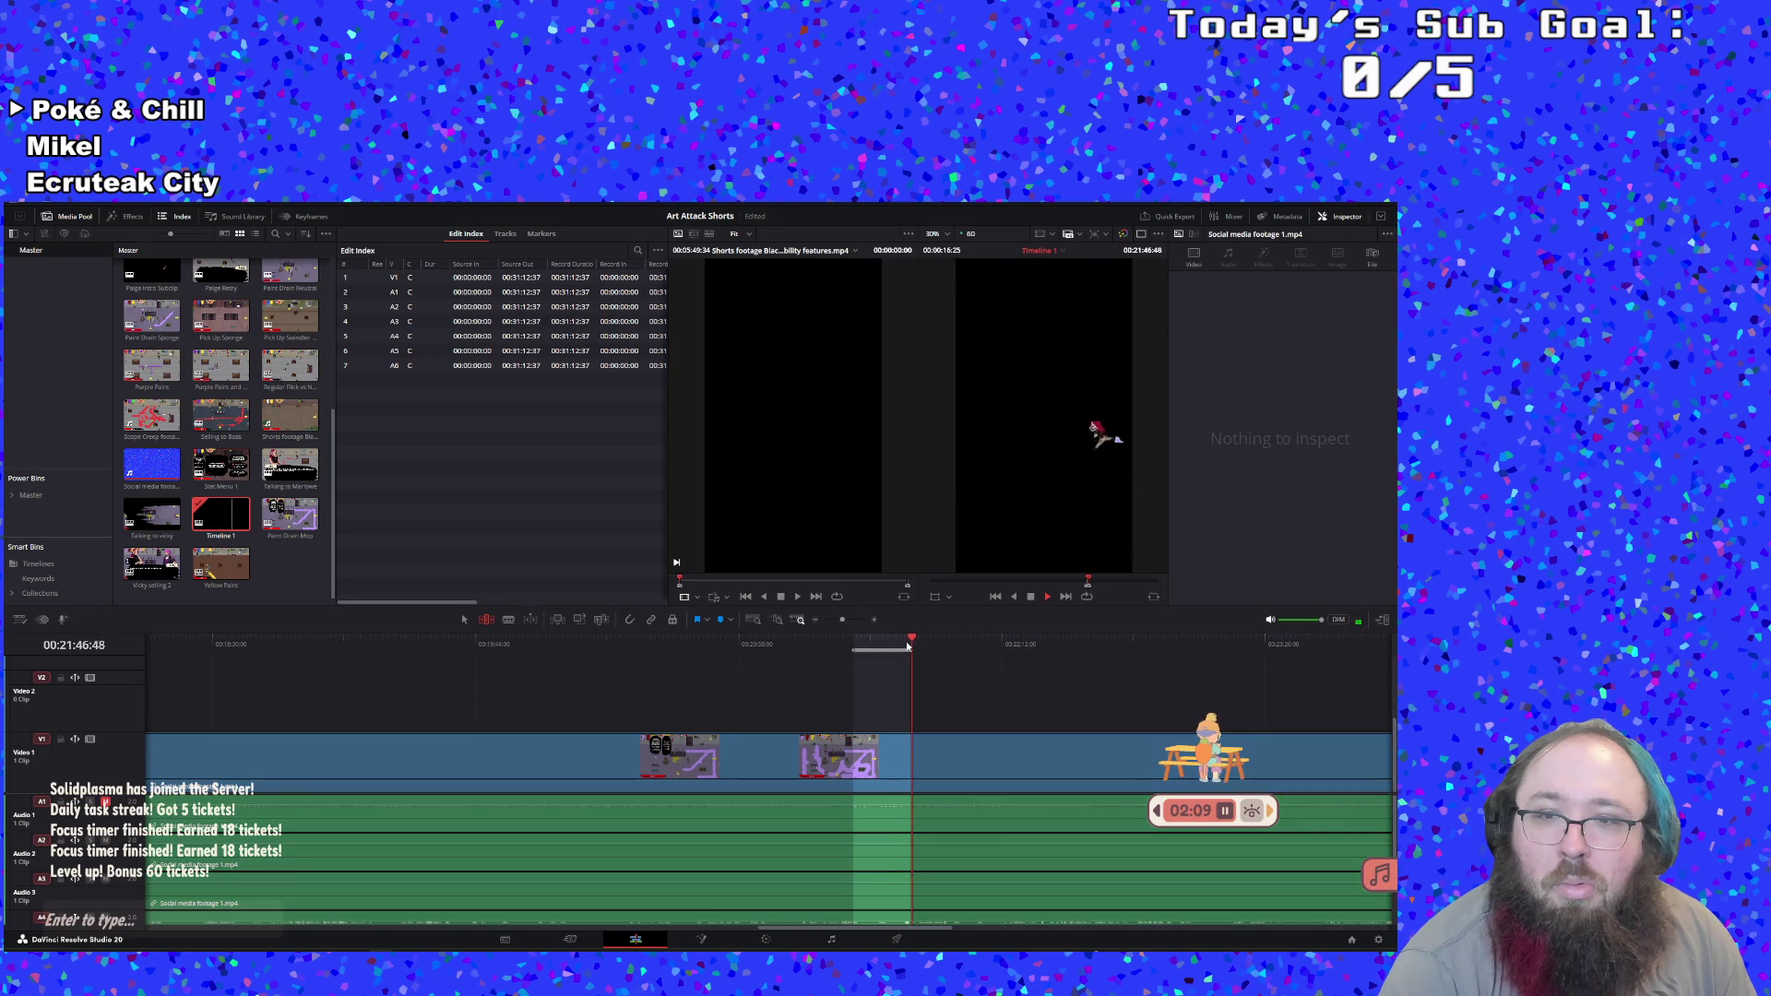
pyautogui.click(1030, 597)
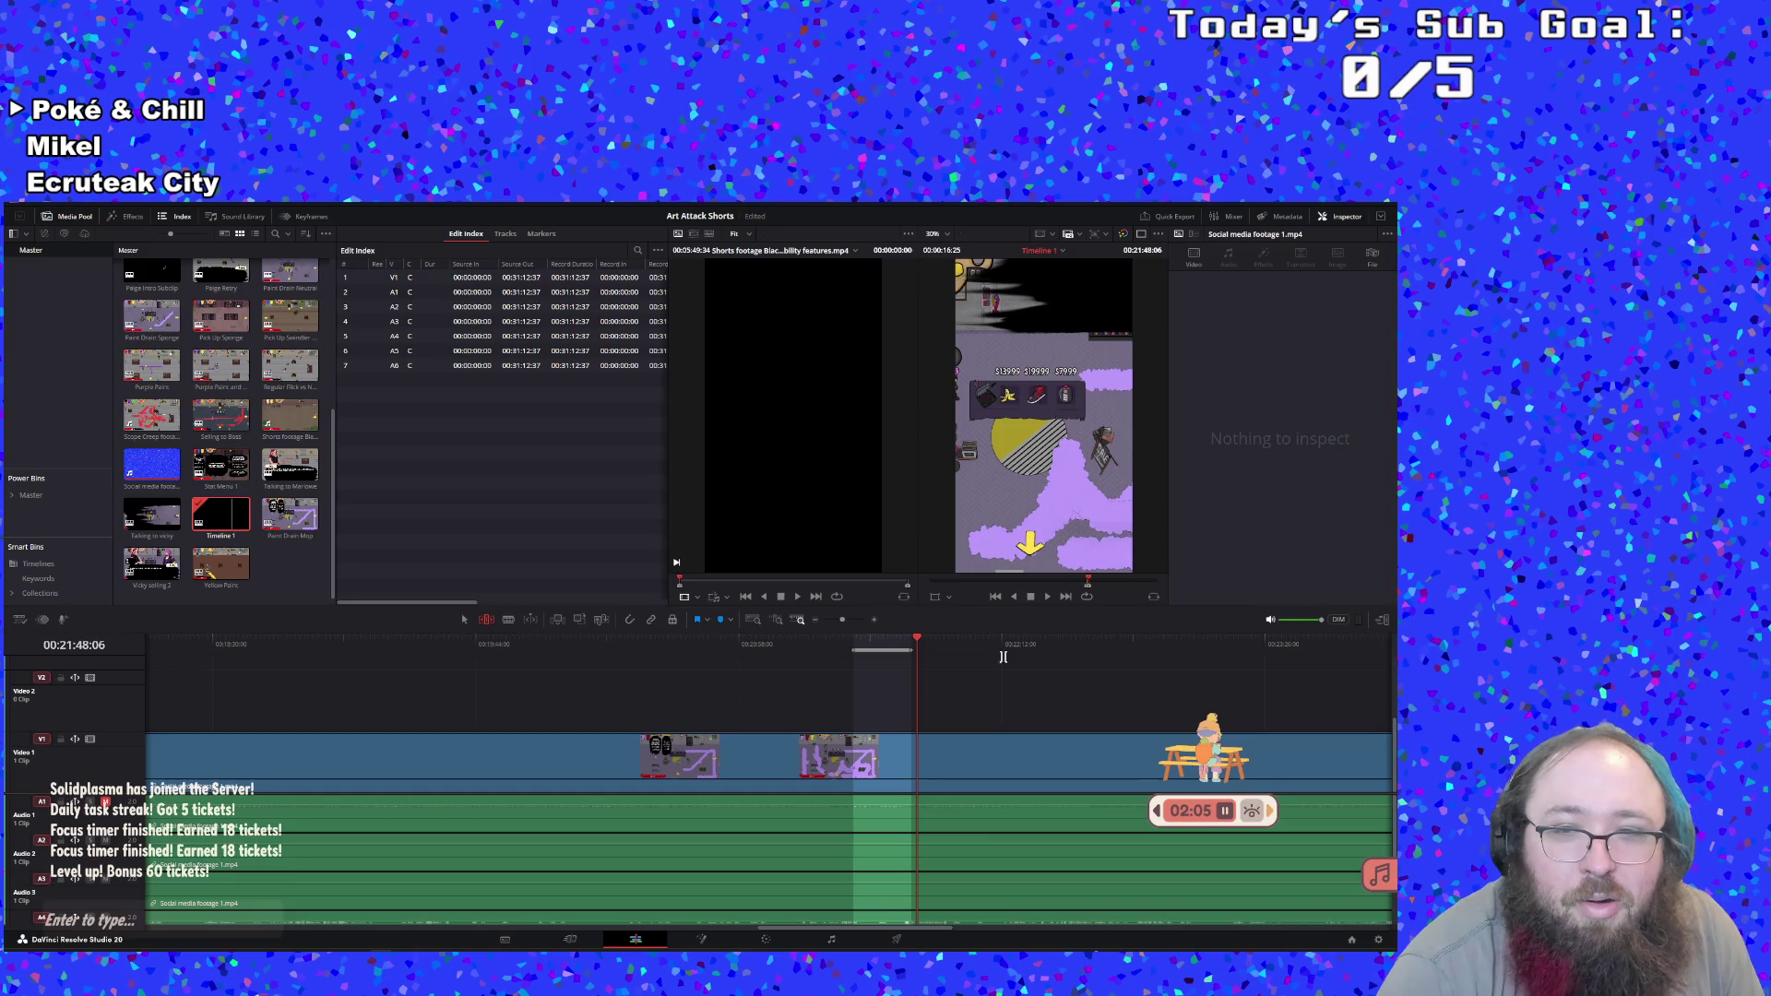
pyautogui.rightClick(890, 639)
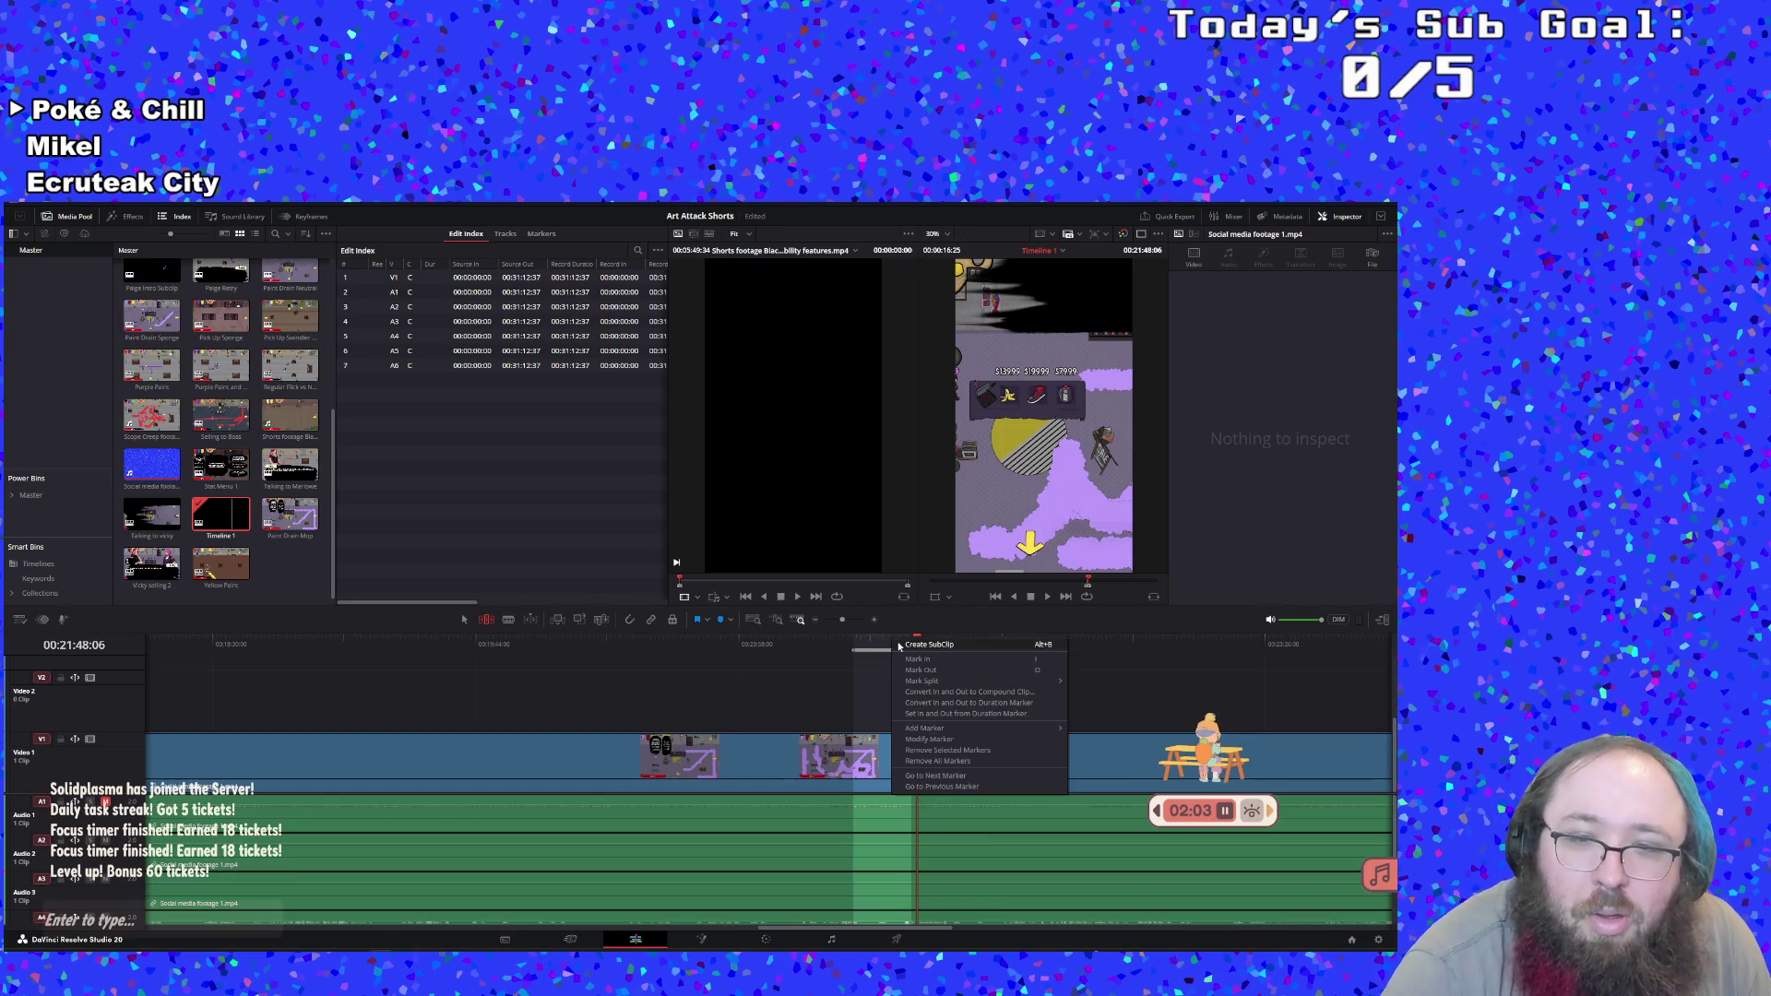
pyautogui.click(904, 648)
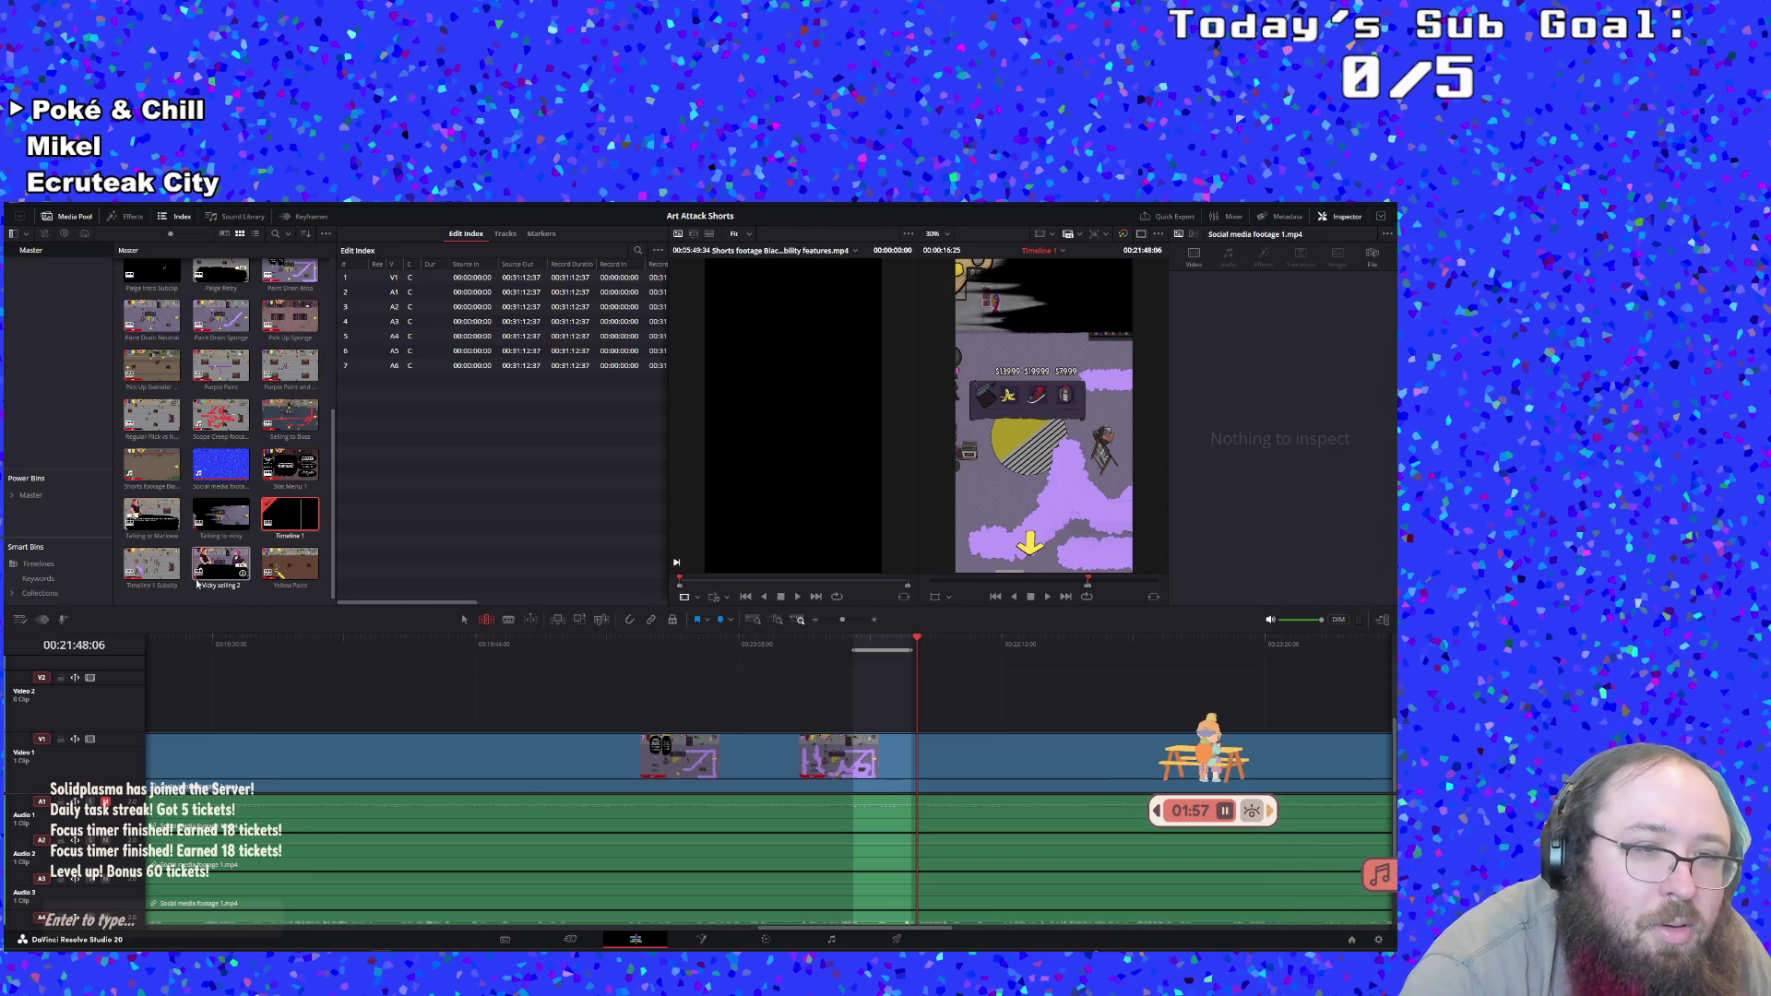
# Name the new subclip 'Paint with Mop + Sponge' and reopen the full Timeline 1
pyautogui.doubleClick(150, 585)
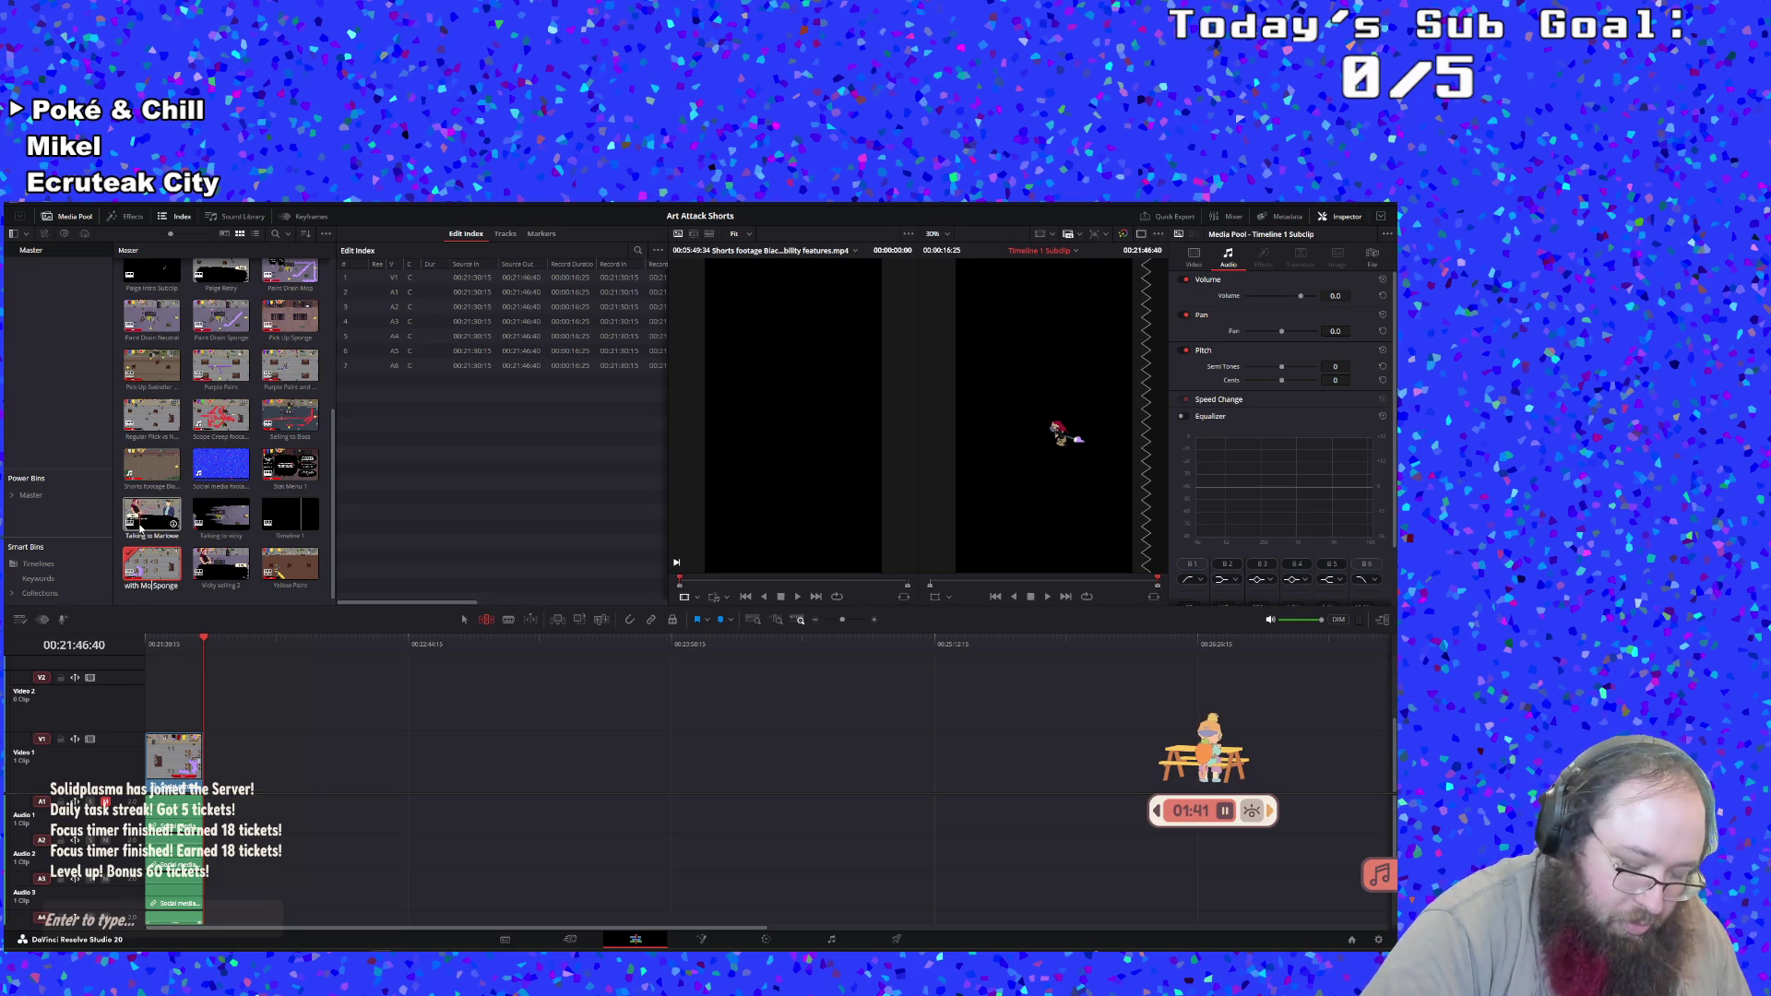
pyautogui.press('Return')
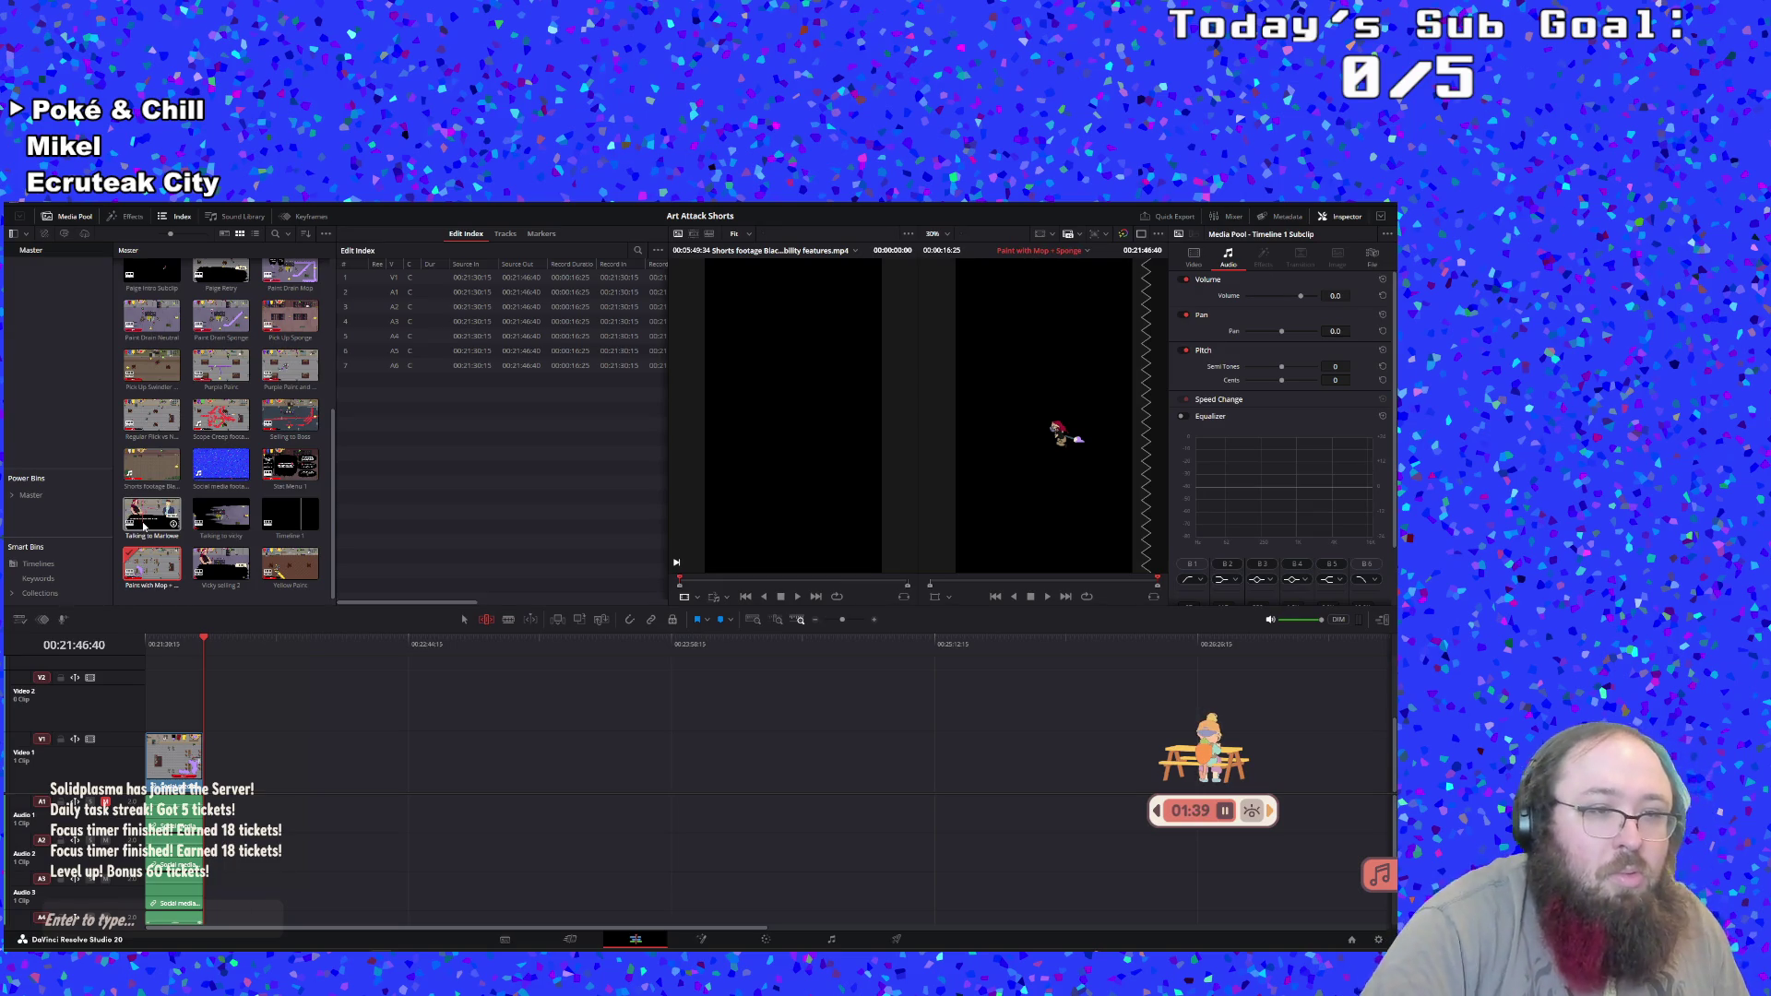
pyautogui.click(292, 513)
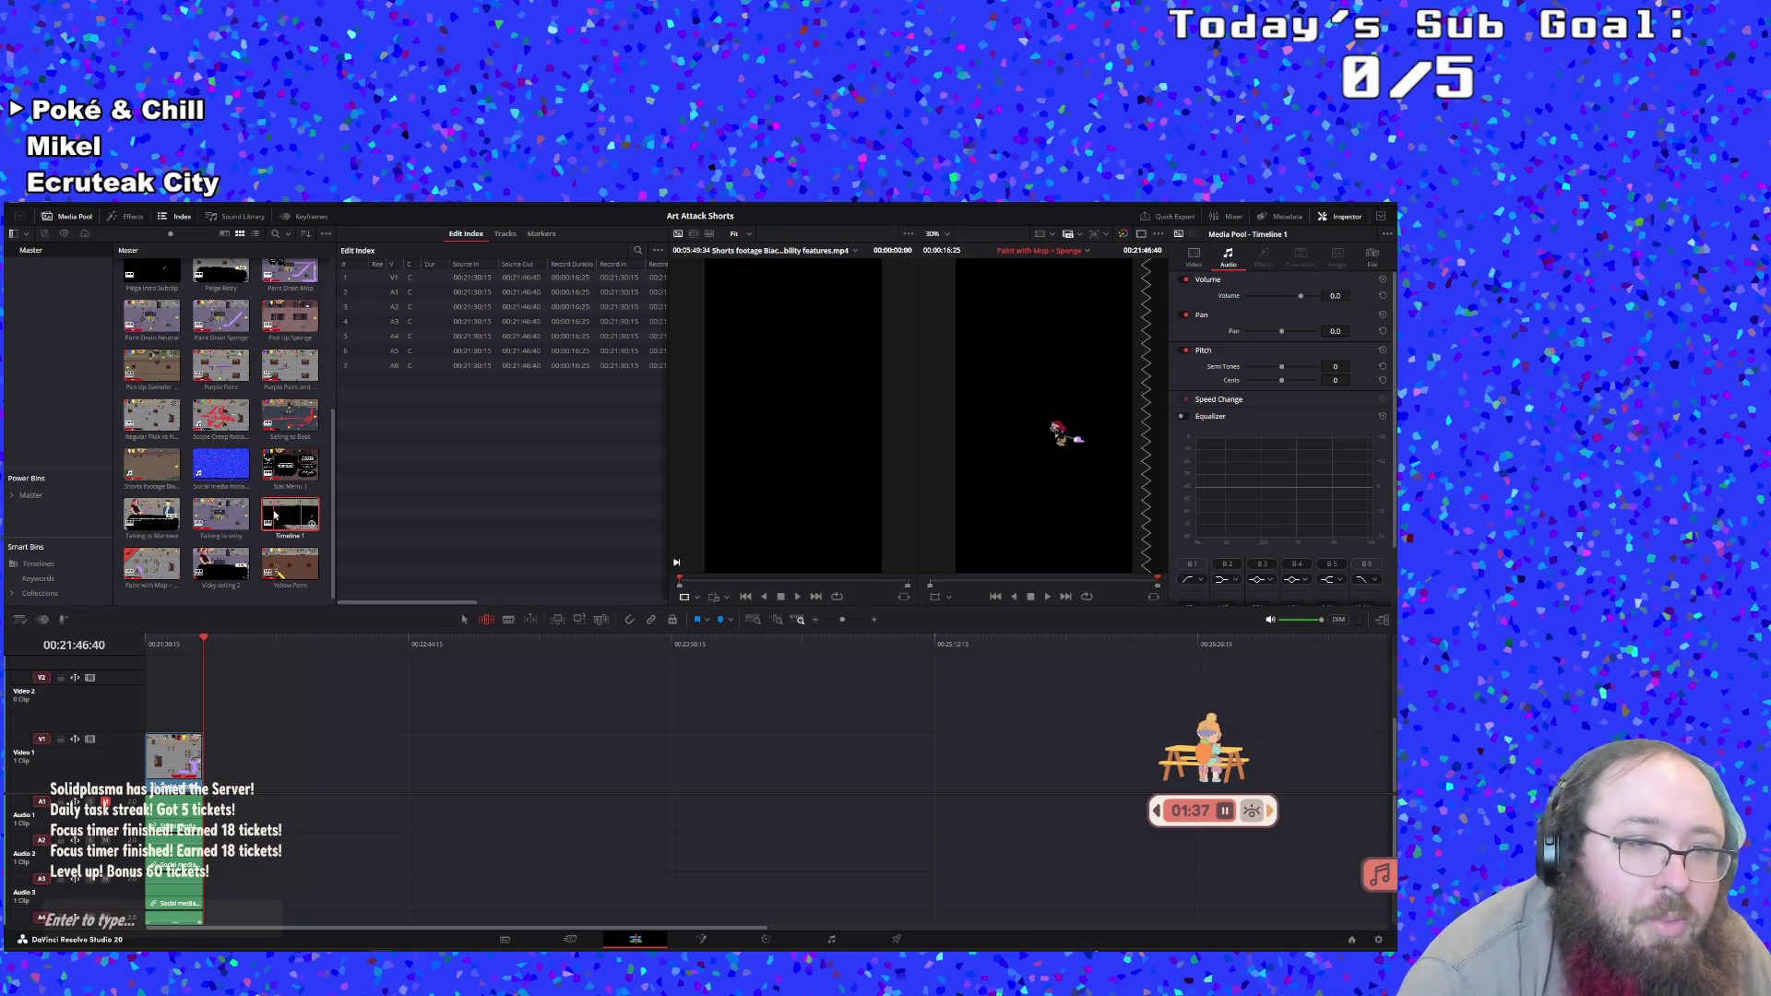
pyautogui.doubleClick(291, 513)
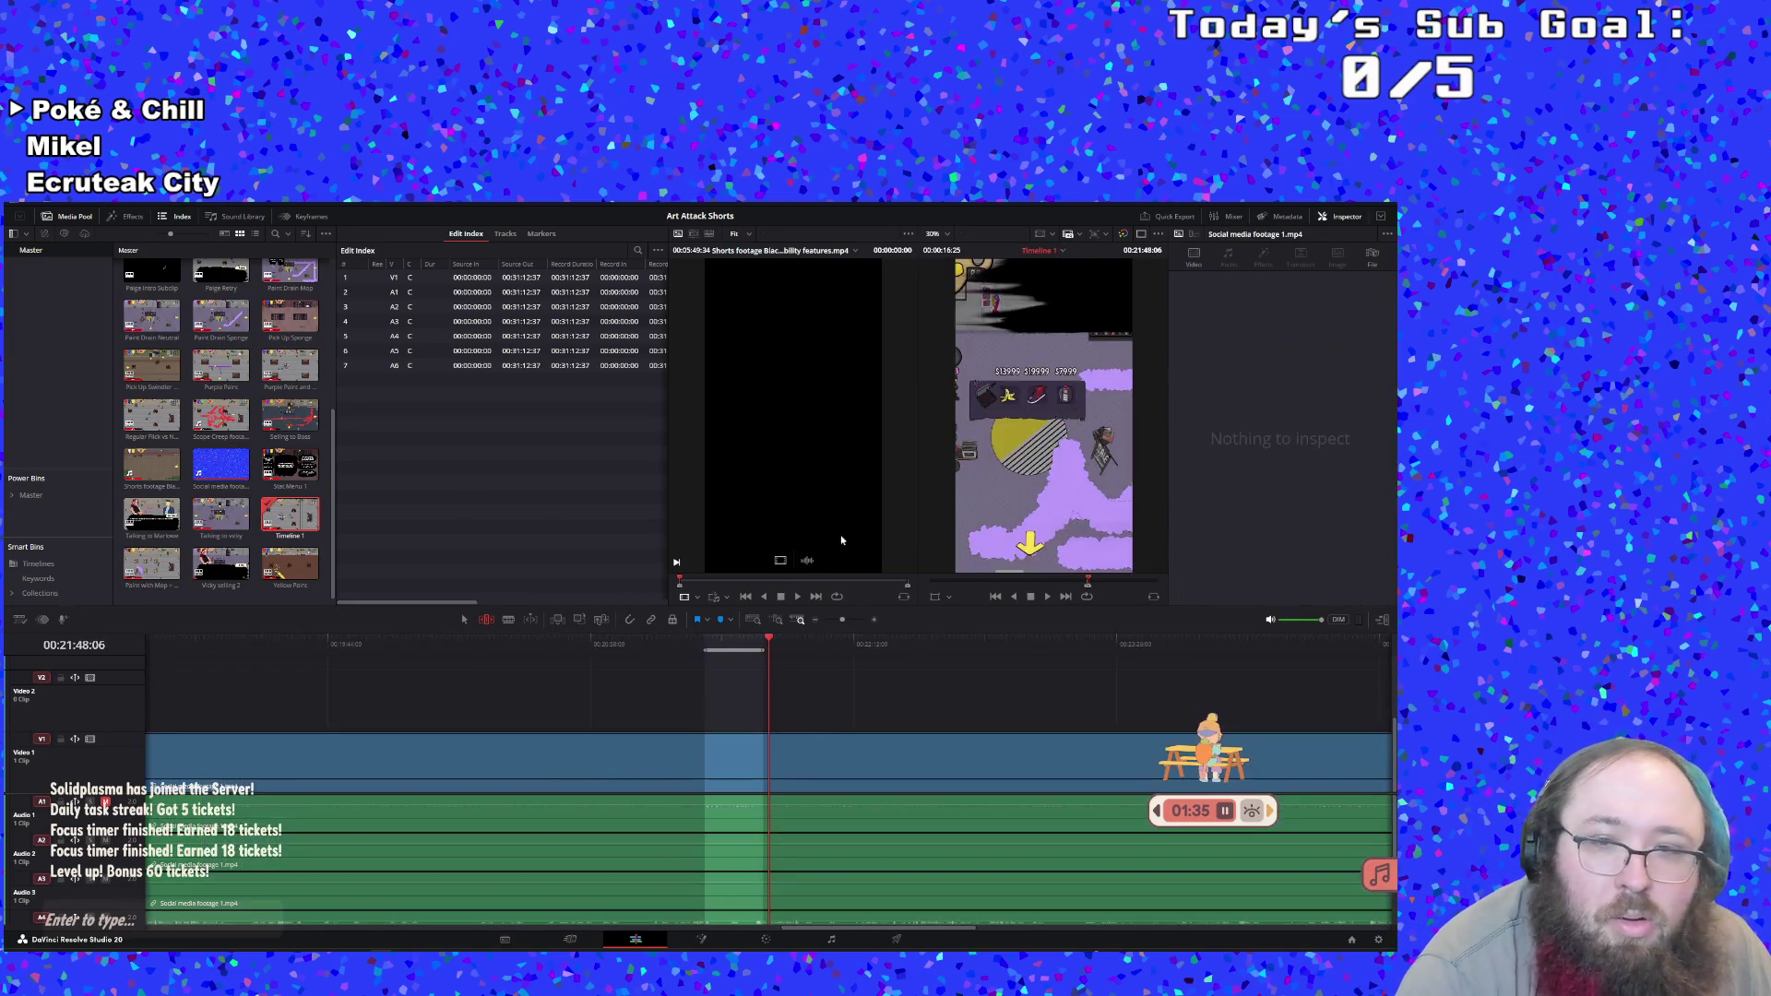
# Play Timeline 1 and mark a new range starting around 00:22:15, stopping near 00:22:24
pyautogui.click(1047, 596)
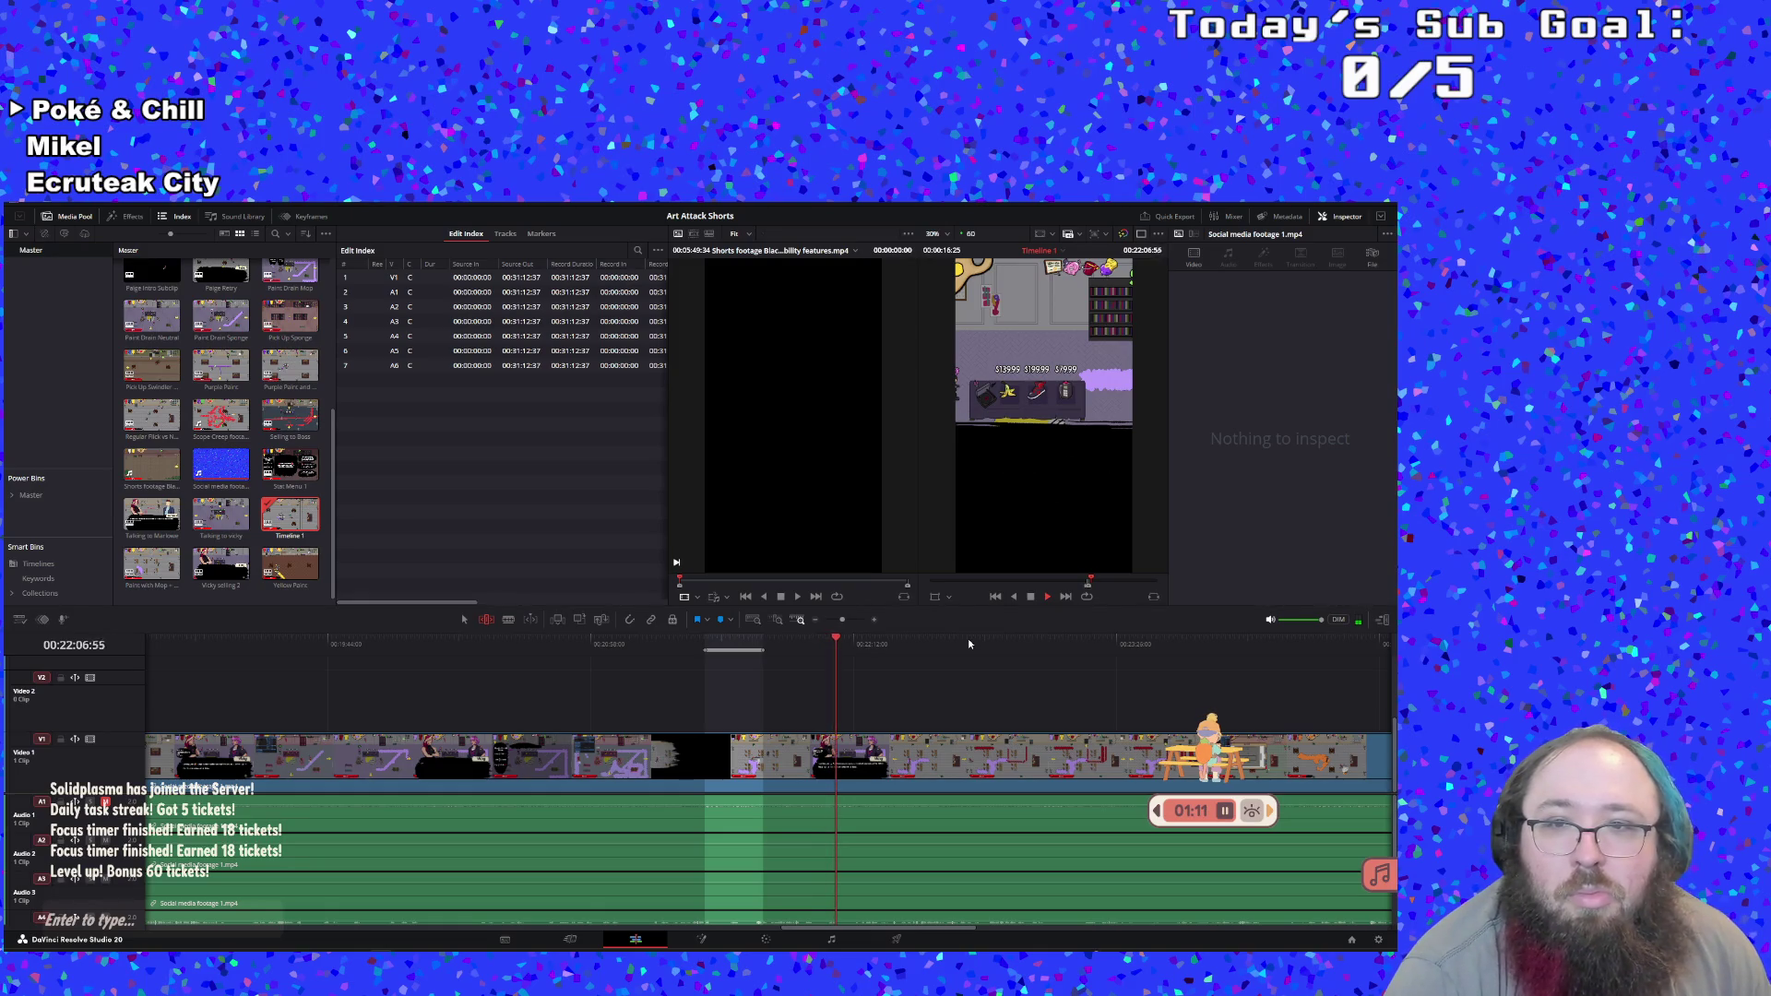
pyautogui.click(827, 640)
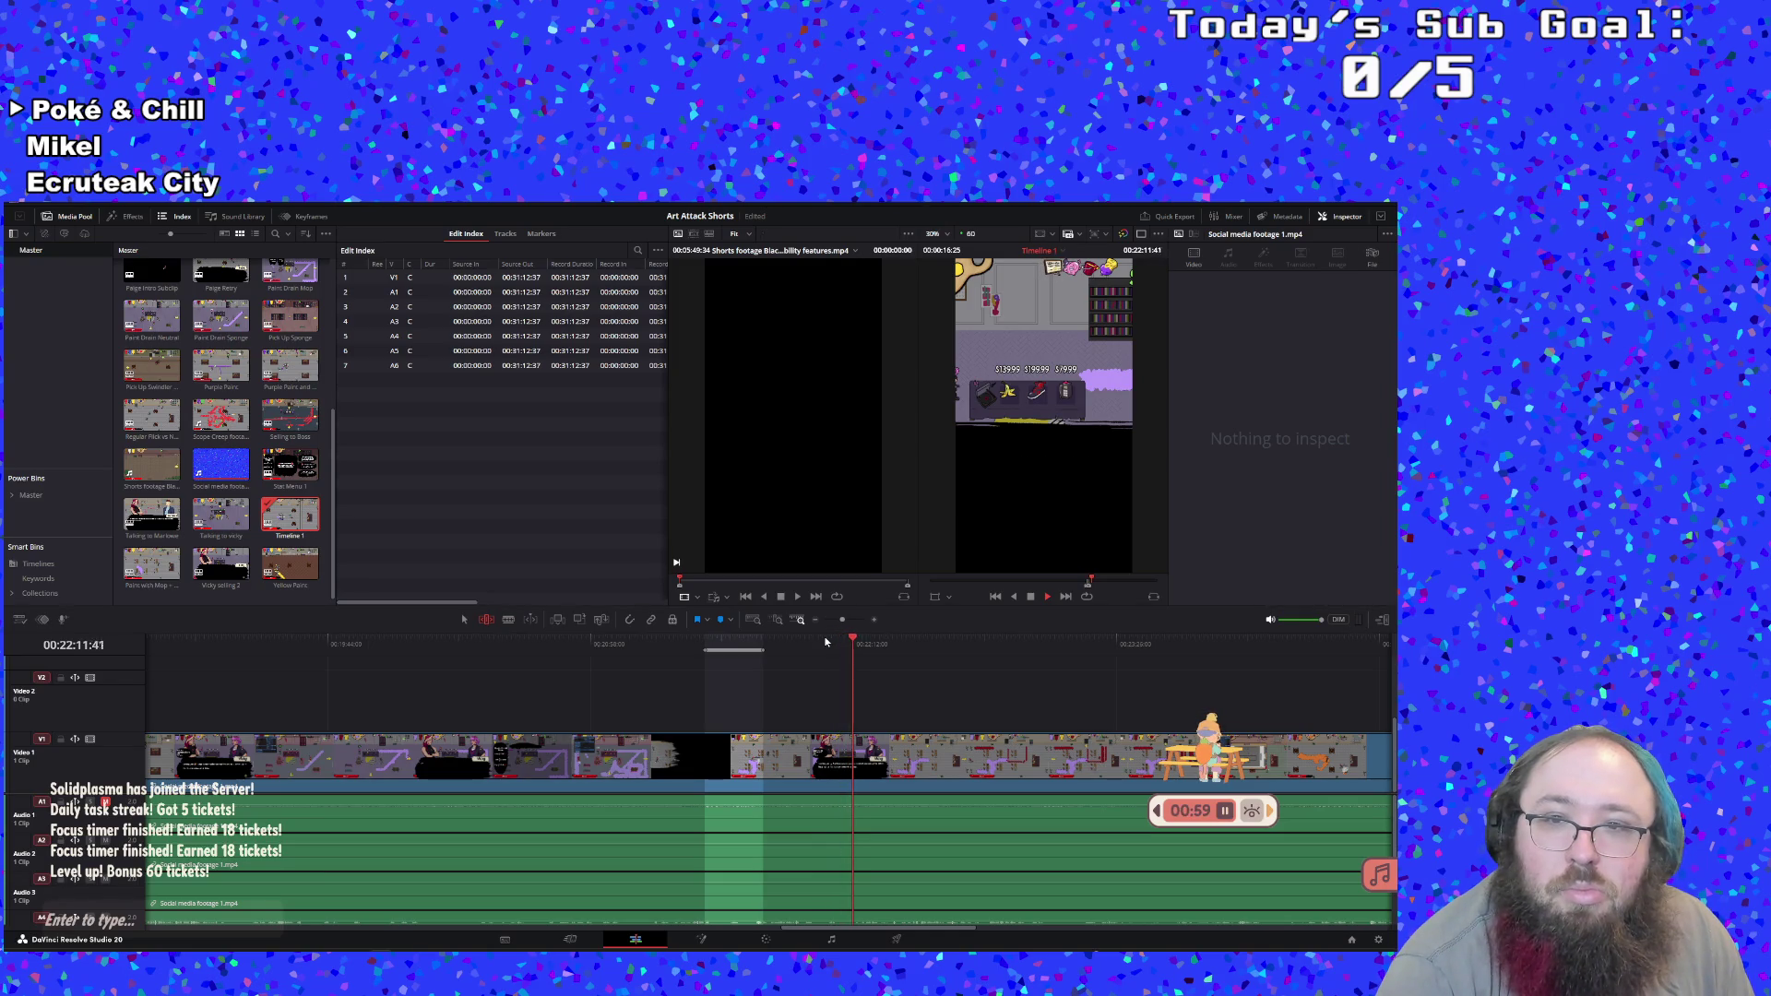
pyautogui.press('i')
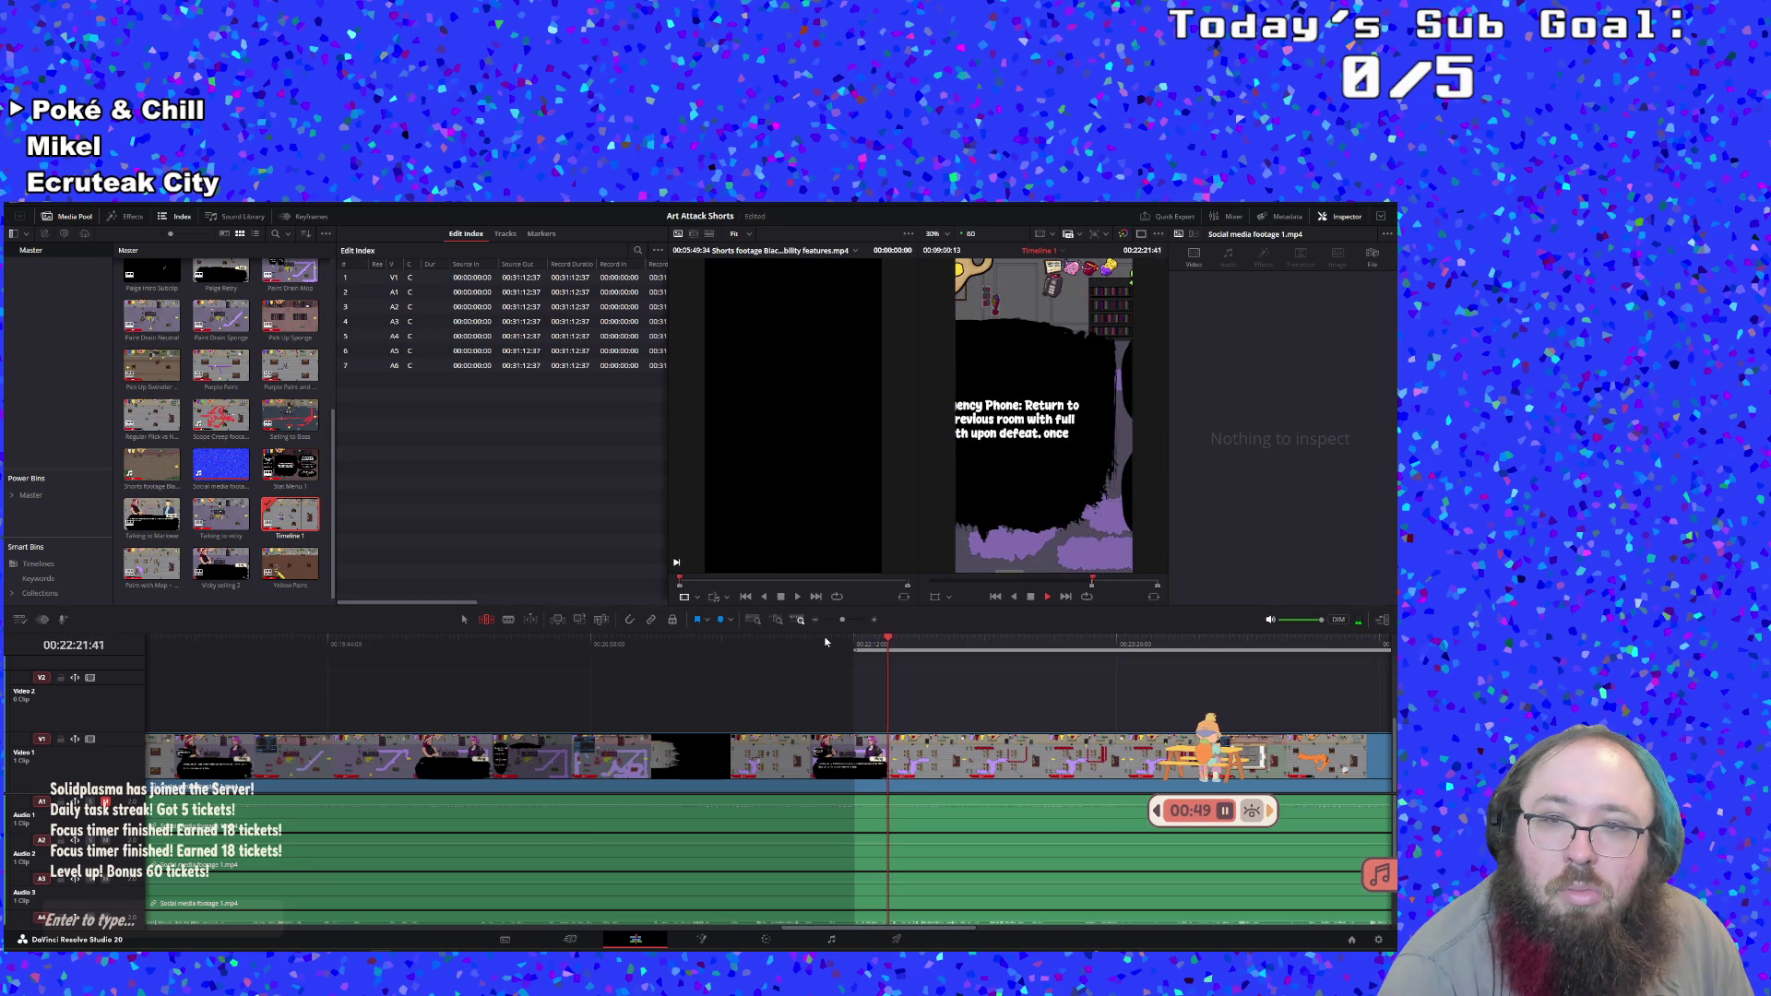
pyautogui.click(872, 646)
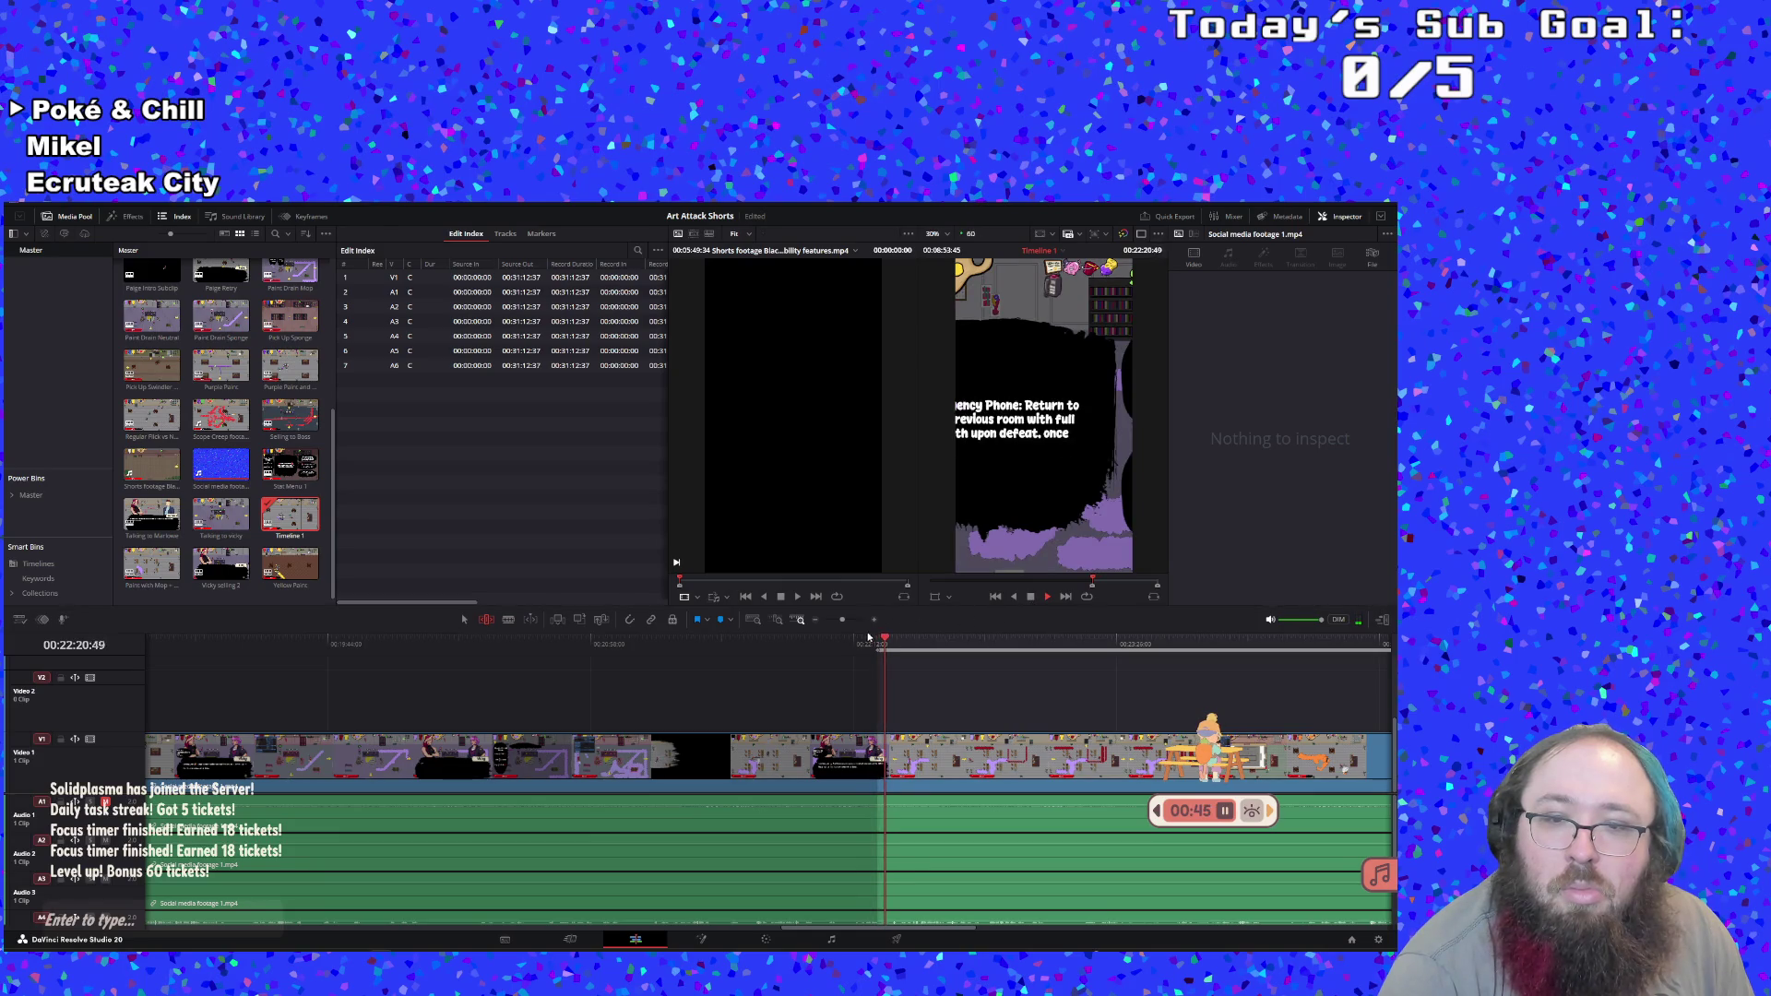
pyautogui.click(863, 641)
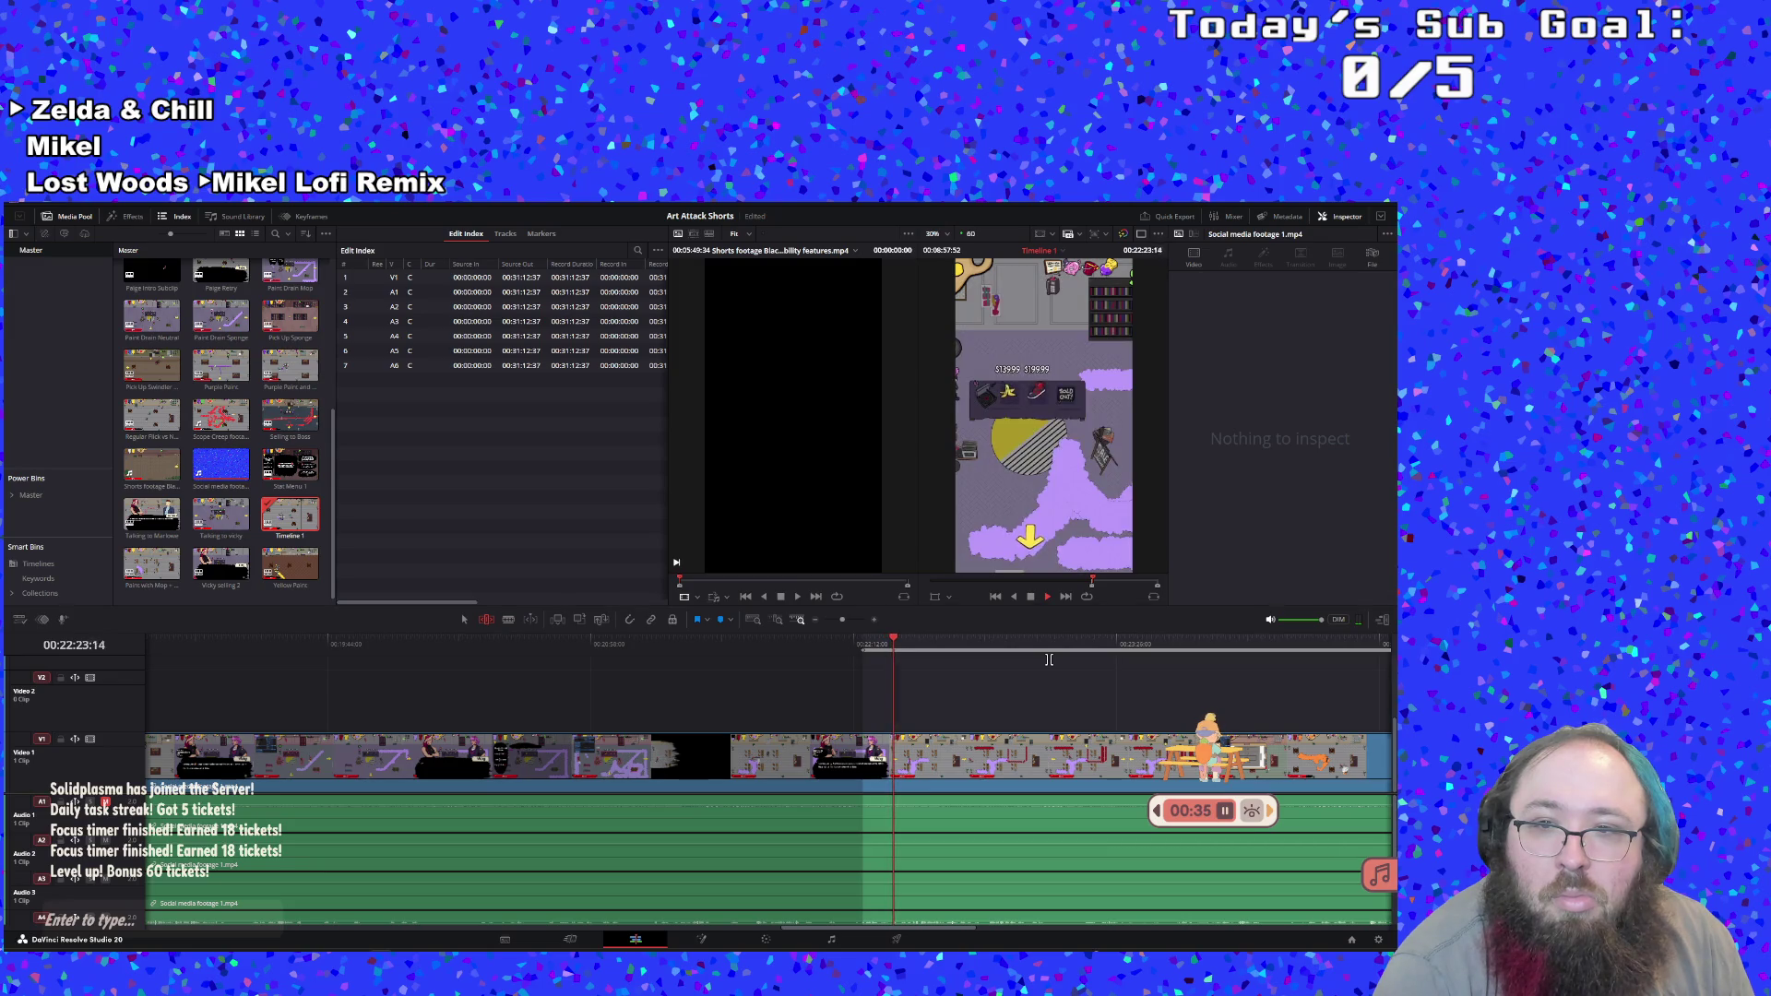
pyautogui.click(1036, 600)
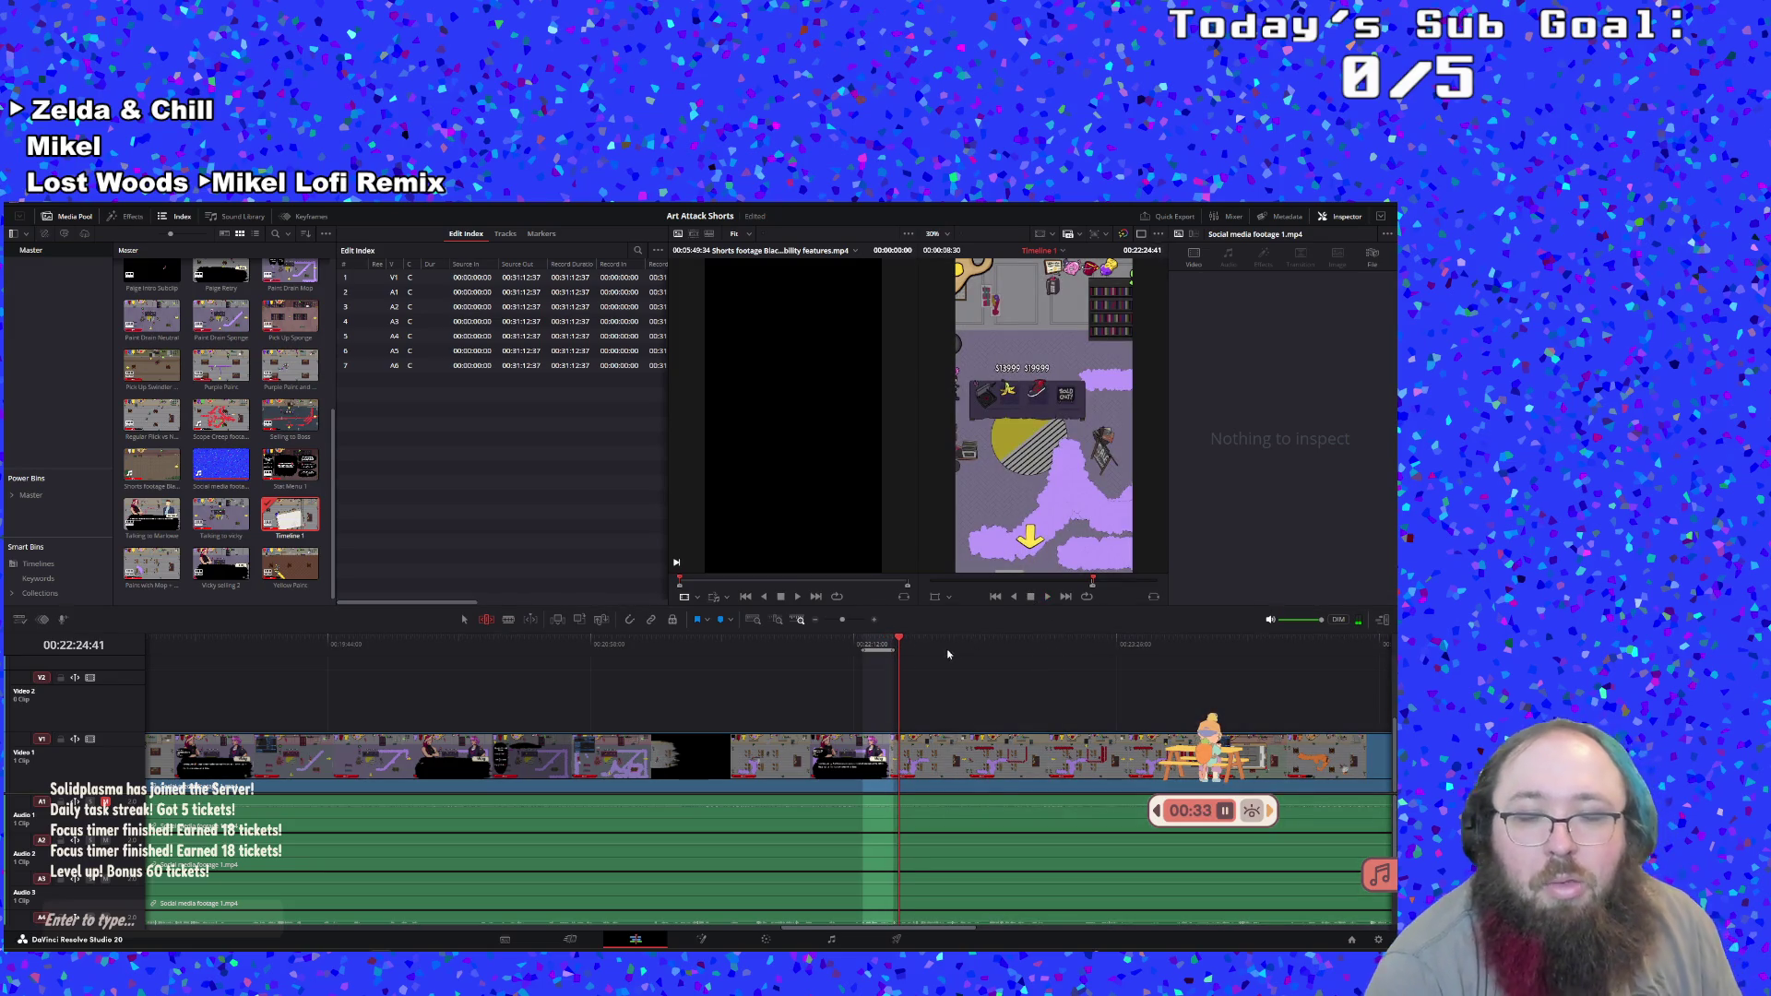
# Turn the marked range into a subclip and start naming it with an Emergency Phone title
pyautogui.rightClick(882, 643)
pyautogui.click(931, 711)
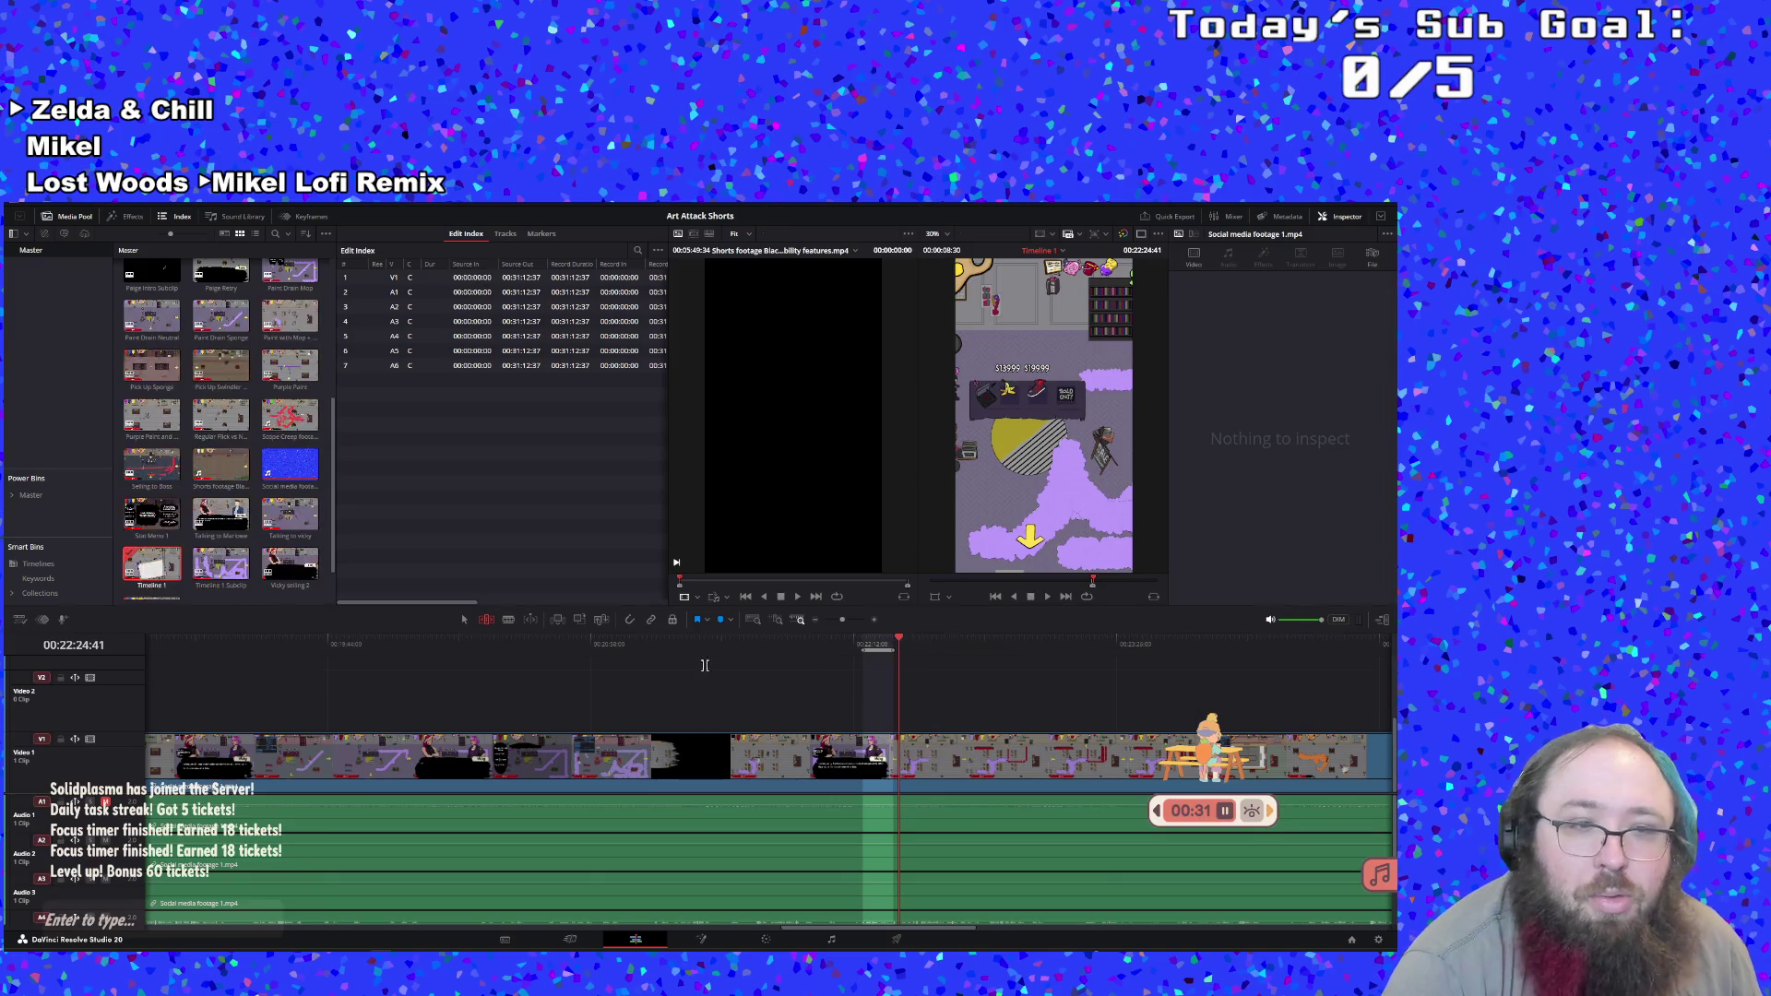
pyautogui.scroll(-1, 220, 519)
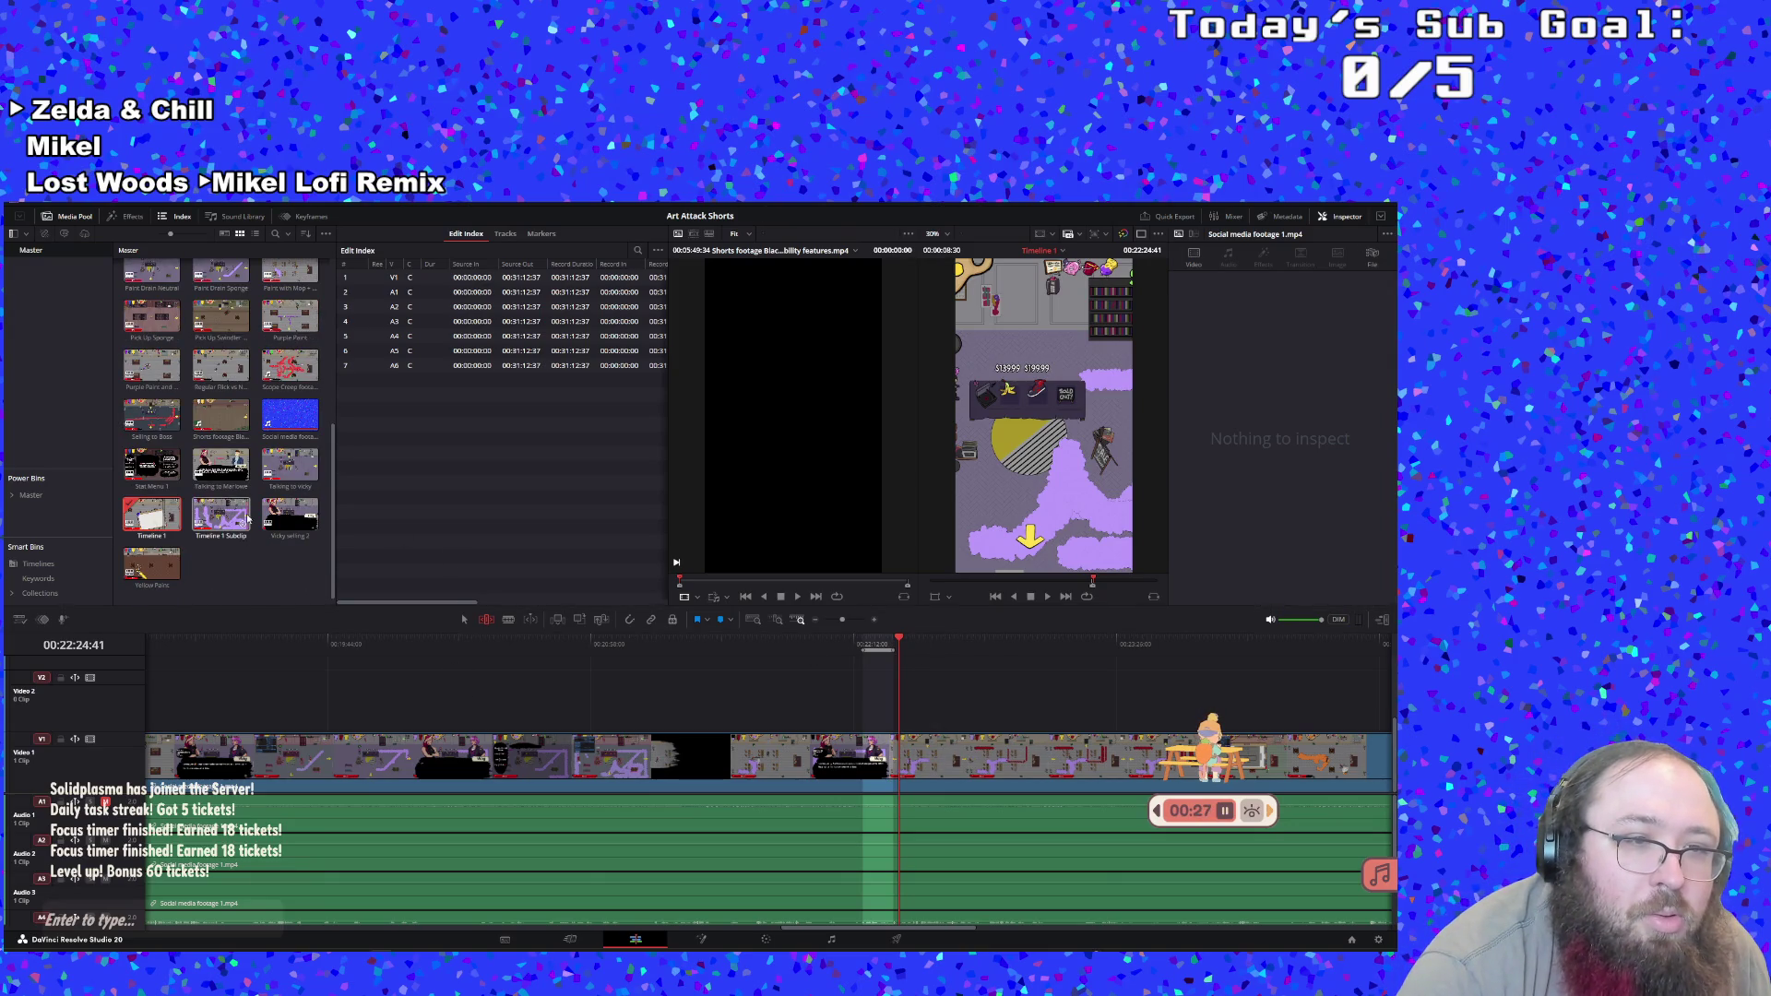
pyautogui.click(223, 518)
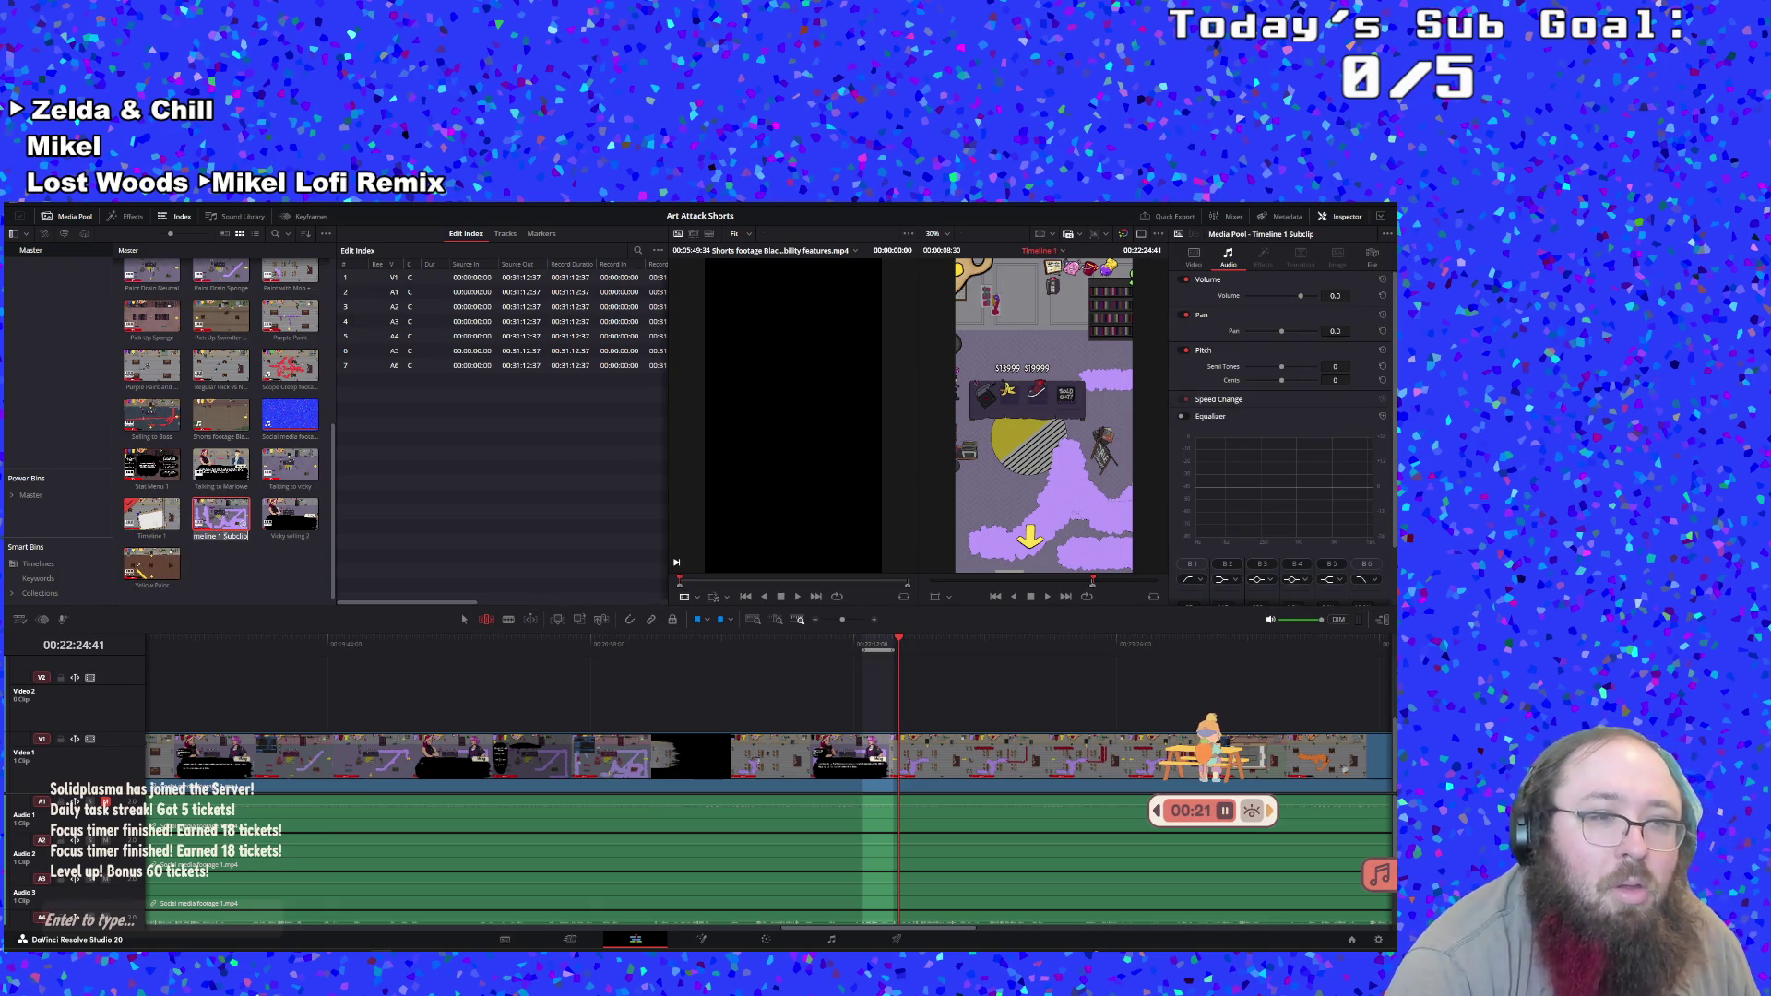
pyautogui.write('Emergency Phone...')
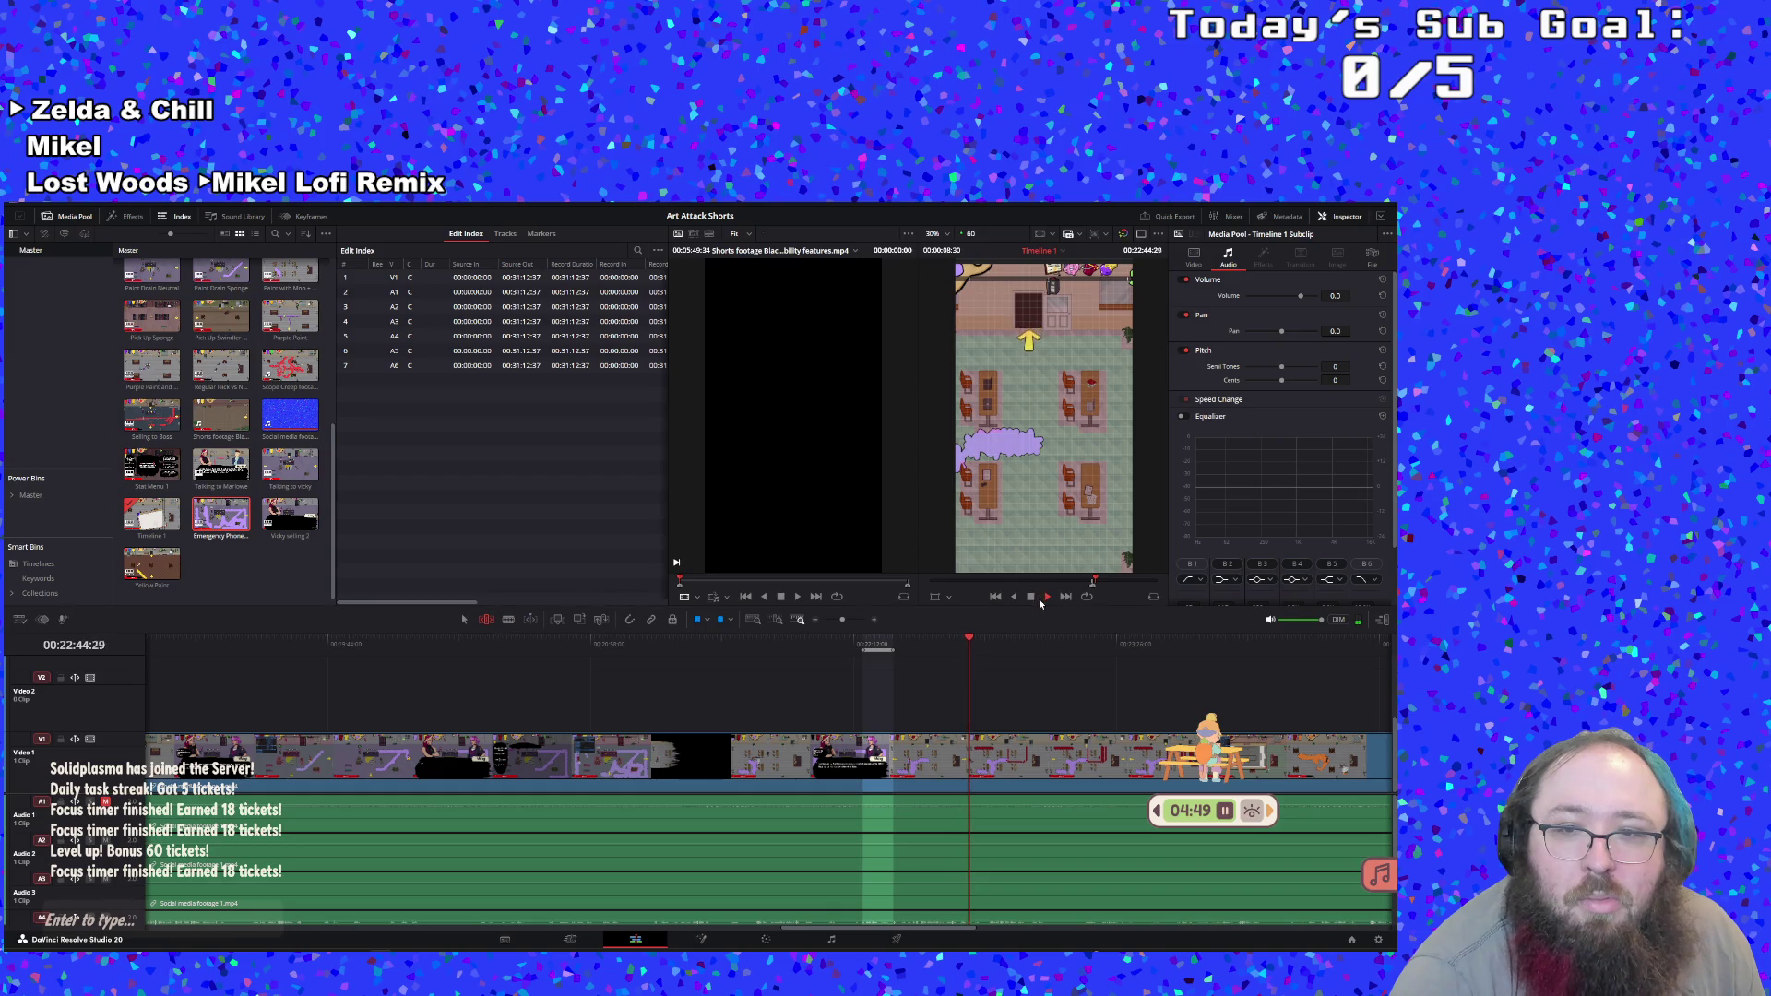
# Replay the footage from an earlier point and stop at 00:22:46:25
pyautogui.click(950, 644)
pyautogui.click(941, 645)
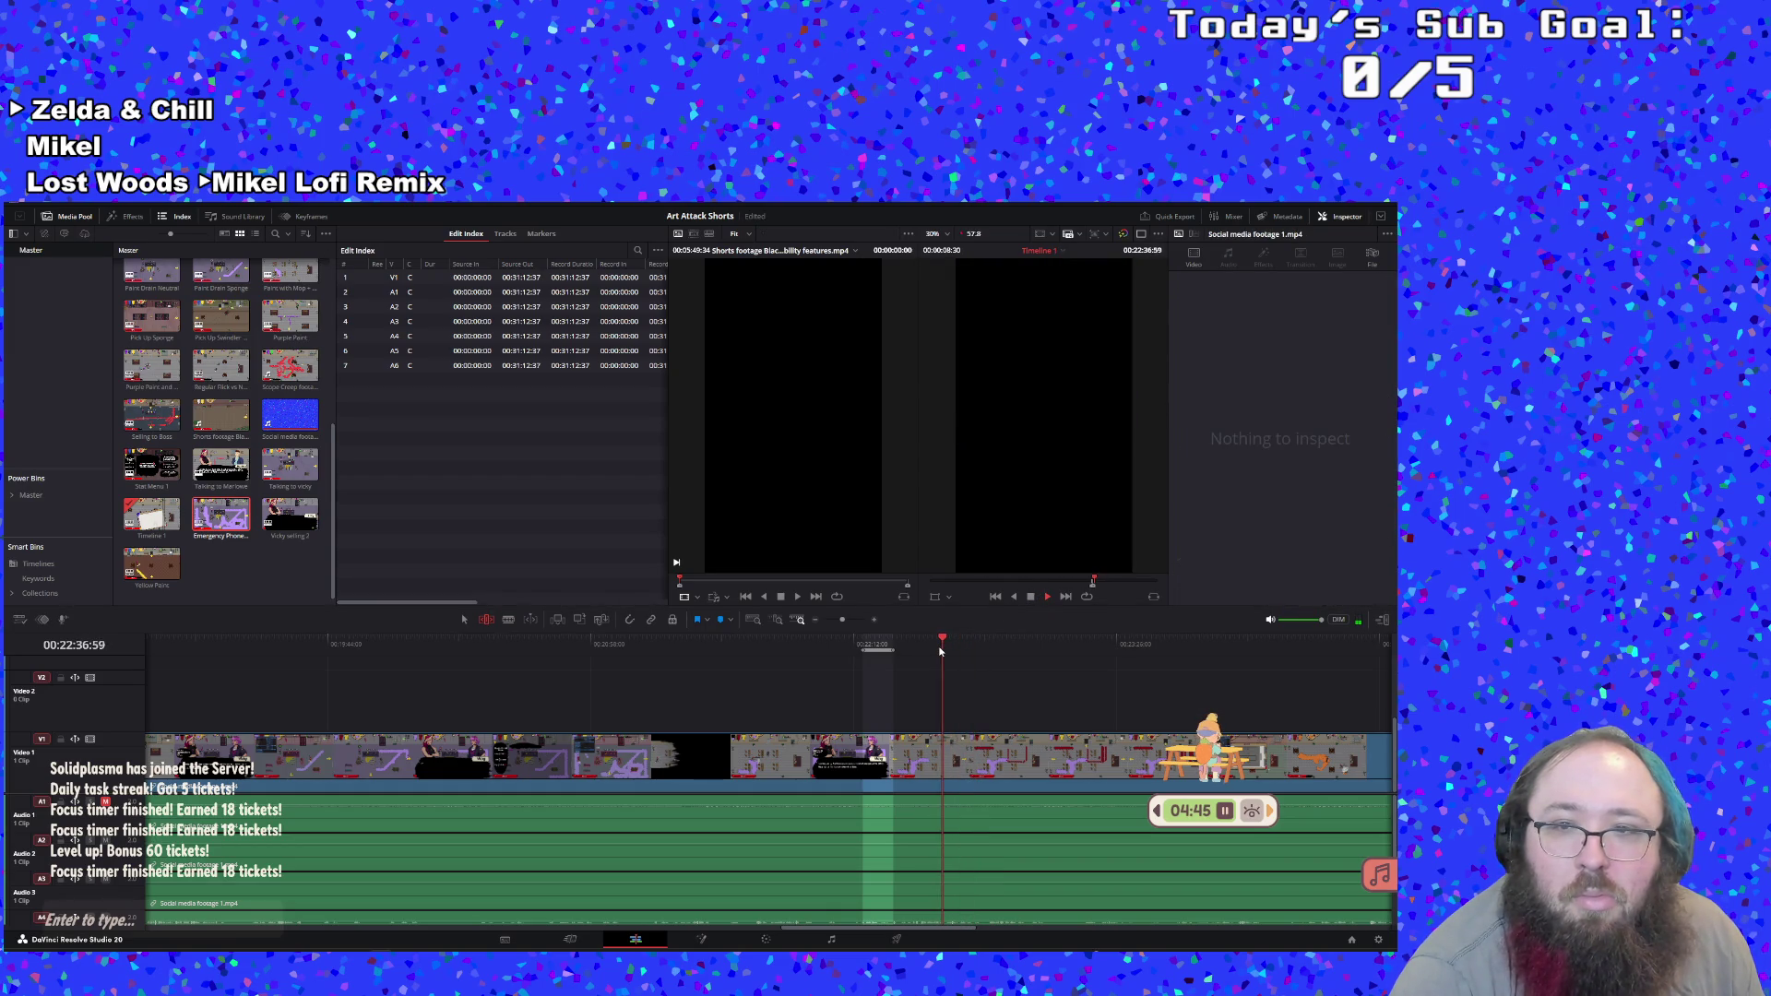
pyautogui.press('space')
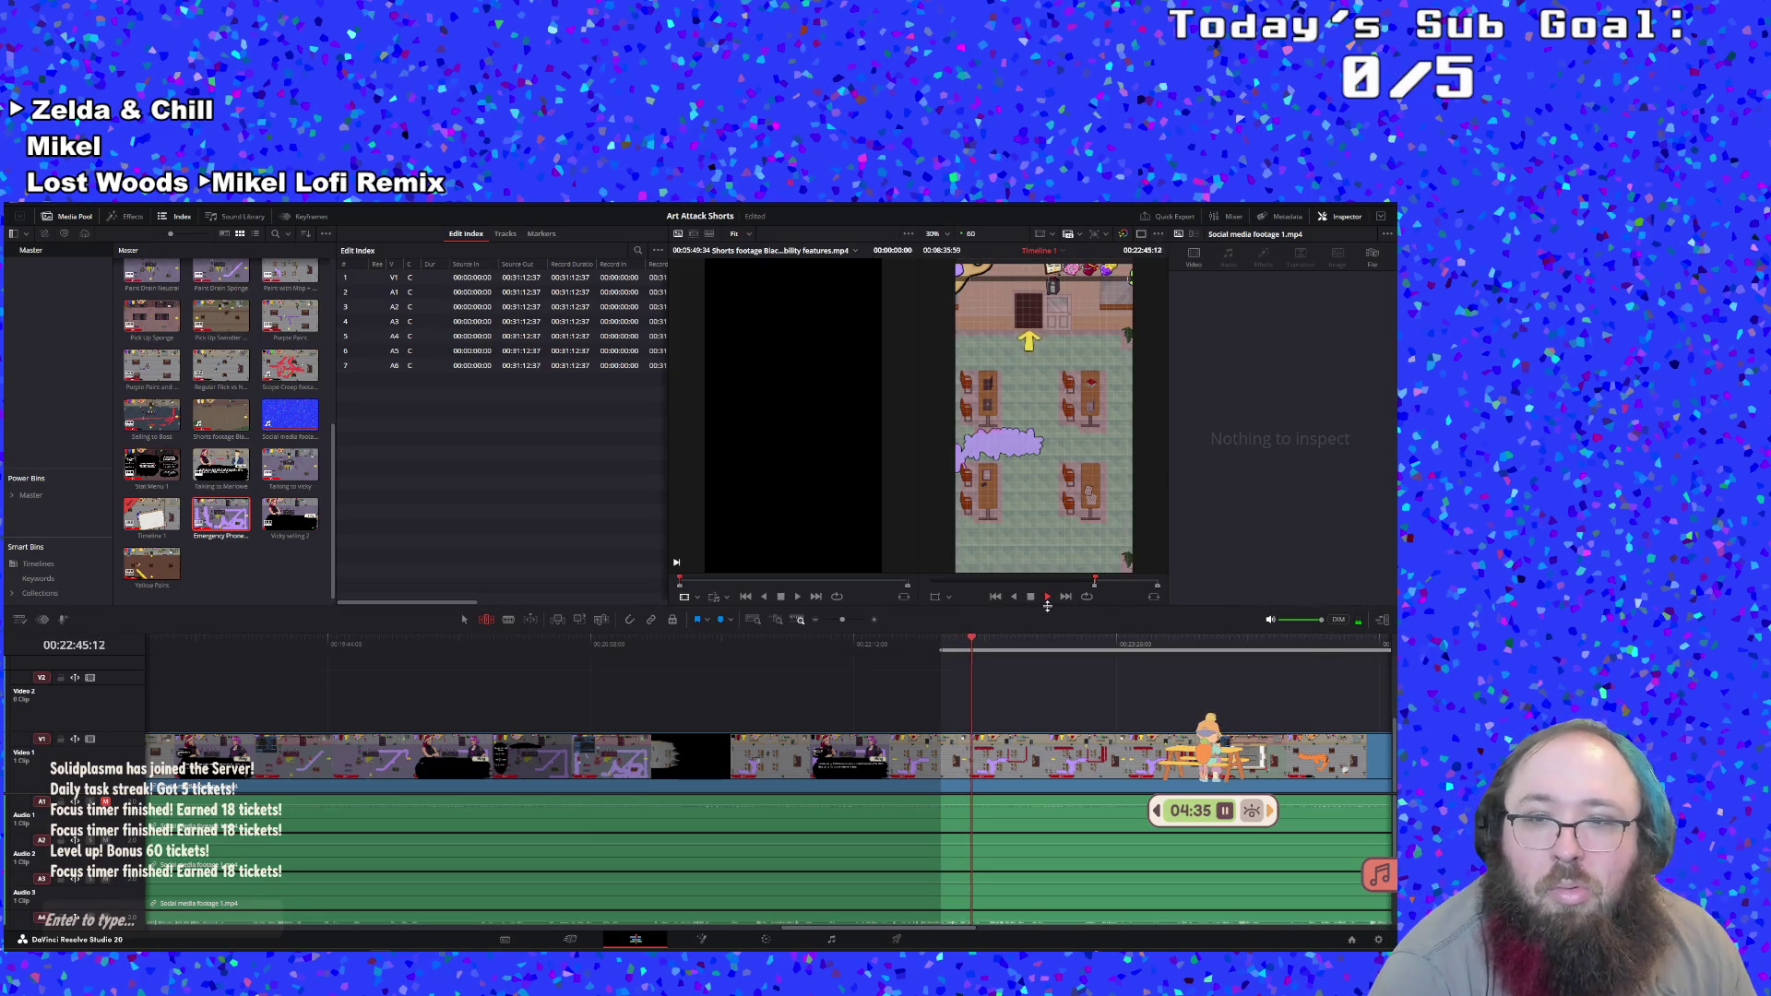
pyautogui.click(1031, 596)
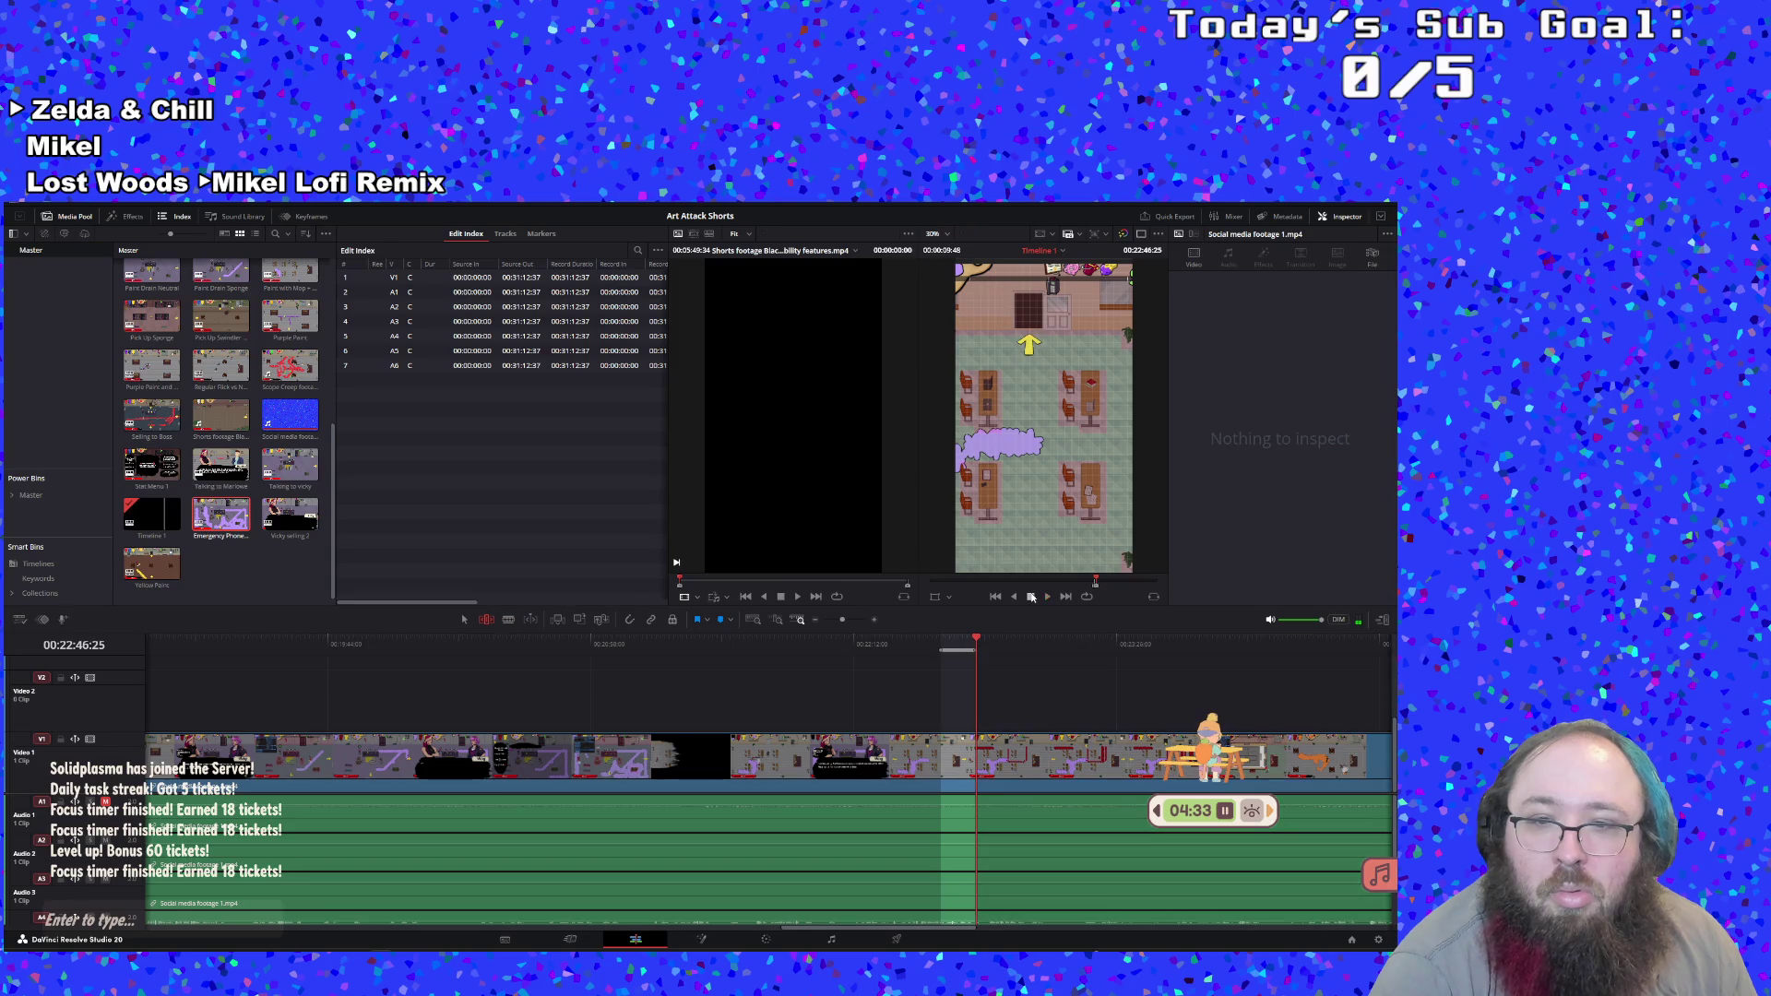
# Save the marked range as subclip 'Normal Spread Example', then reopen Timeline 1
pyautogui.rightClick(962, 652)
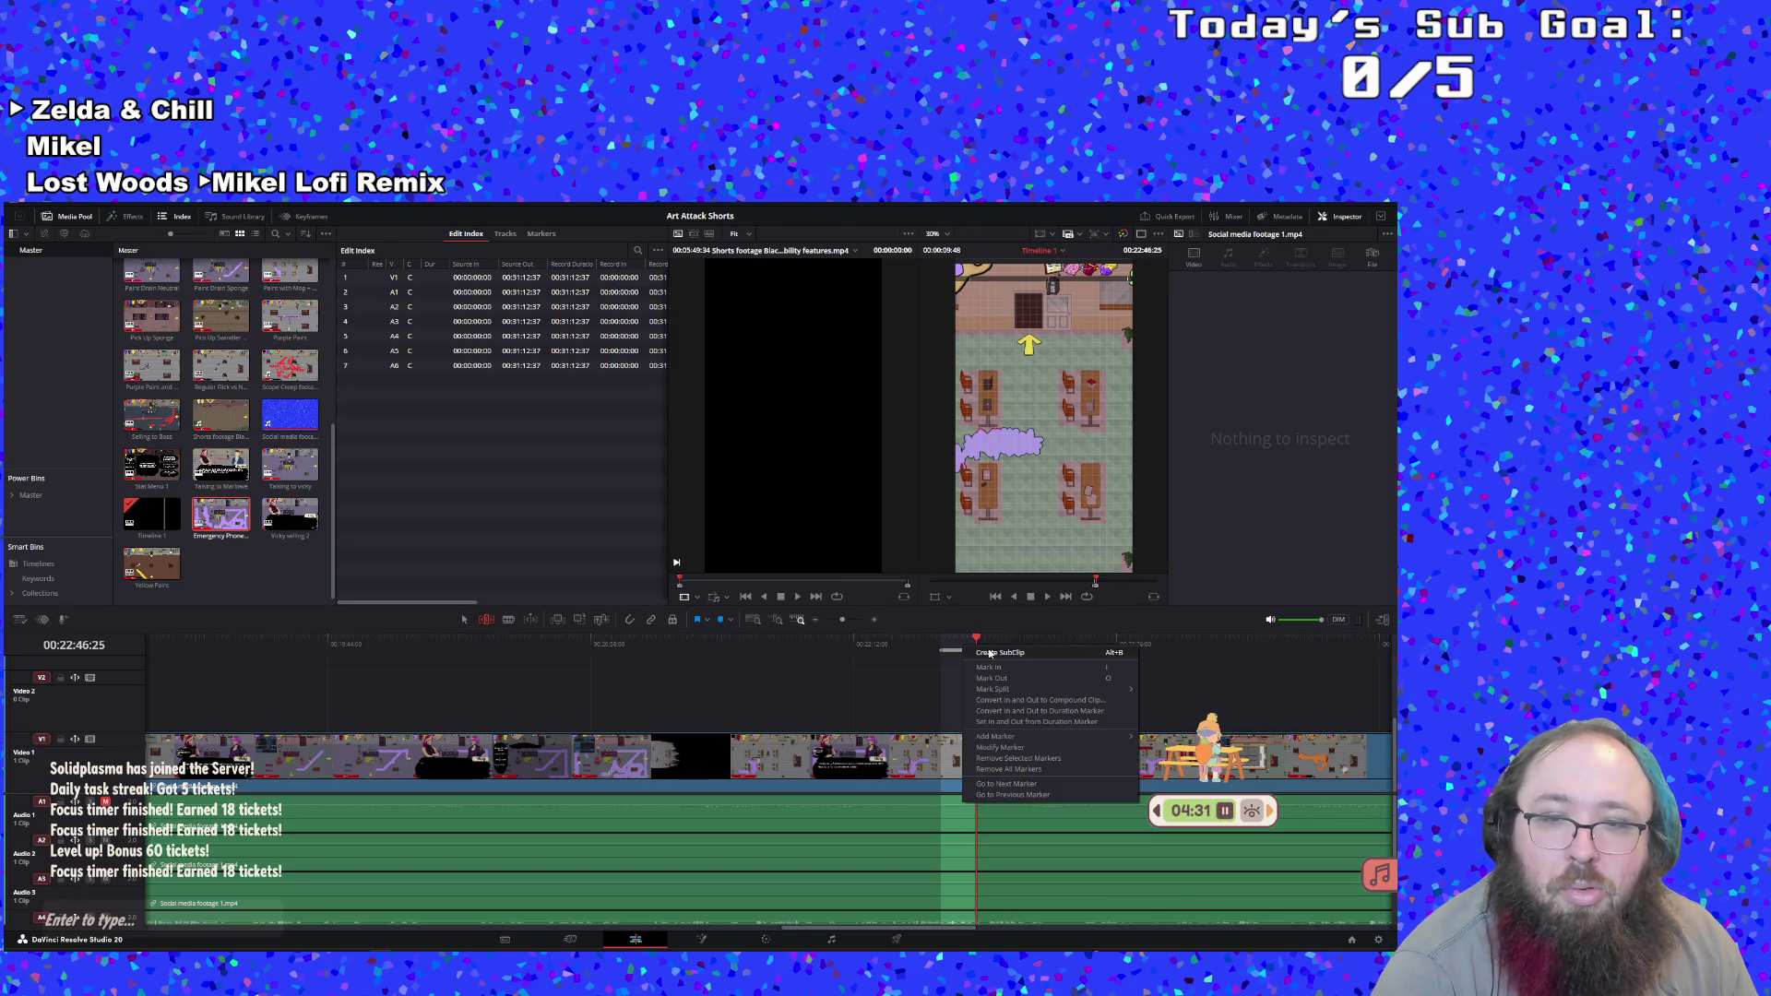
pyautogui.click(1000, 652)
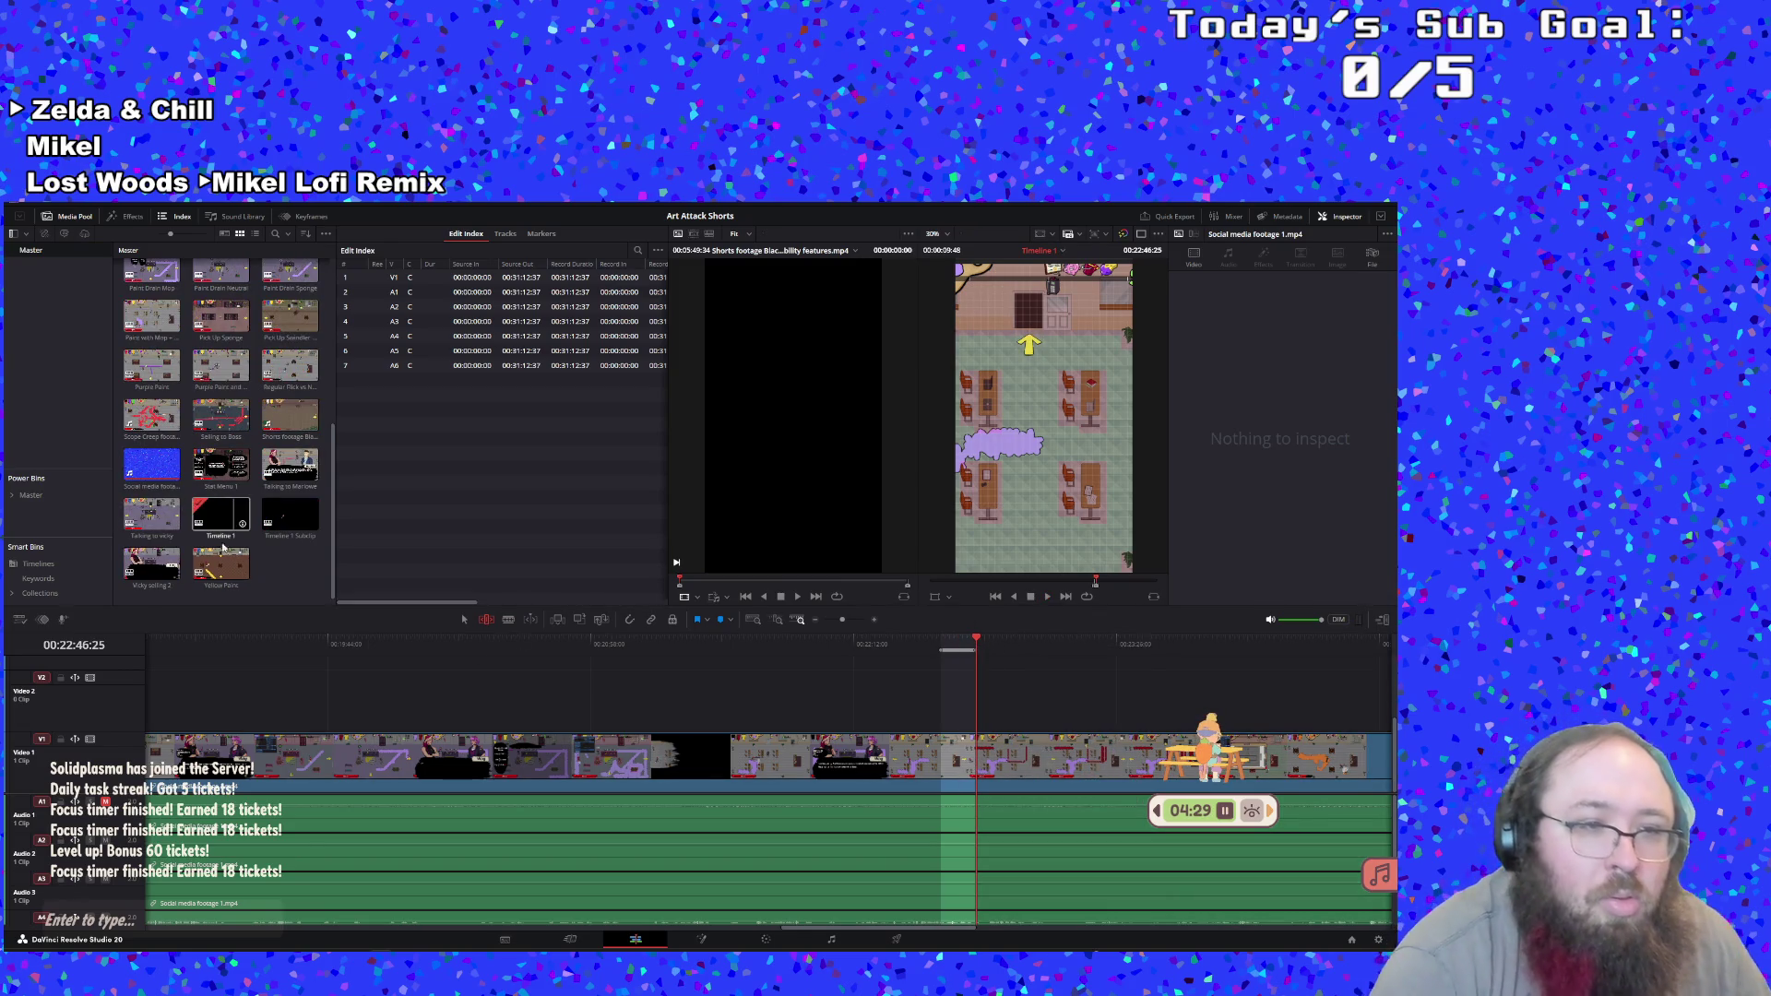
pyautogui.doubleClick(275, 538)
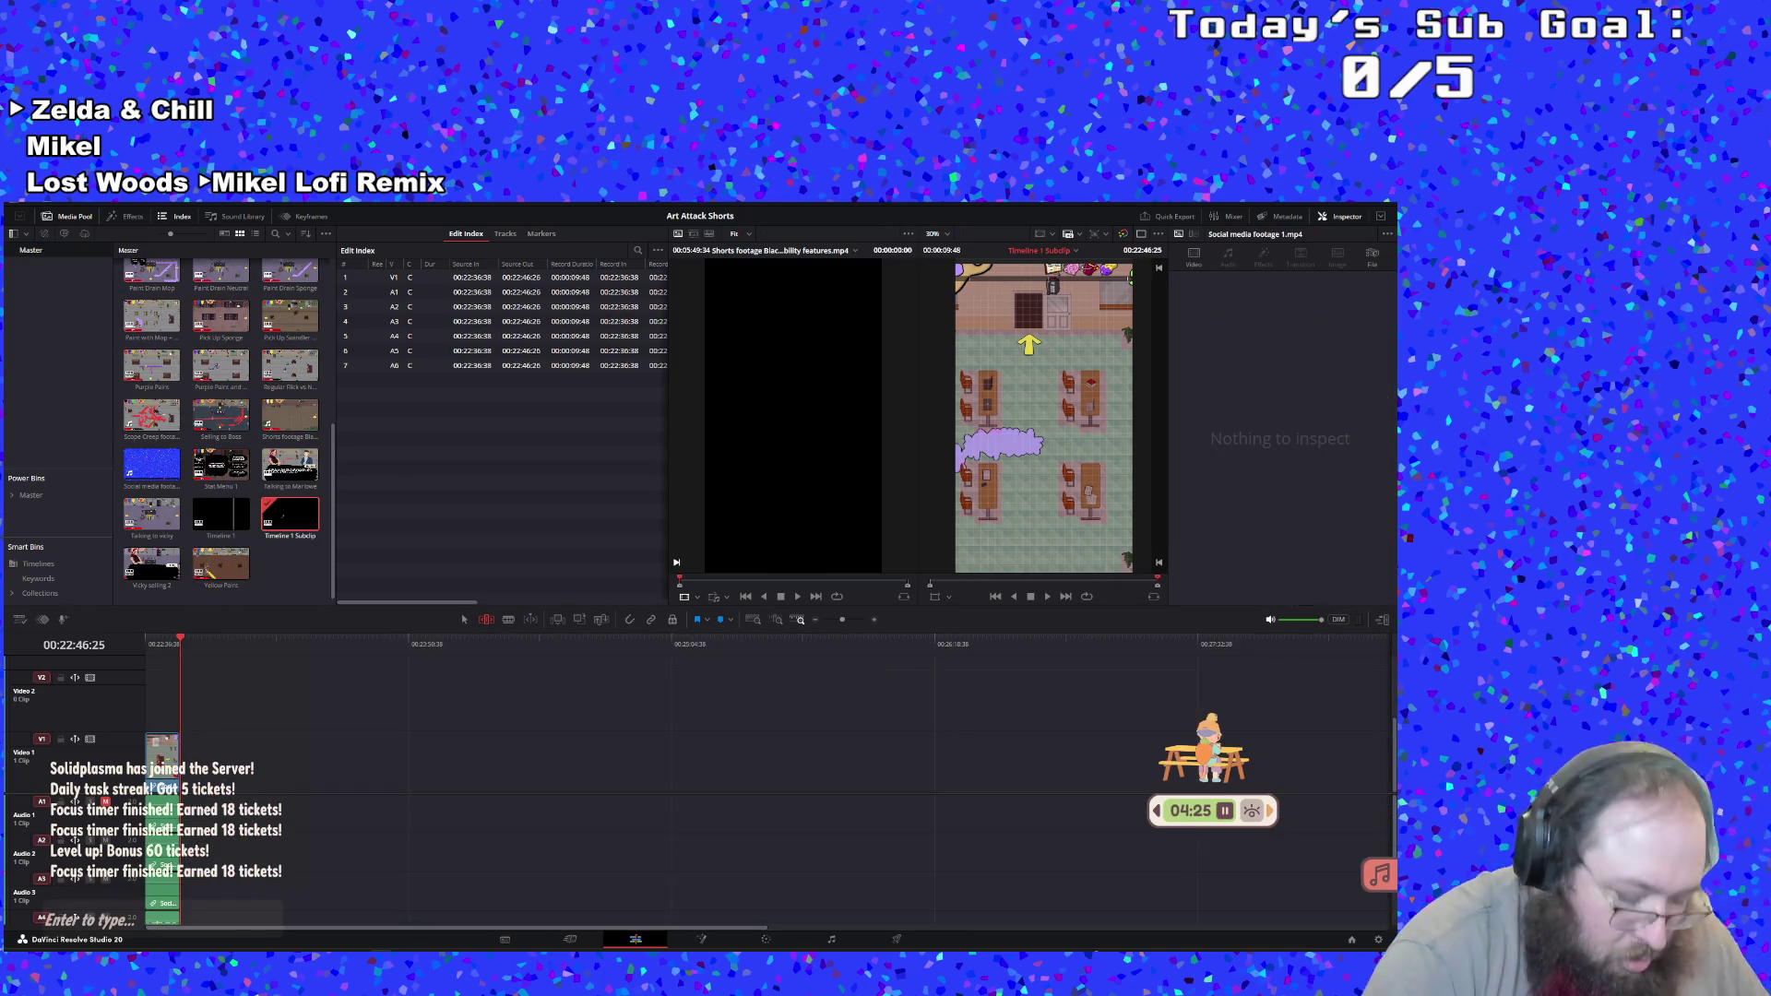
pyautogui.press('Return')
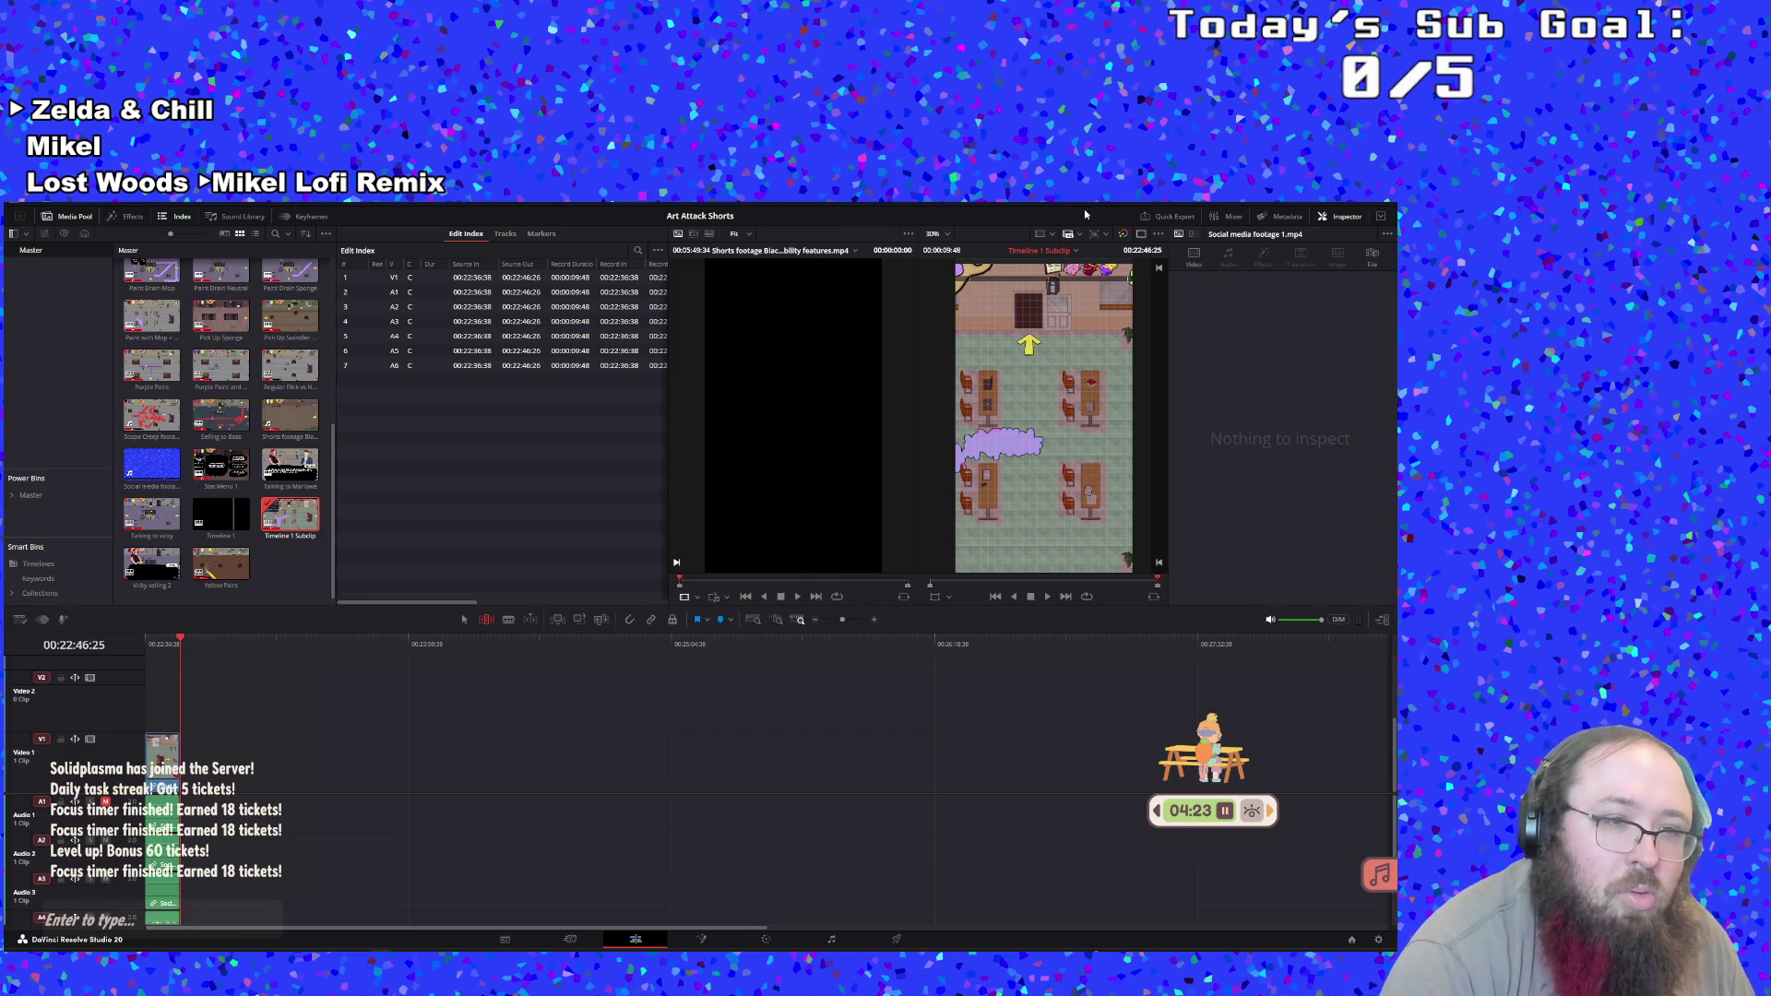
pyautogui.click(308, 539)
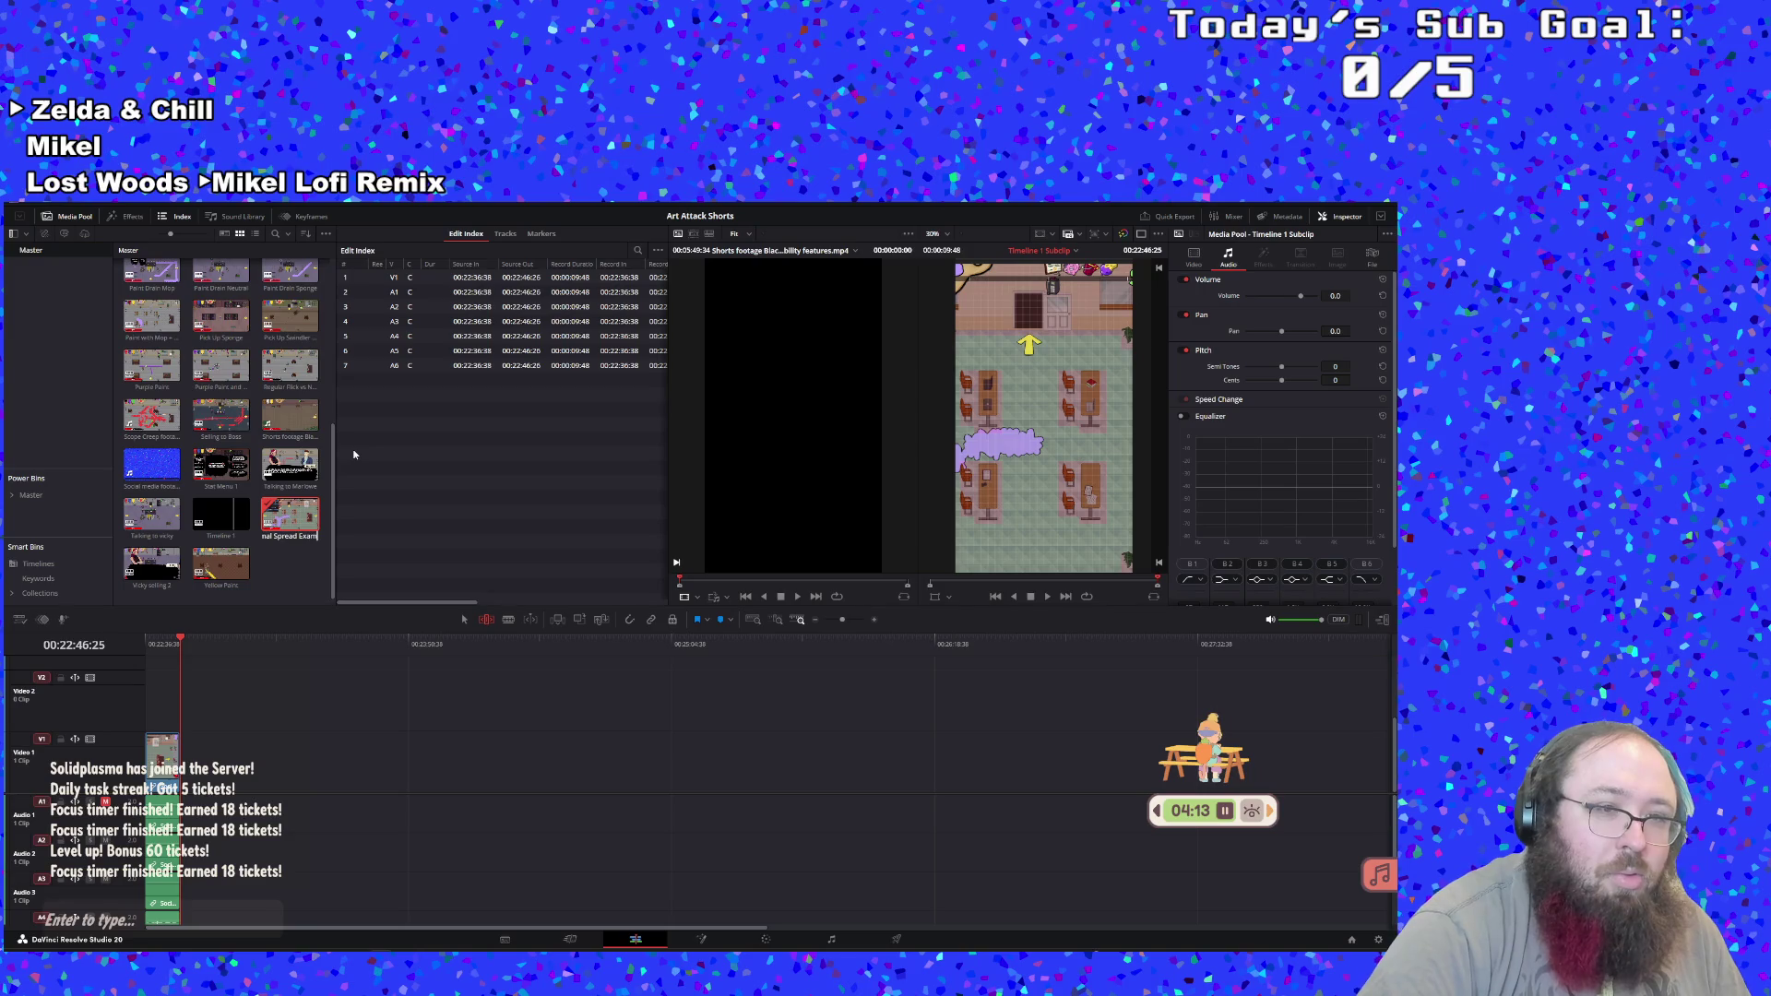
pyautogui.press('Return')
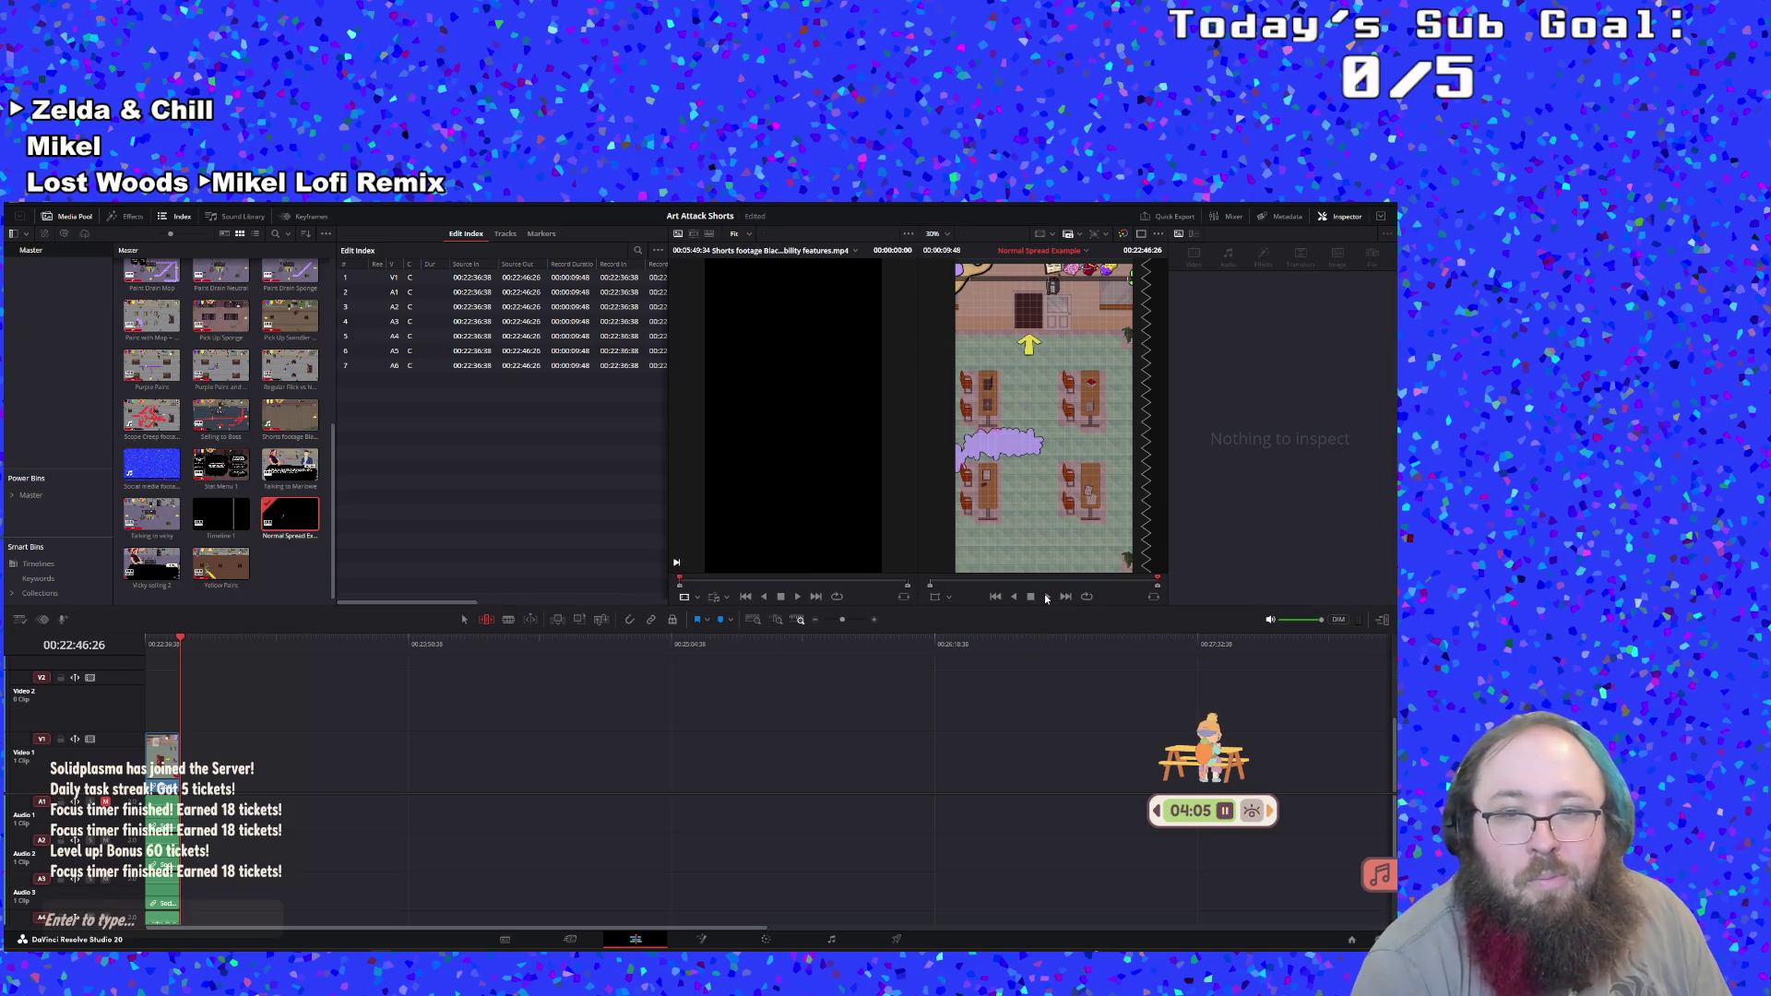
pyautogui.doubleClick(221, 514)
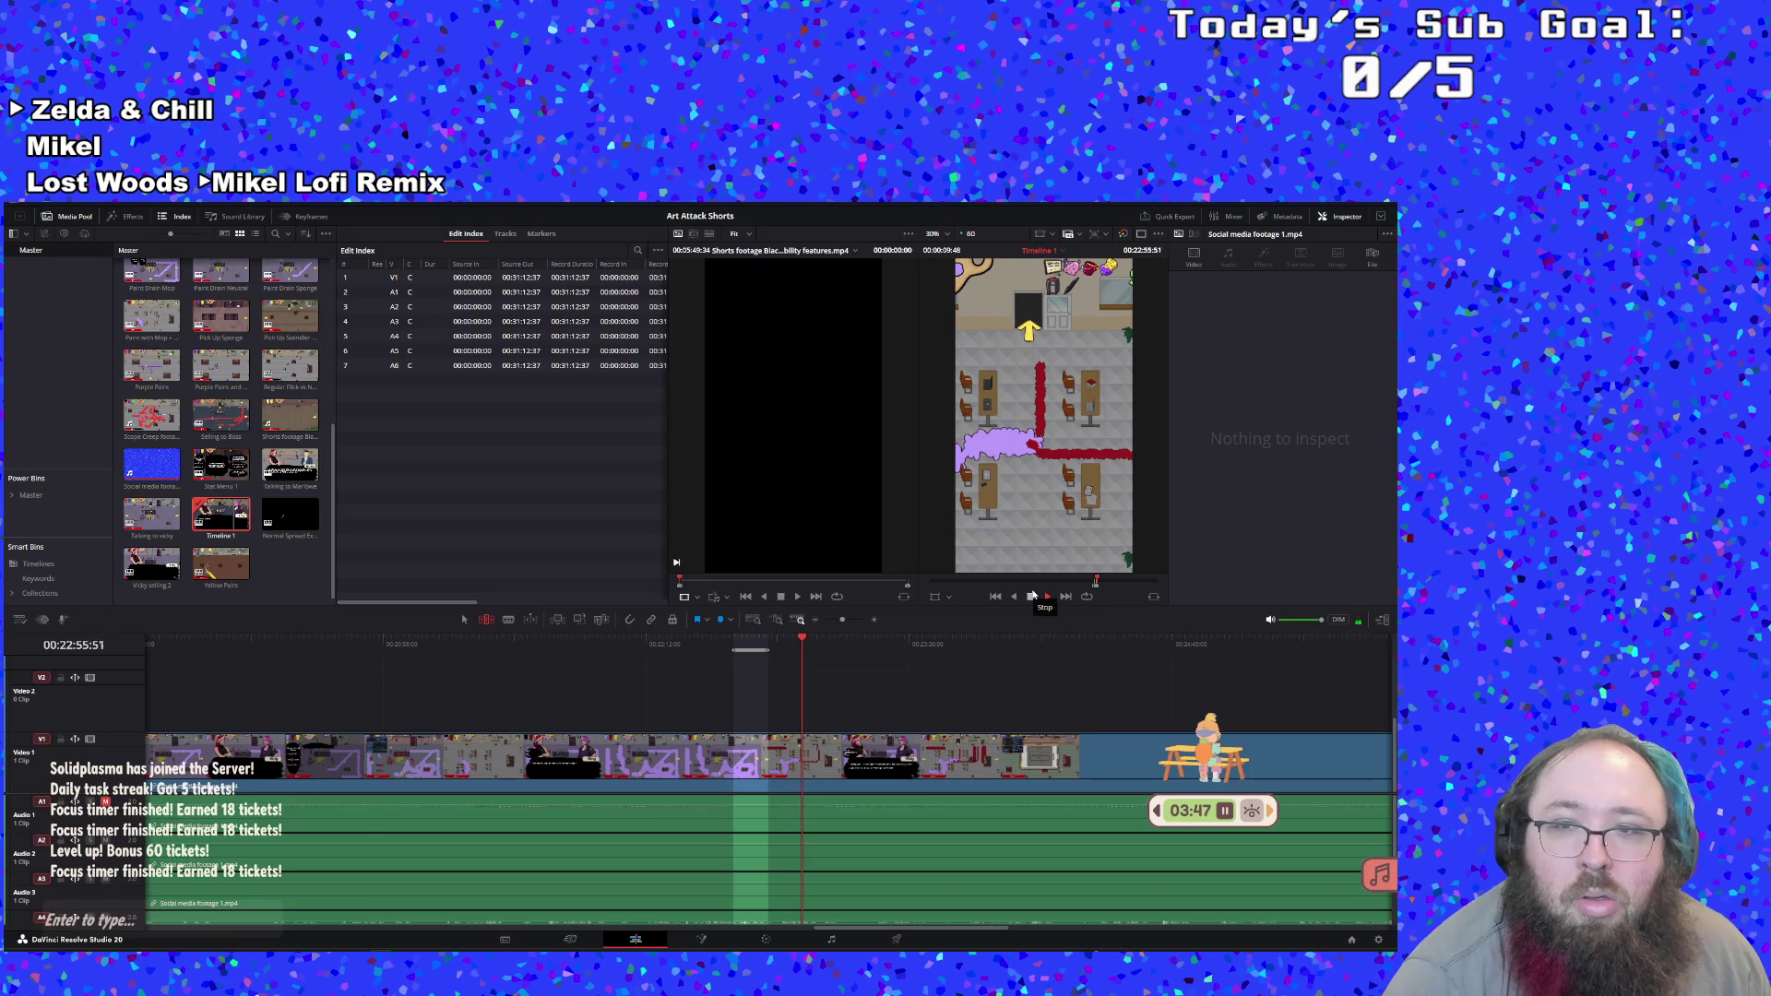
# Scrub back and forth around 00:22:46–00:22:49 to review the gameplay moment
pyautogui.click(1031, 595)
pyautogui.click(779, 648)
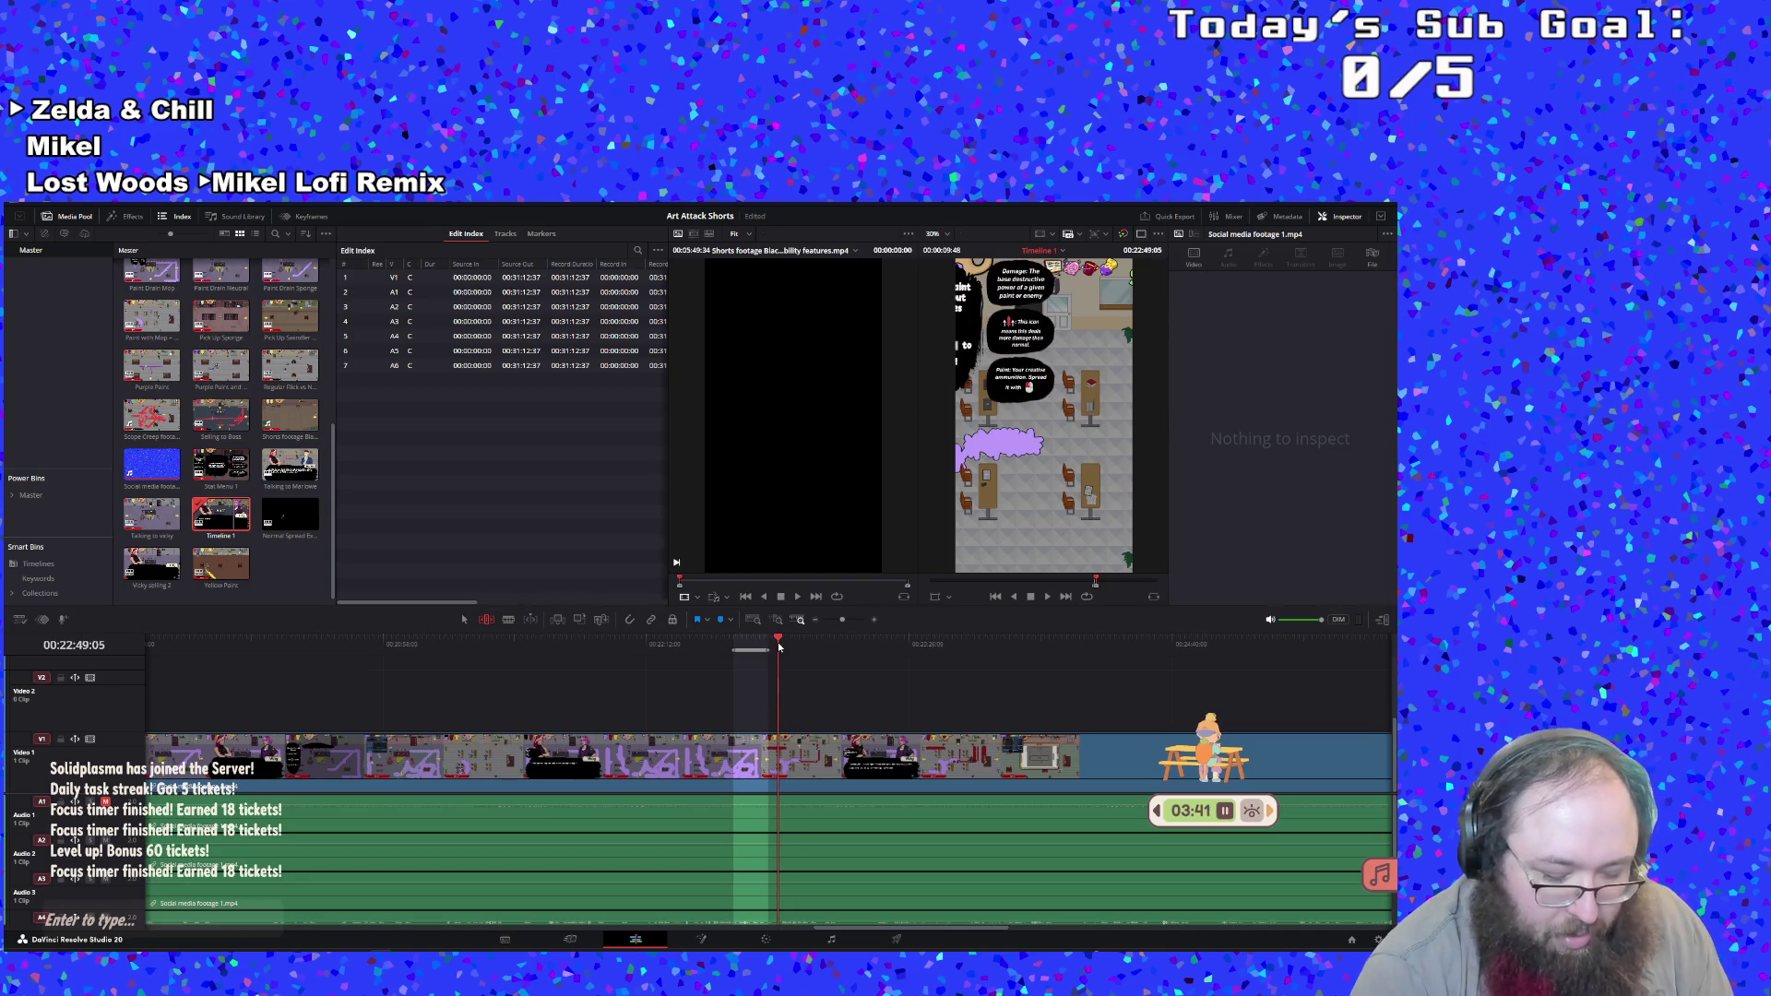
pyautogui.click(1047, 596)
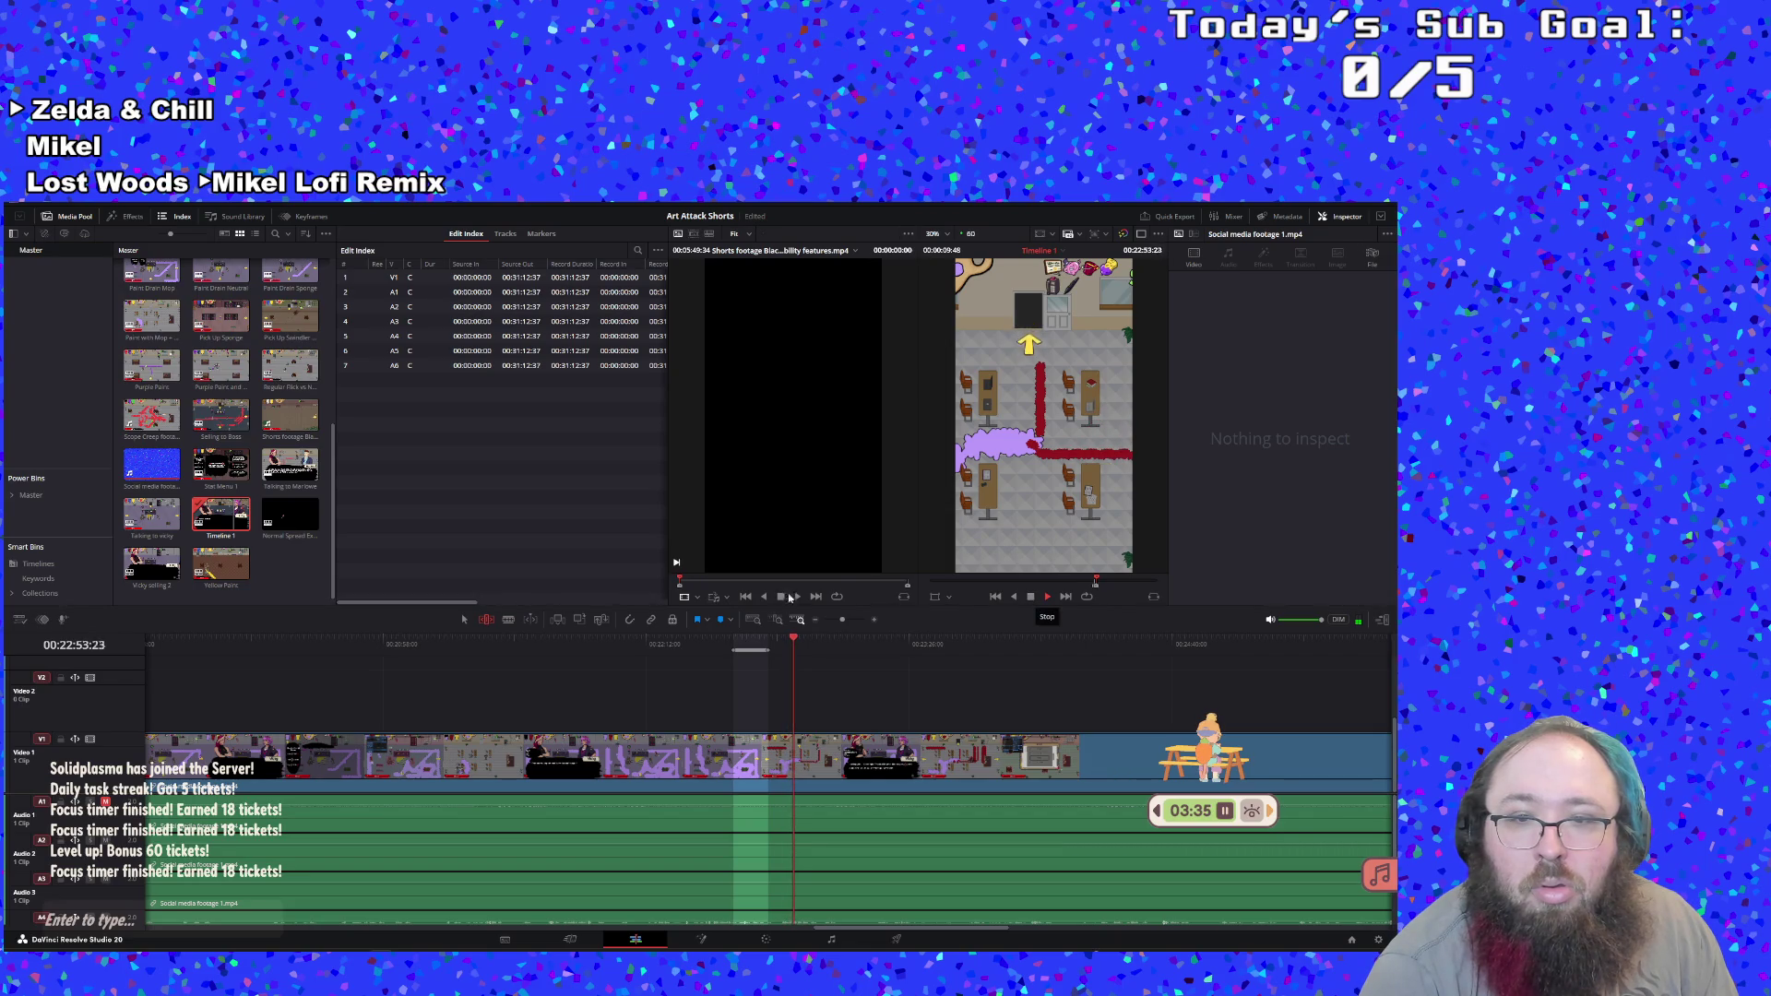
pyautogui.click(766, 643)
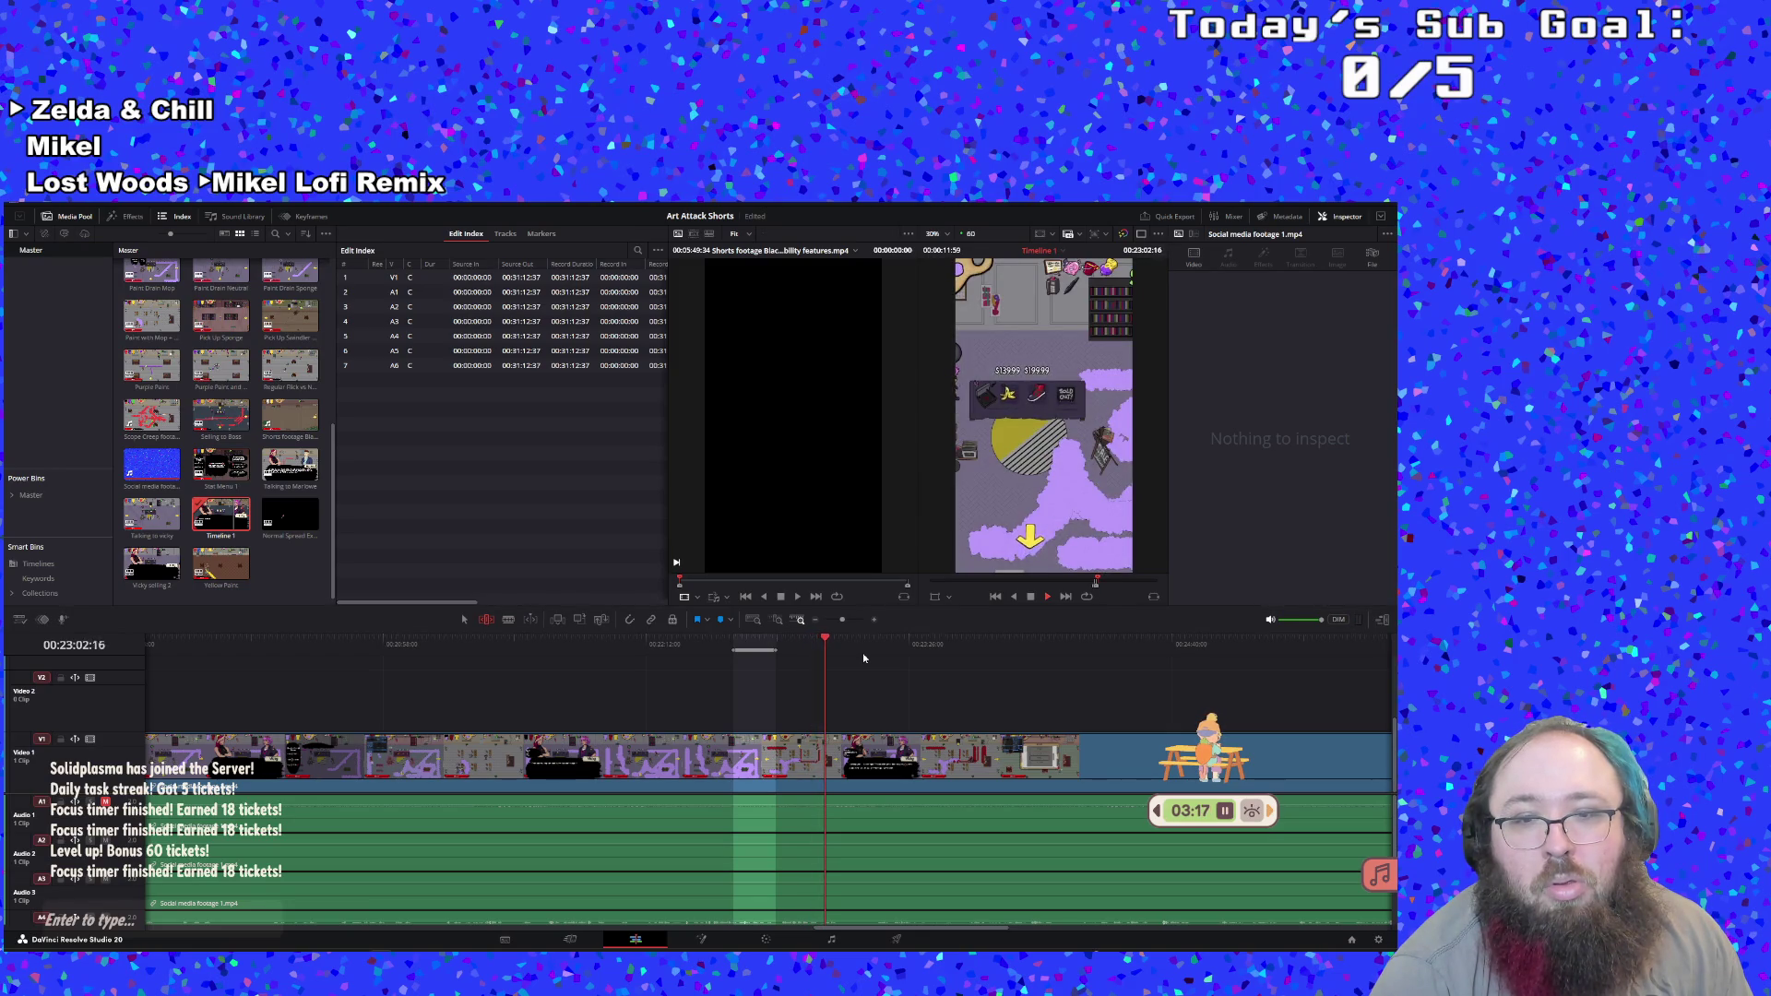
pyautogui.click(800, 640)
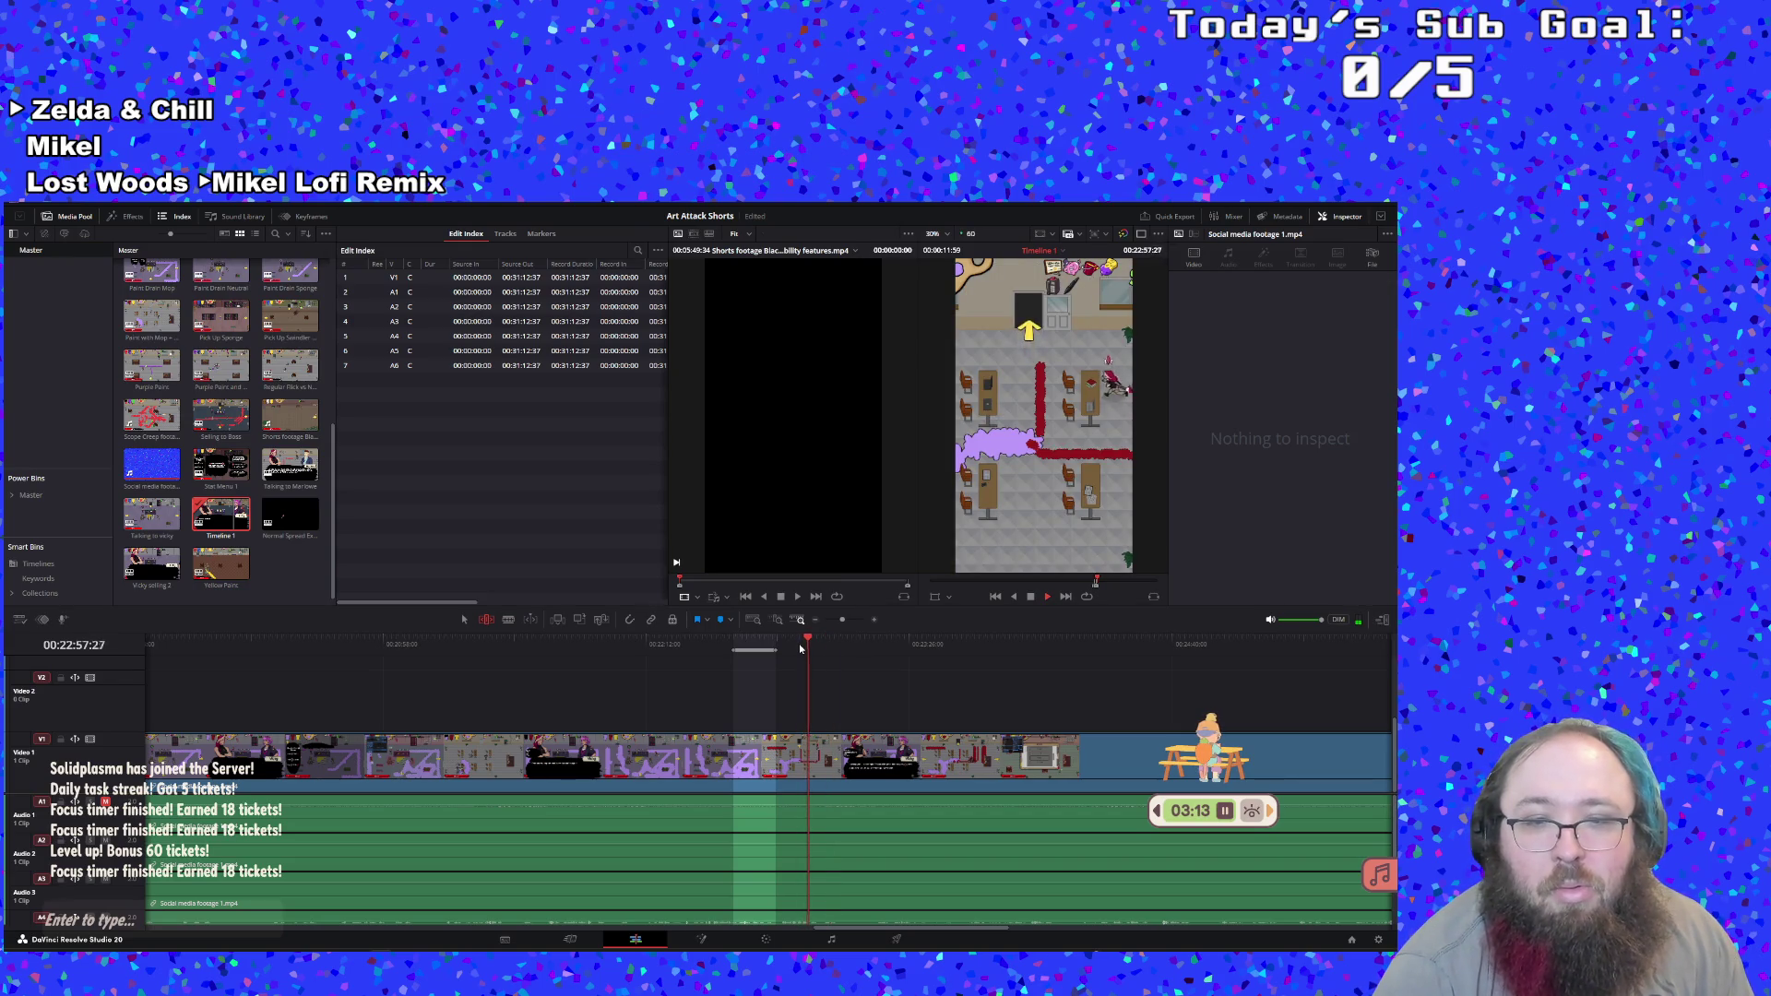
pyautogui.click(775, 645)
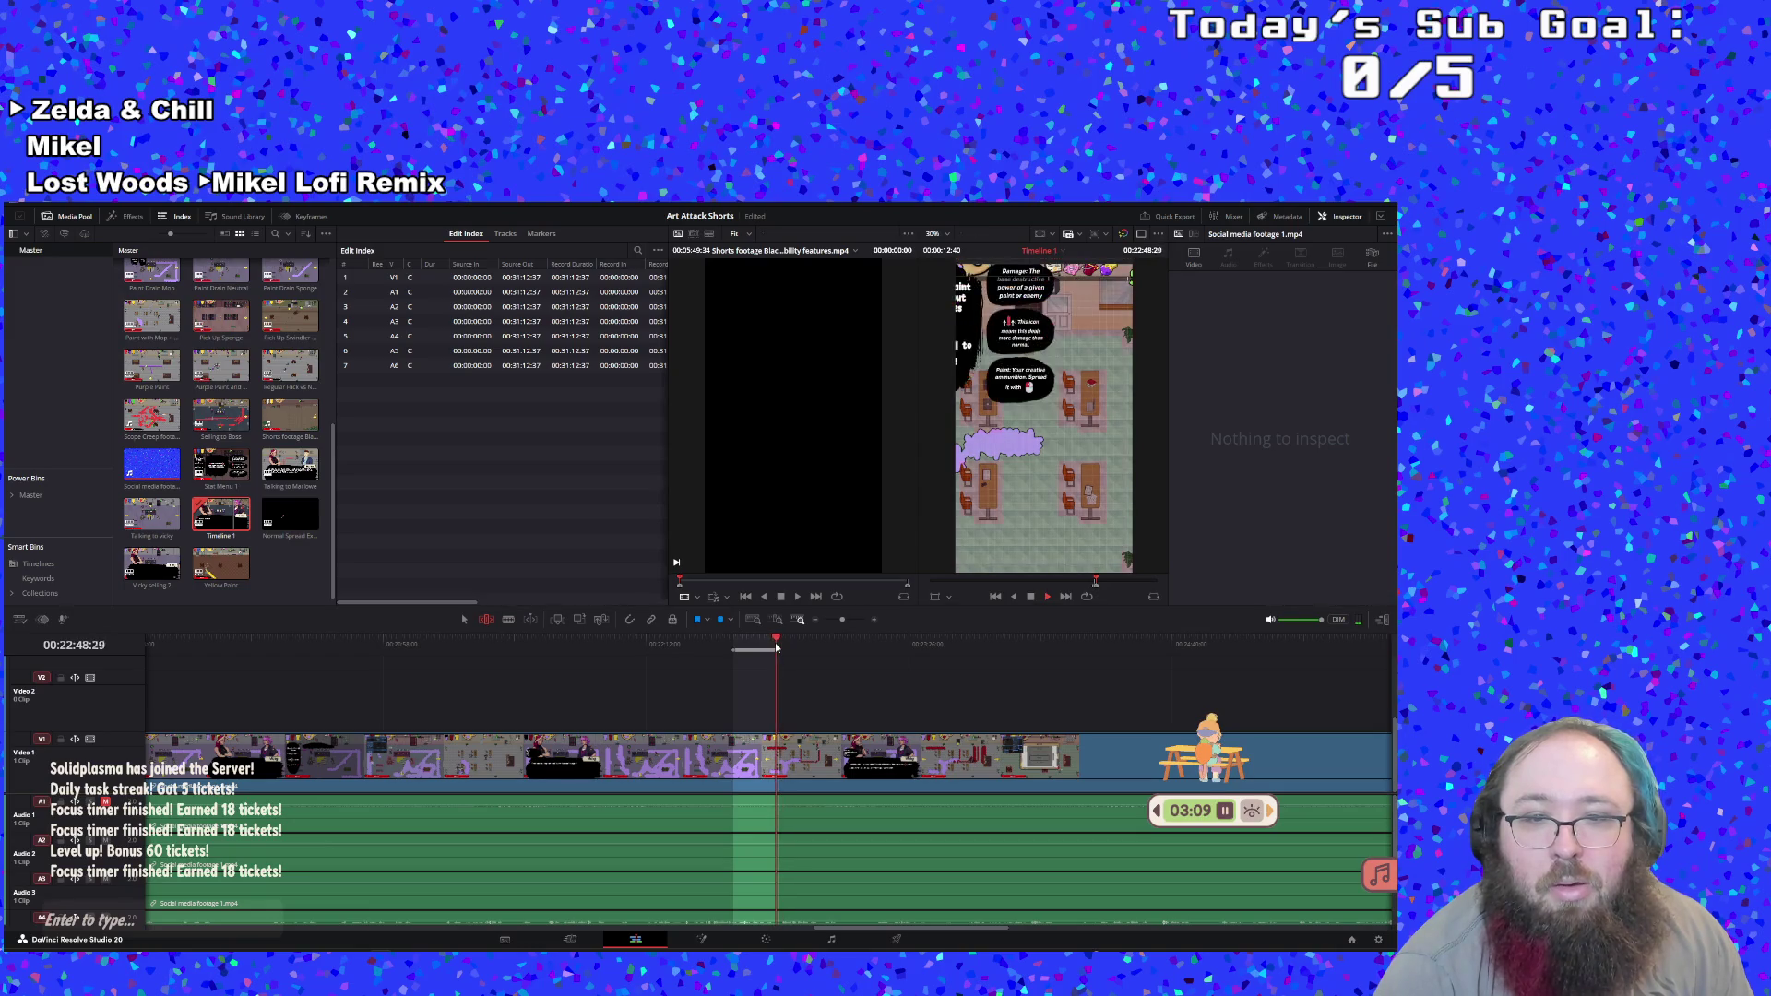
# Preview the vertical video full screen, replay the moment, and stop at 00:23:01:17
pyautogui.hotkey('ctrl', 'f')
pyautogui.press('Escape')
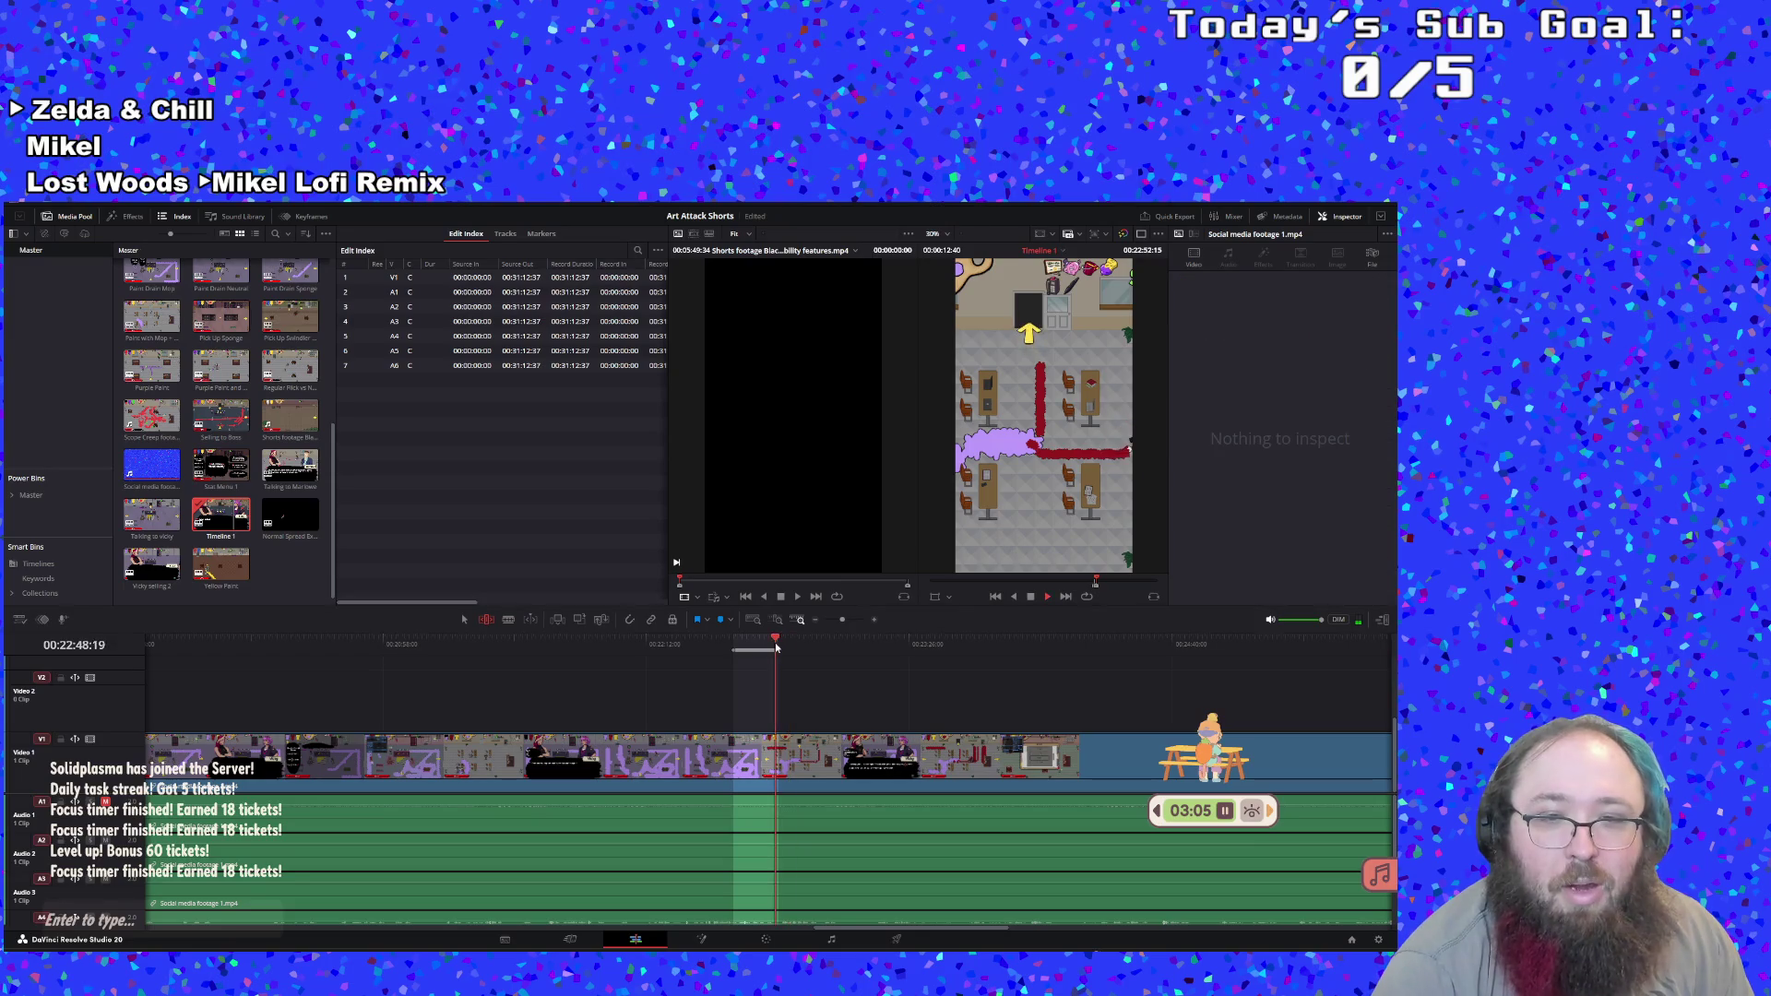
pyautogui.press('space')
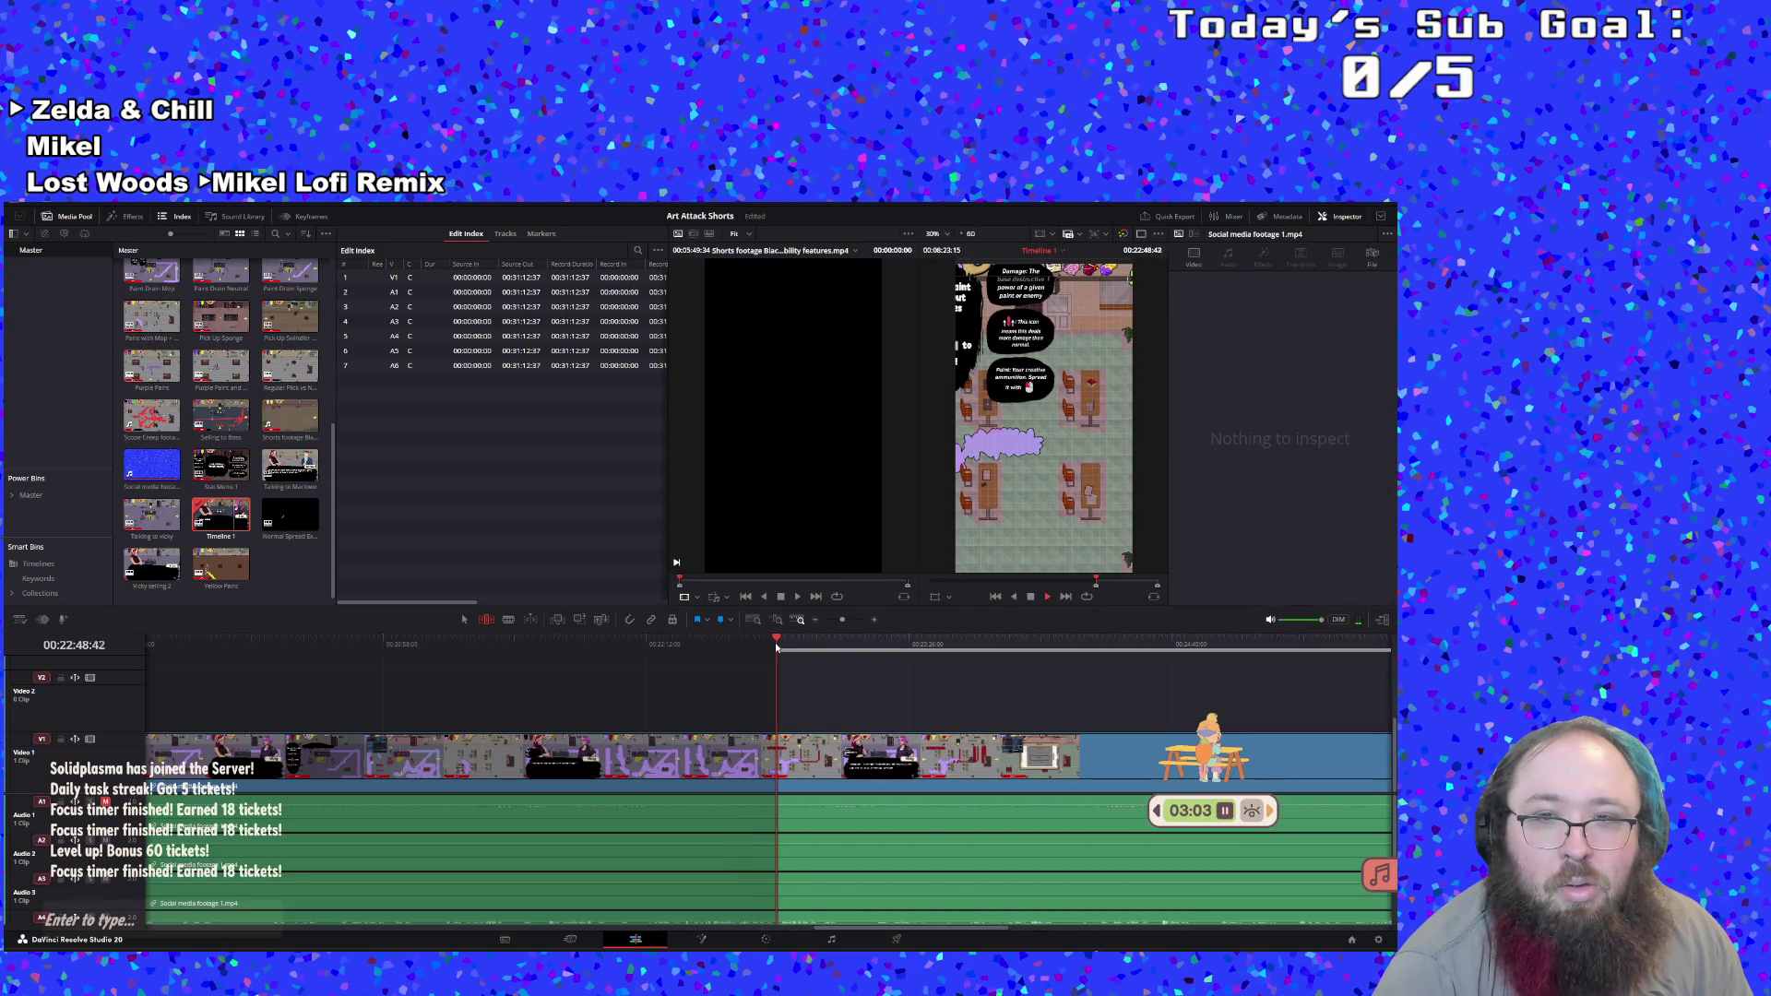
pyautogui.click(770, 641)
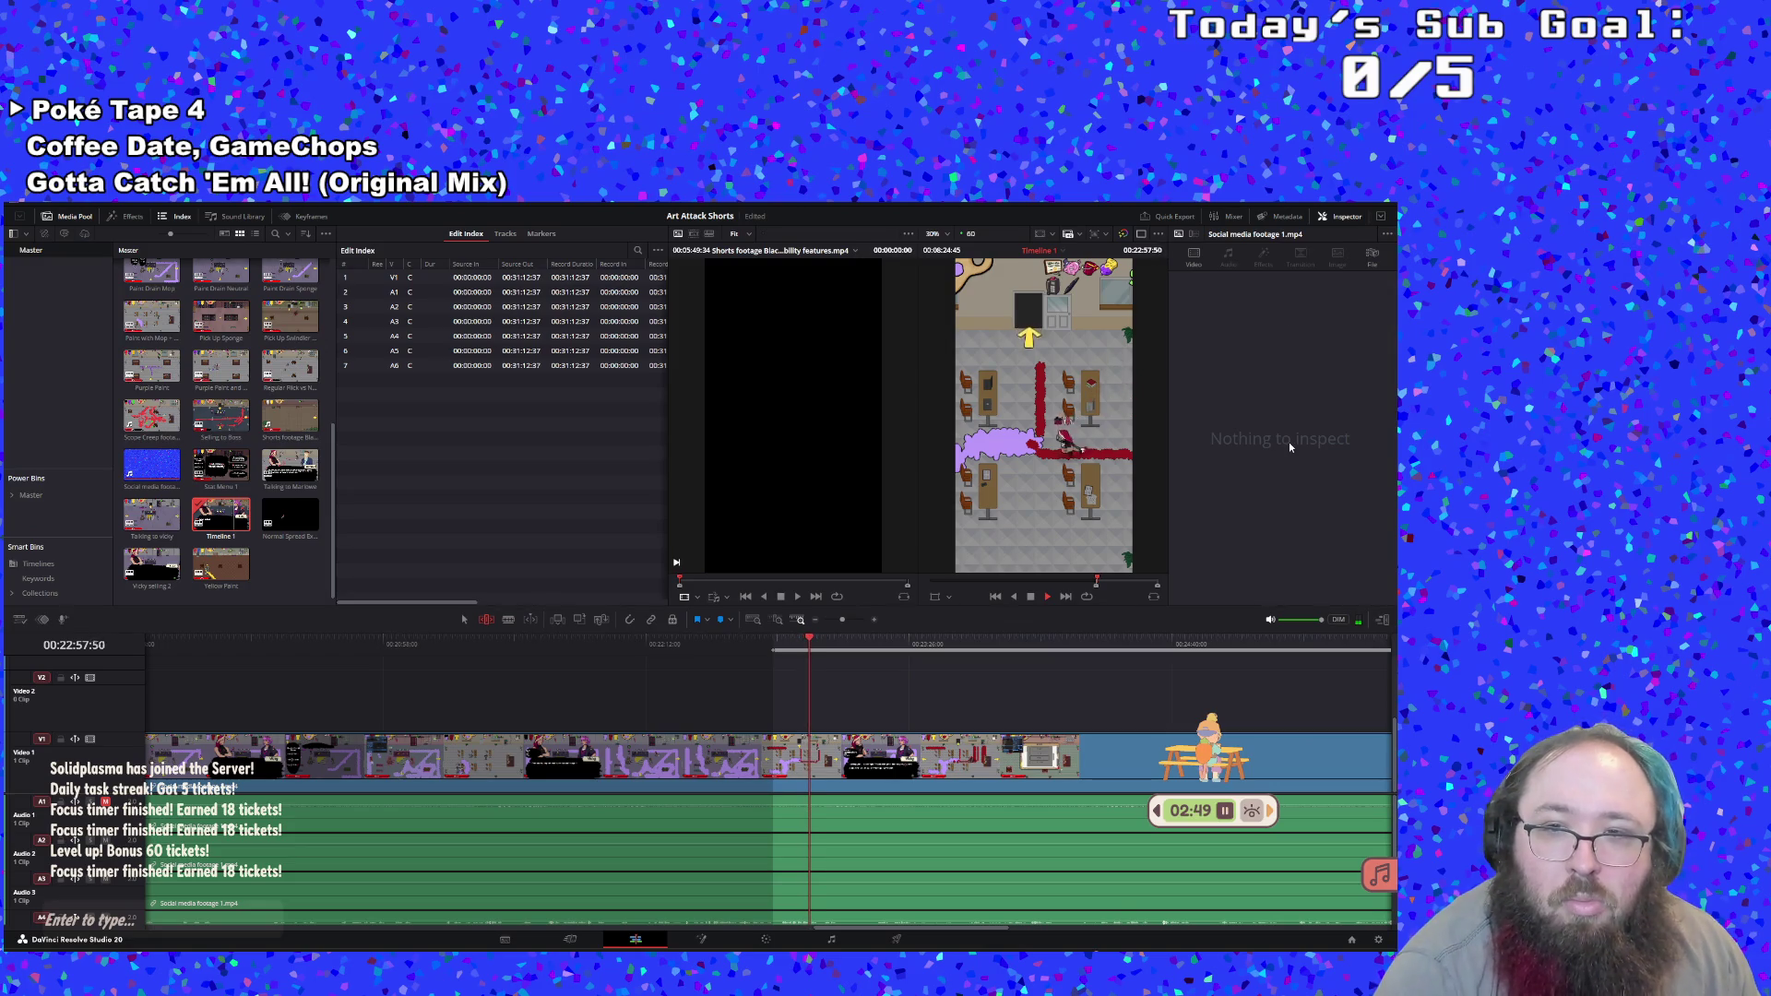
pyautogui.click(1034, 600)
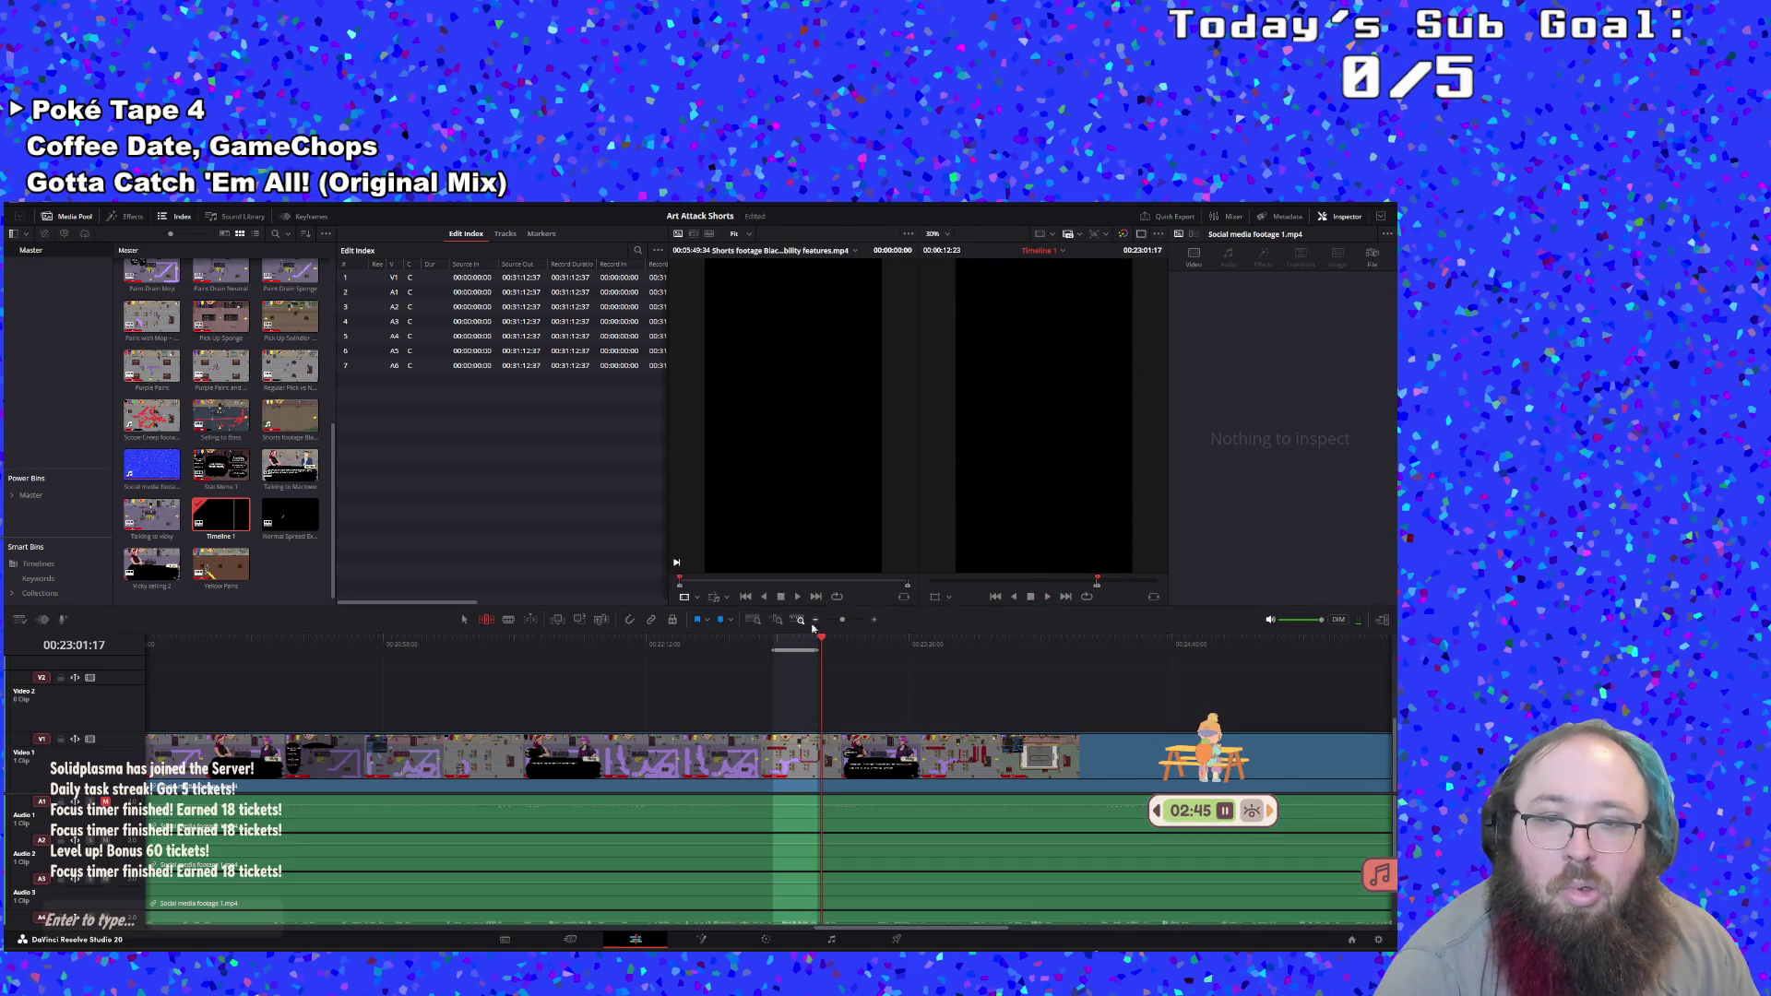
# Save the marked range as subclip 'Tablet Stylus Line', then reopen Timeline 1 and resume playback
pyautogui.rightClick(792, 652)
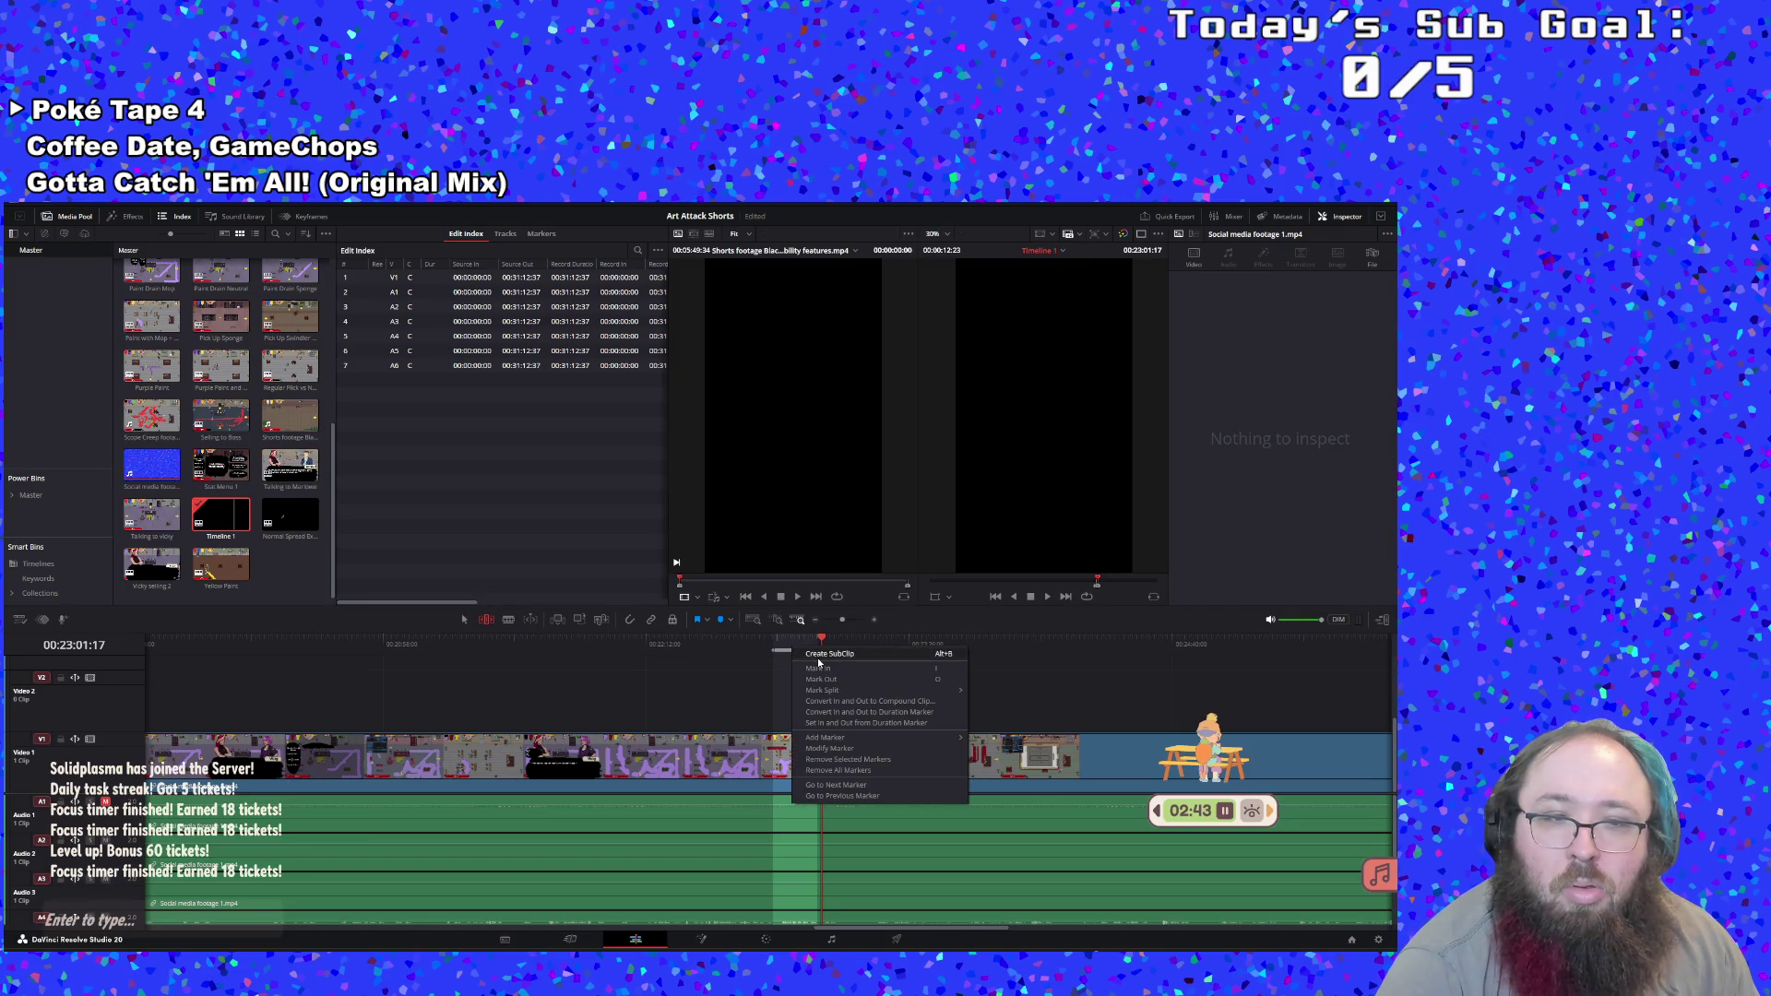
pyautogui.click(798, 656)
pyautogui.click(293, 537)
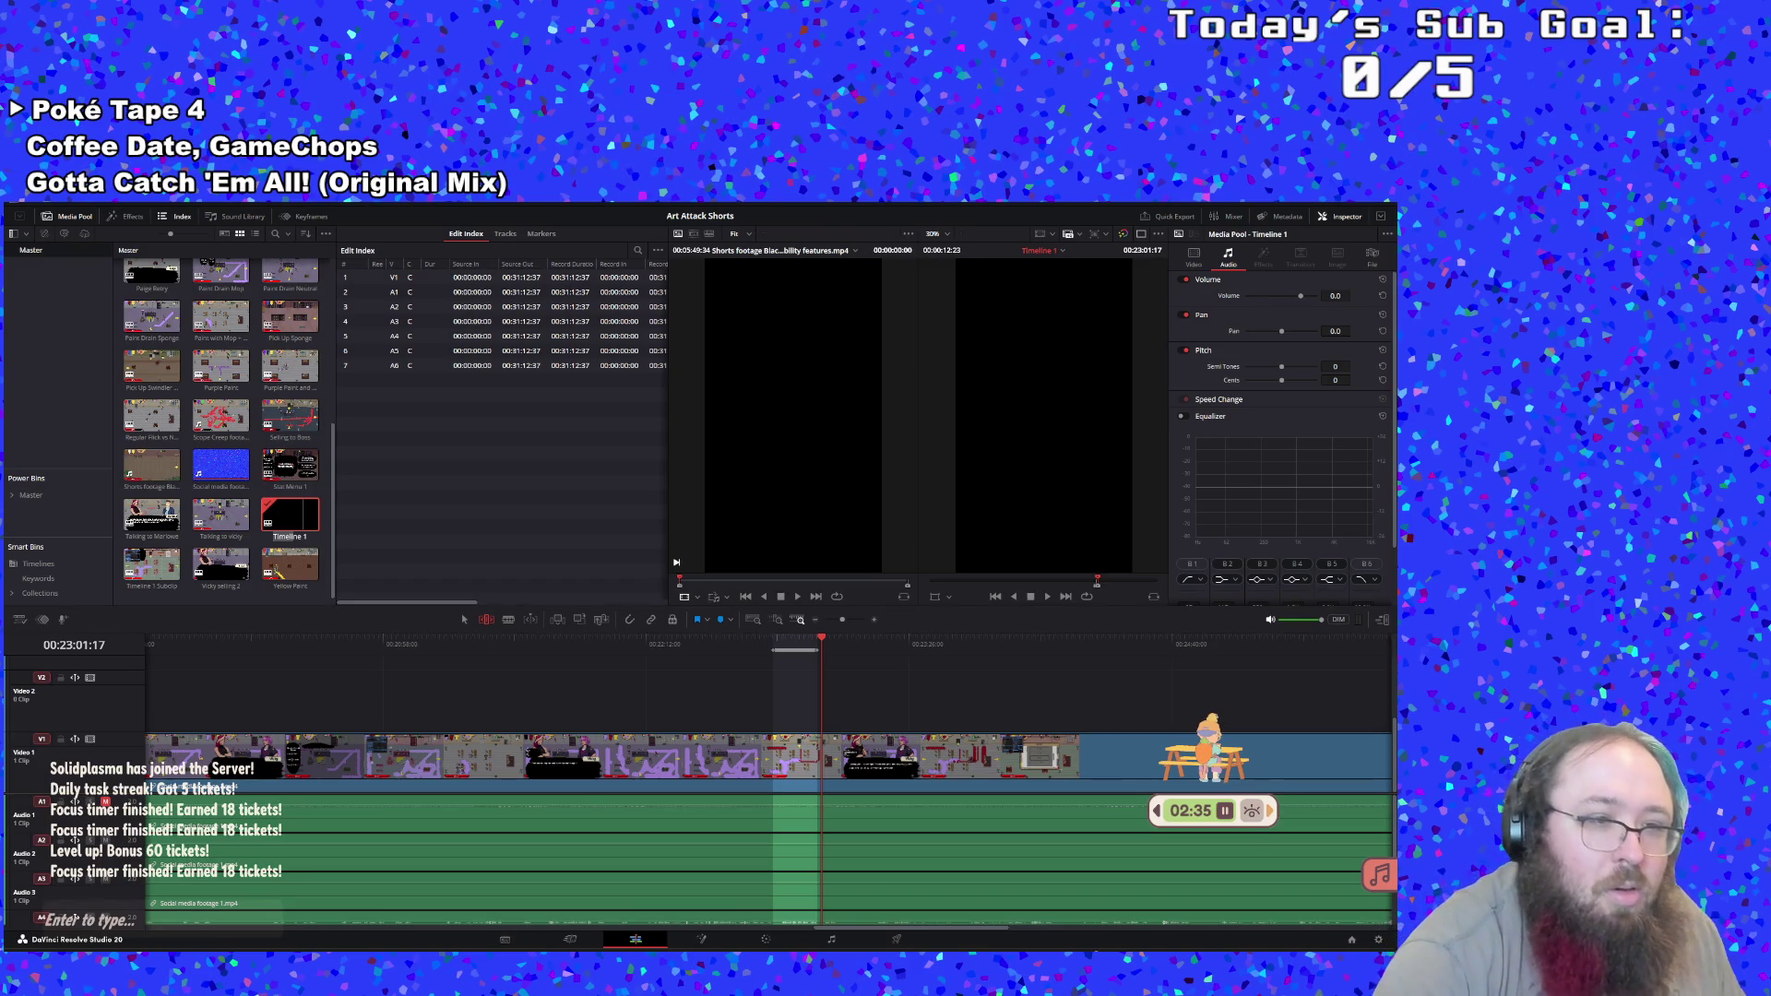
pyautogui.click(169, 587)
pyautogui.doubleClick(168, 587)
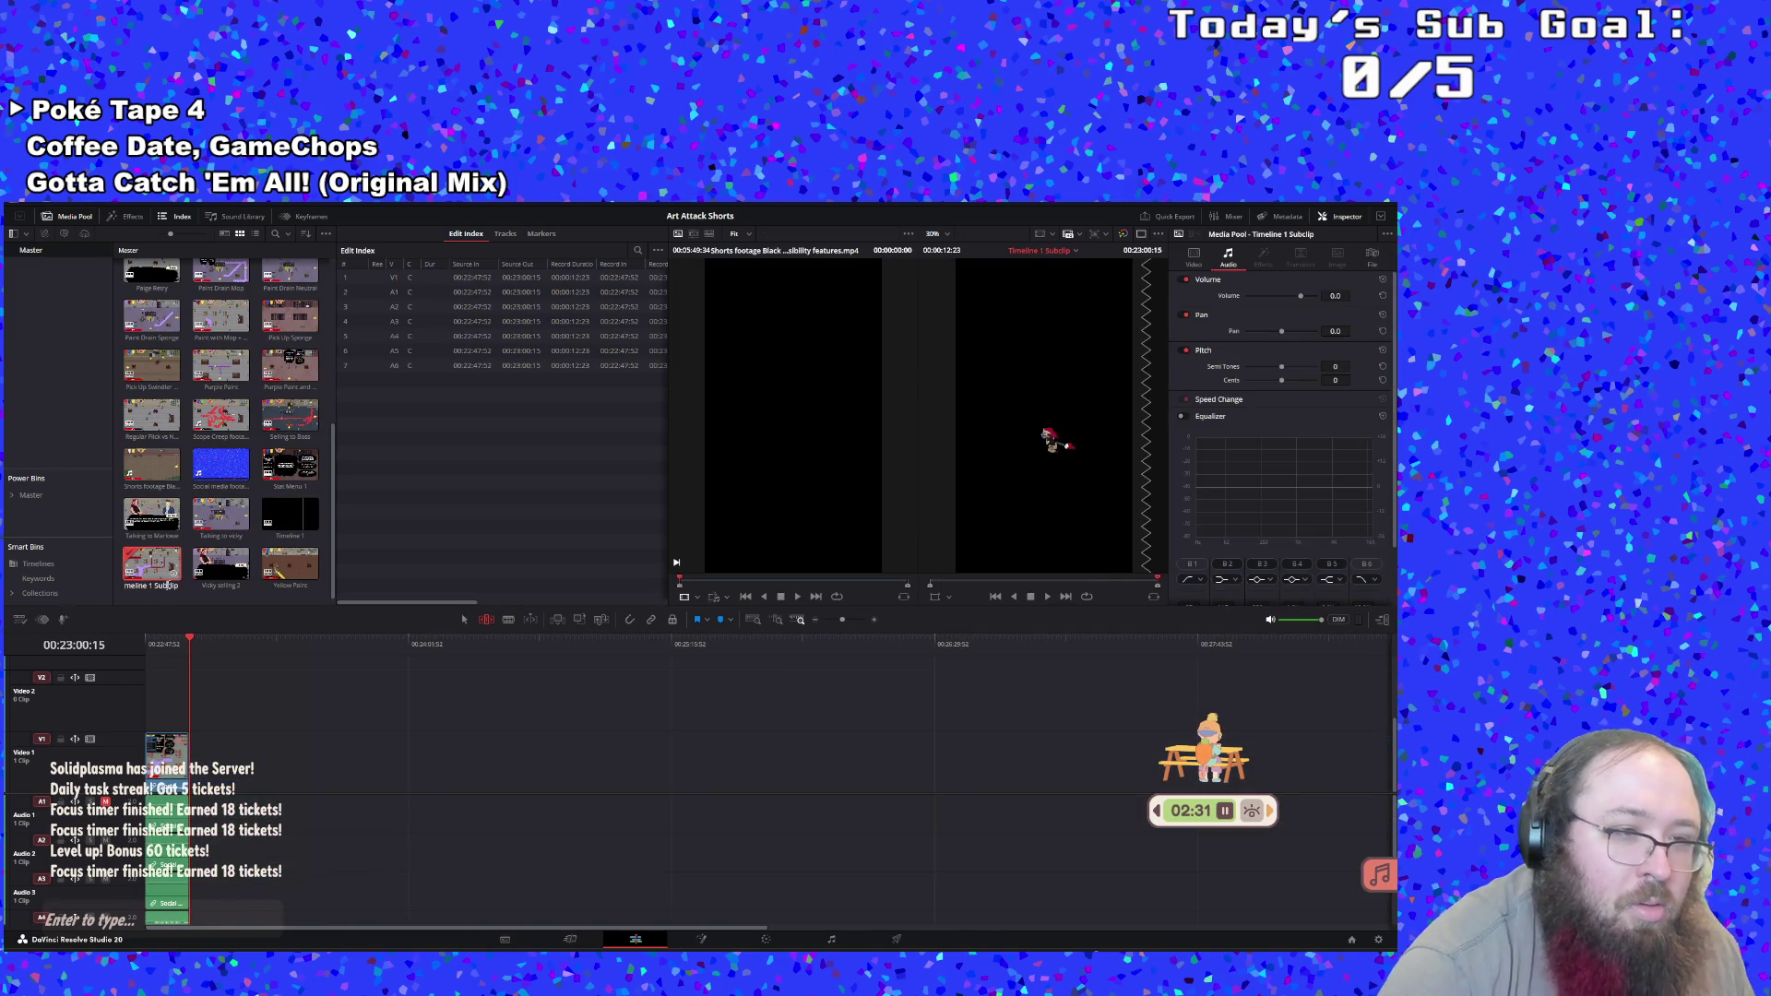
pyautogui.write('Tablet Stylus')
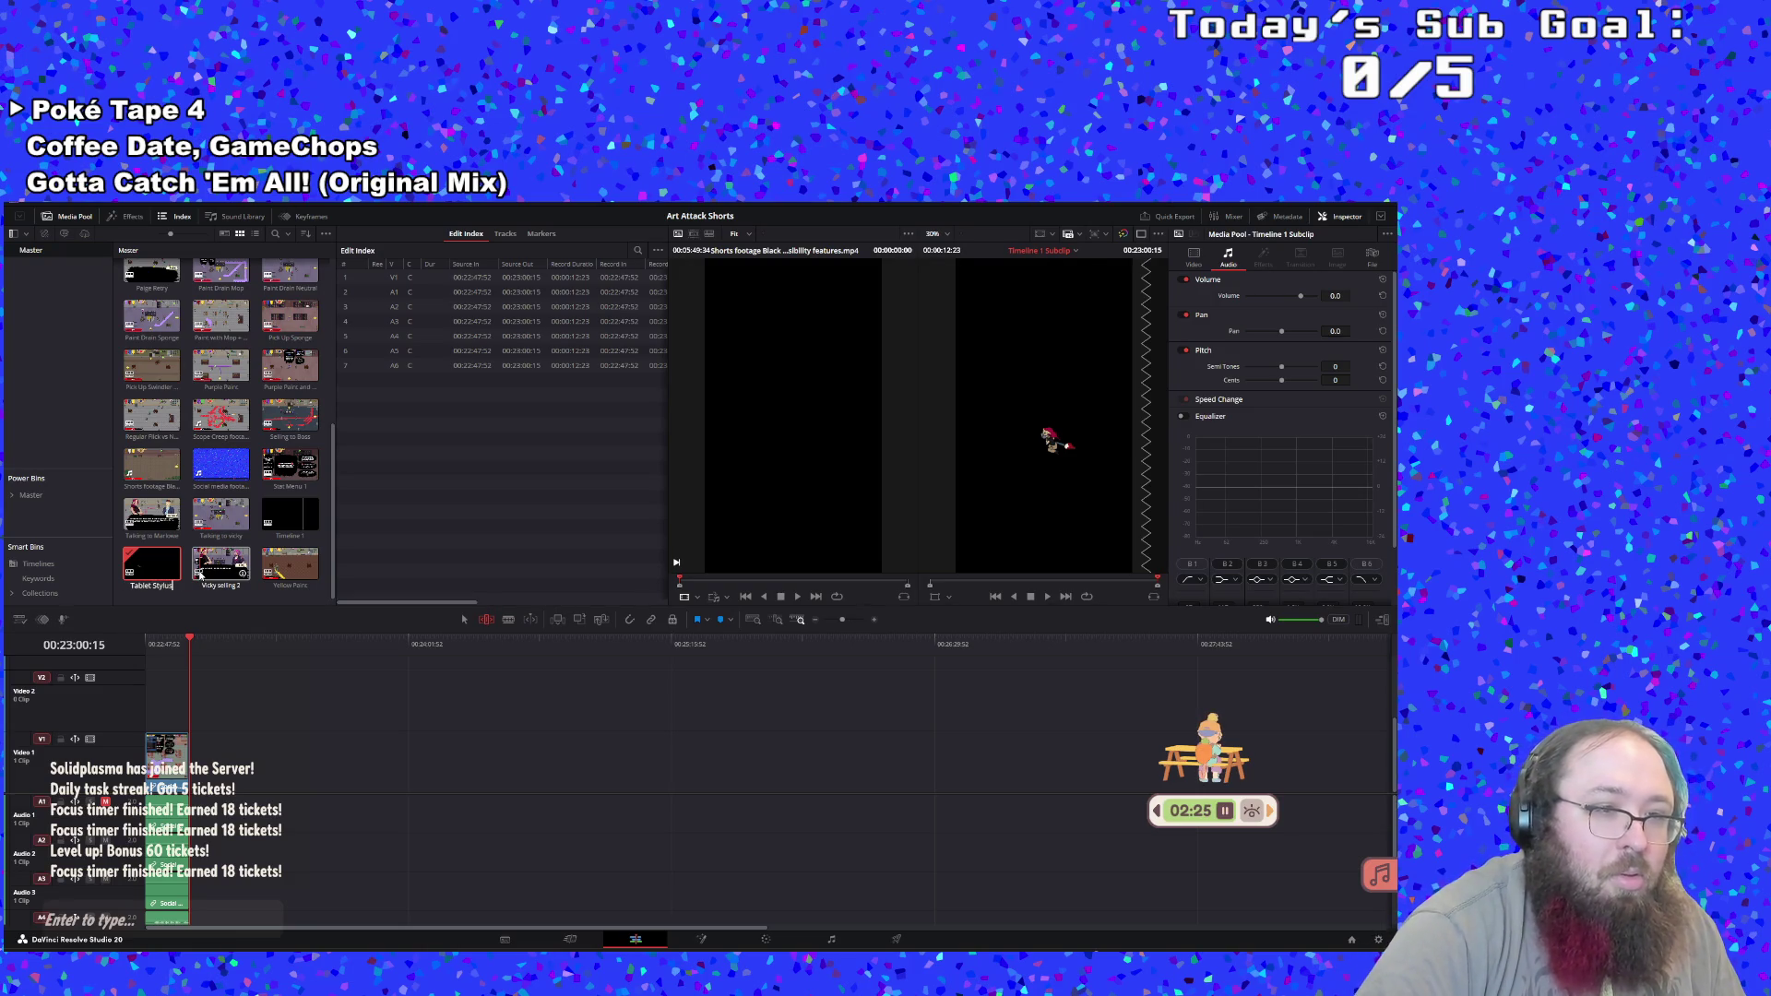
pyautogui.press('Return')
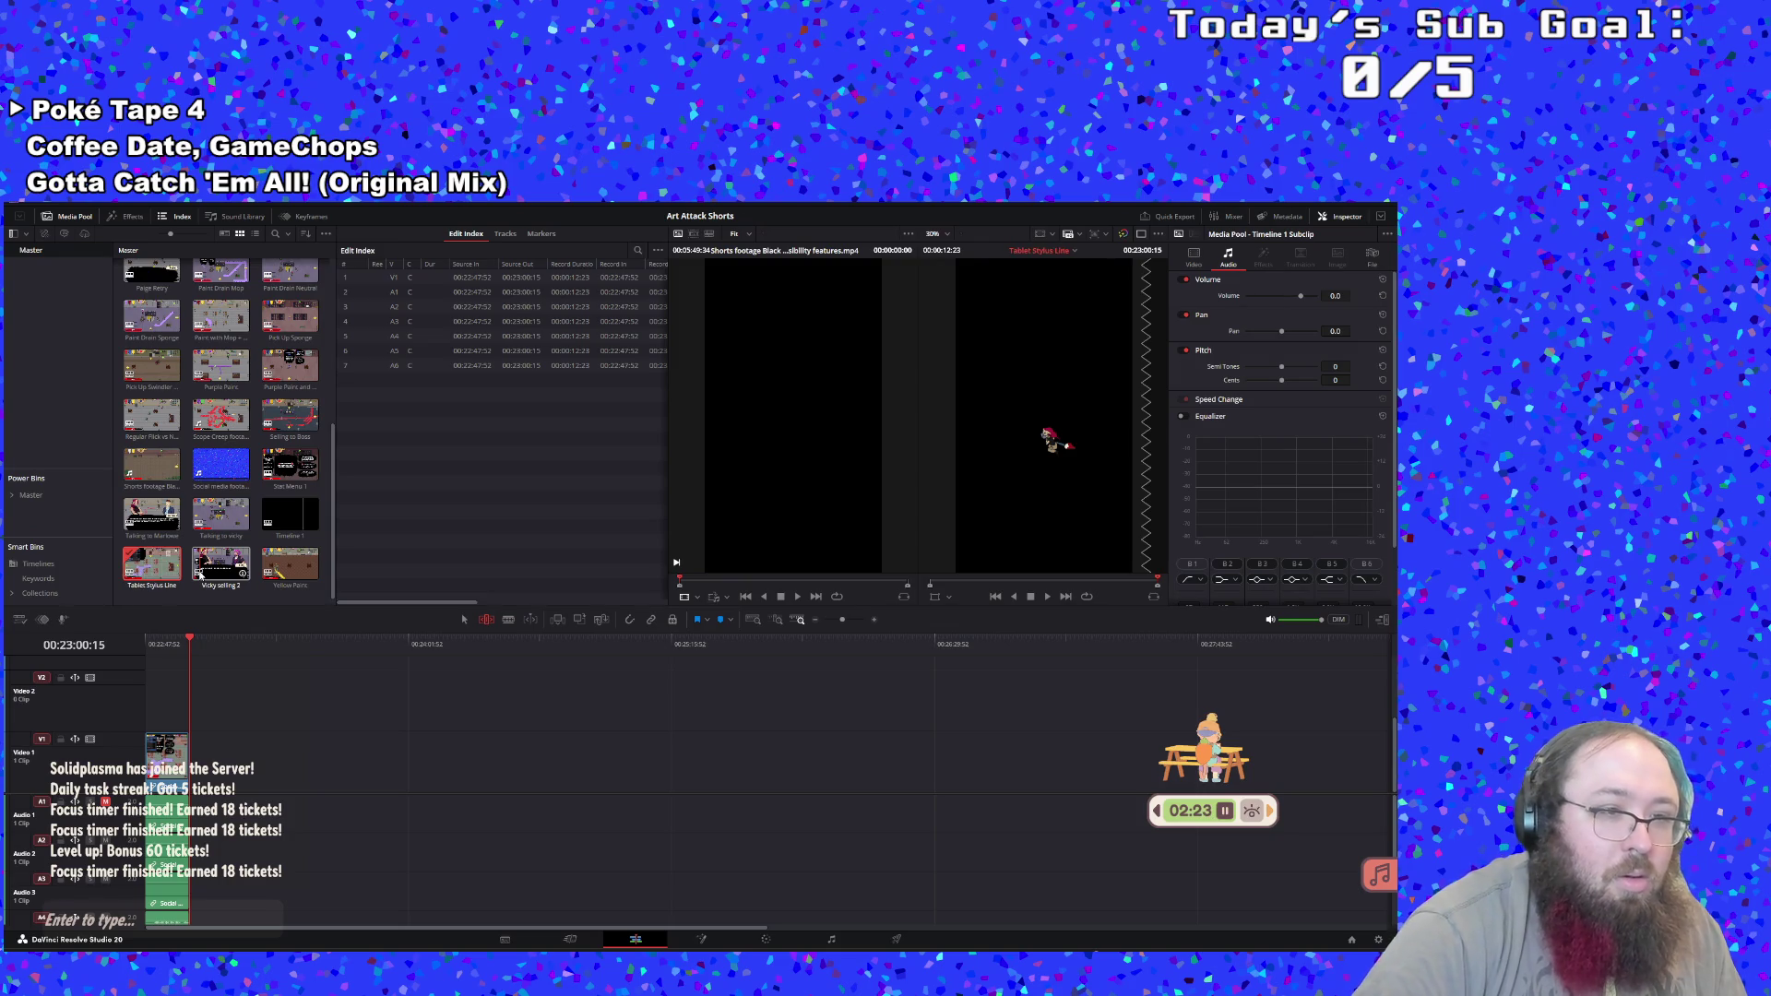
pyautogui.doubleClick(290, 513)
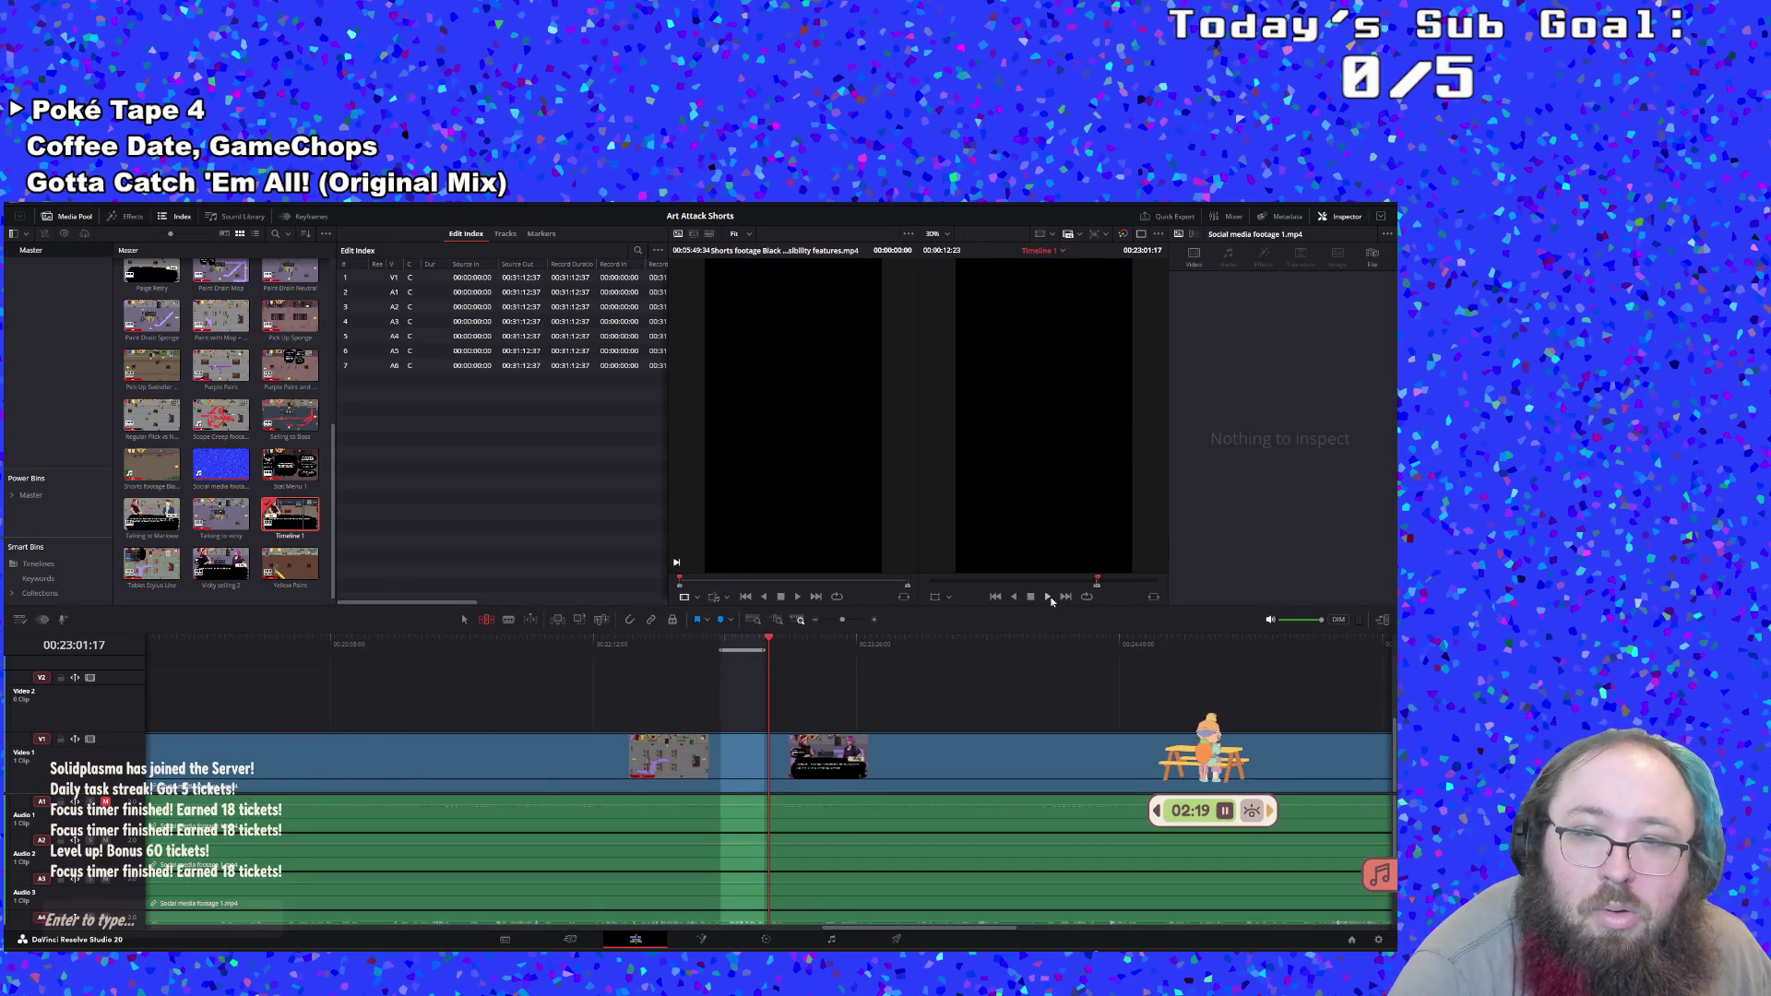
pyautogui.click(1048, 597)
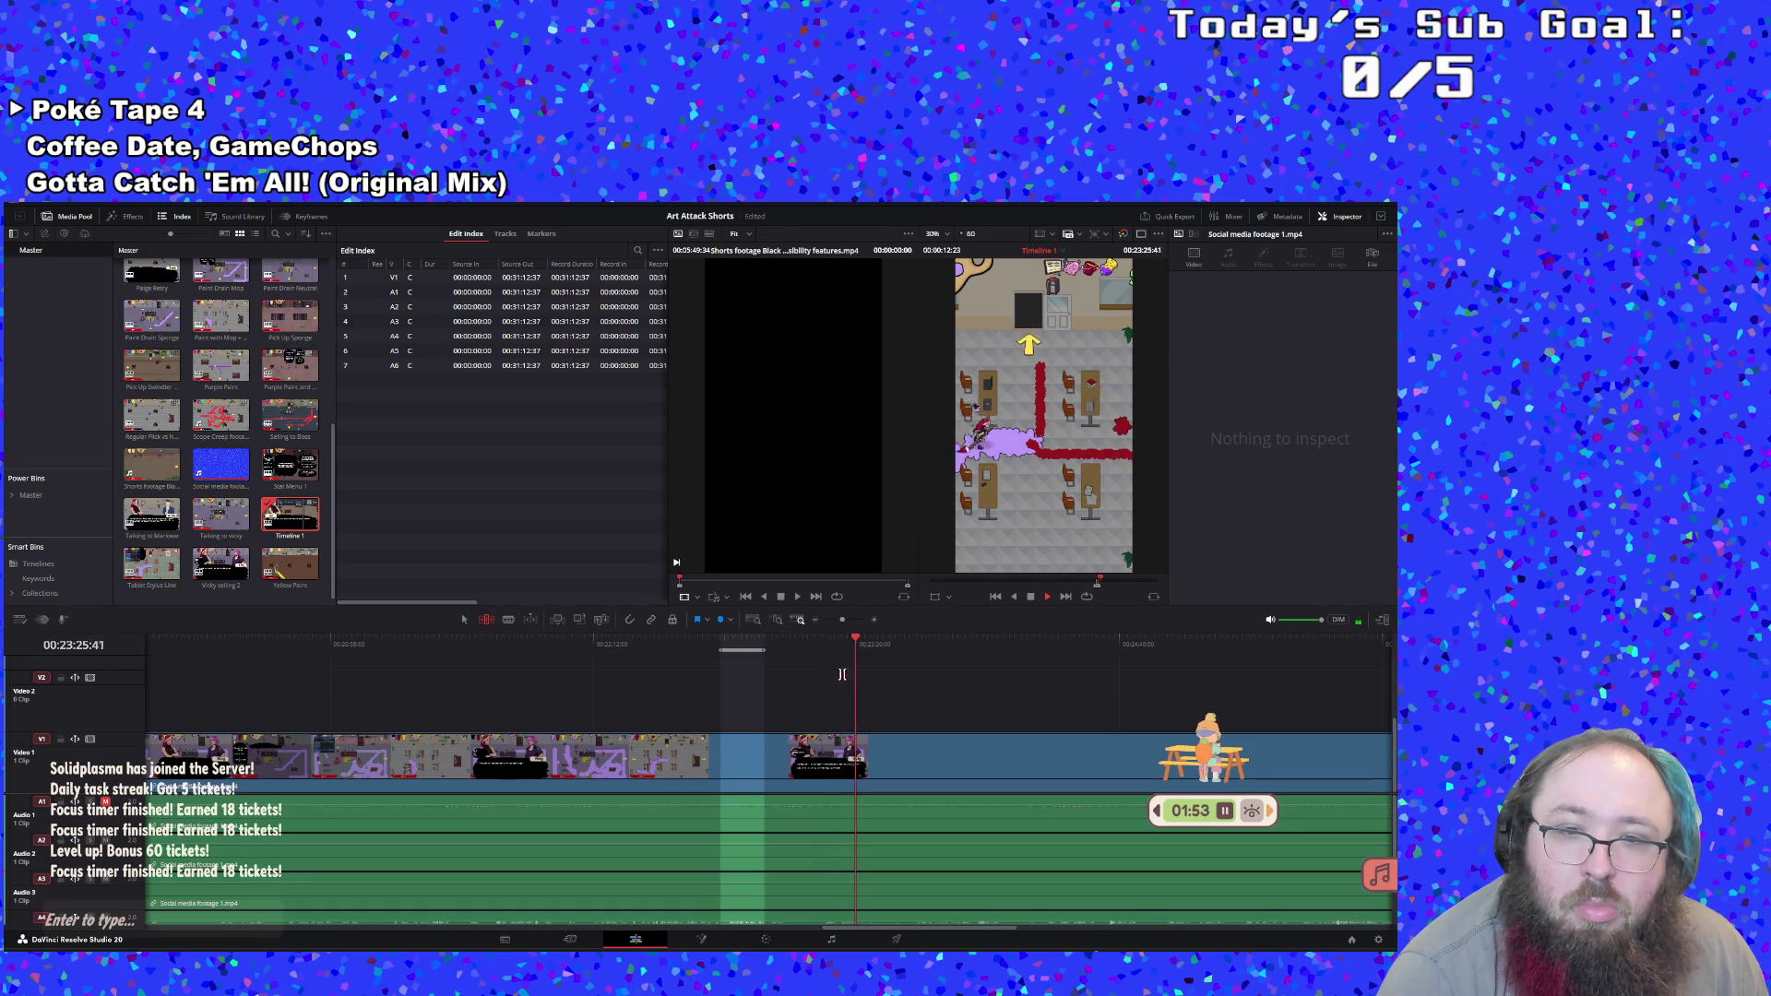
# Replay the gameplay and set a new In point near 00:23:20 at the action's start
pyautogui.click(823, 644)
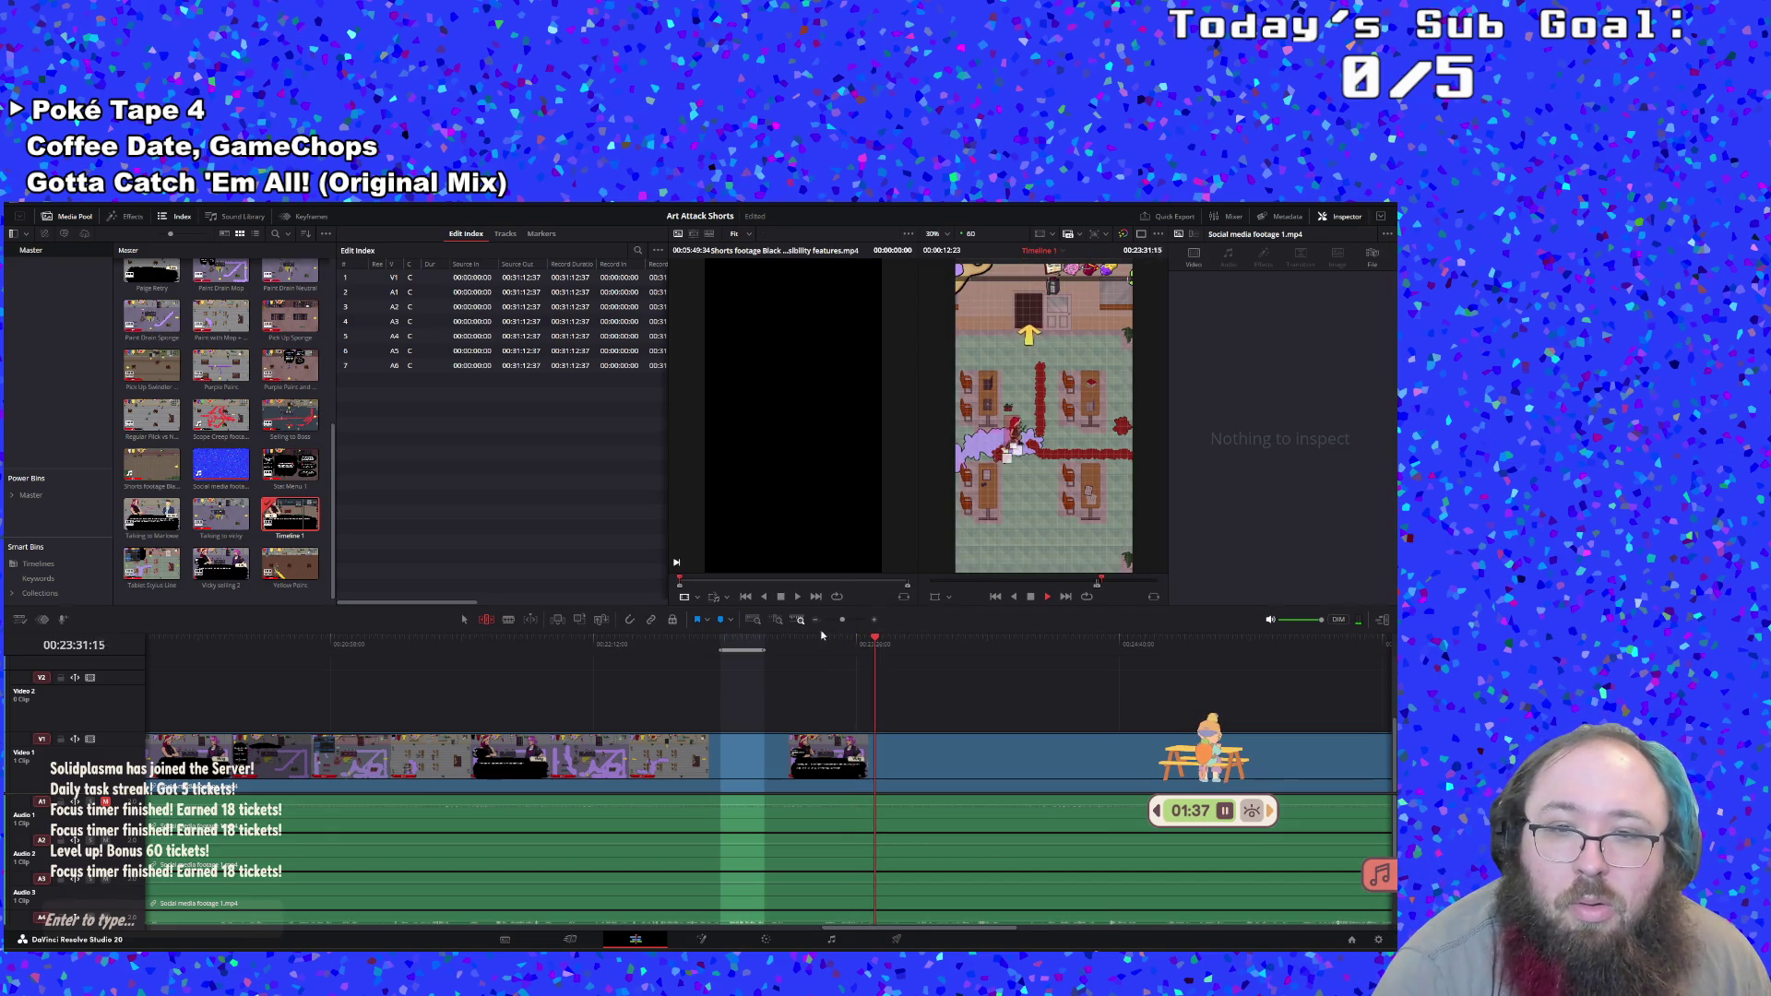
pyautogui.press('Up')
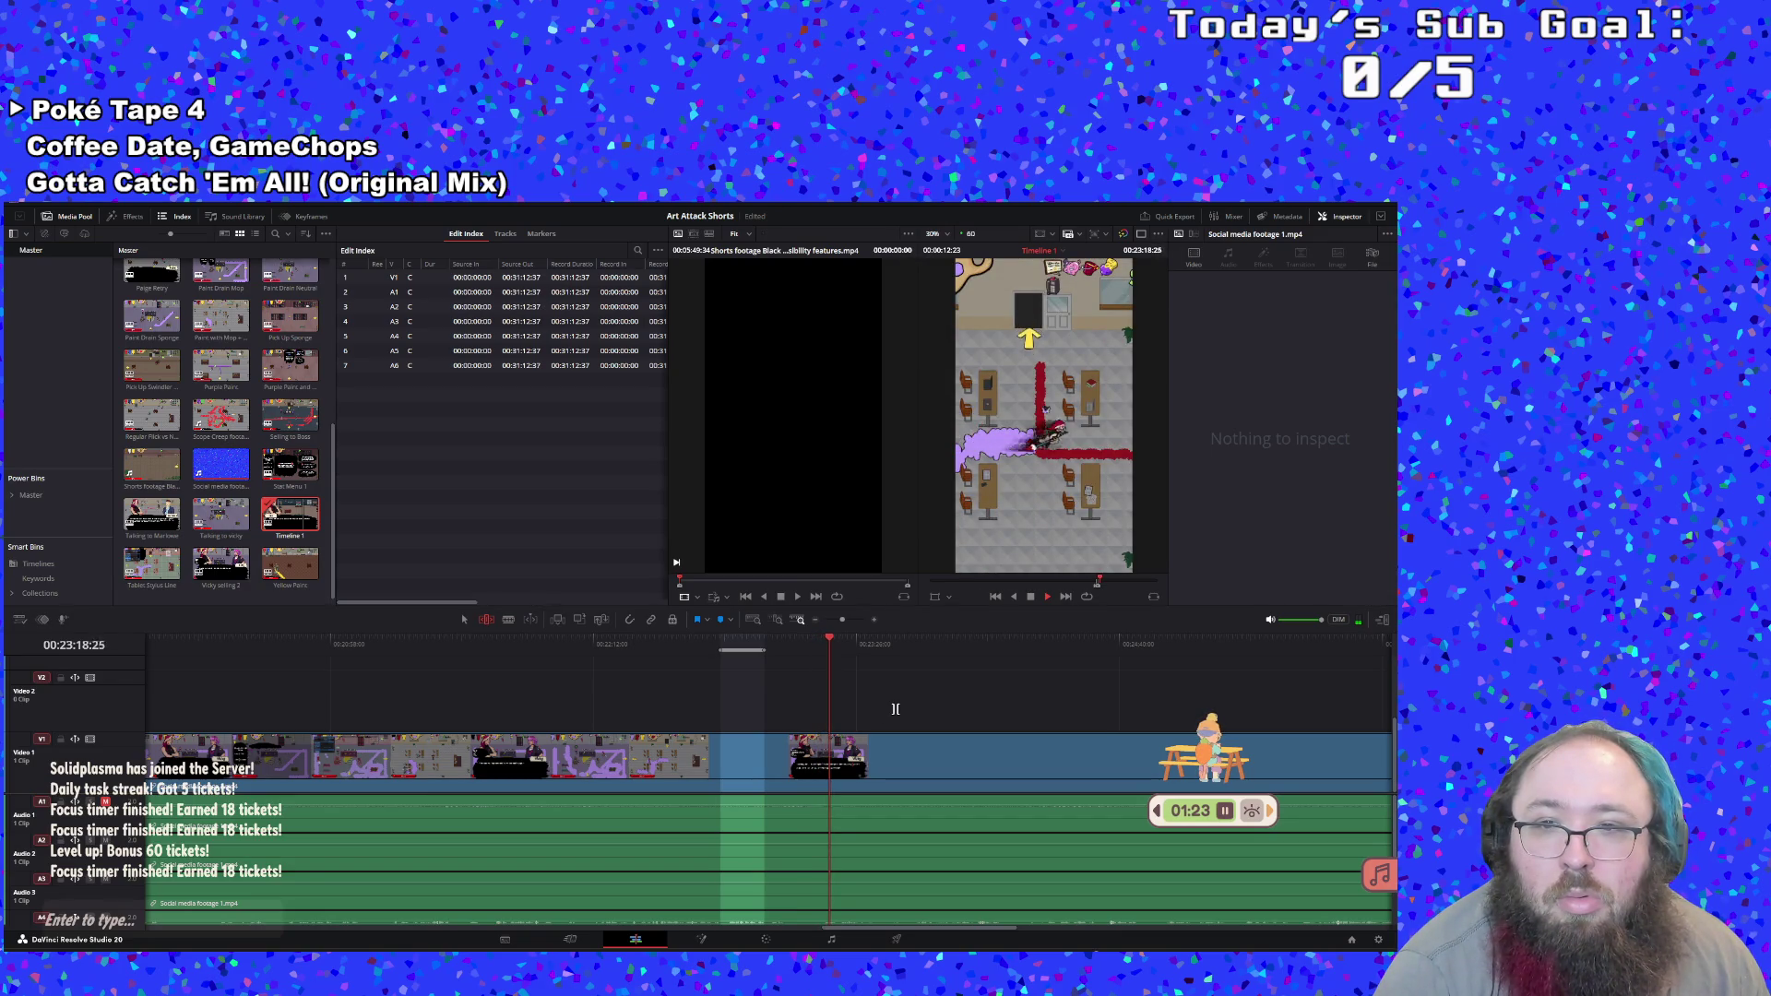
pyautogui.press('i')
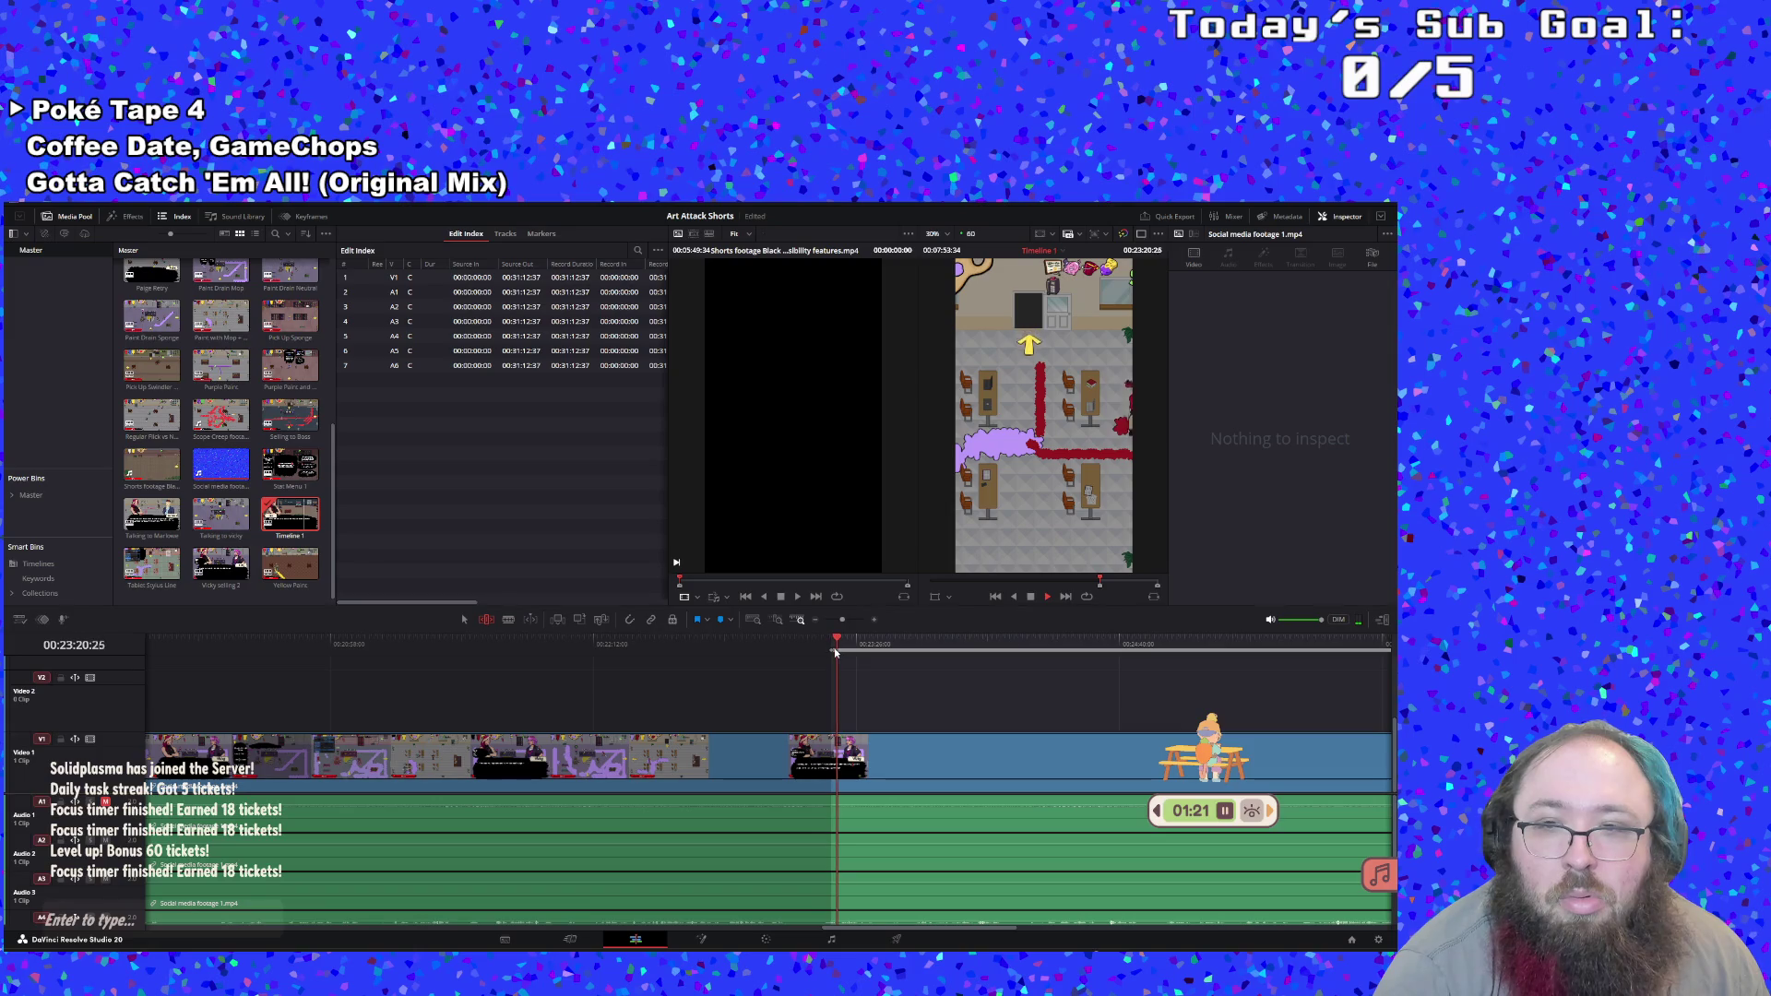
pyautogui.click(1030, 597)
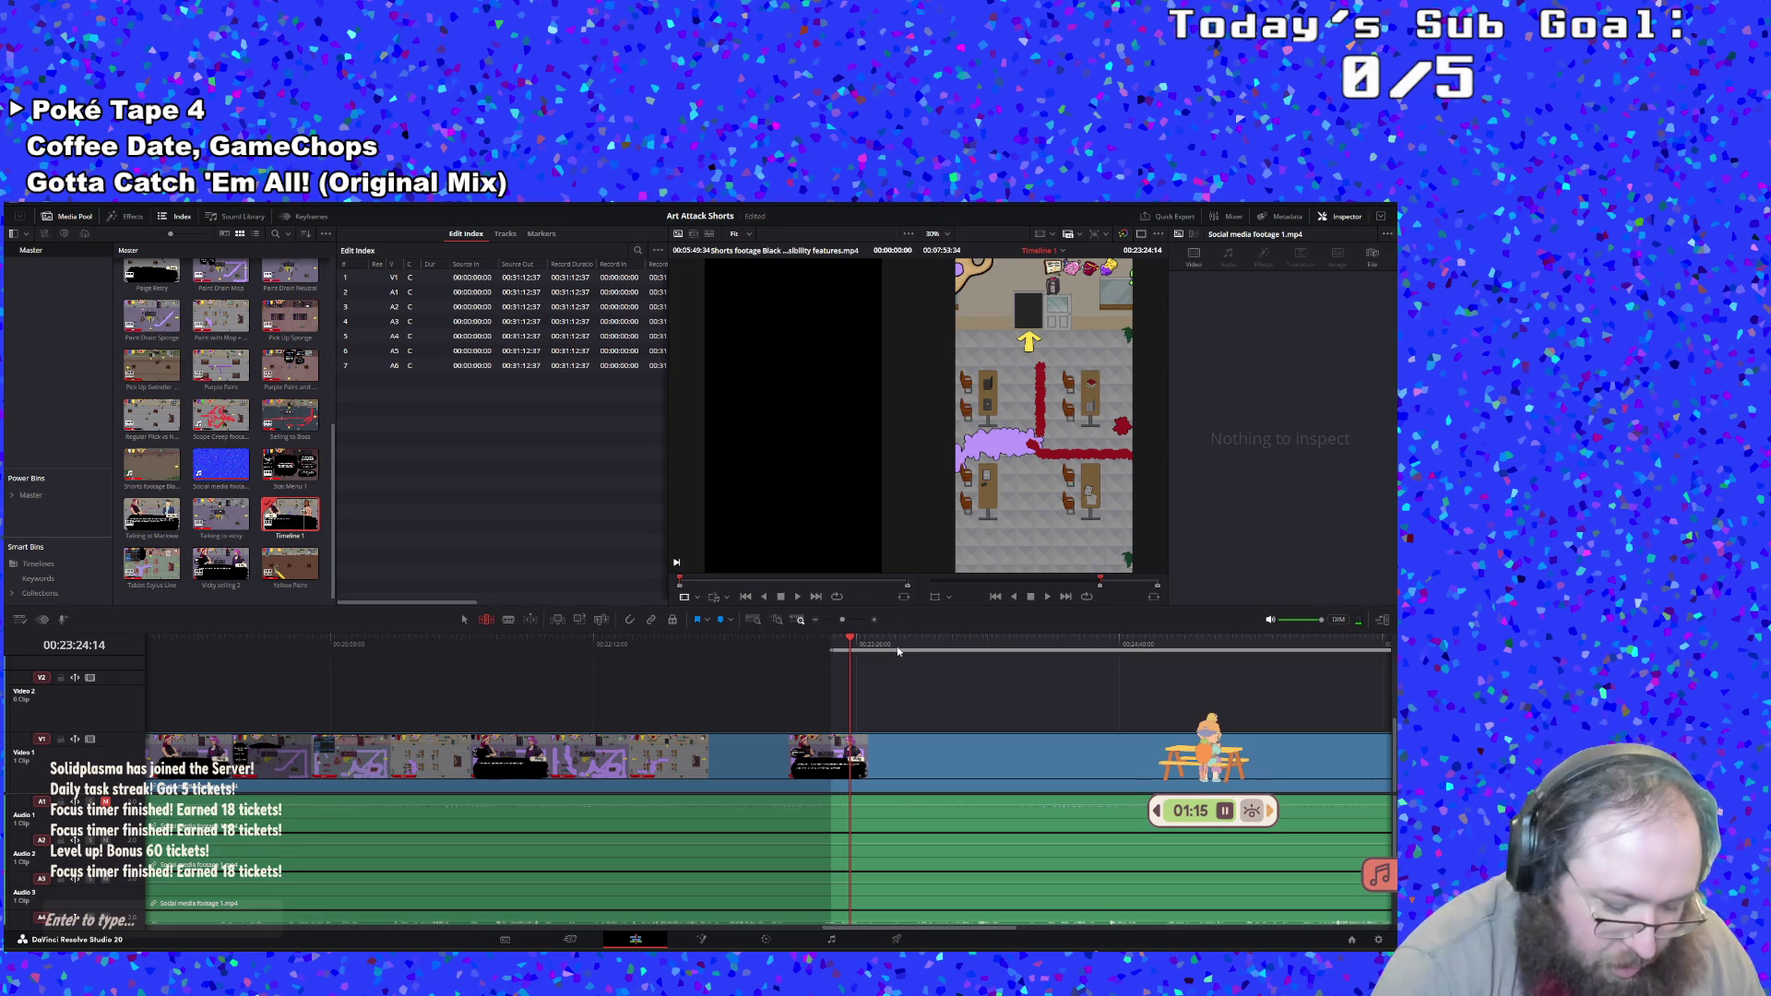
# Set the Out point at 00:23:24:14, save the range as a renamed subclip, and mark the next In point
pyautogui.press('o')
pyautogui.rightClick(844, 646)
pyautogui.click(885, 673)
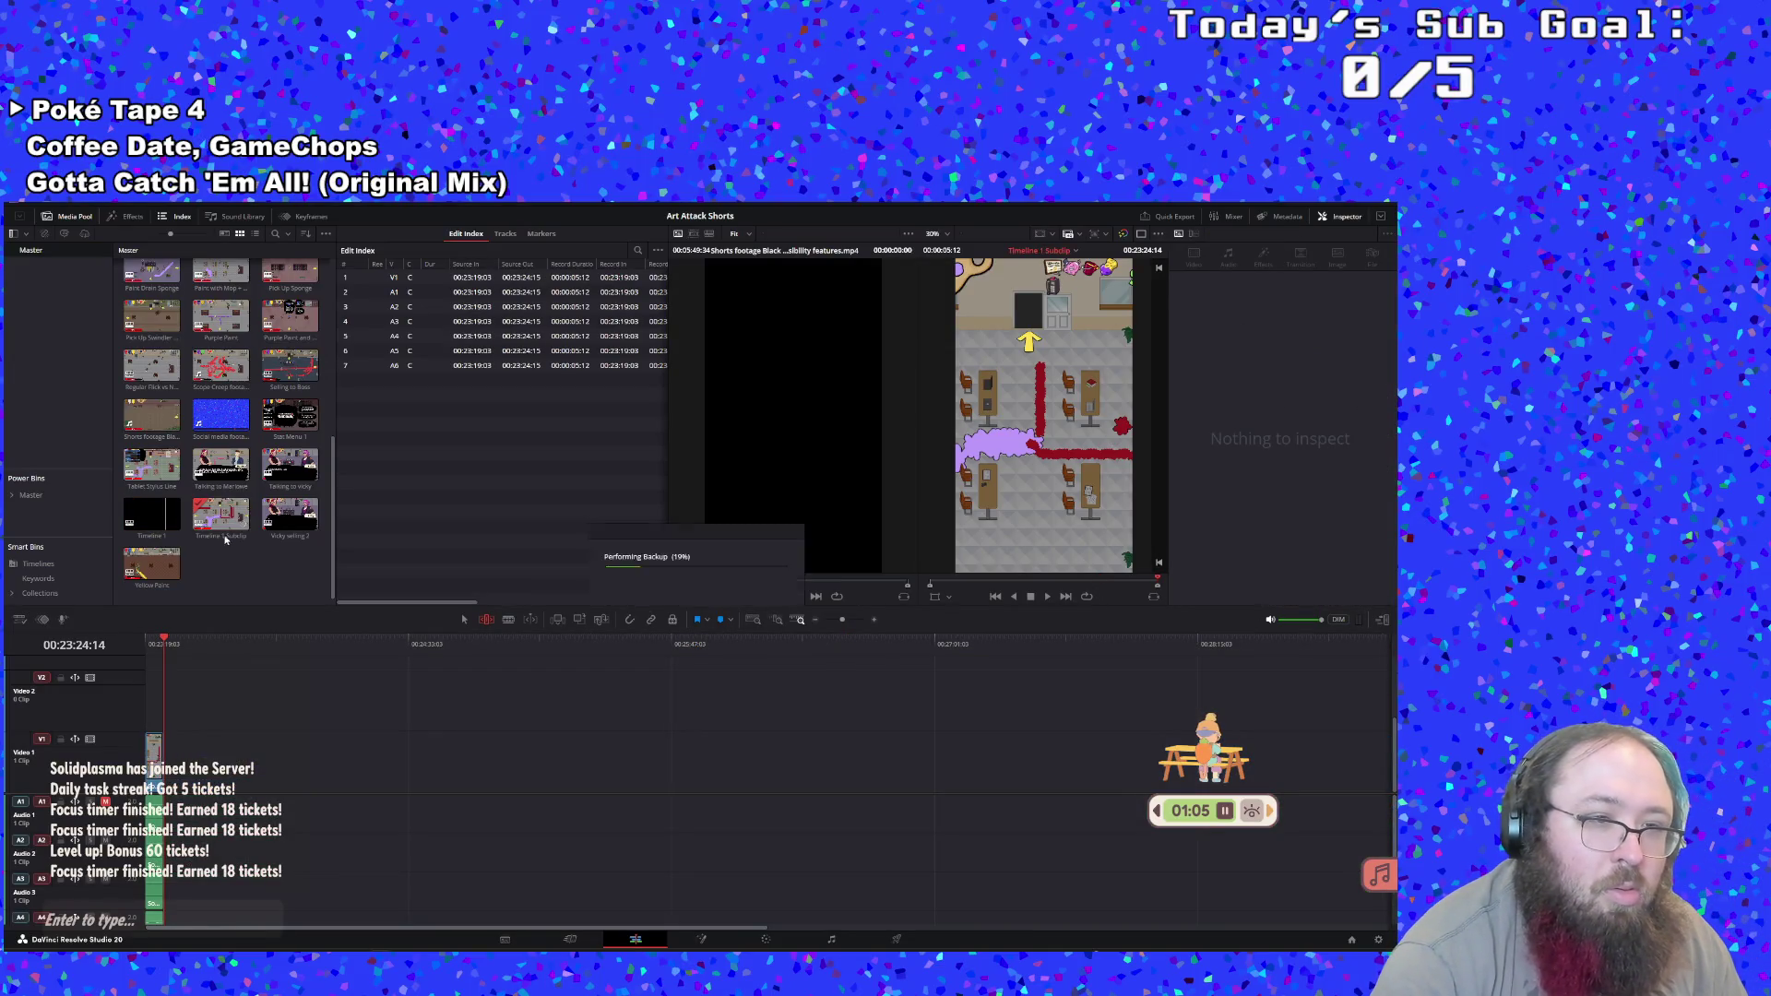
pyautogui.click(221, 537)
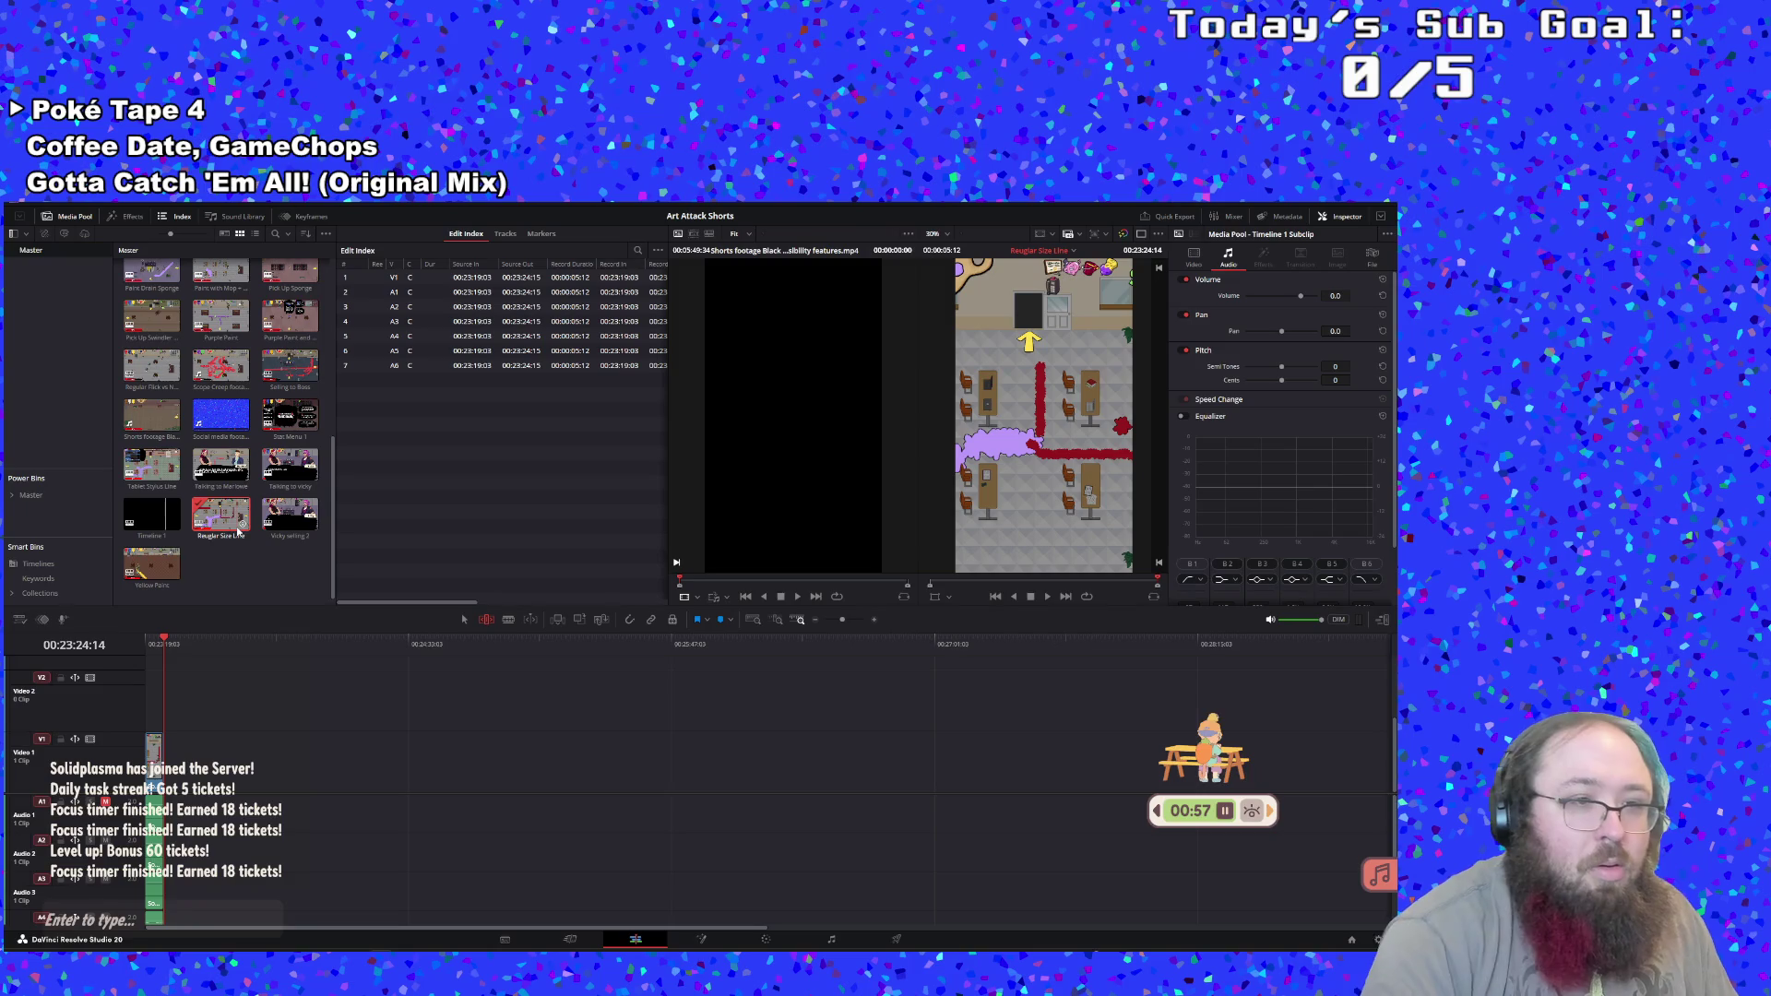
pyautogui.click(1062, 597)
pyautogui.doubleClick(169, 538)
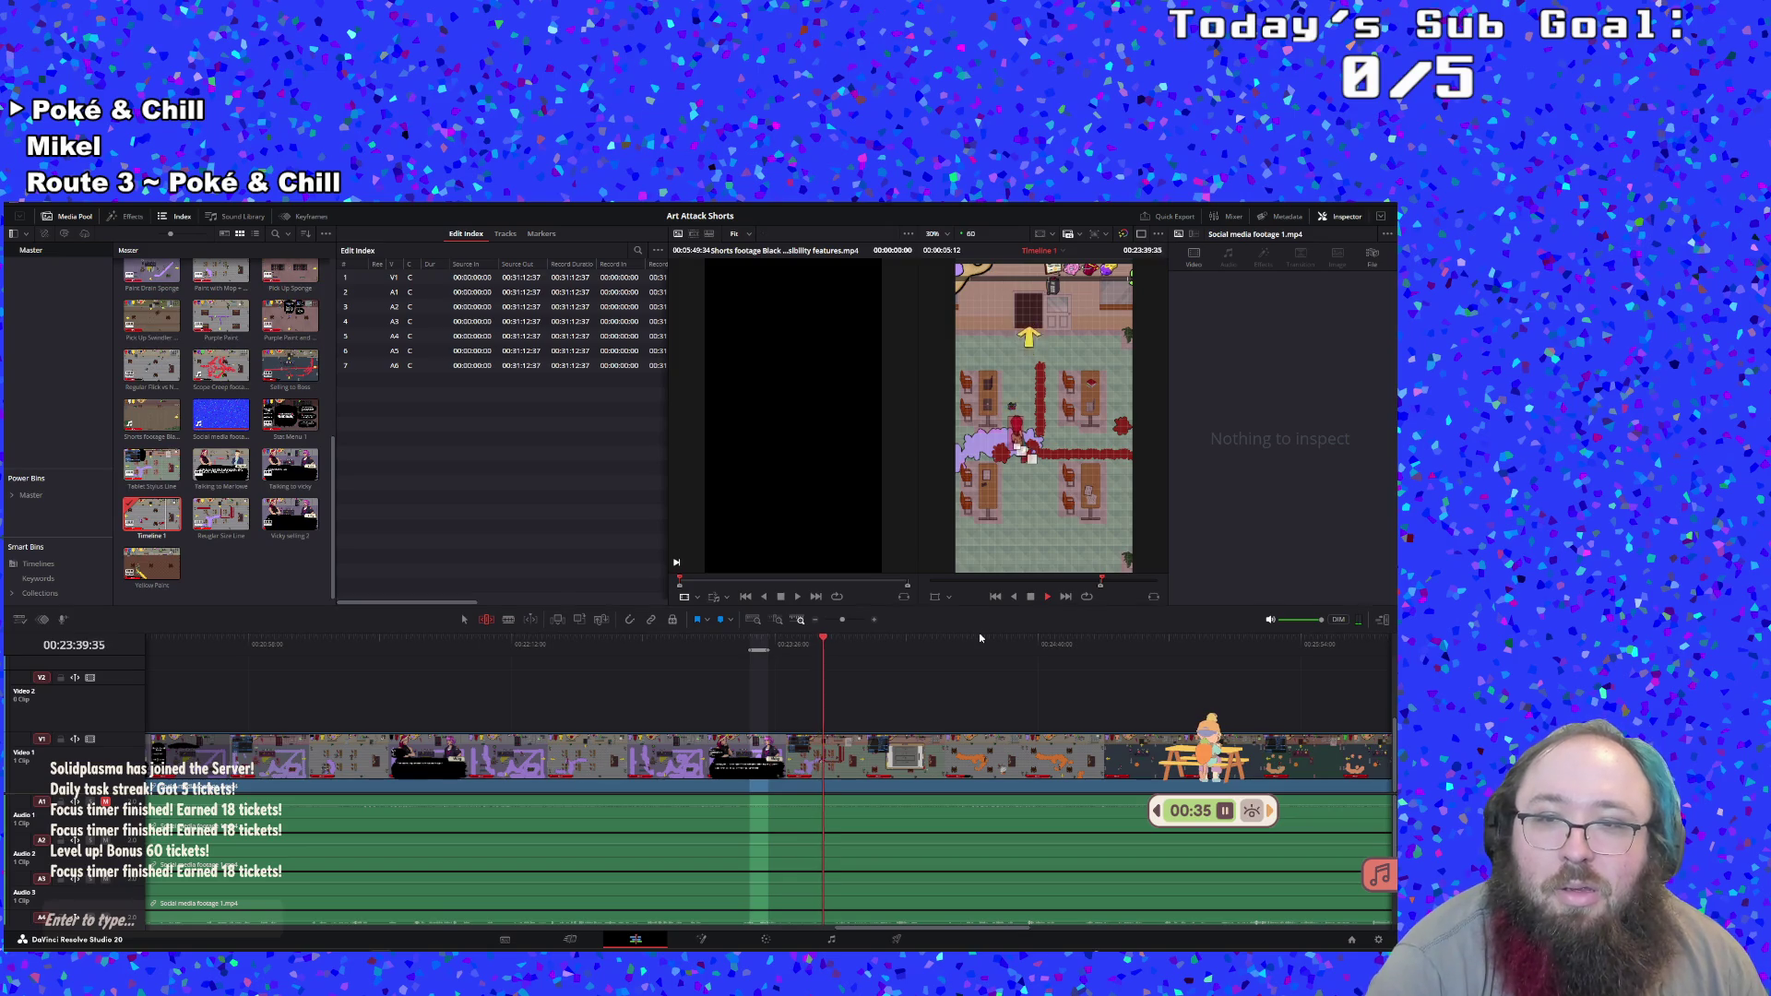
pyautogui.press('i')
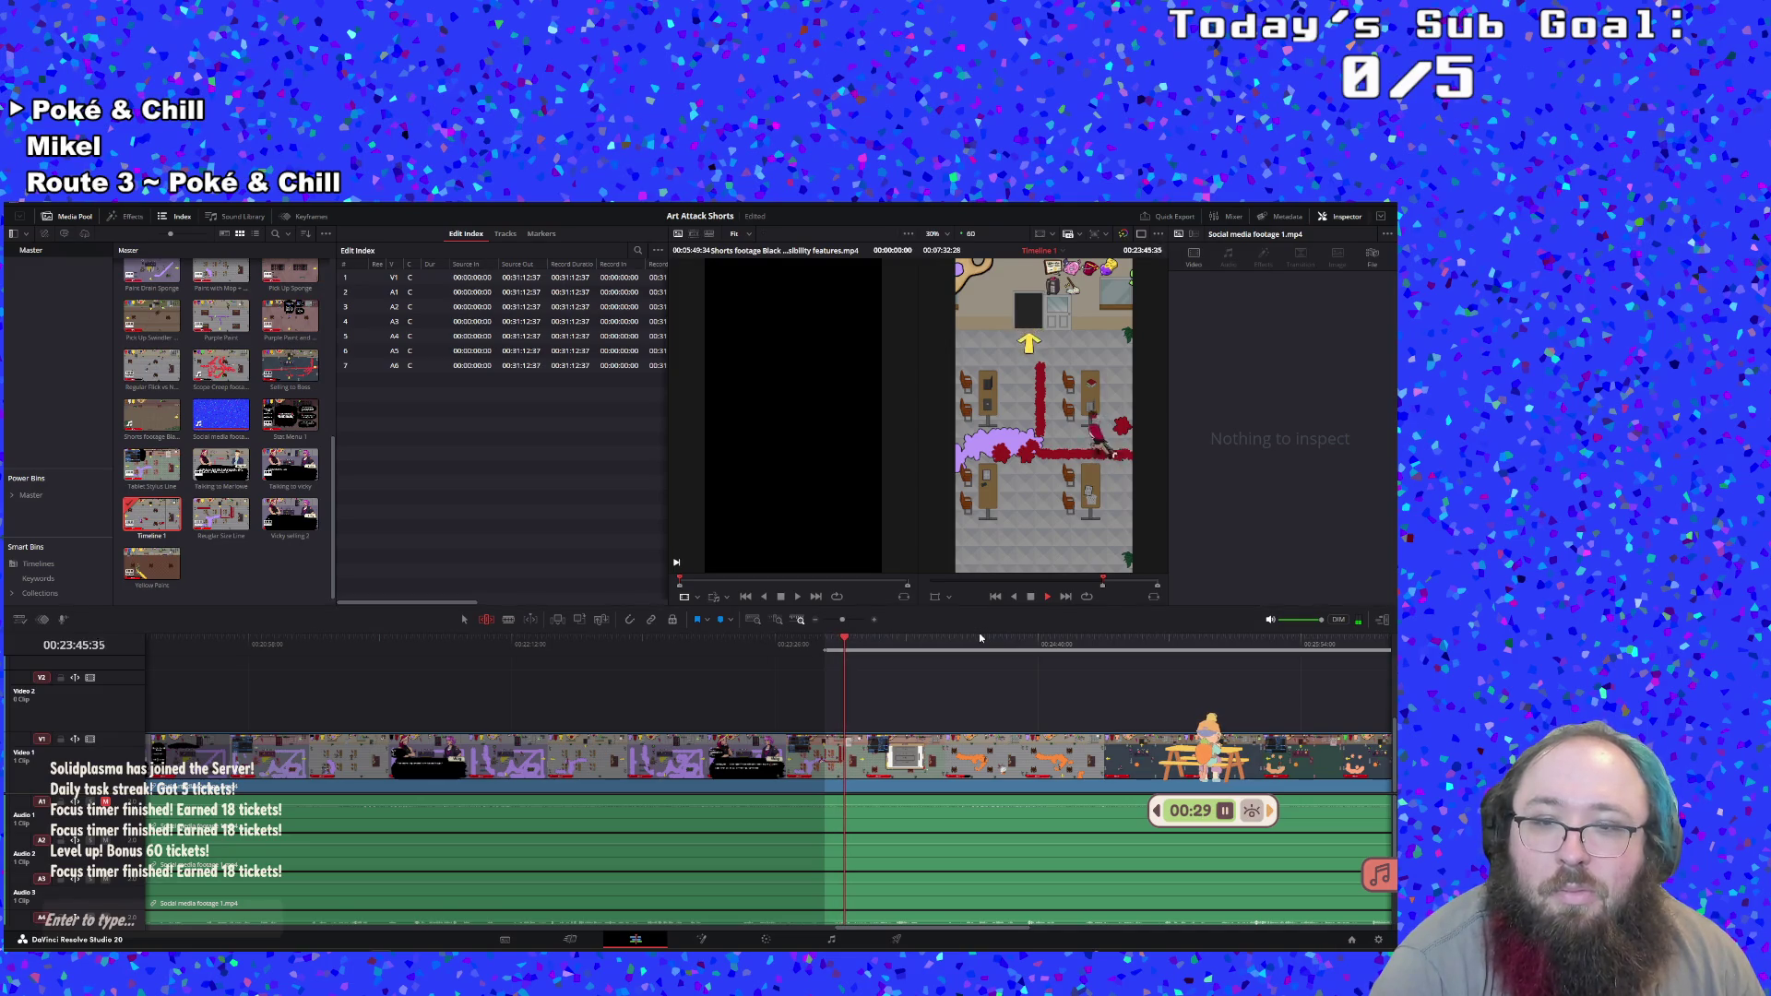
# Mark the Out point near 00:23:46, save the range as subclip 'Map Line', and reopen Timeline 1
pyautogui.press('o')
pyautogui.click(1036, 600)
pyautogui.rightClick(830, 642)
pyautogui.click(876, 710)
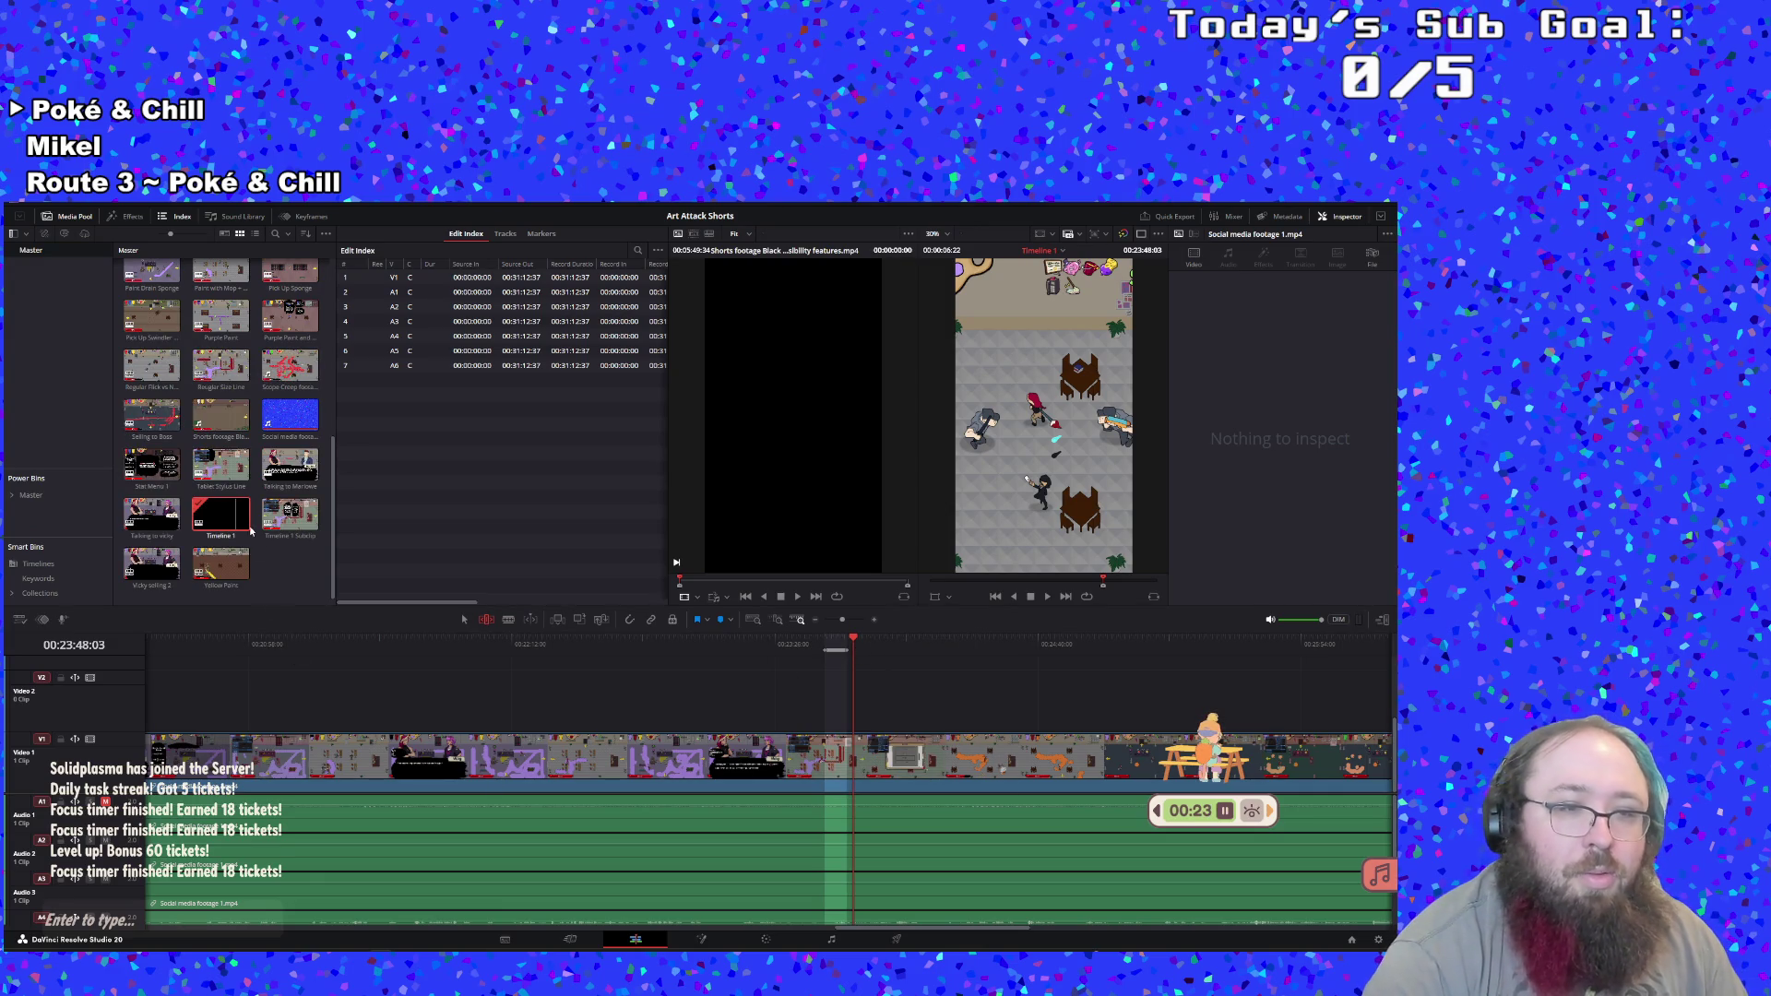
pyautogui.doubleClick(309, 537)
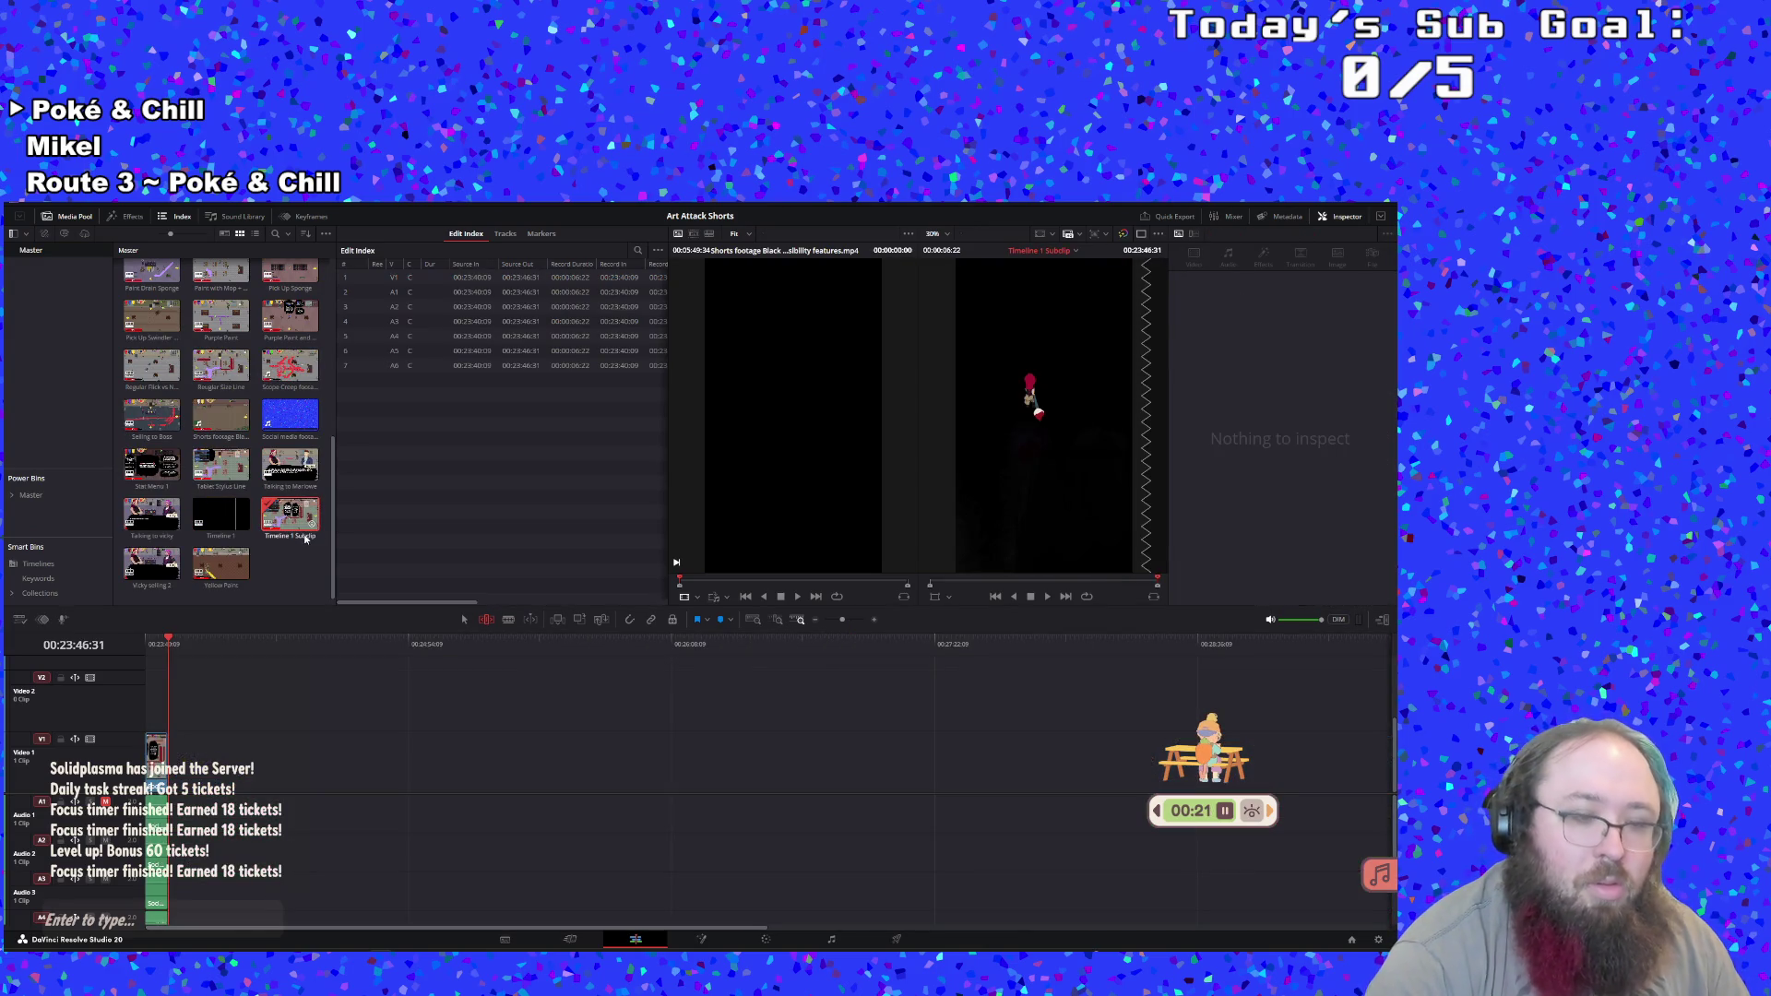
pyautogui.press('Right')
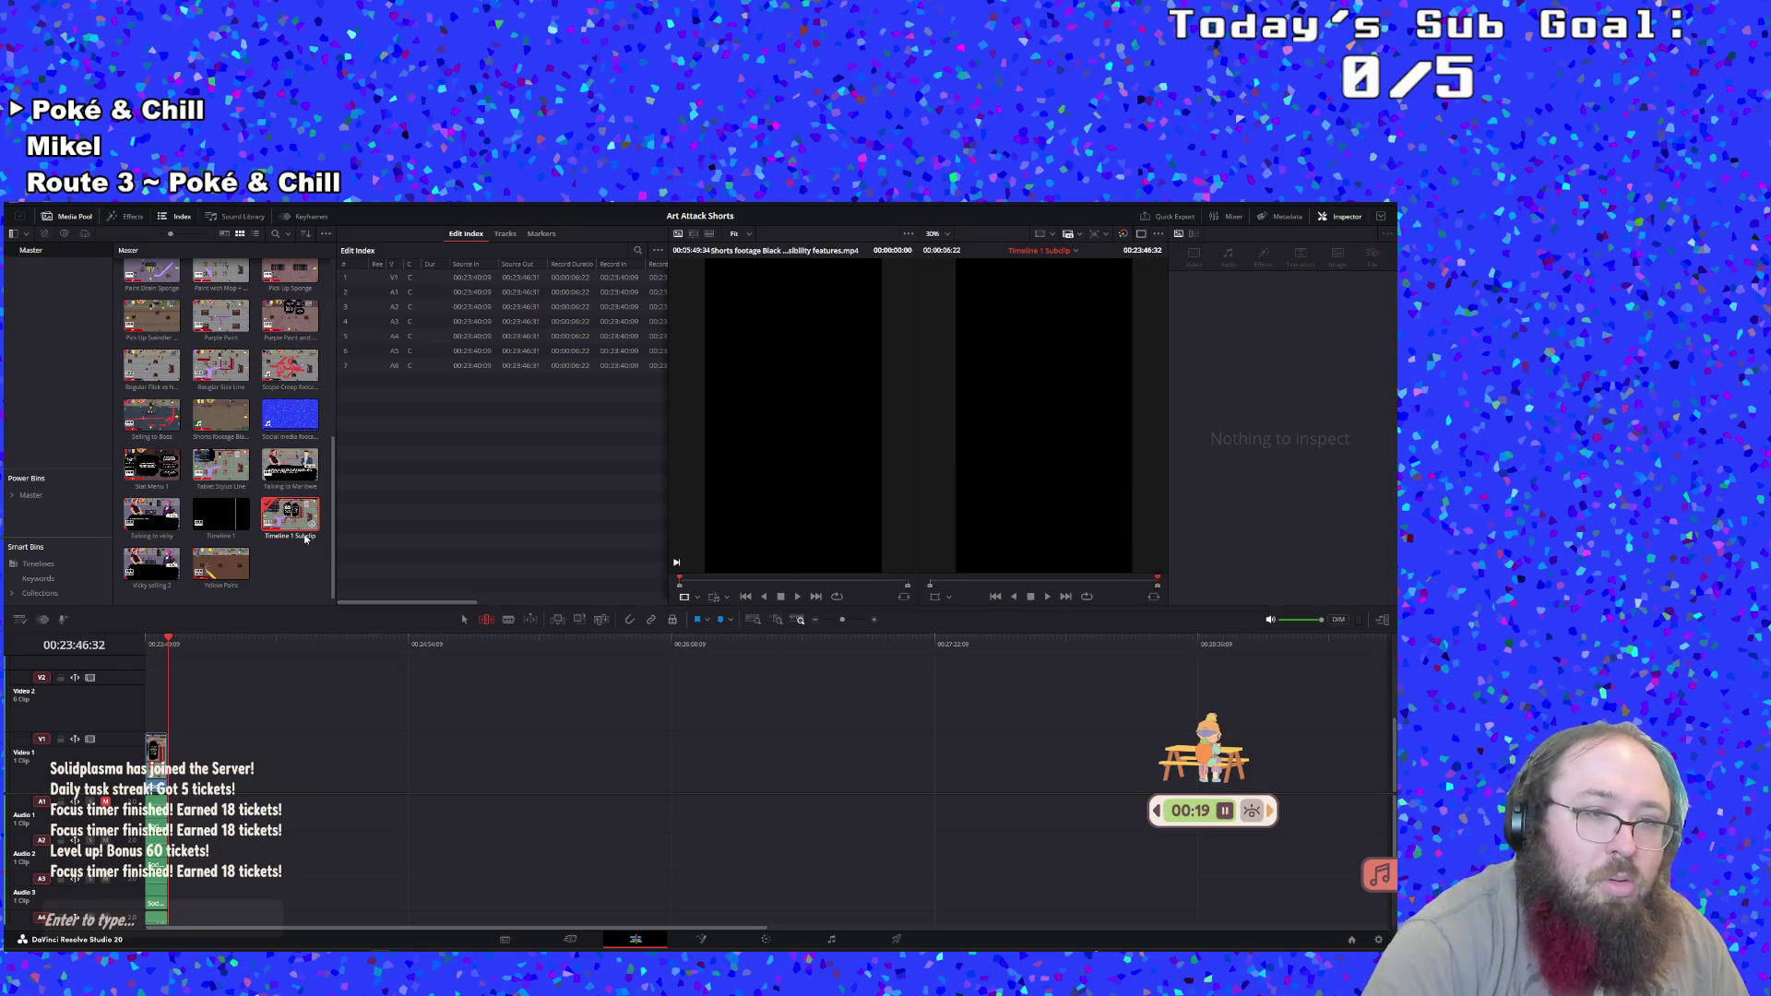
pyautogui.click(305, 539)
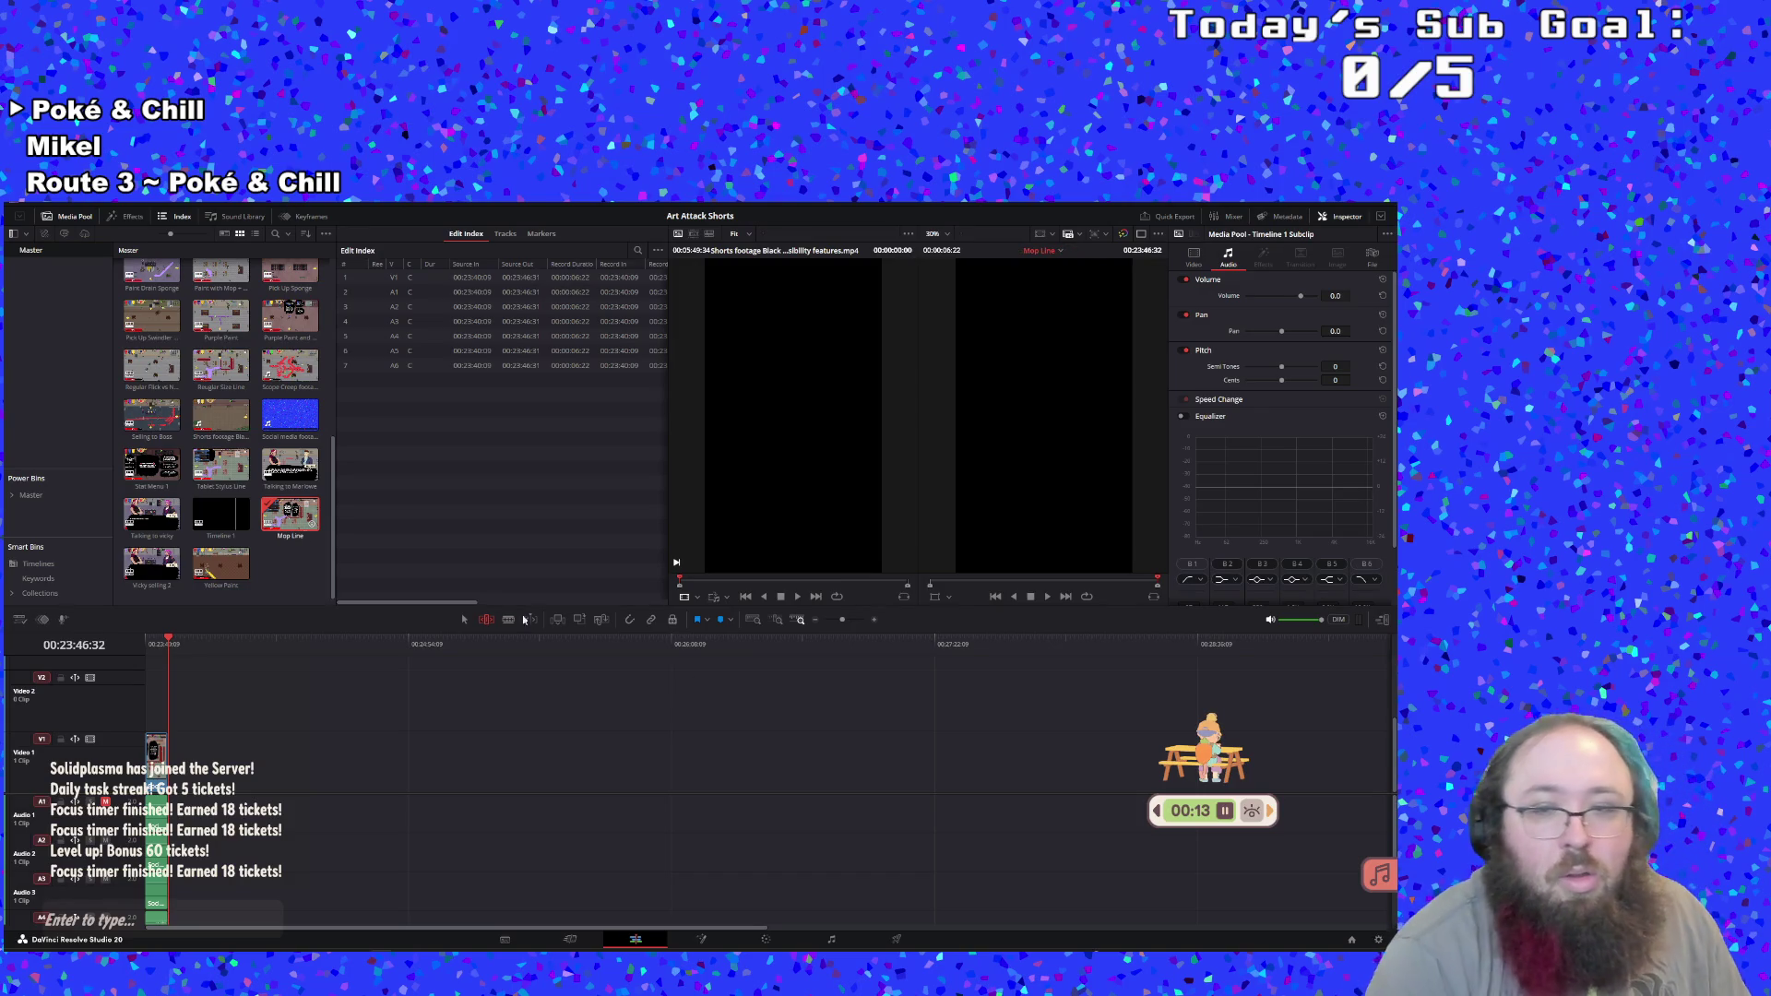
pyautogui.doubleClick(220, 513)
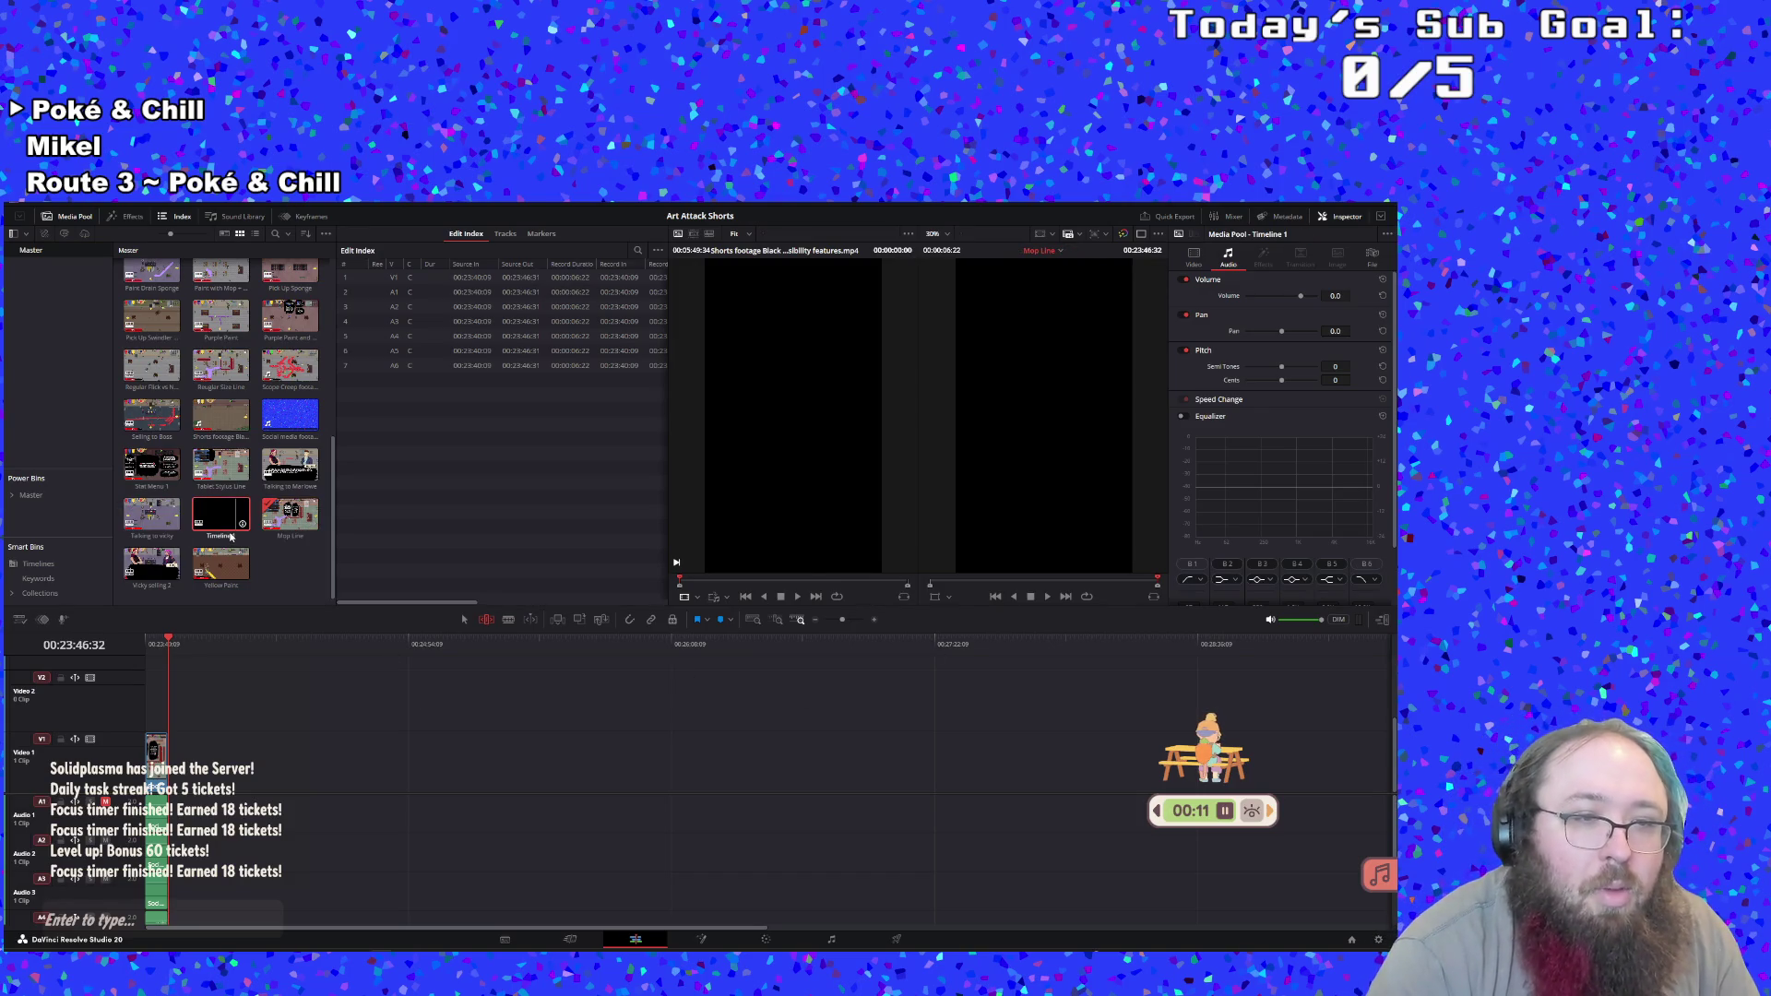
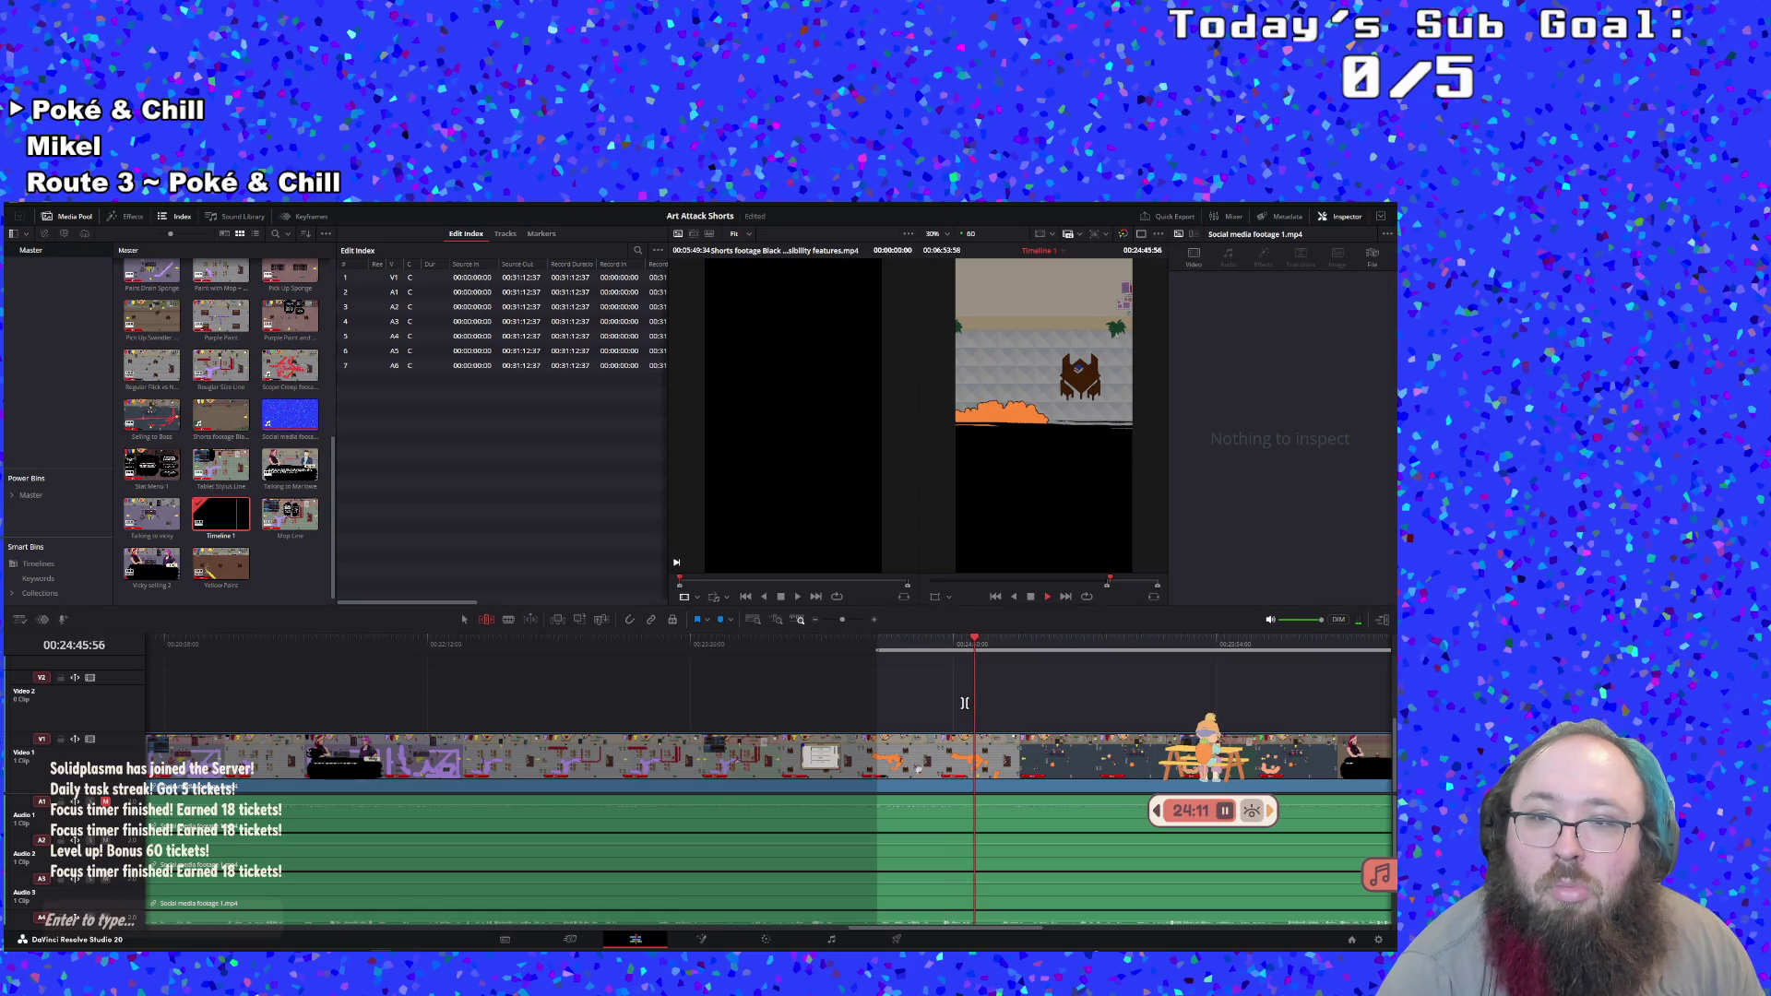
# Cut the marked ruler range into a new subclip named Orange Paint
pyautogui.click(937, 640)
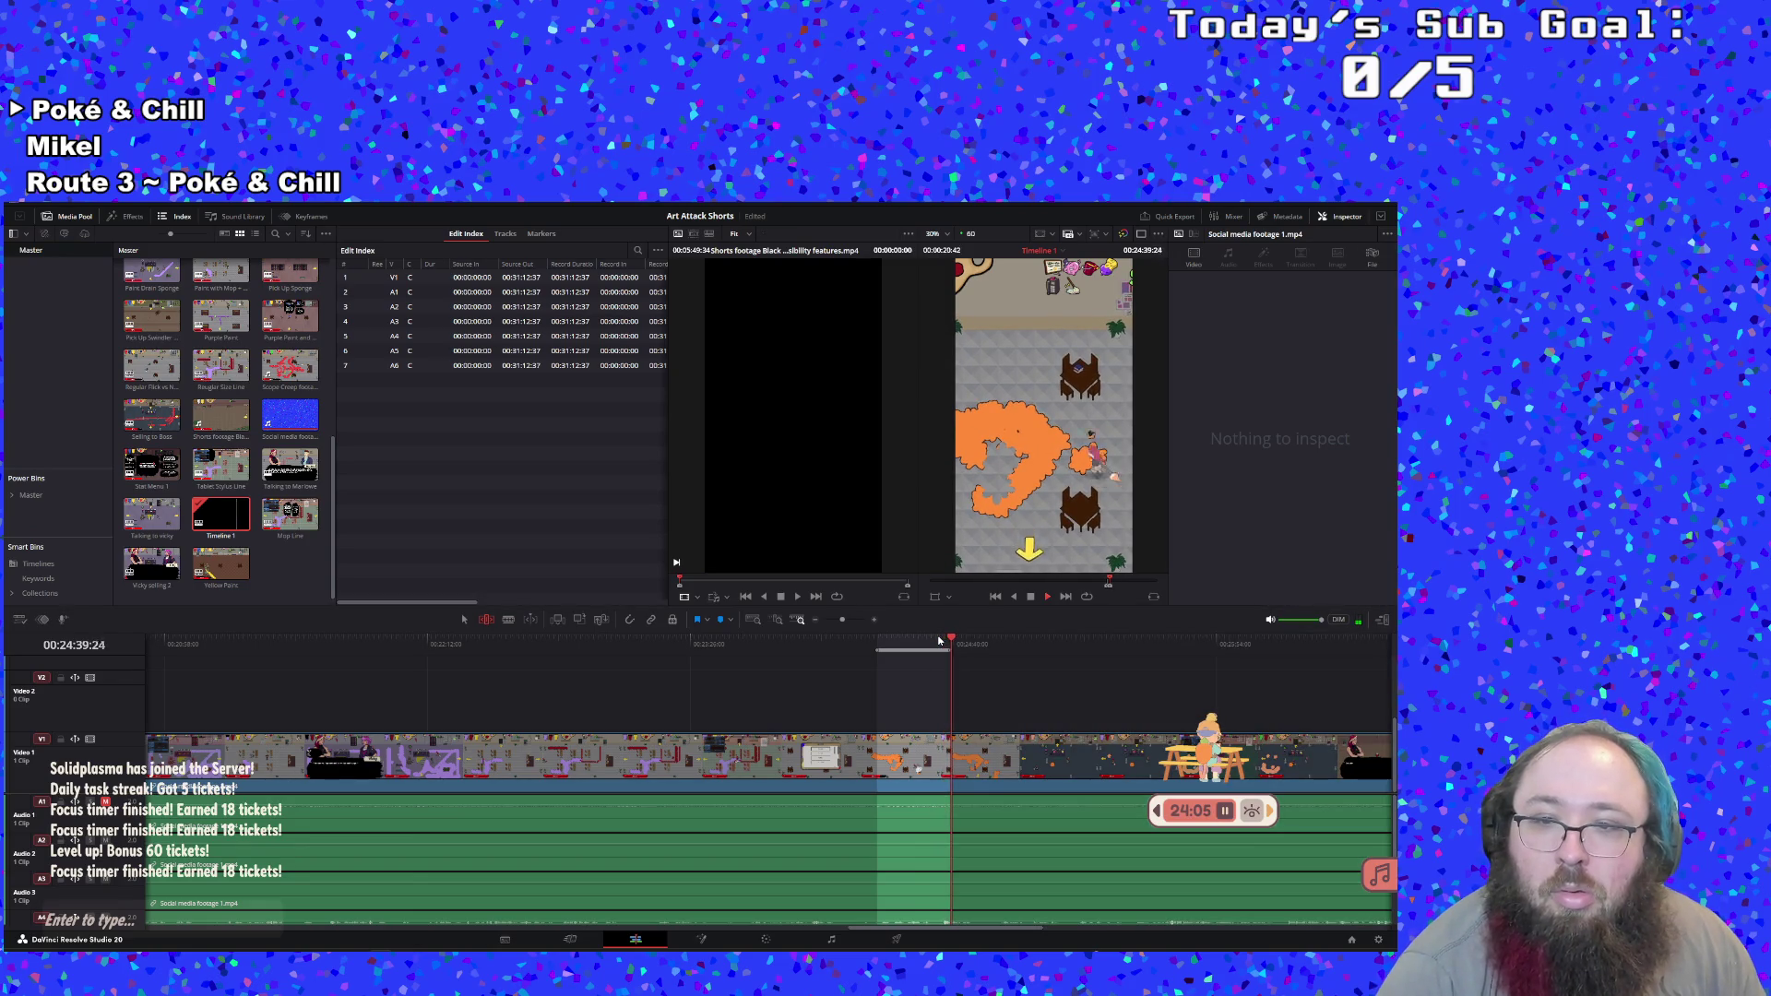
pyautogui.click(1029, 597)
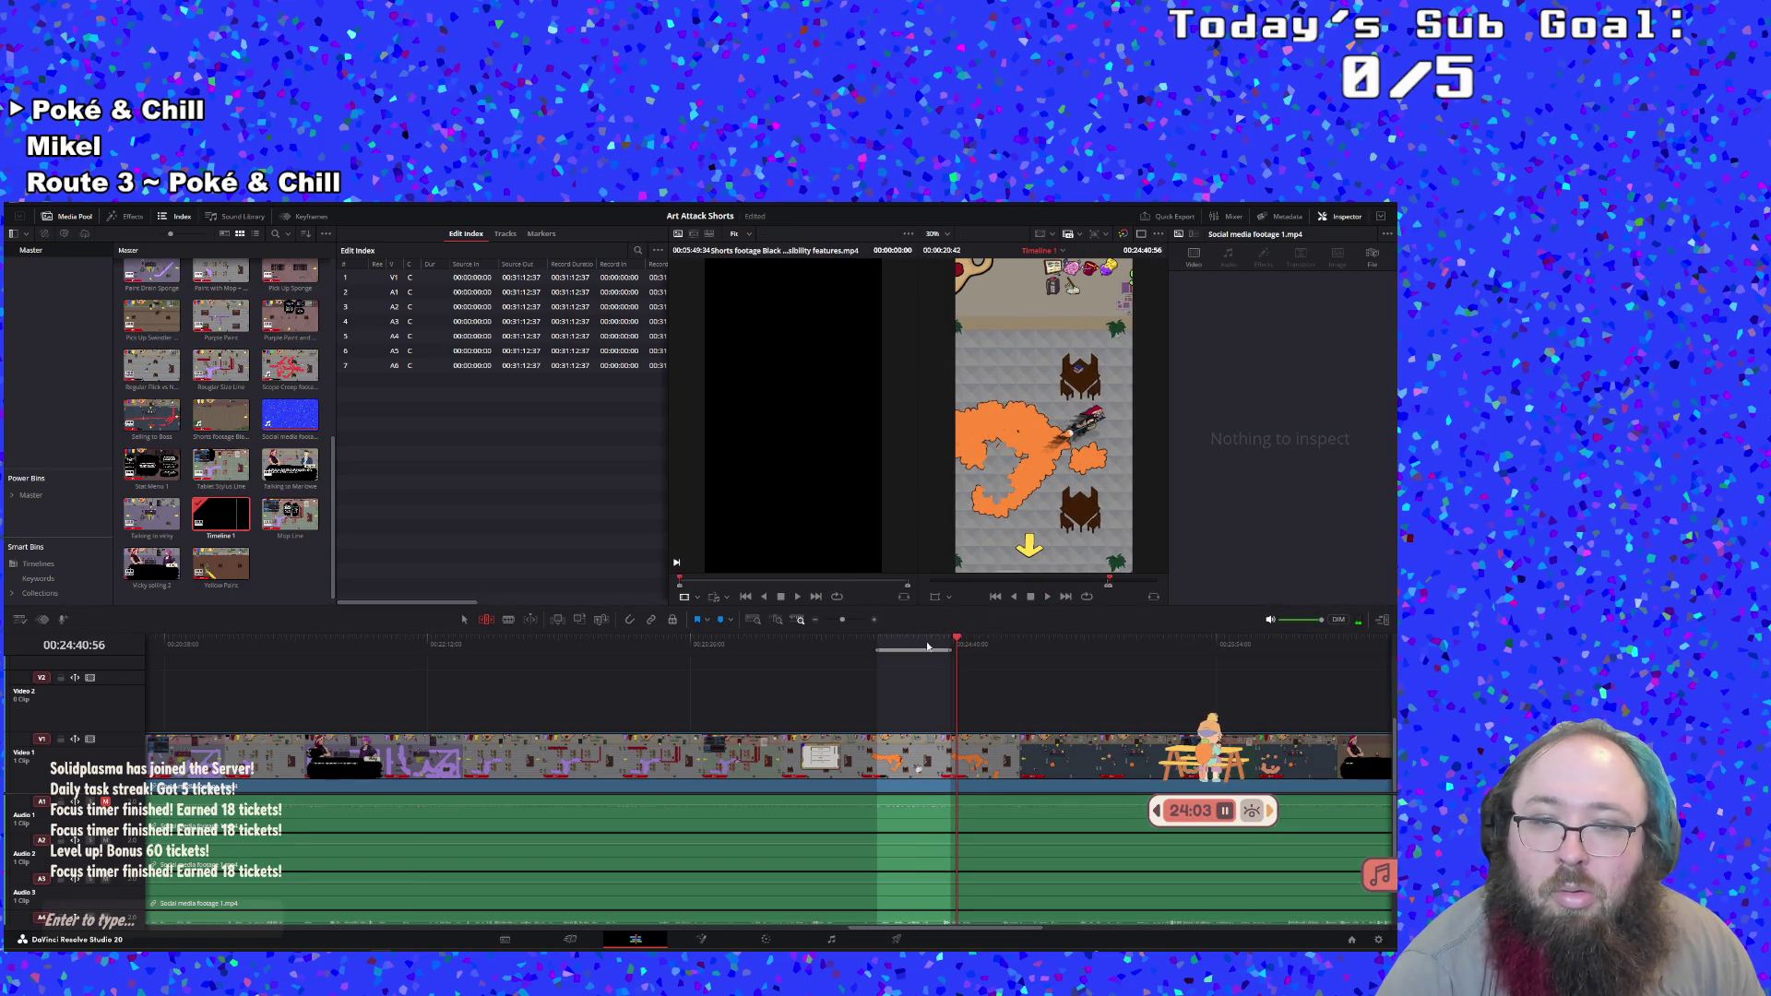
pyautogui.rightClick(926, 646)
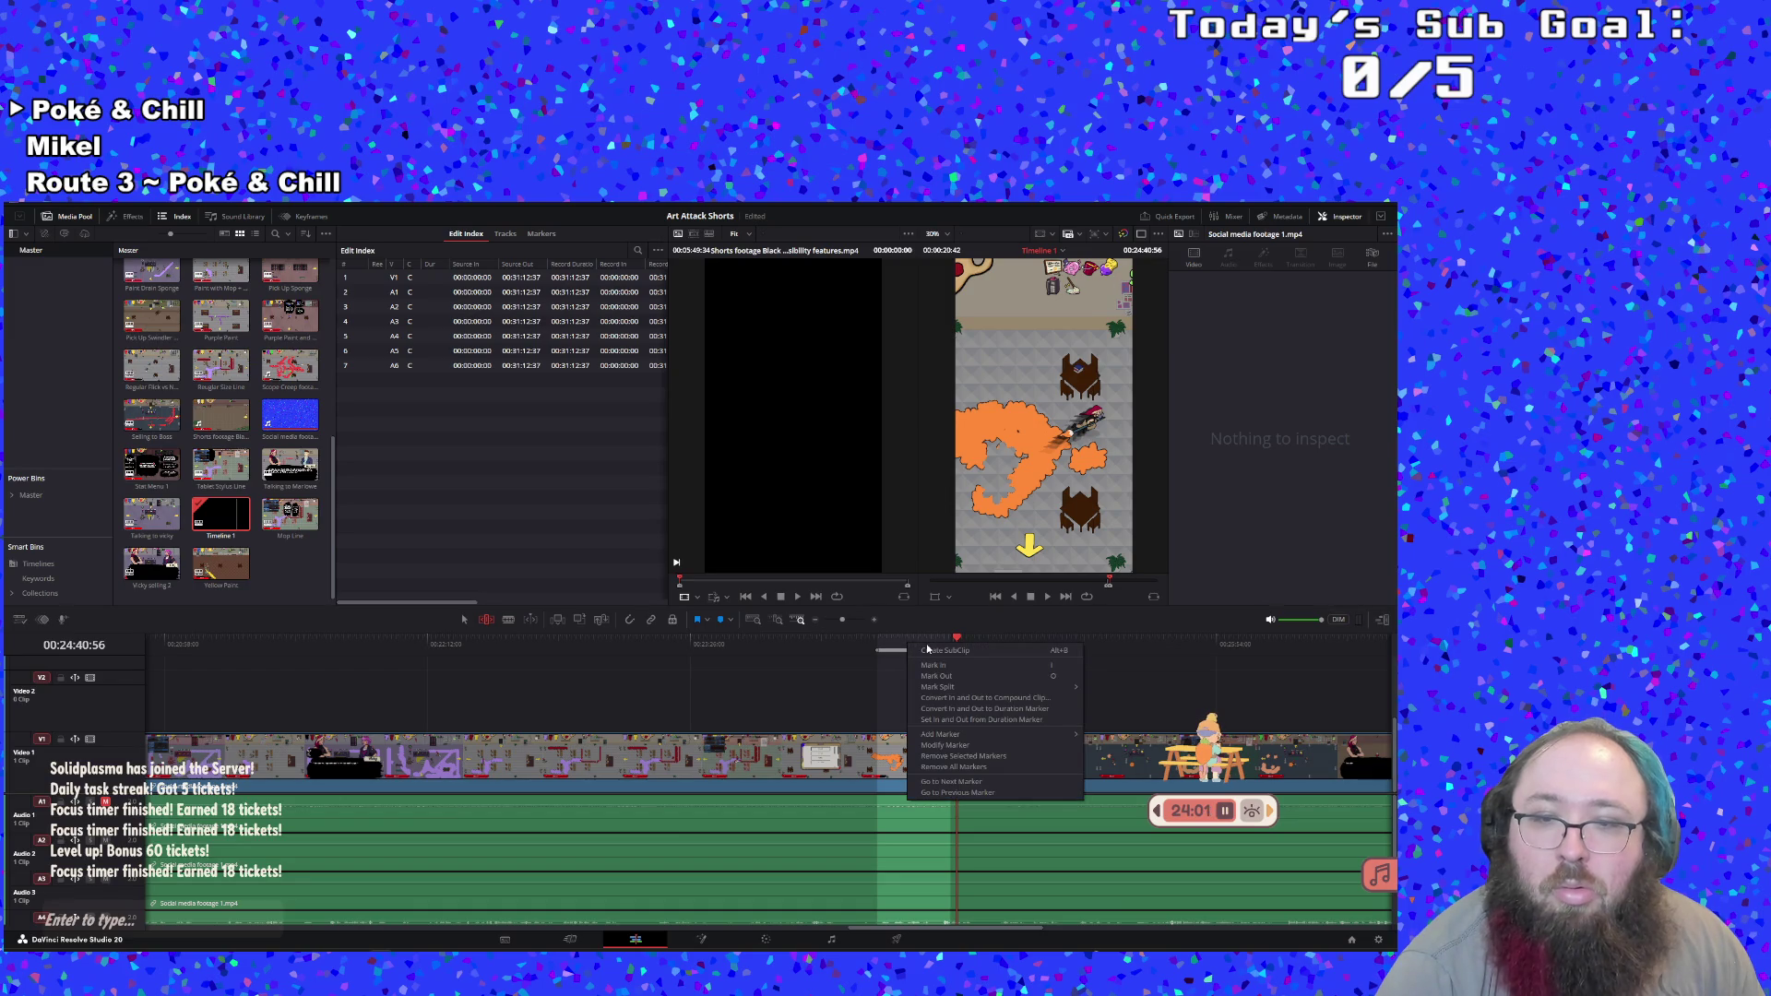
pyautogui.click(926, 649)
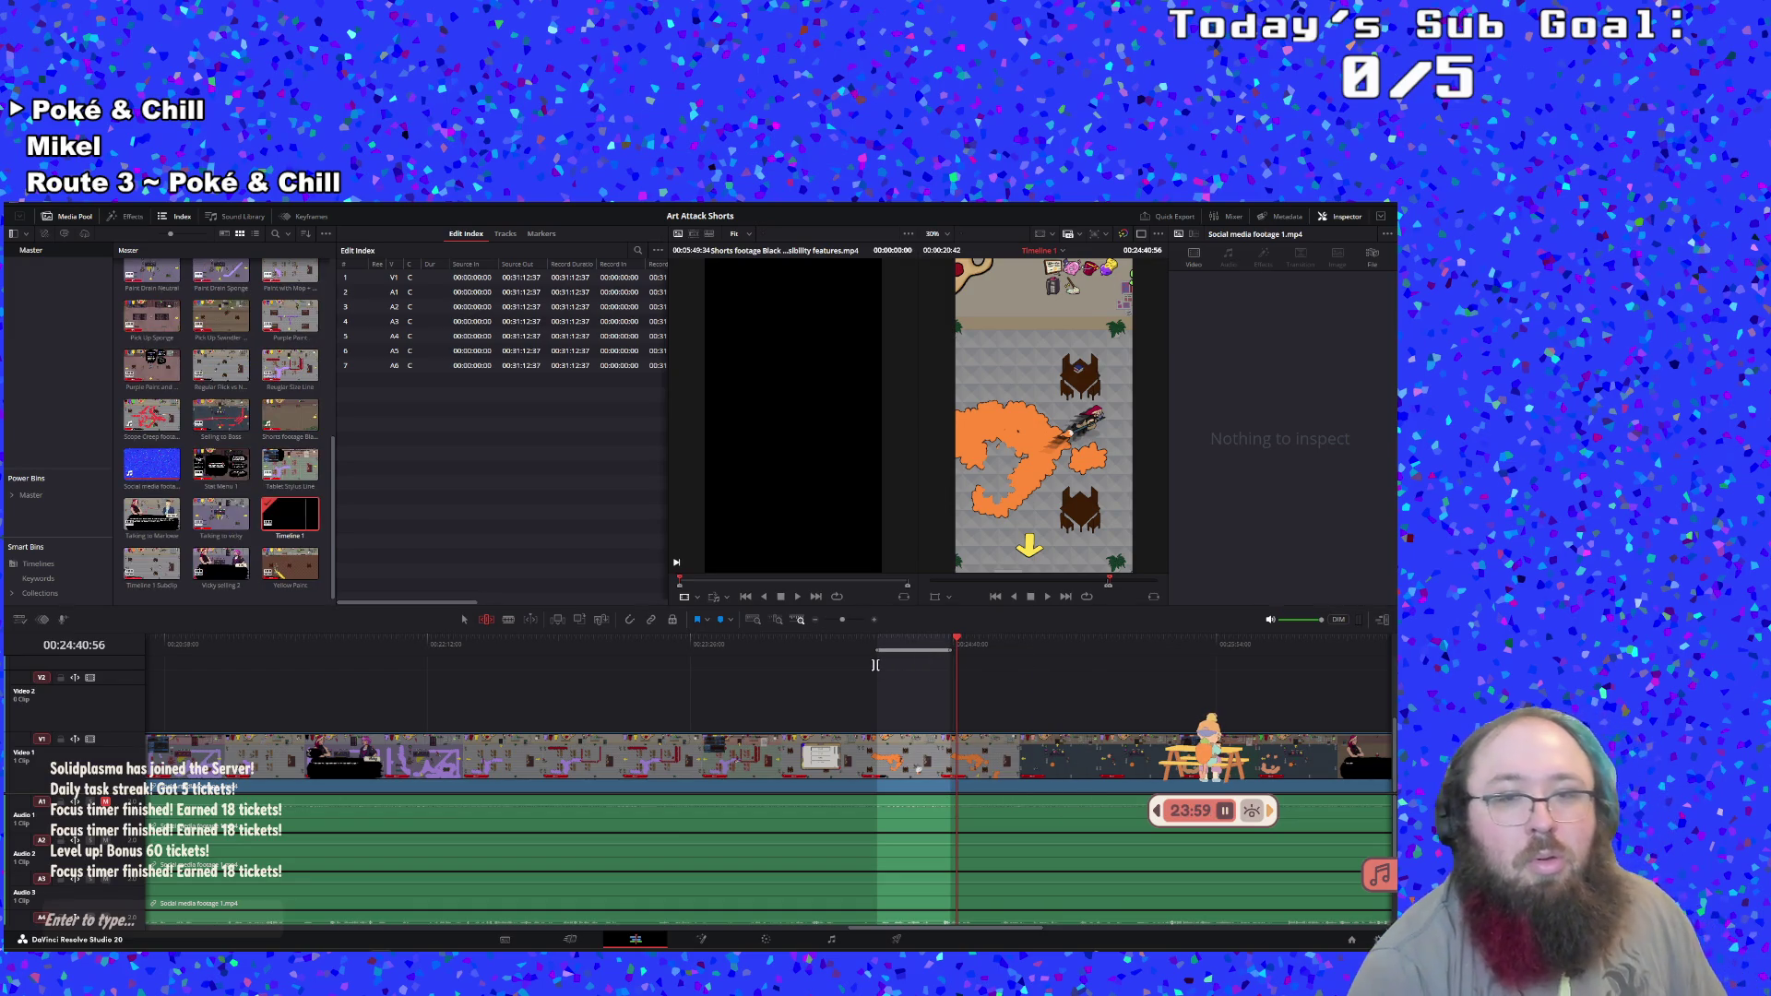
pyautogui.doubleClick(155, 577)
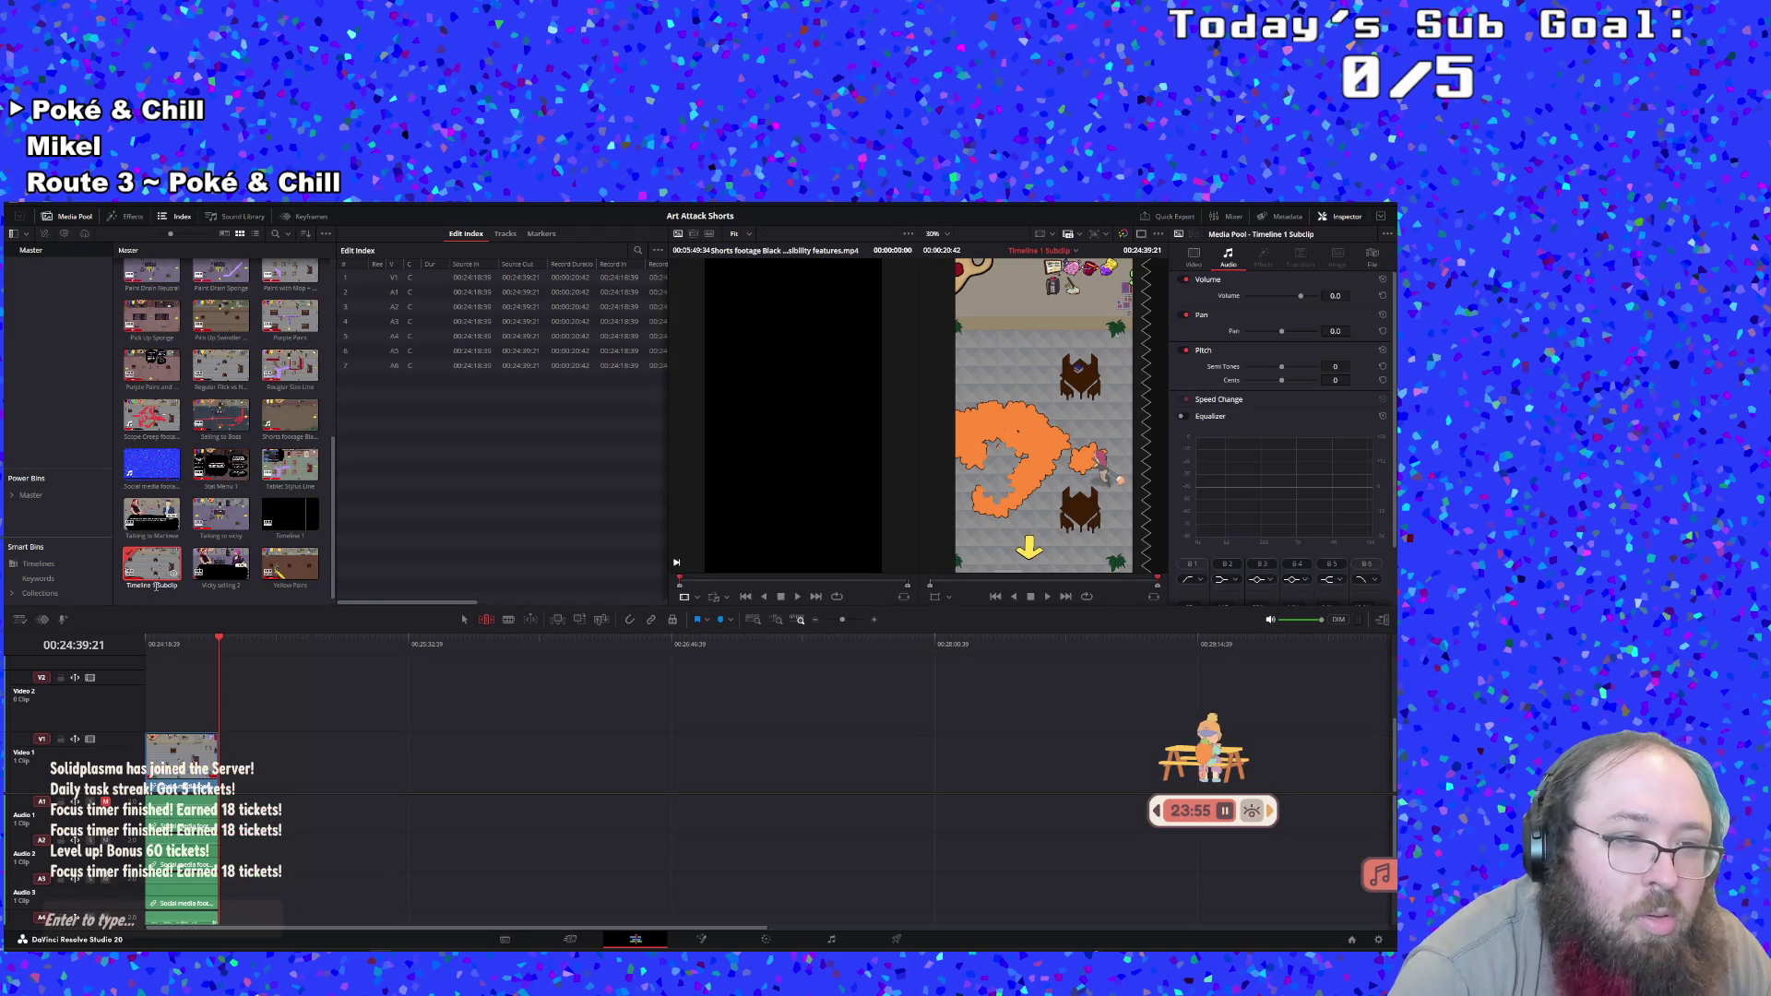
pyautogui.click(155, 581)
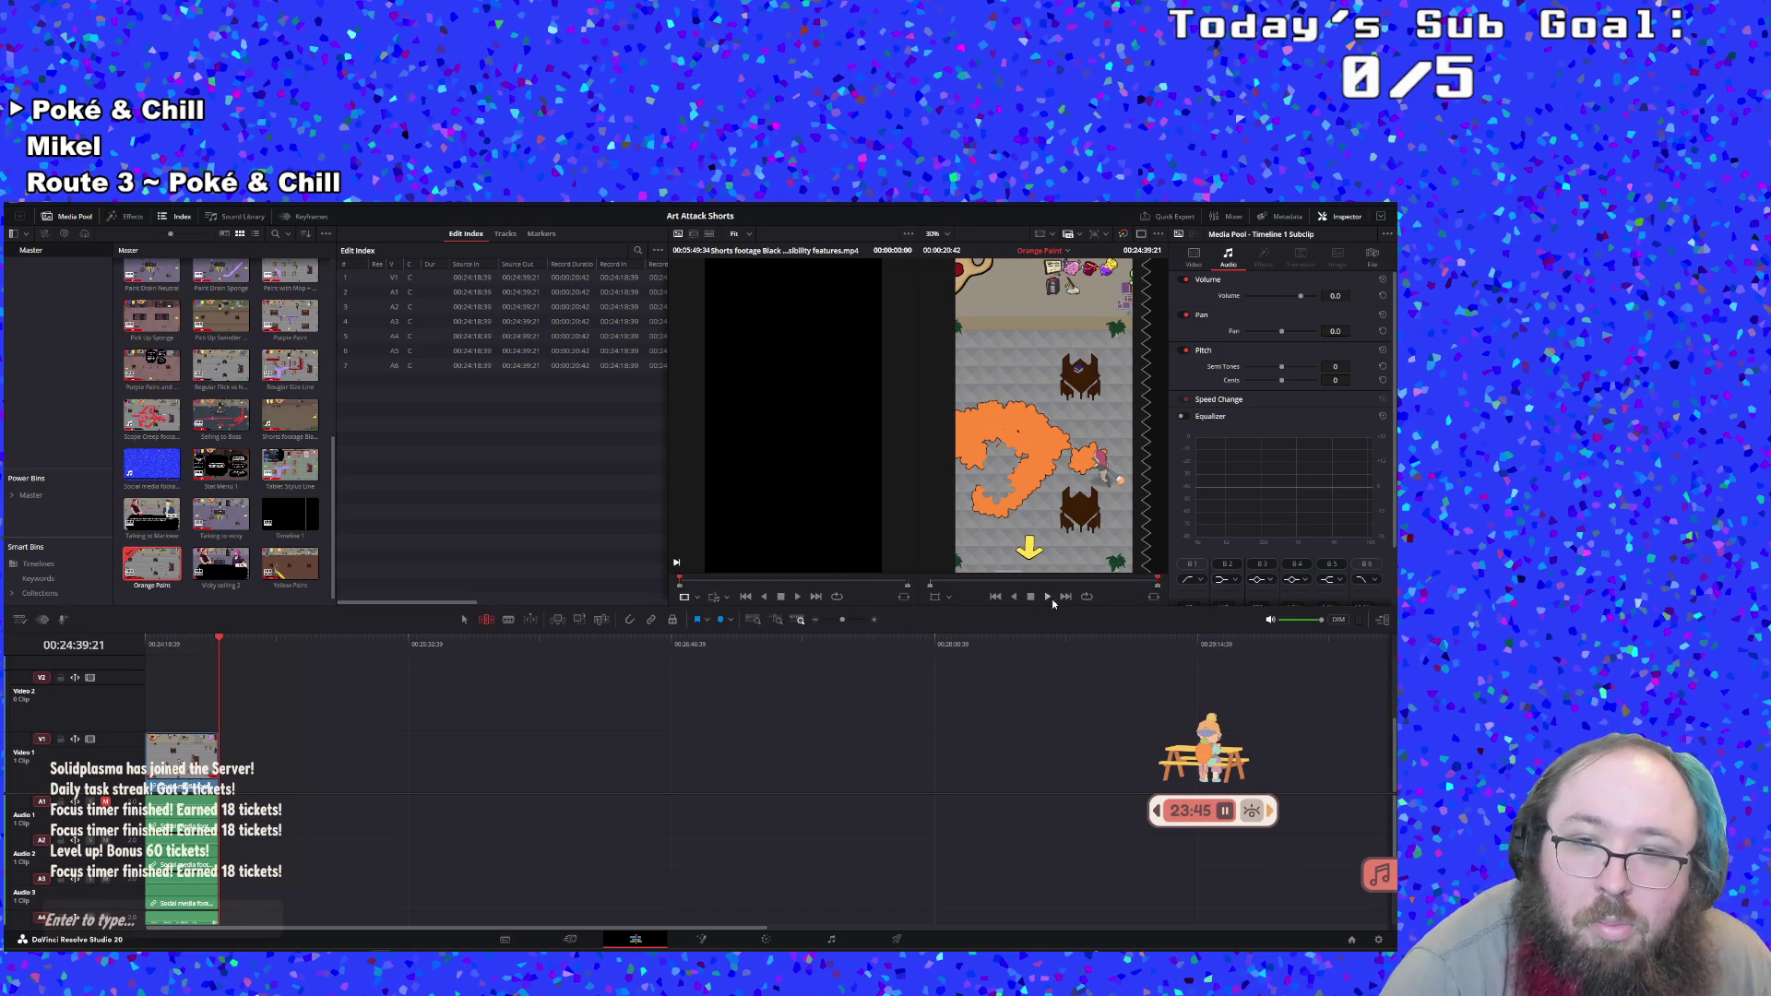
pyautogui.click(1052, 597)
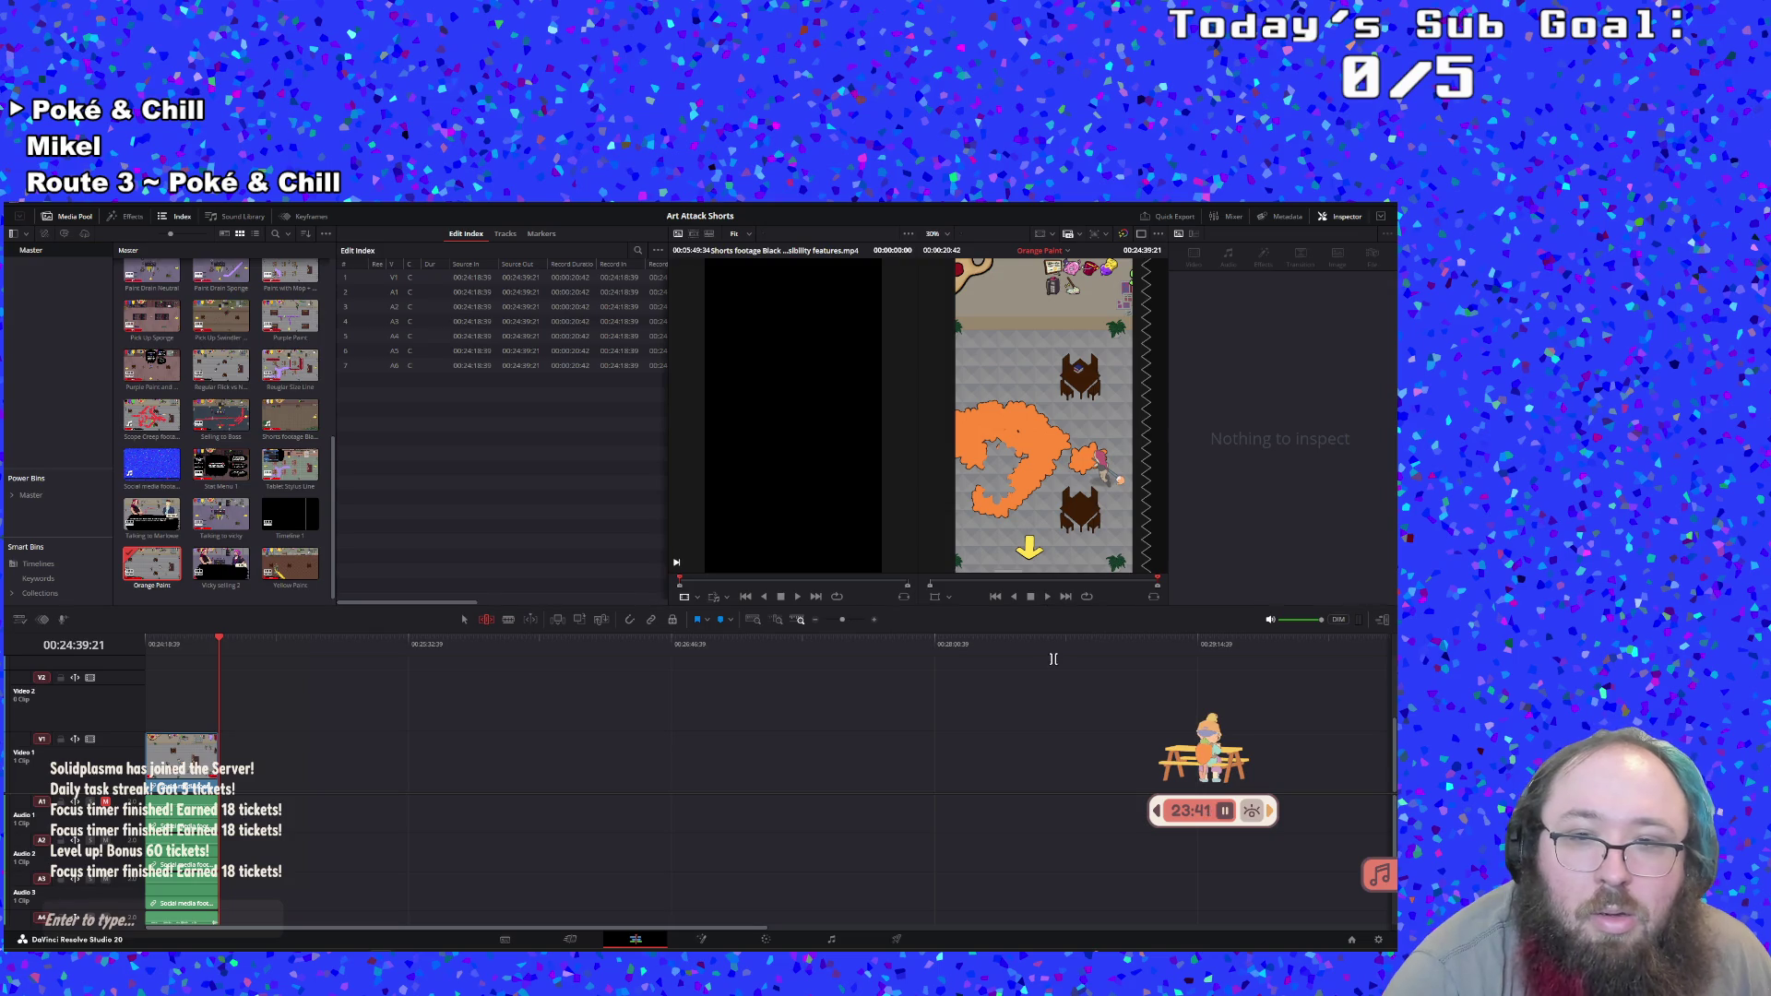
# Reopen Timeline 1, play it and mark a new in point
pyautogui.doubleClick(290, 513)
pyautogui.click(1047, 596)
pyautogui.press('i')
pyautogui.click(761, 640)
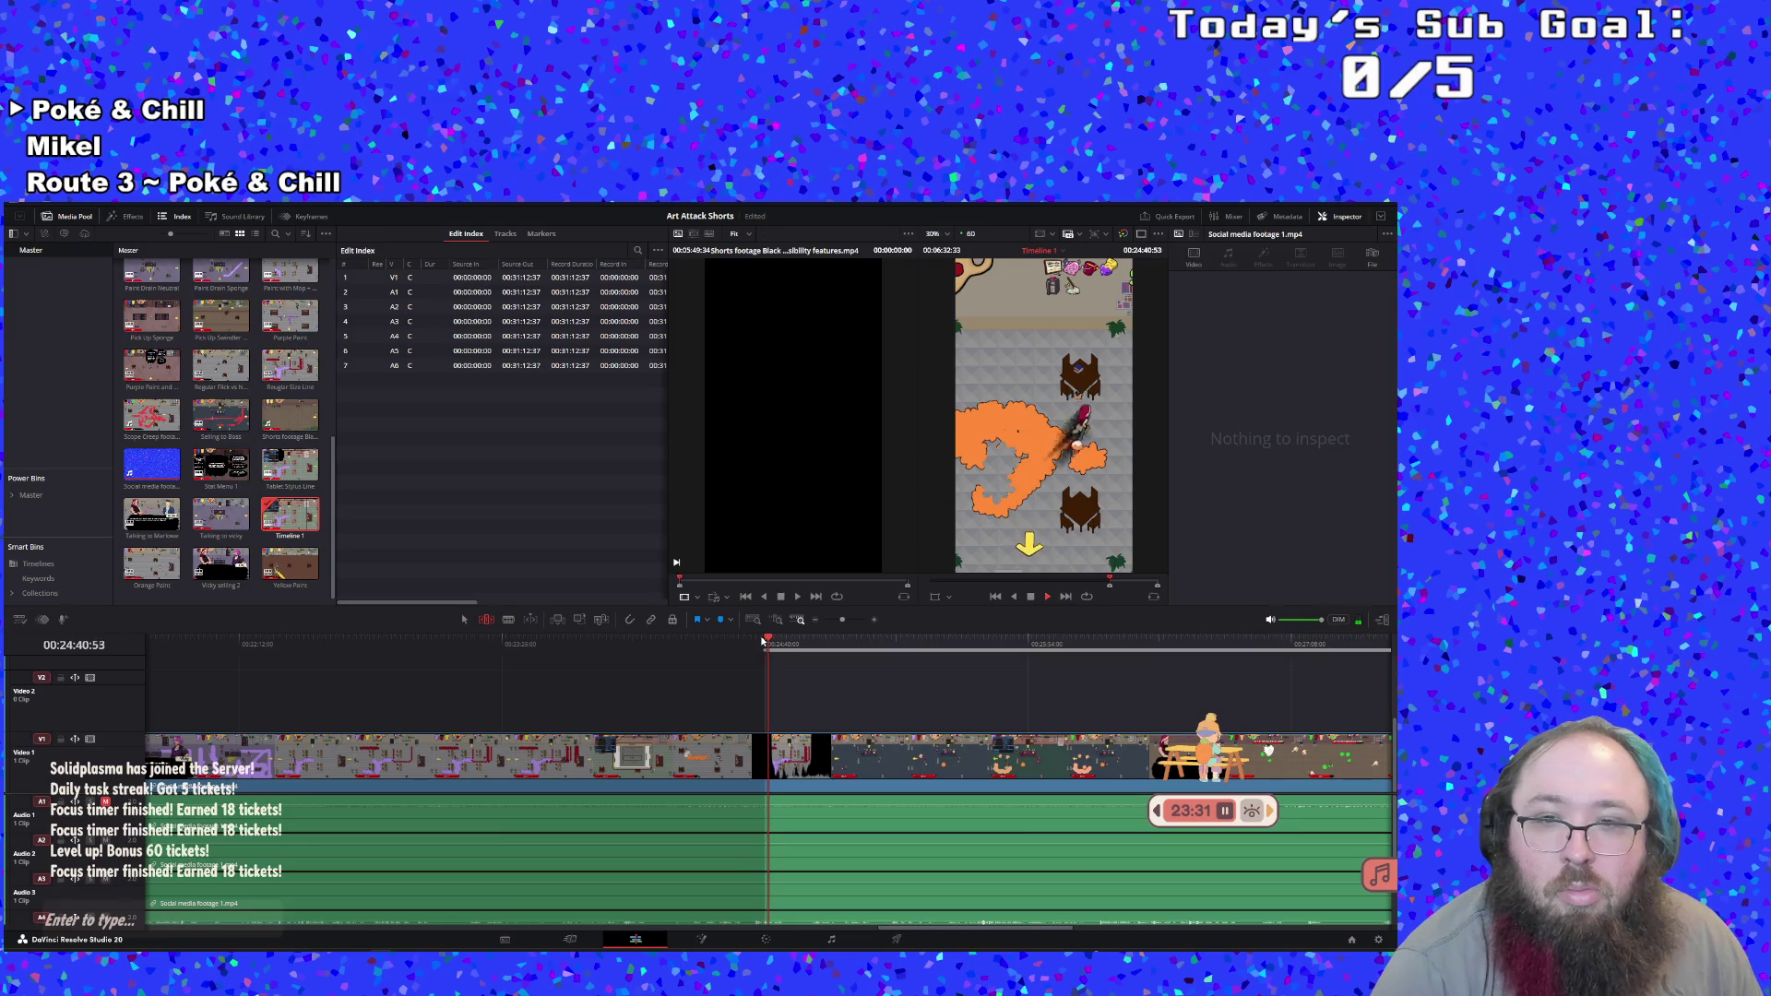
# Scrub Timeline 1 to the end of the next moment and stop playback there
pyautogui.click(761, 640)
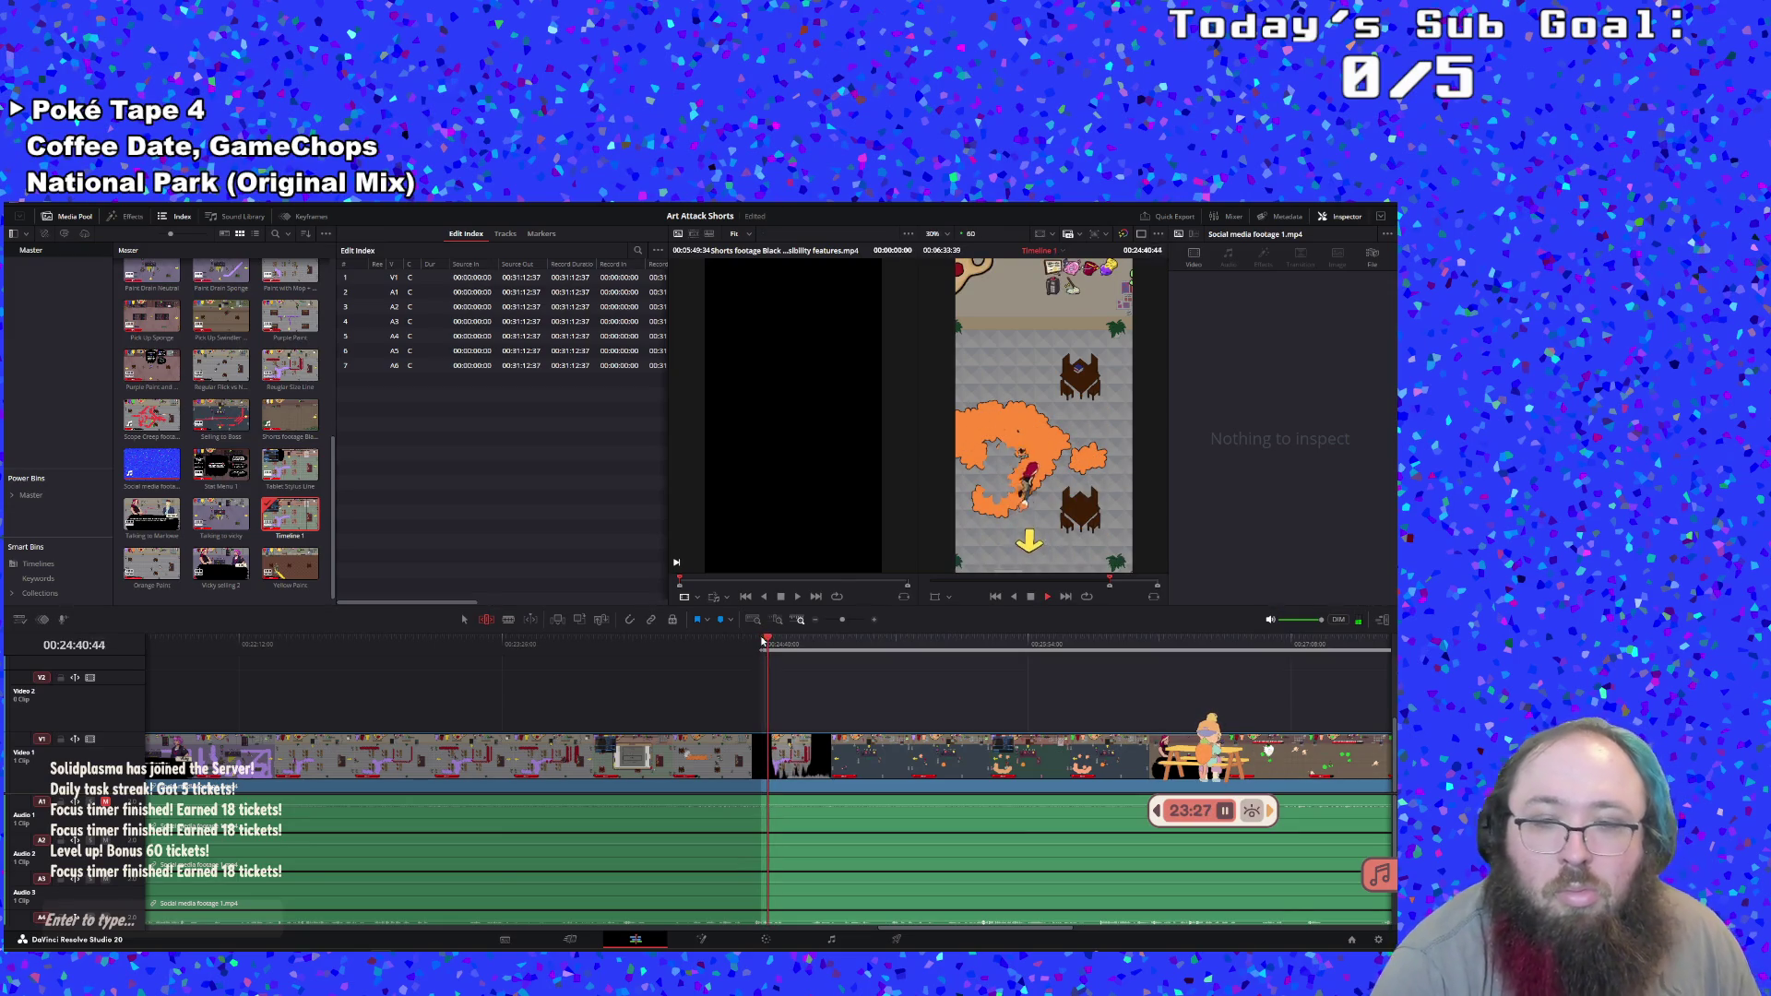
pyautogui.click(821, 648)
pyautogui.moveTo(821, 648); pyautogui.dragTo(787, 653)
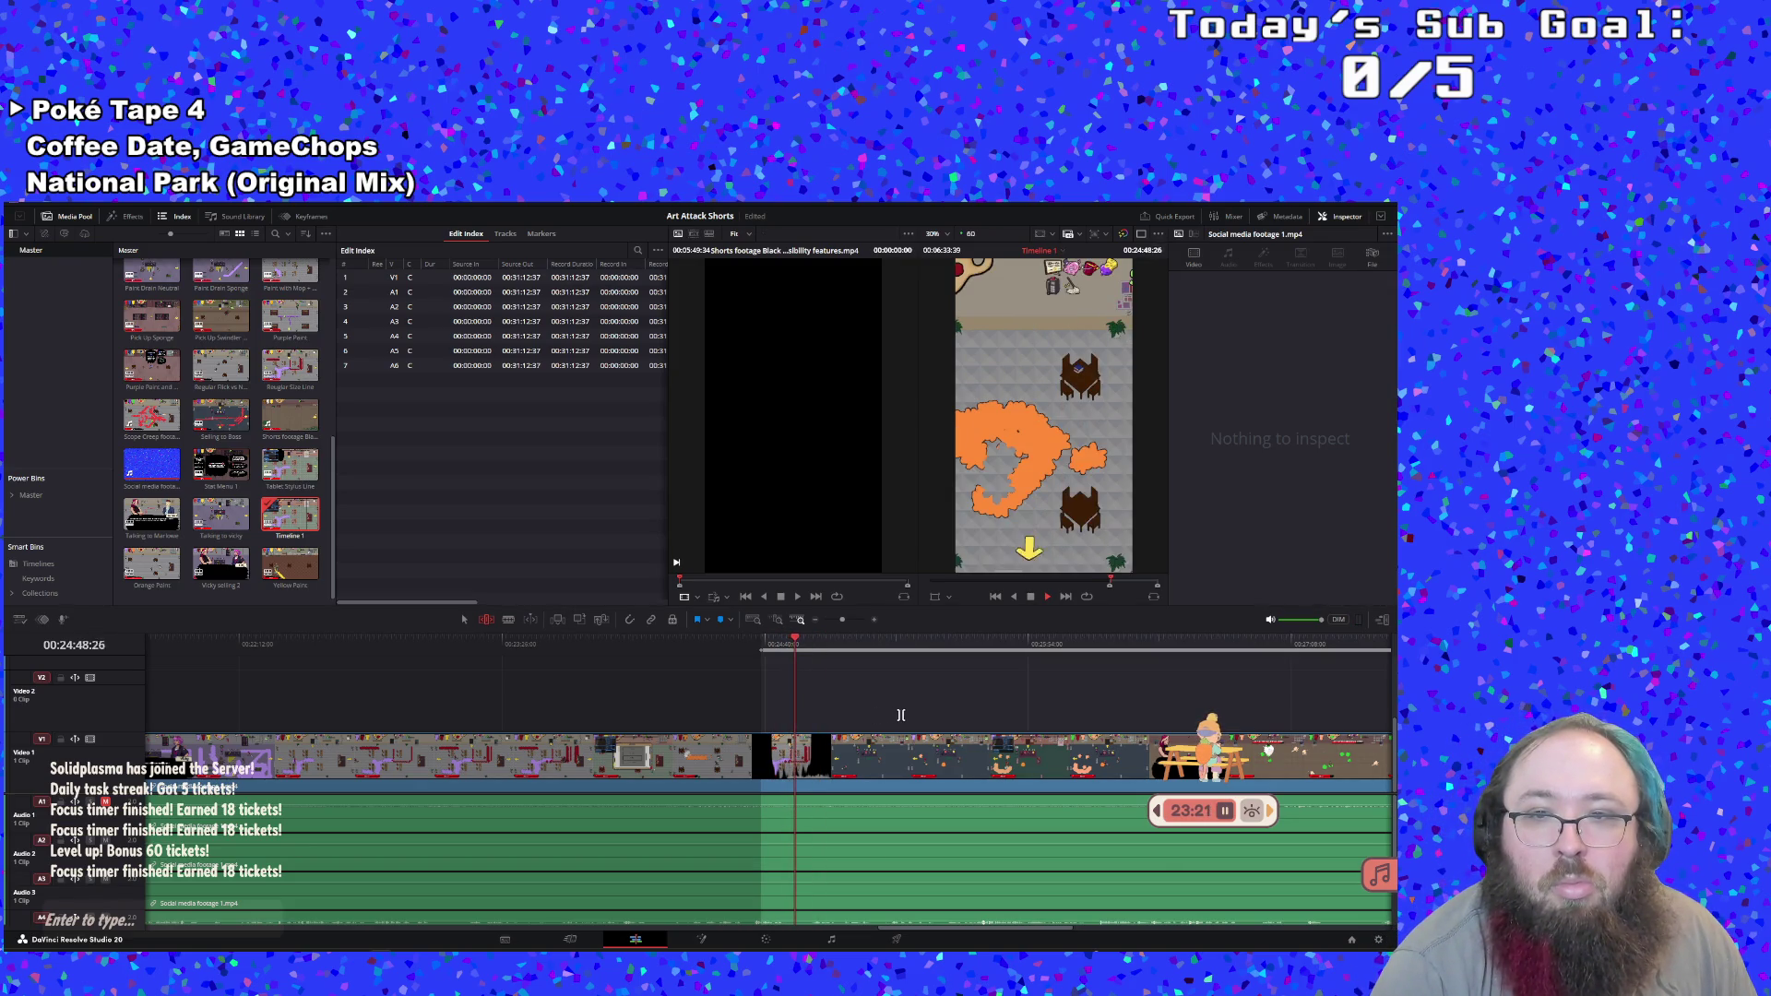
pyautogui.click(1030, 598)
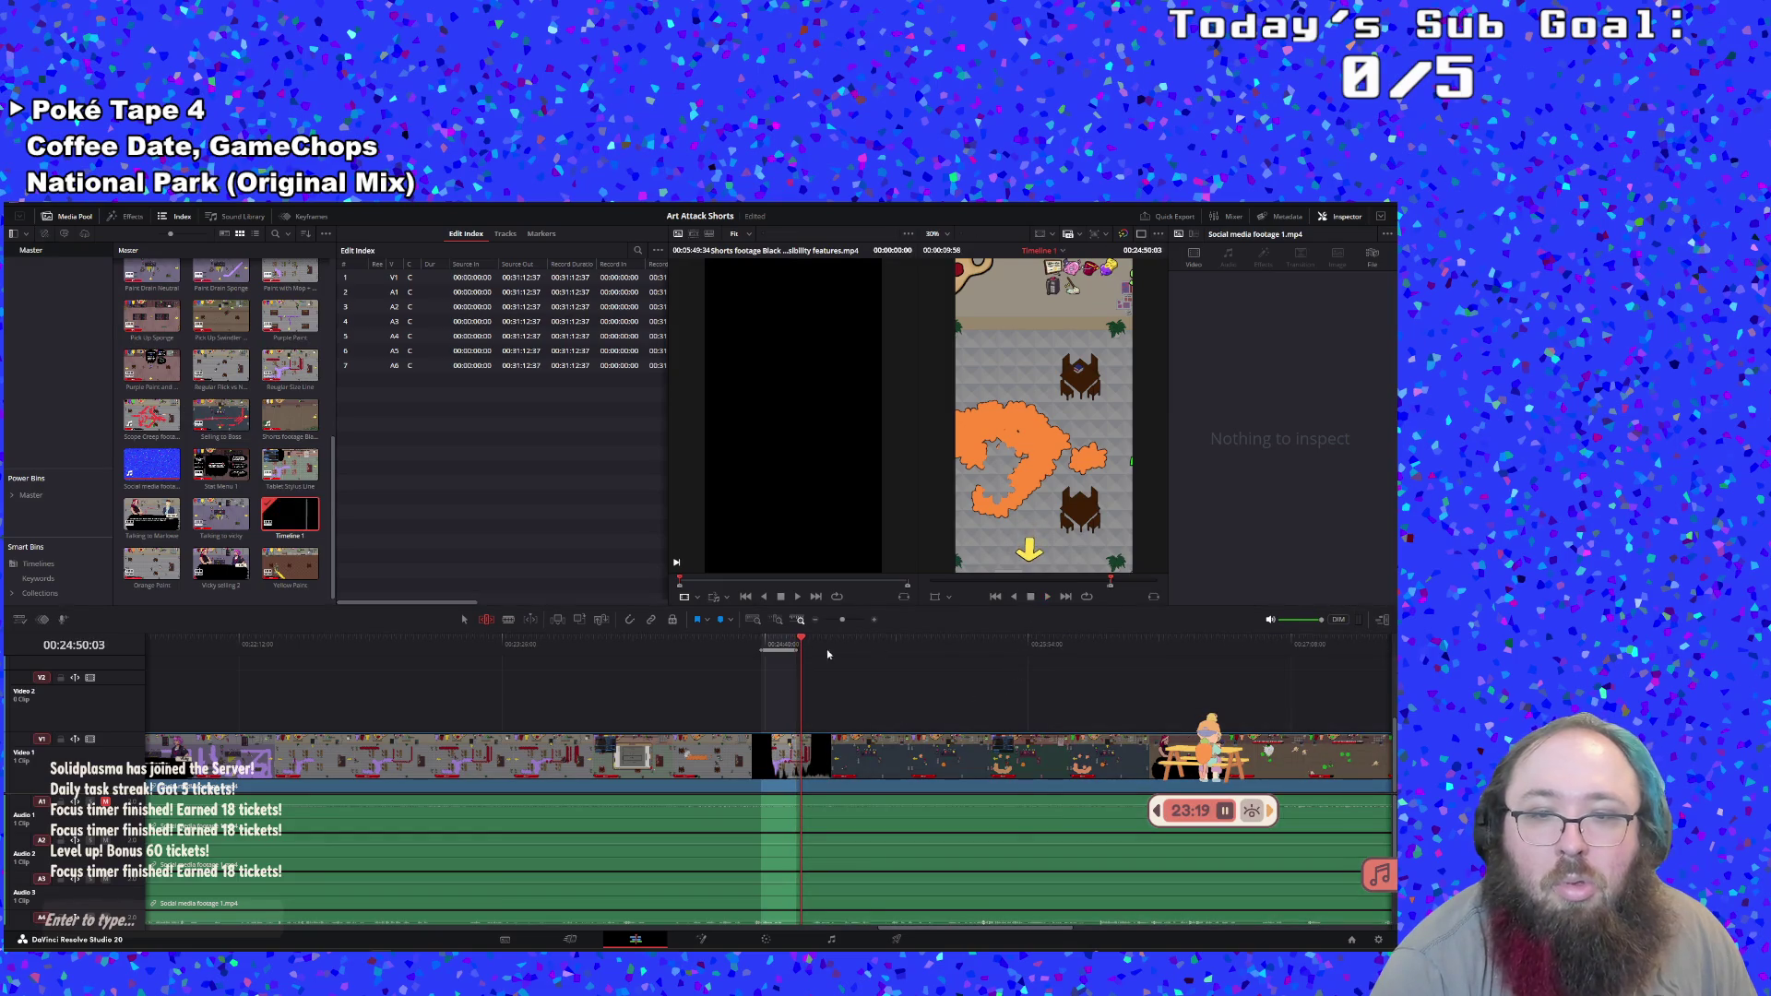
# Create a subclip from the marked range named Eddie Retry, then reopen Timeline 1
pyautogui.rightClick(786, 643)
pyautogui.click(825, 644)
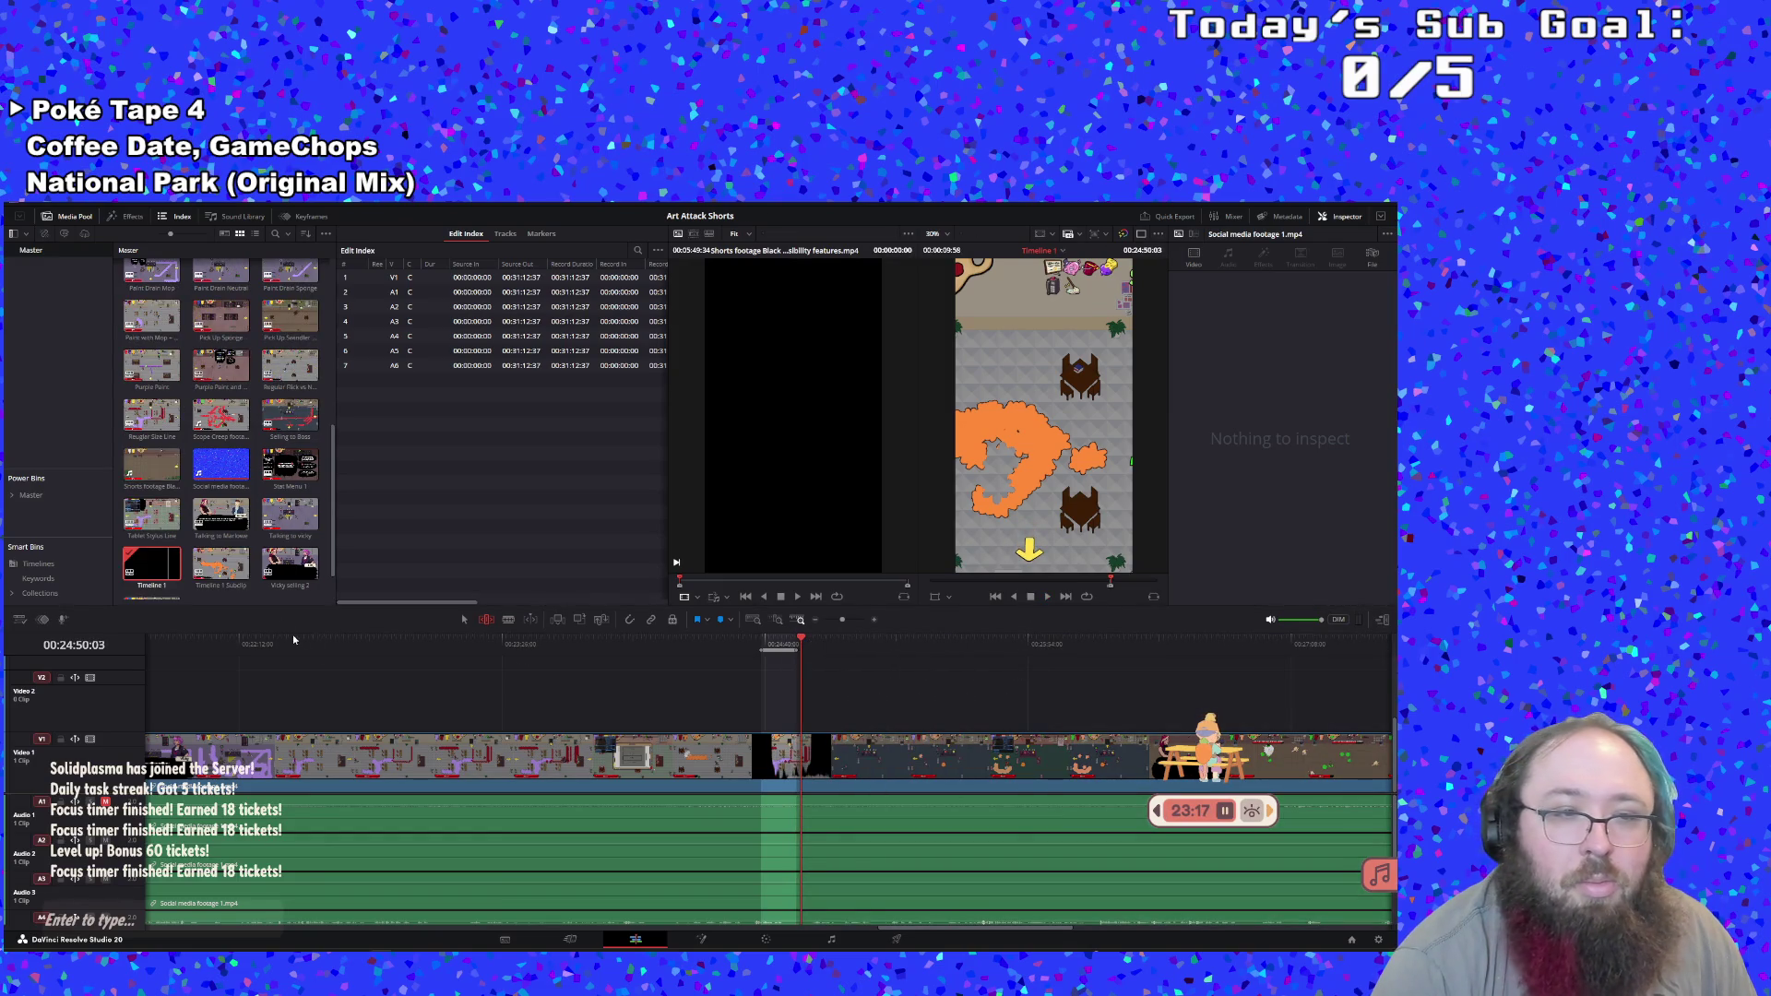
pyautogui.doubleClick(226, 581)
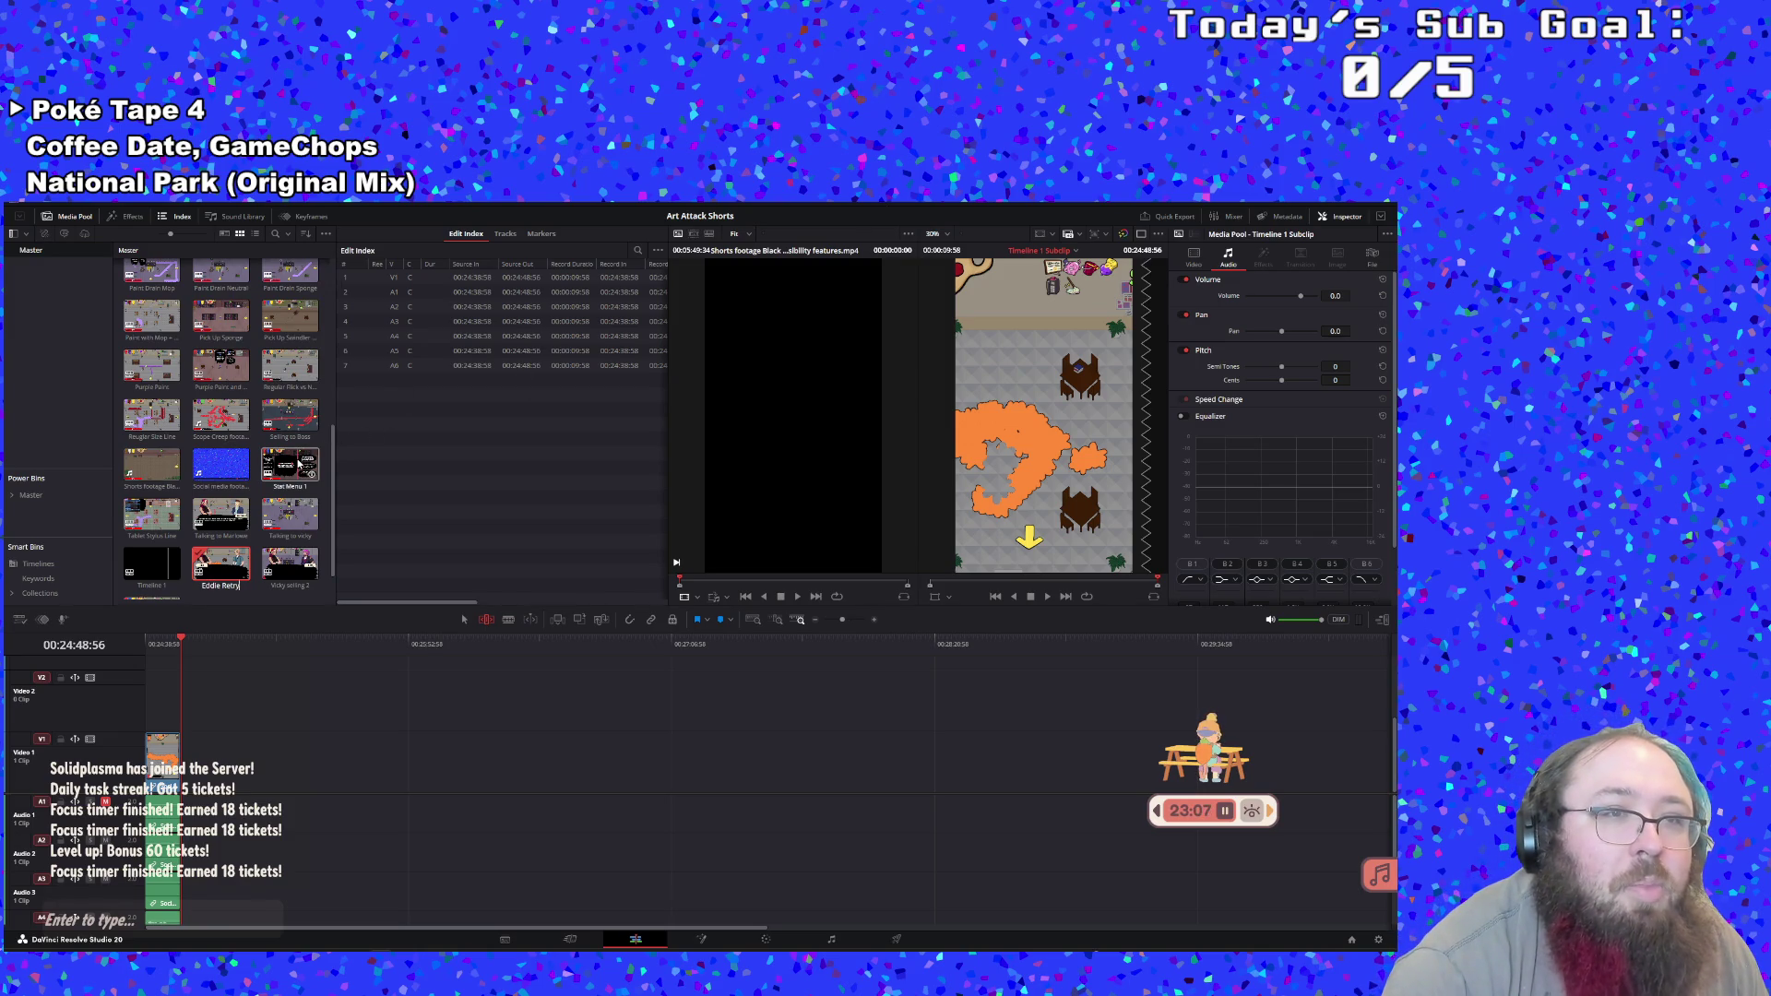
pyautogui.scroll(1, 298, 464)
pyautogui.scroll(-2, 298, 464)
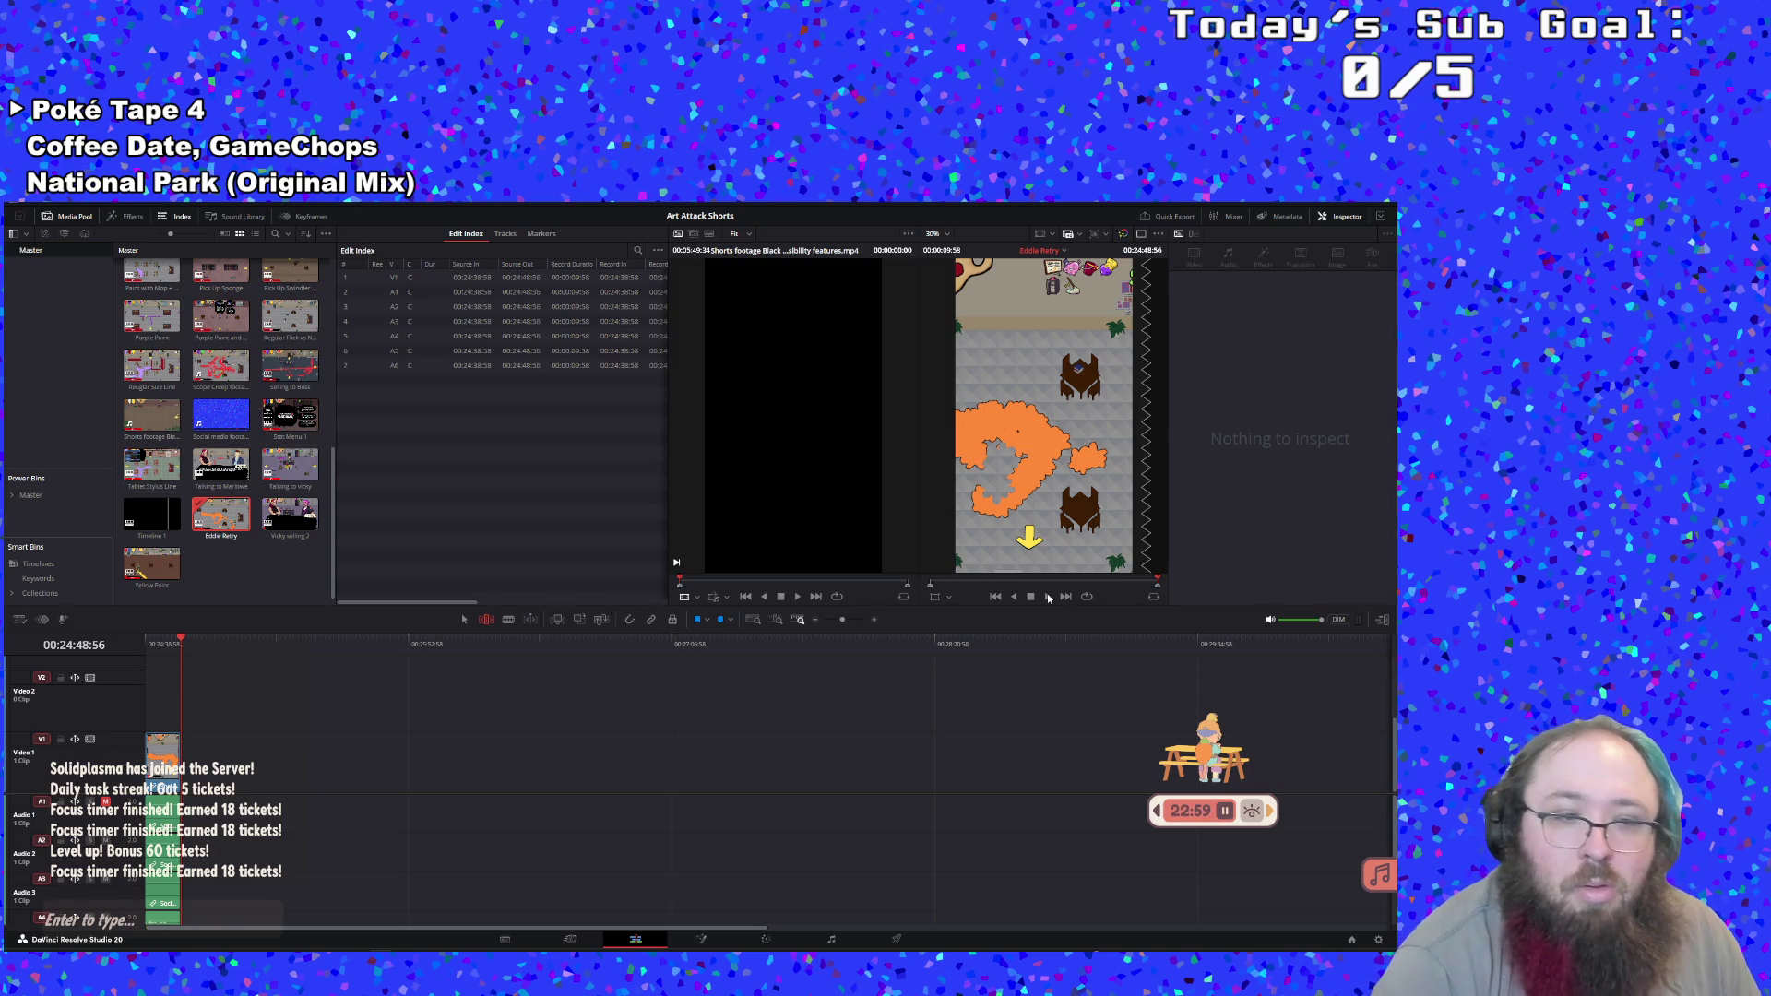
pyautogui.doubleClick(147, 516)
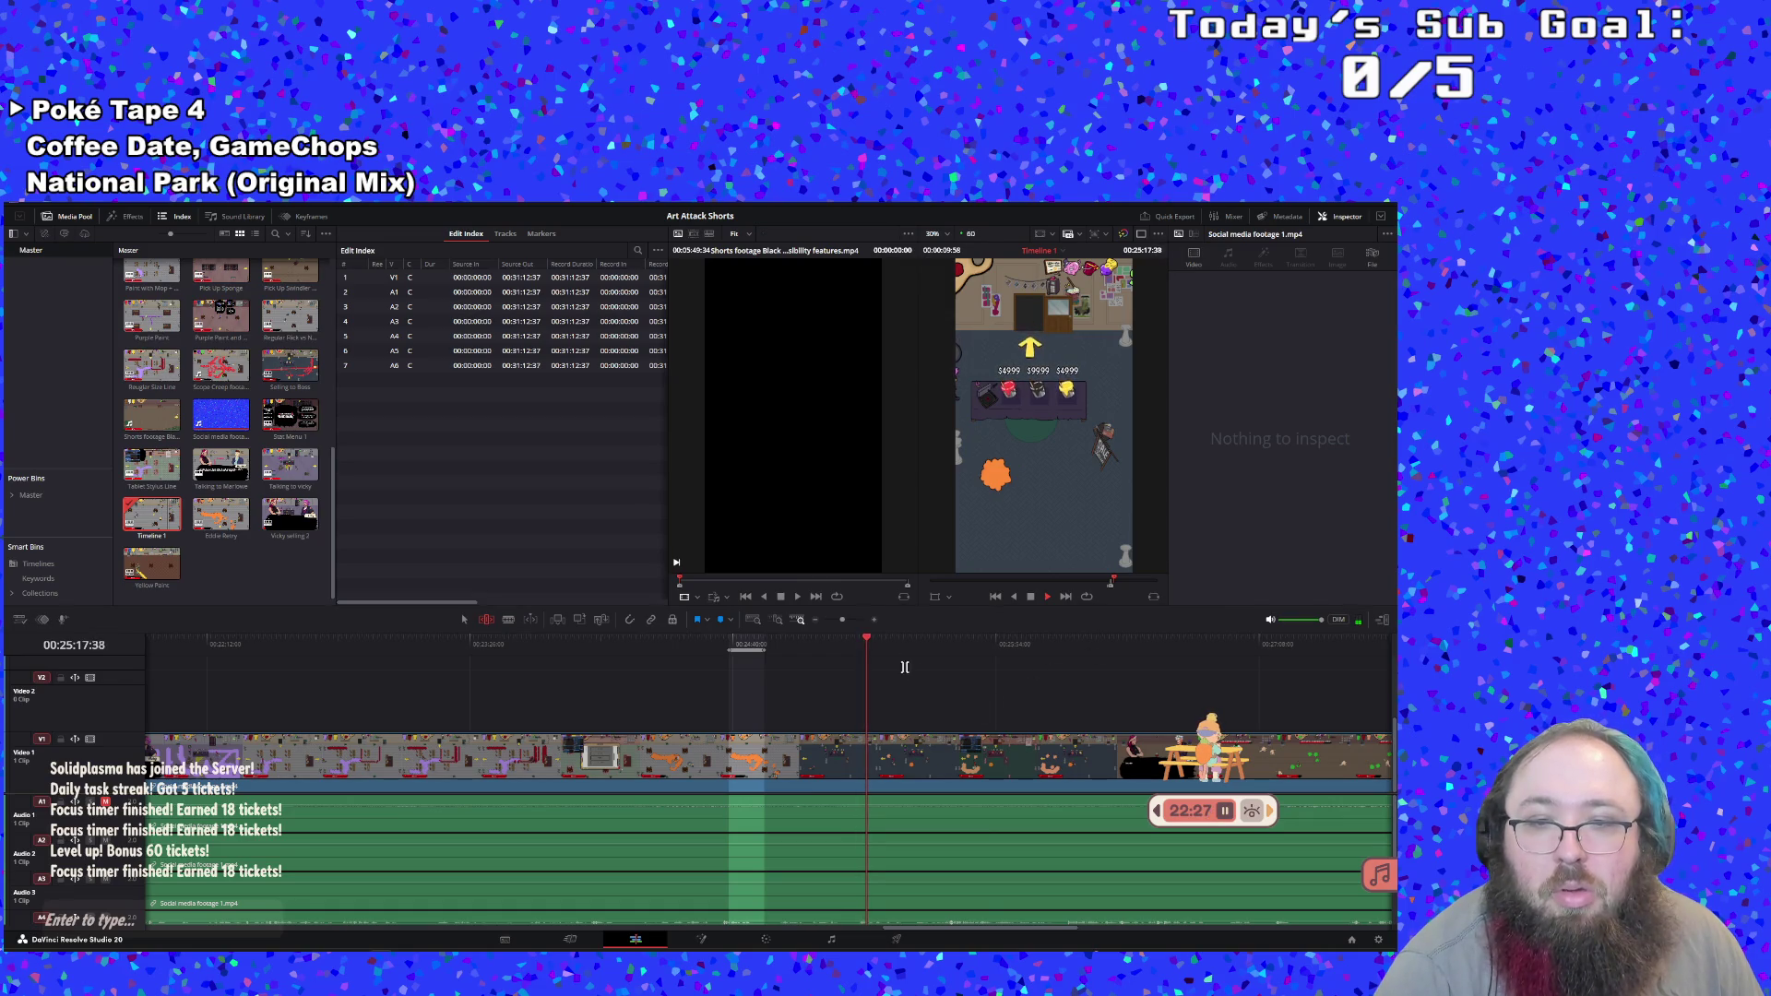
# Set an in point at the shop moment and stop playback at its end
pyautogui.click(843, 649)
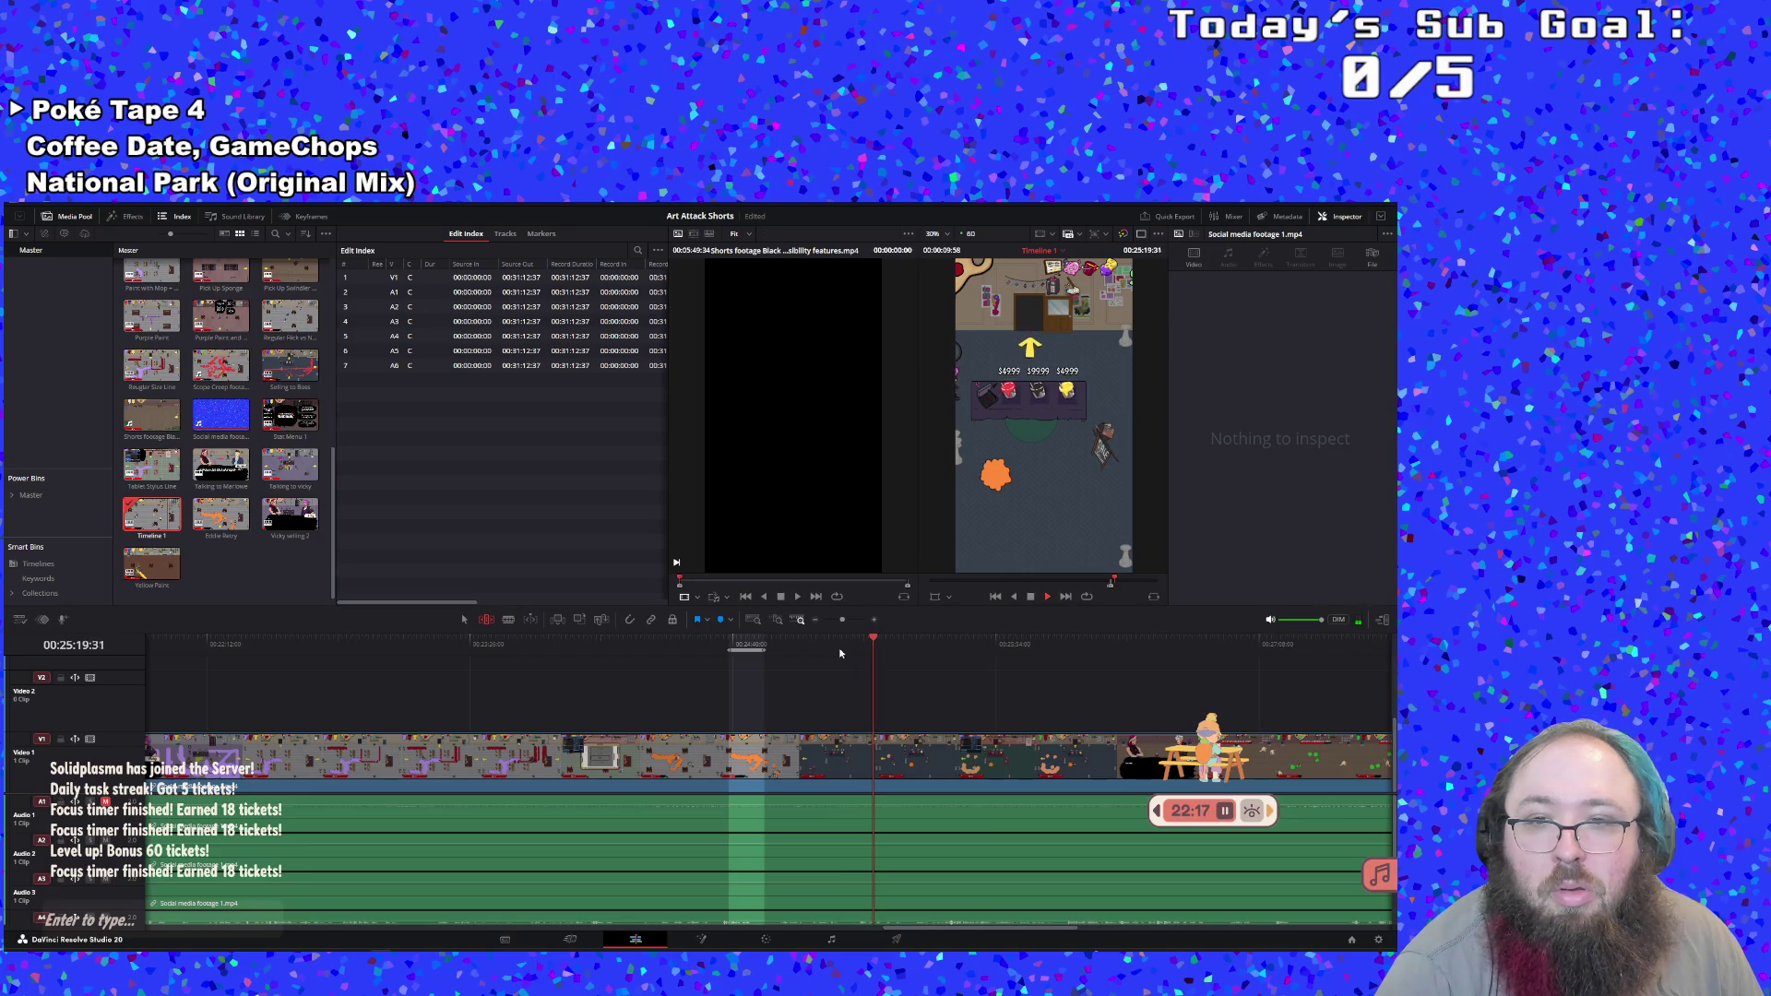
pyautogui.click(840, 653)
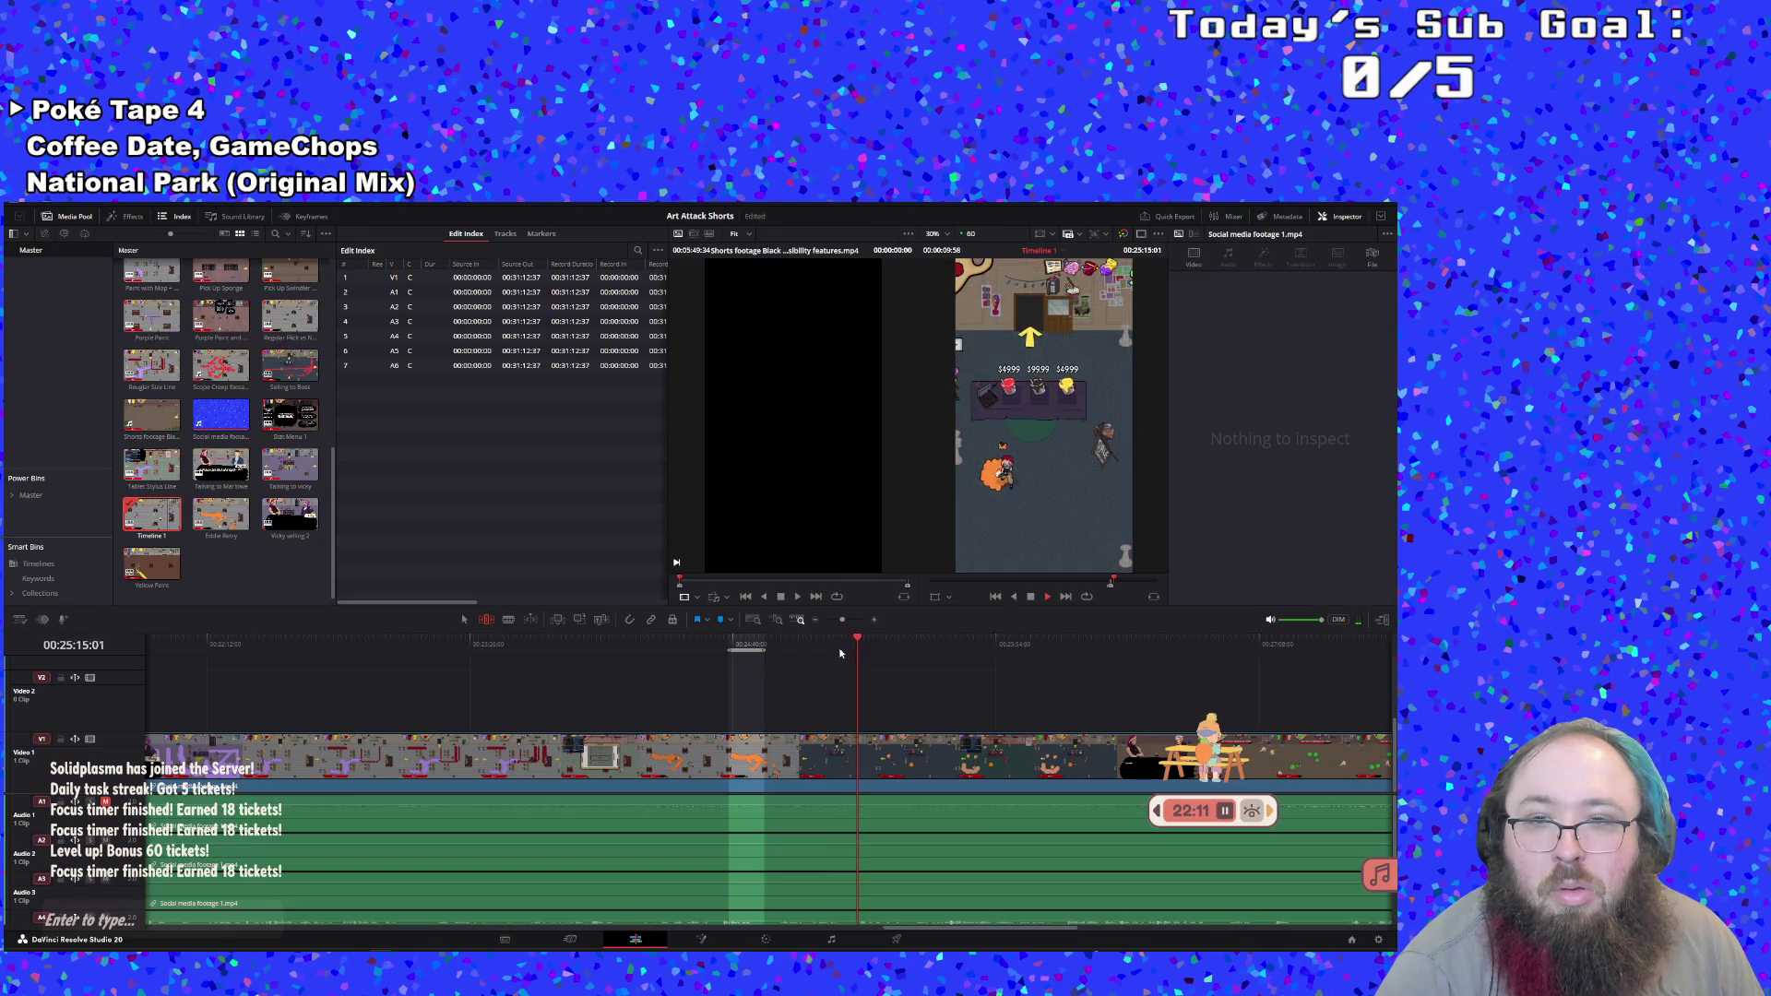
pyautogui.press('i')
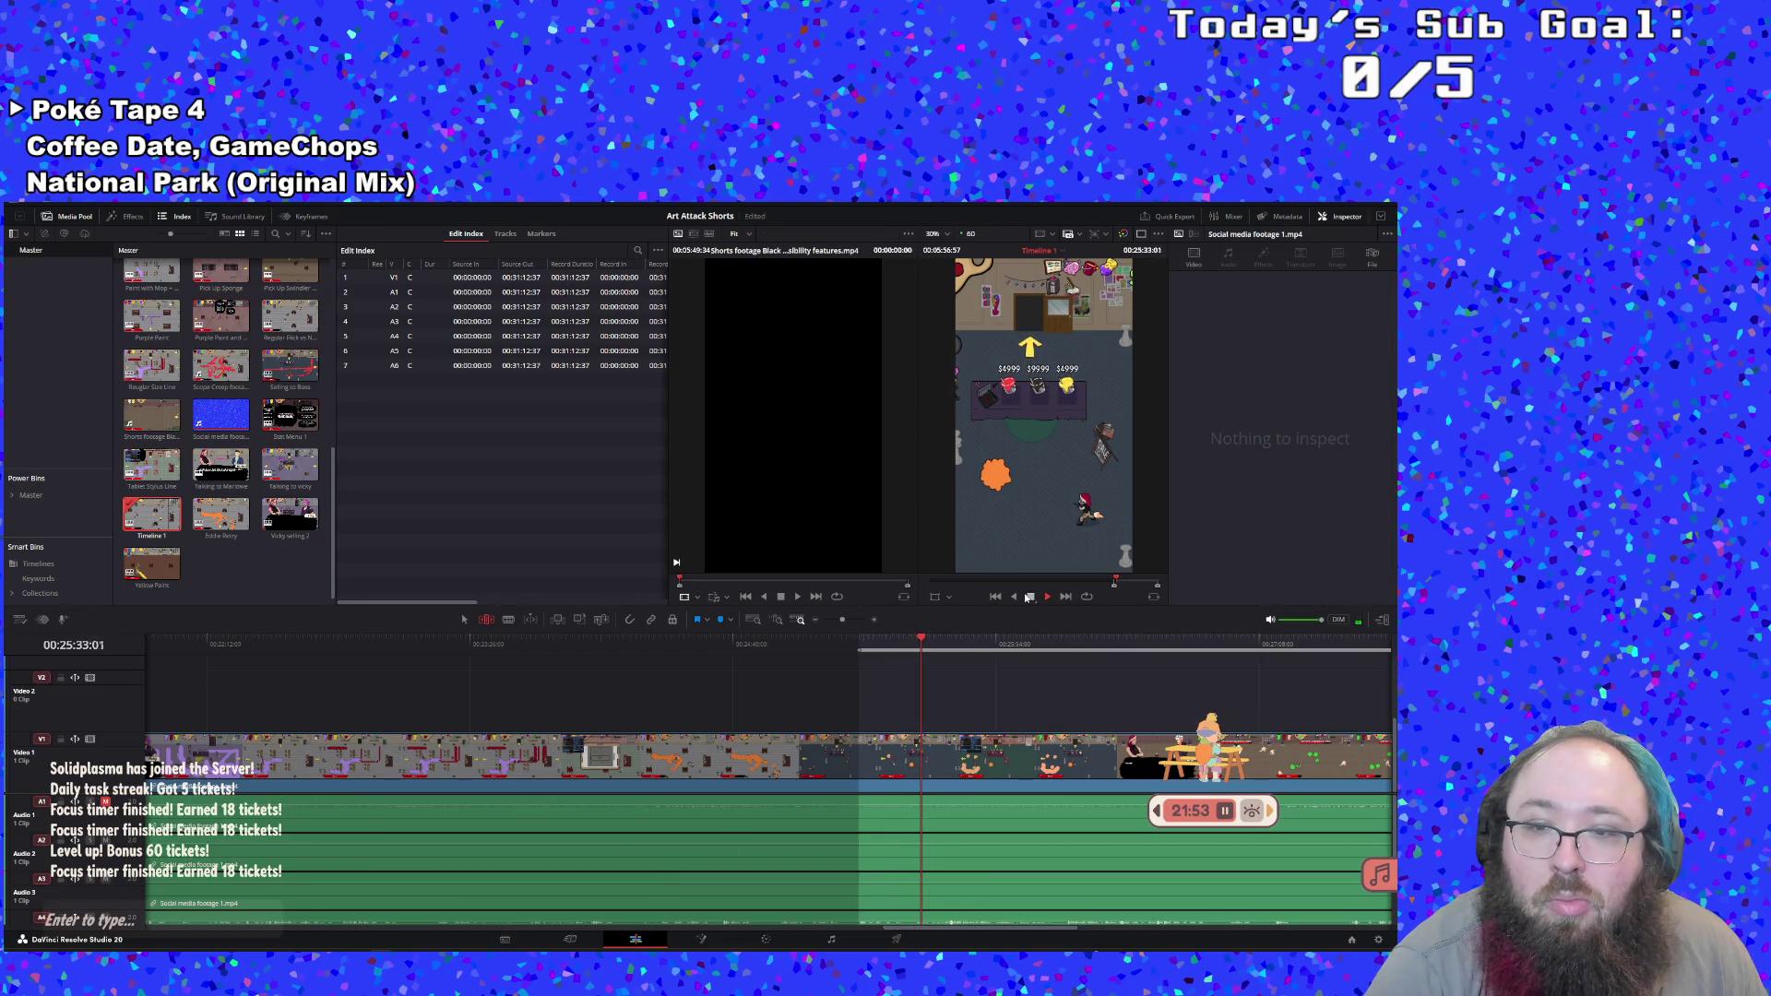
pyautogui.click(1031, 596)
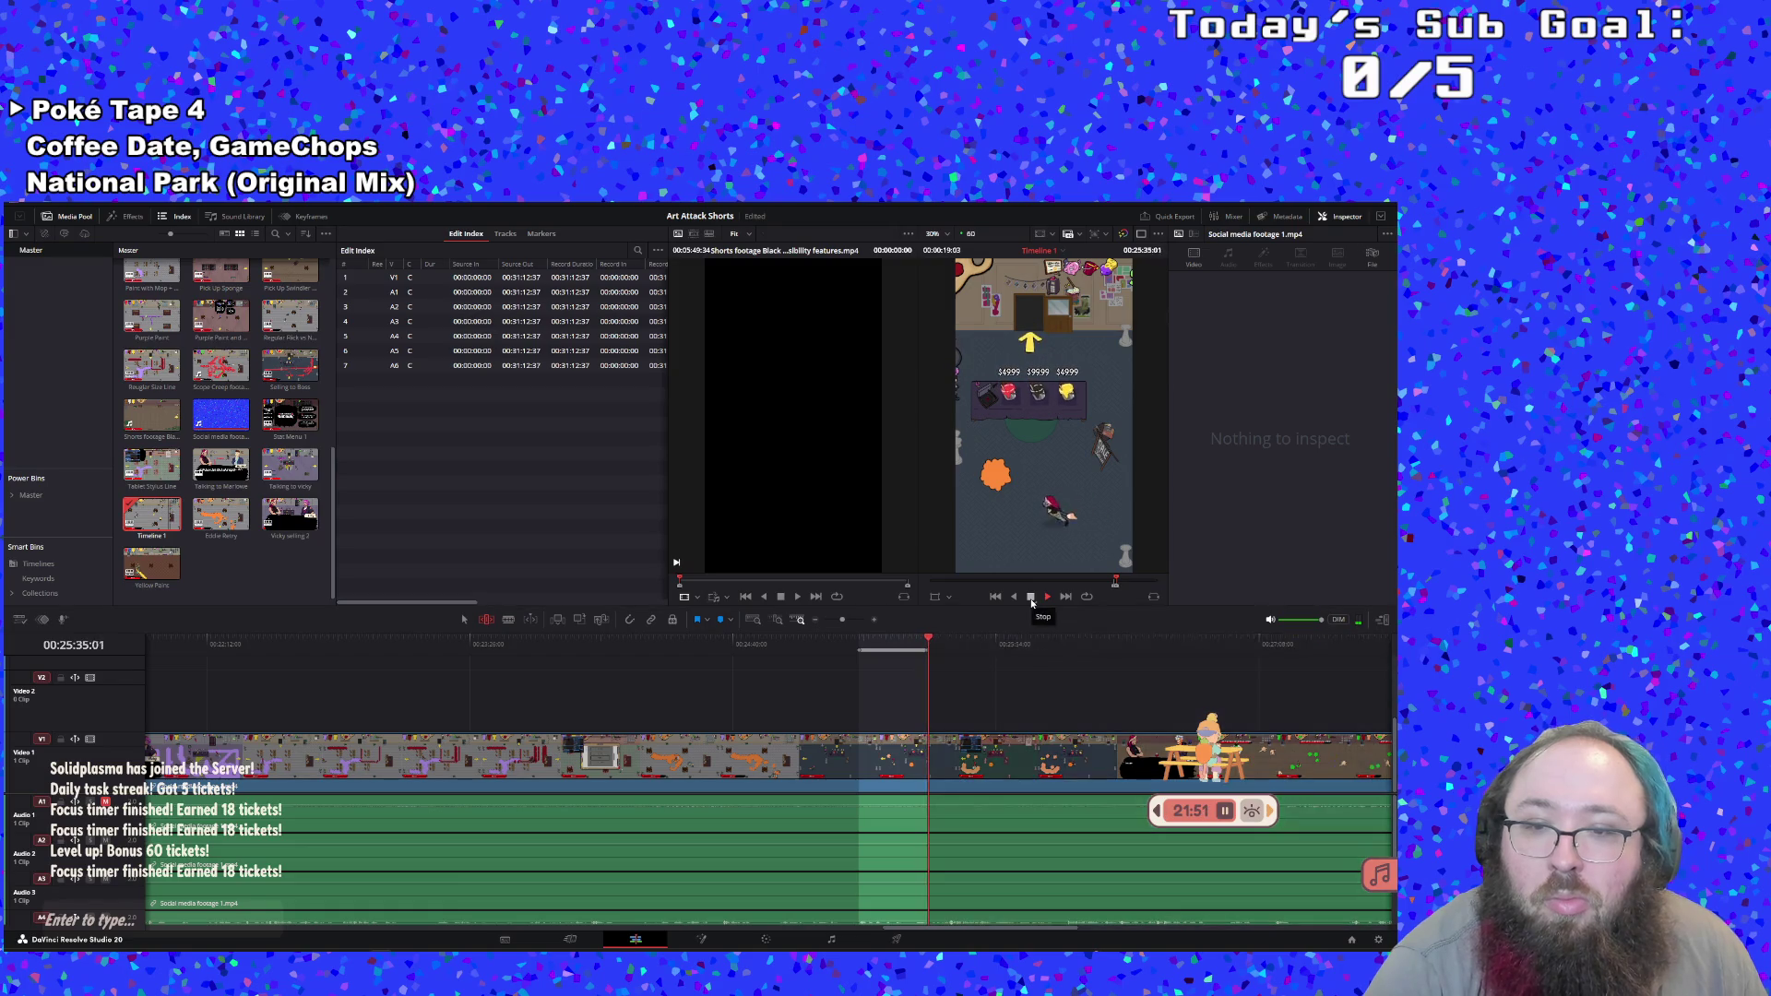
# Create a subclip from the marked range in the media pool
pyautogui.rightClick(891, 644)
pyautogui.click(921, 652)
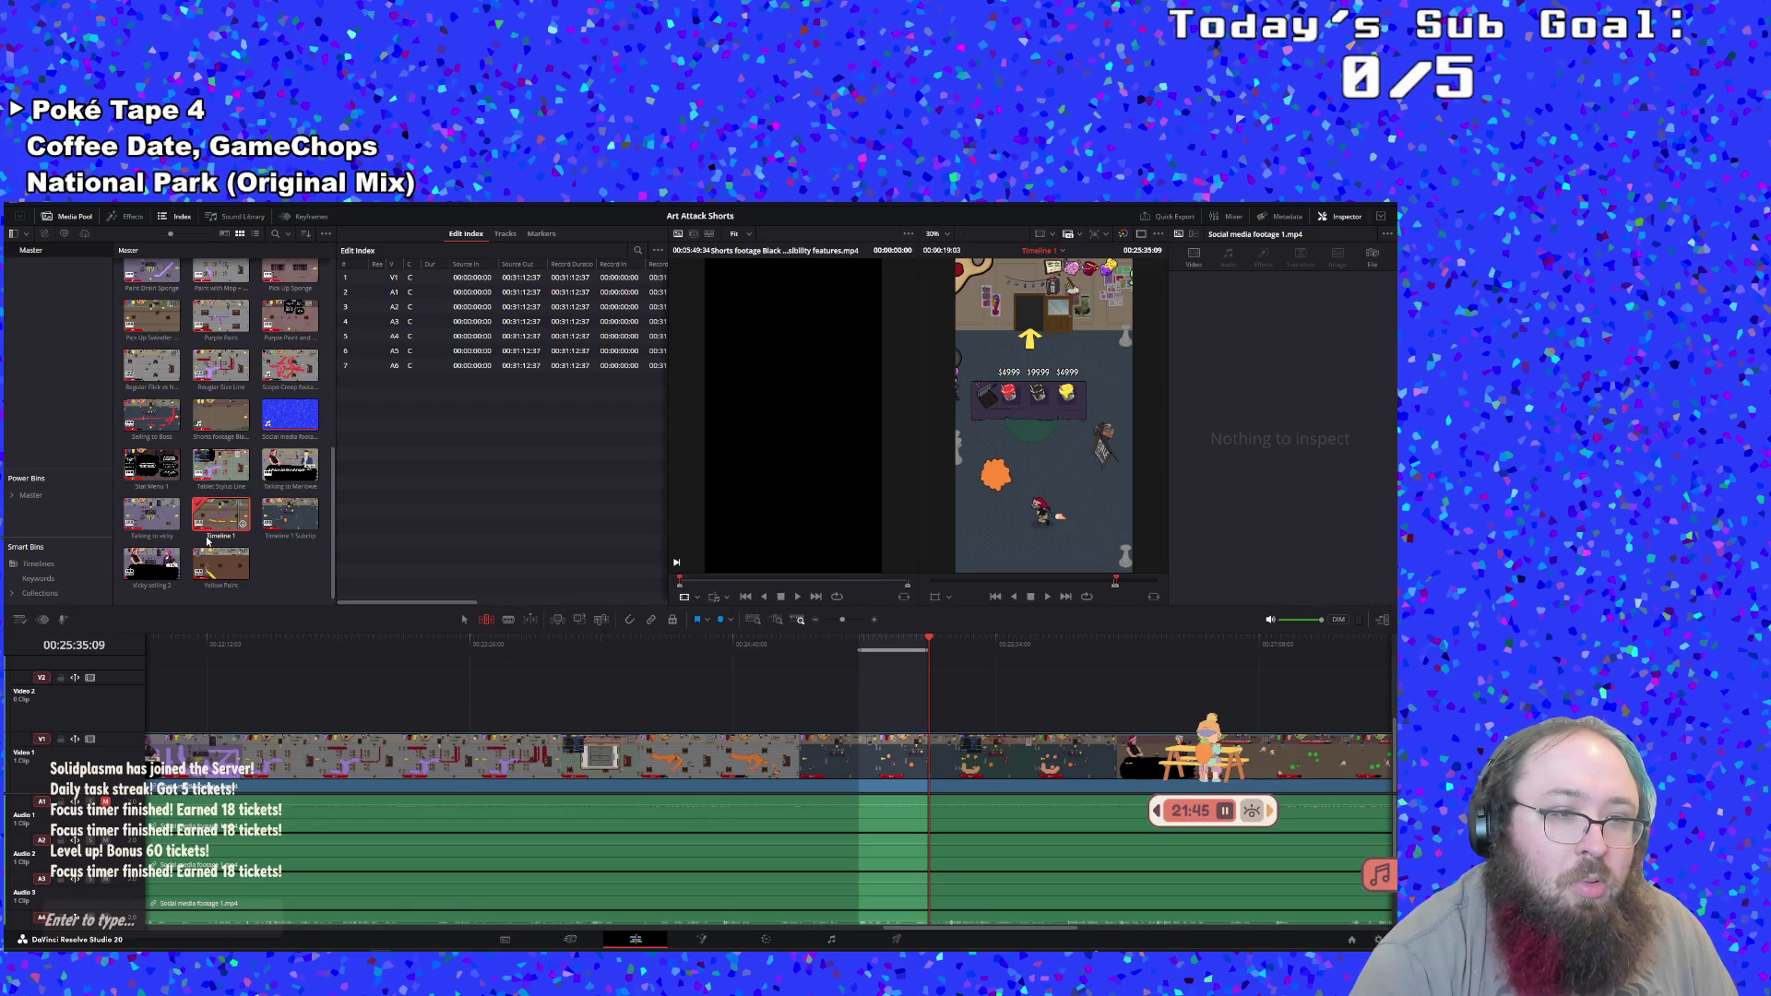
pyautogui.doubleClick(290, 518)
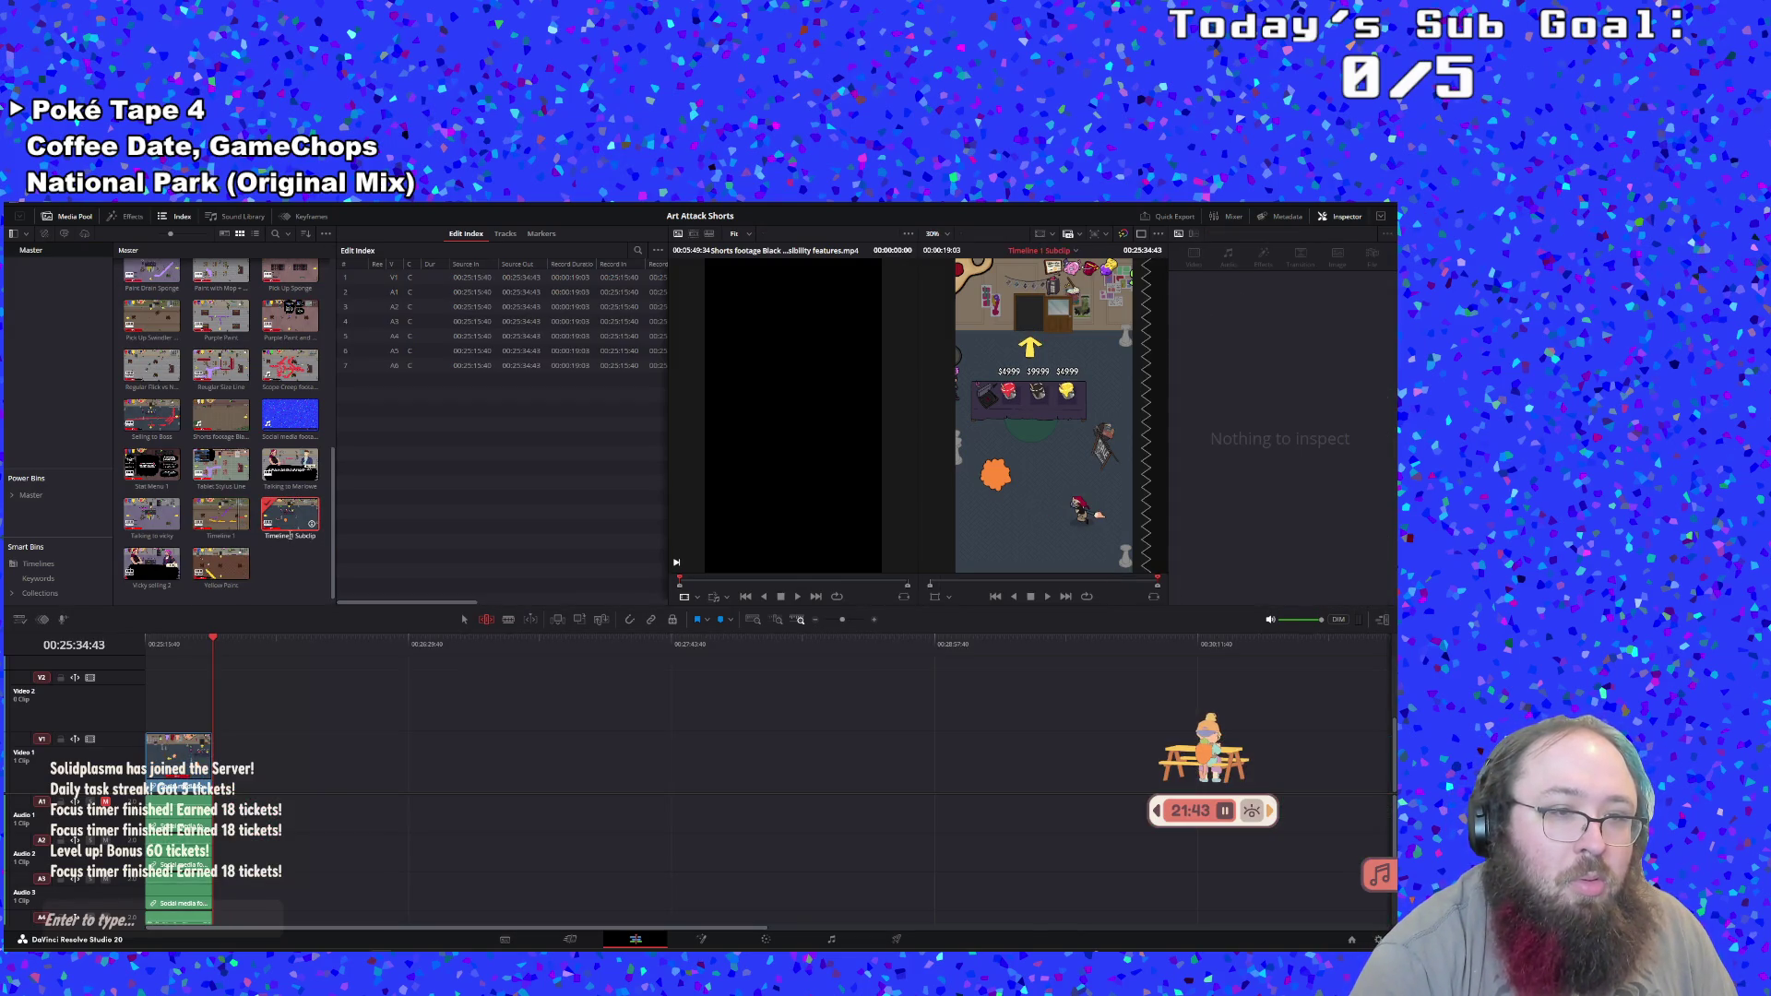
pyautogui.press('Escape')
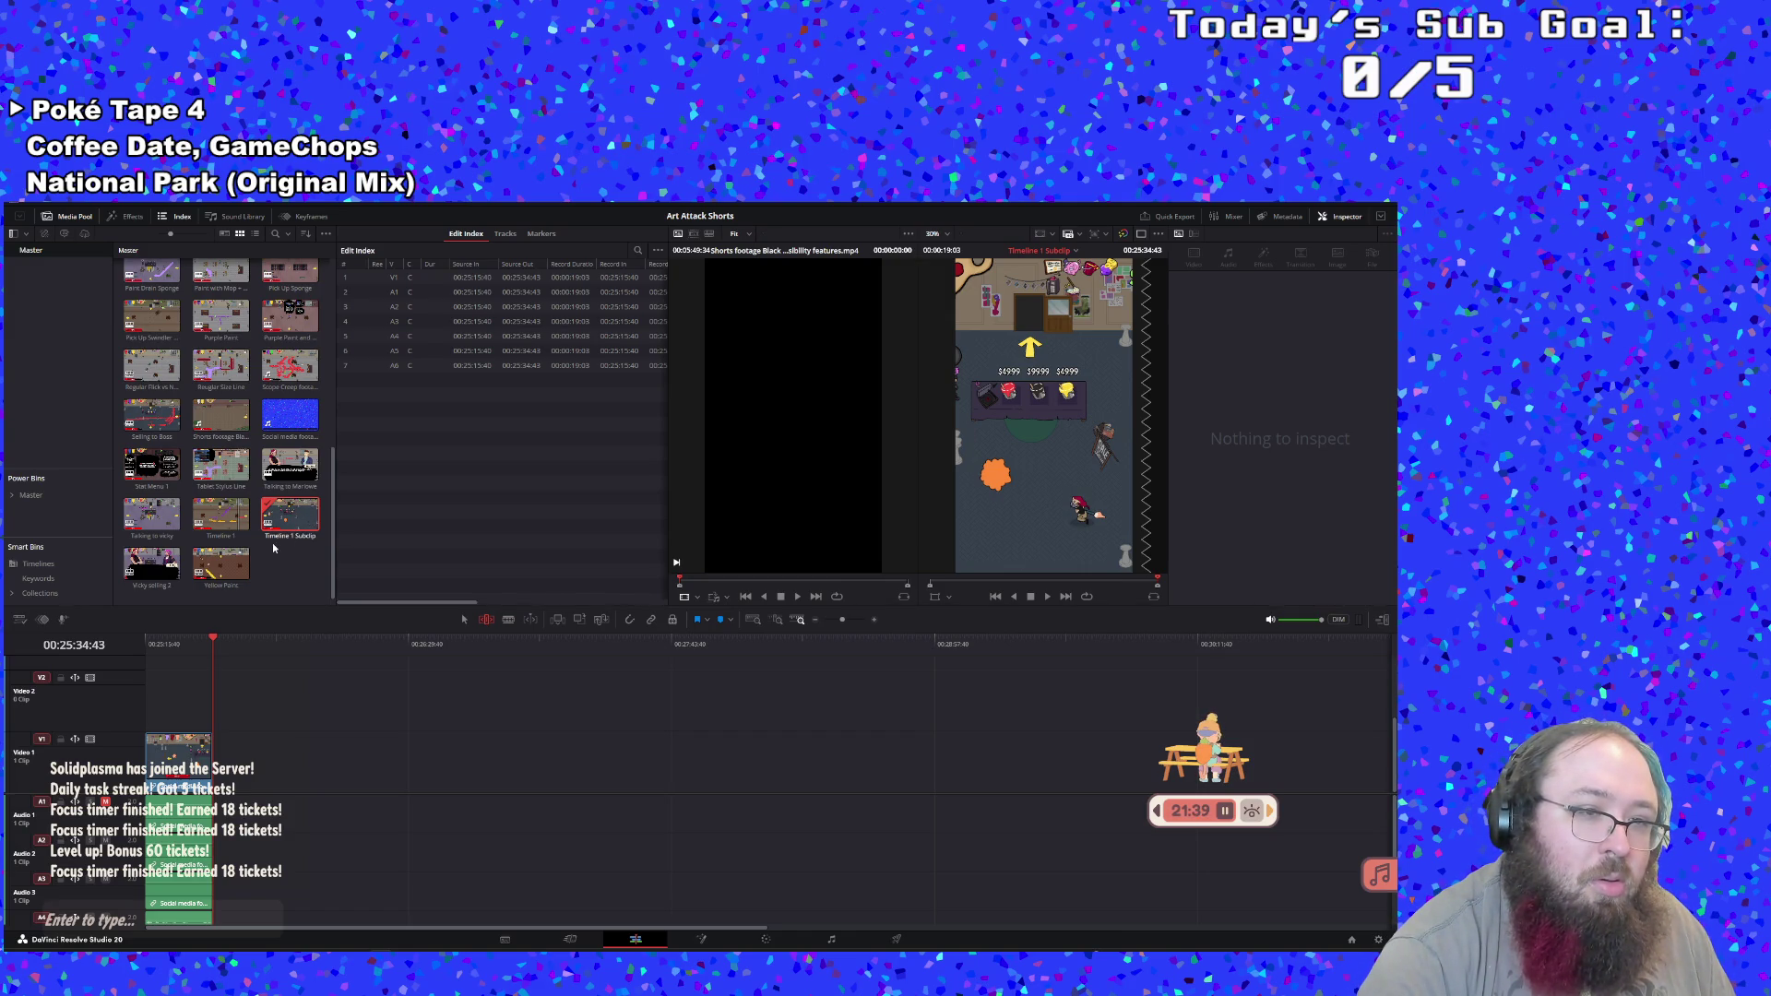
# Rename the subclip 'Dashing normal vs dashing peach' and reopen Timeline 1
pyautogui.click(290, 538)
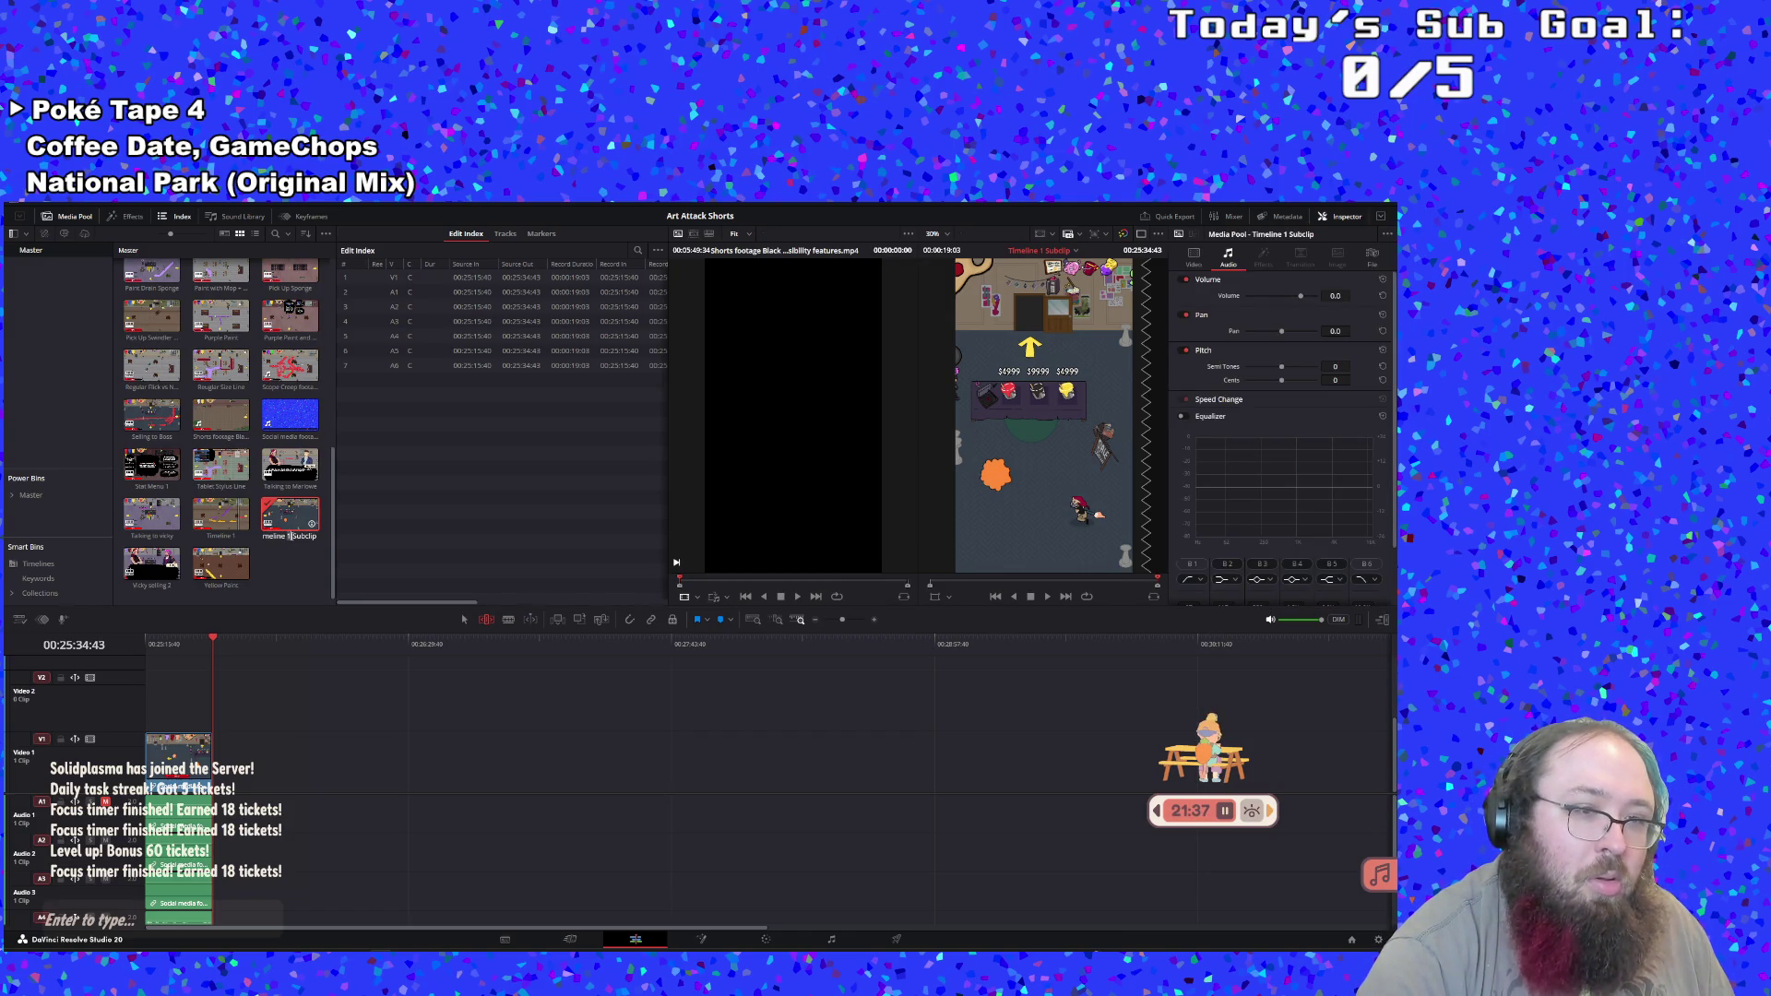
pyautogui.press('BackSpace')
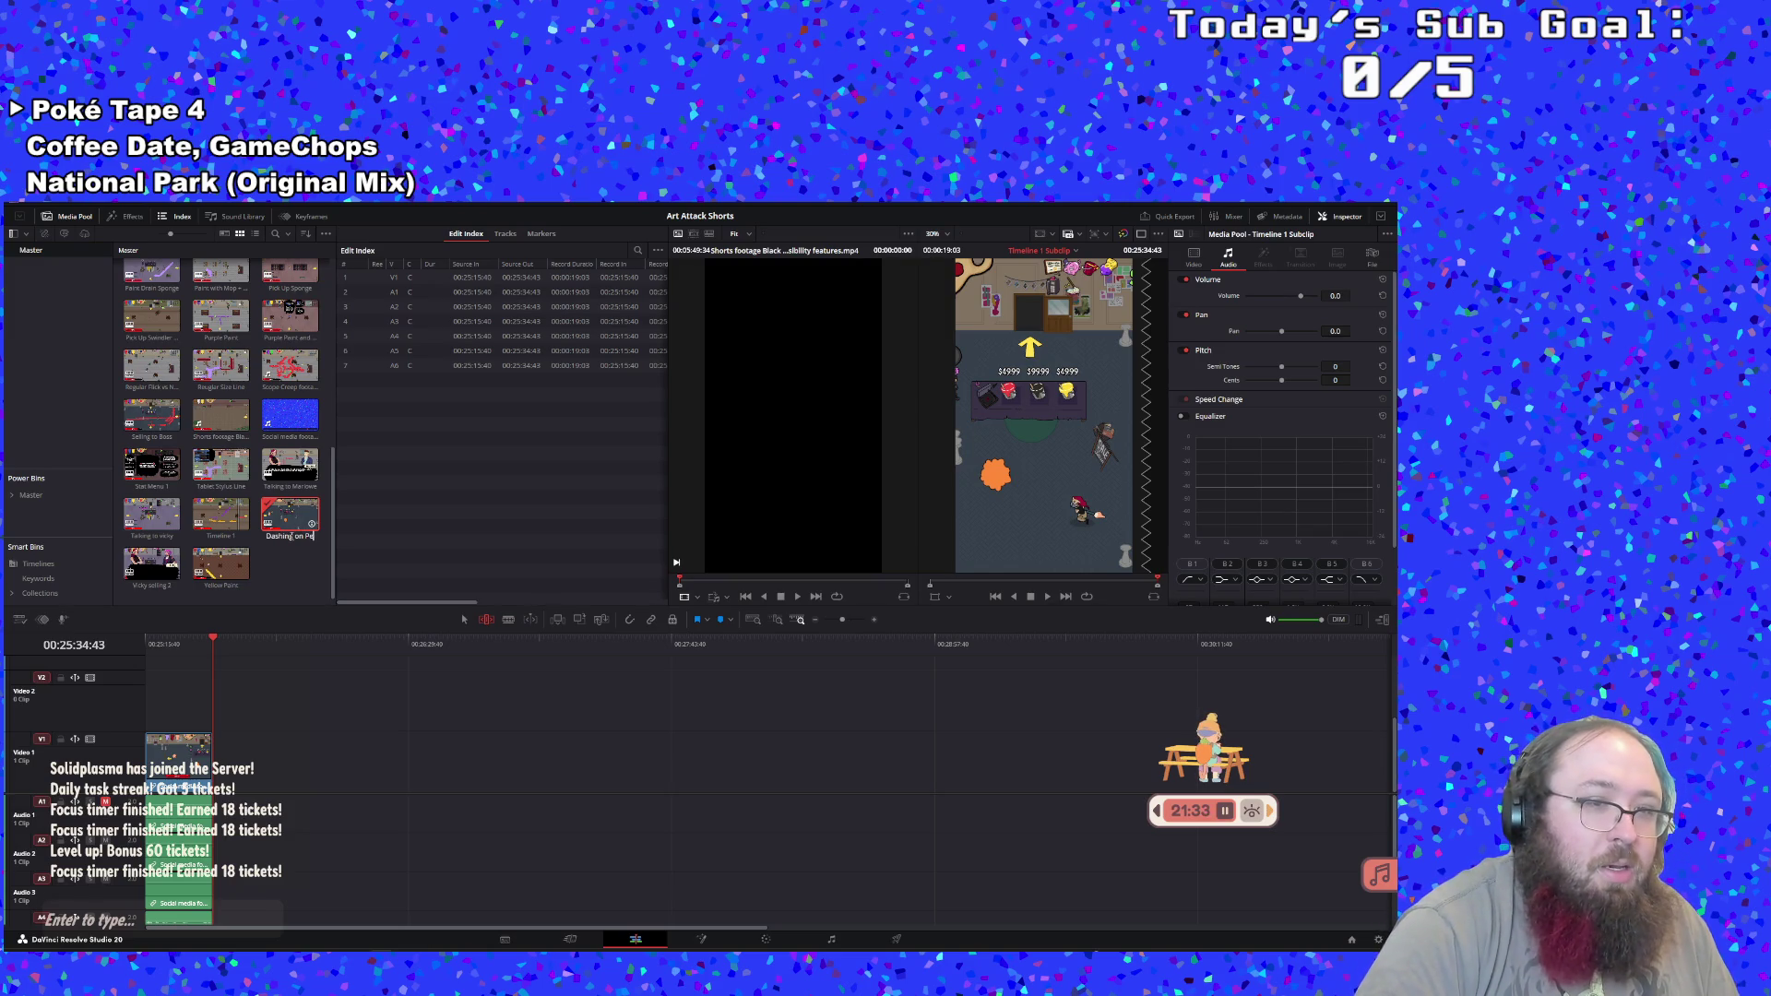
pyautogui.write('vs das')
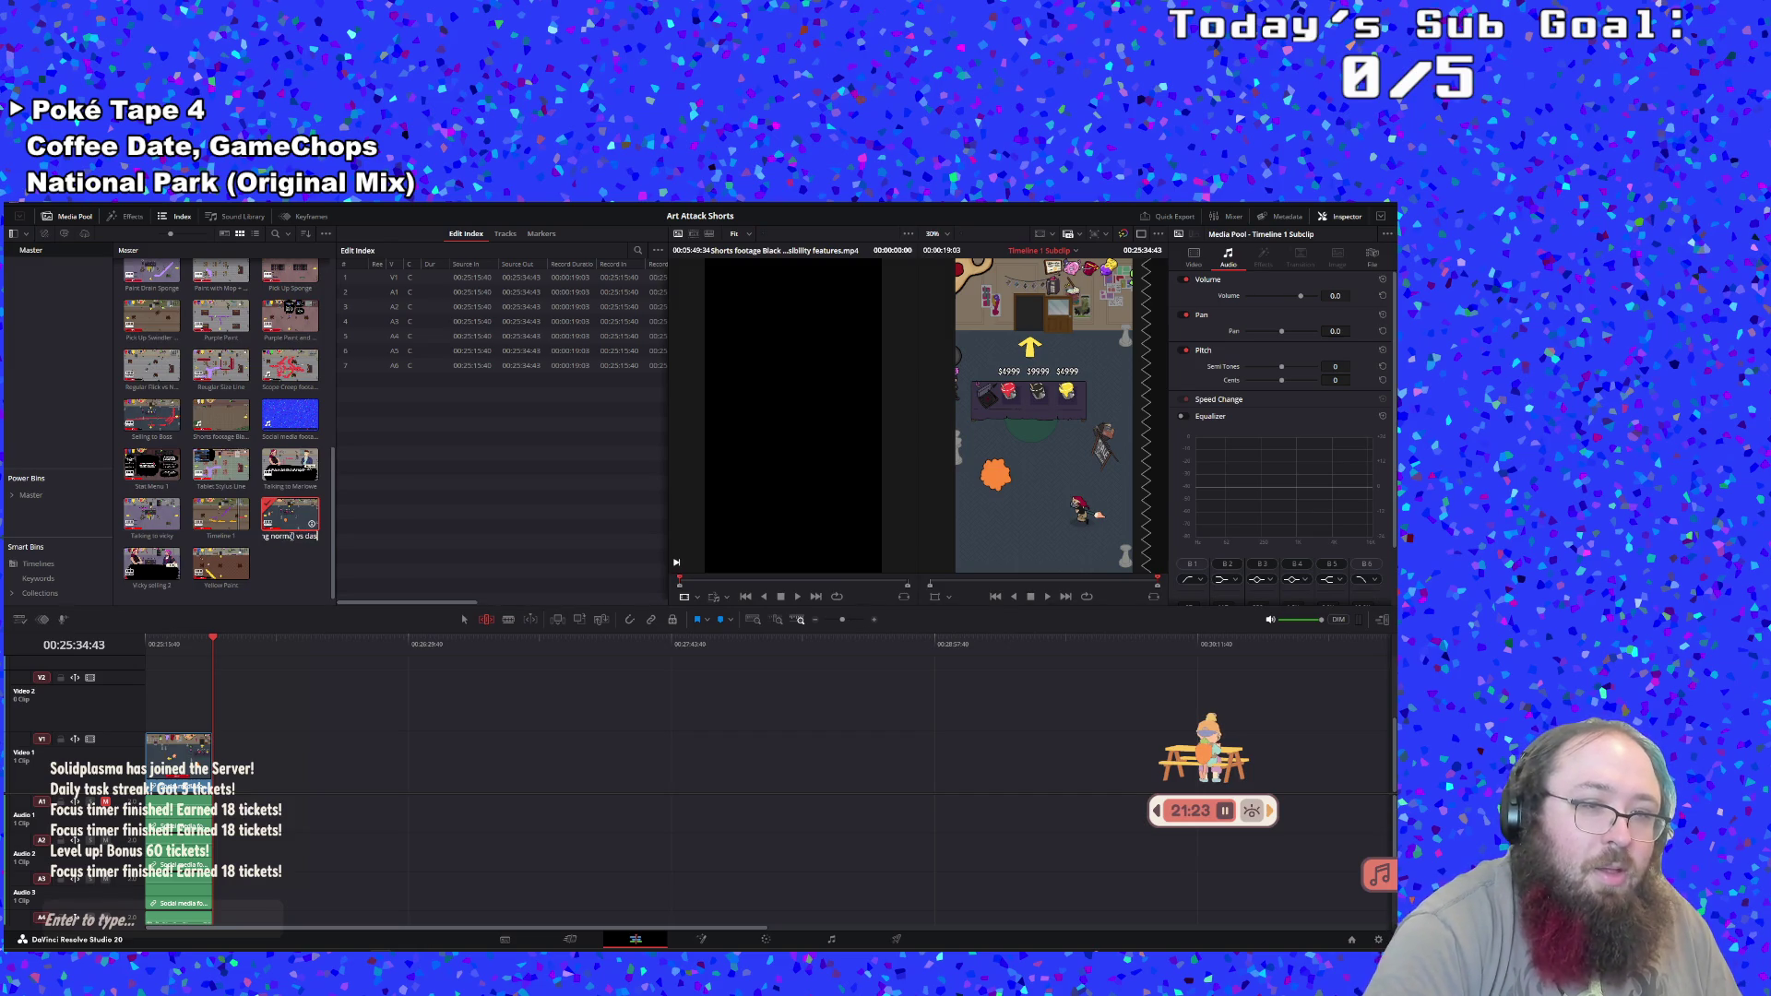
pyautogui.write('ff peac')
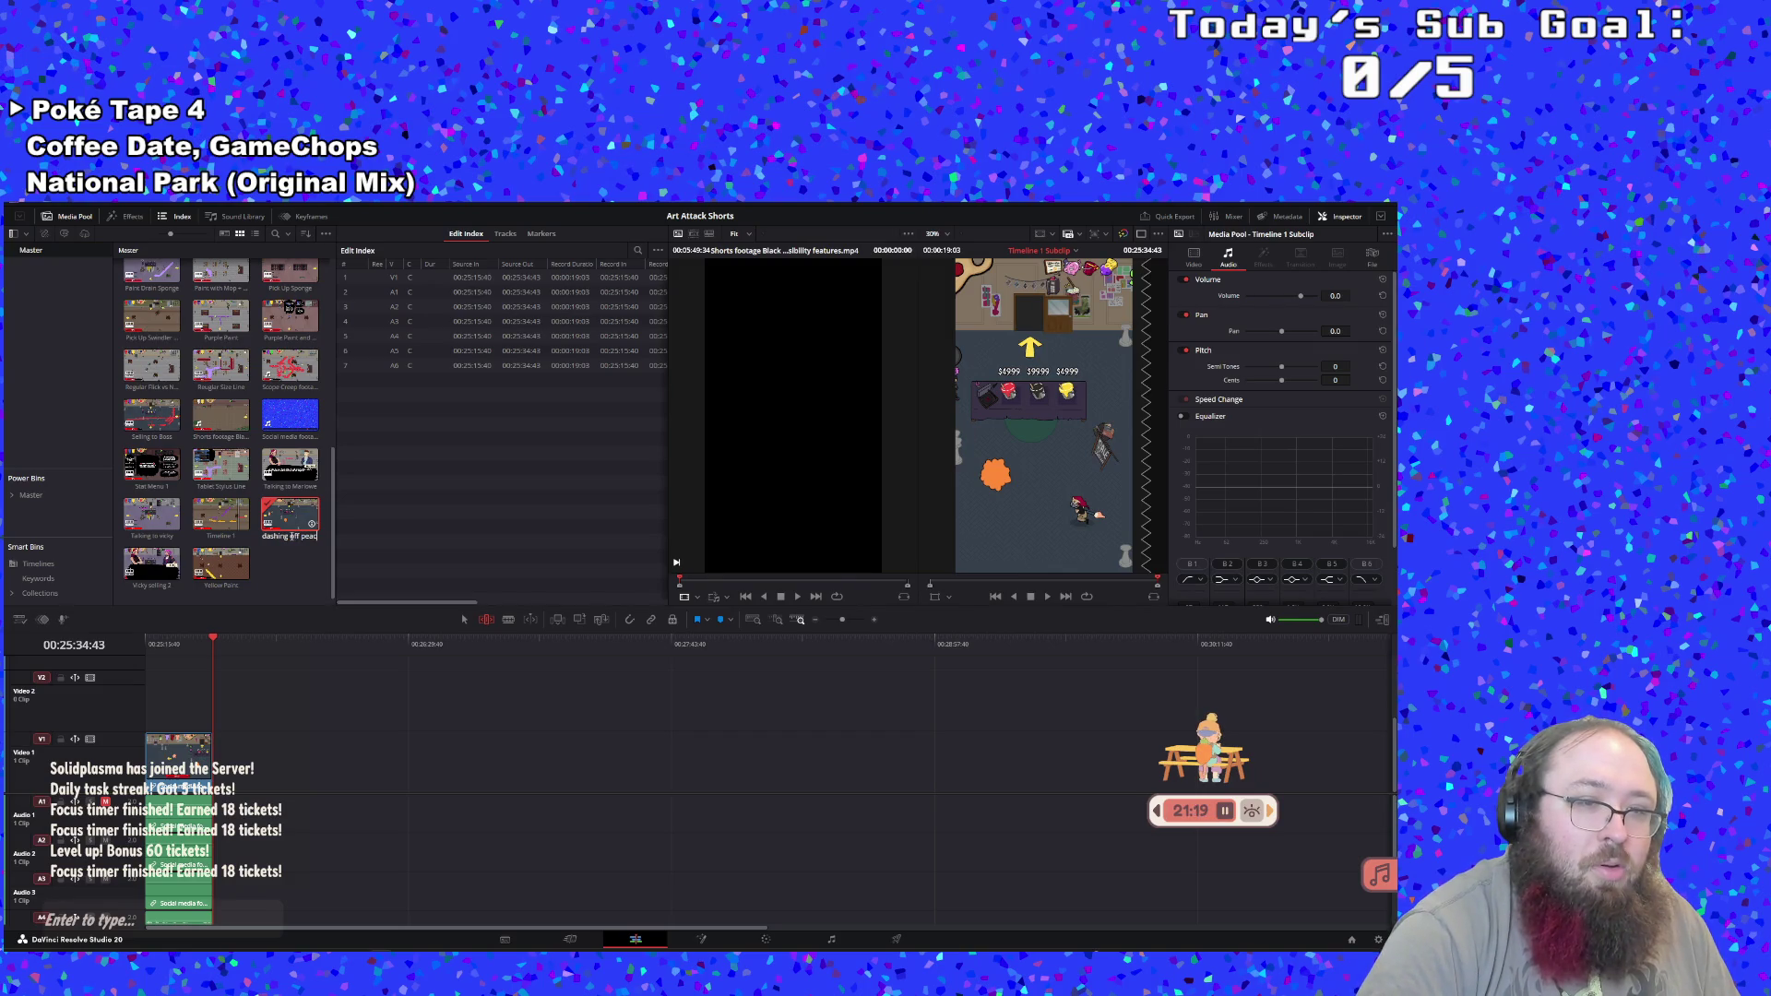
pyautogui.press('BackSpace')
pyautogui.press('BackSpace')
pyautogui.press('BackSpace')
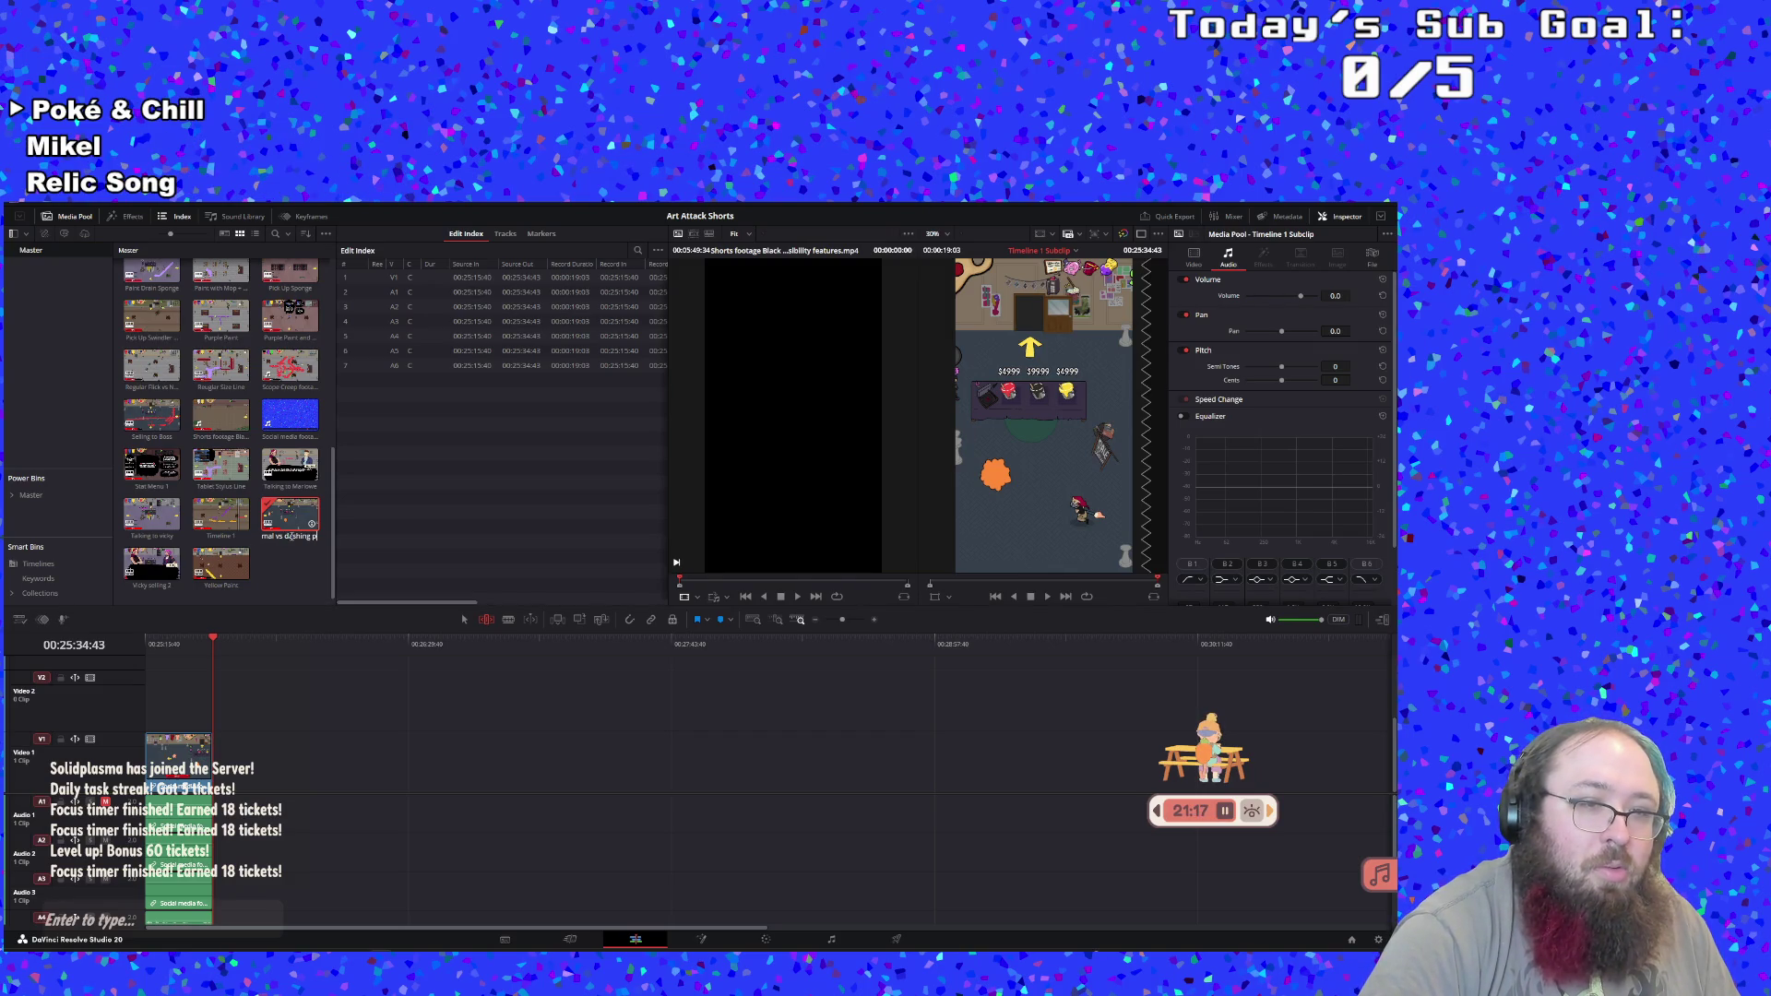
pyautogui.press('Return')
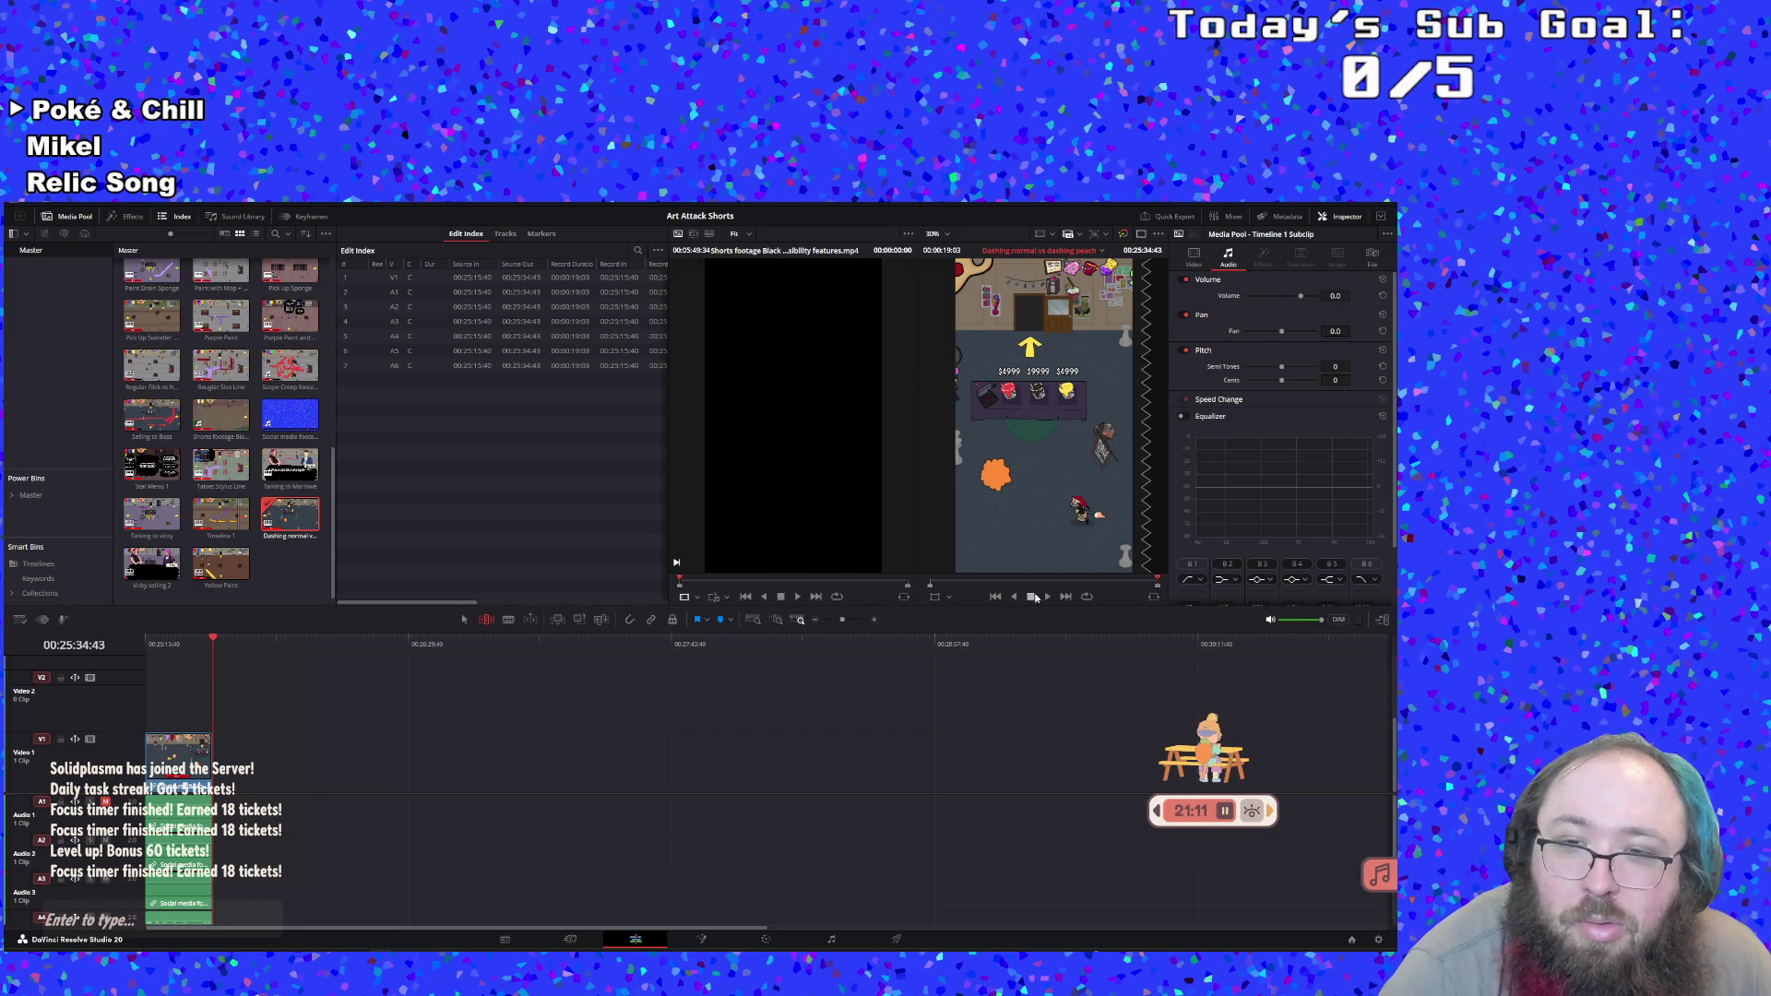
pyautogui.doubleClick(220, 513)
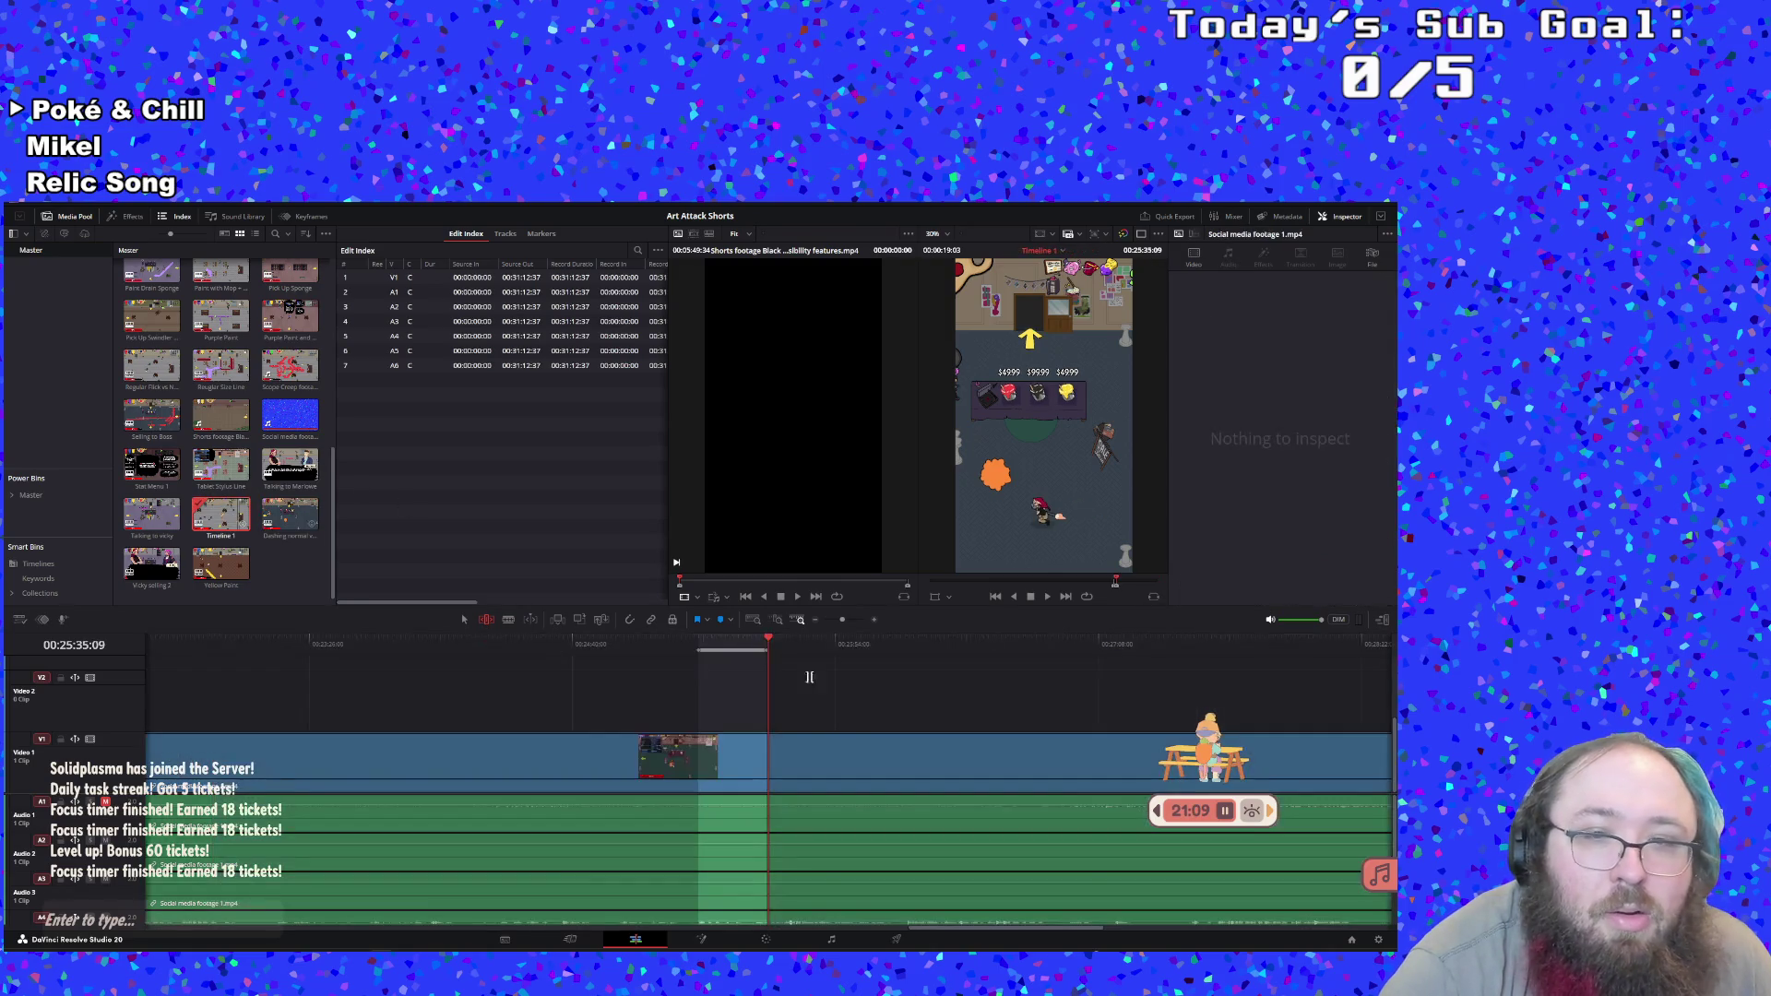
# Mark an in point on the shop footage and play the range back to review it
pyautogui.click(1048, 596)
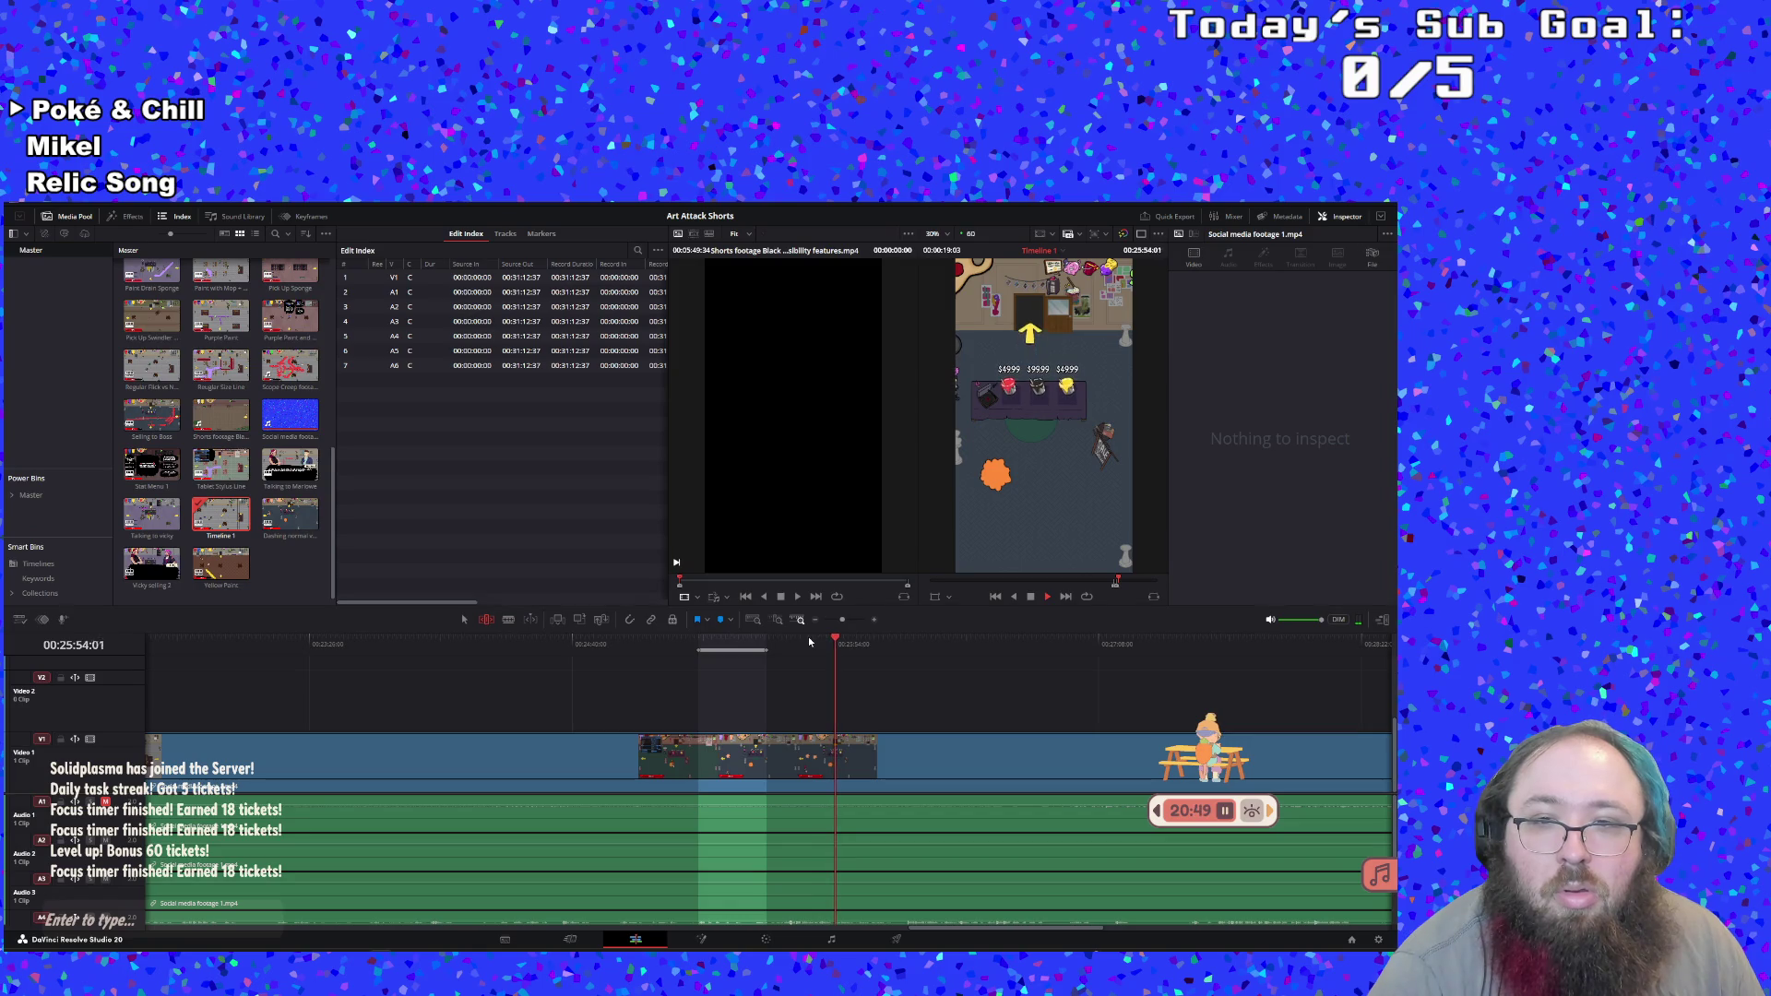
pyautogui.moveTo(808, 637)
pyautogui.mouseDown()
pyautogui.moveTo(780, 643)
pyautogui.moveTo(853, 654)
pyautogui.moveTo(805, 653)
pyautogui.mouseUp()
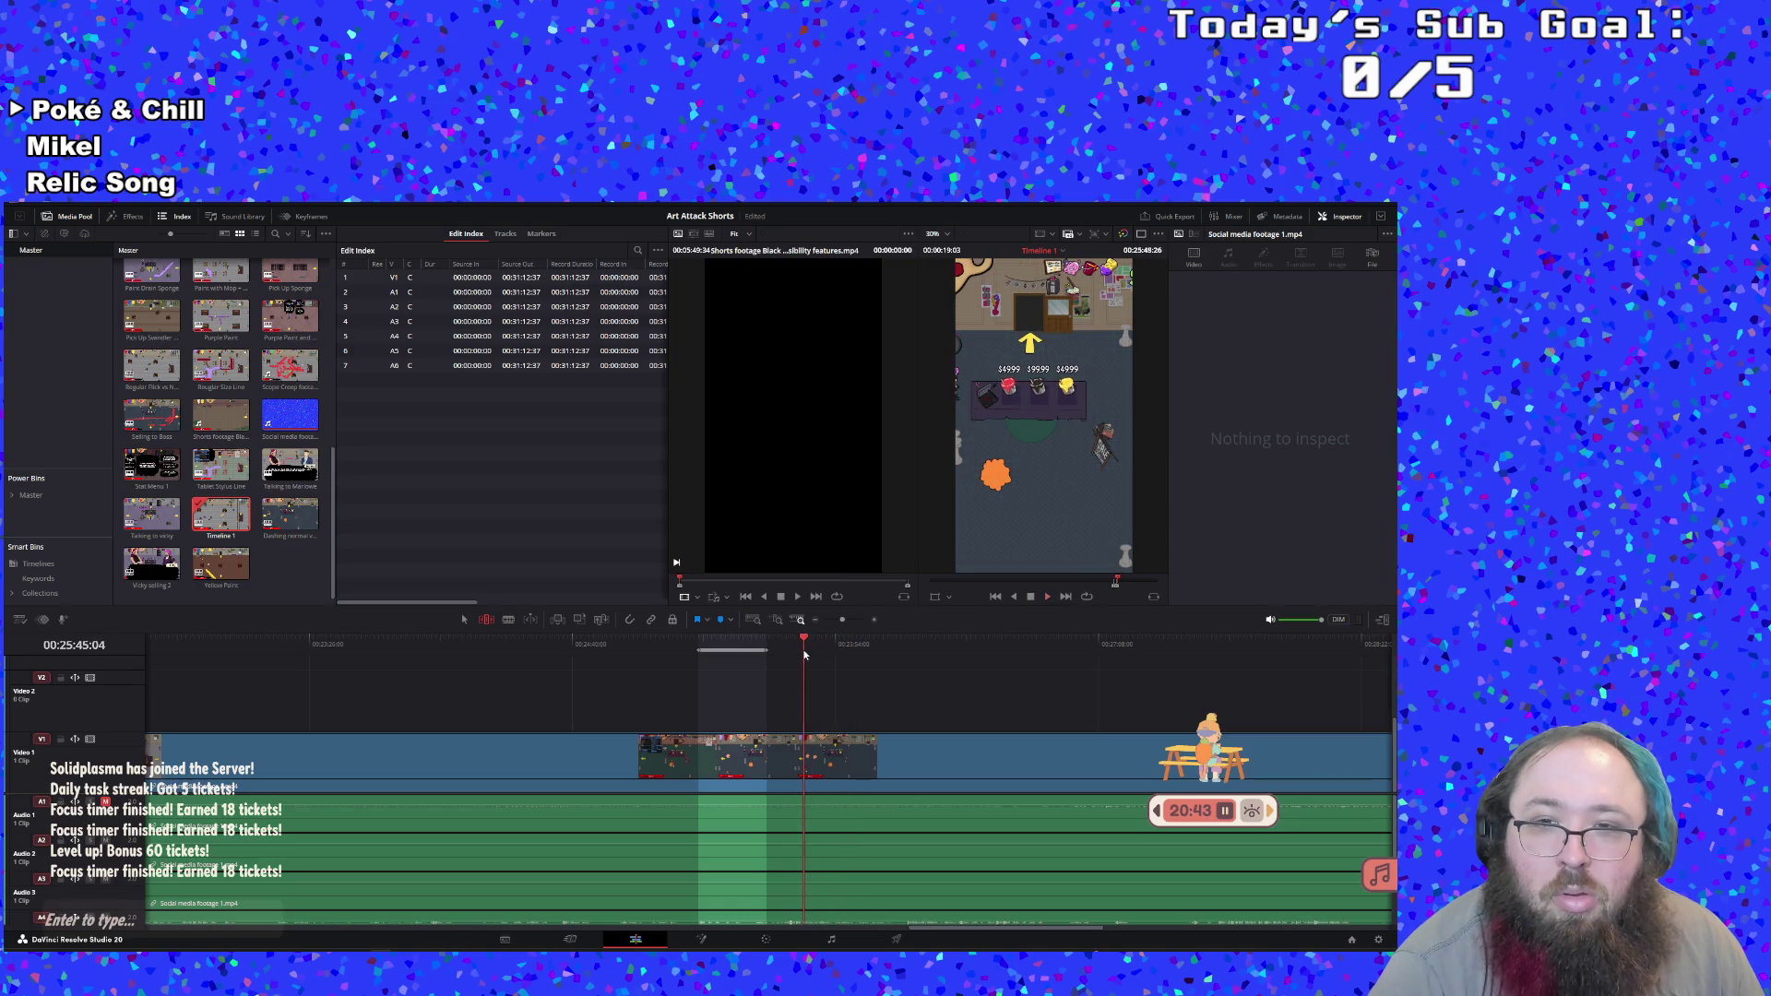
pyautogui.press('i')
pyautogui.press('space')
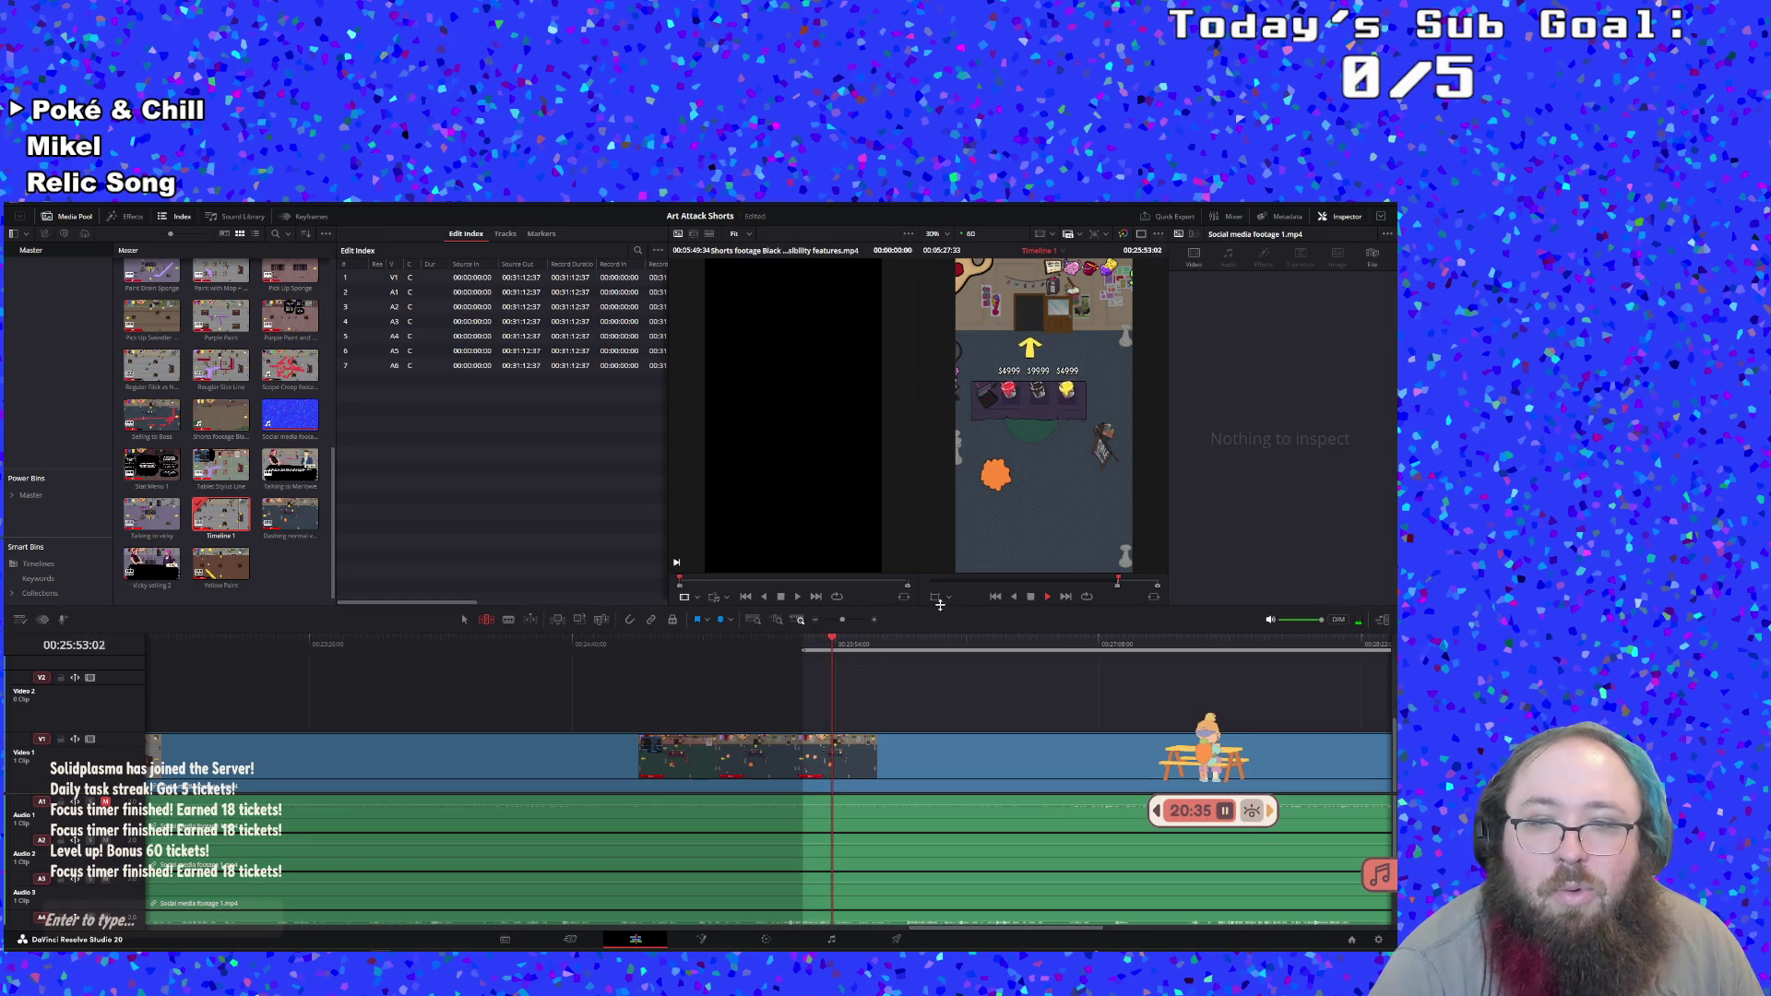
pyautogui.click(1030, 597)
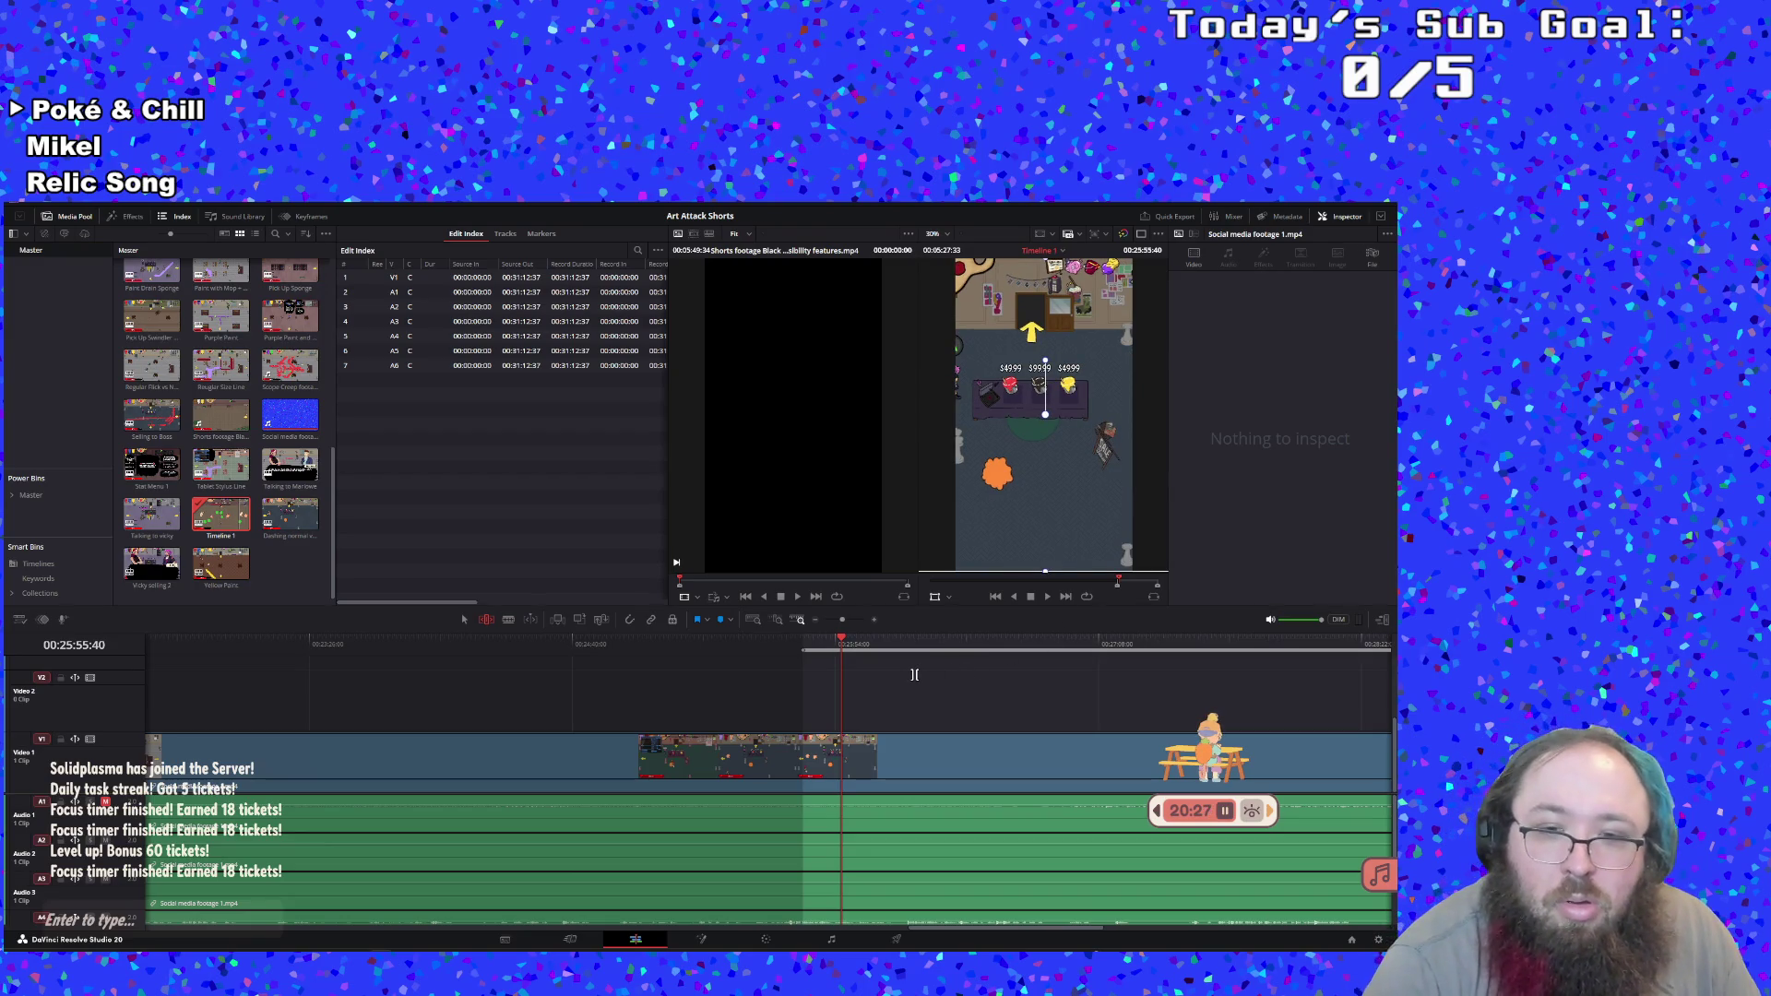
pyautogui.click(1047, 597)
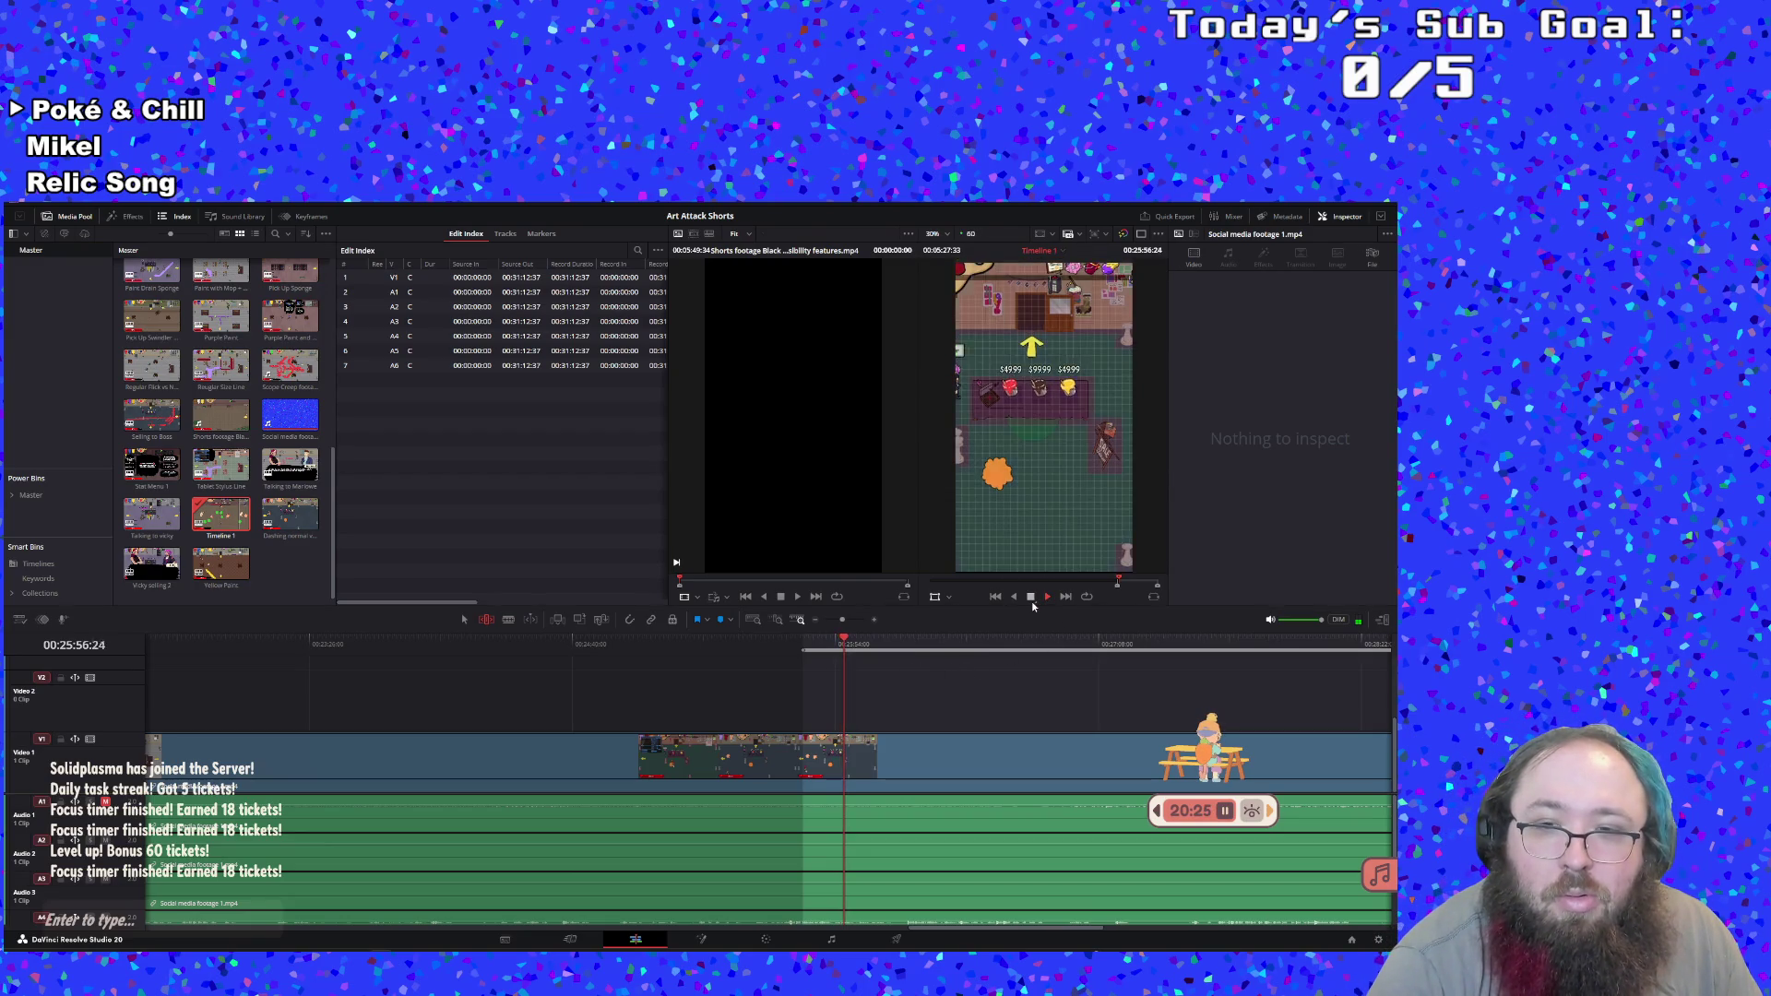
# Play to the end of the wanted range and create a Timeline 1 Subclip from it
pyautogui.click(830, 639)
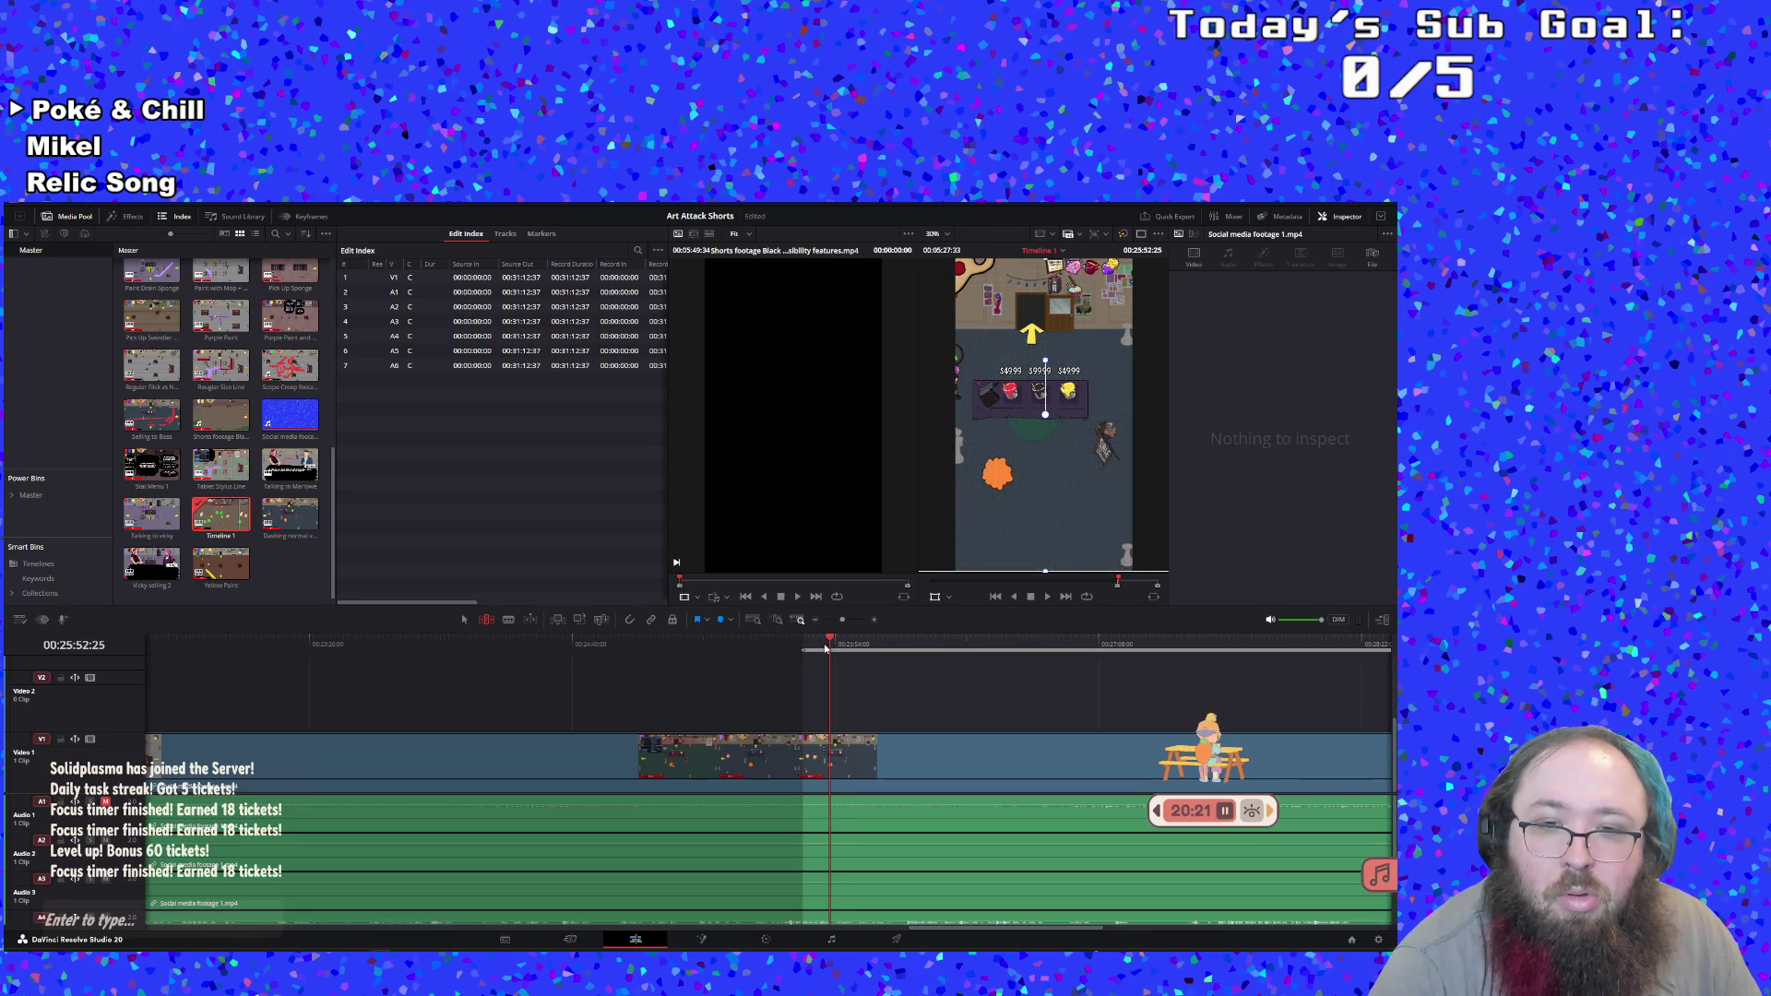
pyautogui.press('space')
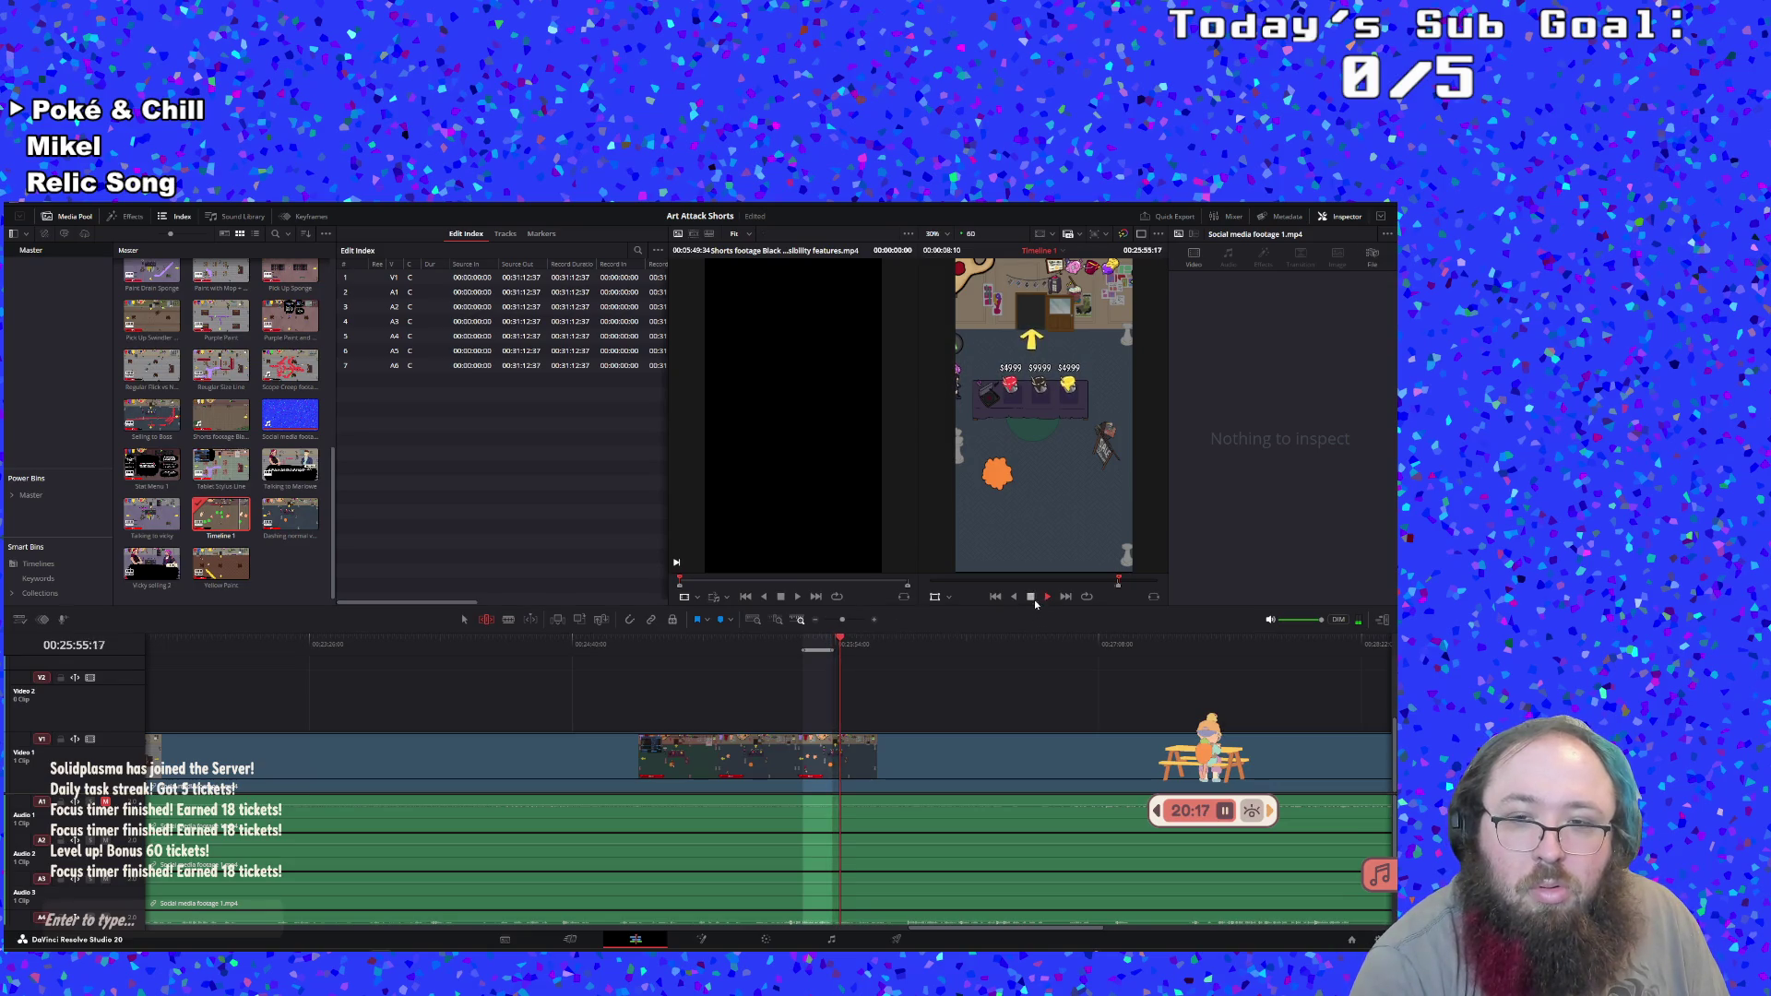
pyautogui.click(1032, 598)
pyautogui.rightClick(833, 645)
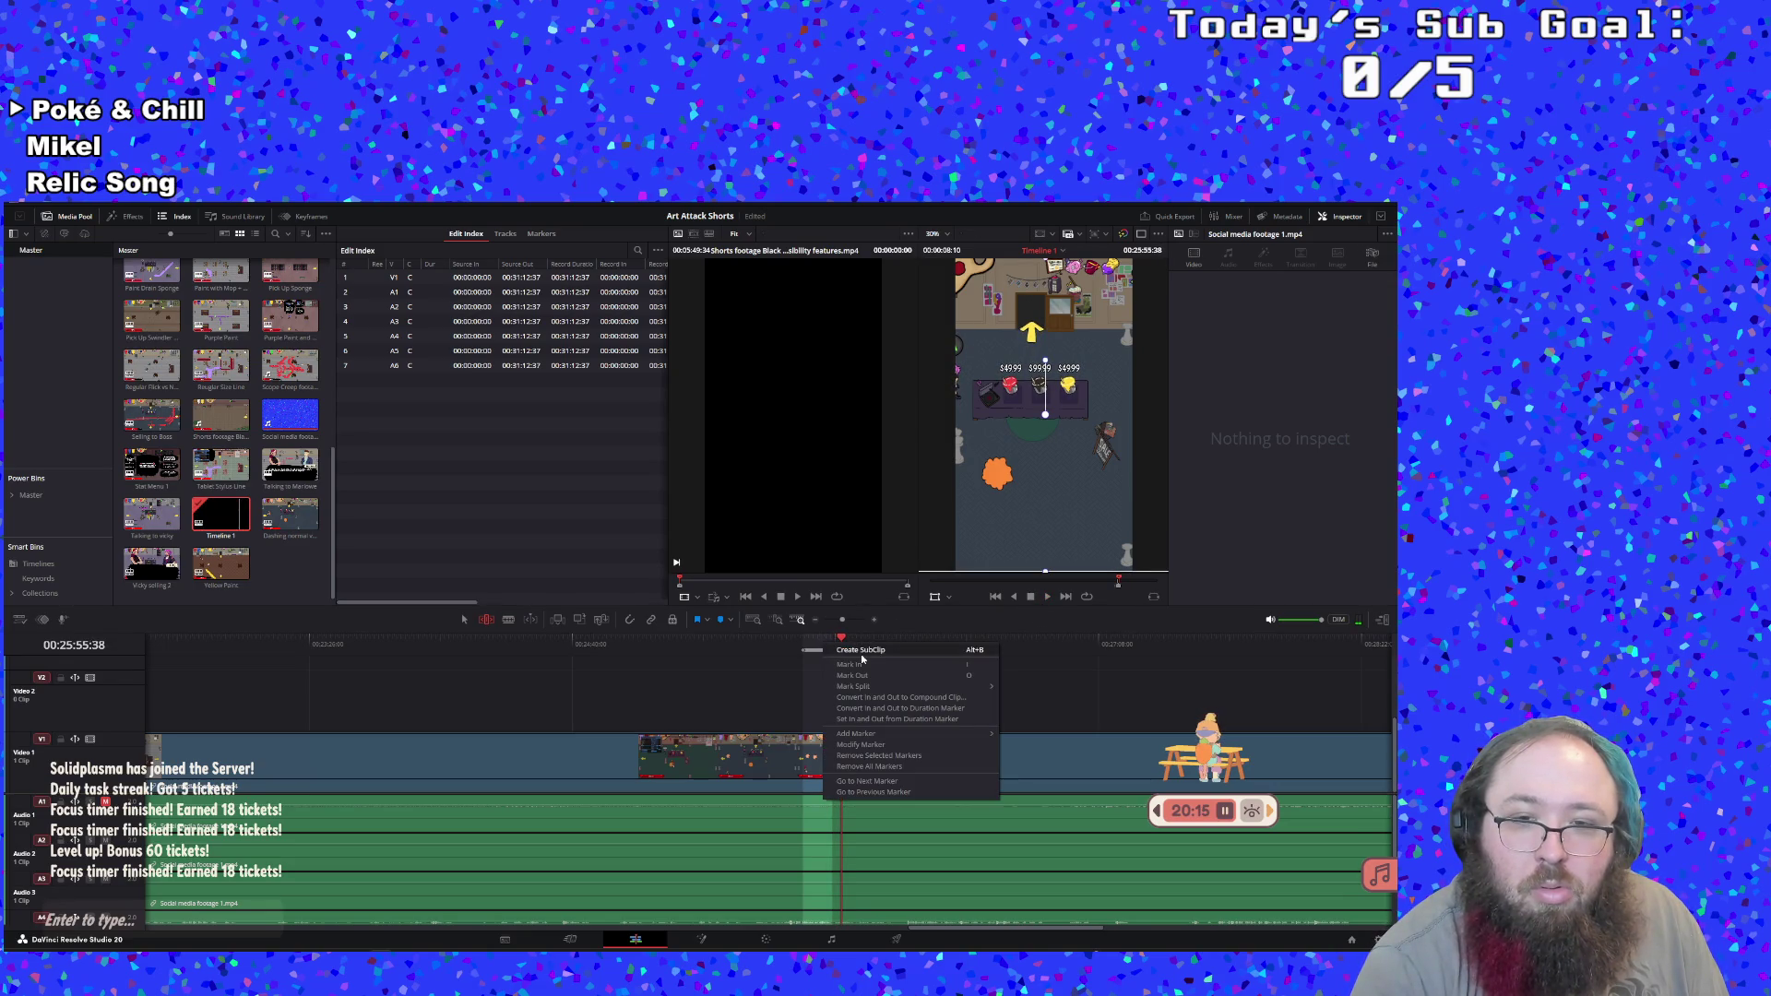
pyautogui.click(857, 657)
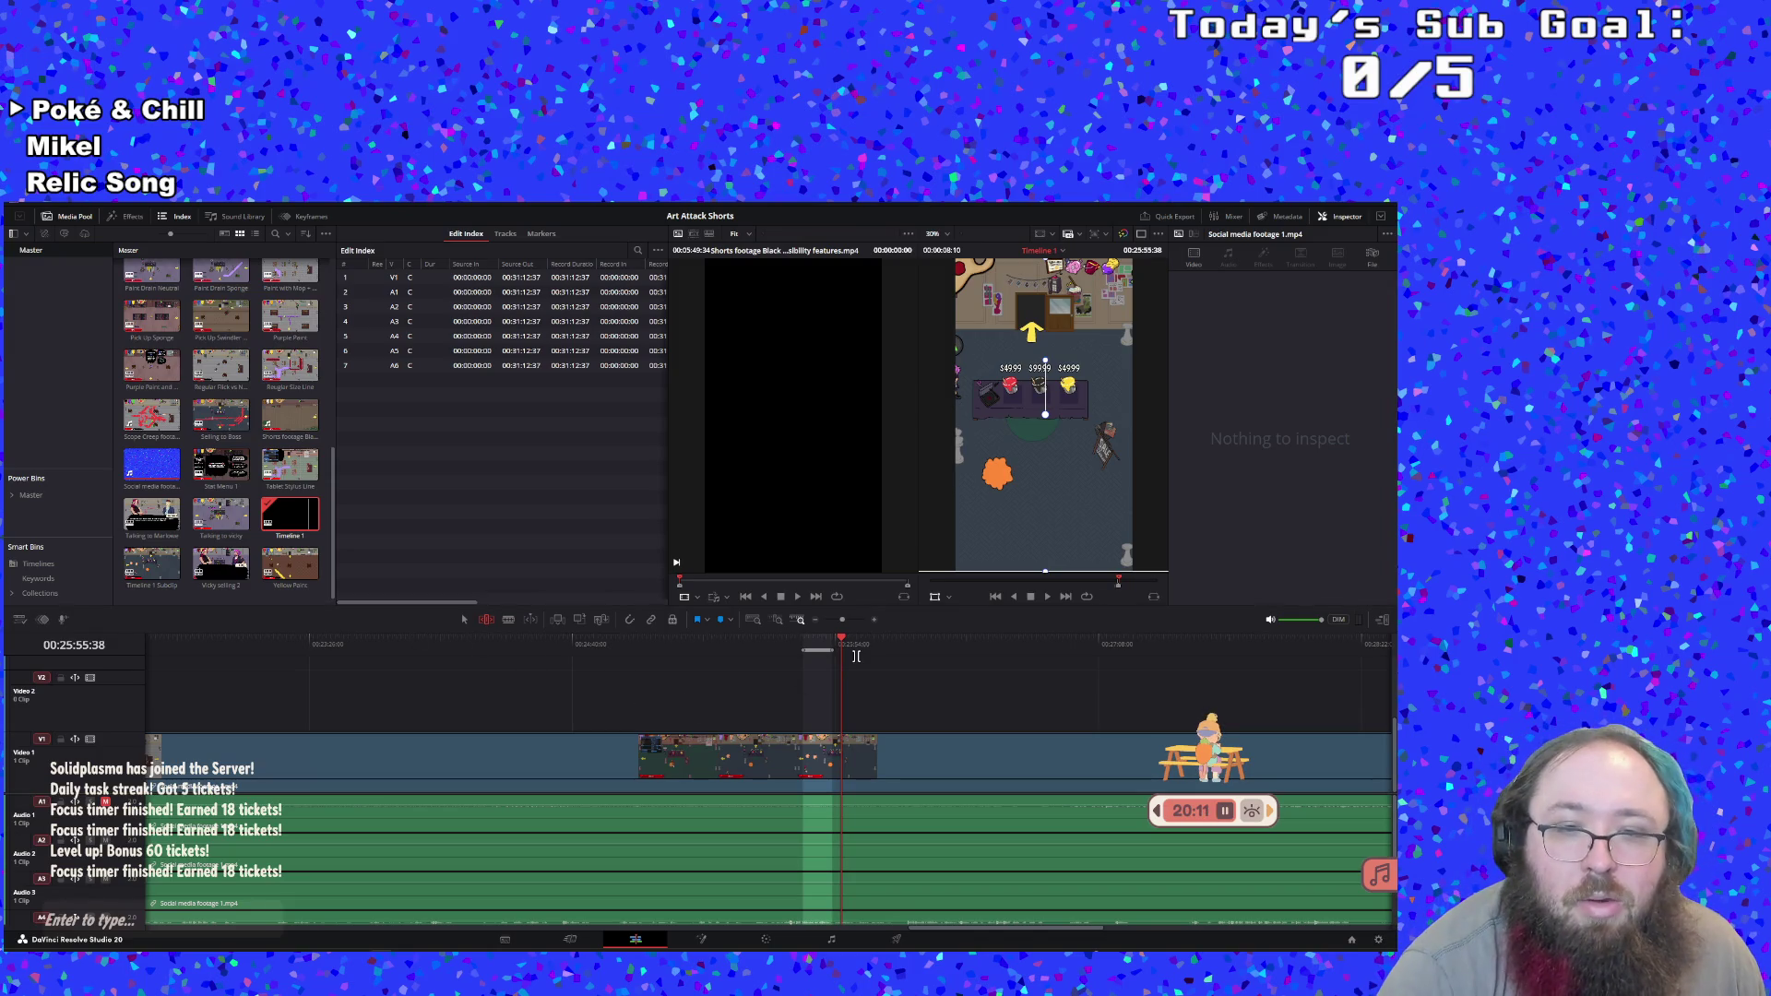
# Delete the accidental duplicate Timeline 1 Subclip 2 from the media pool
pyautogui.rightClick(822, 645)
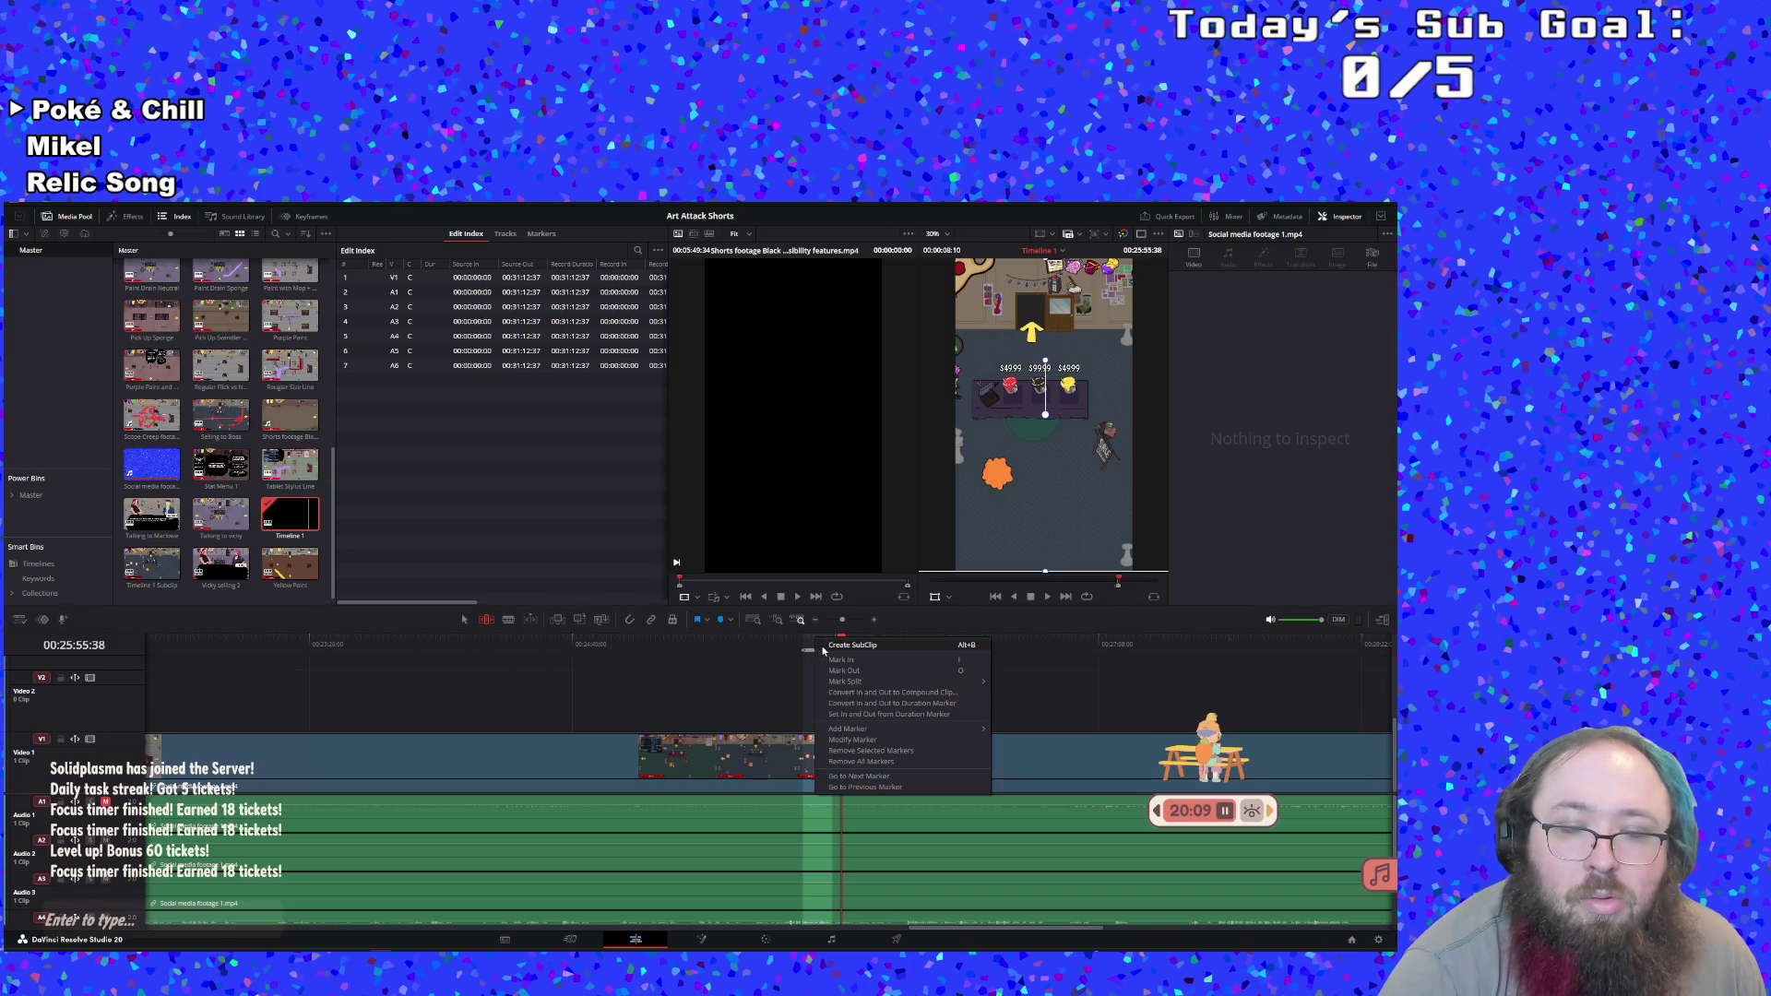
pyautogui.click(824, 647)
pyautogui.scroll(-2, 258, 558)
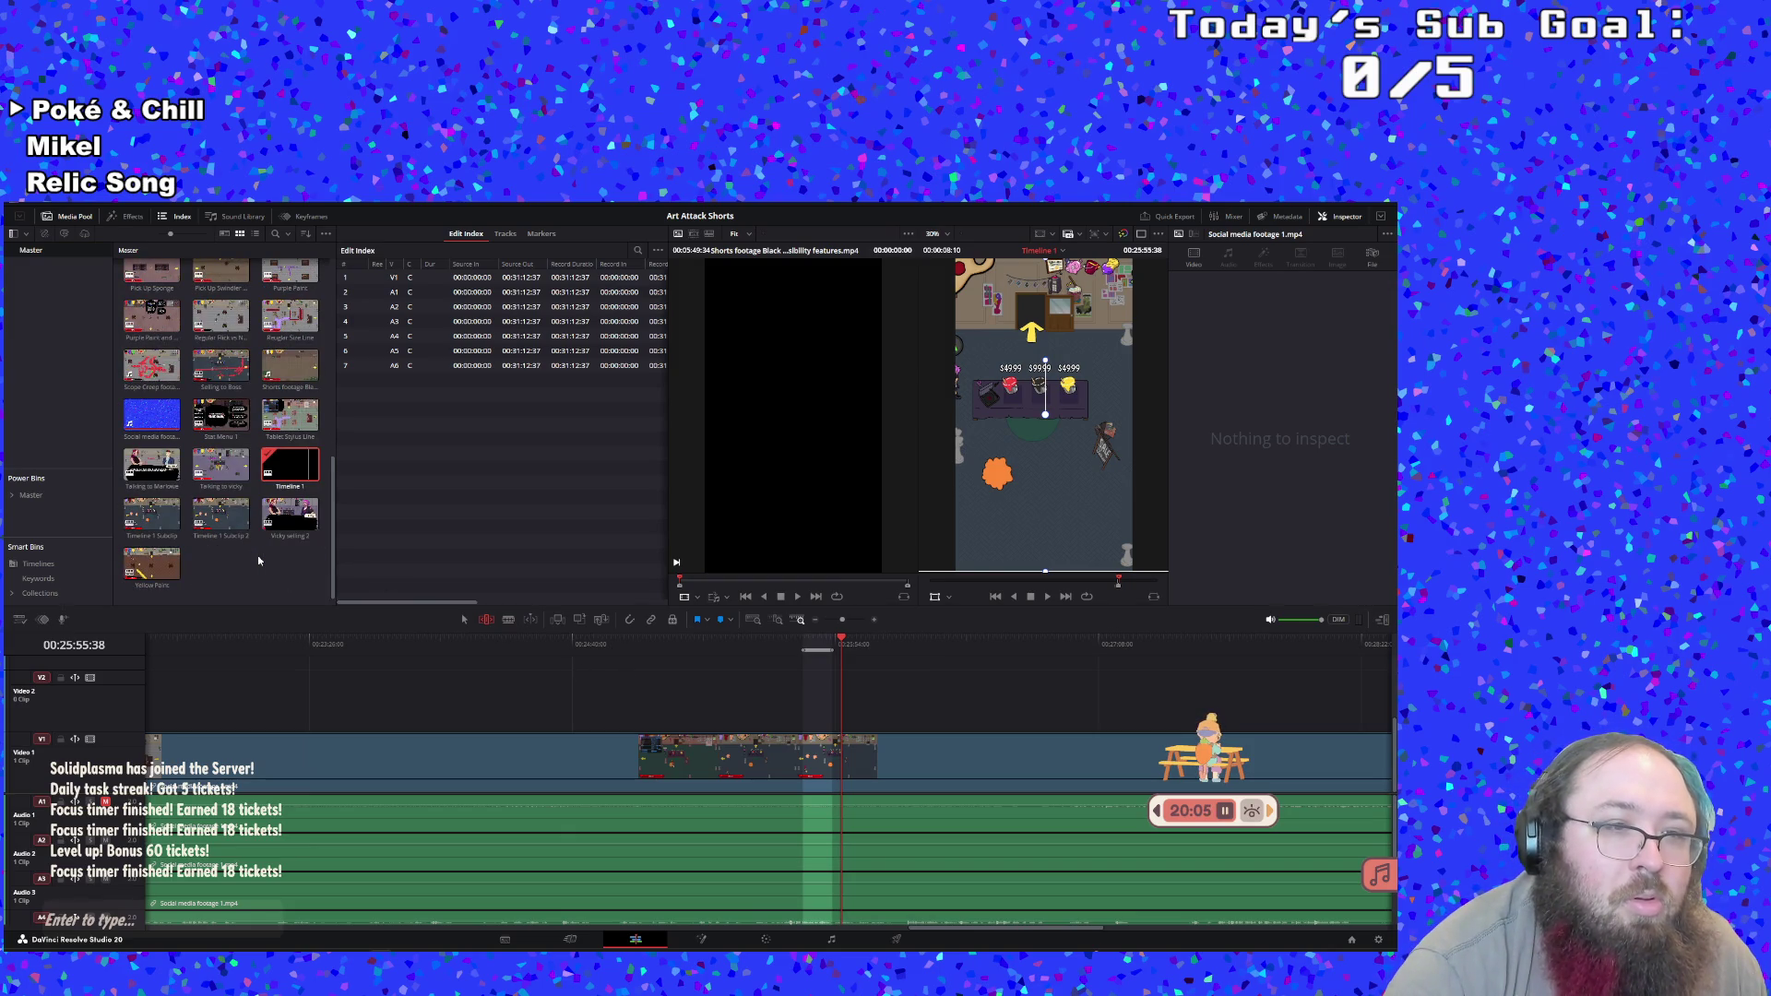
pyautogui.click(141, 530)
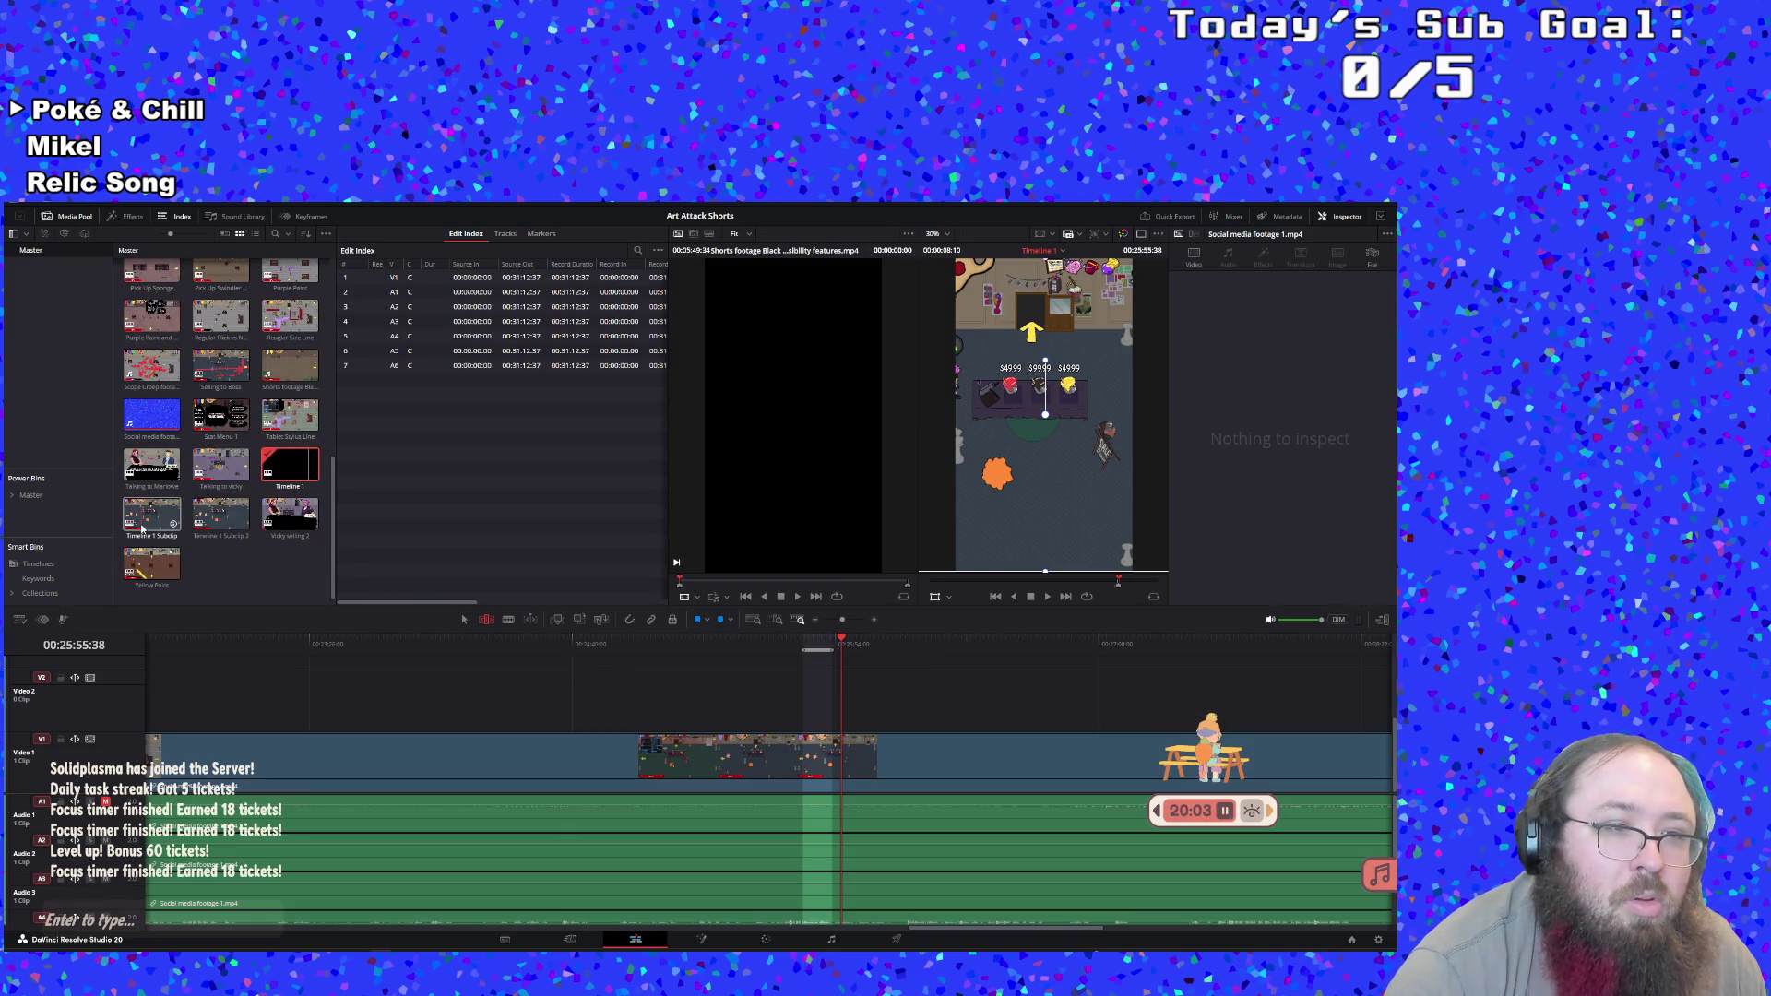
pyautogui.click(213, 524)
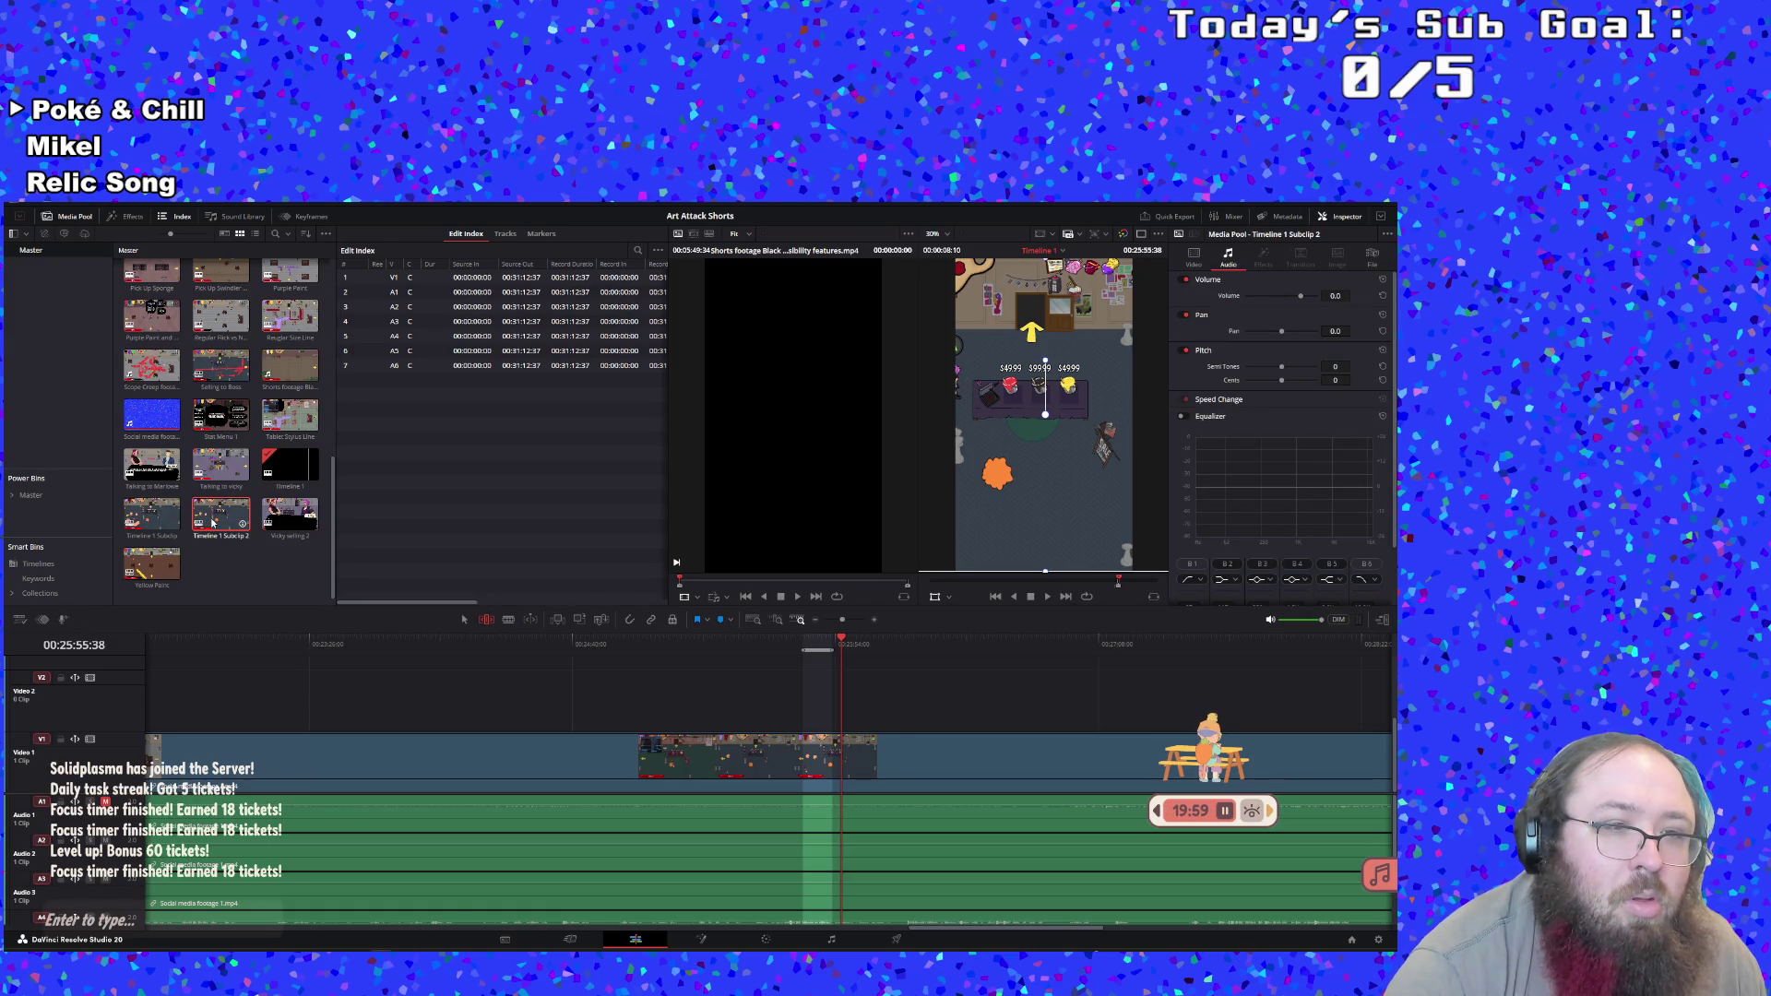
pyautogui.click(141, 532)
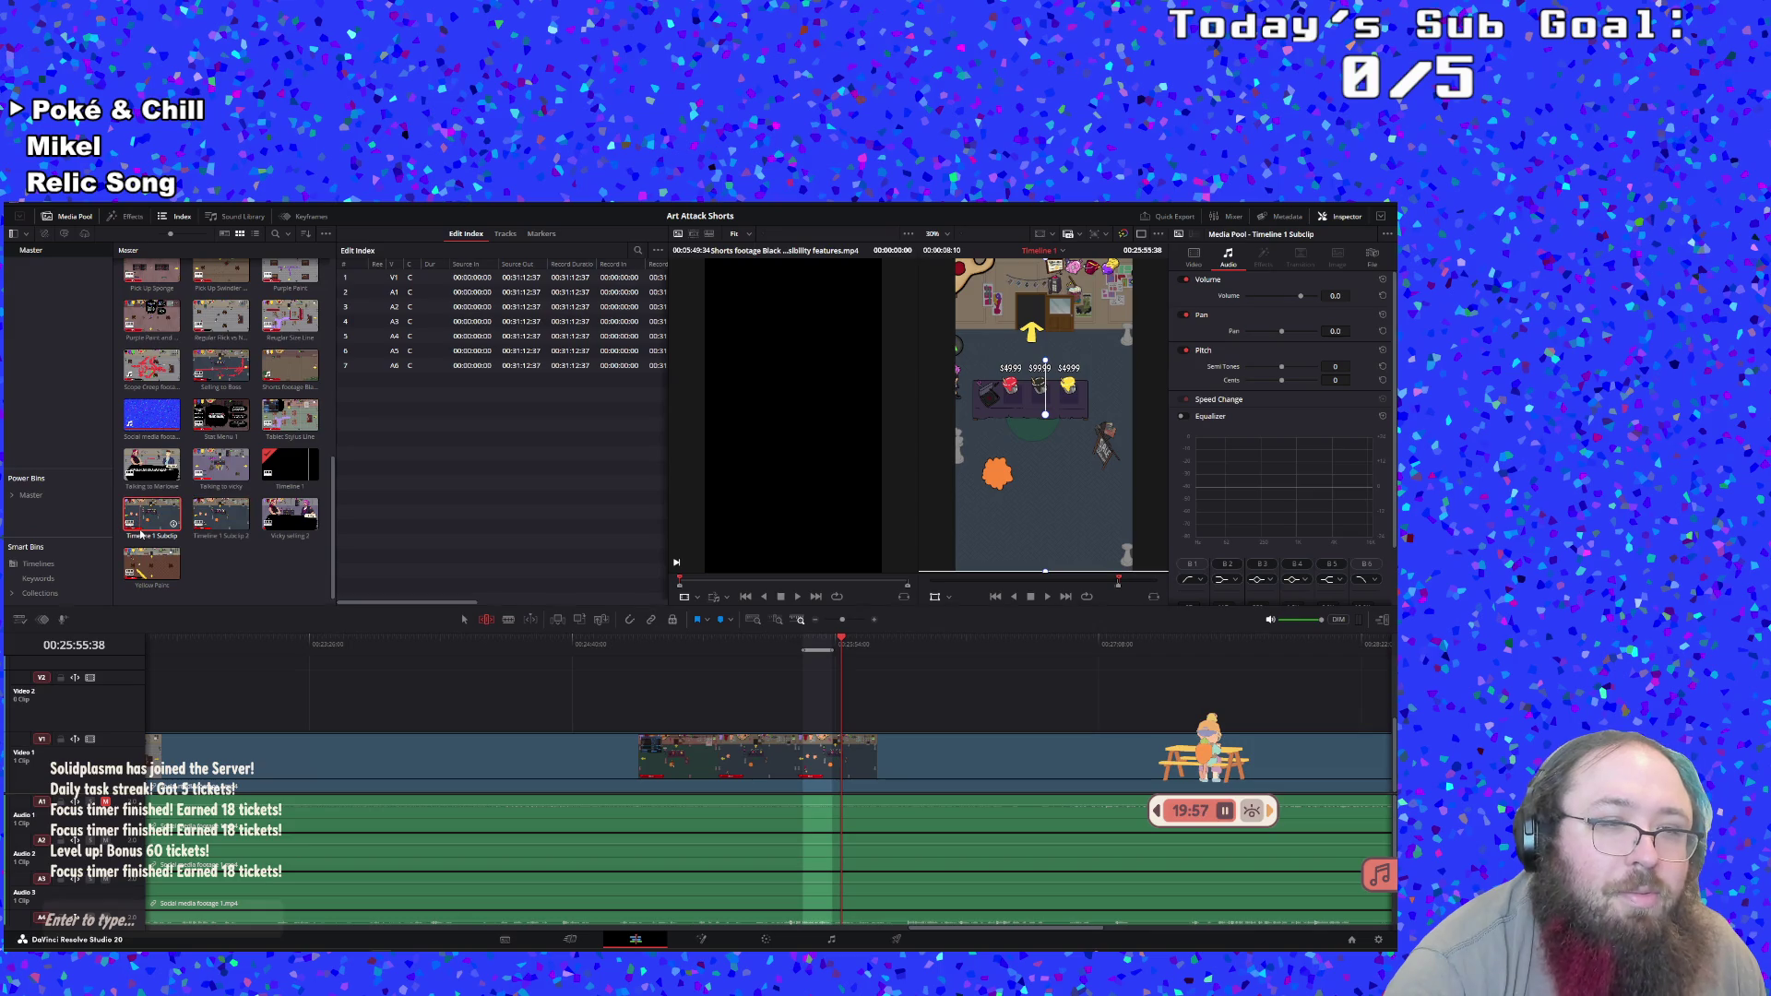
pyautogui.click(228, 539)
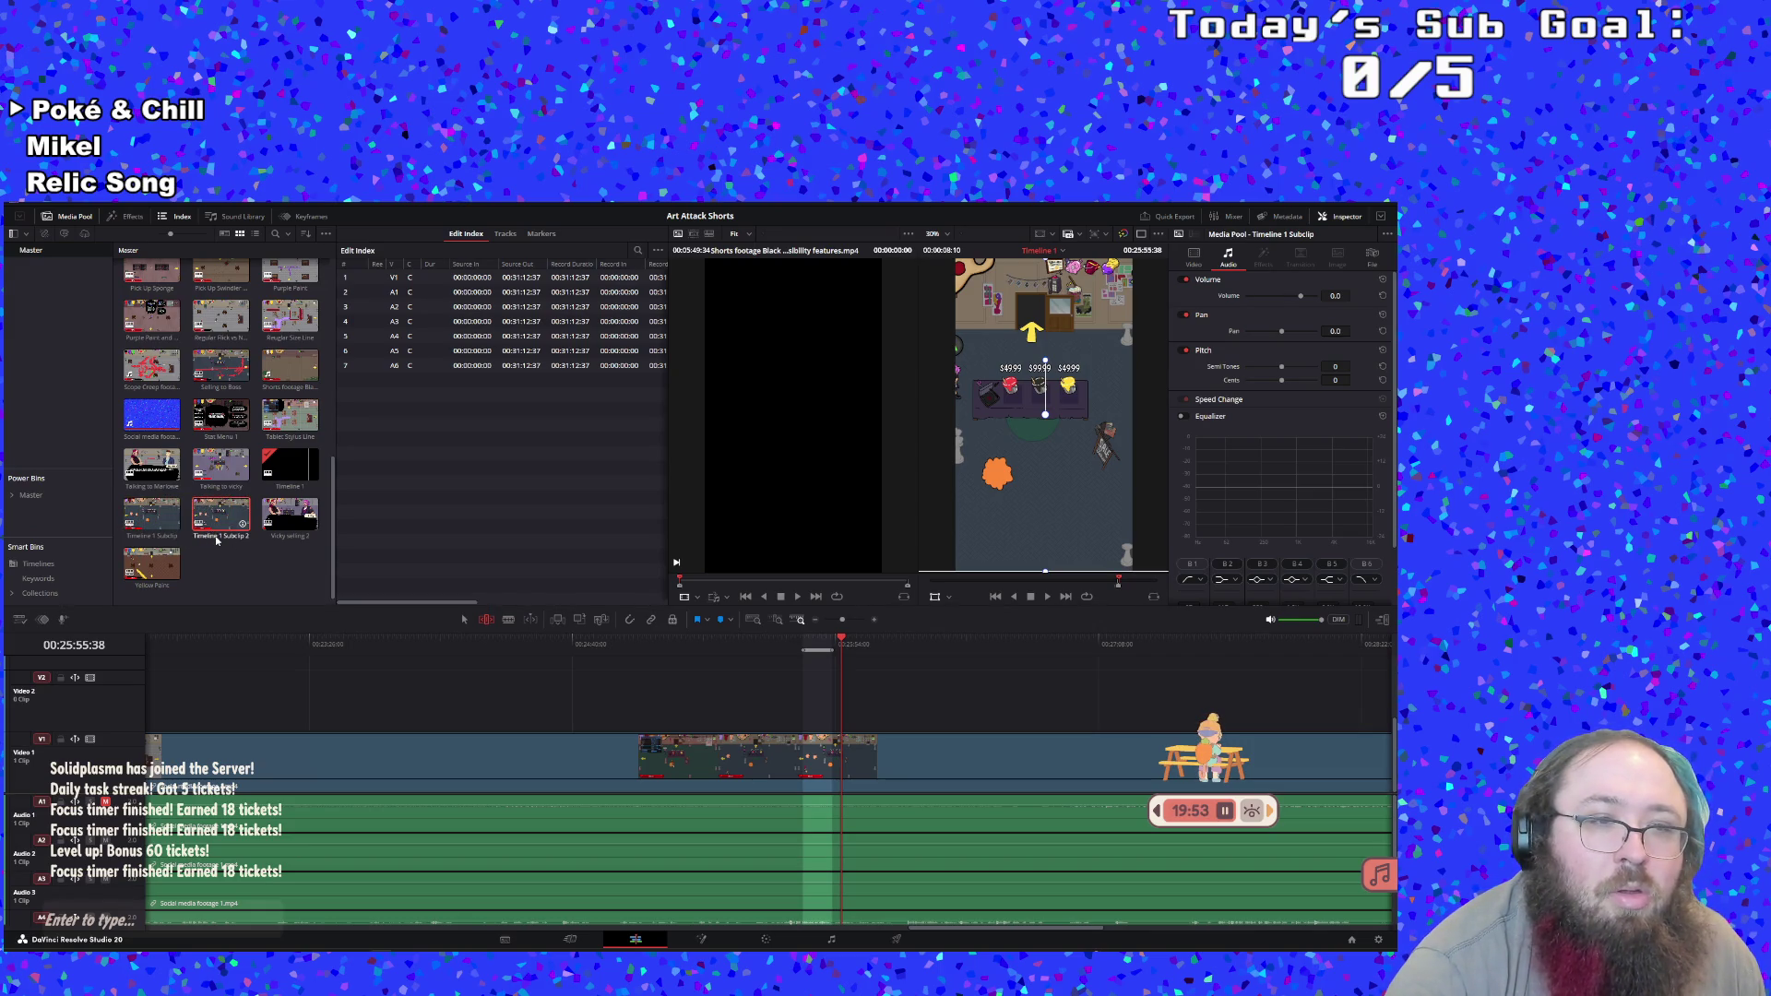
pyautogui.click(216, 538)
pyautogui.click(225, 534)
pyautogui.press('Return')
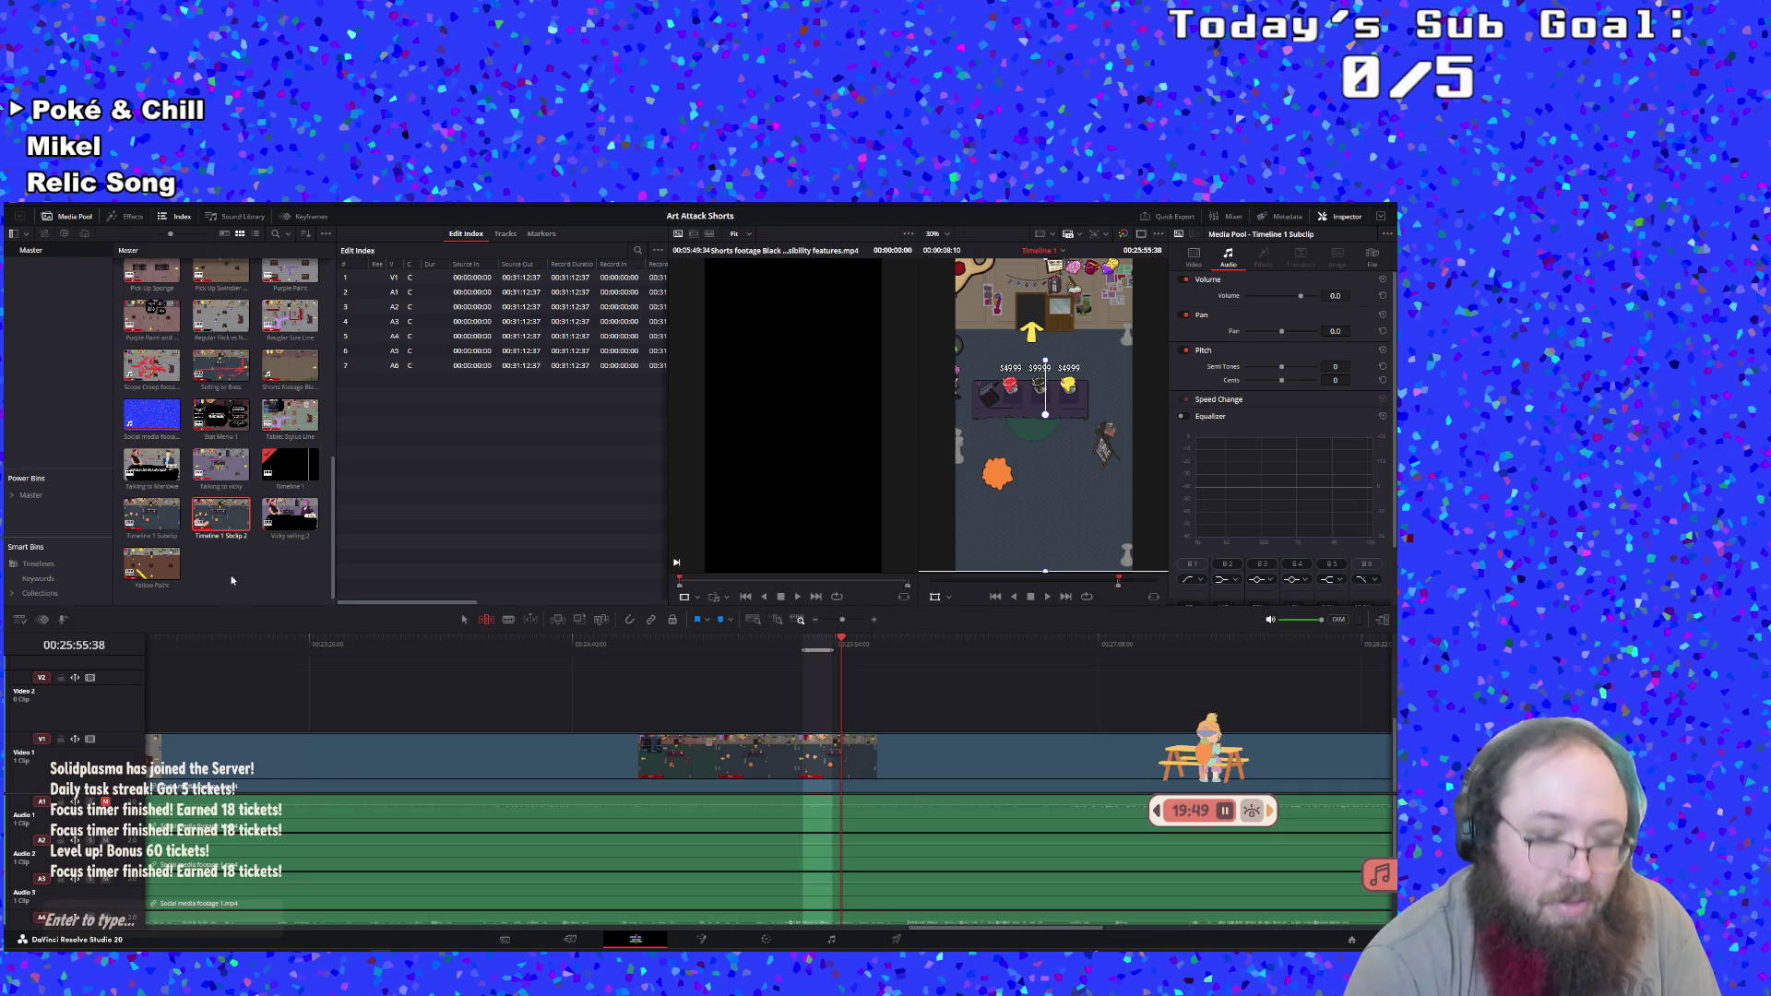
pyautogui.press('Delete')
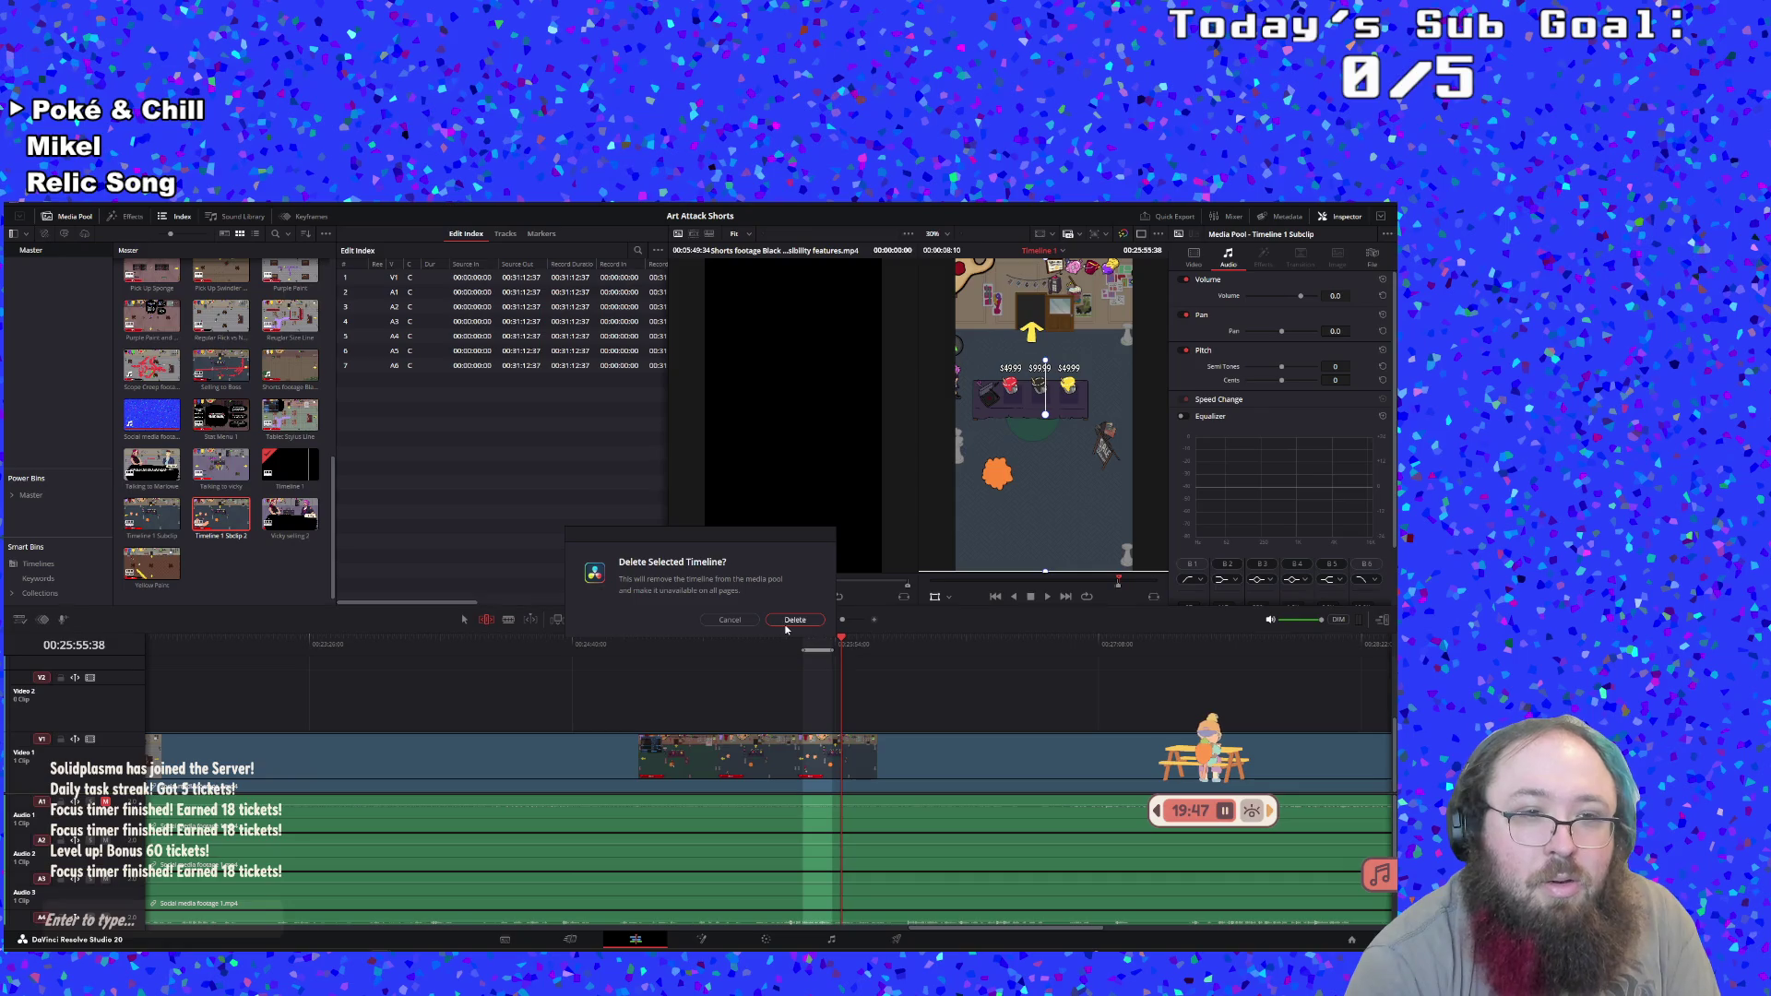
pyautogui.click(786, 621)
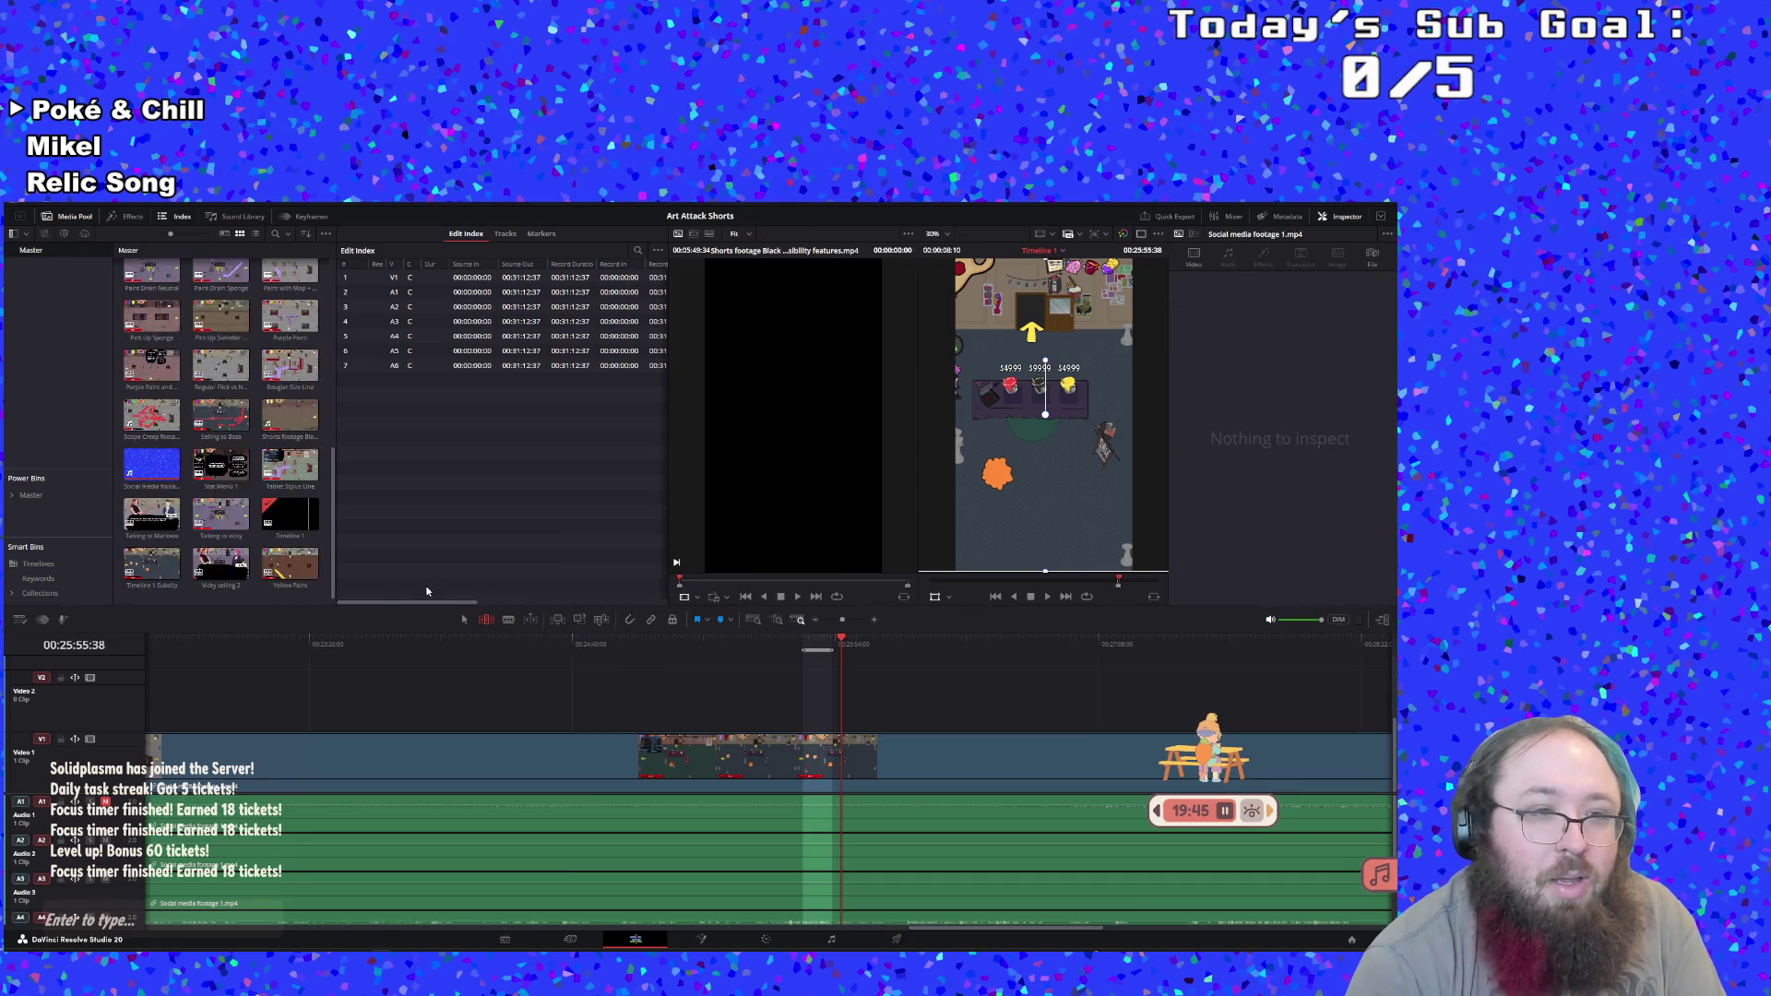
# Rename the new subclip to Draw Smiley, then reopen and play Timeline 1
pyautogui.doubleClick(166, 588)
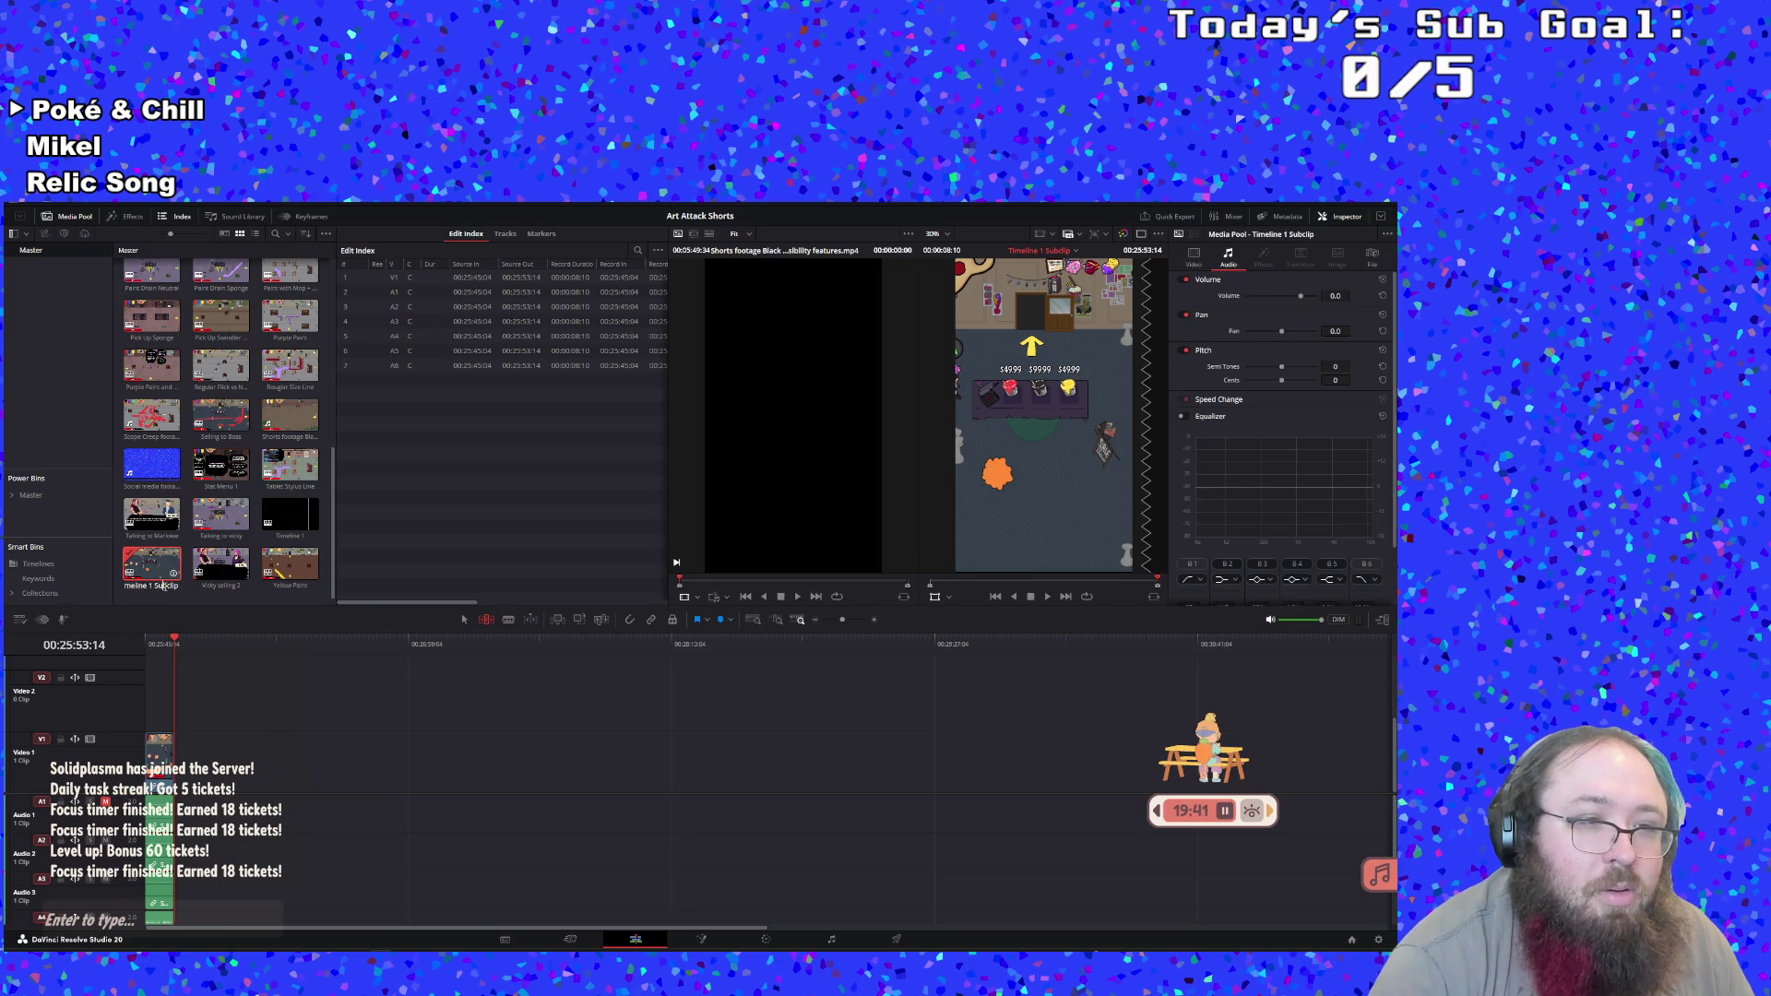
pyautogui.write('clip')
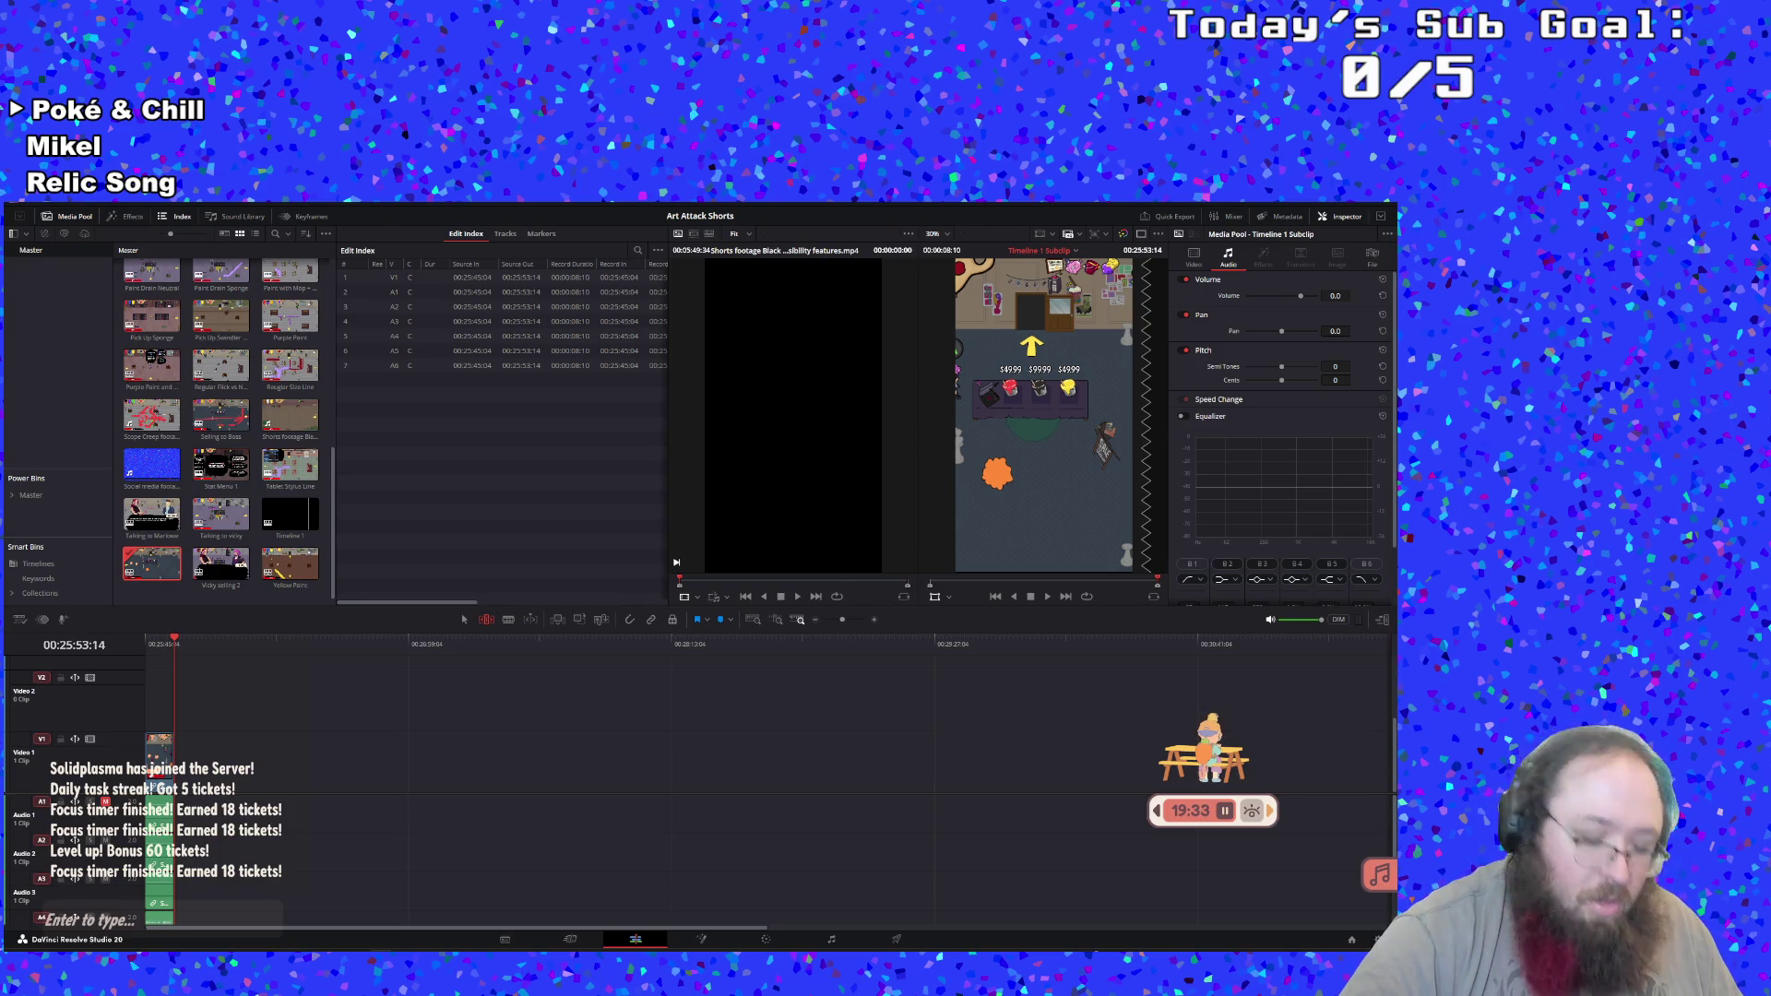
pyautogui.write('aw S')
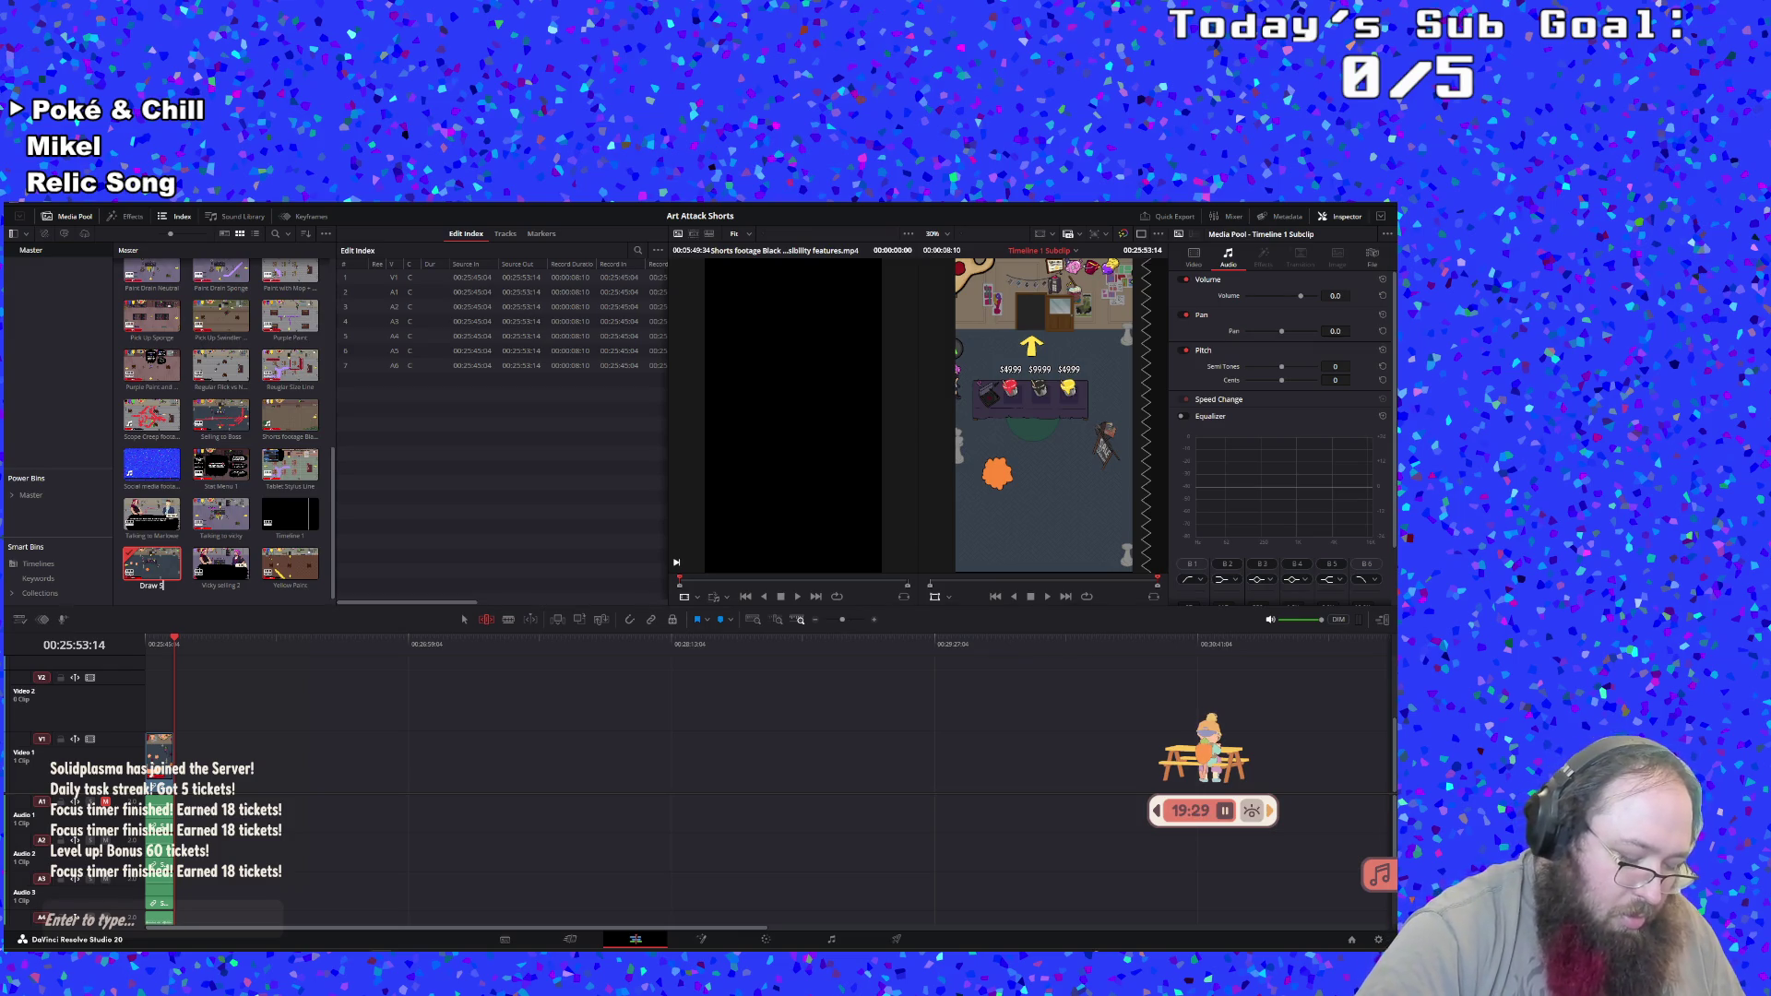
pyautogui.write('miley')
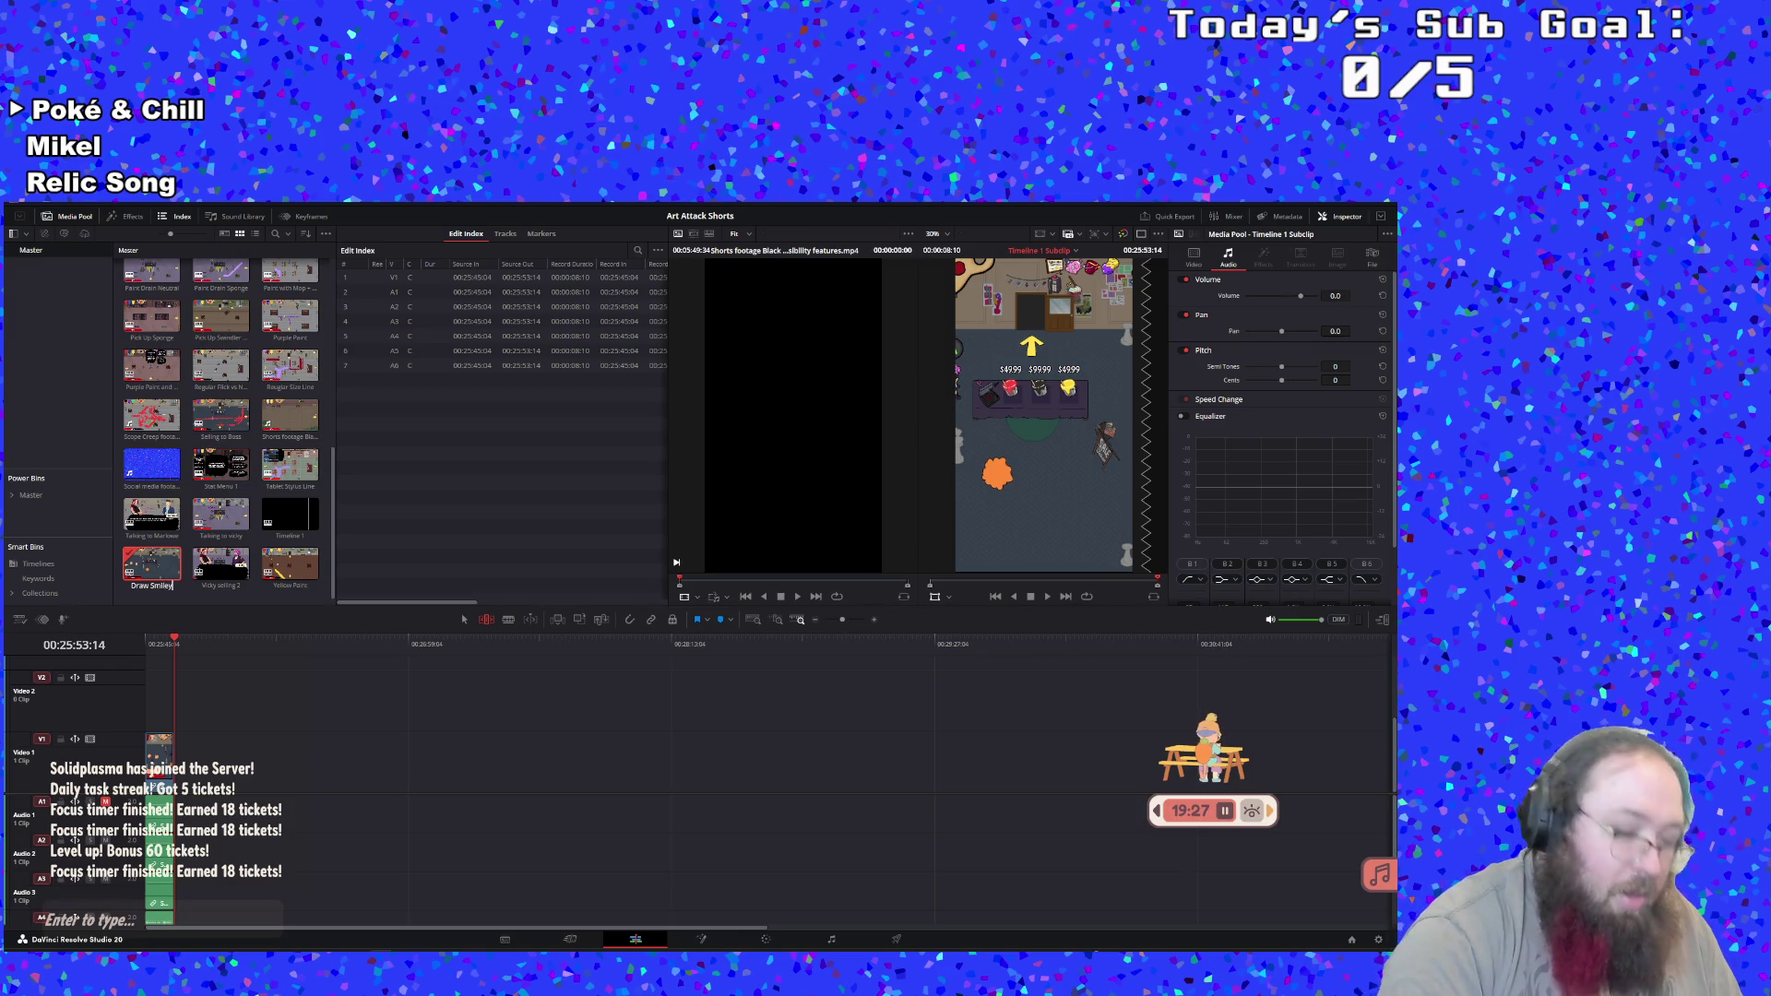
pyautogui.press('Return')
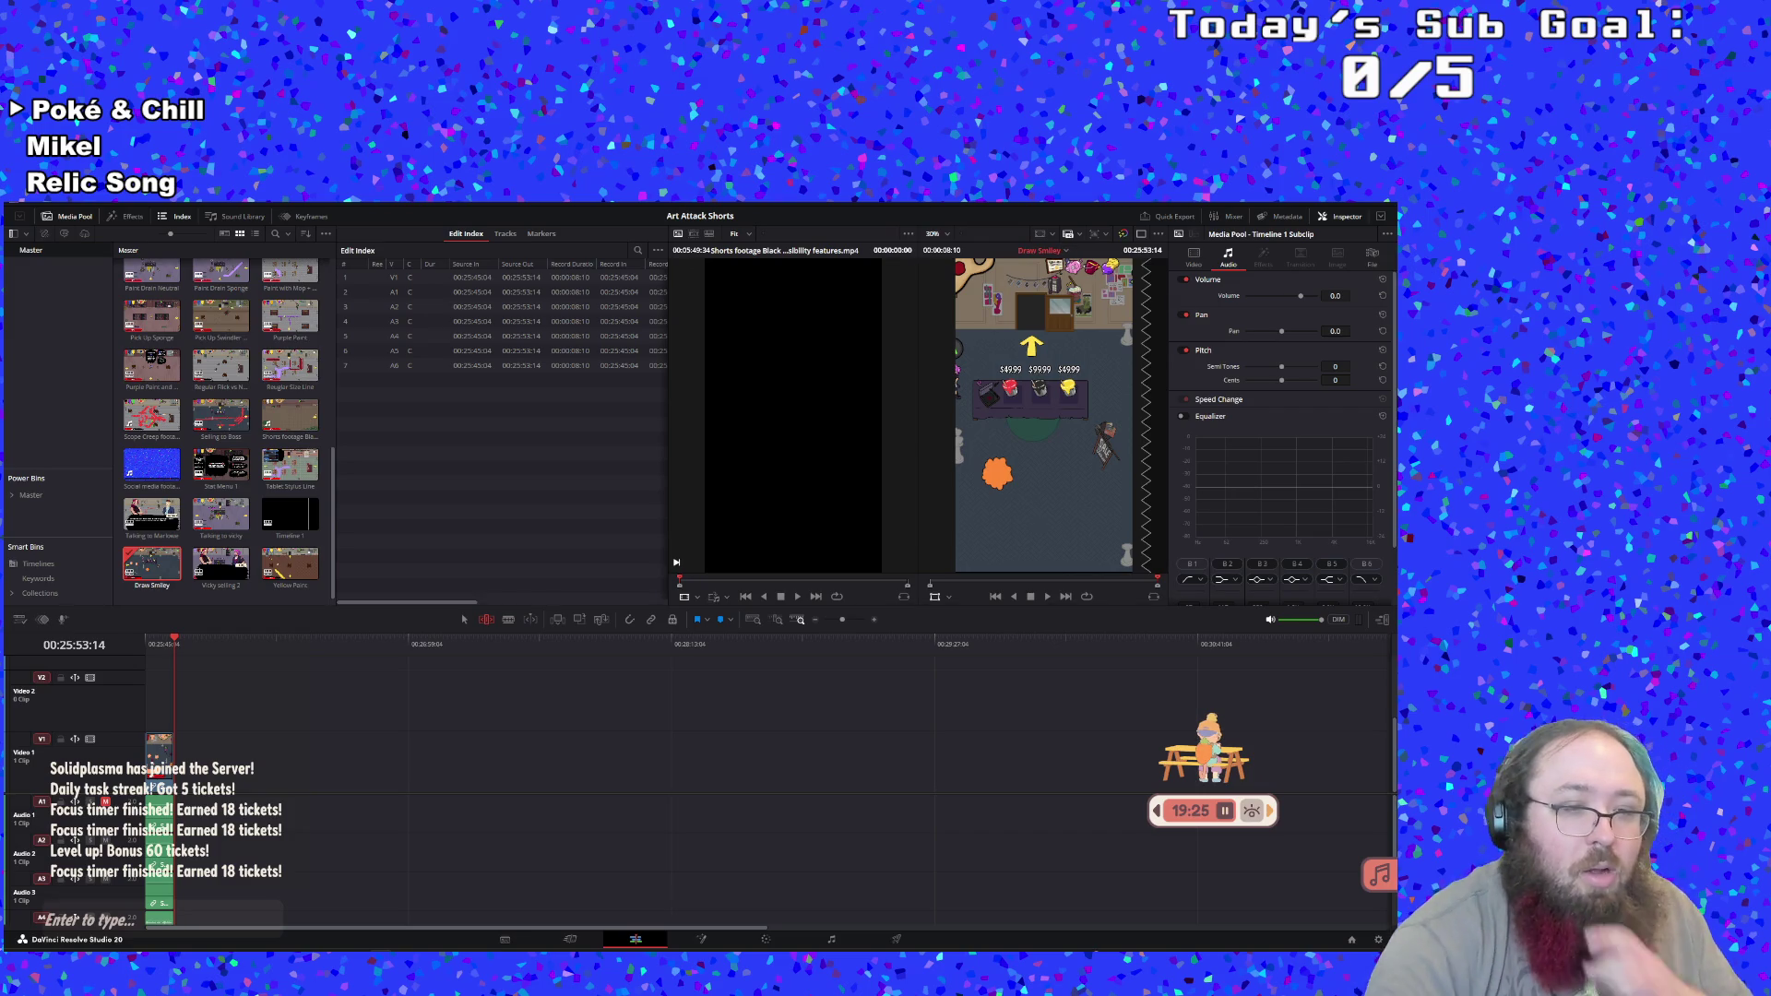
pyautogui.doubleClick(290, 514)
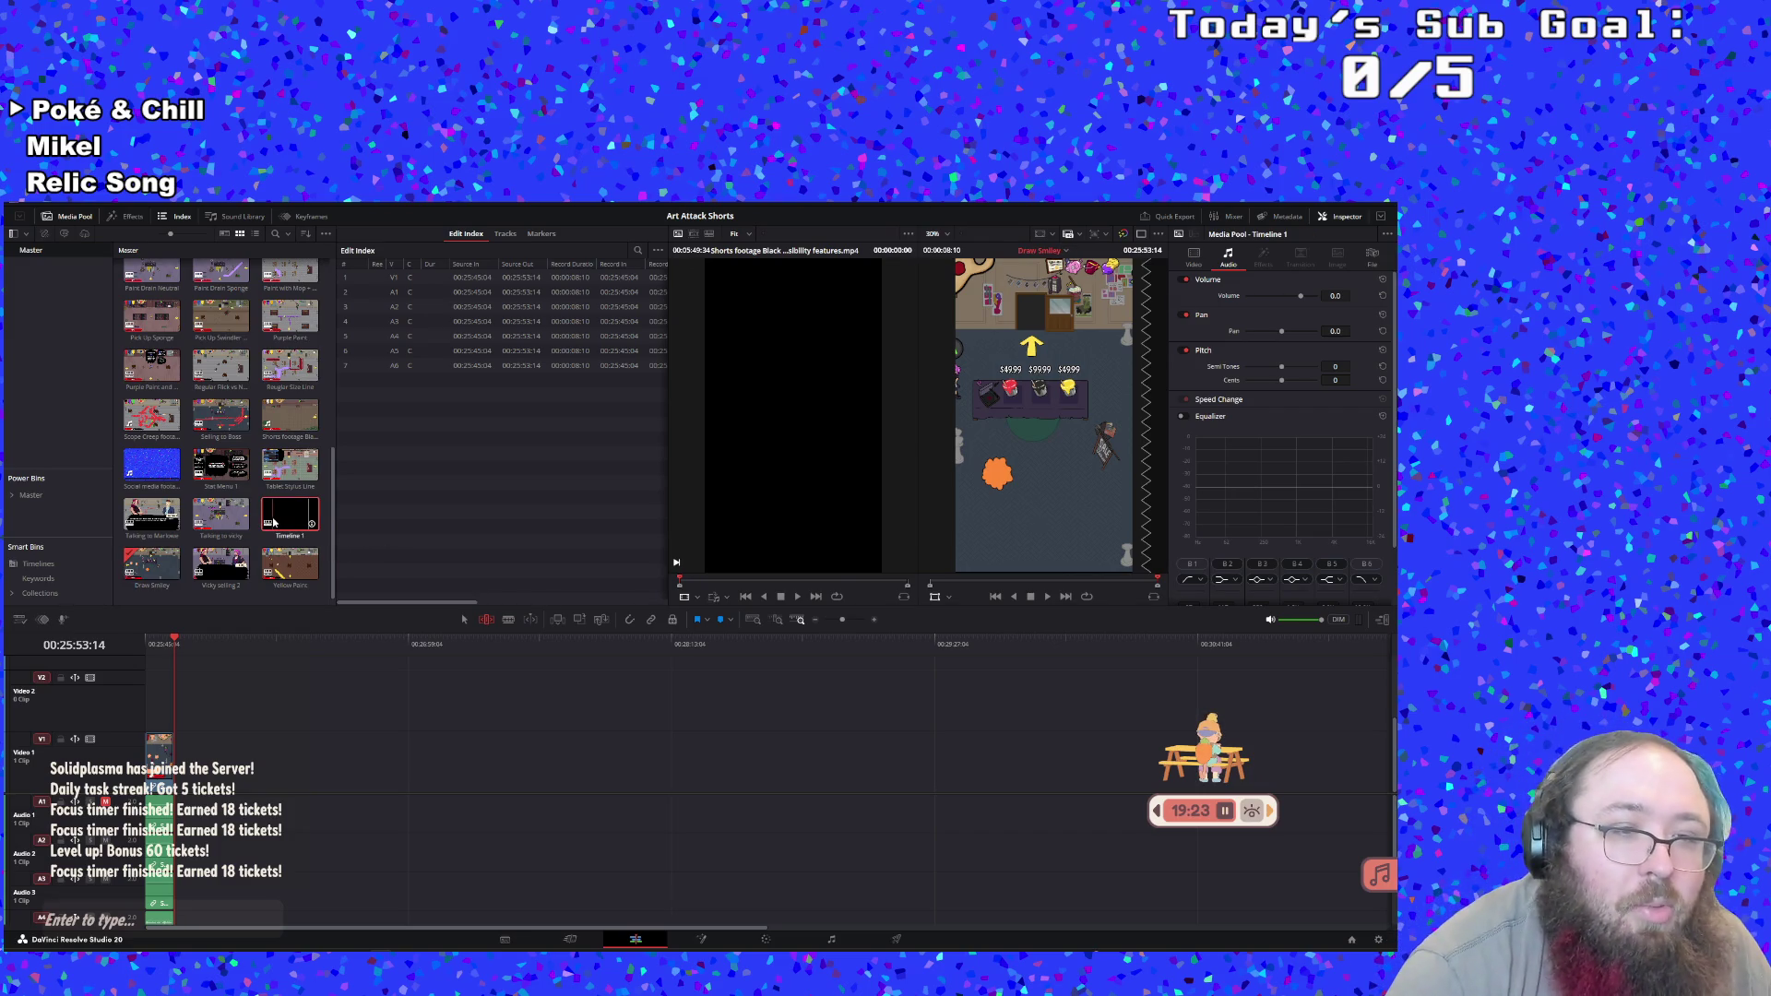
pyautogui.click(1049, 597)
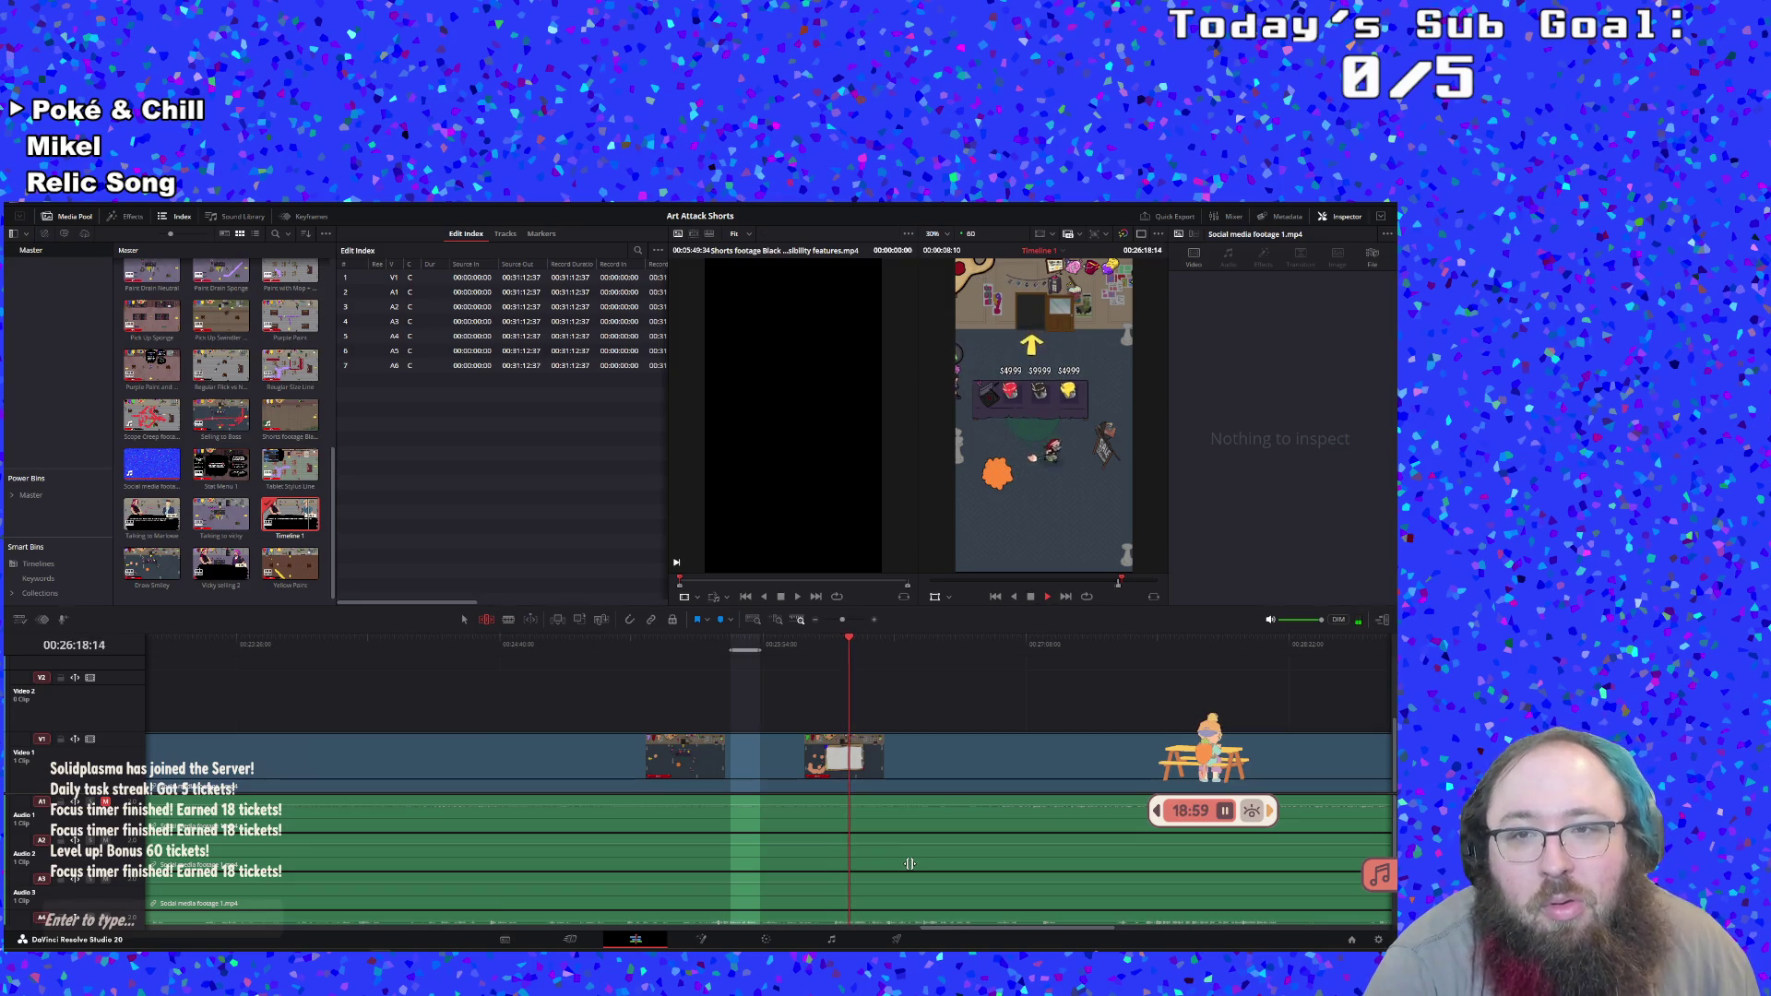
# Mark the shop section from an in point to the stop point and make it a subclip
pyautogui.click(827, 649)
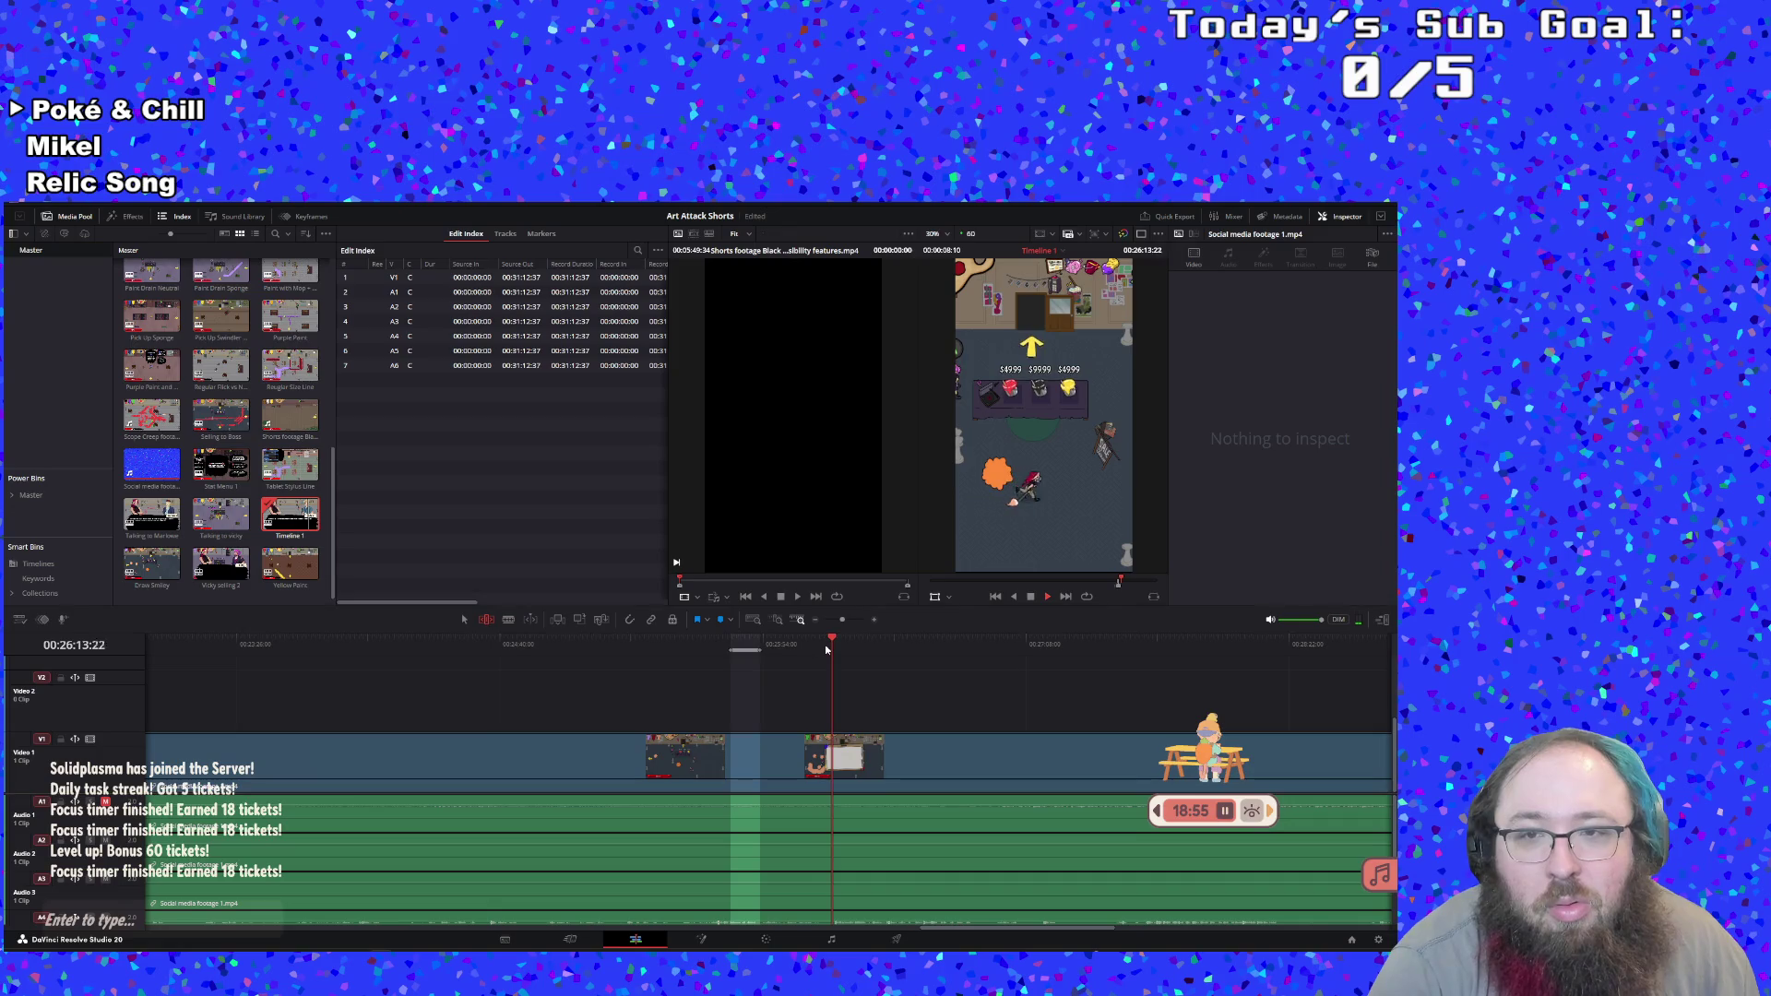
pyautogui.press('i')
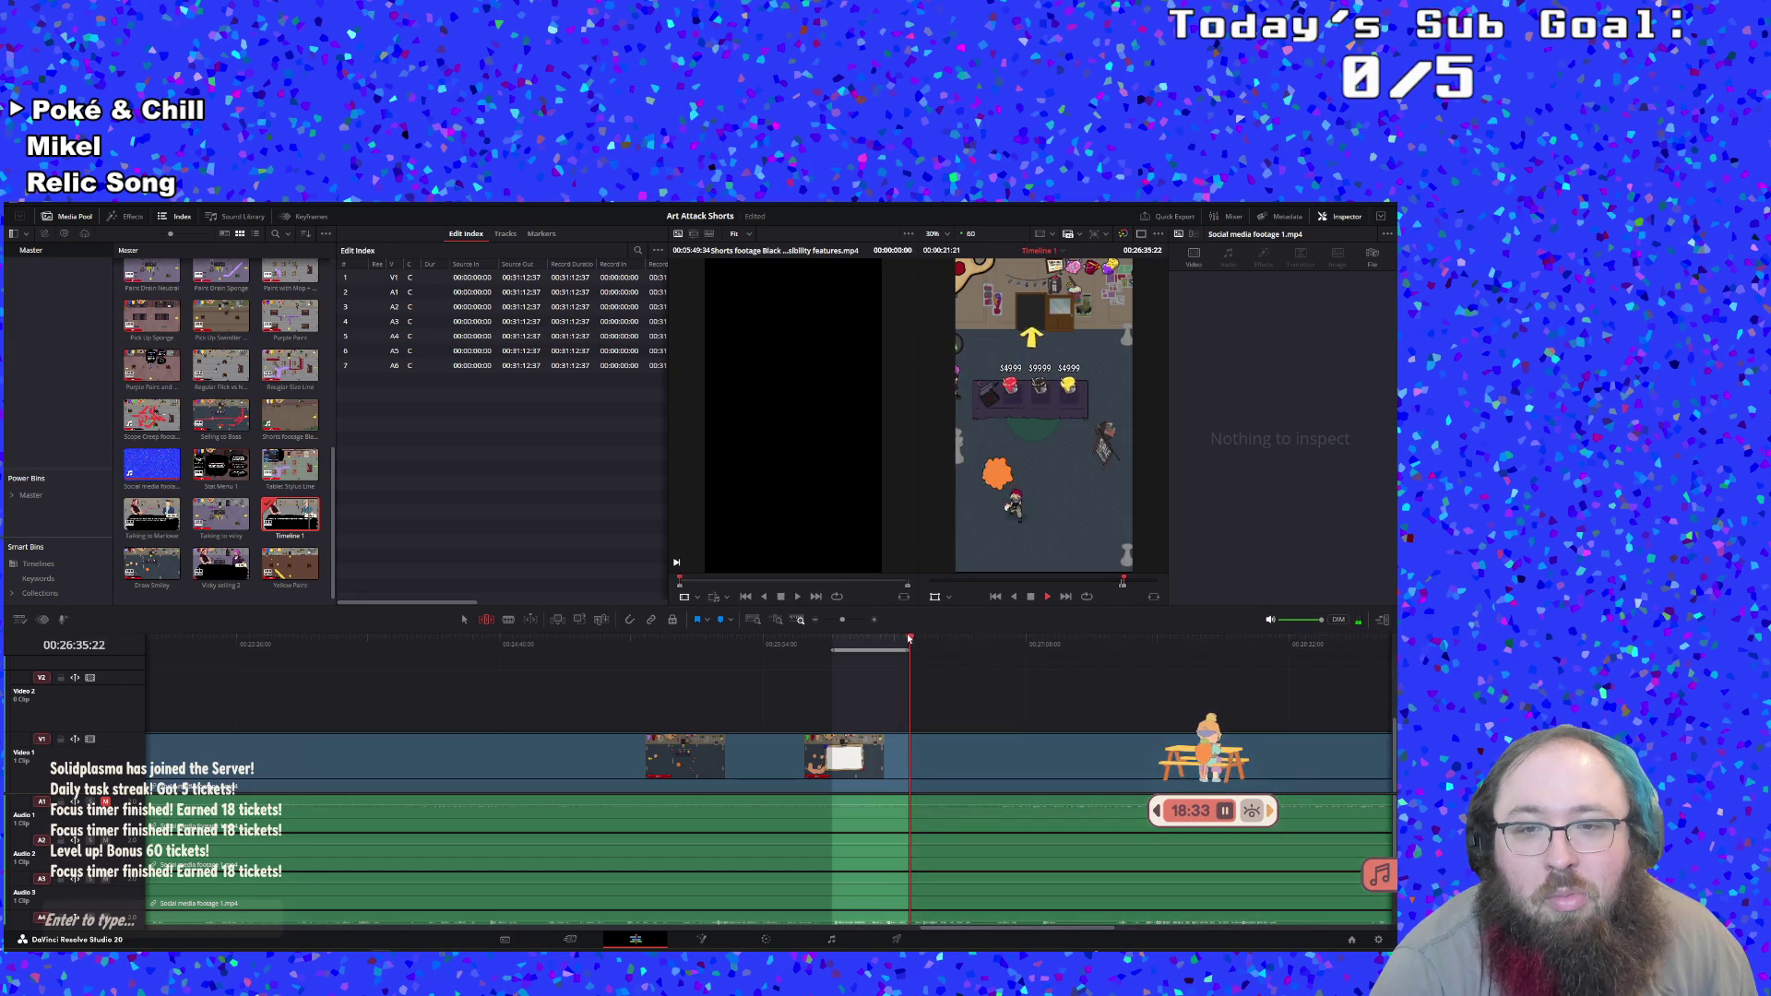
pyautogui.press('space')
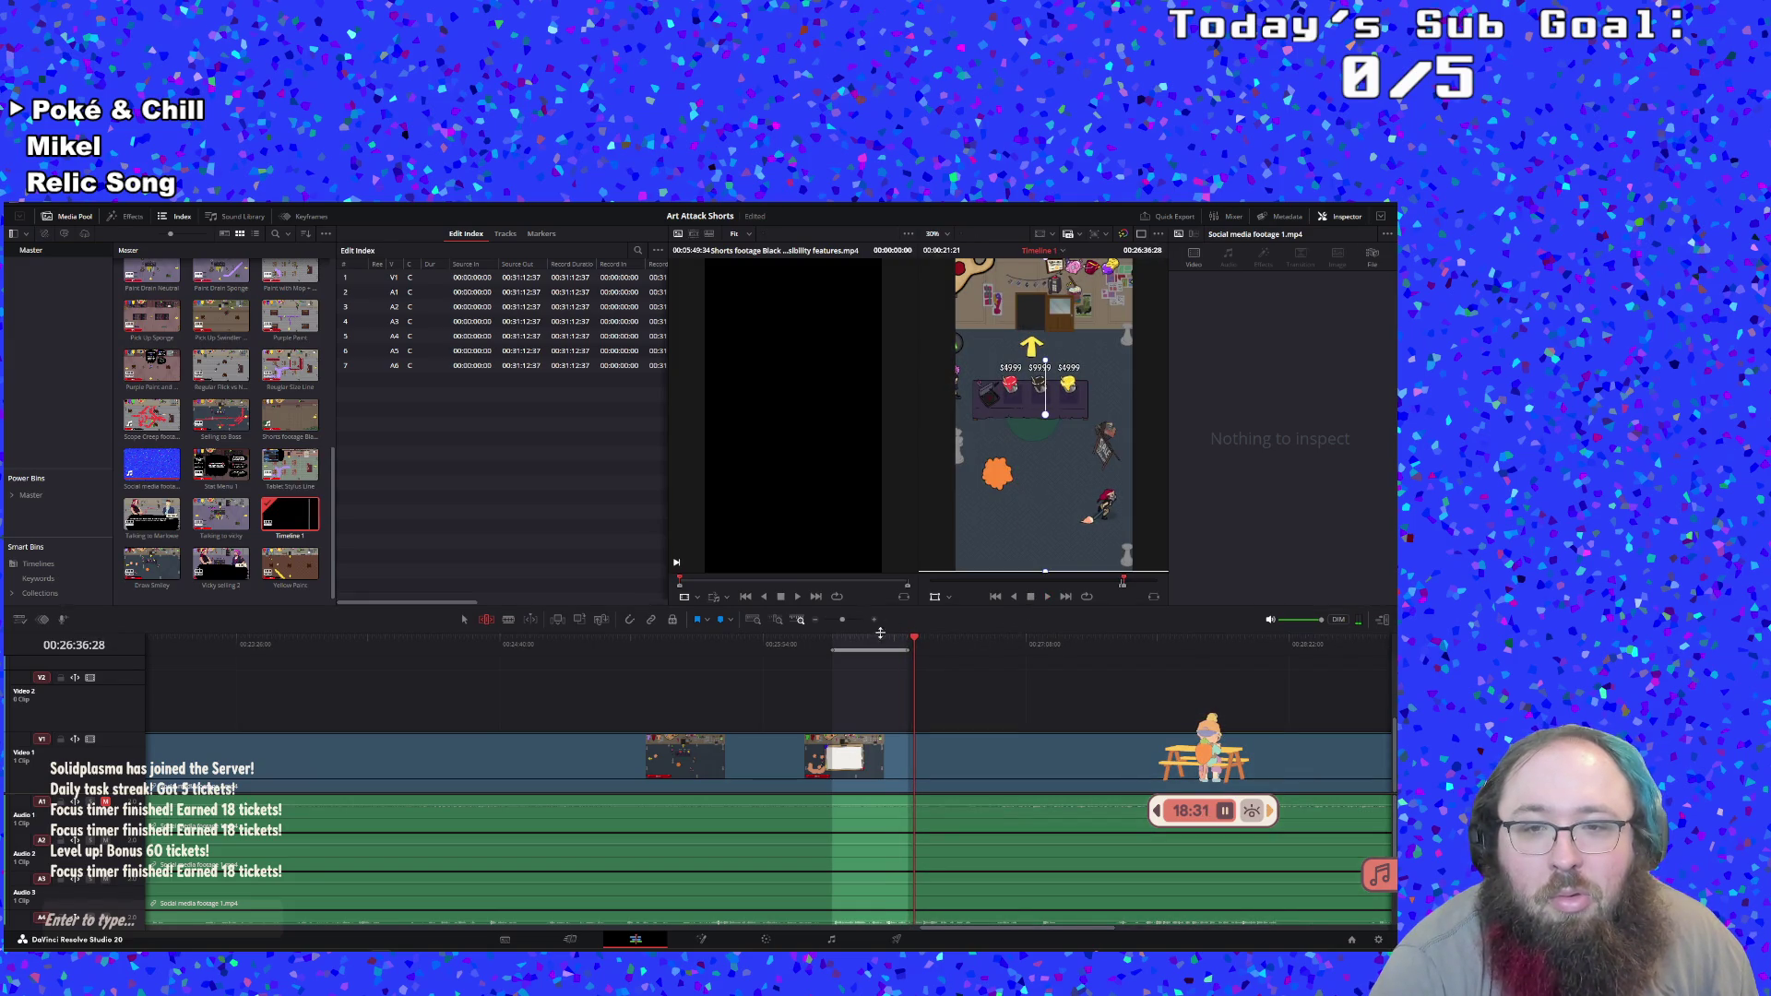
pyautogui.rightClick(885, 633)
pyautogui.click(923, 719)
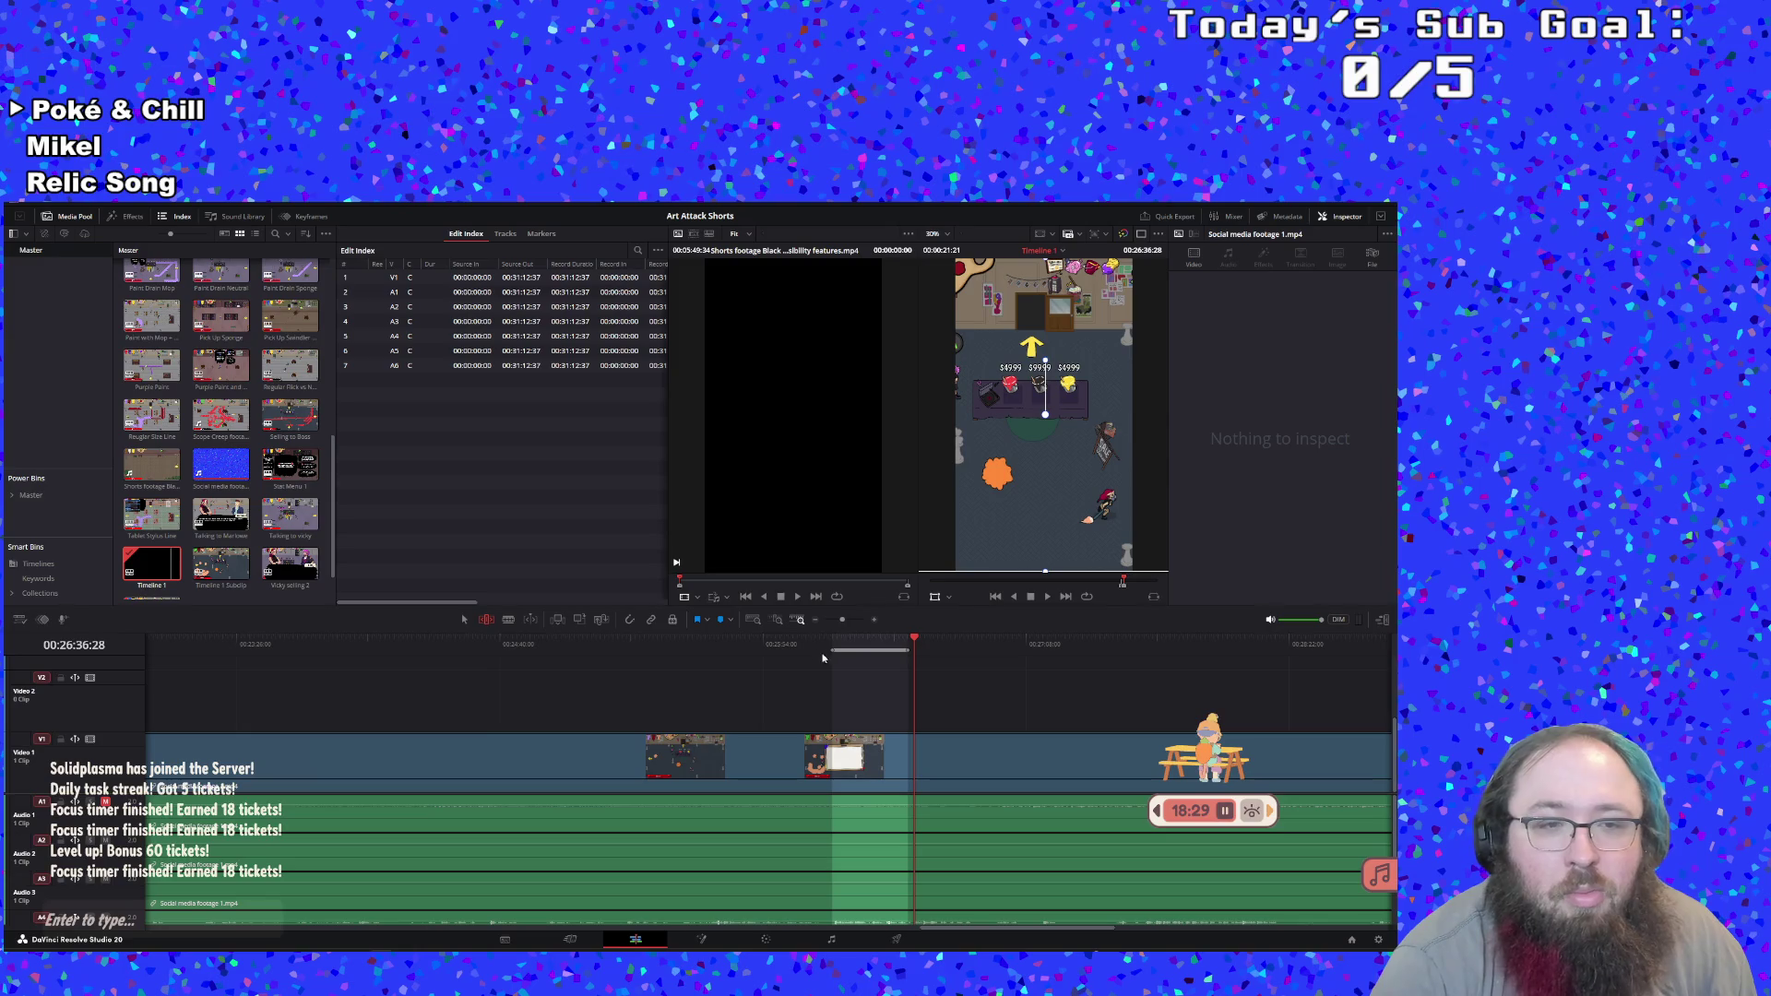
pyautogui.scroll(-1, 219, 558)
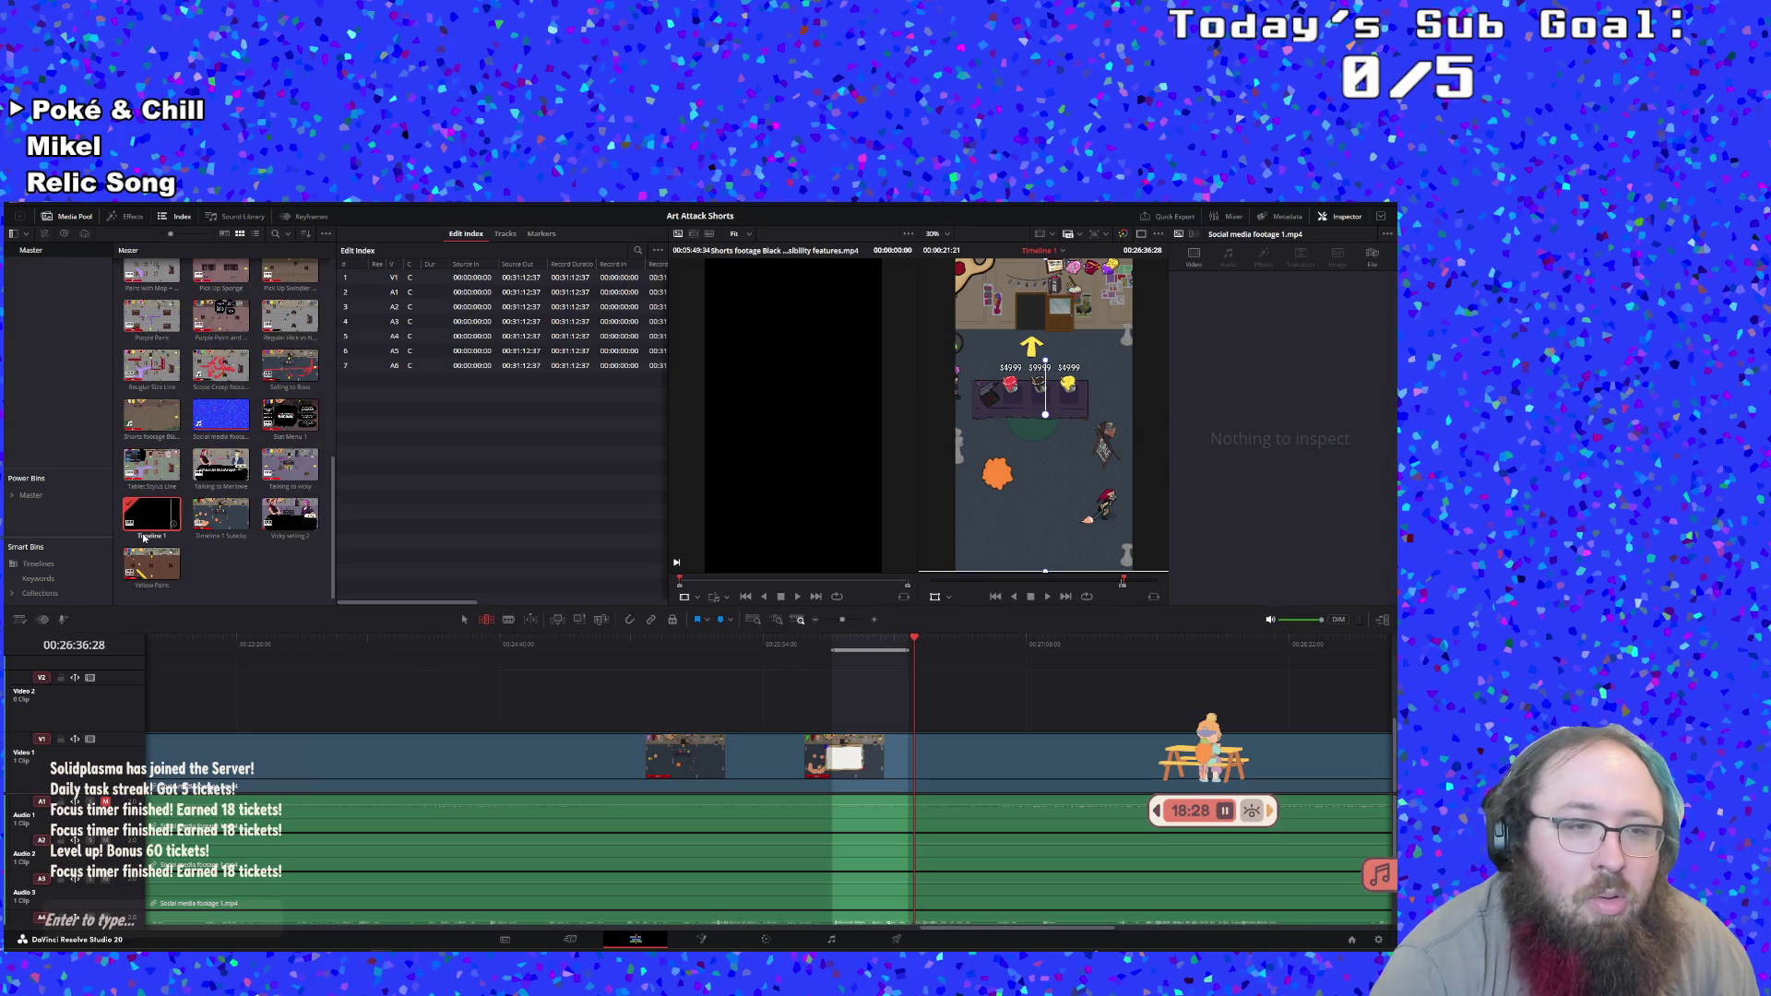
pyautogui.doubleClick(234, 539)
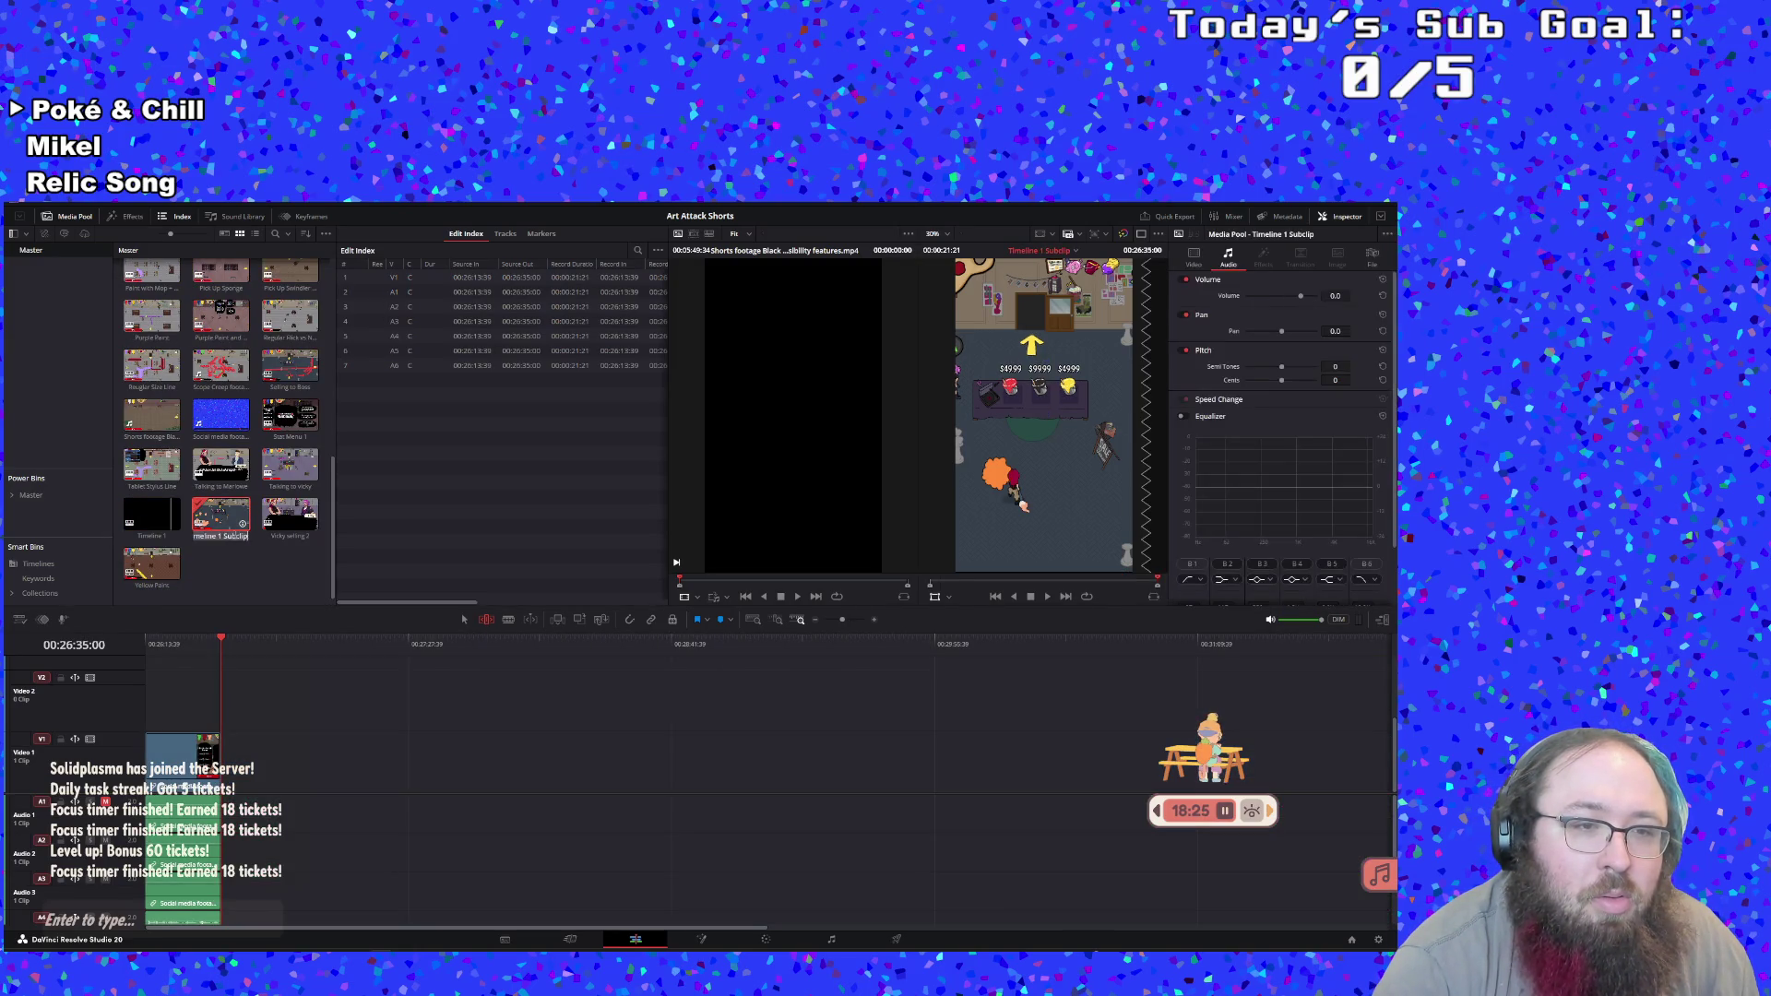
# Name the new subclip 'Store prices' and reopen Timeline 1 from the media pool
pyautogui.click(234, 535)
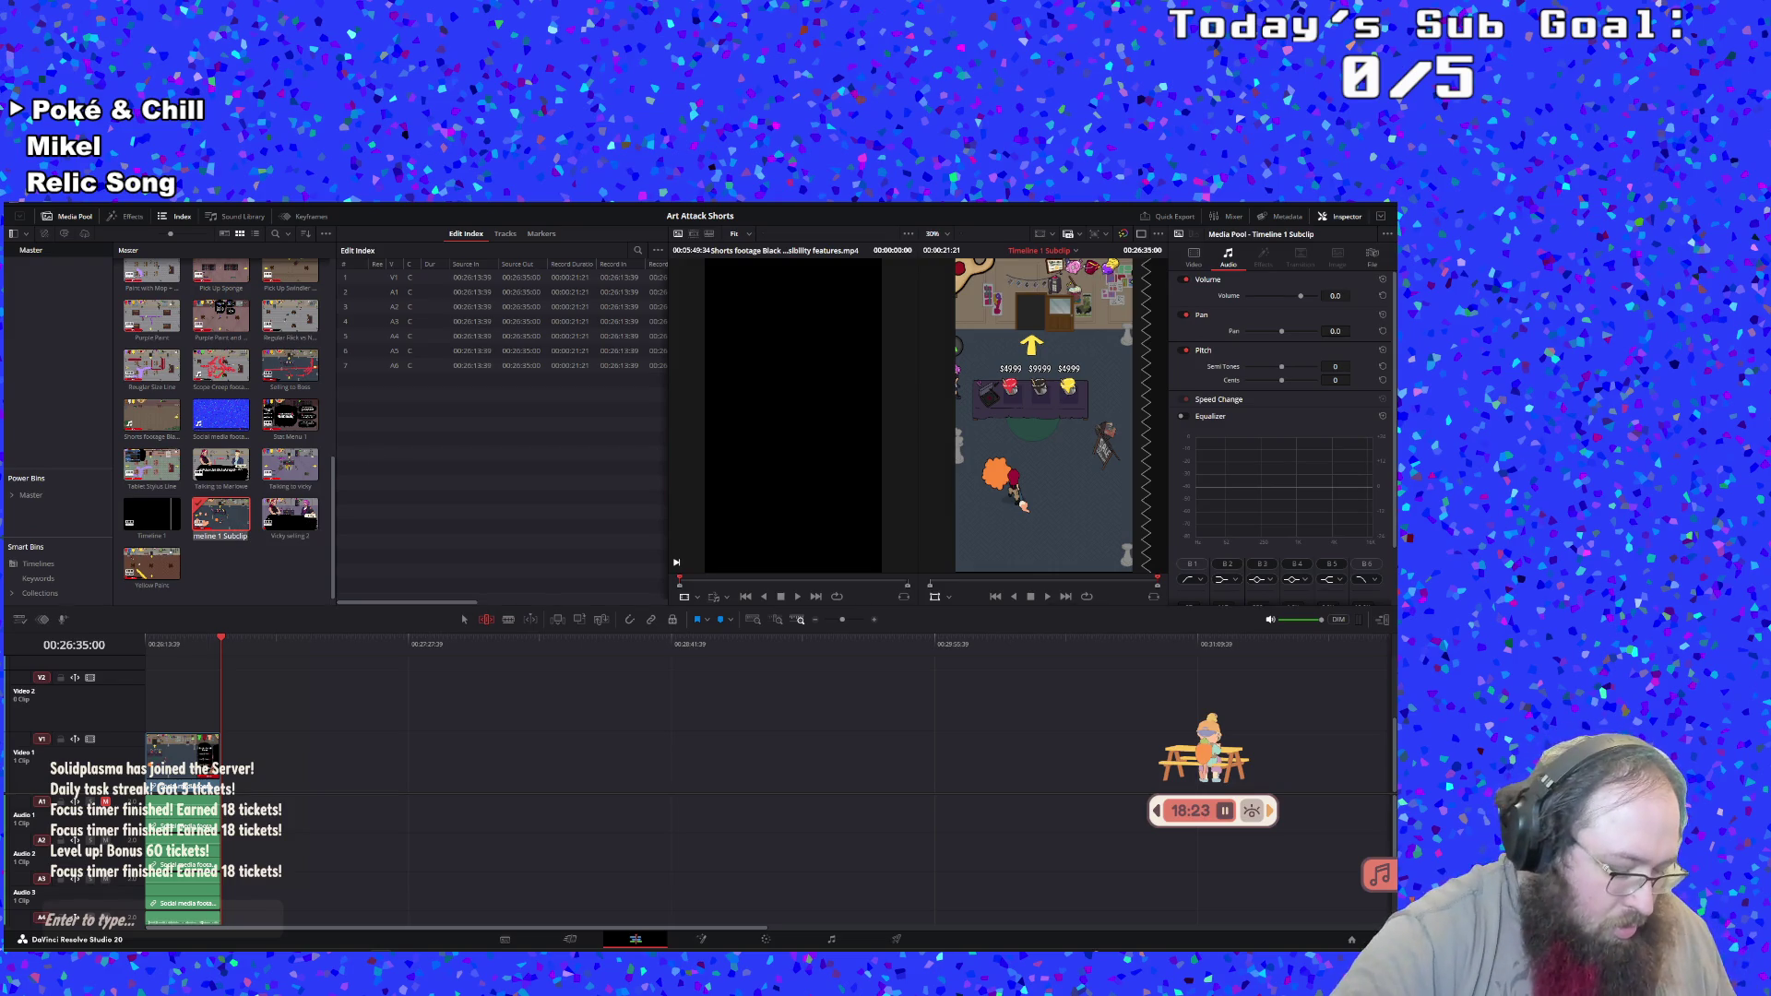
pyautogui.write('Store')
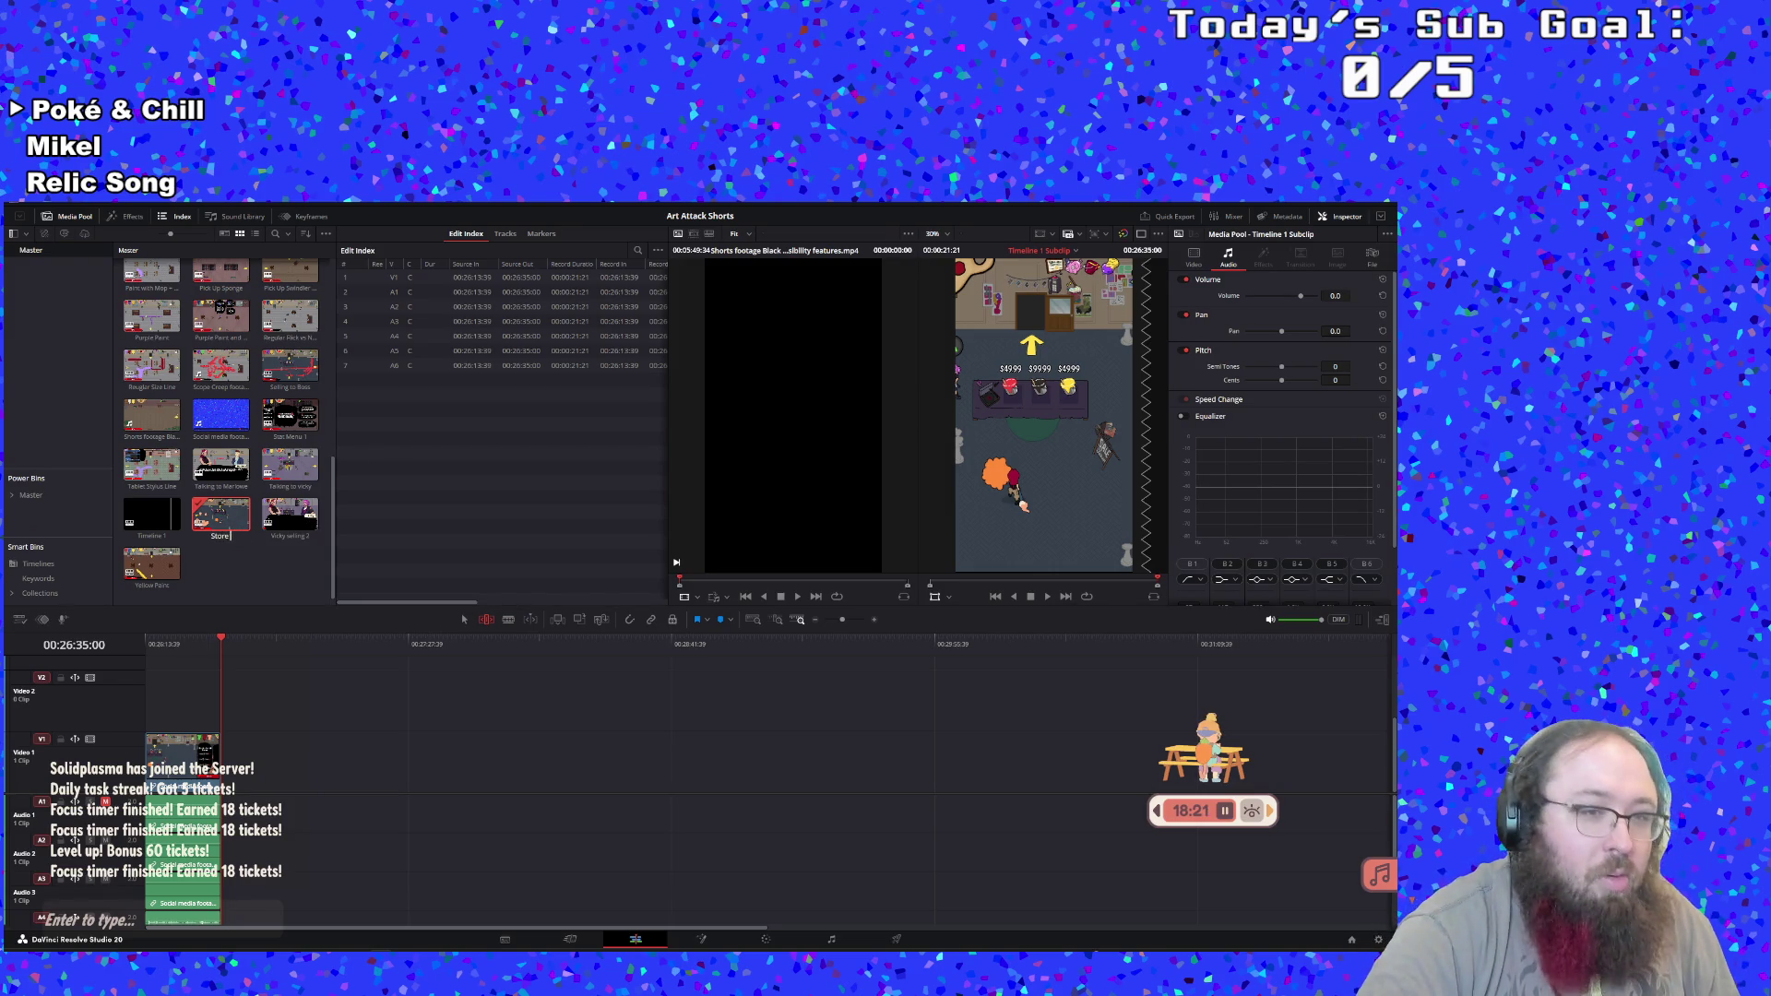
pyautogui.write(' prices, SHI summary')
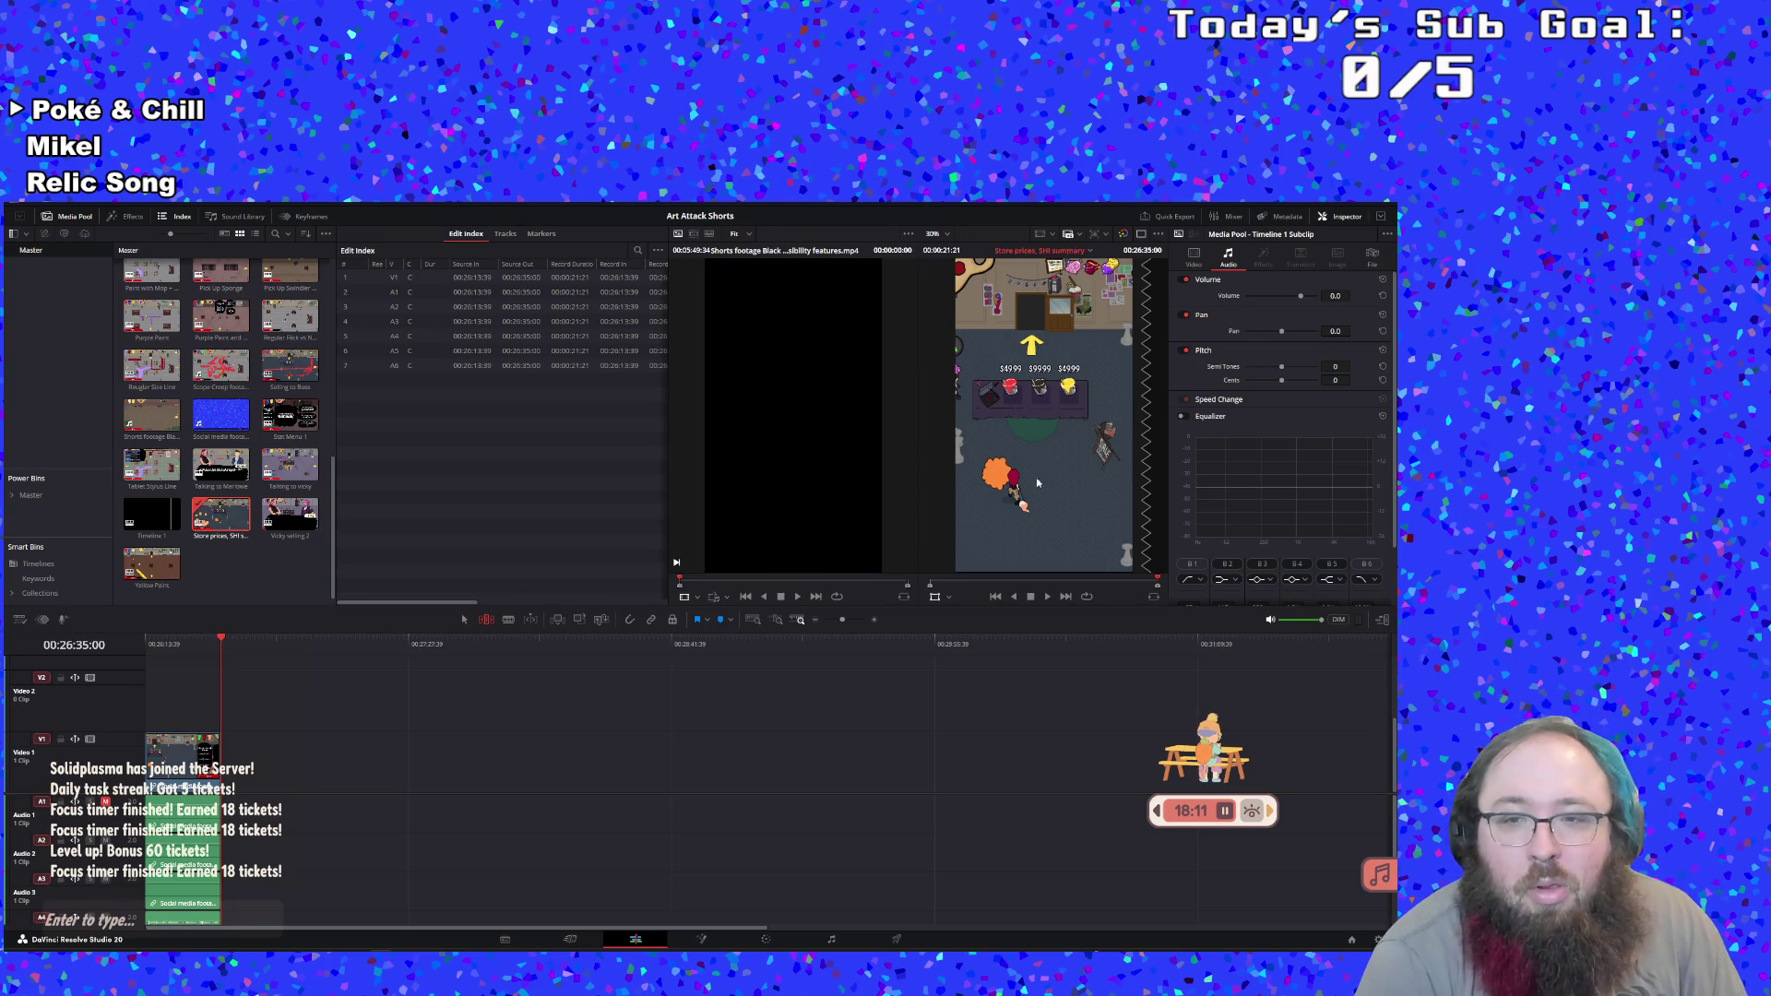
pyautogui.click(1048, 596)
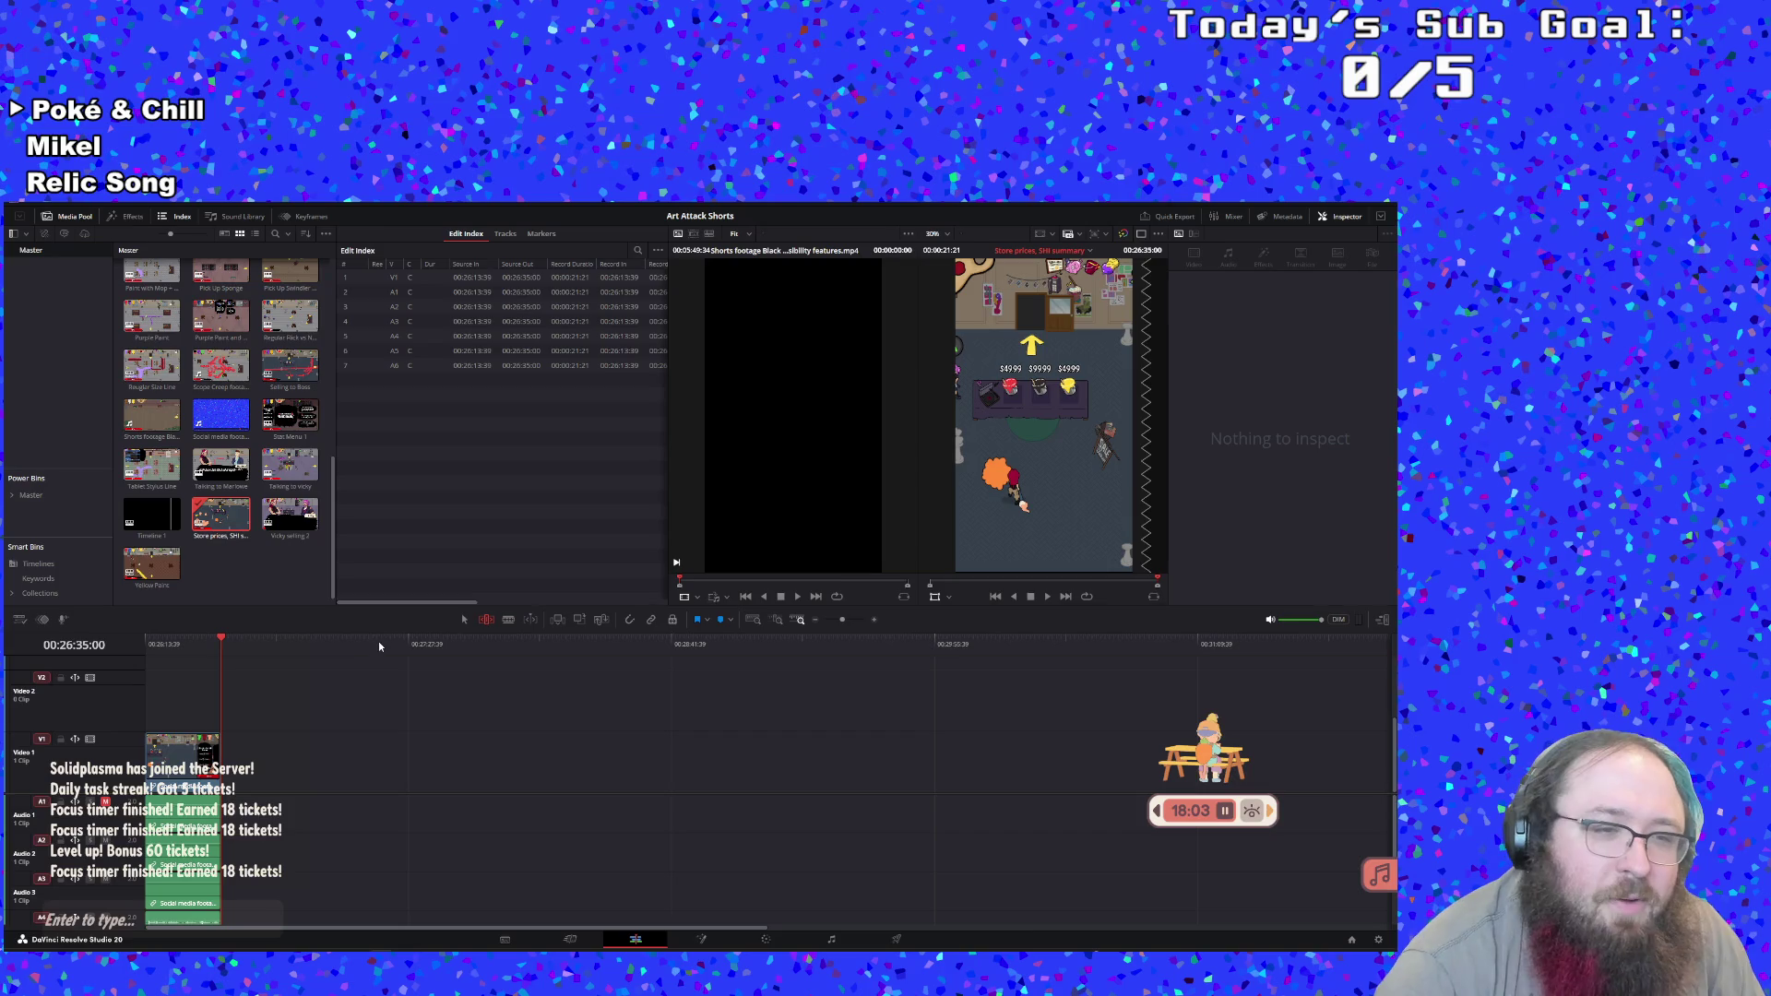
pyautogui.click(171, 522)
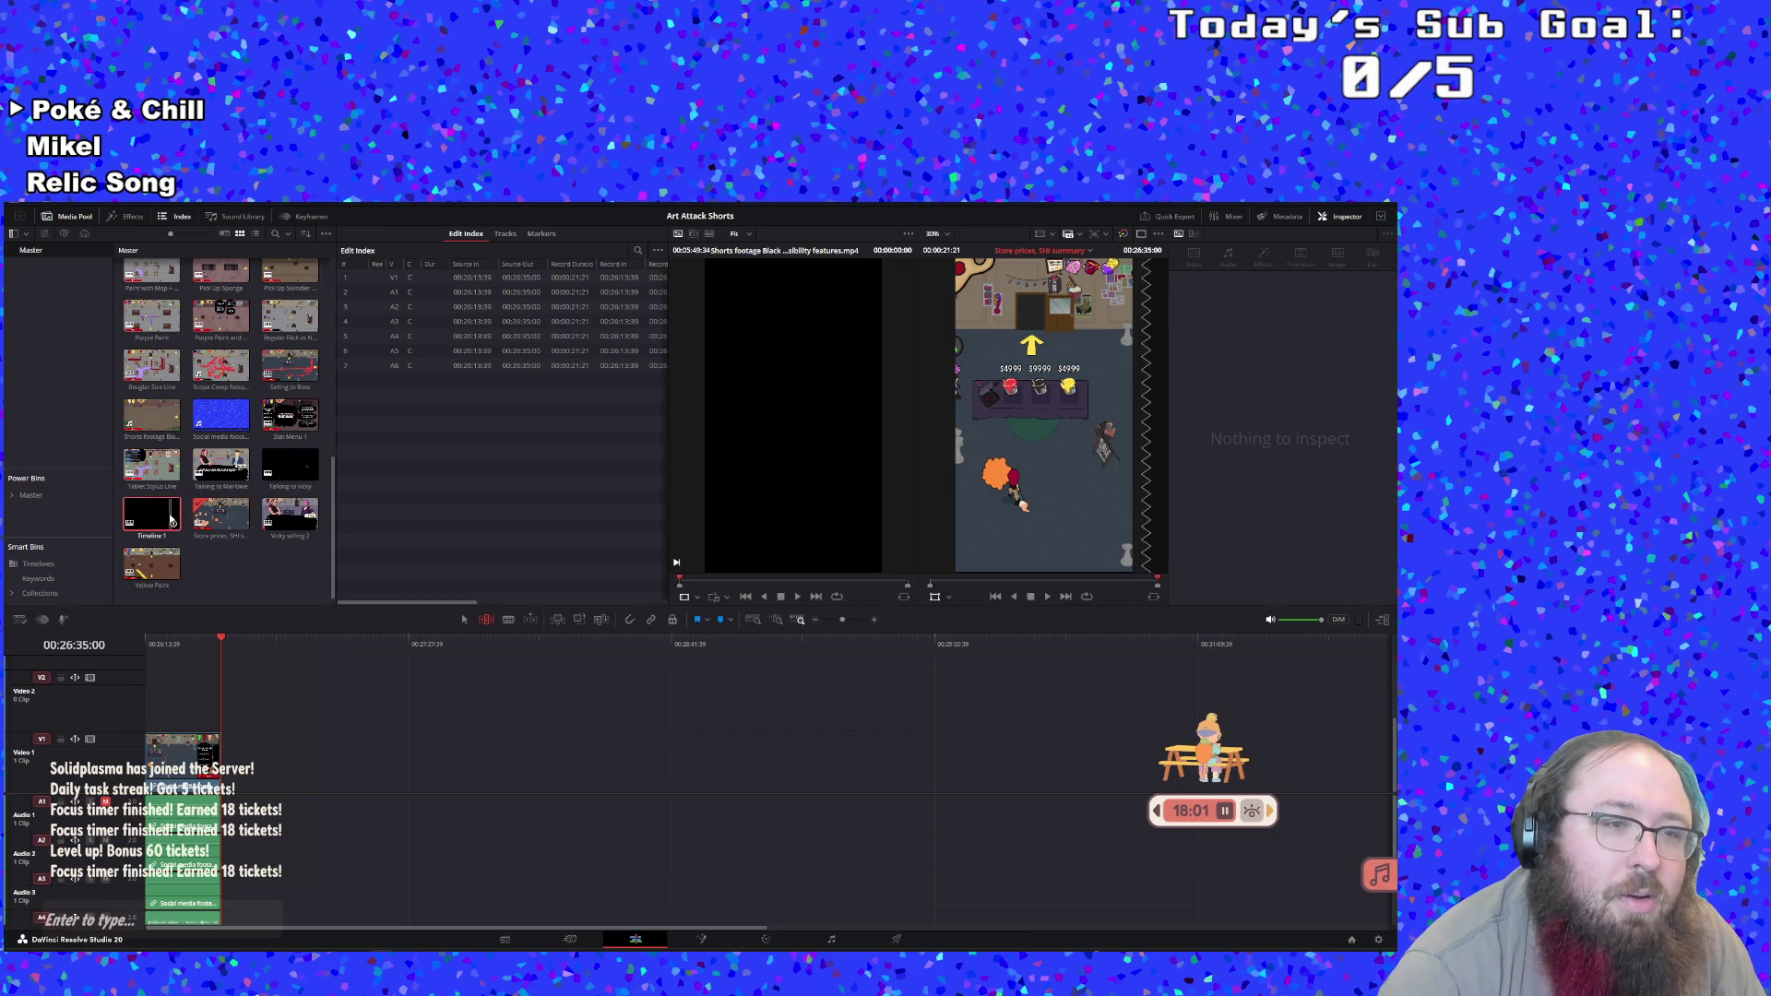
pyautogui.doubleClick(171, 521)
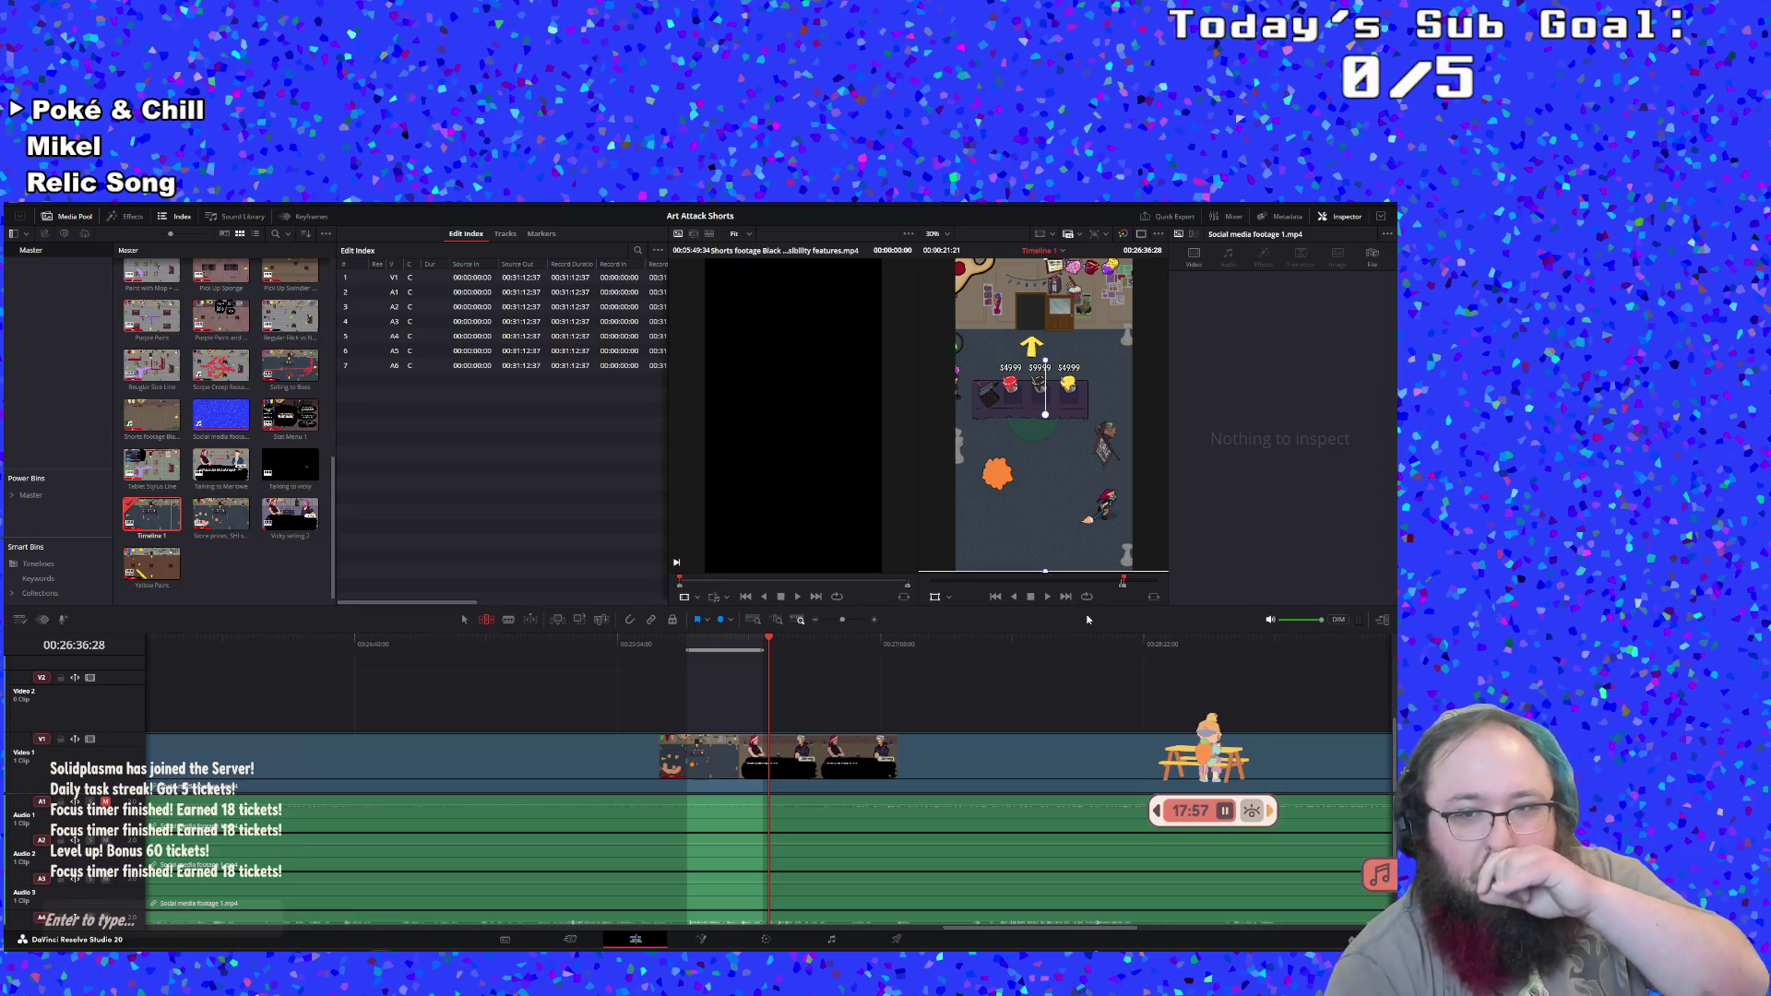
# Mark an In point near 00:26:41 and play ahead, stopping around 00:29:42
pyautogui.click(1047, 597)
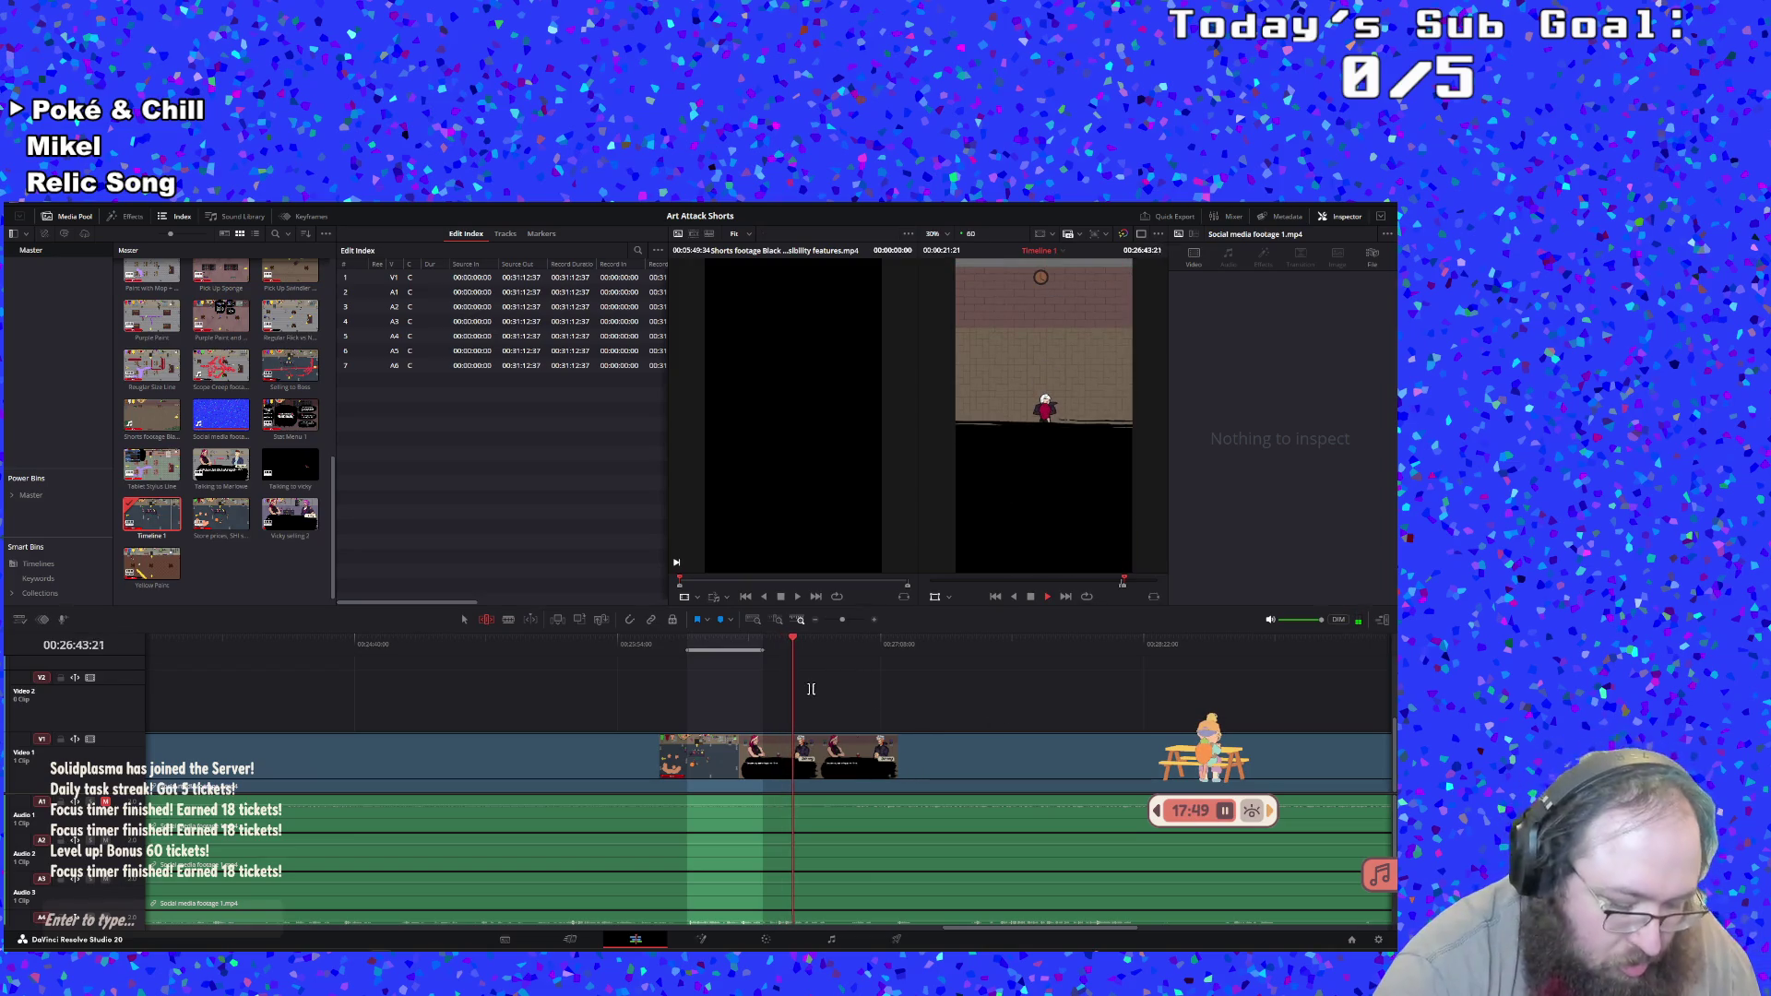
pyautogui.click(782, 642)
pyautogui.press('i')
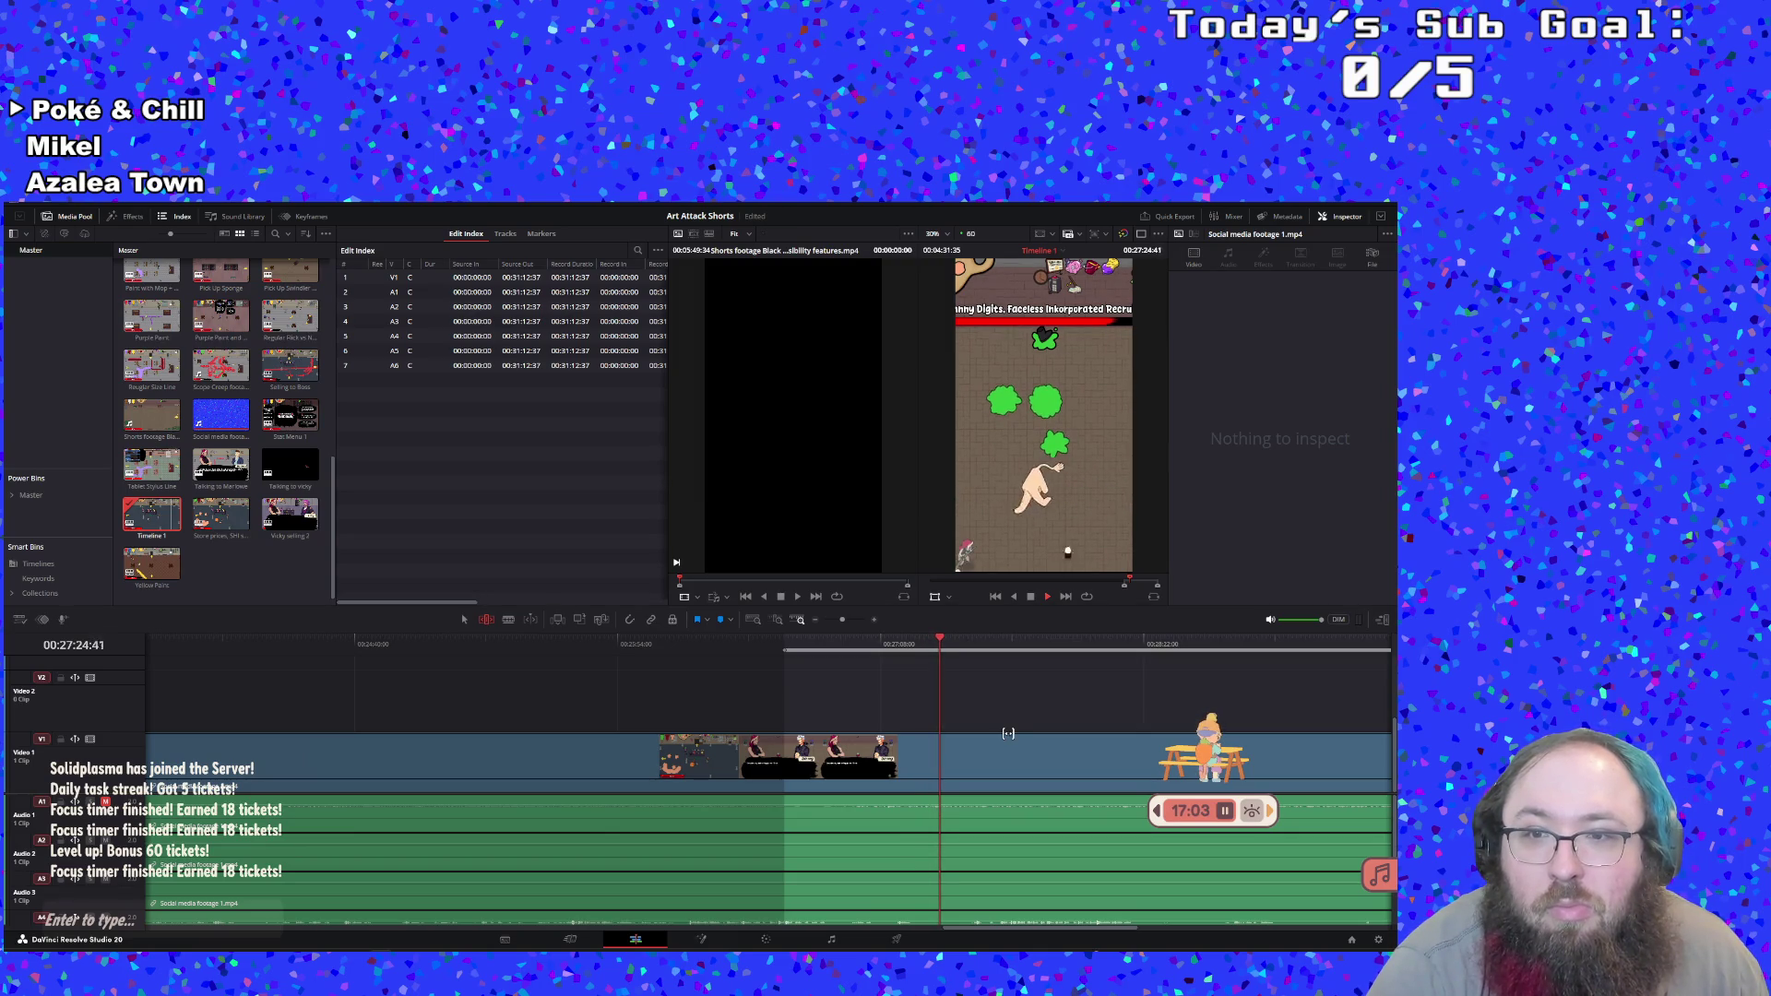
pyautogui.click(995, 642)
pyautogui.moveTo(994, 642)
pyautogui.mouseDown()
pyautogui.moveTo(1341, 633)
pyautogui.moveTo(249, 657)
pyautogui.moveTo(148, 680)
pyautogui.moveTo(175, 657)
pyautogui.moveTo(699, 610)
pyautogui.moveTo(636, 609)
pyautogui.mouseUp()
pyautogui.press('space')
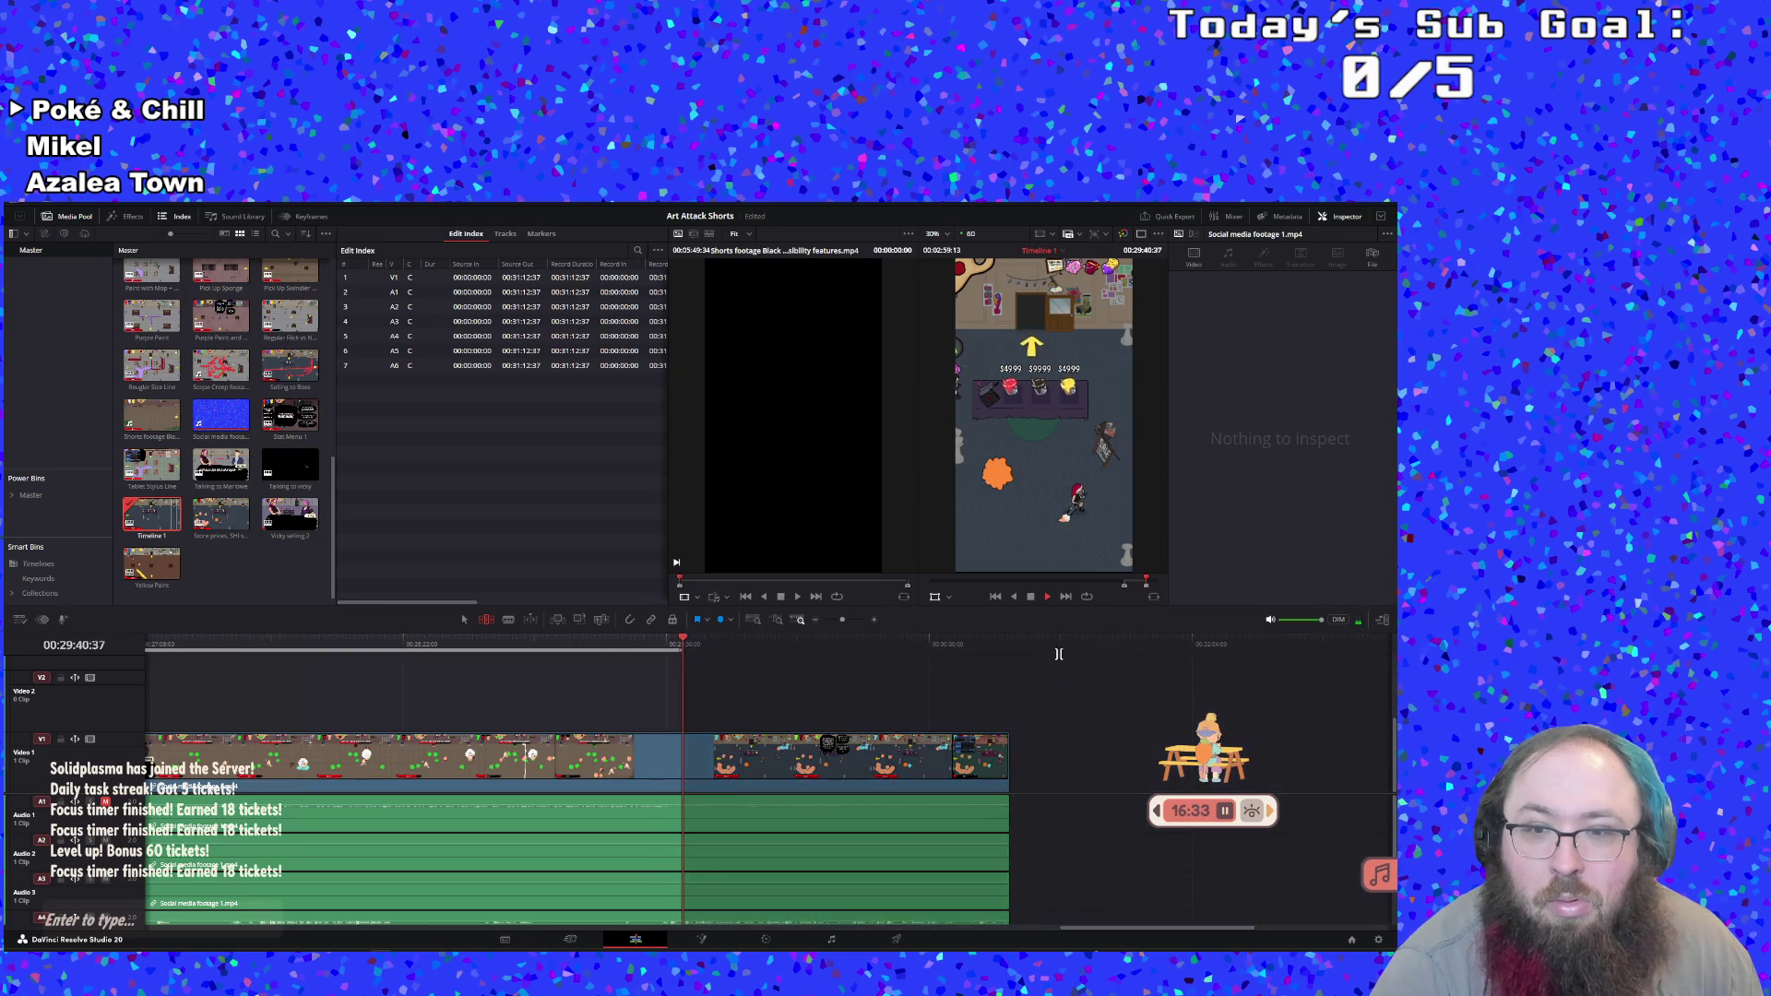
pyautogui.click(1029, 596)
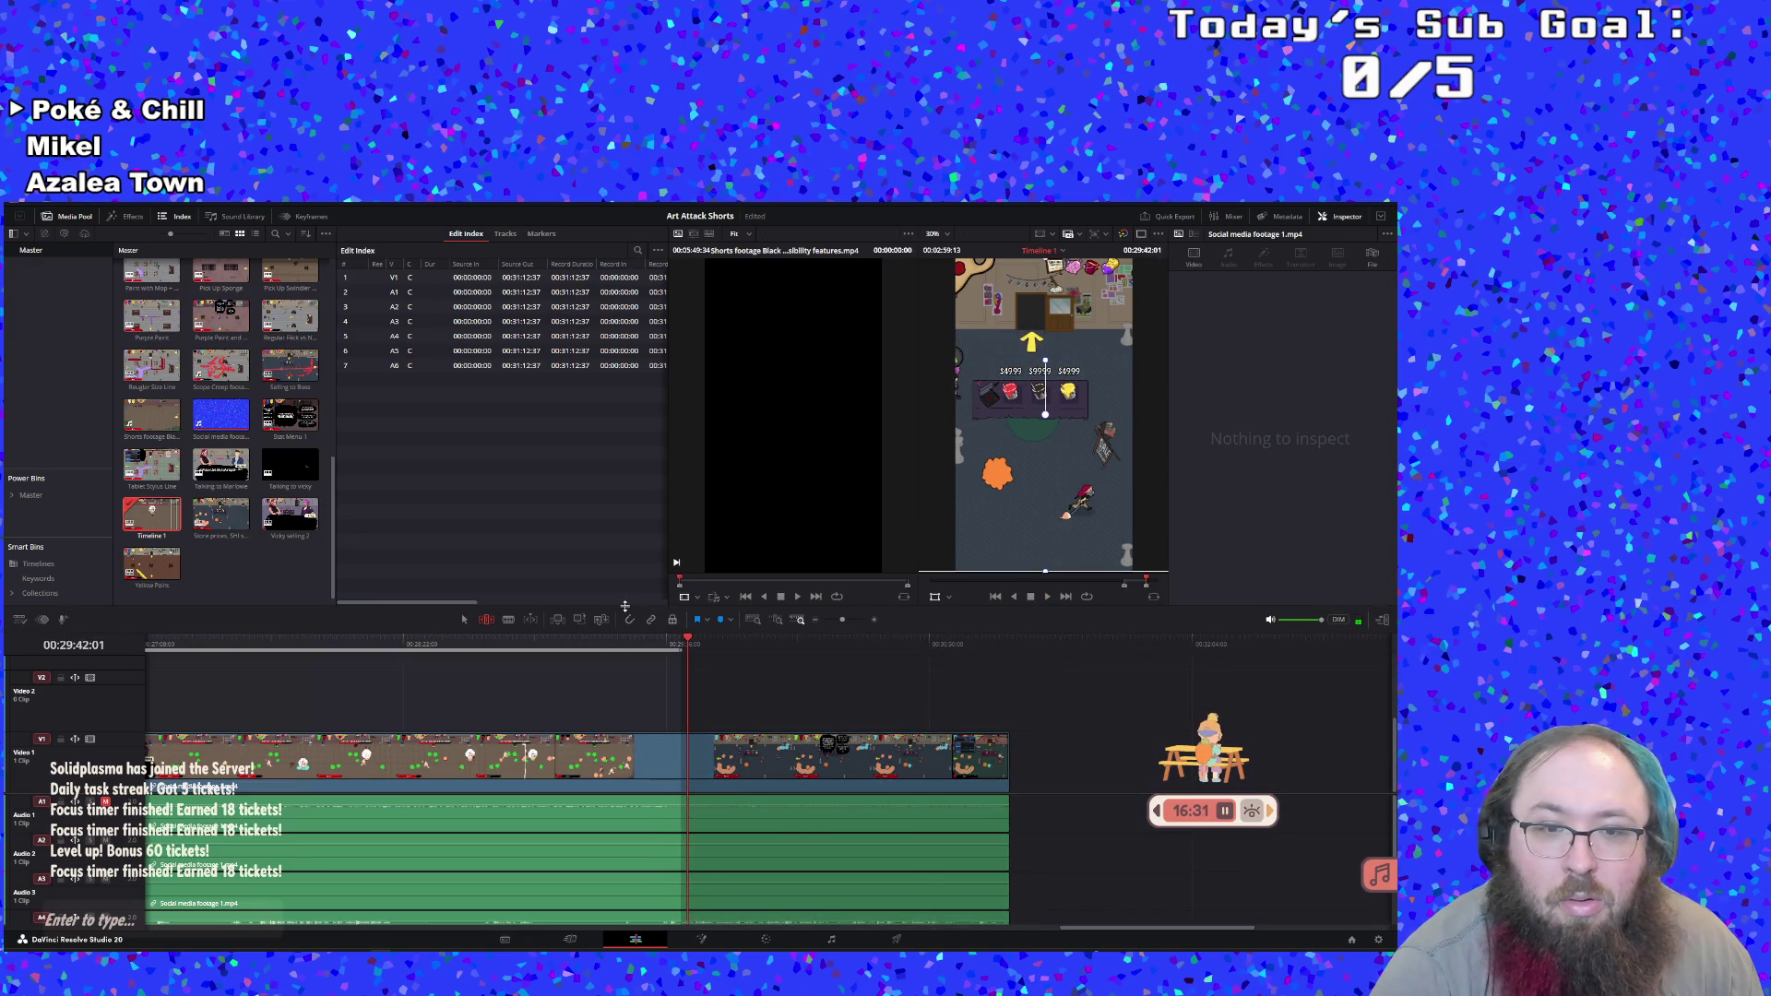
# Make a subclip of the marked range, restore the 'Timeline 1' name, and open the new subclip
pyautogui.rightClick(601, 645)
pyautogui.click(628, 652)
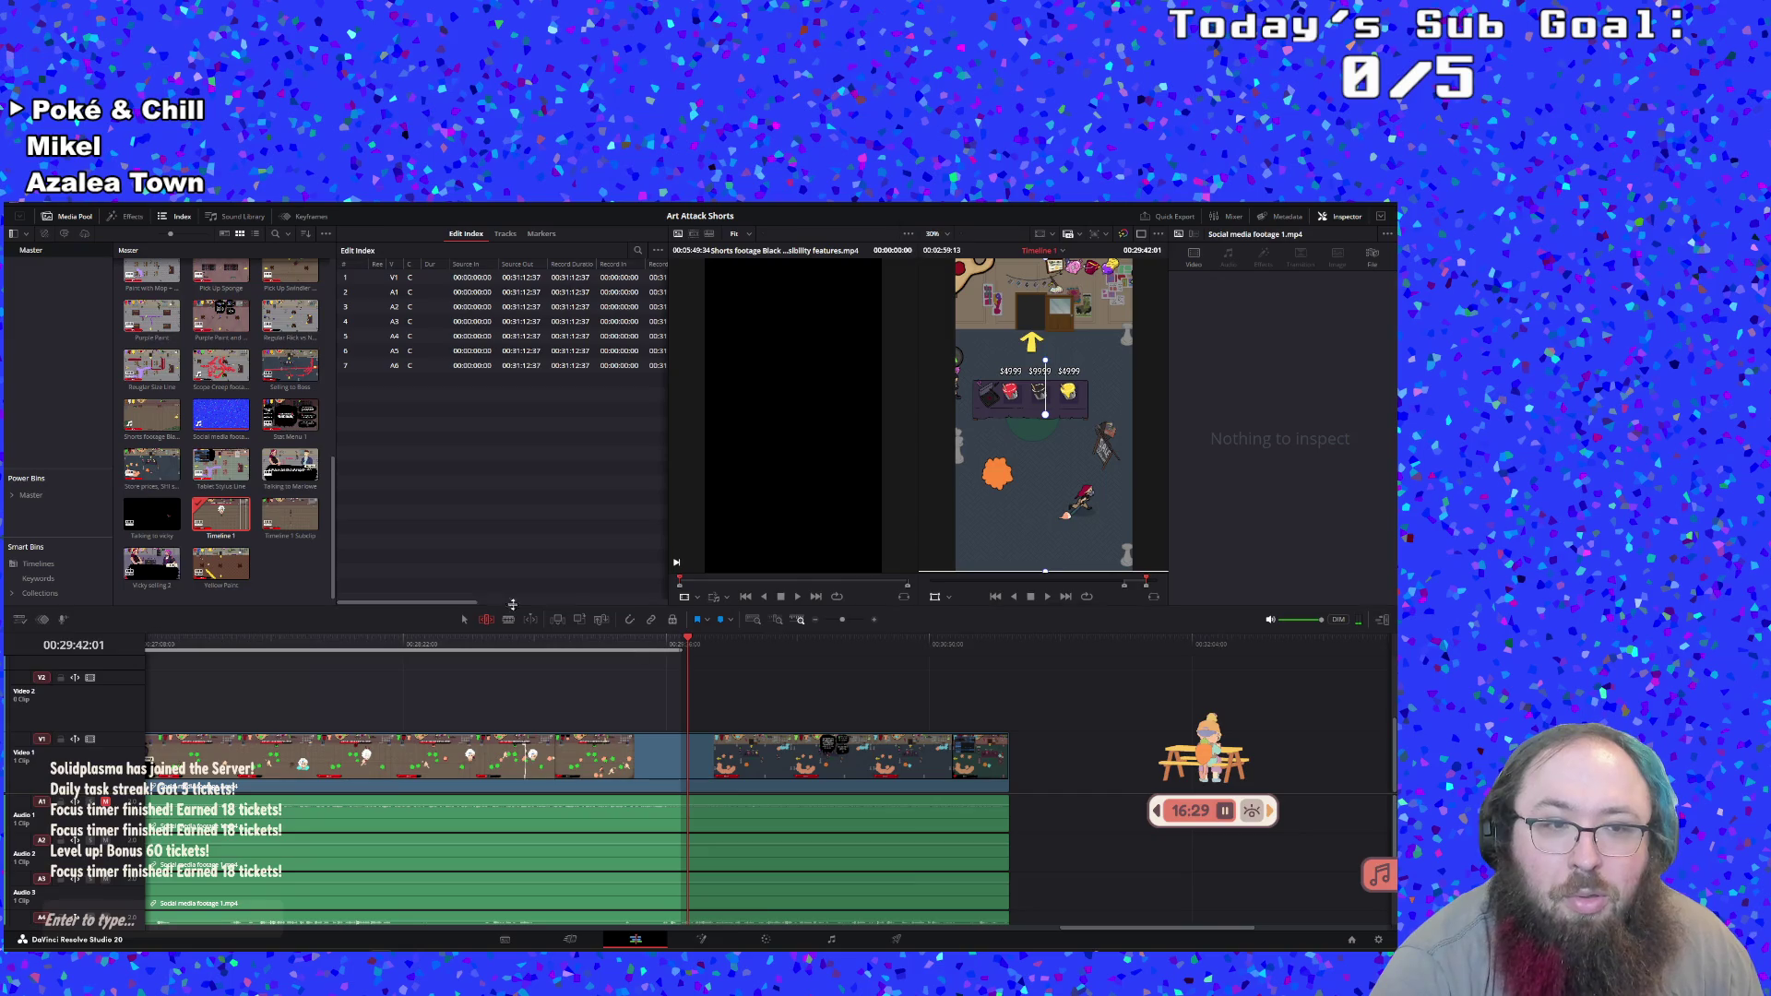
pyautogui.click(231, 536)
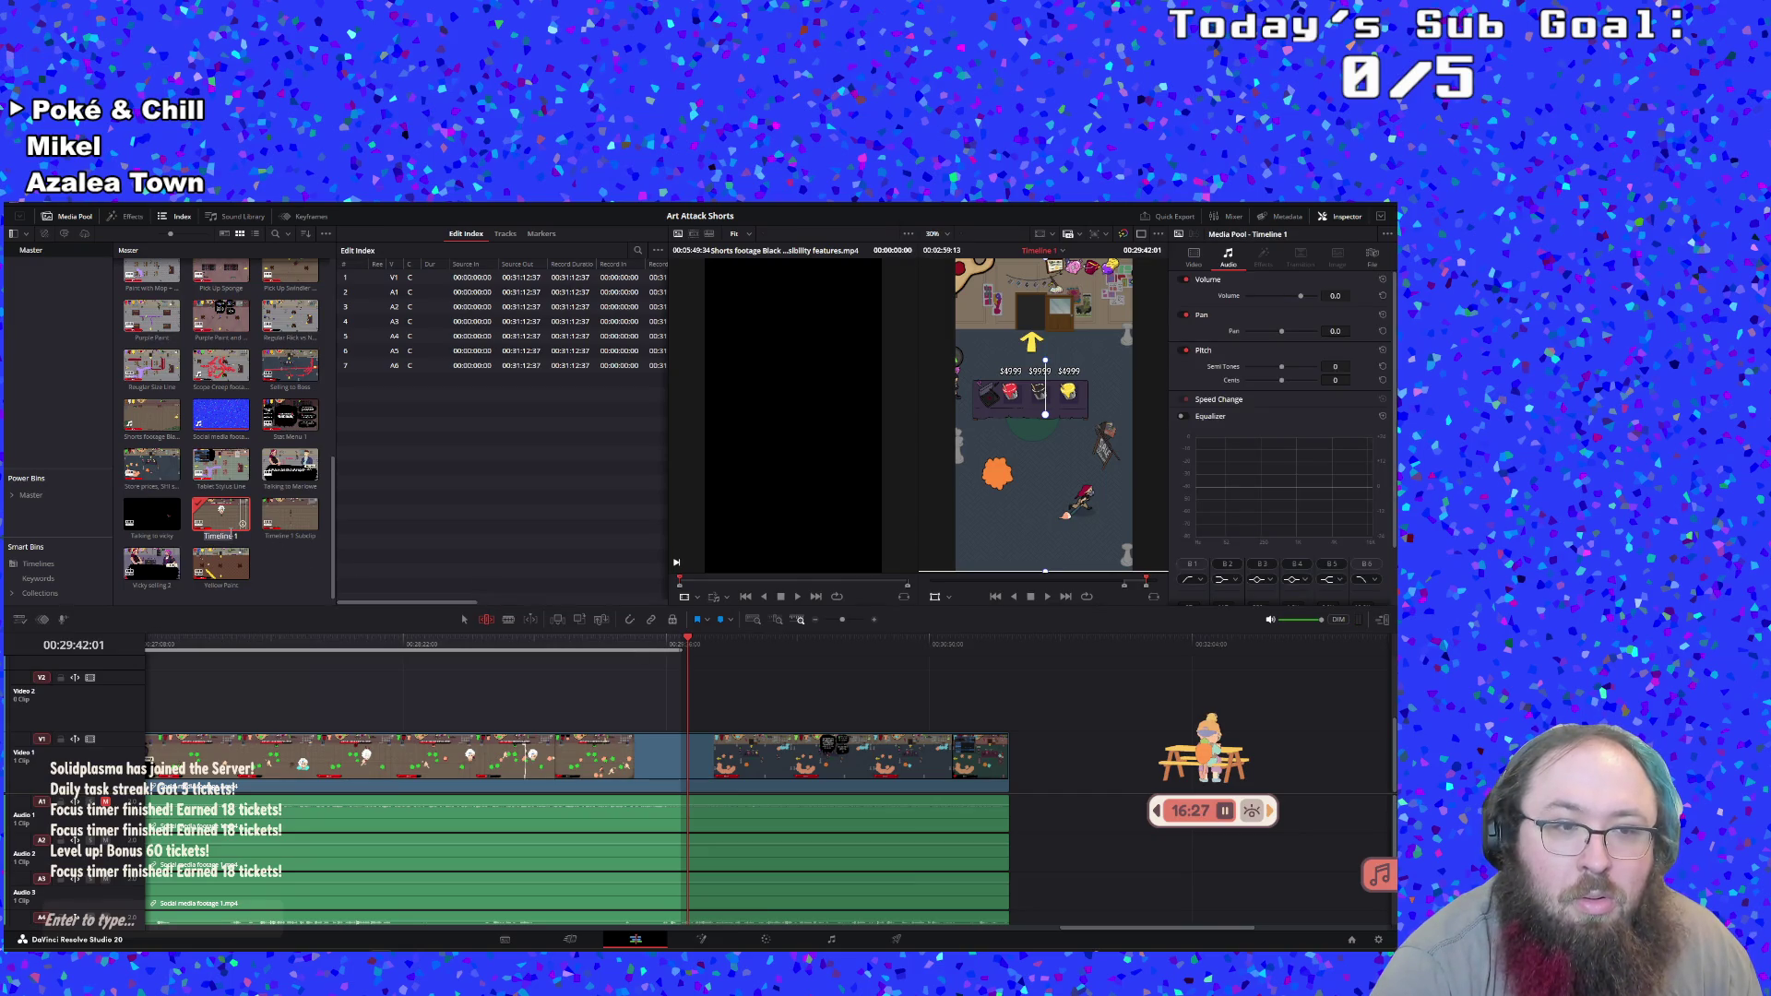
pyautogui.press('BackSpace')
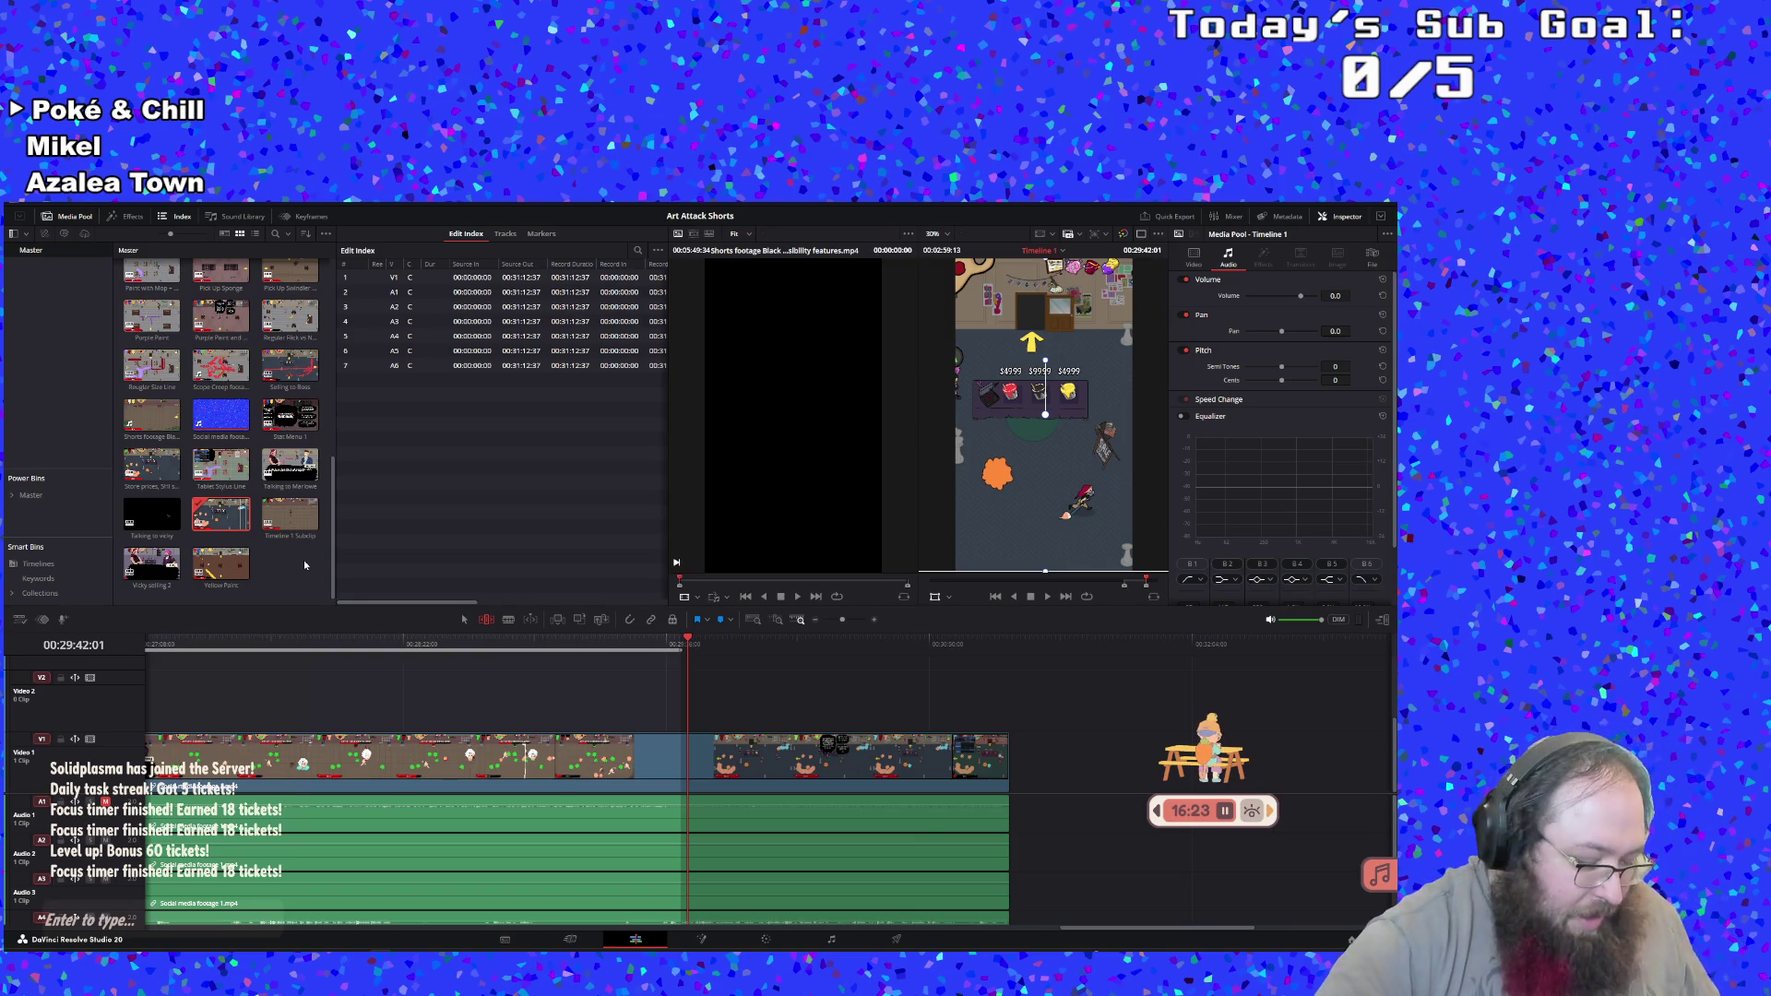
pyautogui.write('Timeline 1')
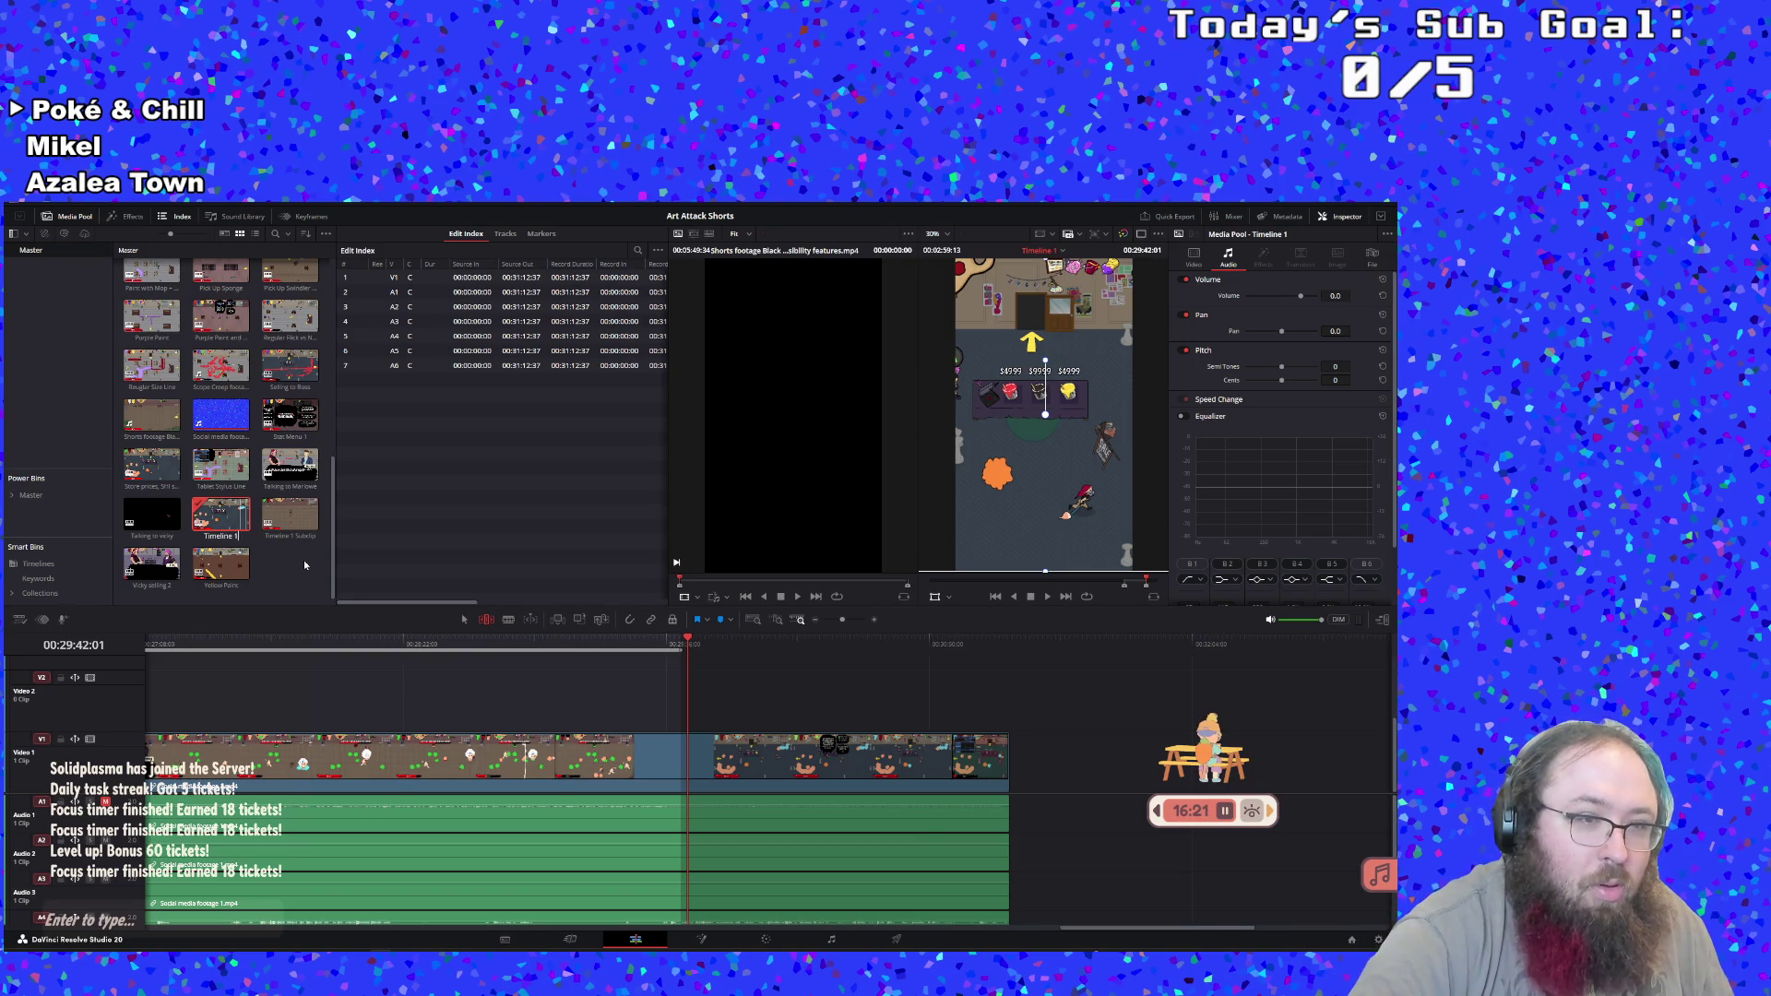
pyautogui.press('Return')
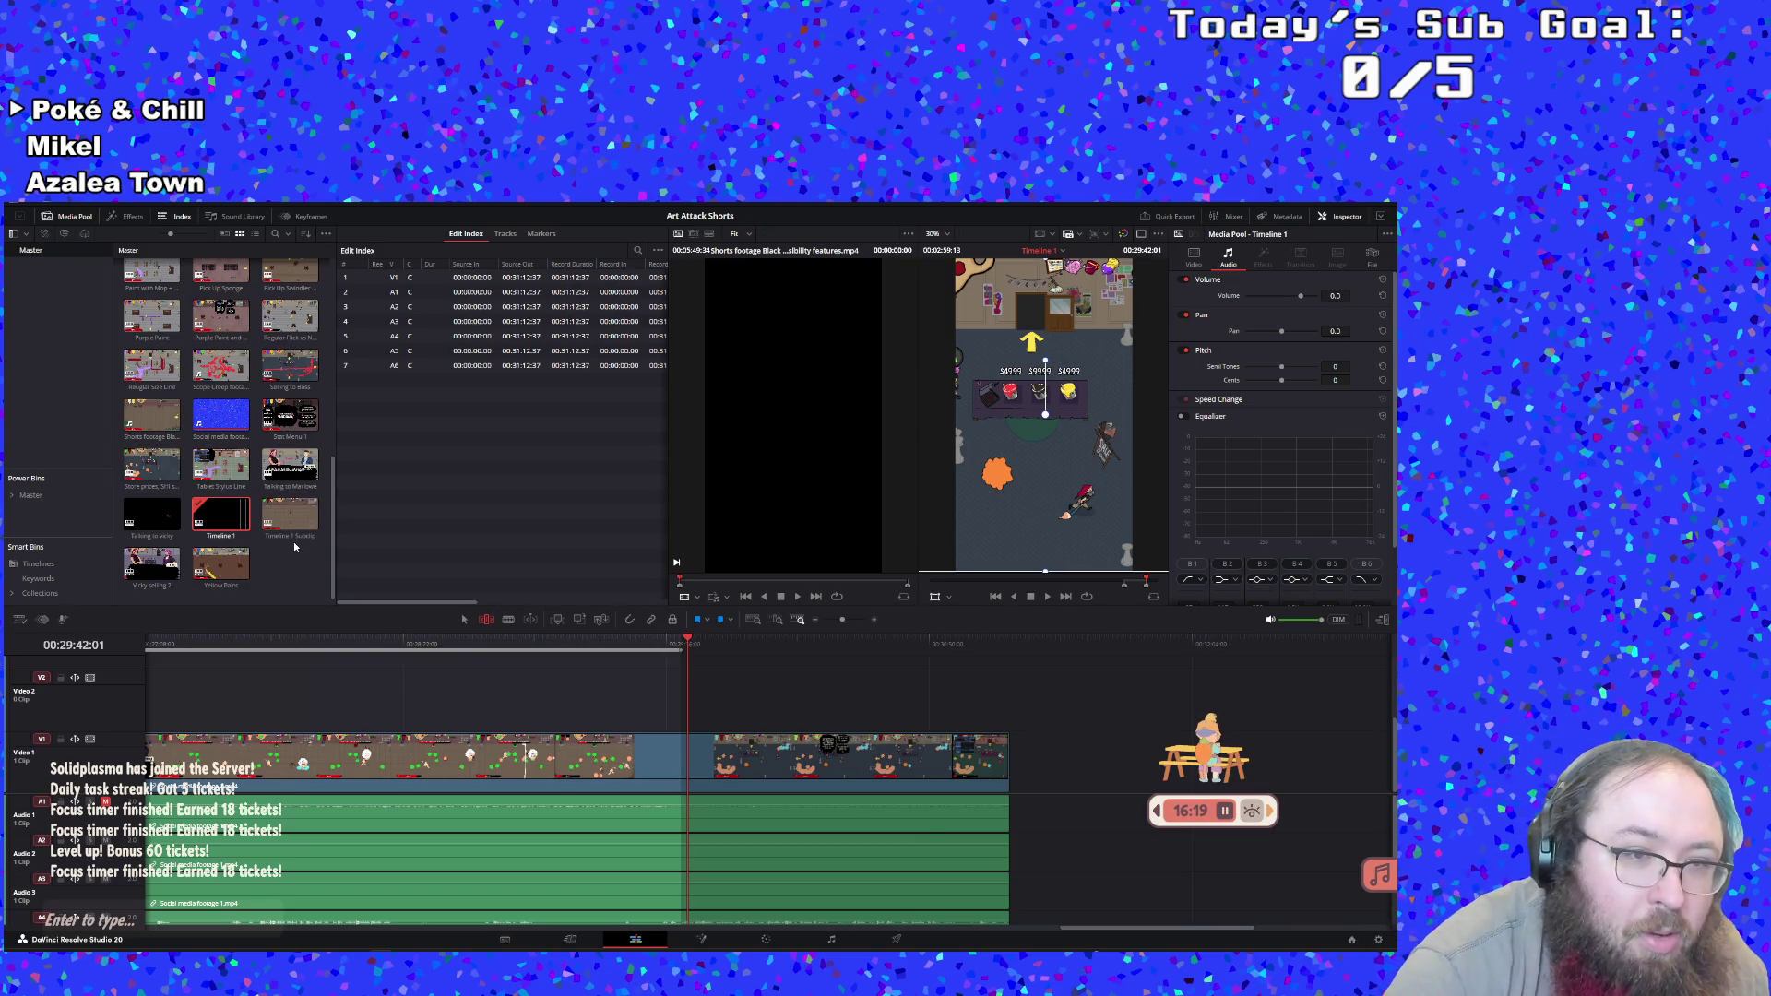
pyautogui.doubleClick(297, 540)
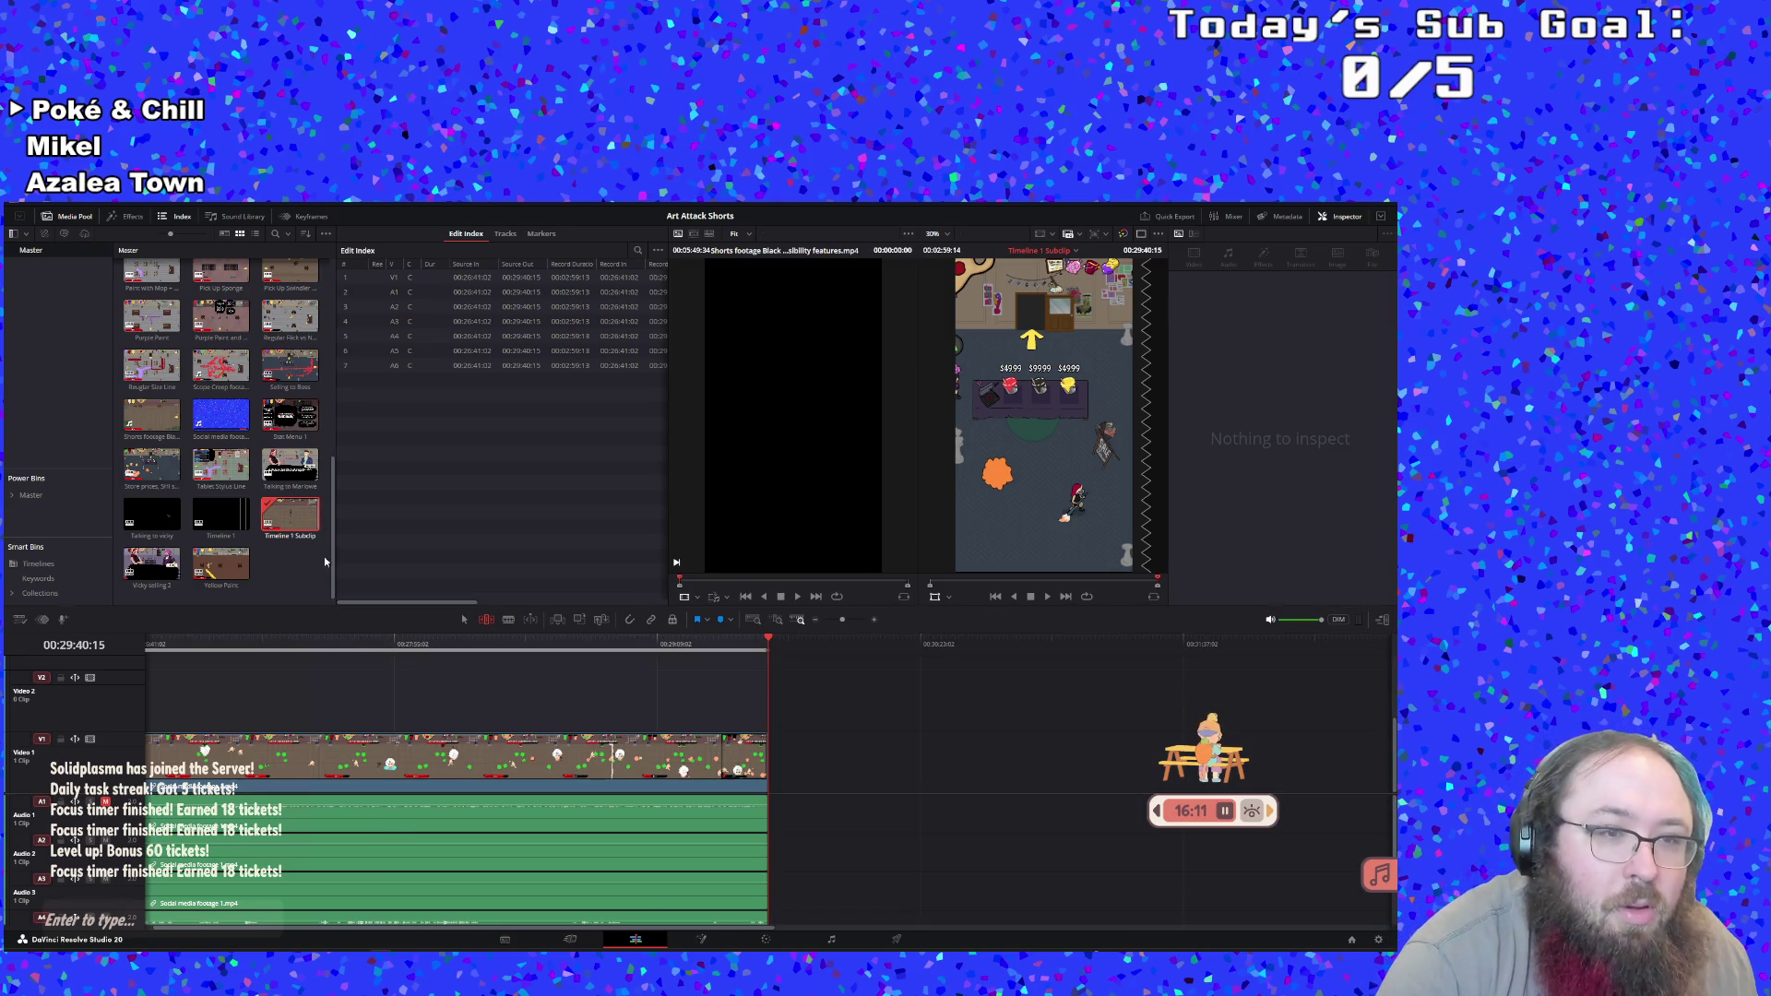
# Confirm the new subclip's fight name in the Media Pool
pyautogui.click(296, 536)
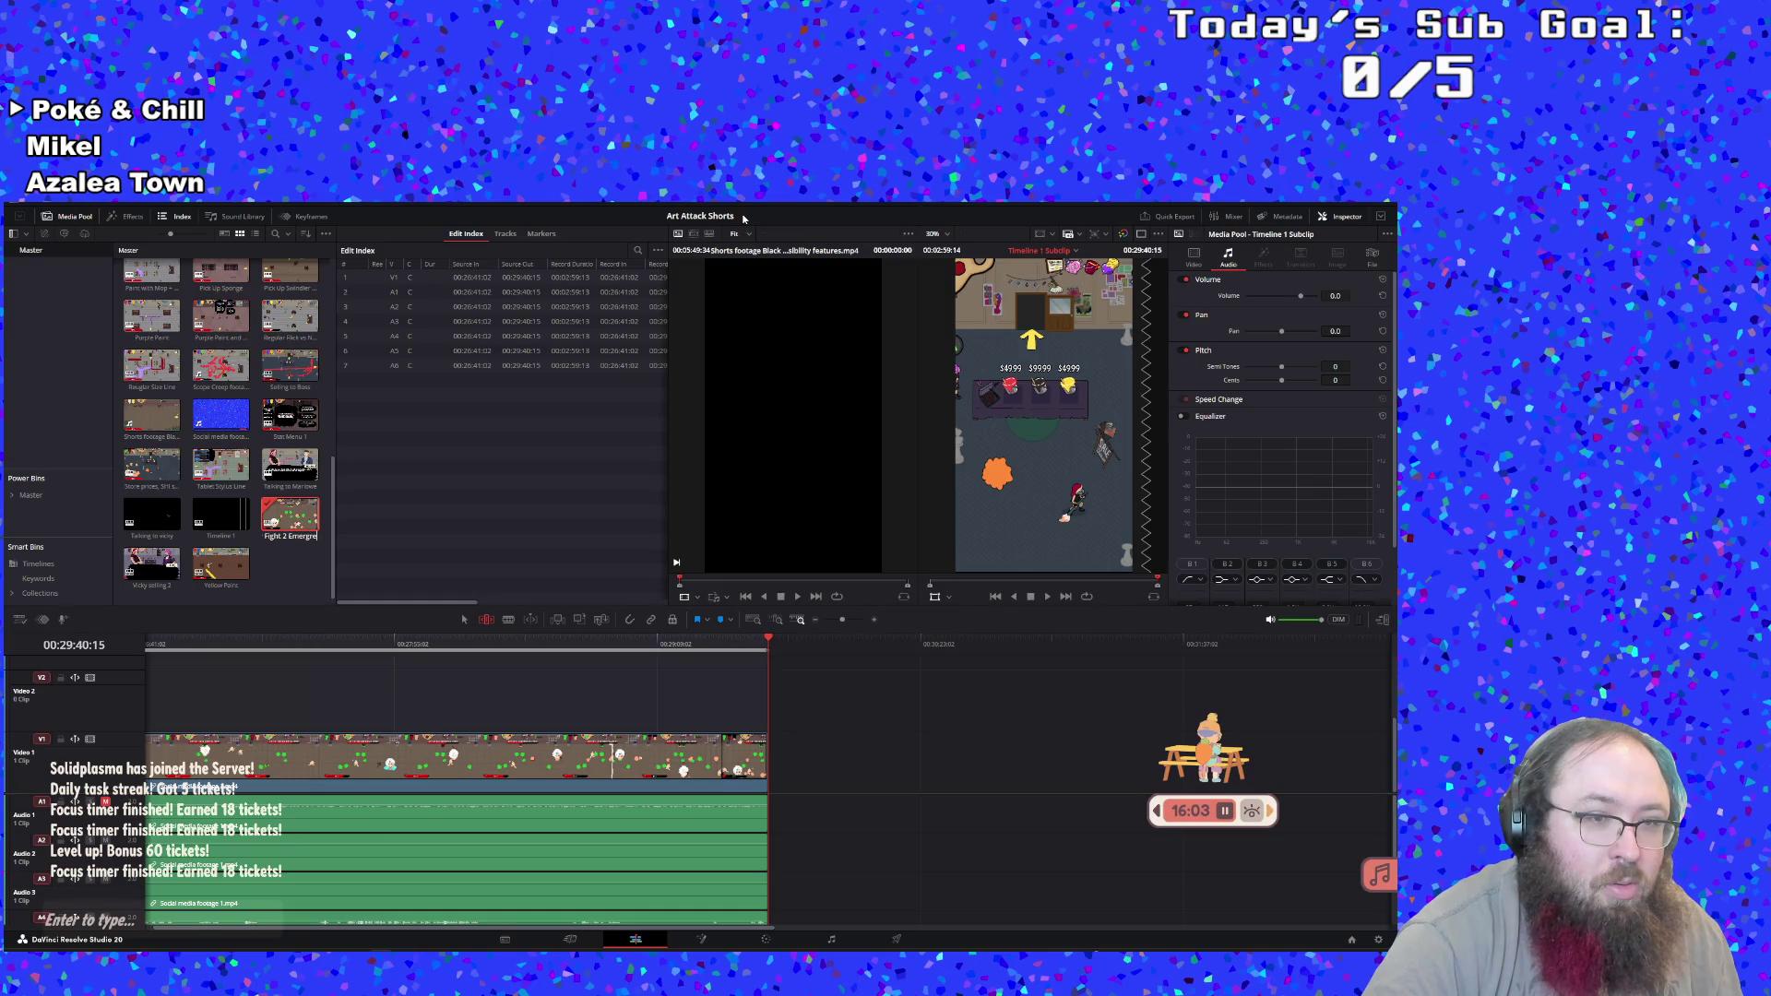
pyautogui.press('Right')
pyautogui.press('Right')
pyautogui.press('Right')
pyautogui.press('Right')
pyautogui.press('Return')
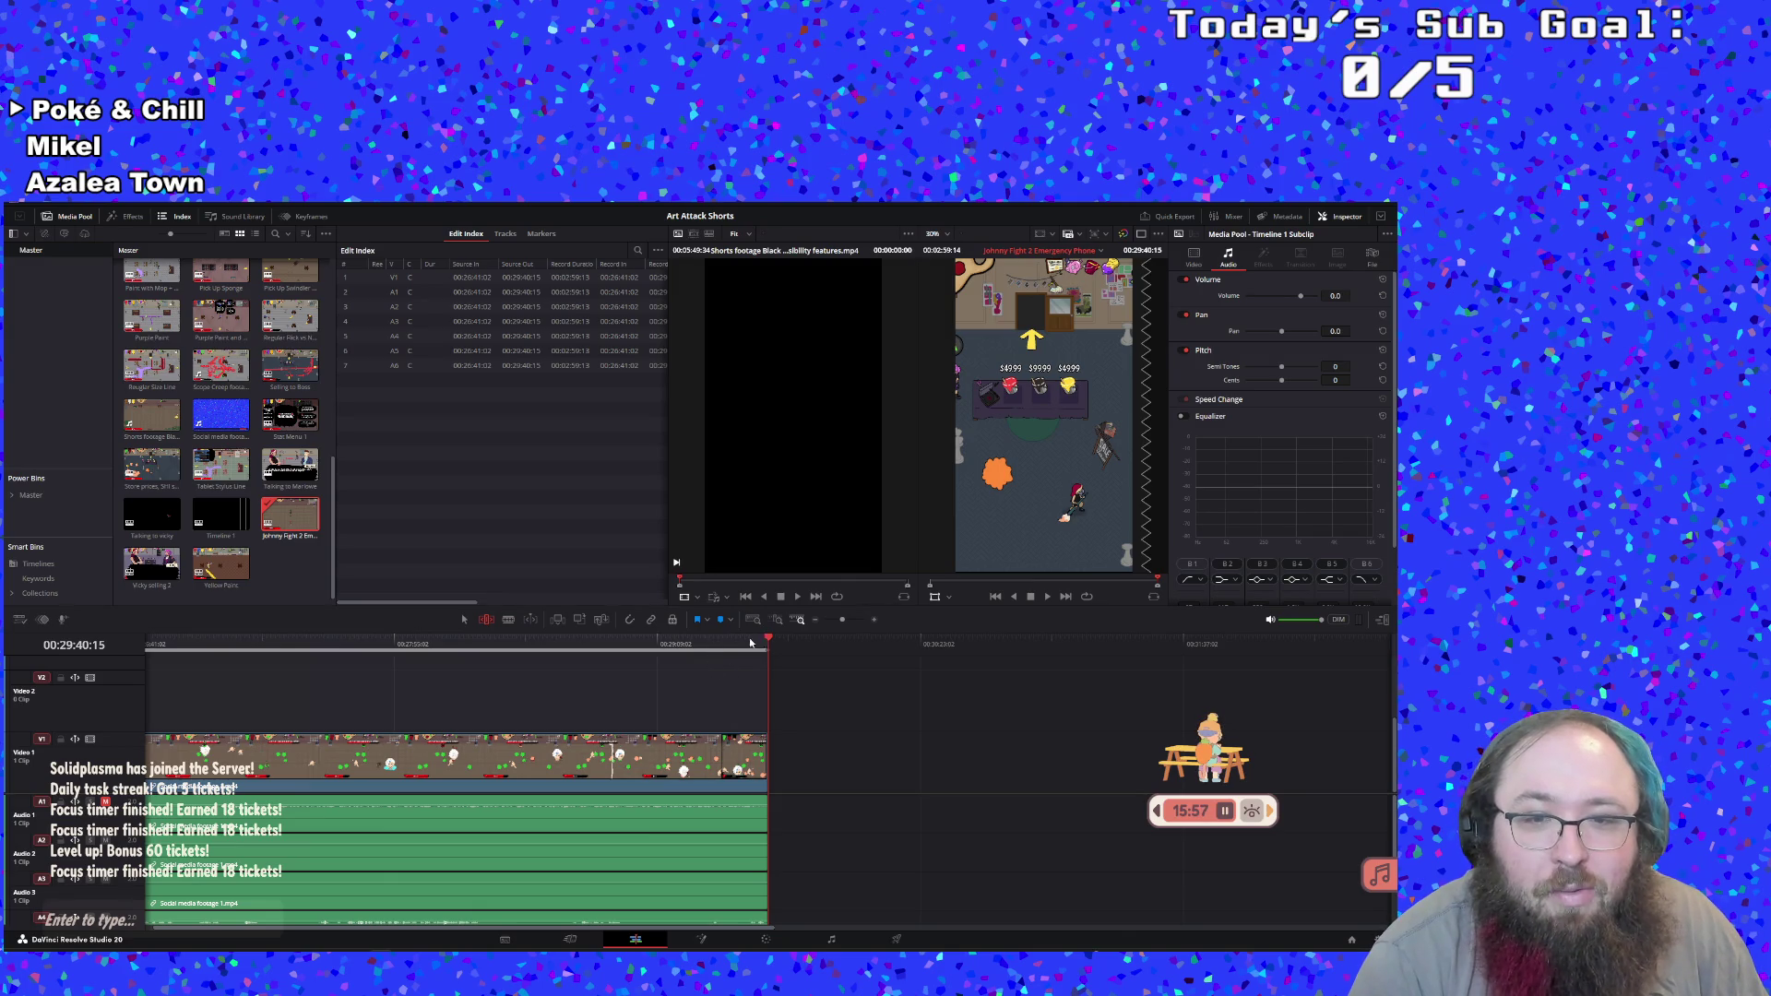
# Play the subclip from near its end to review the ending
pyautogui.click(699, 642)
pyautogui.click(1048, 597)
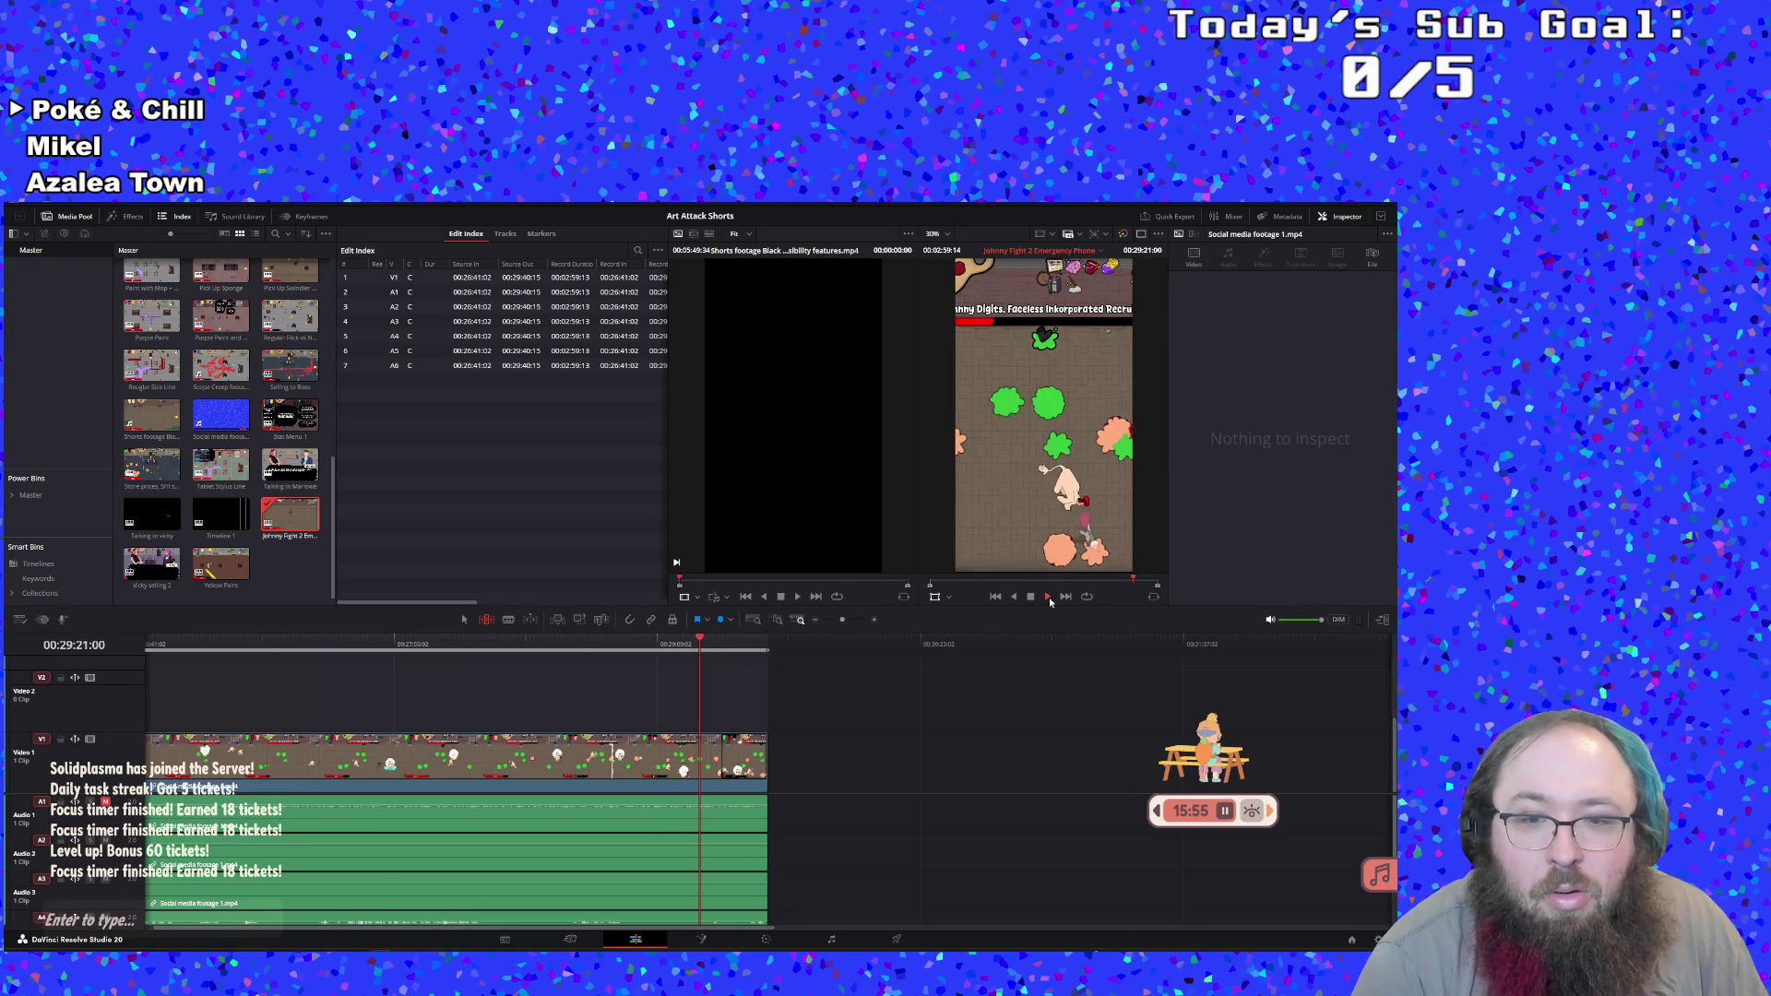
pyautogui.click(740, 642)
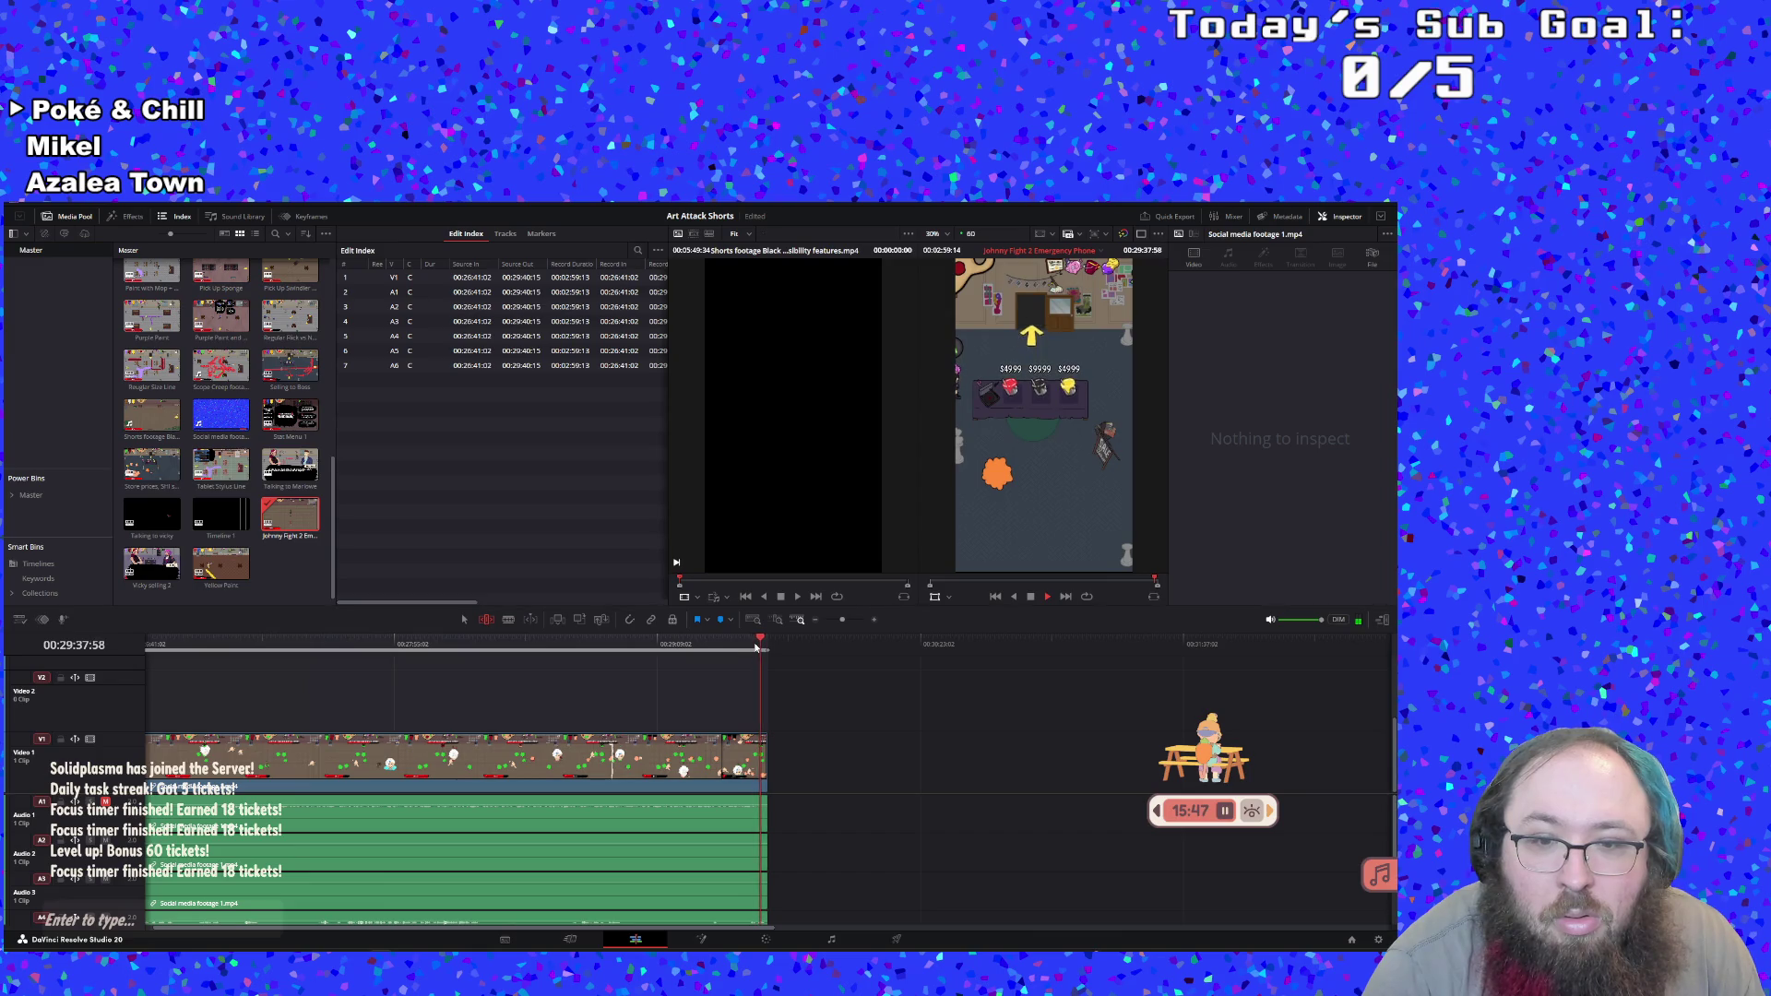
# Reopen the full Timeline 1 from the Media Pool
pyautogui.scroll(-3, 983, 867)
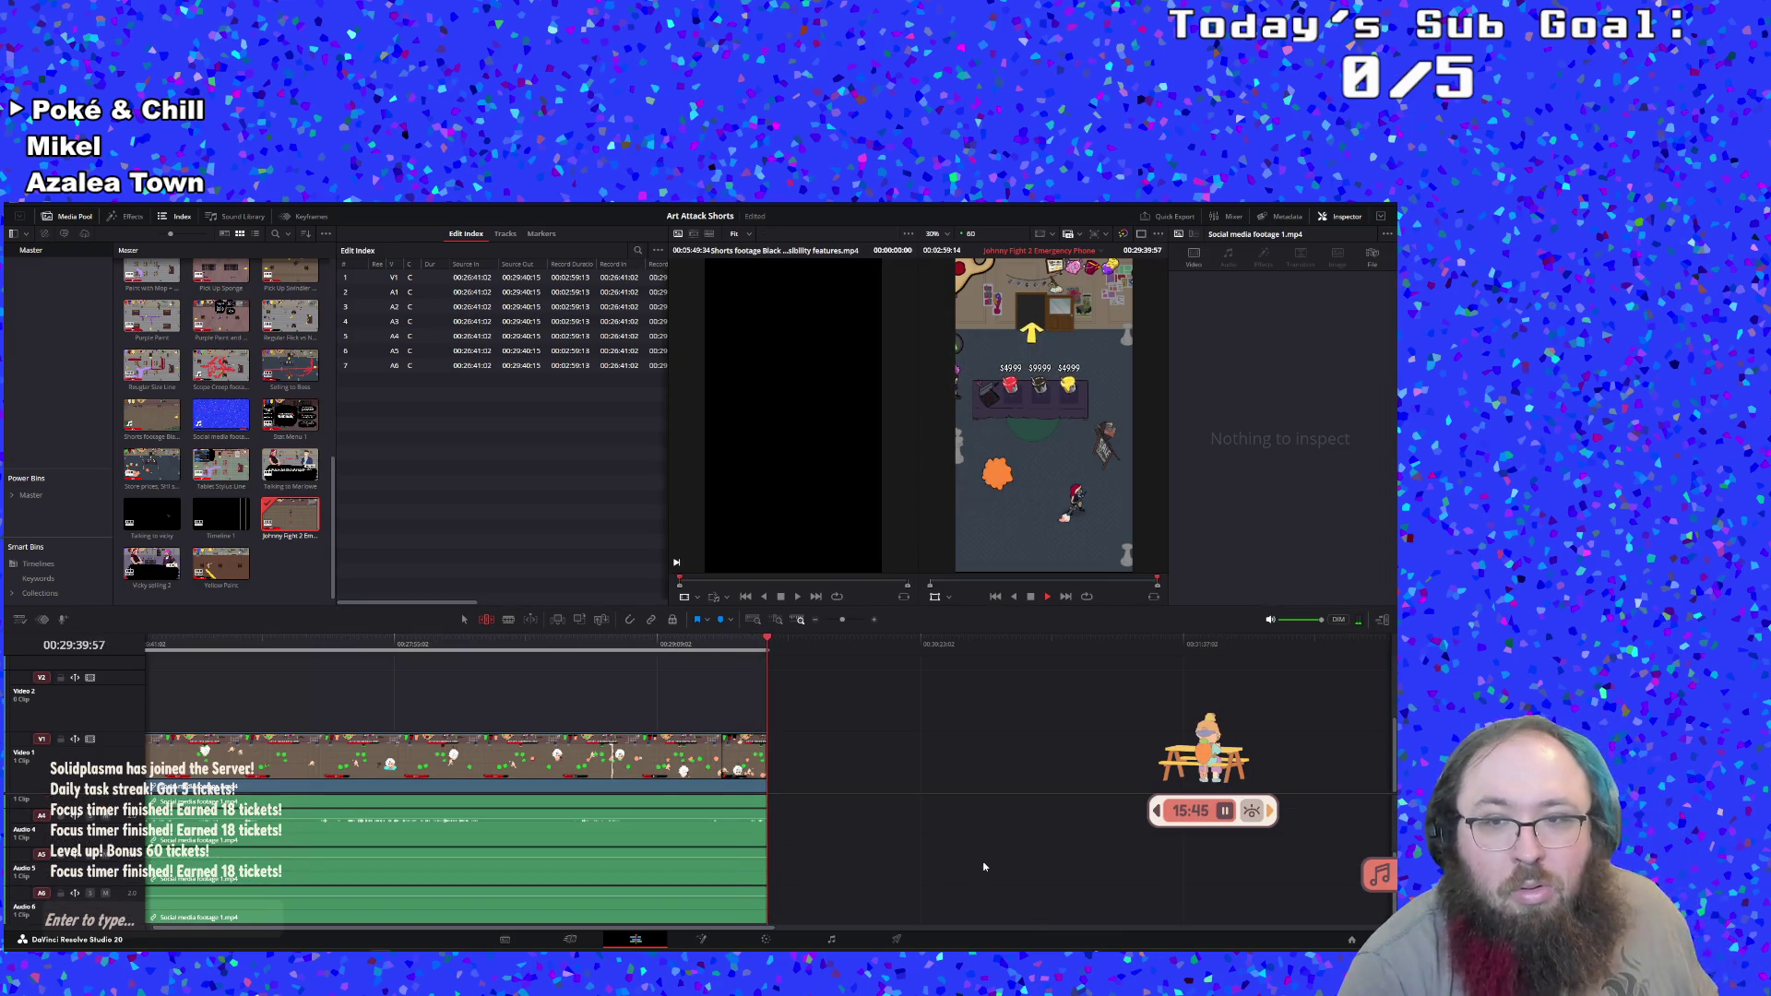
pyautogui.scroll(3, 821, 827)
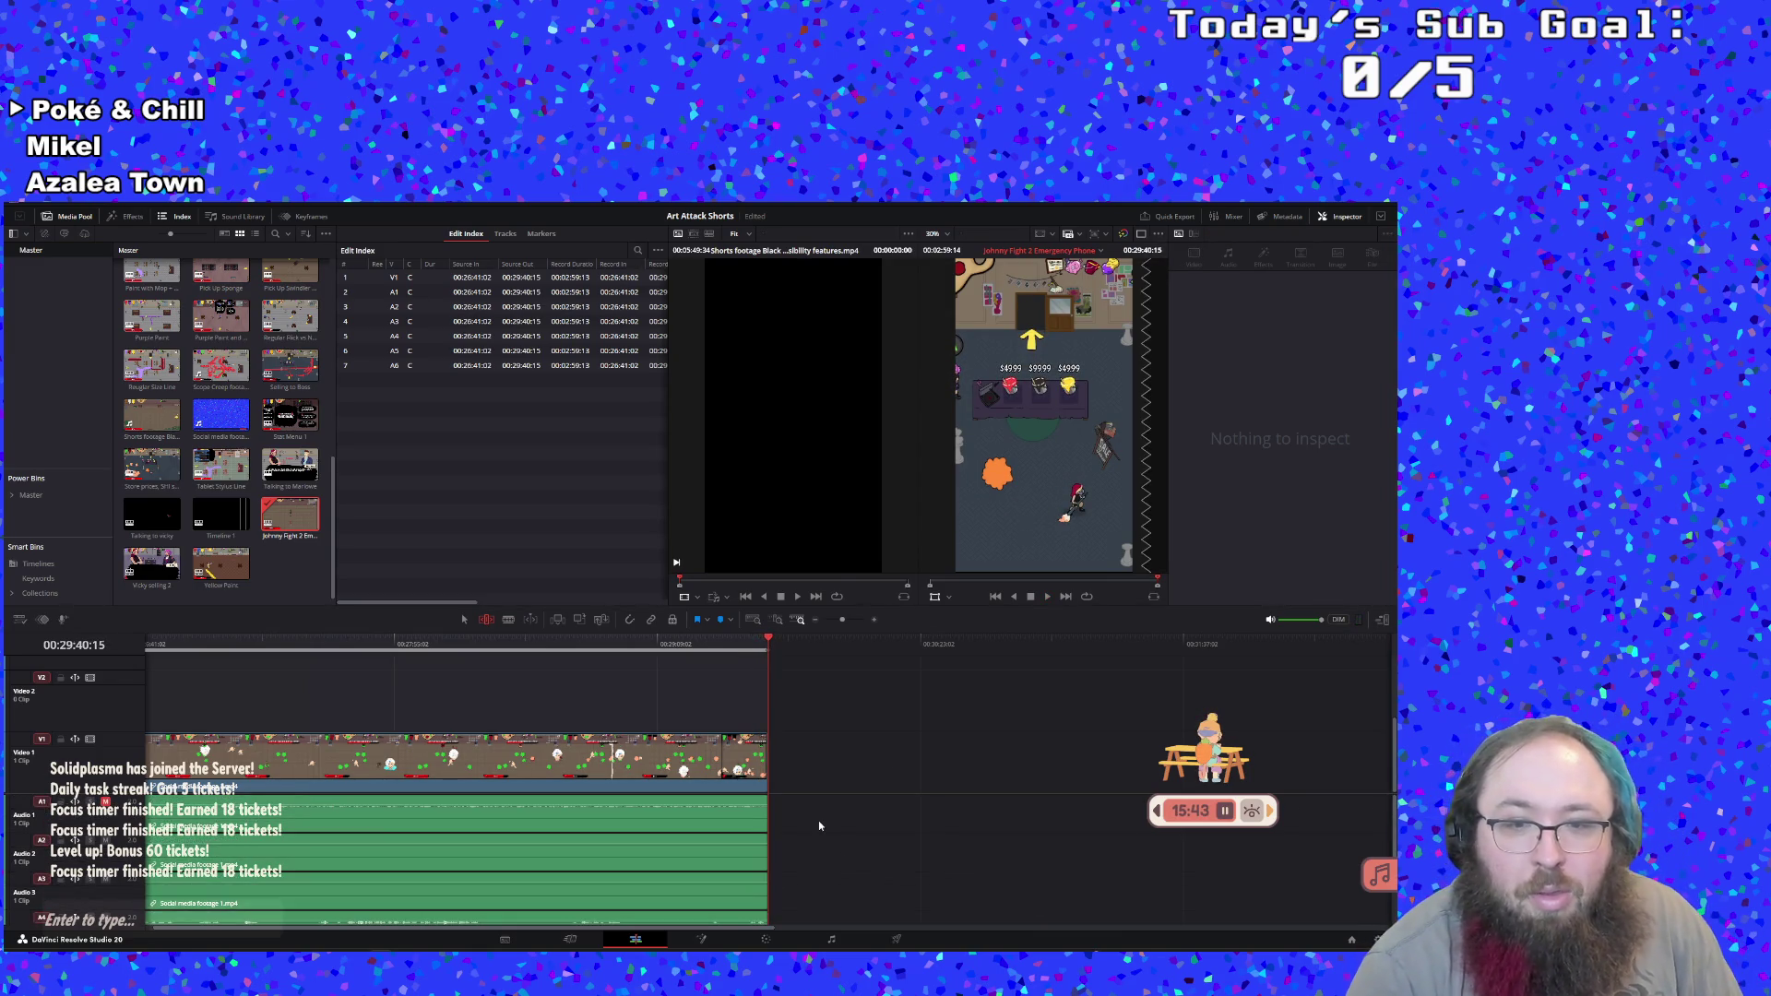
pyautogui.doubleClick(220, 516)
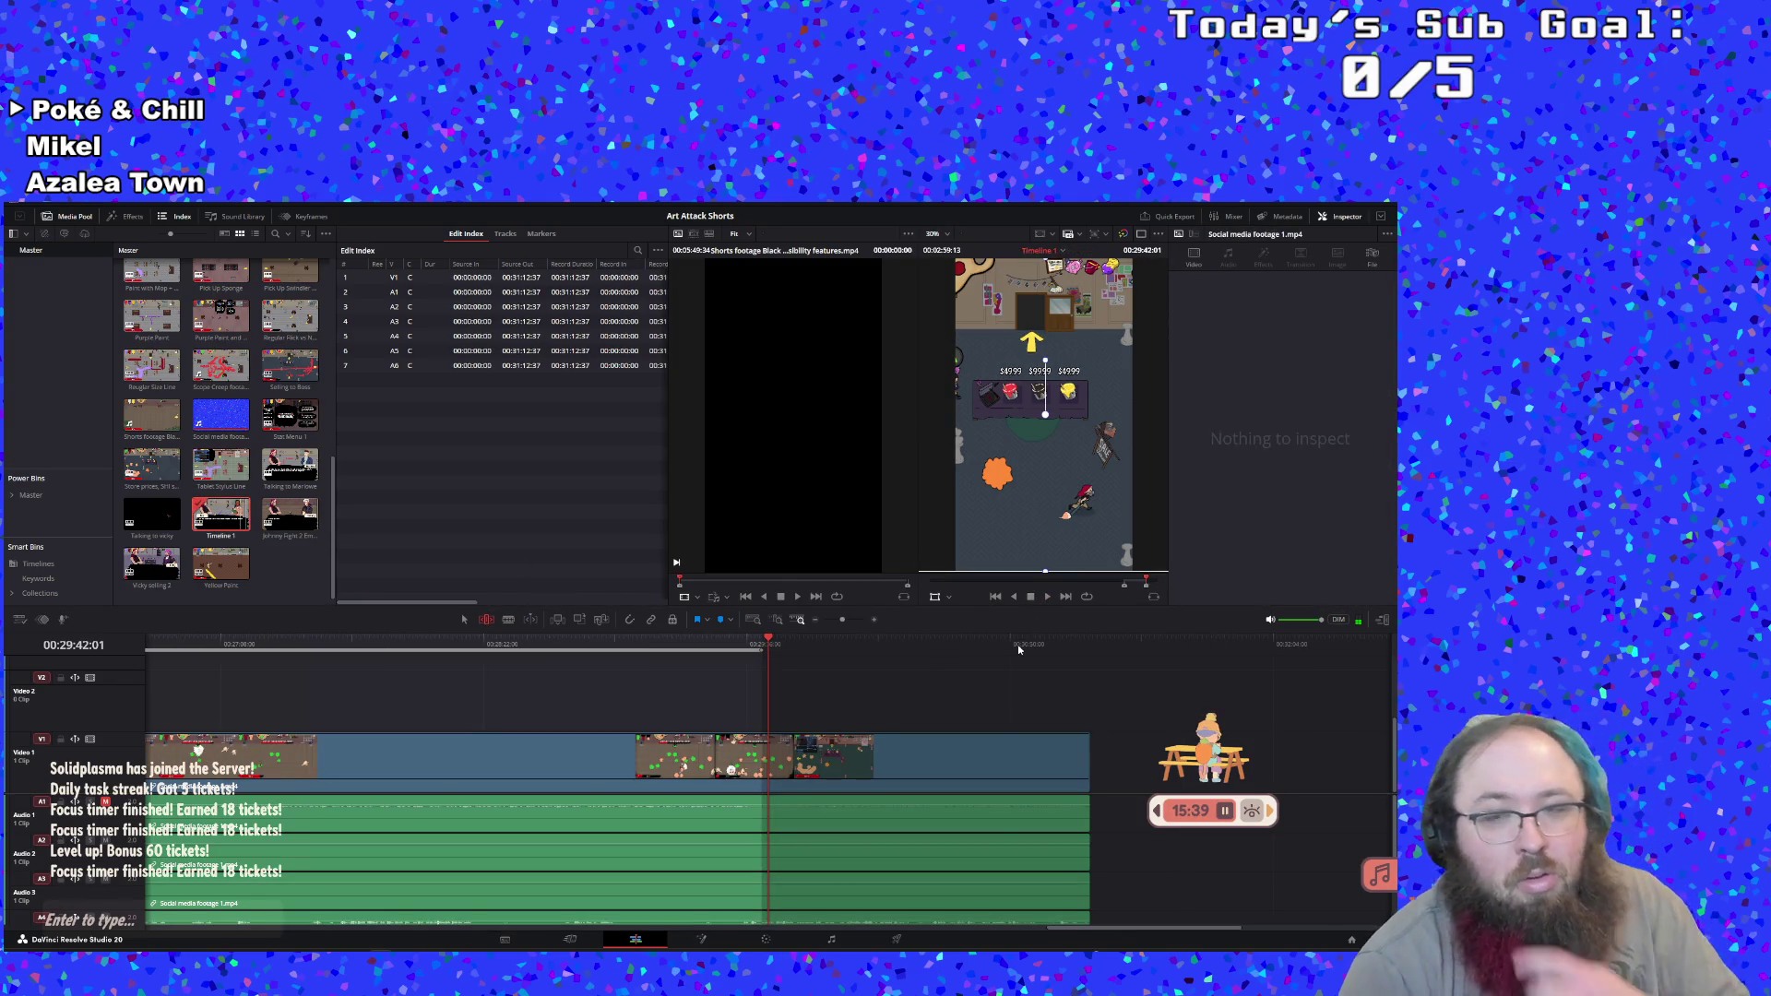
pyautogui.click(1046, 596)
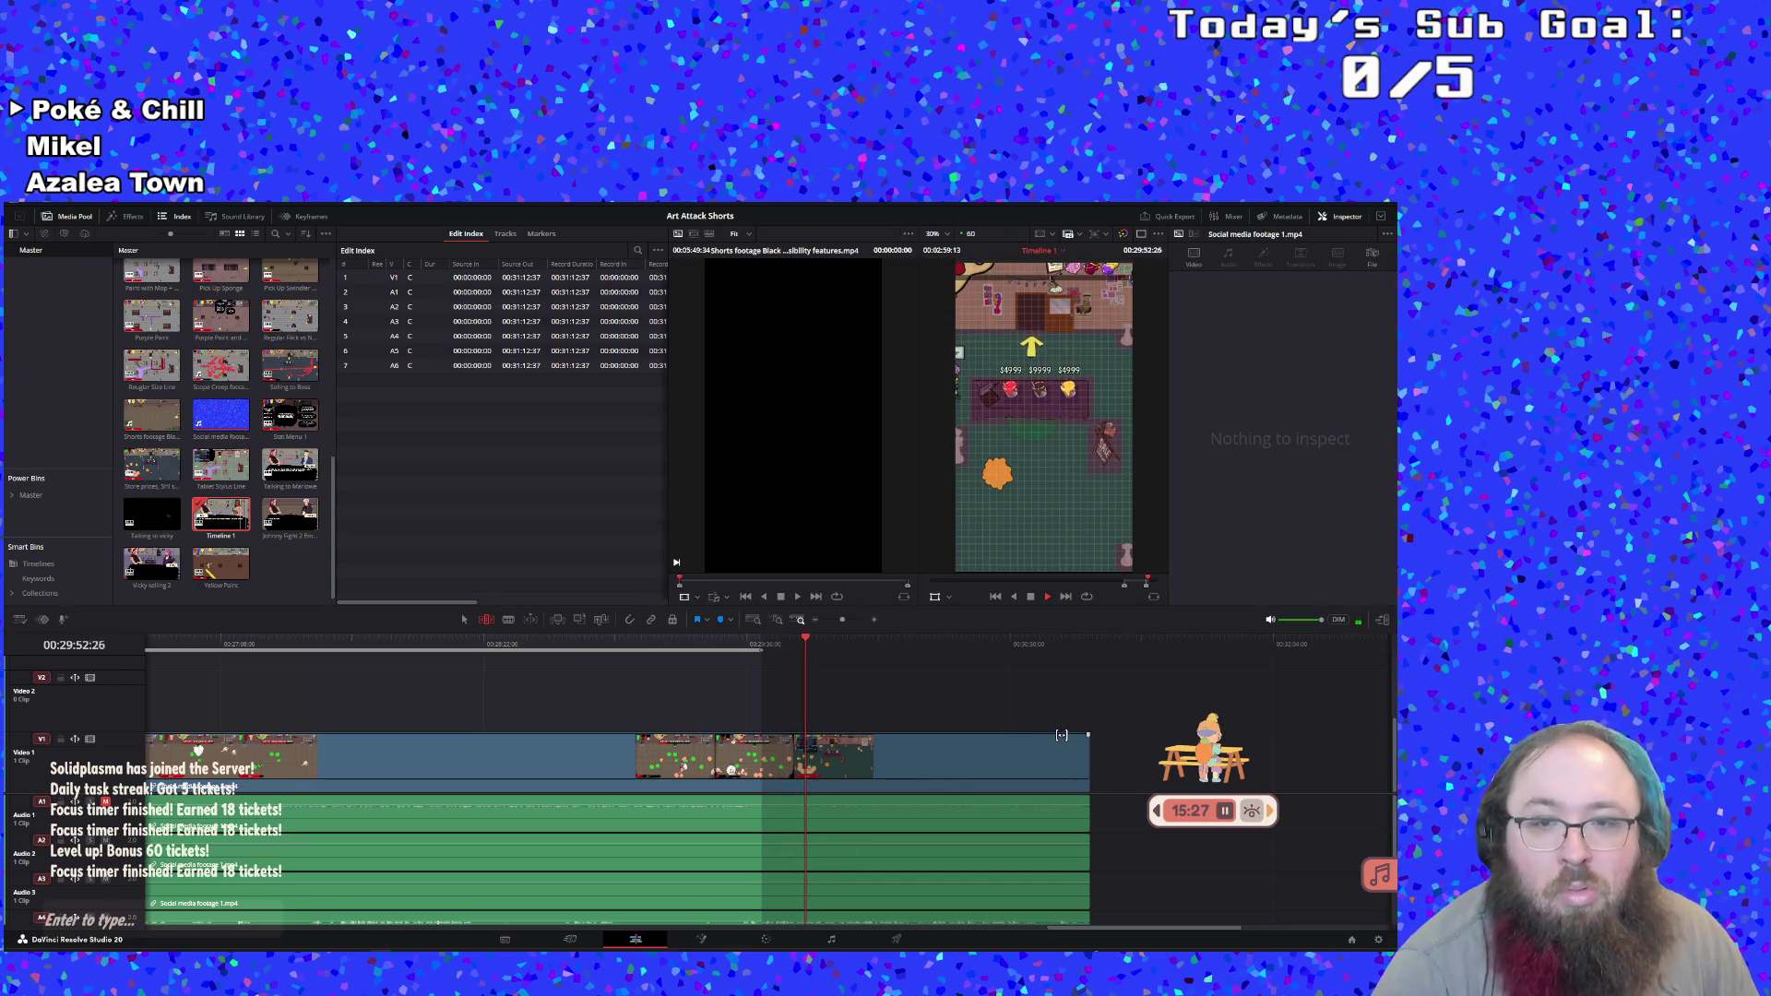
pyautogui.click(798, 643)
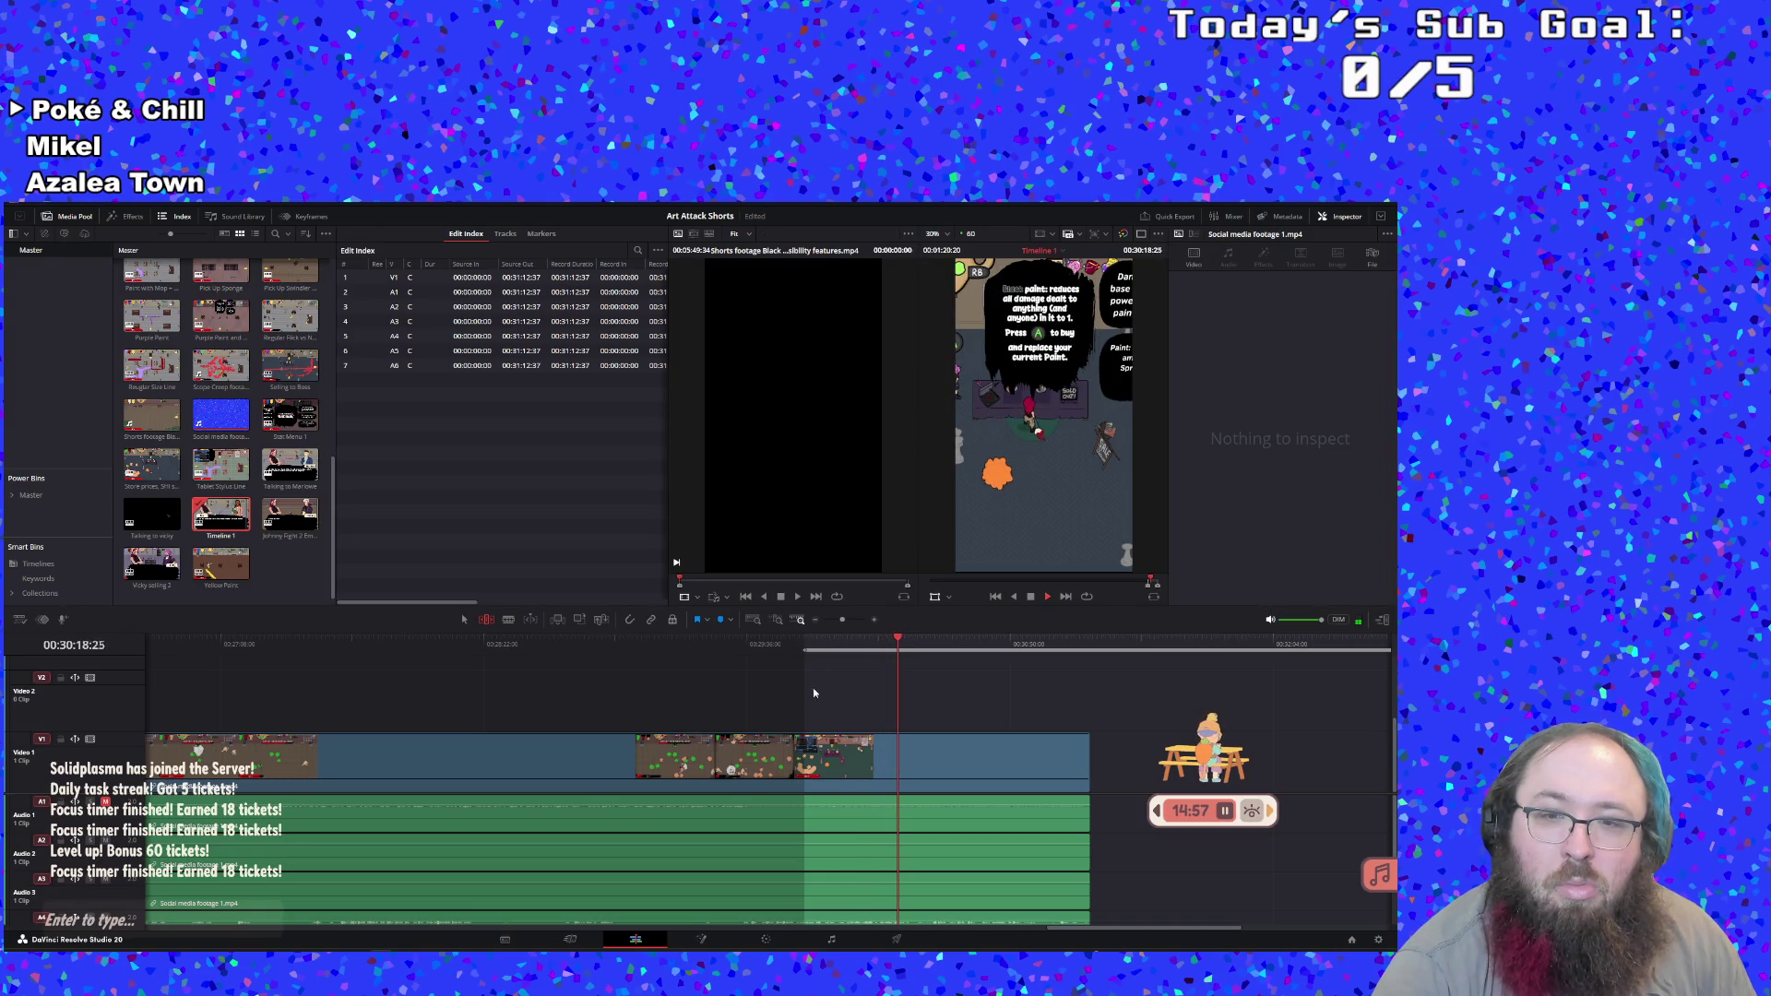
pyautogui.click(880, 648)
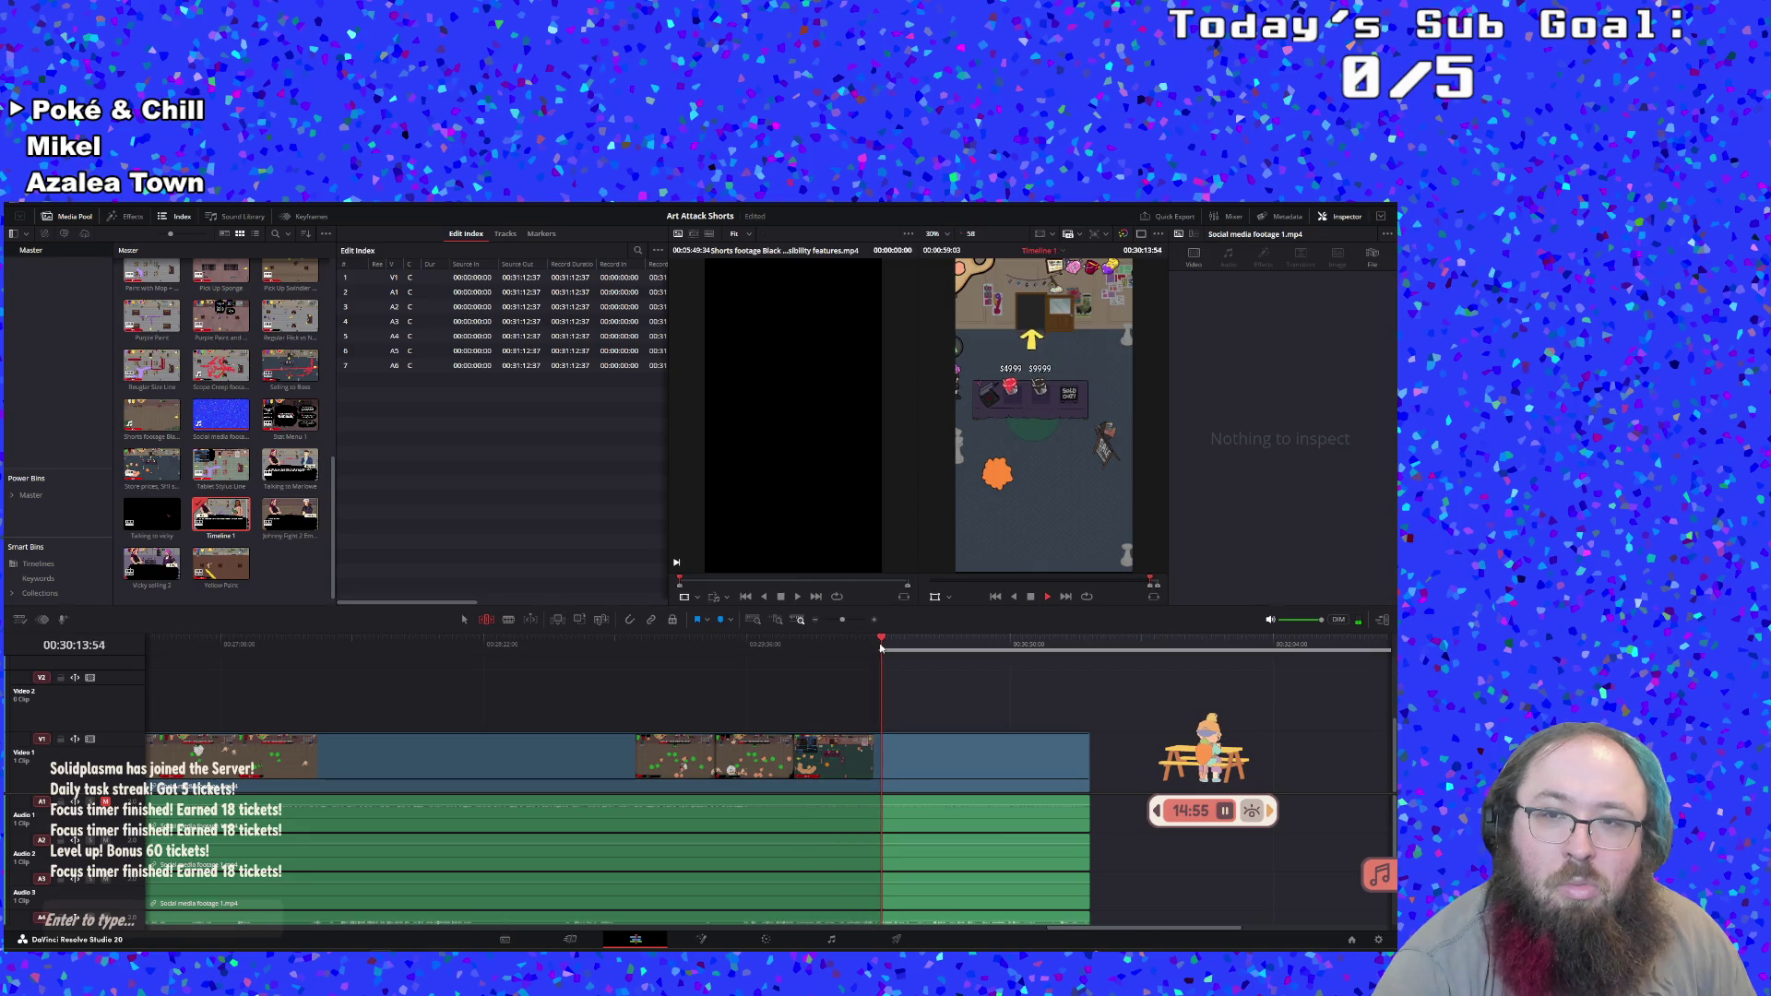
pyautogui.click(862, 647)
pyautogui.click(839, 649)
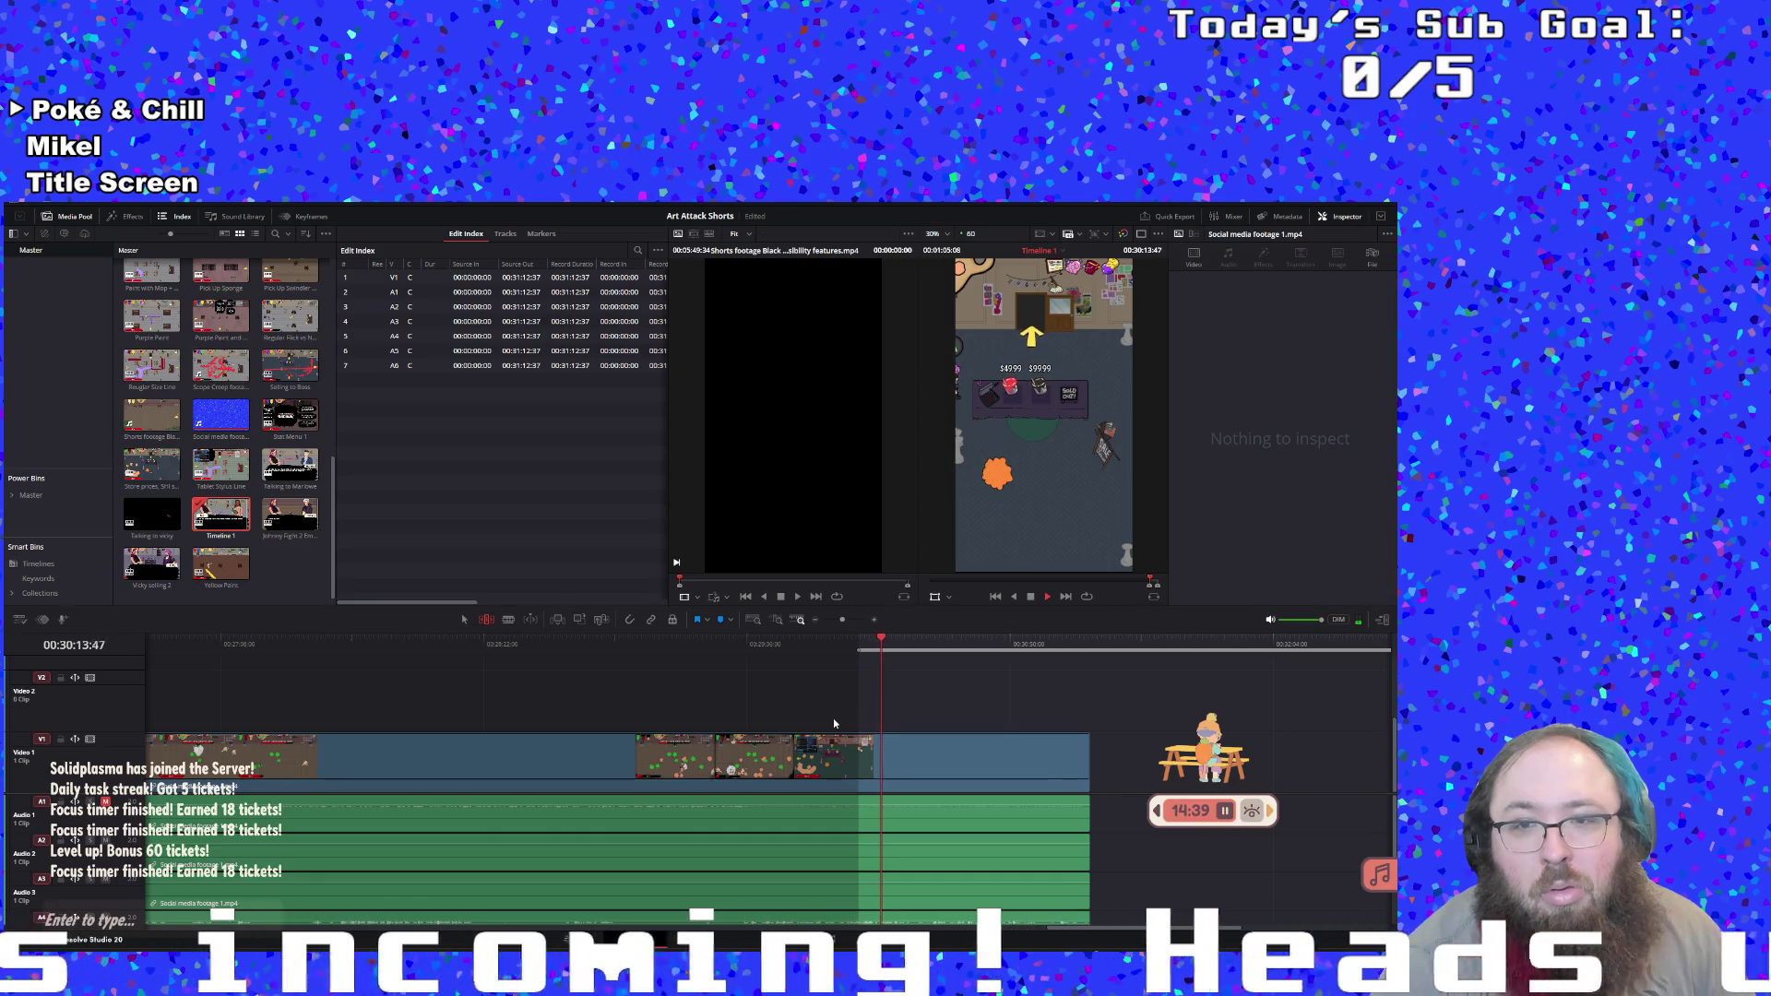
# Stop playback, create a subclip from the marked range, and open it
pyautogui.click(1031, 598)
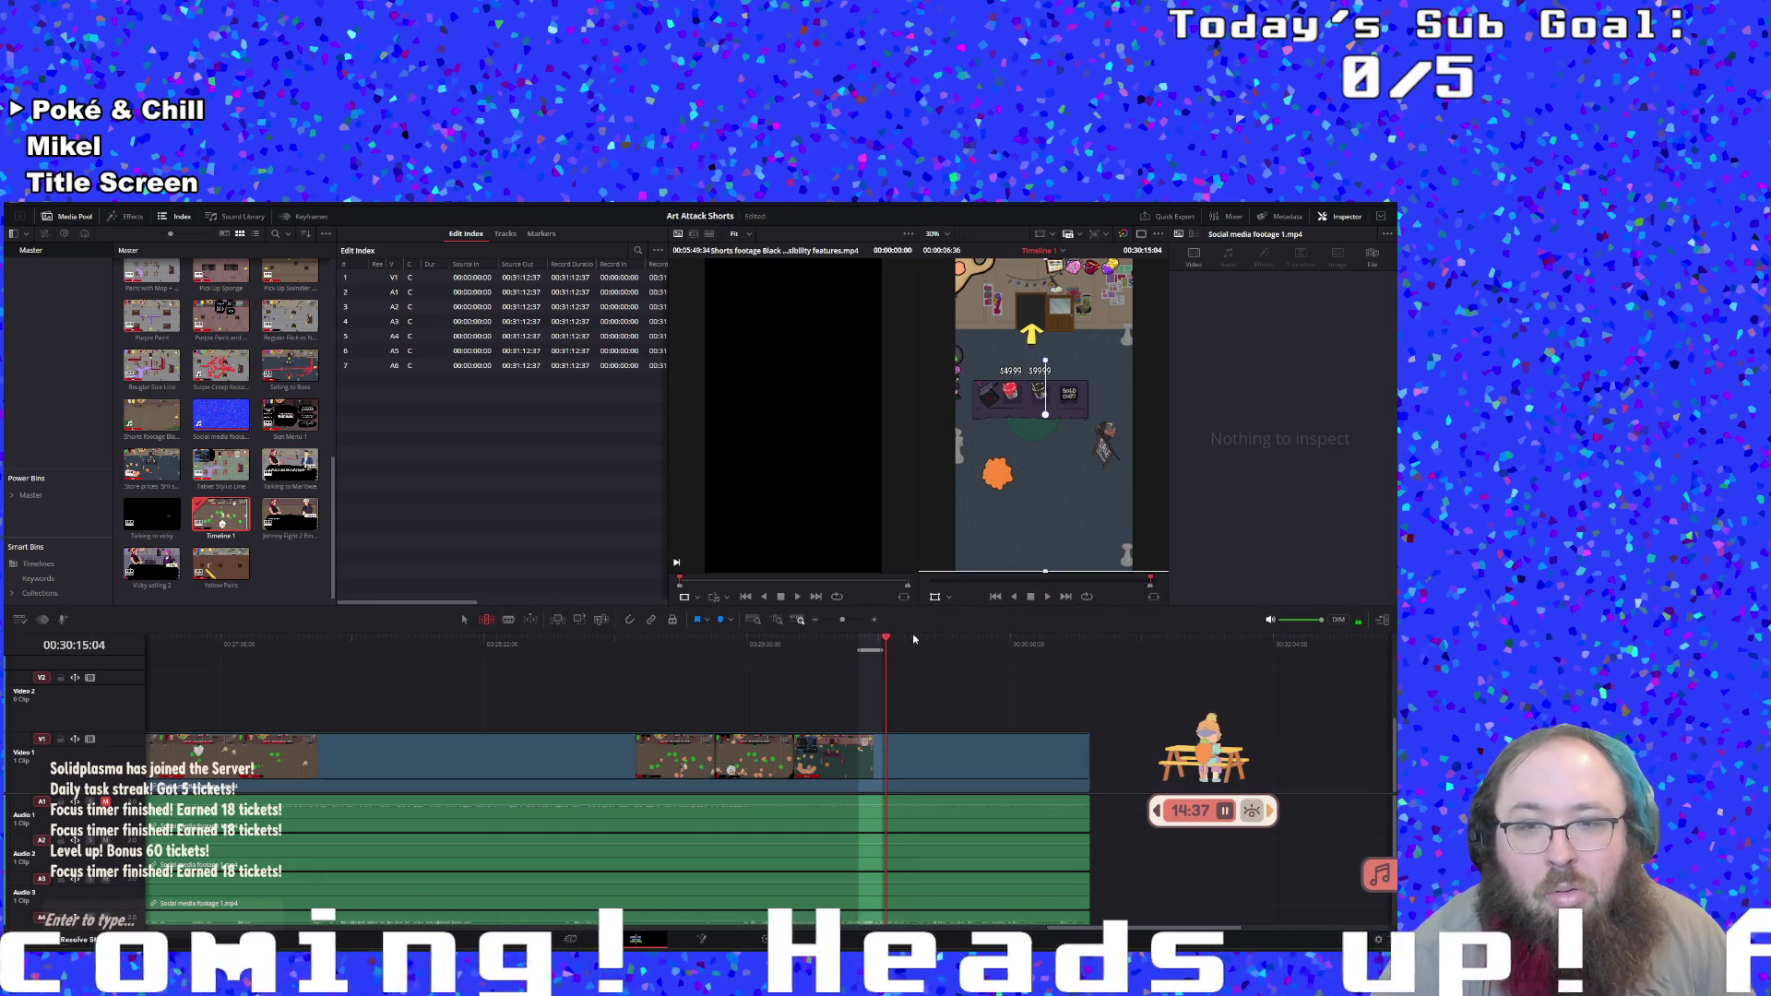
pyautogui.rightClick(873, 650)
pyautogui.click(913, 655)
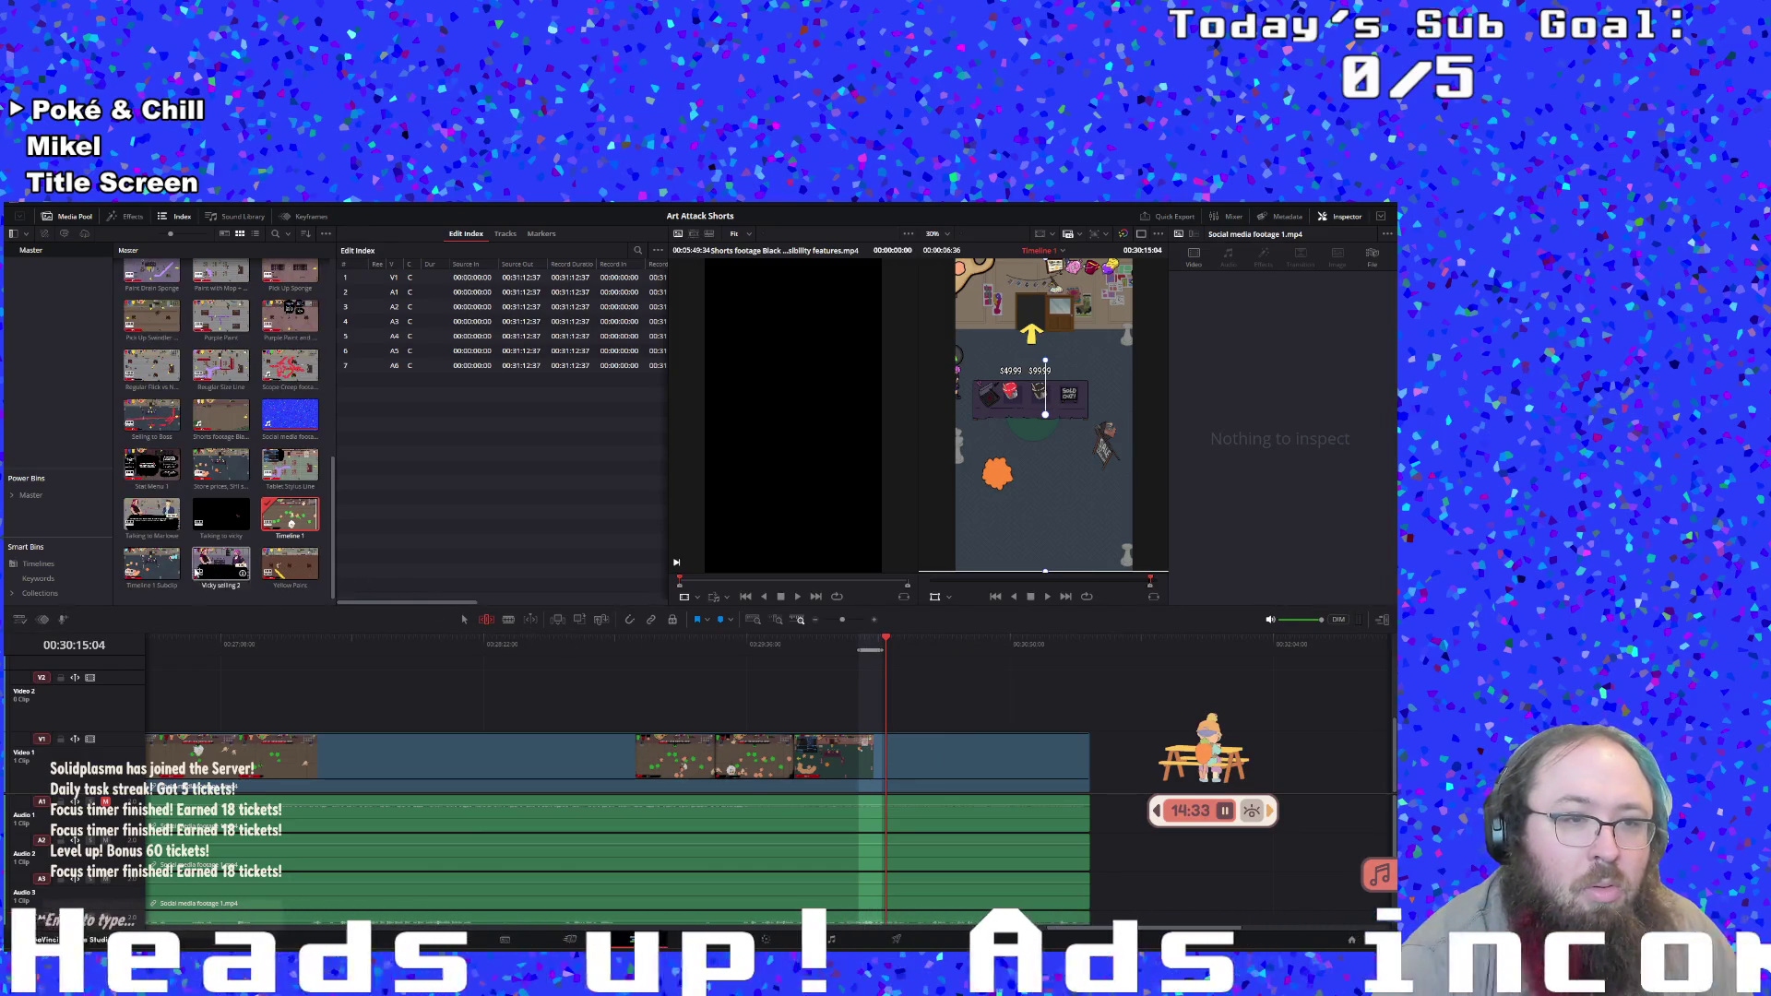
pyautogui.doubleClick(158, 588)
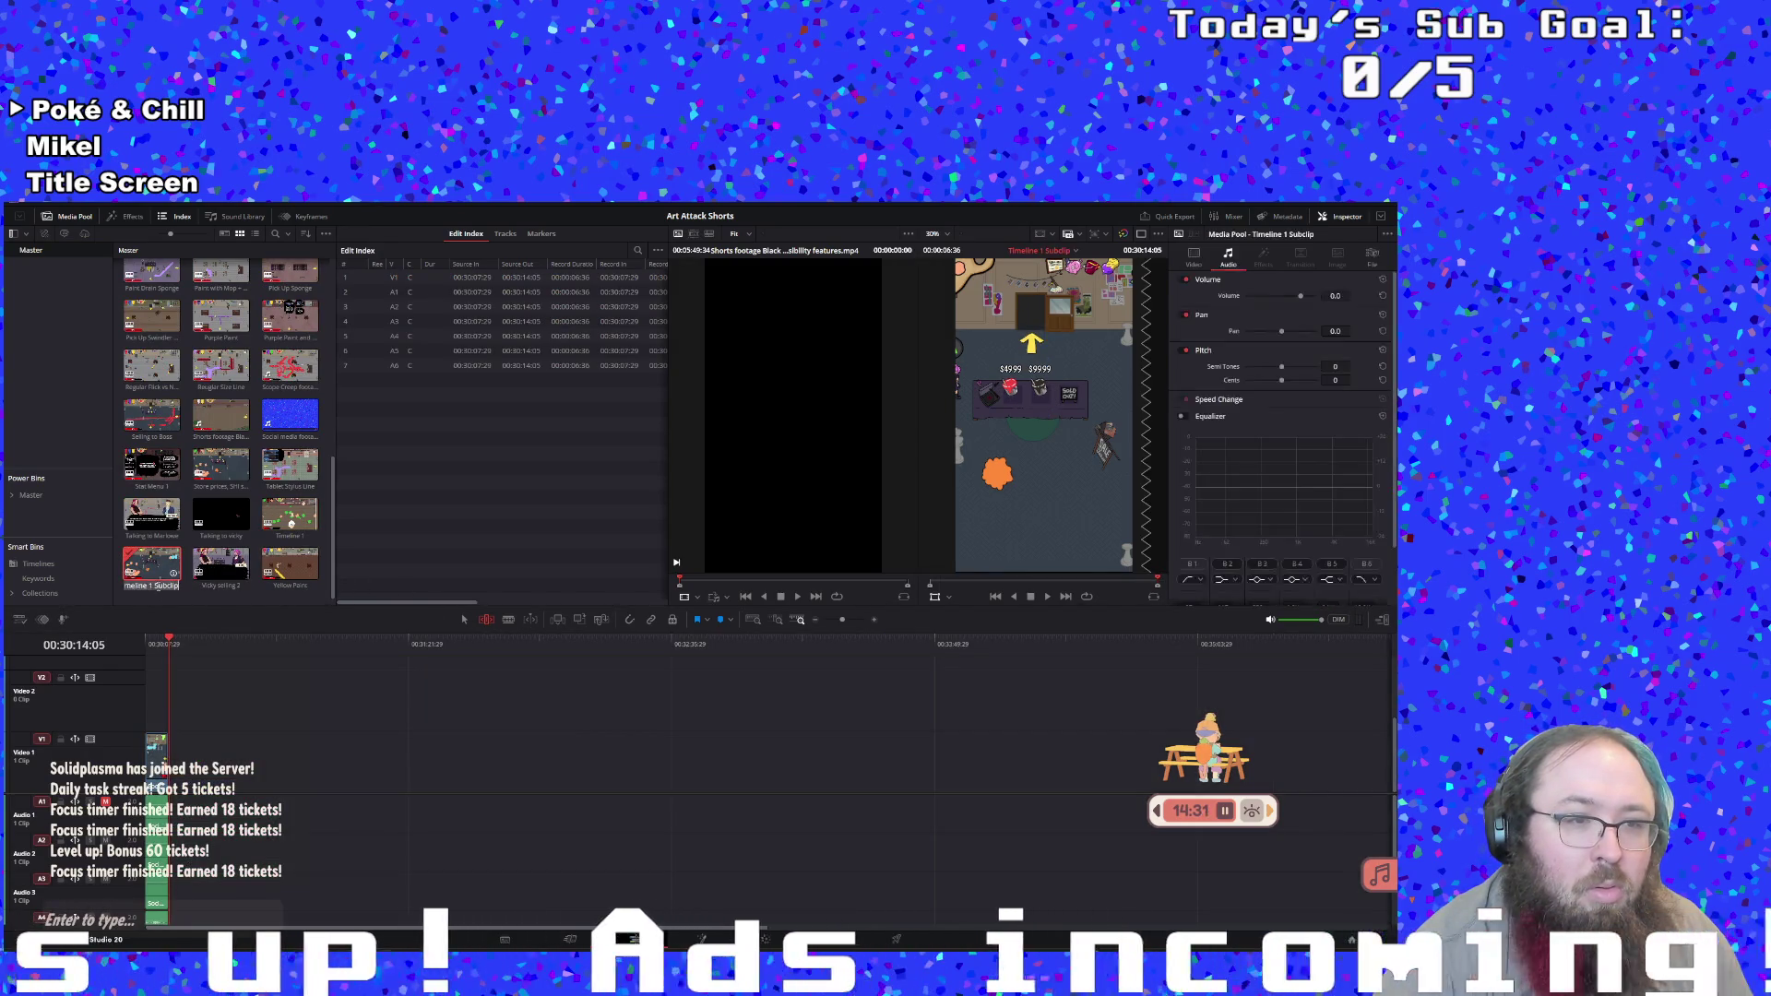
# Rename the new subclip 'Mixed Lime Paint'
pyautogui.write('Mi')
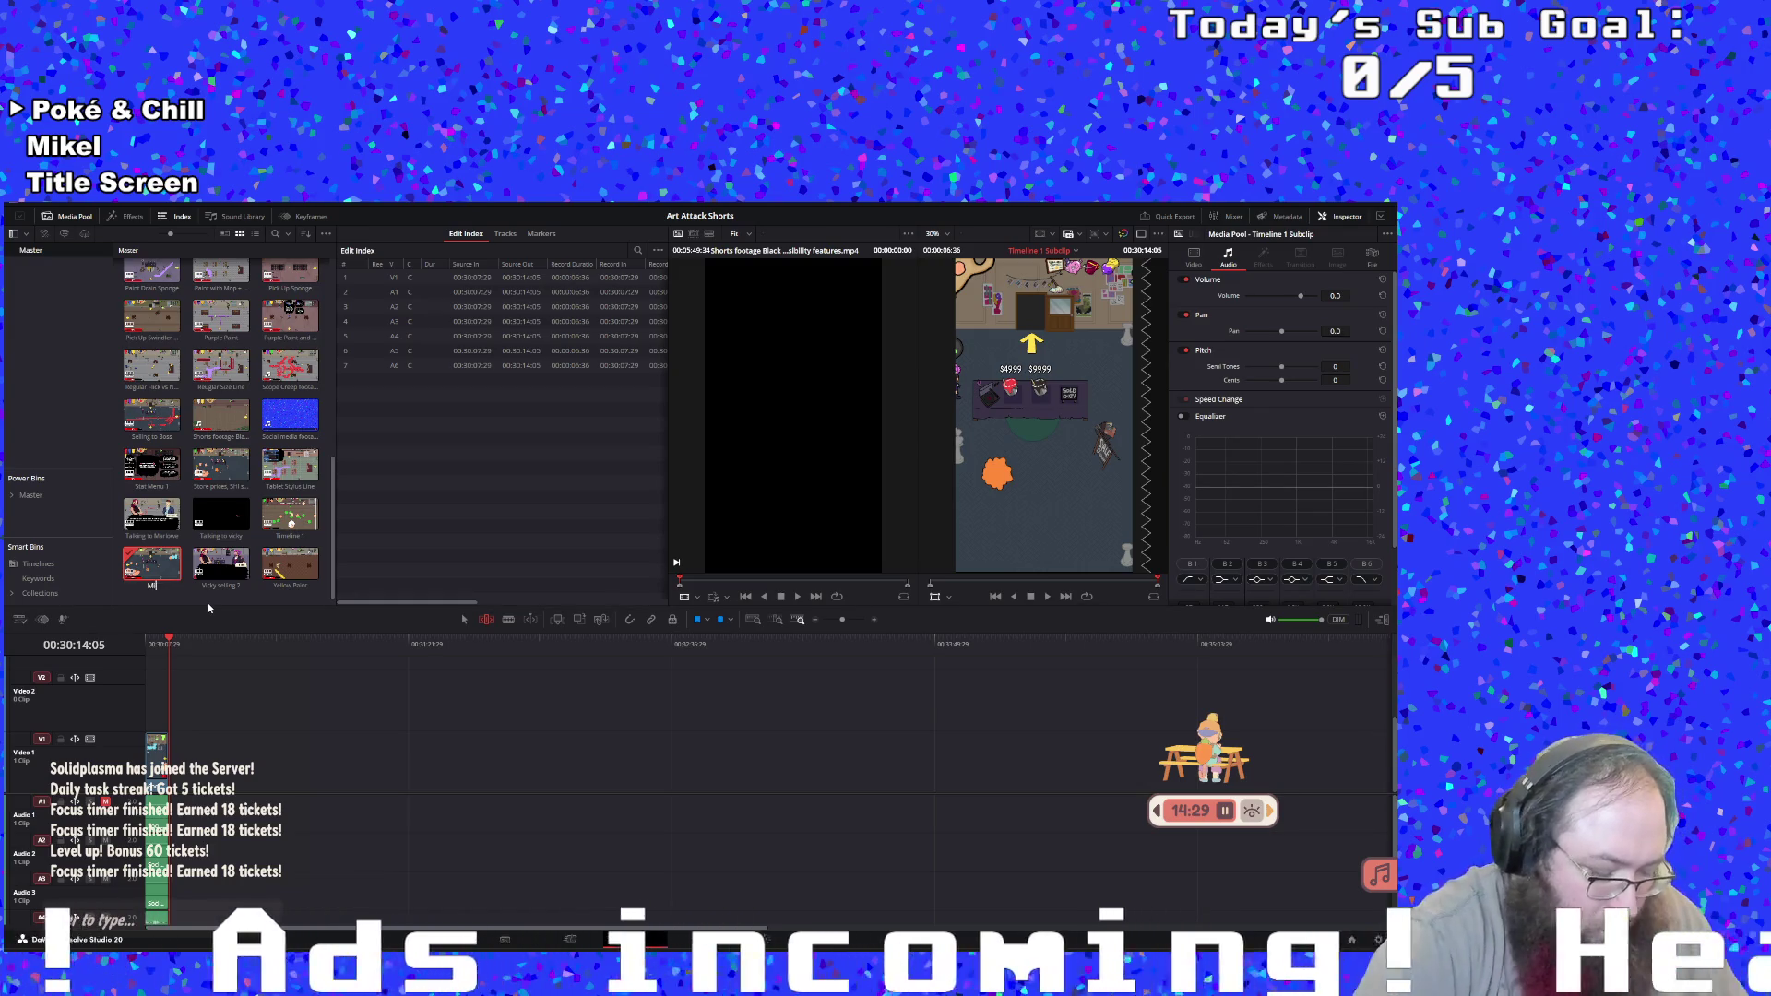
pyautogui.press('BackSpace')
pyautogui.press('BackSpace')
pyautogui.press('BackSpace')
pyautogui.write('ixed Lime Paint')
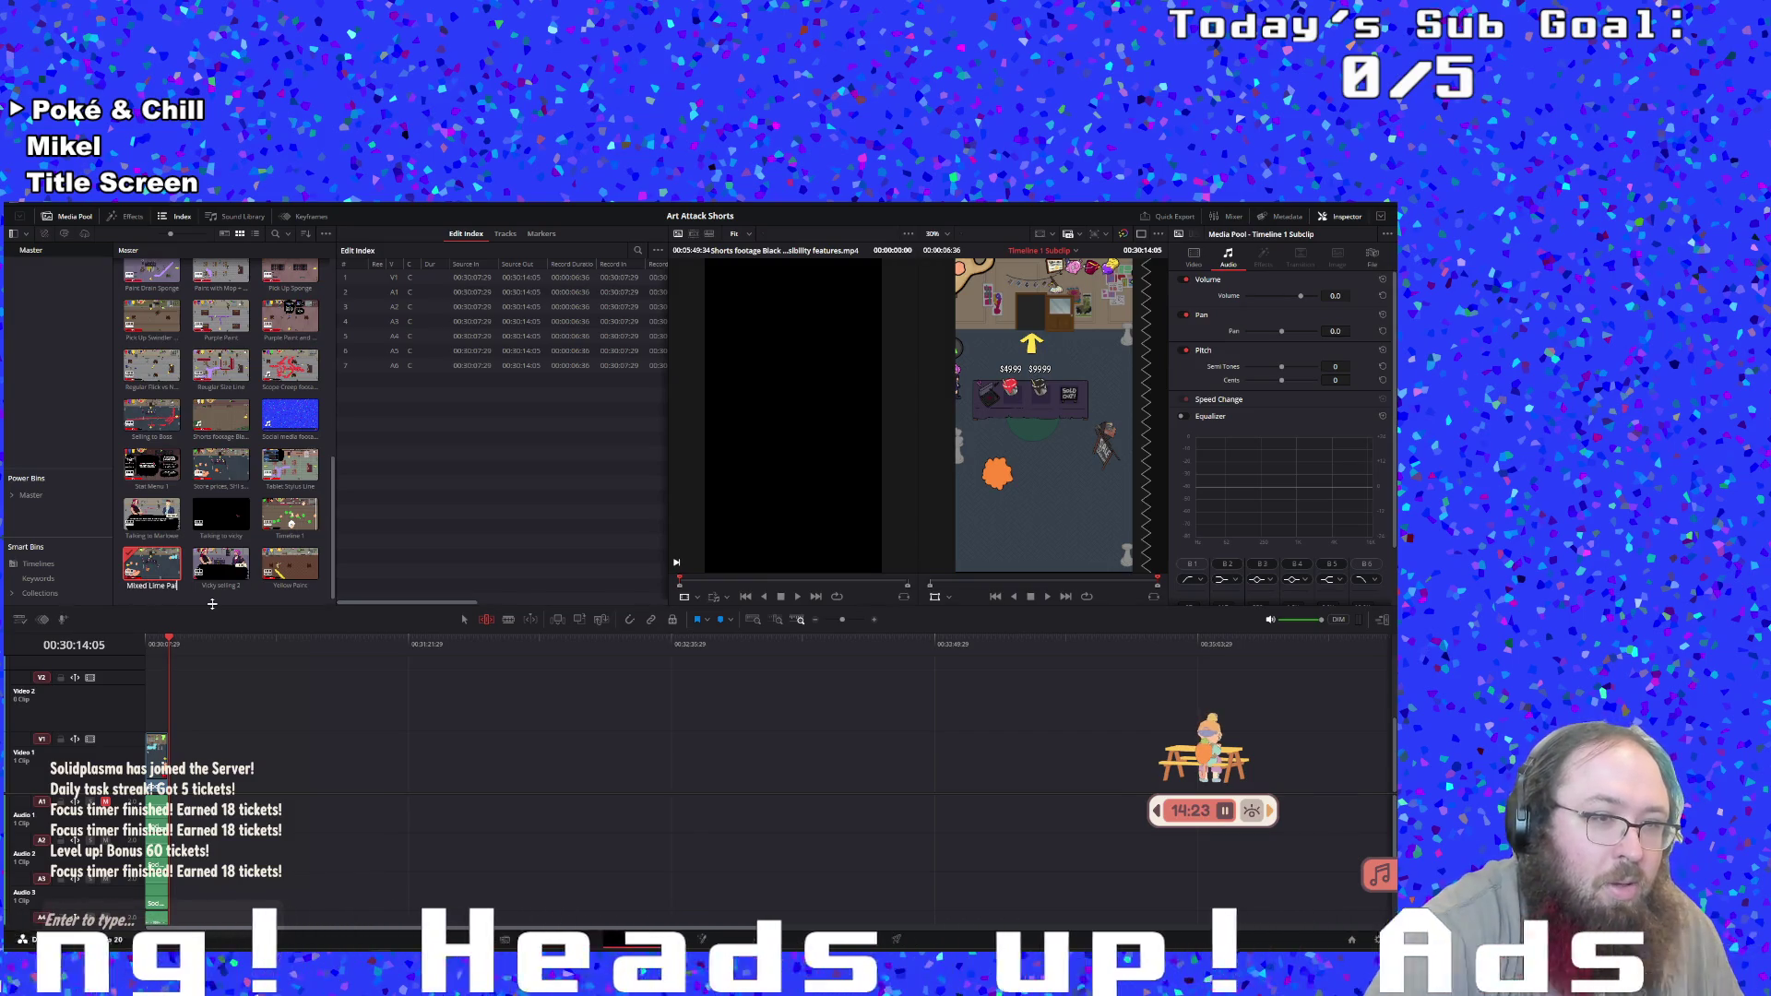
pyautogui.press('Return')
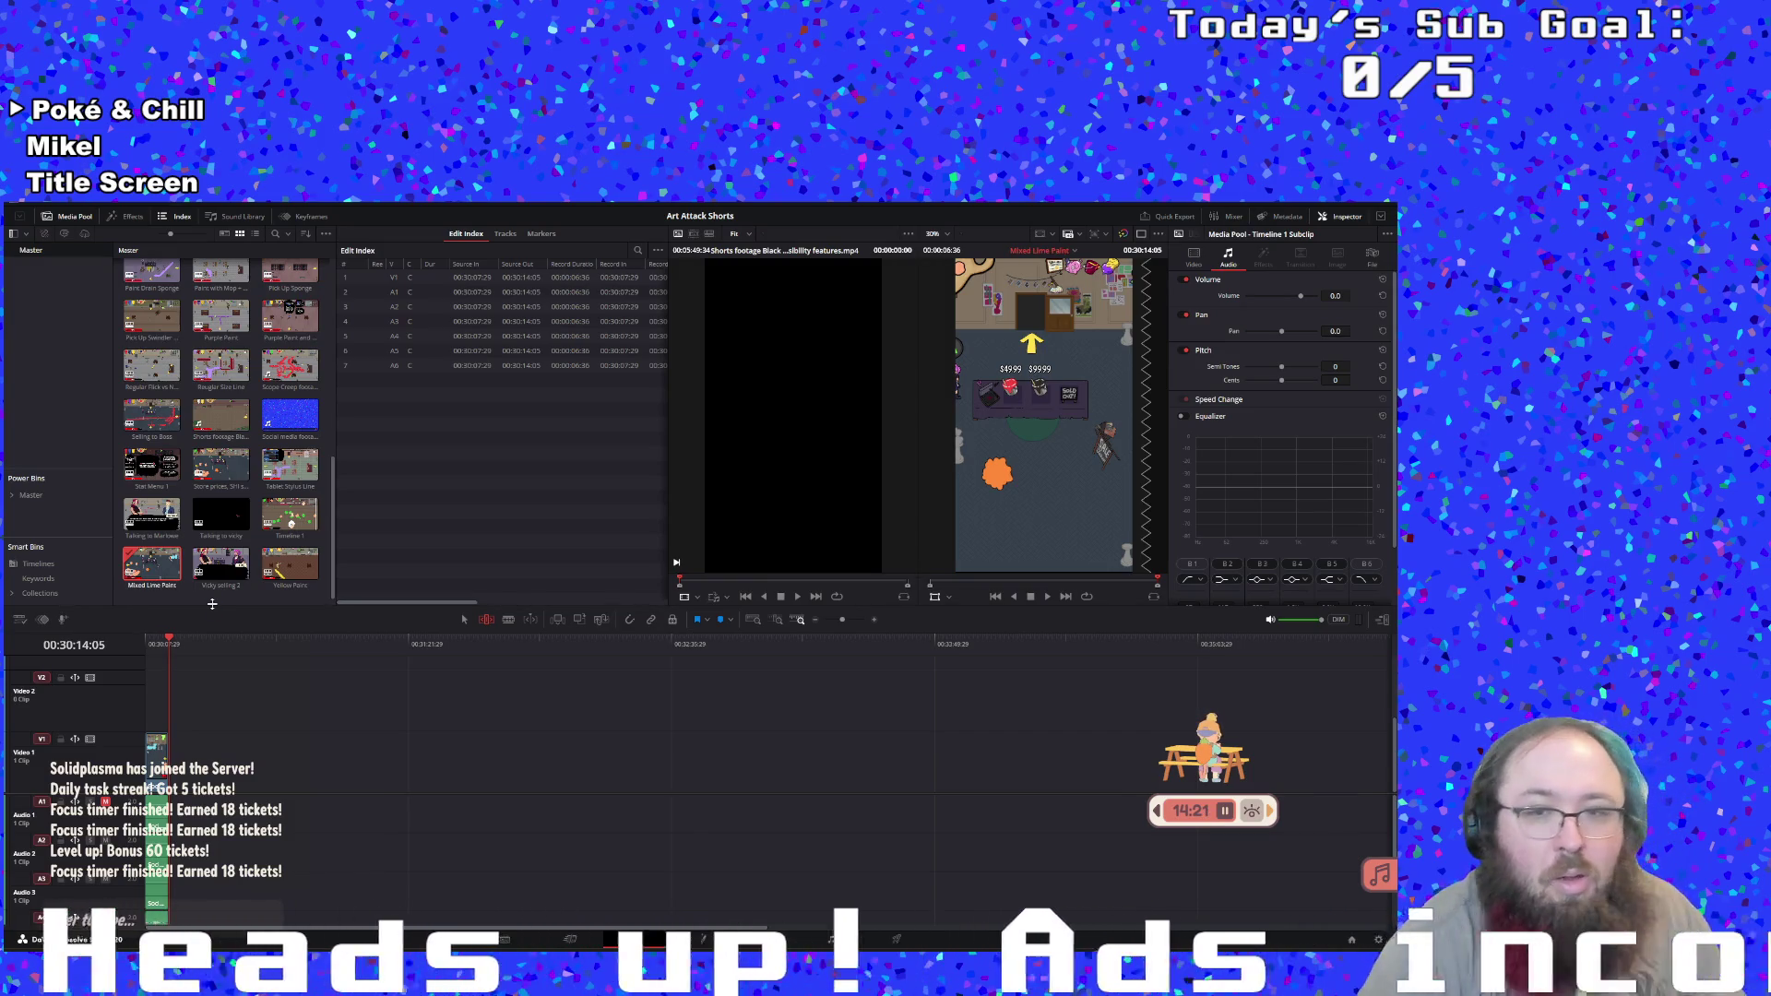
# Switch back to Timeline 1 and resume playback
pyautogui.click(1047, 601)
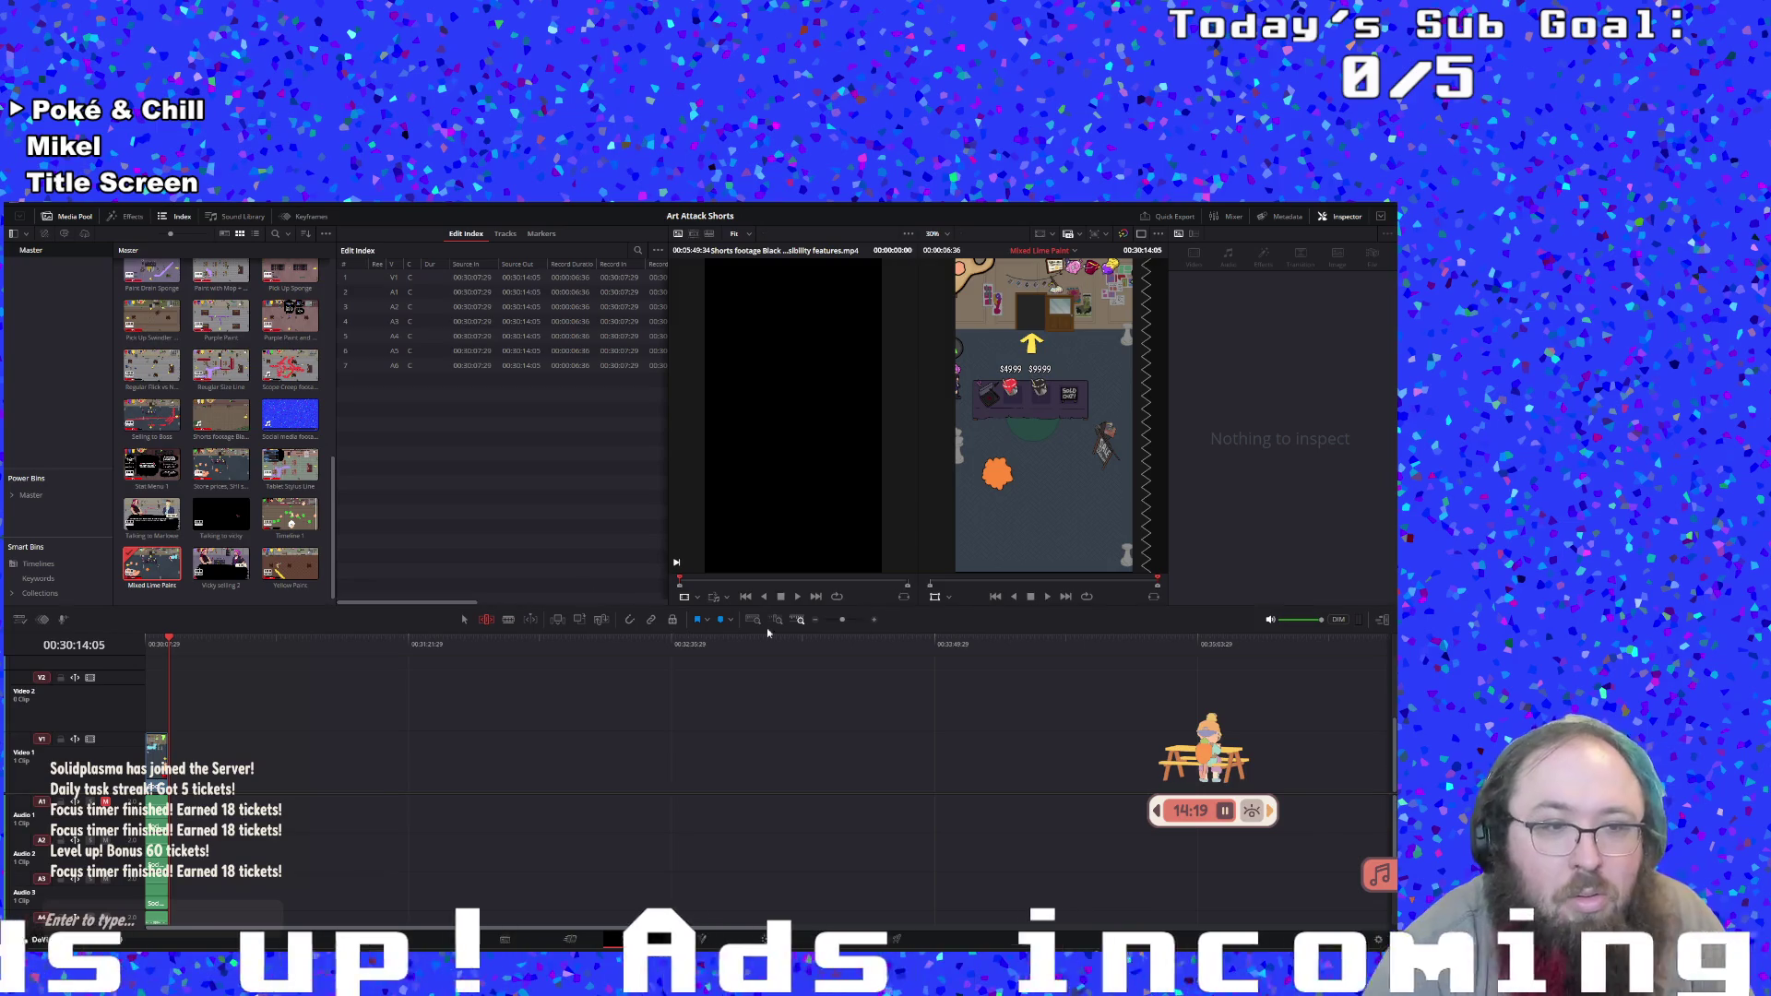
pyautogui.click(290, 522)
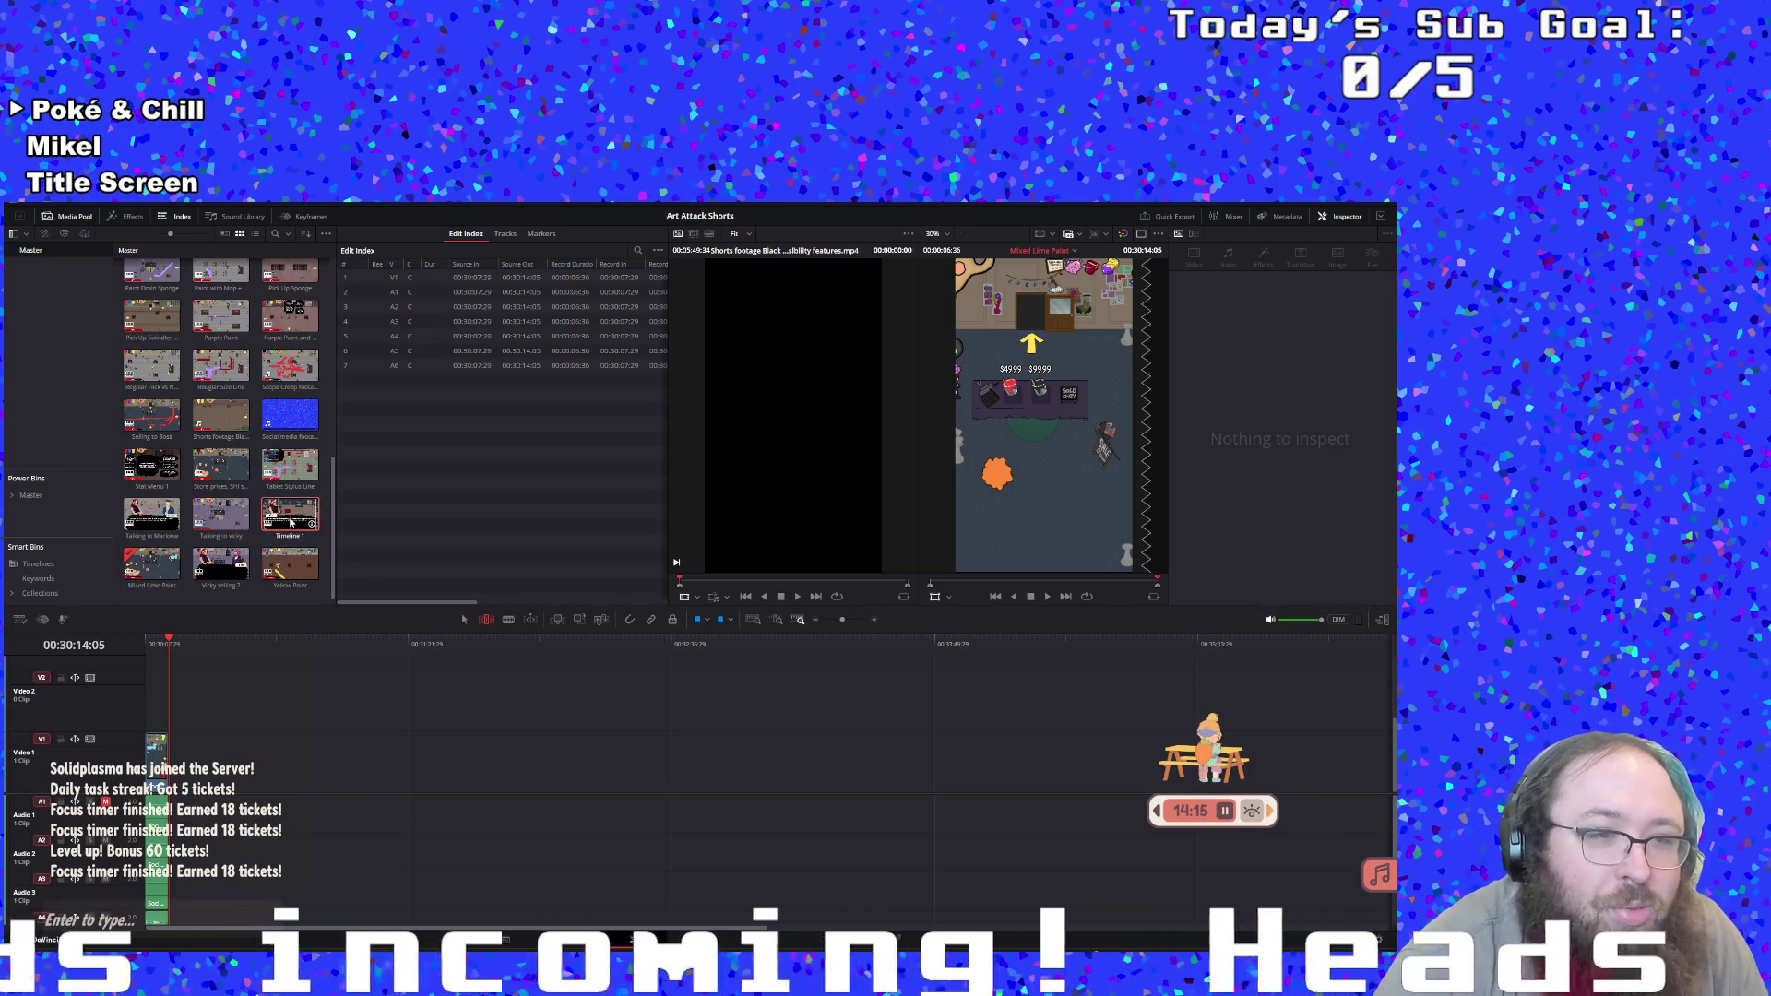
pyautogui.click(1047, 596)
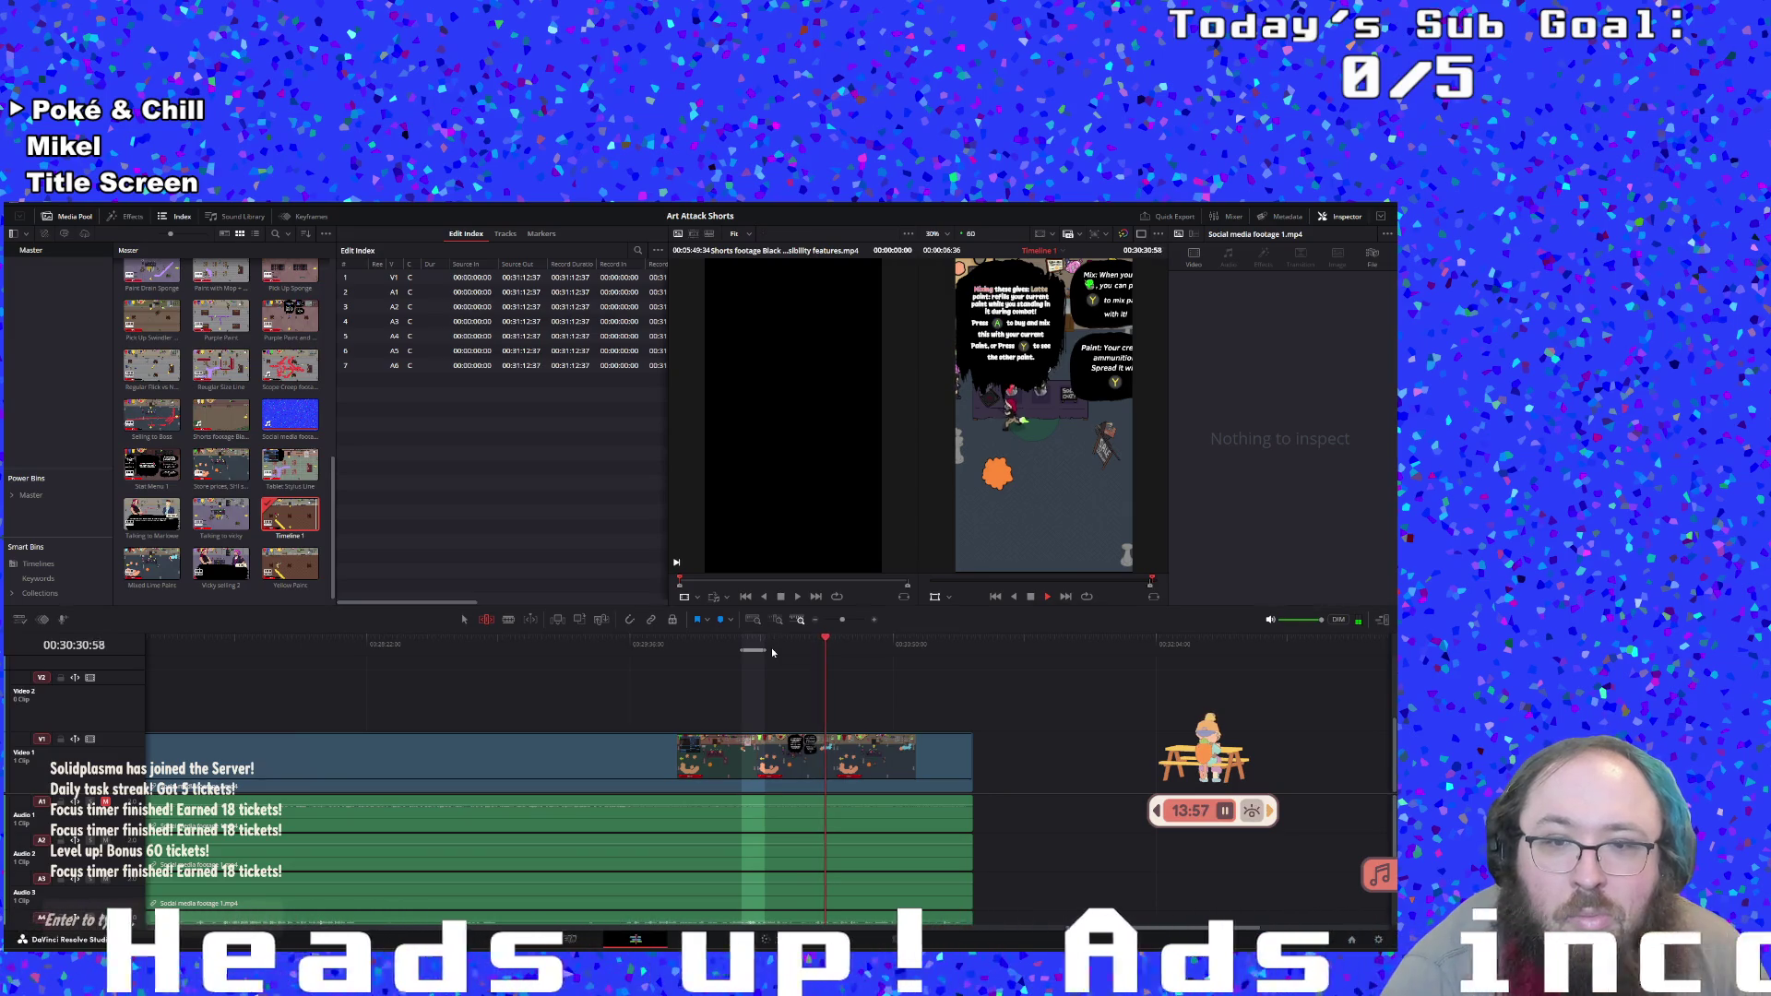
pyautogui.click(792, 637)
pyautogui.press('space')
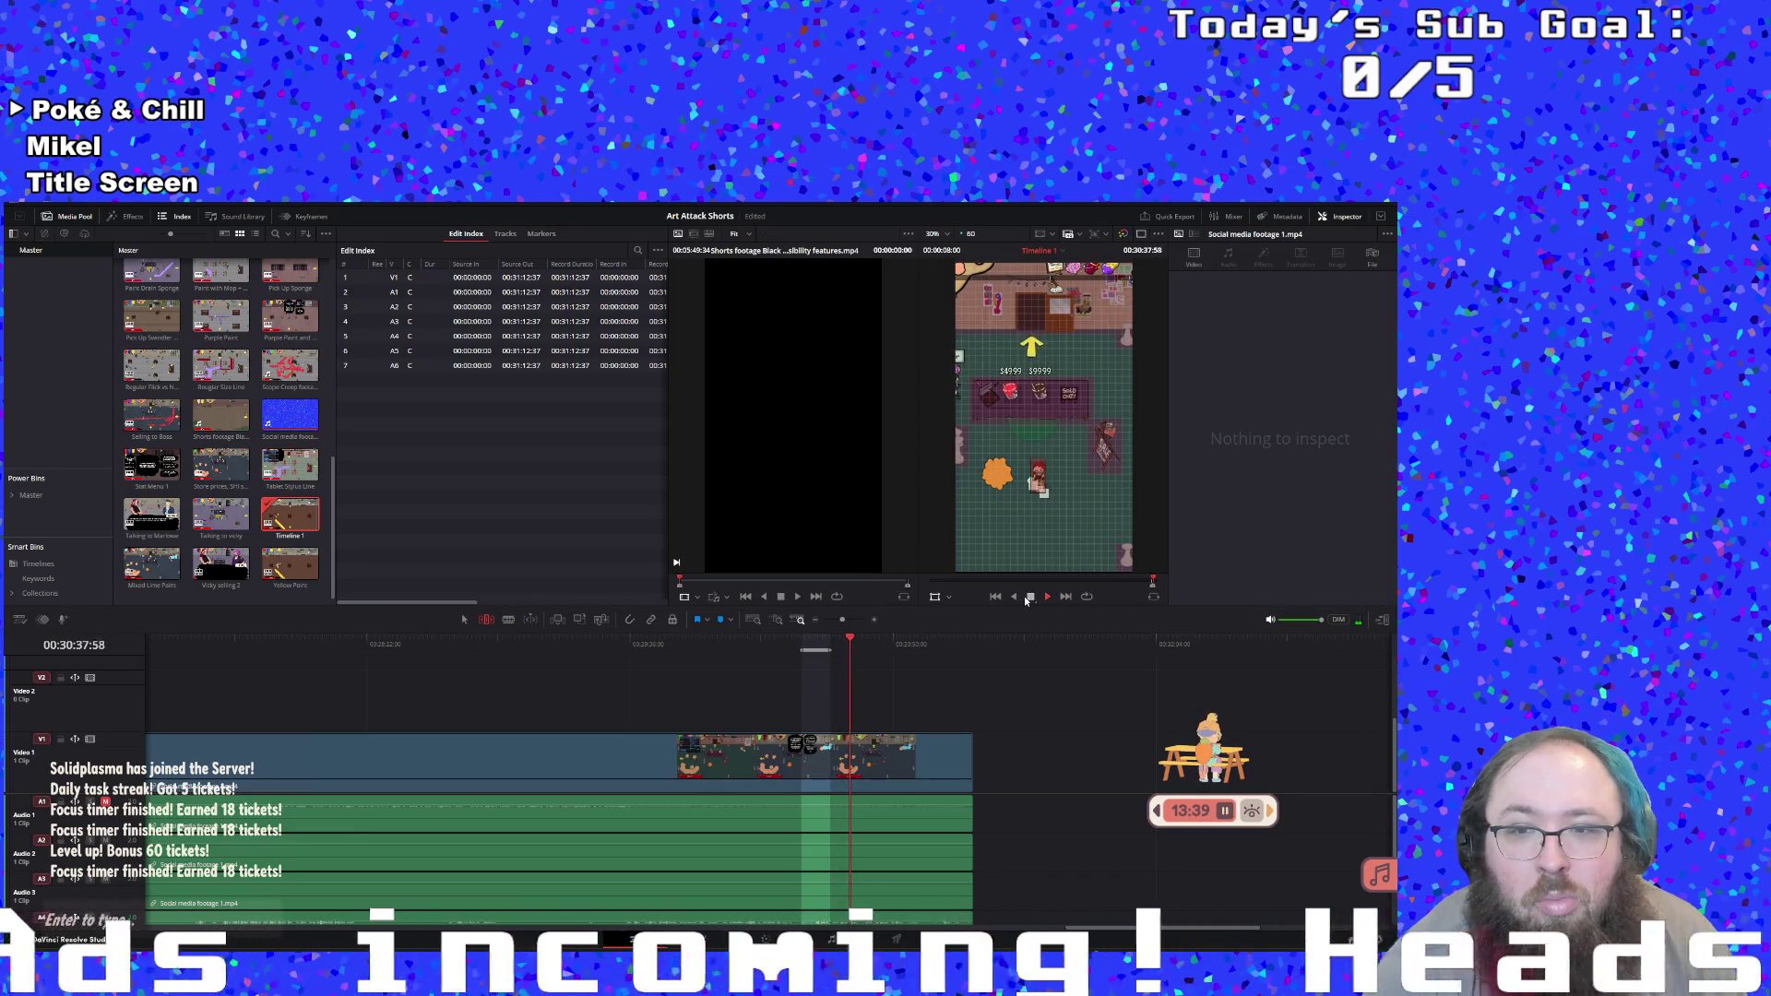
# Create another subclip from Timeline 1's marked range
pyautogui.rightClick(817, 643)
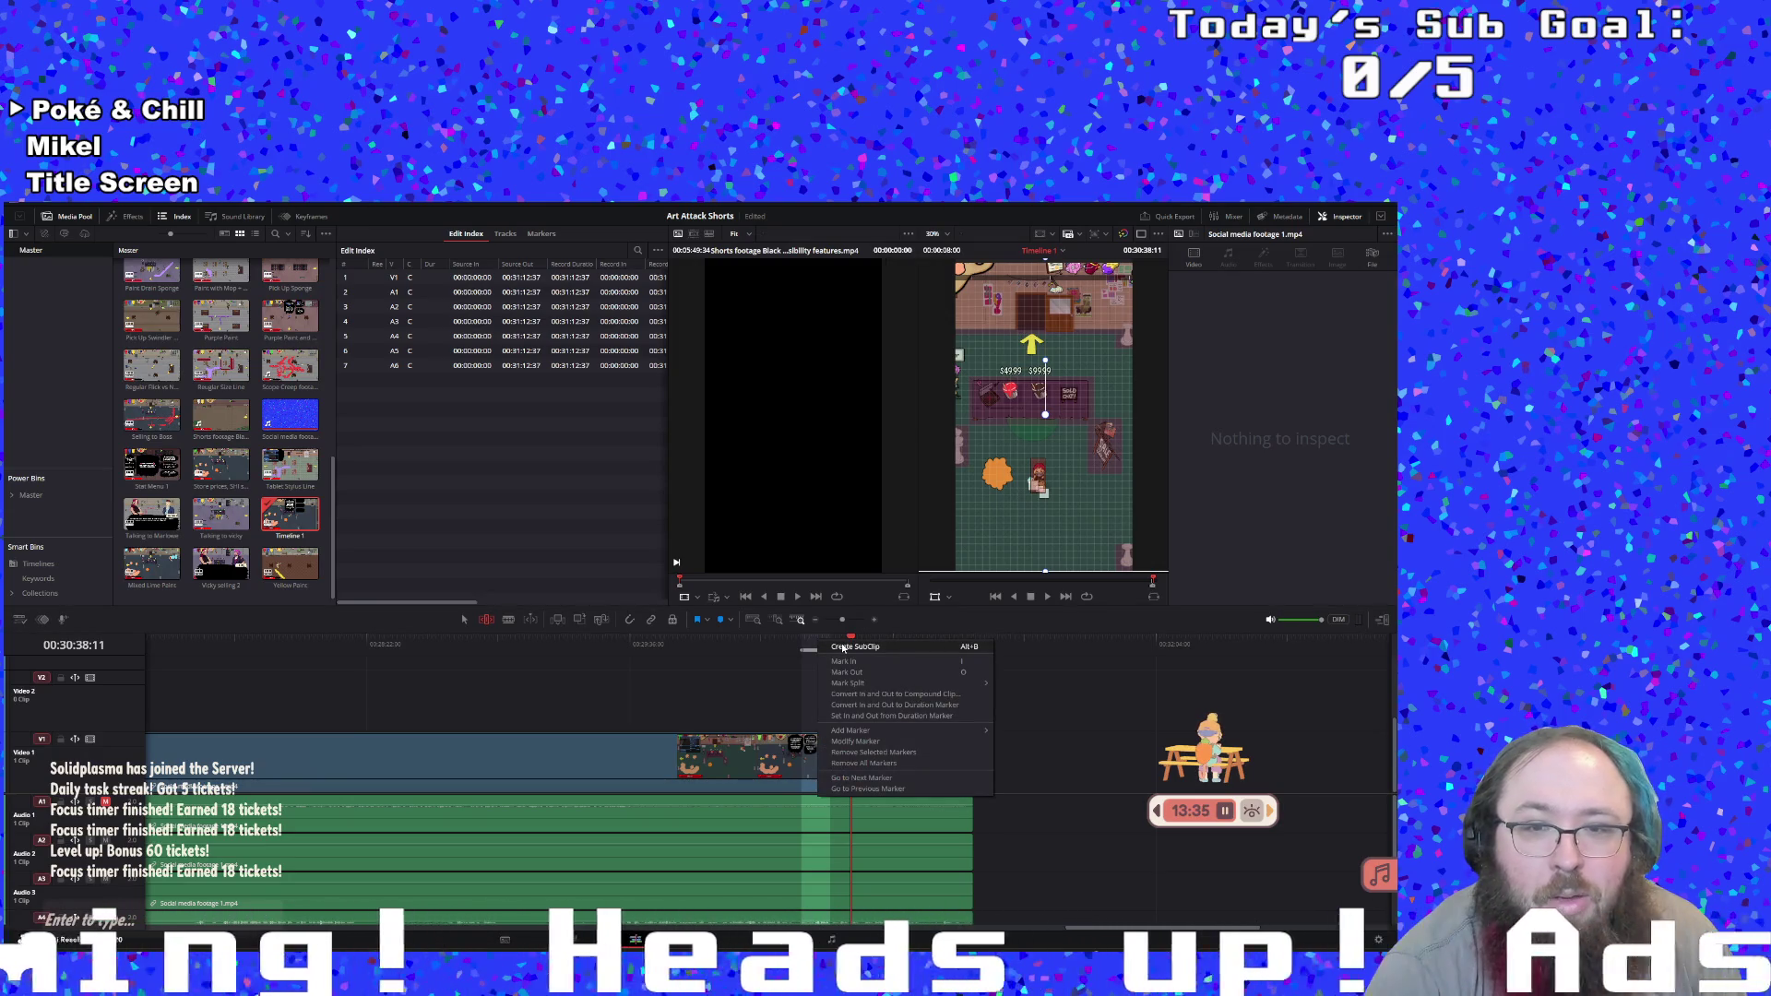
pyautogui.click(843, 648)
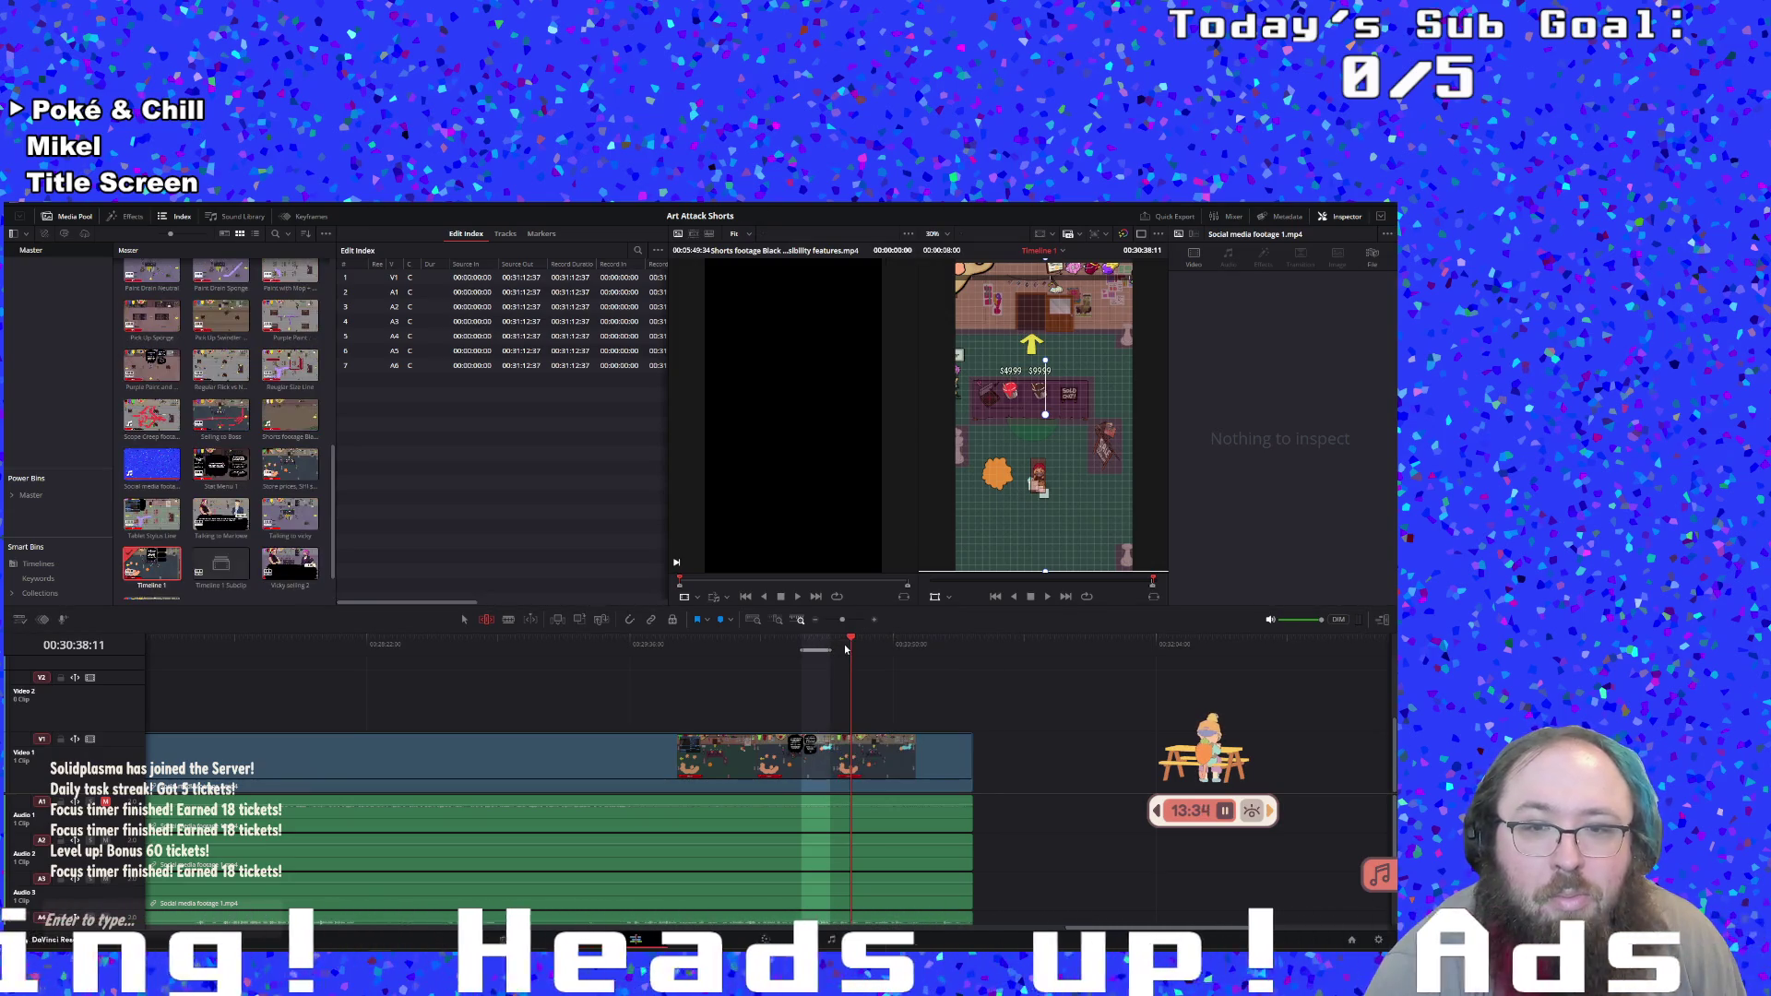
pyautogui.click(170, 586)
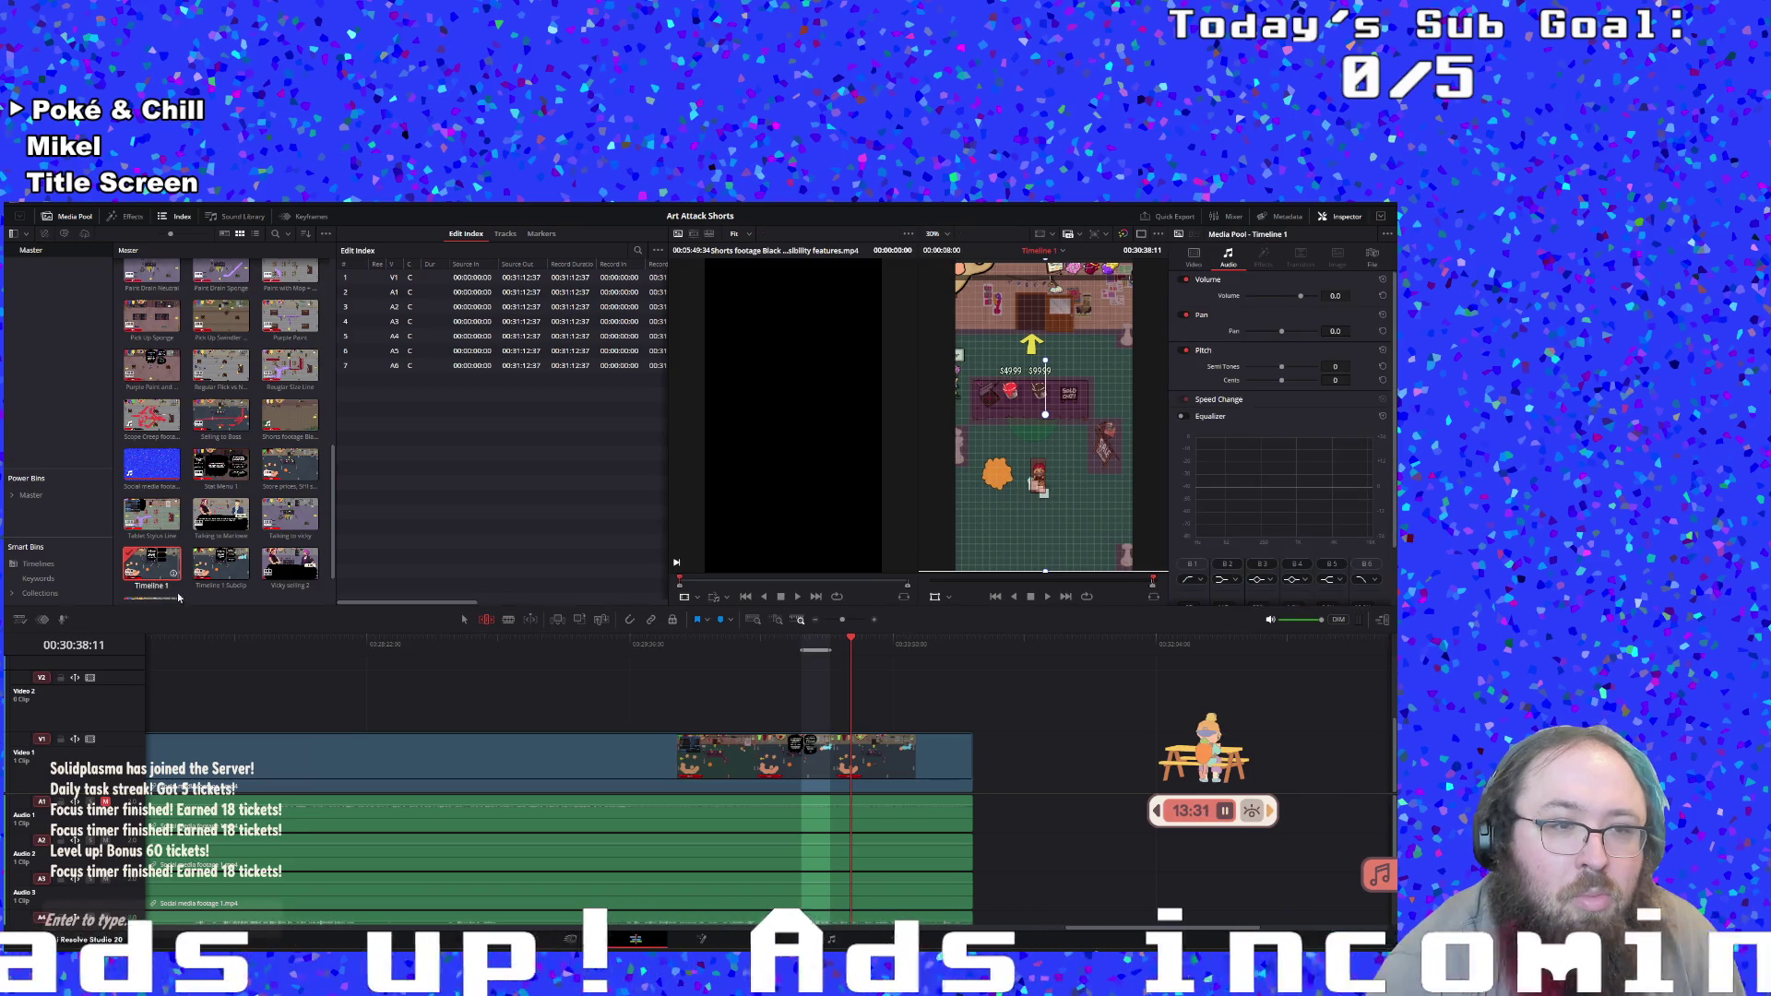
# Rename the new subclip 'Showing mixable' and resume timeline playback
pyautogui.click(223, 581)
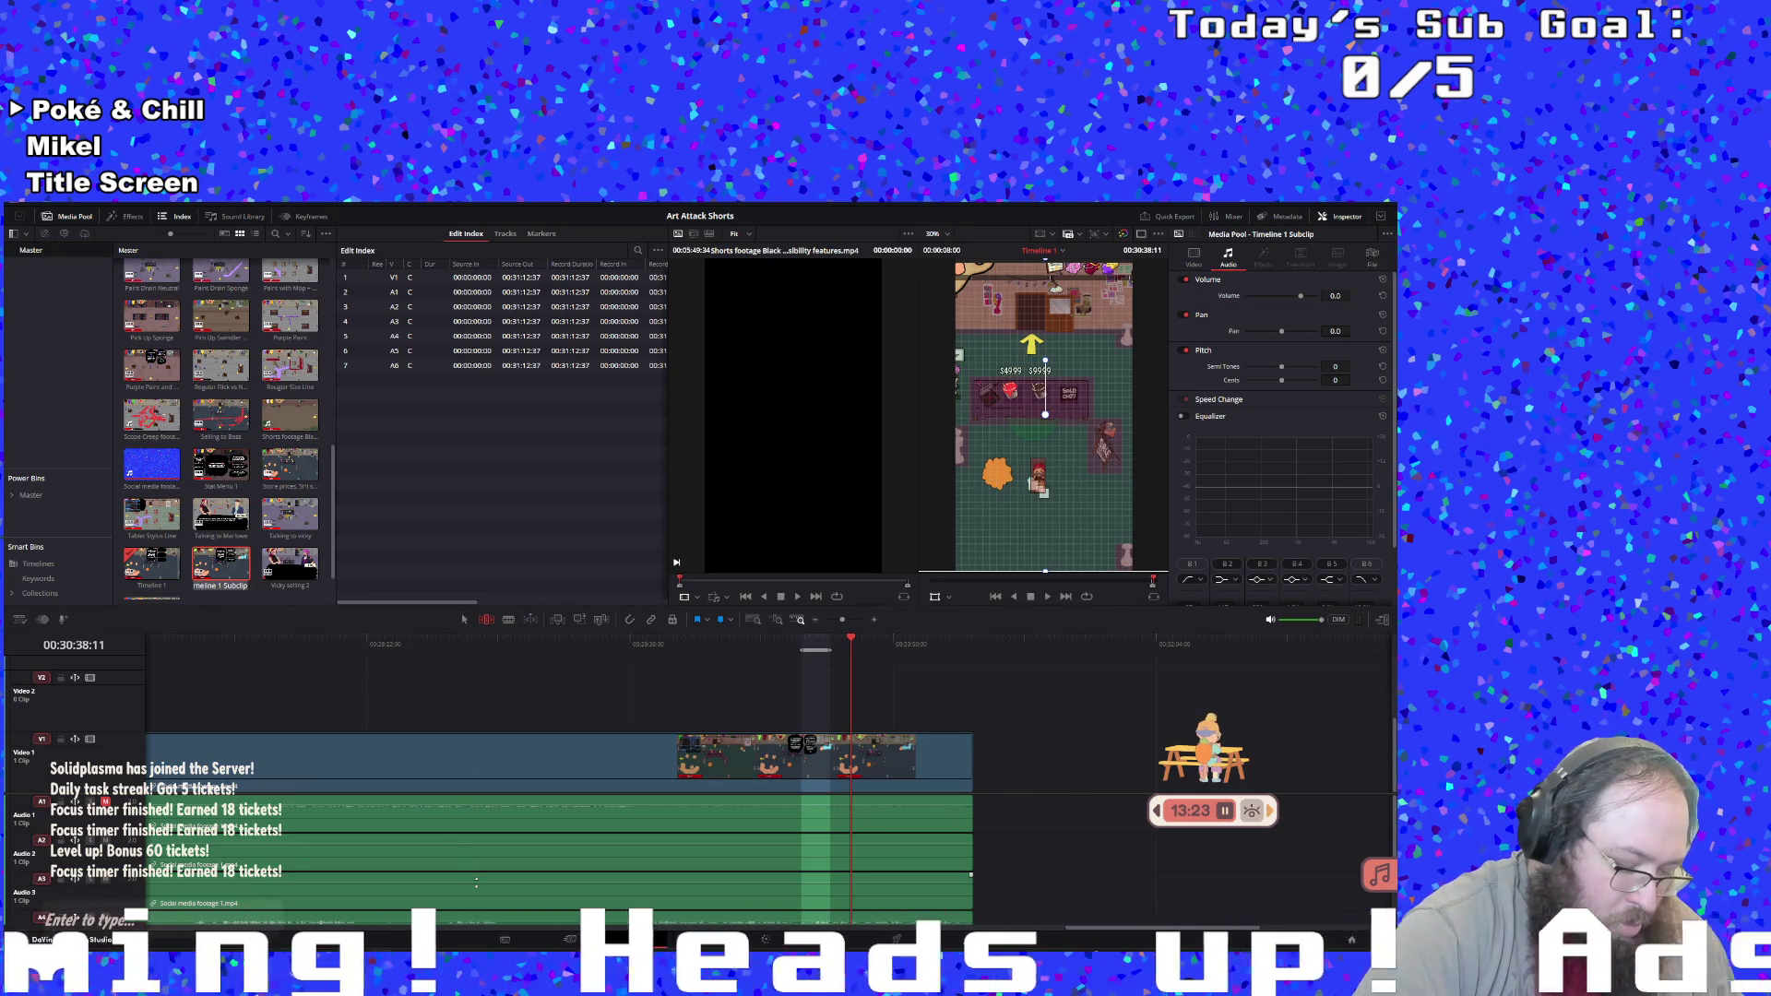
pyautogui.write('Showing')
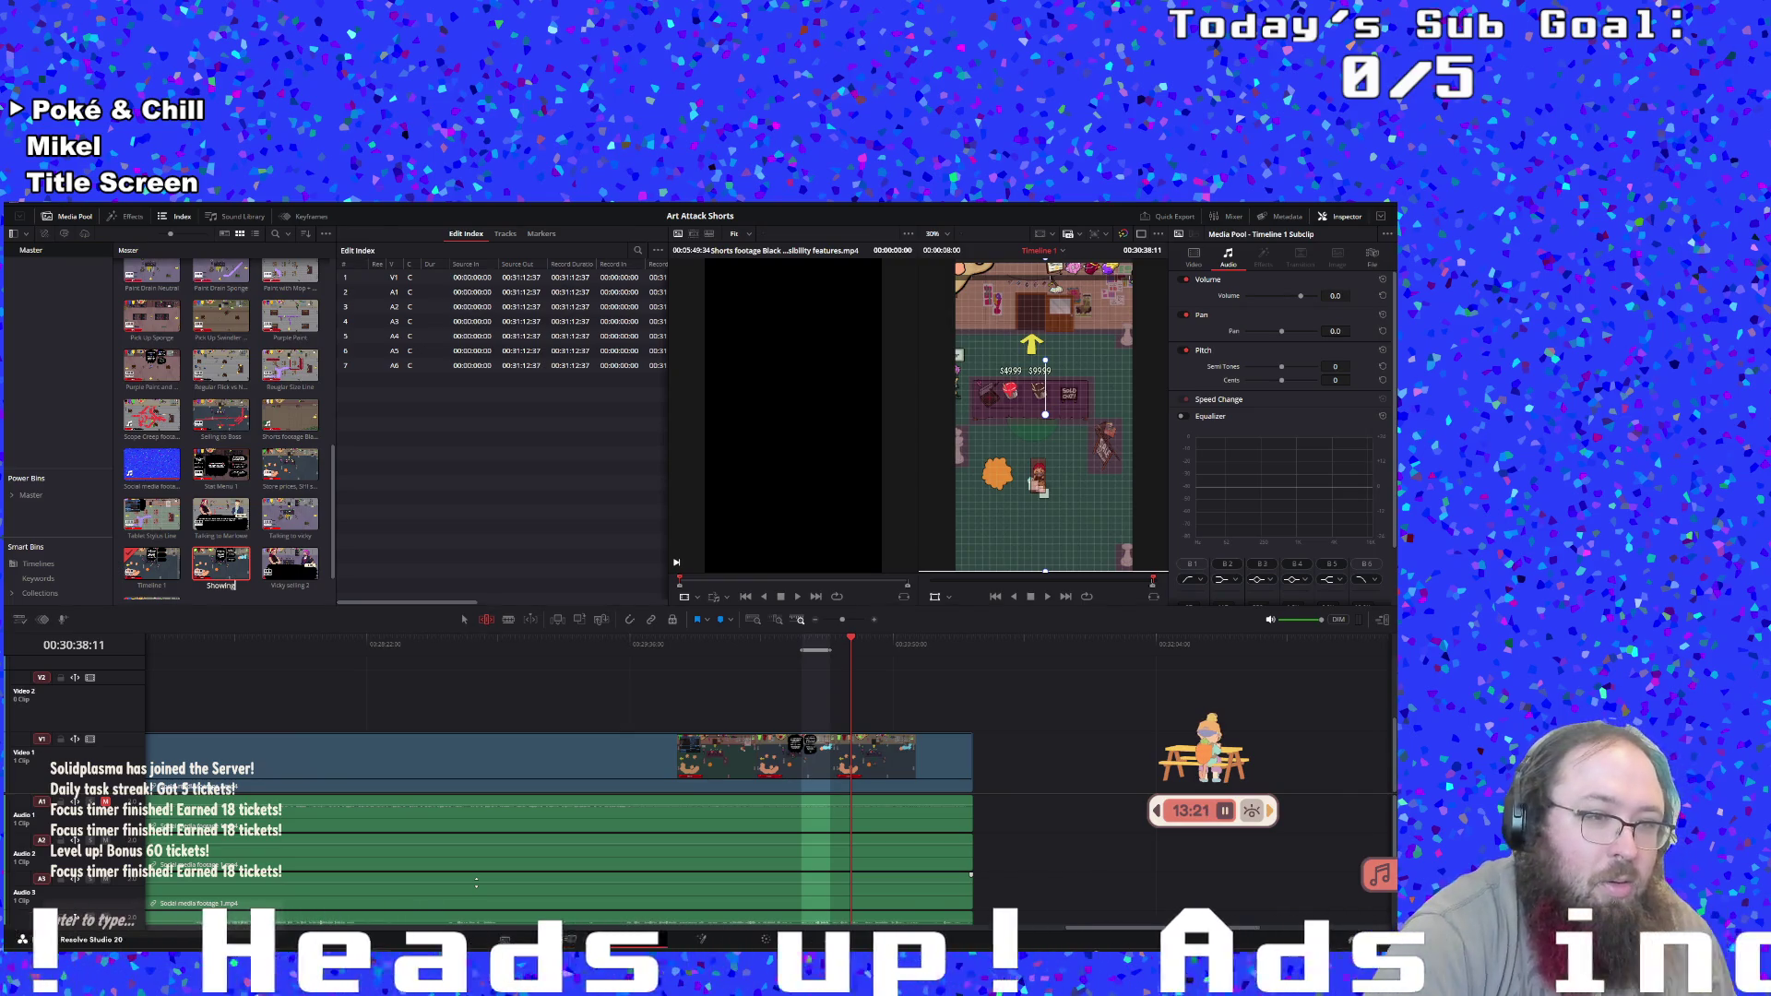
pyautogui.write(' mixable paint')
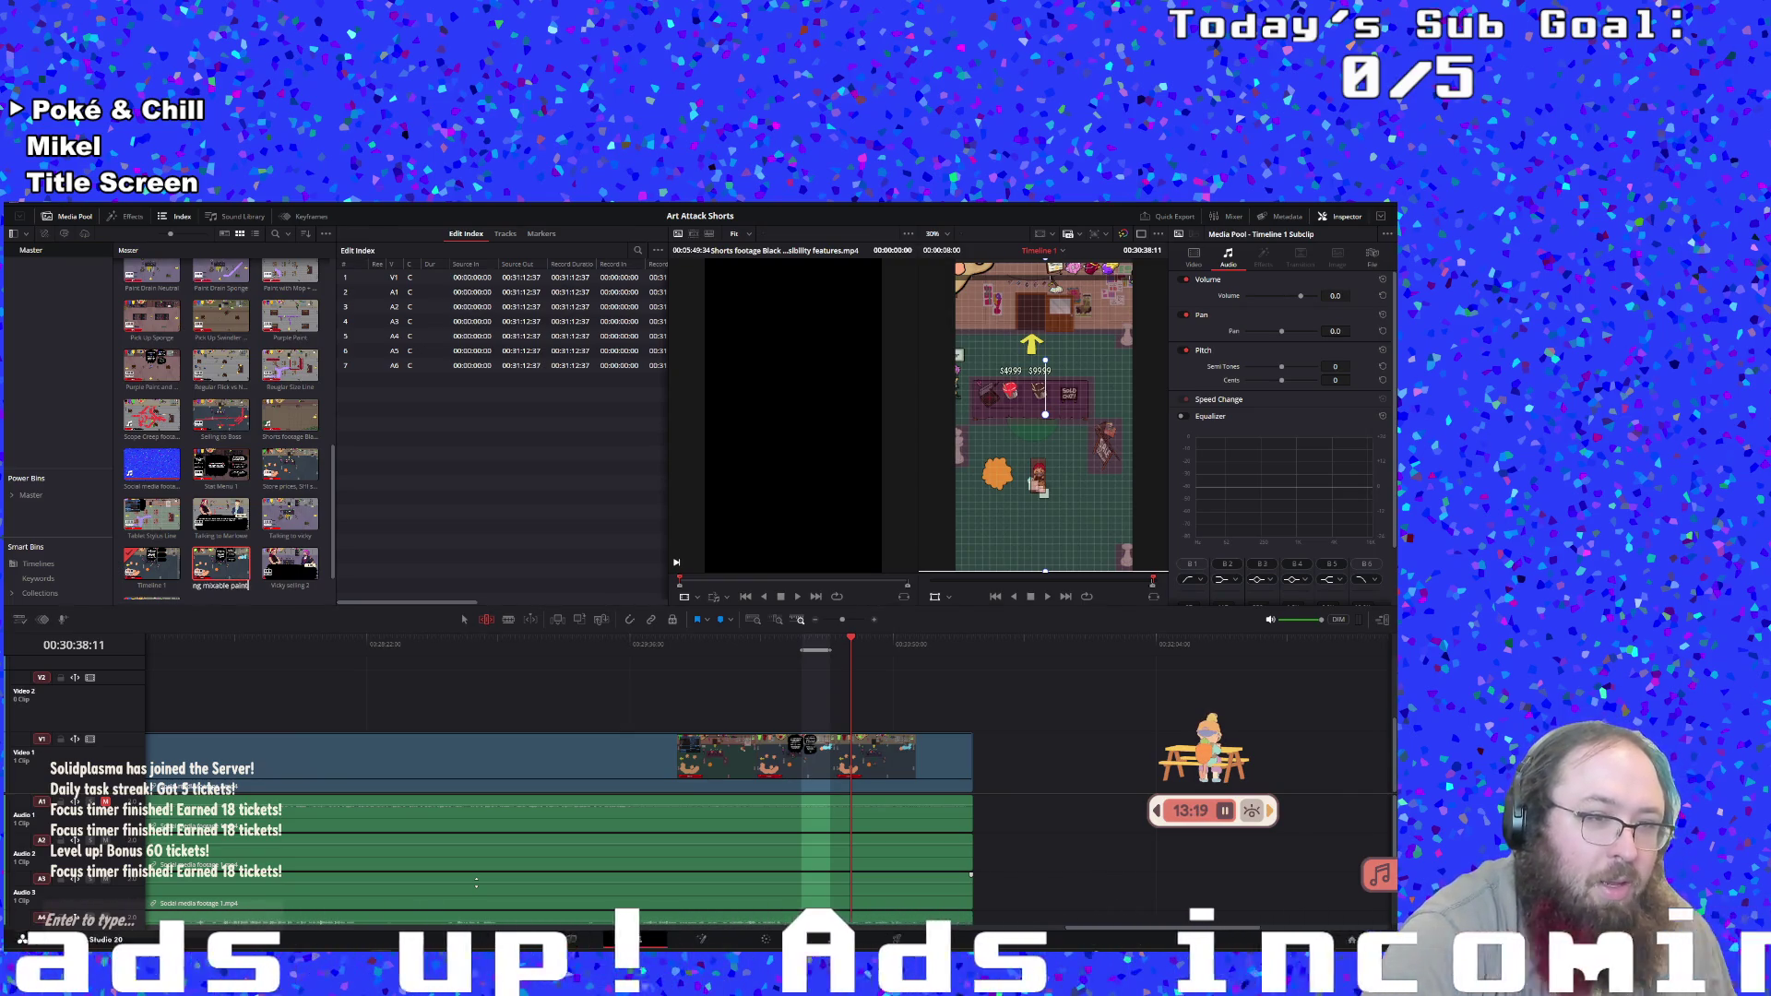
pyautogui.press('Return')
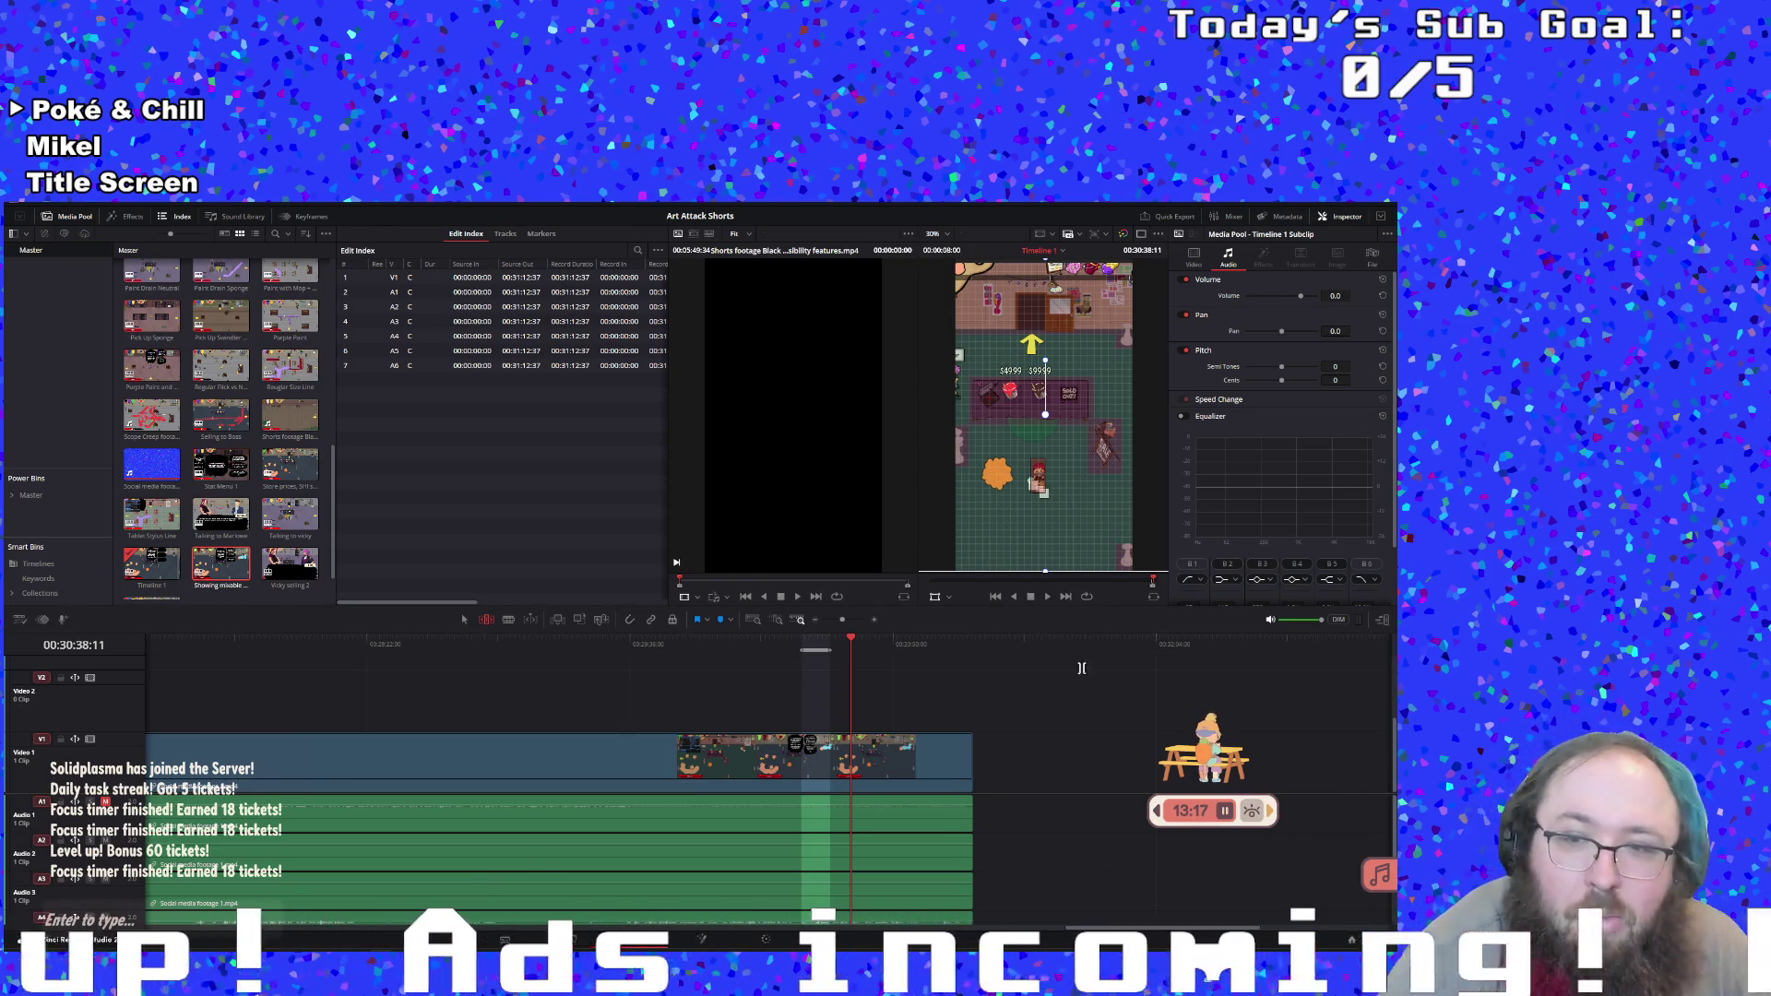
pyautogui.click(1046, 597)
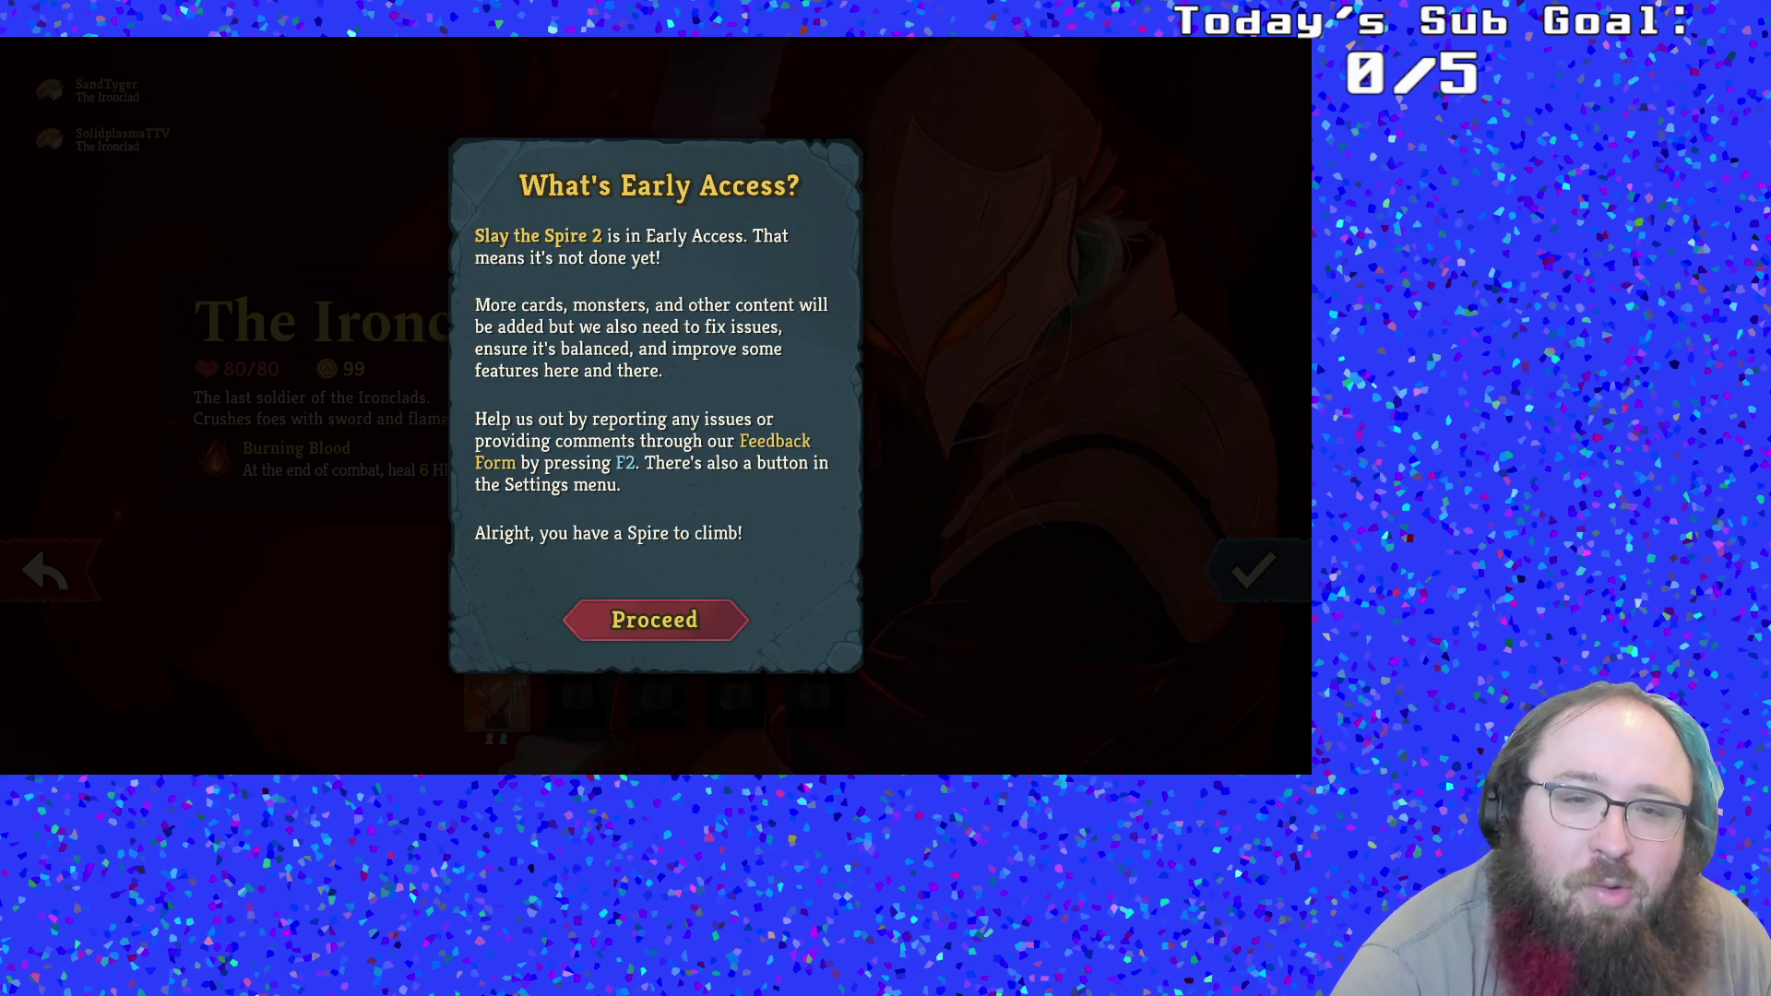
# Dismiss the 'What's Early Access?' notice with Proceed
pyautogui.click(655, 620)
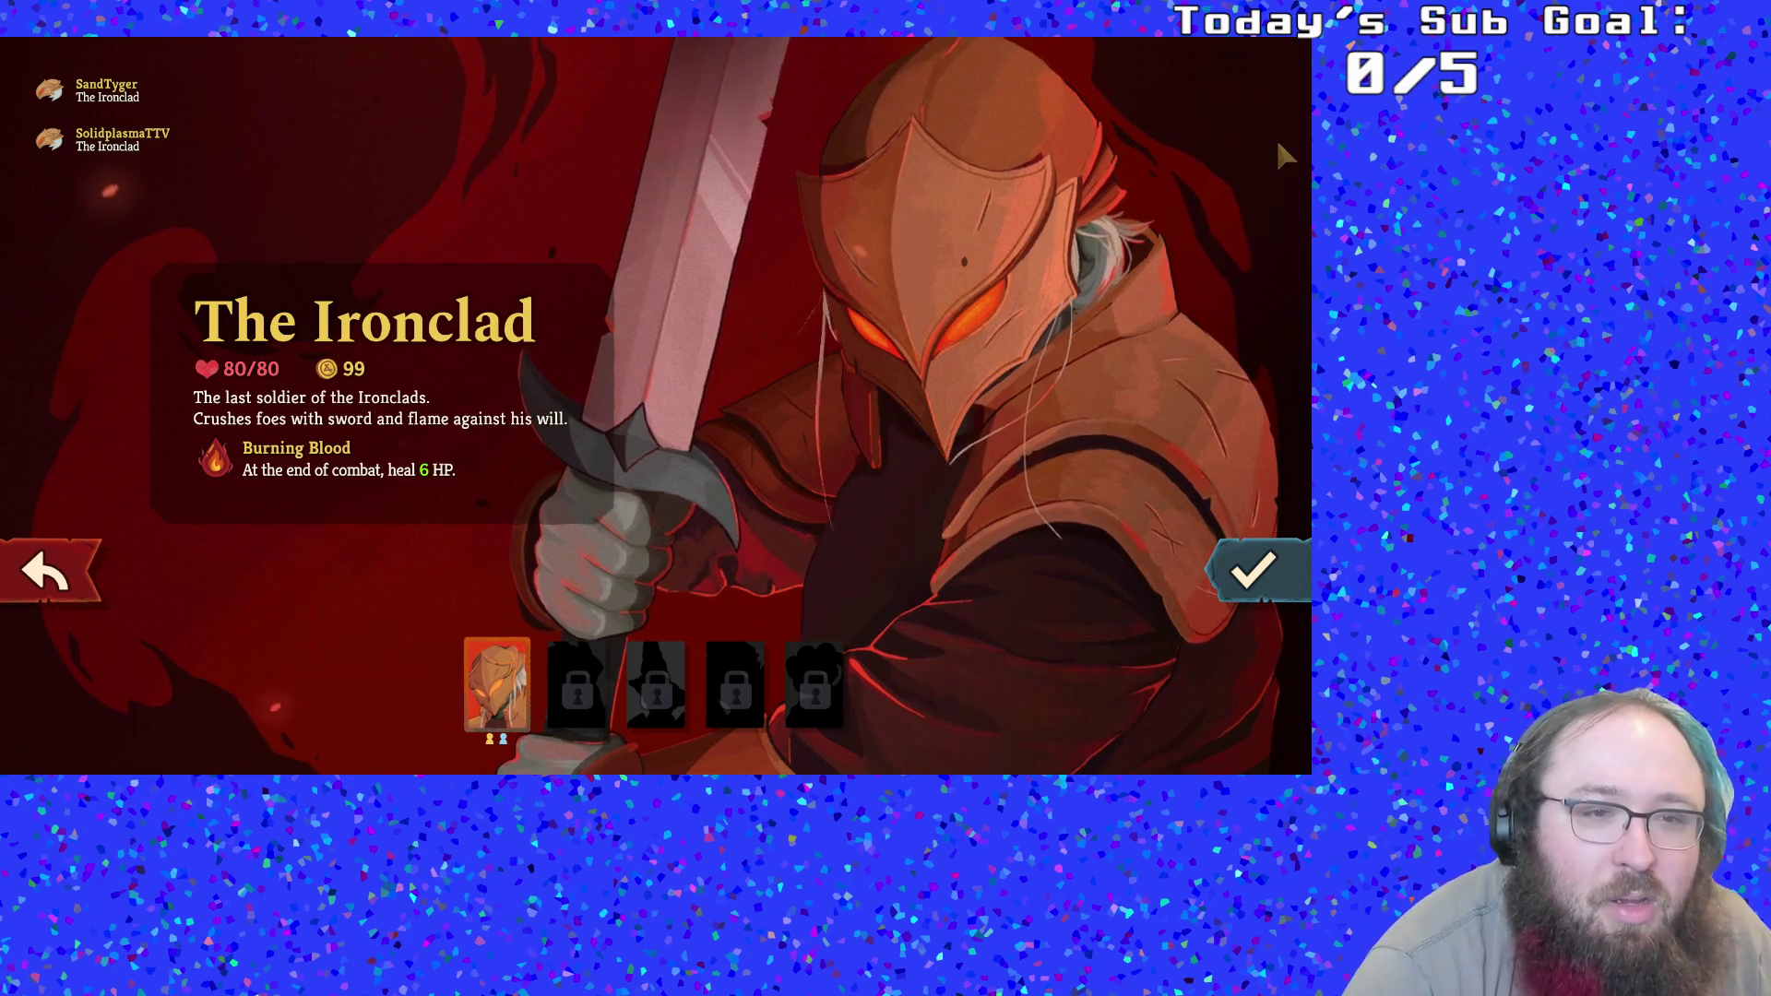
# Choose the Ironclad as the character and turn on the tutorials
pyautogui.press('Right')
pyautogui.press('Left')
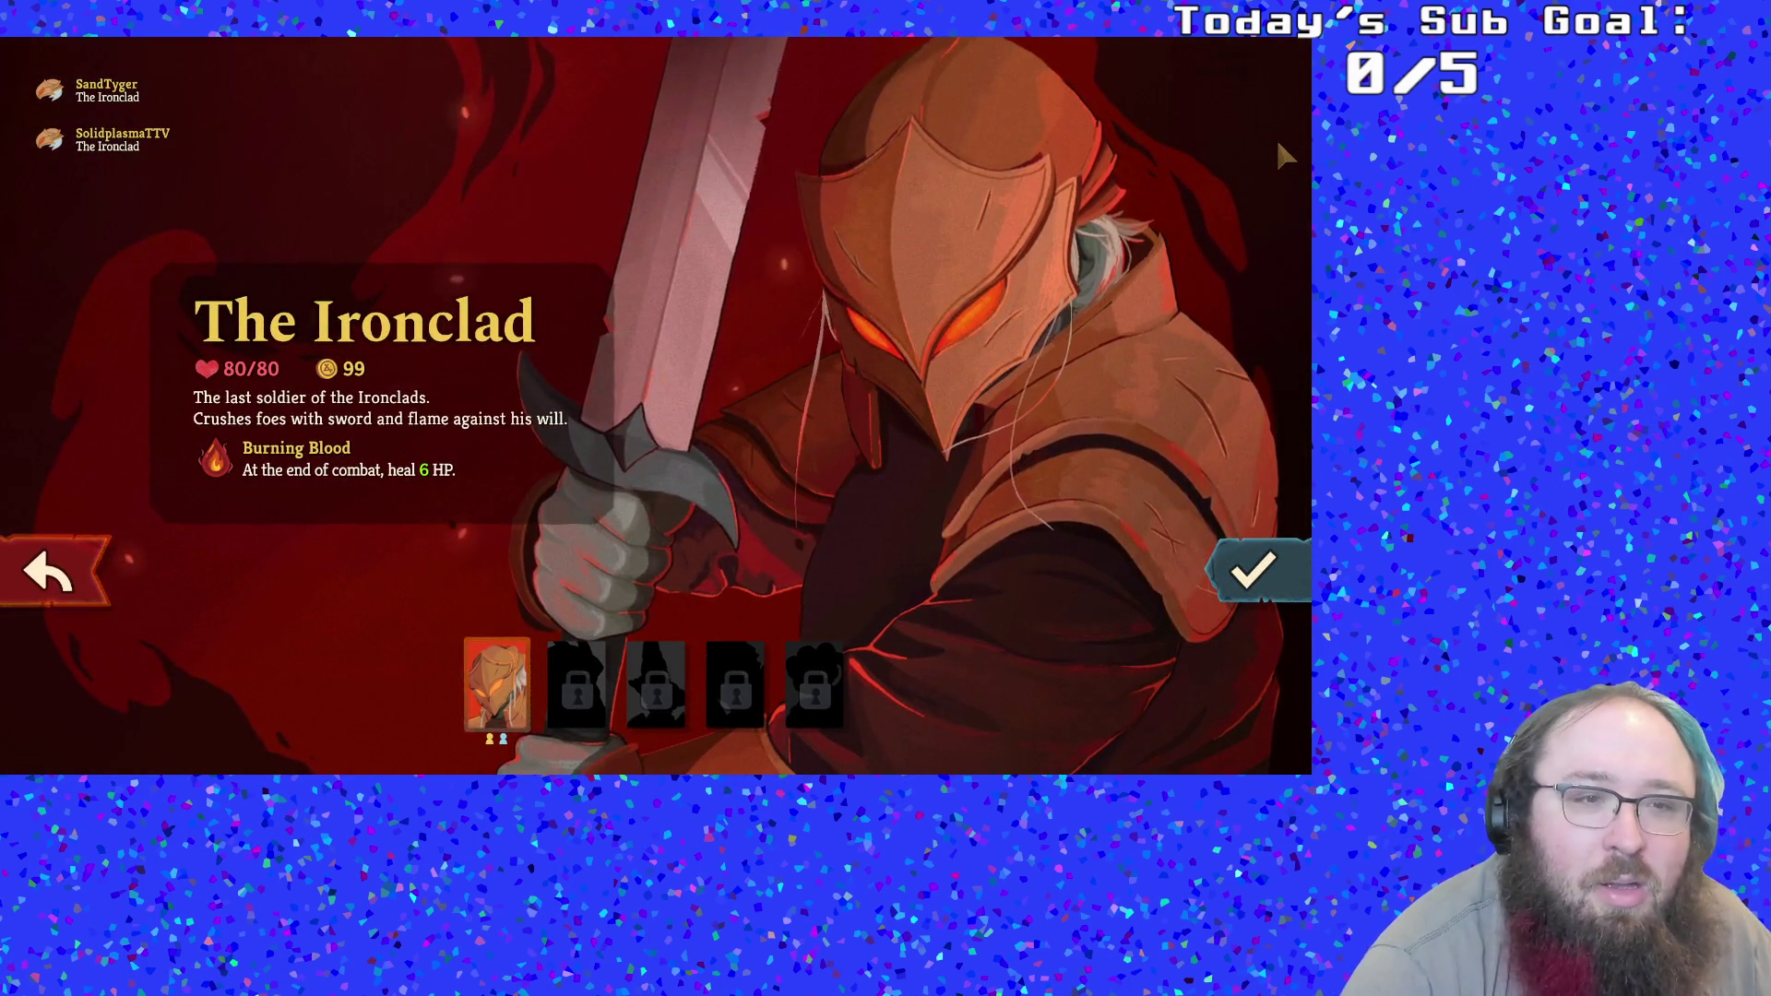
pyautogui.press('Return')
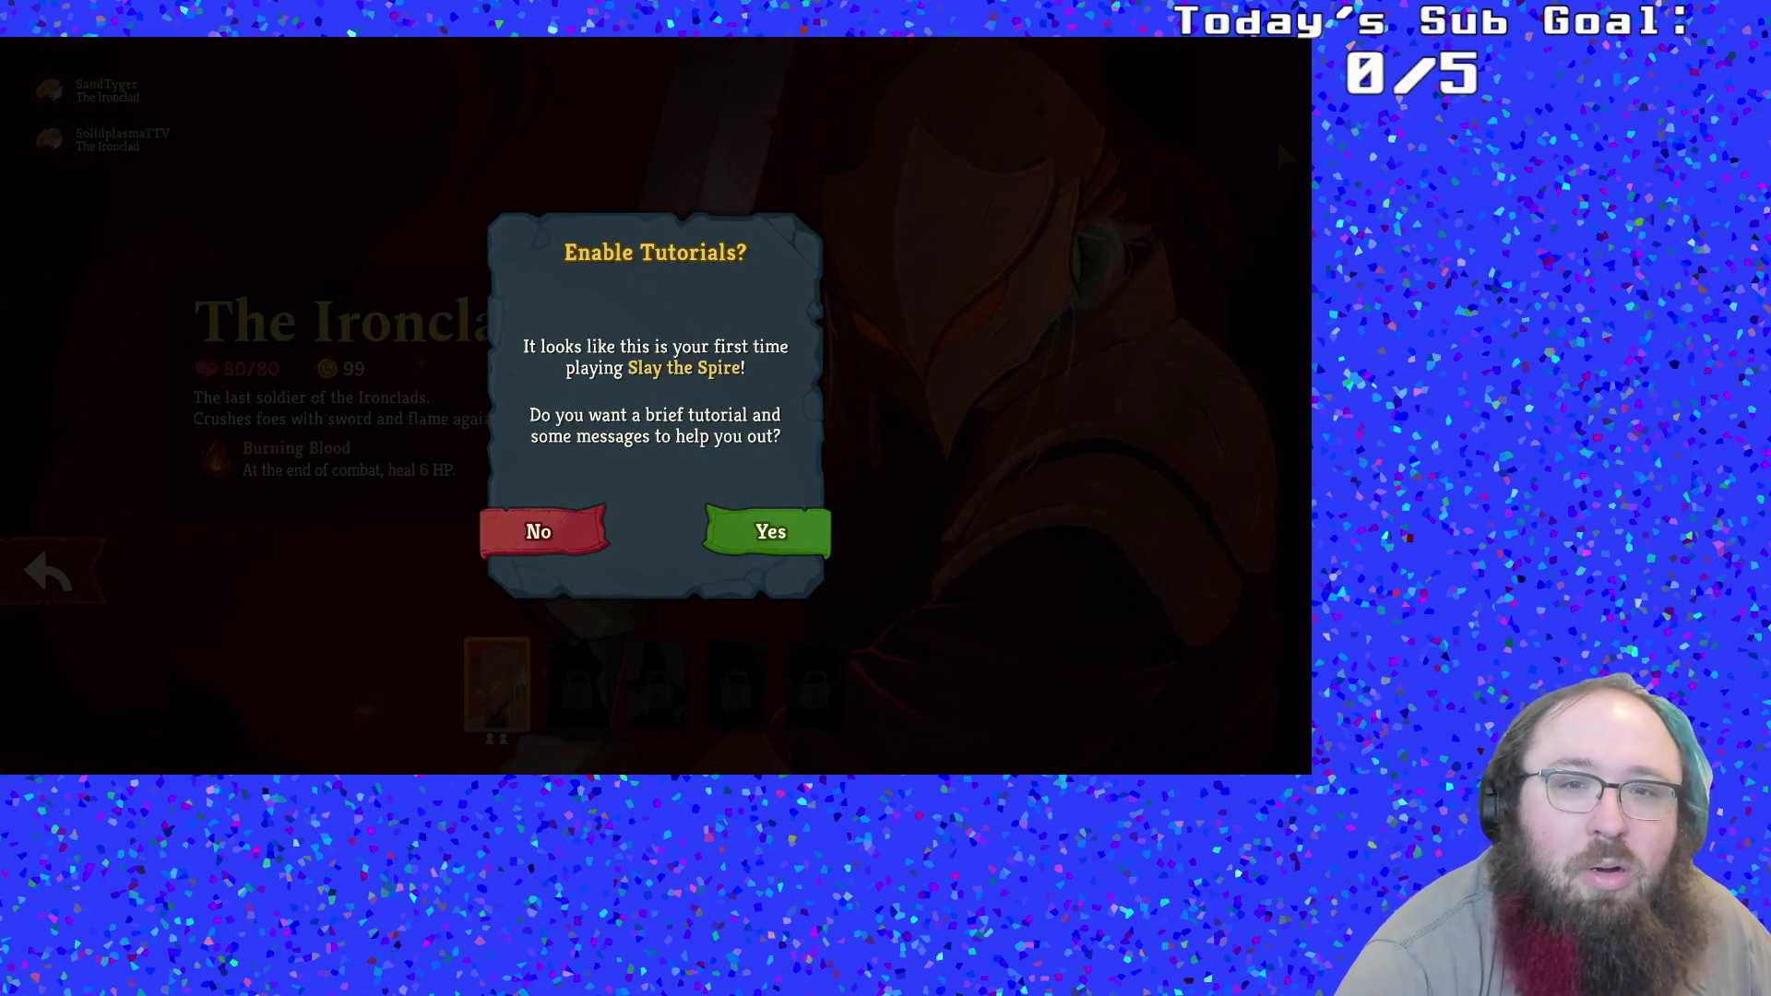
pyautogui.press('Return')
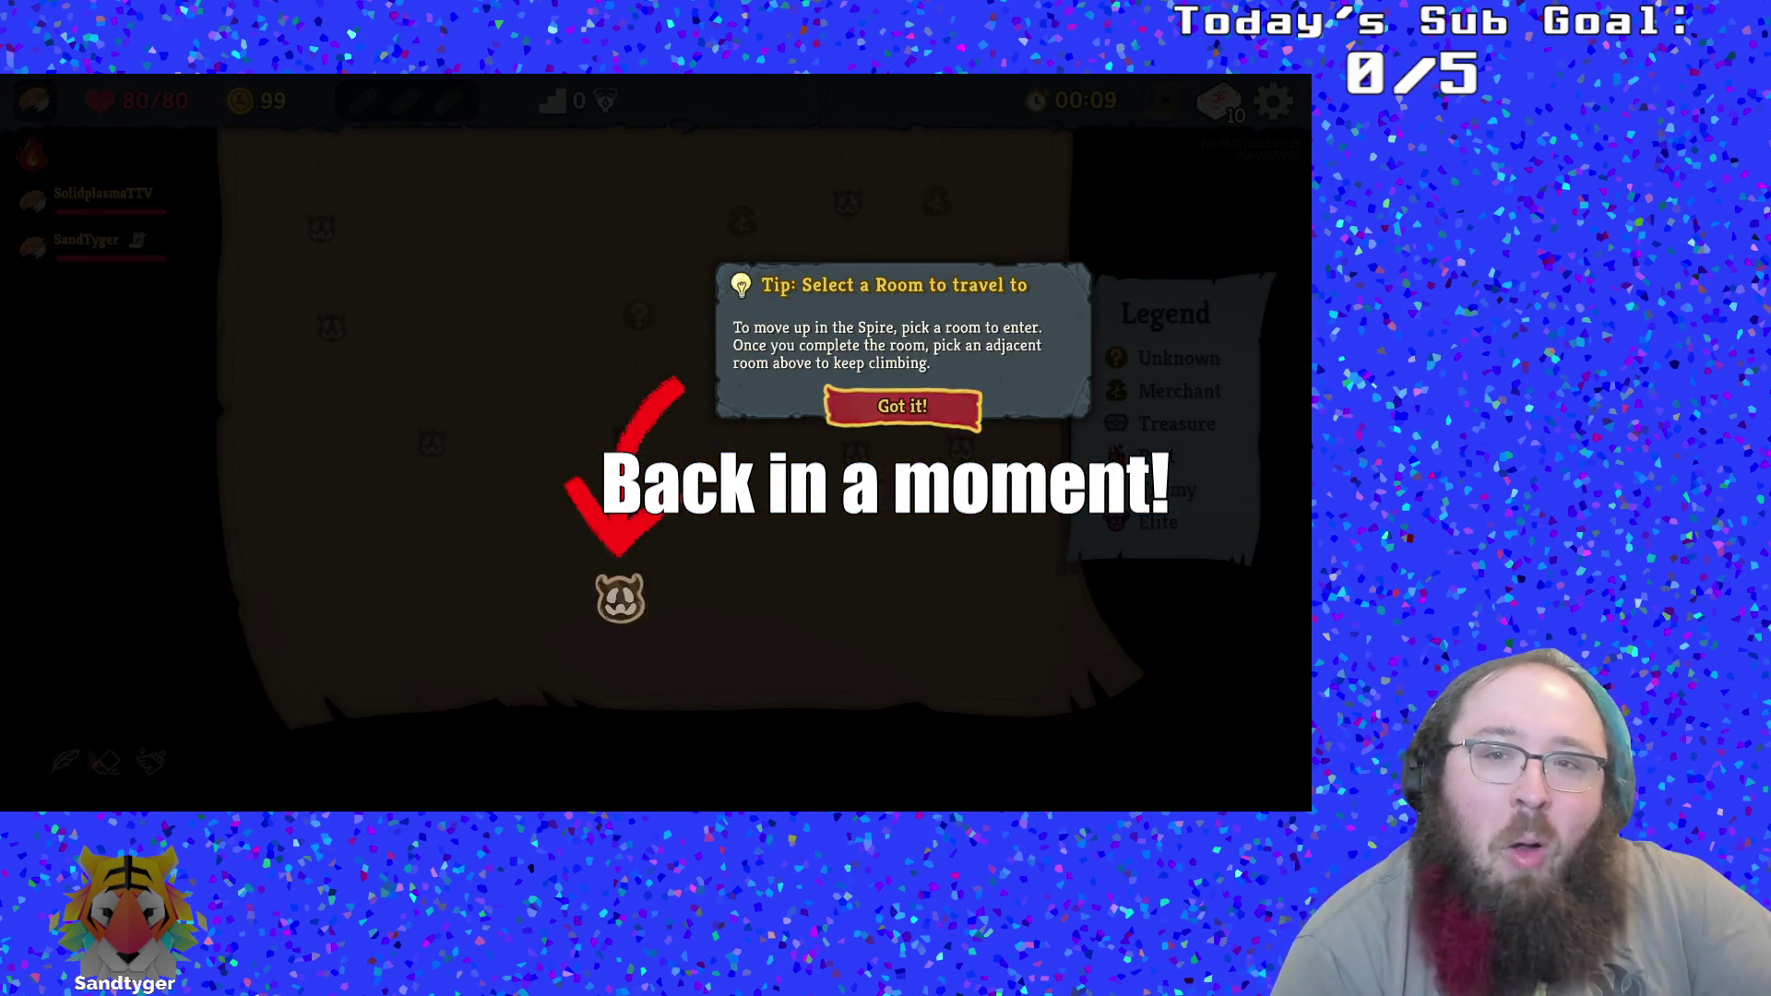
# Dismiss the room tip and sketch a route from the starting enemy room toward the merchant
pyautogui.press('Return')
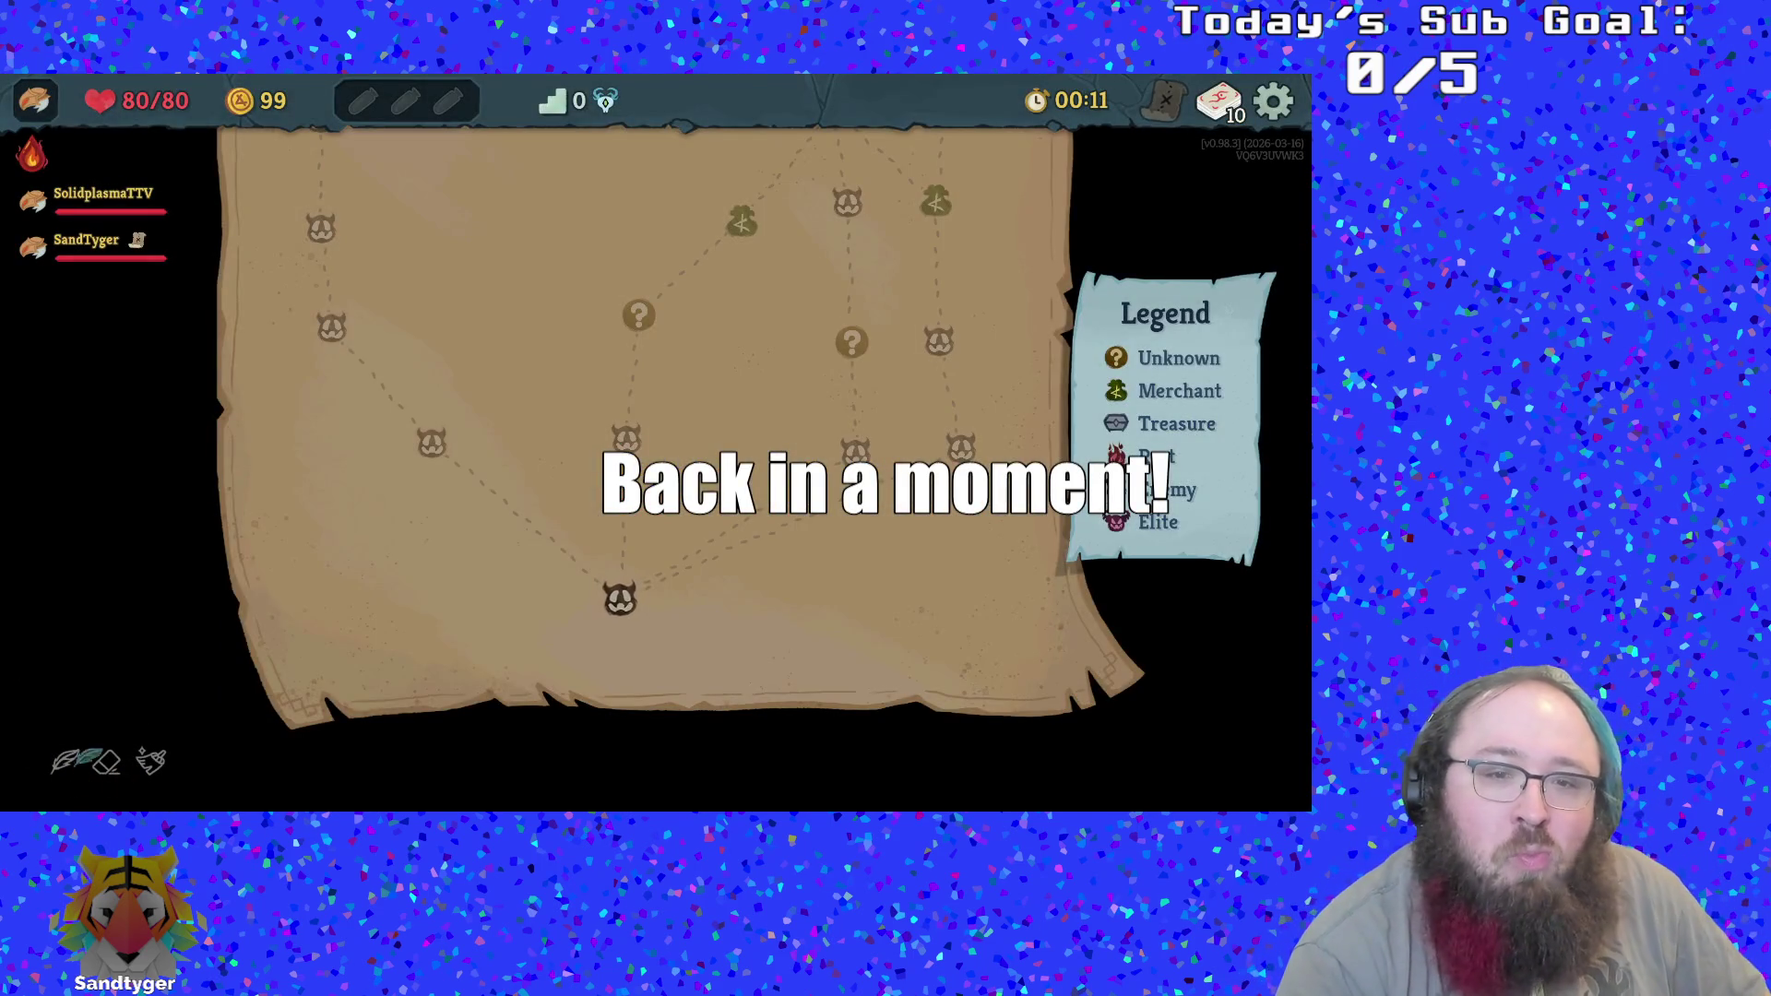
pyautogui.moveTo(464, 596)
pyautogui.mouseDown()
pyautogui.moveTo(543, 602)
pyautogui.moveTo(620, 547)
pyautogui.mouseUp()
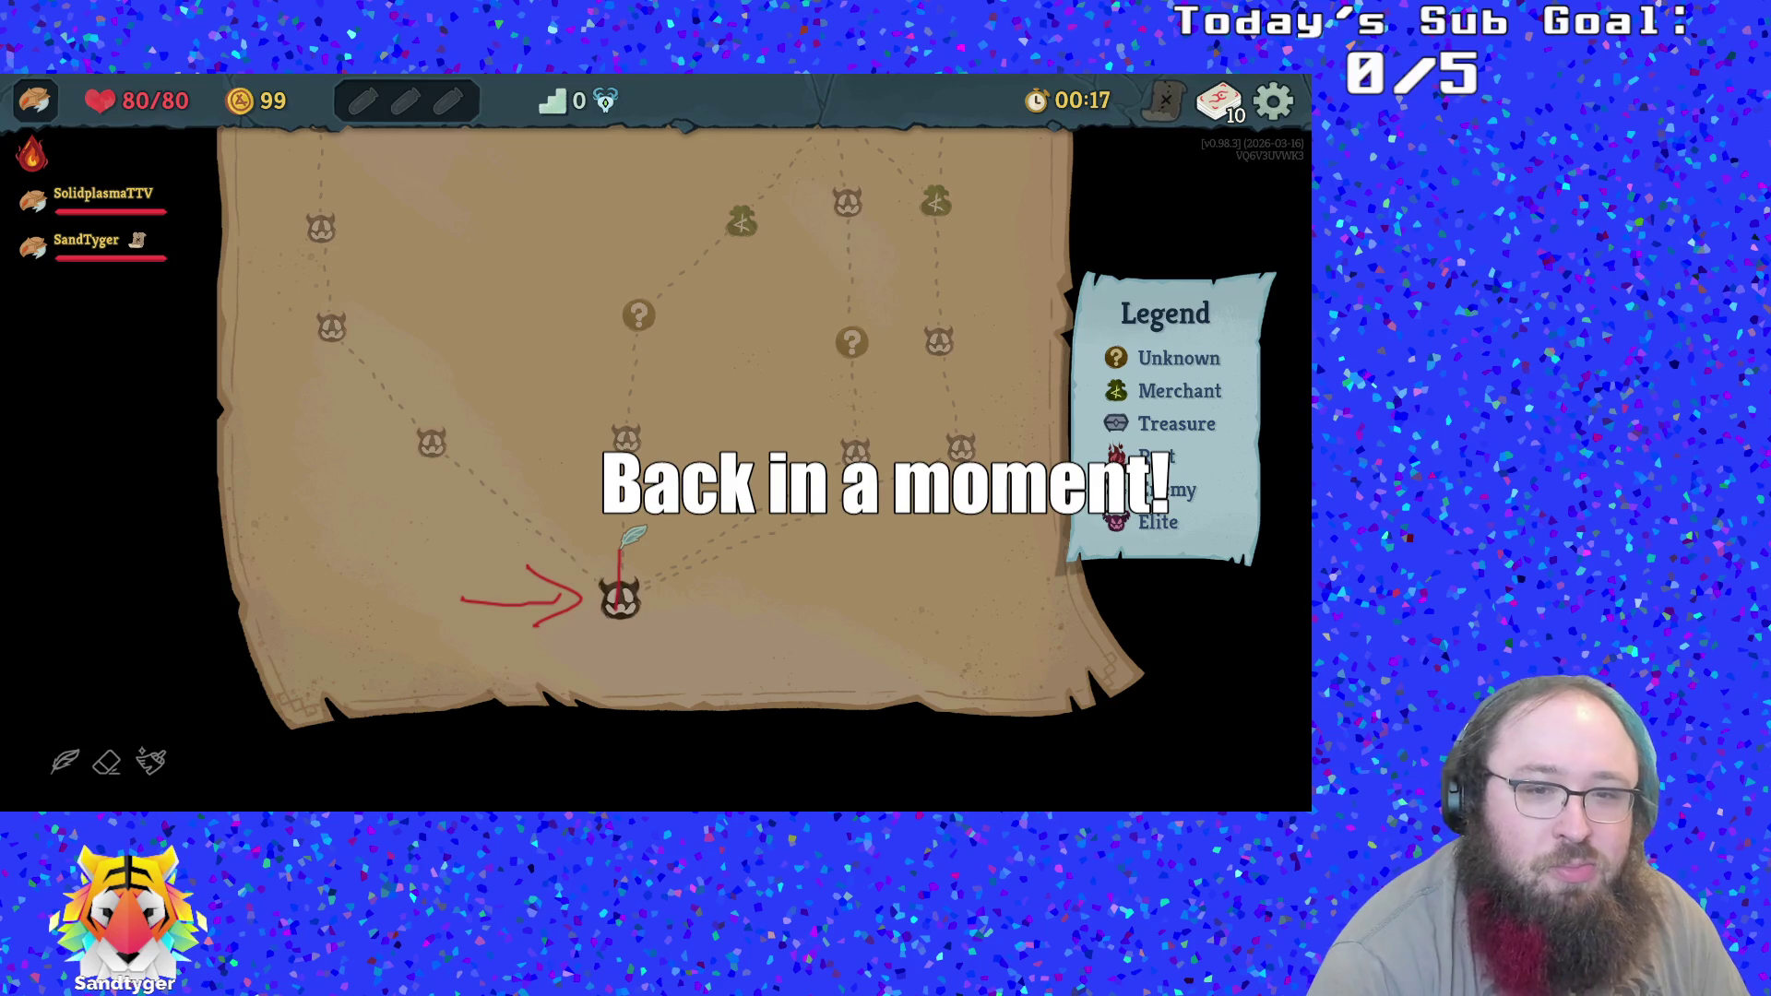
pyautogui.moveTo(619, 503)
pyautogui.mouseDown()
pyautogui.moveTo(701, 263)
pyautogui.moveTo(730, 281)
pyautogui.mouseUp()
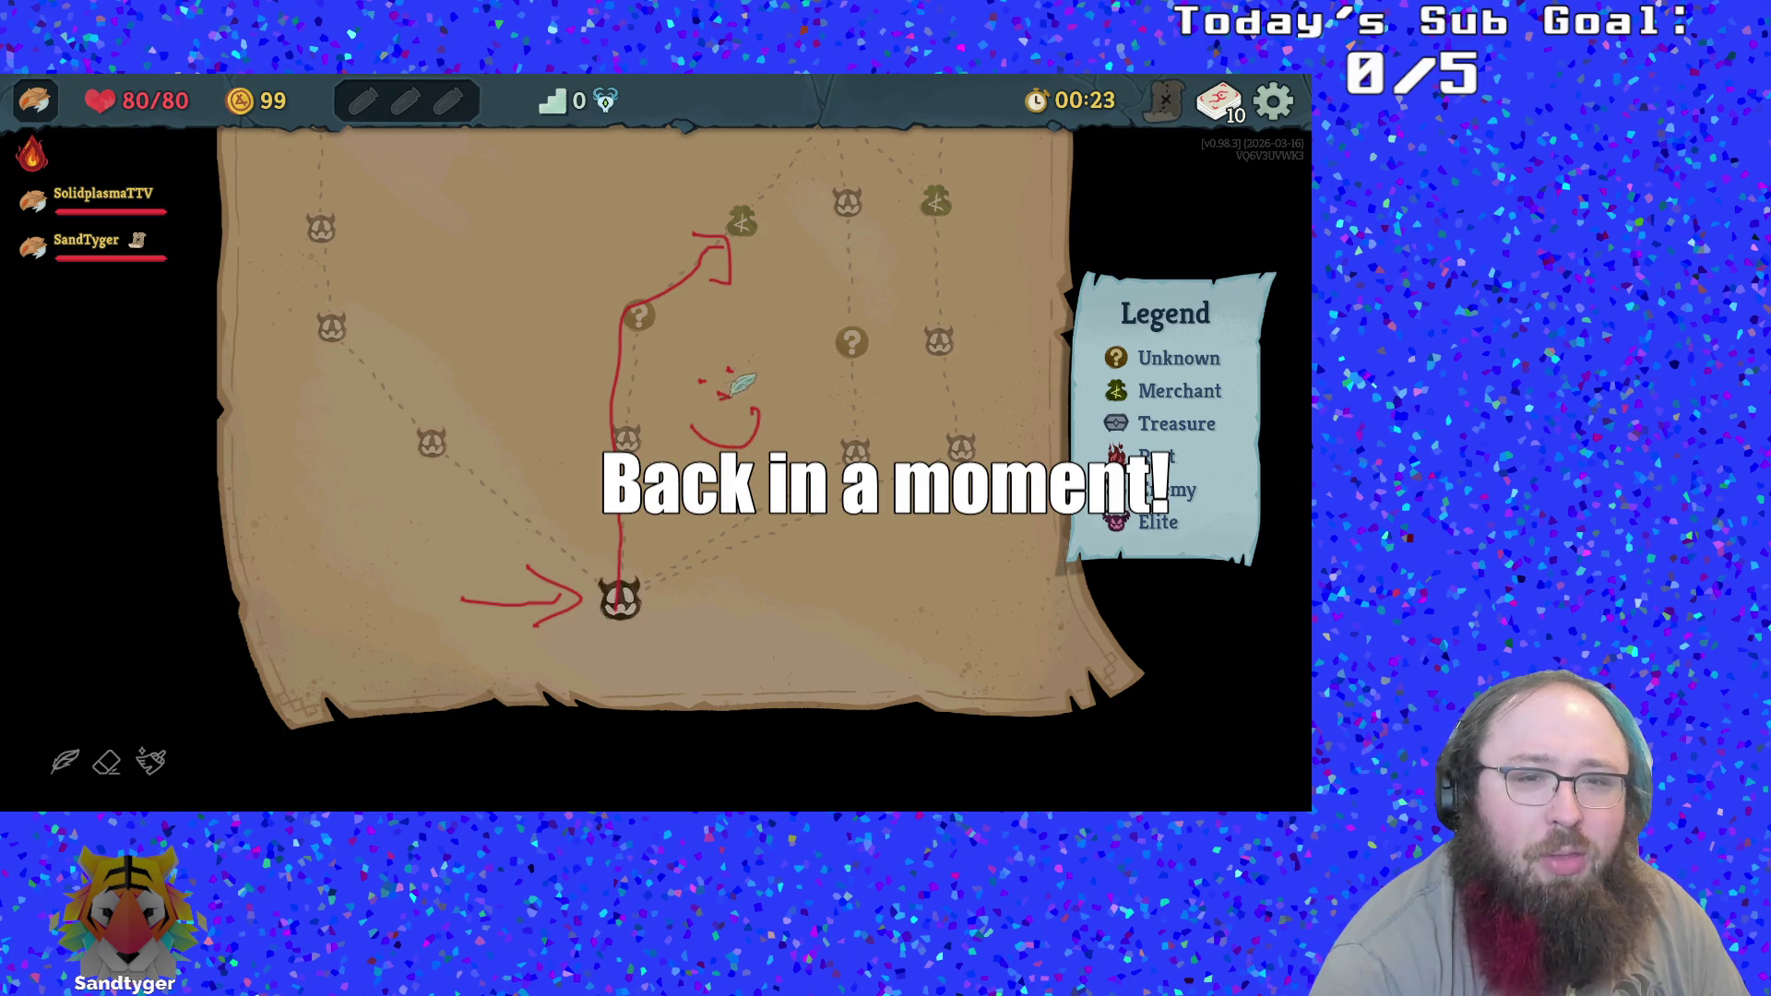
pyautogui.scroll(2, 733, 422)
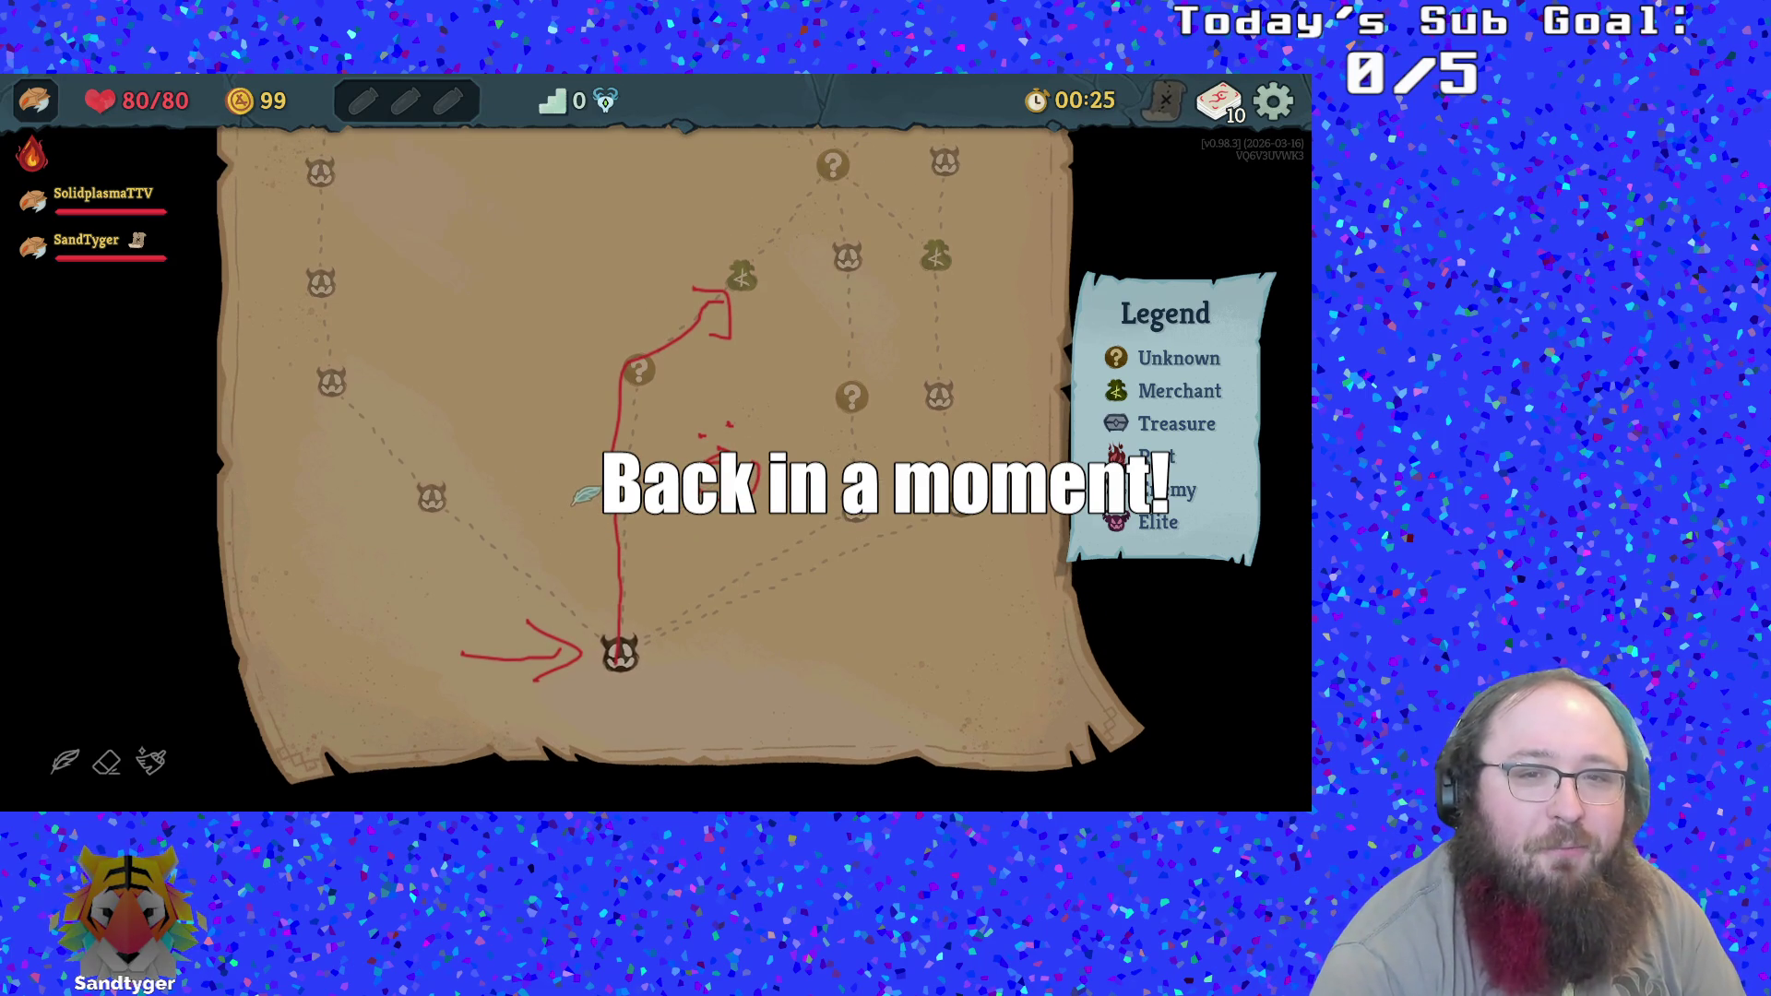
pyautogui.scroll(-2, 648, 438)
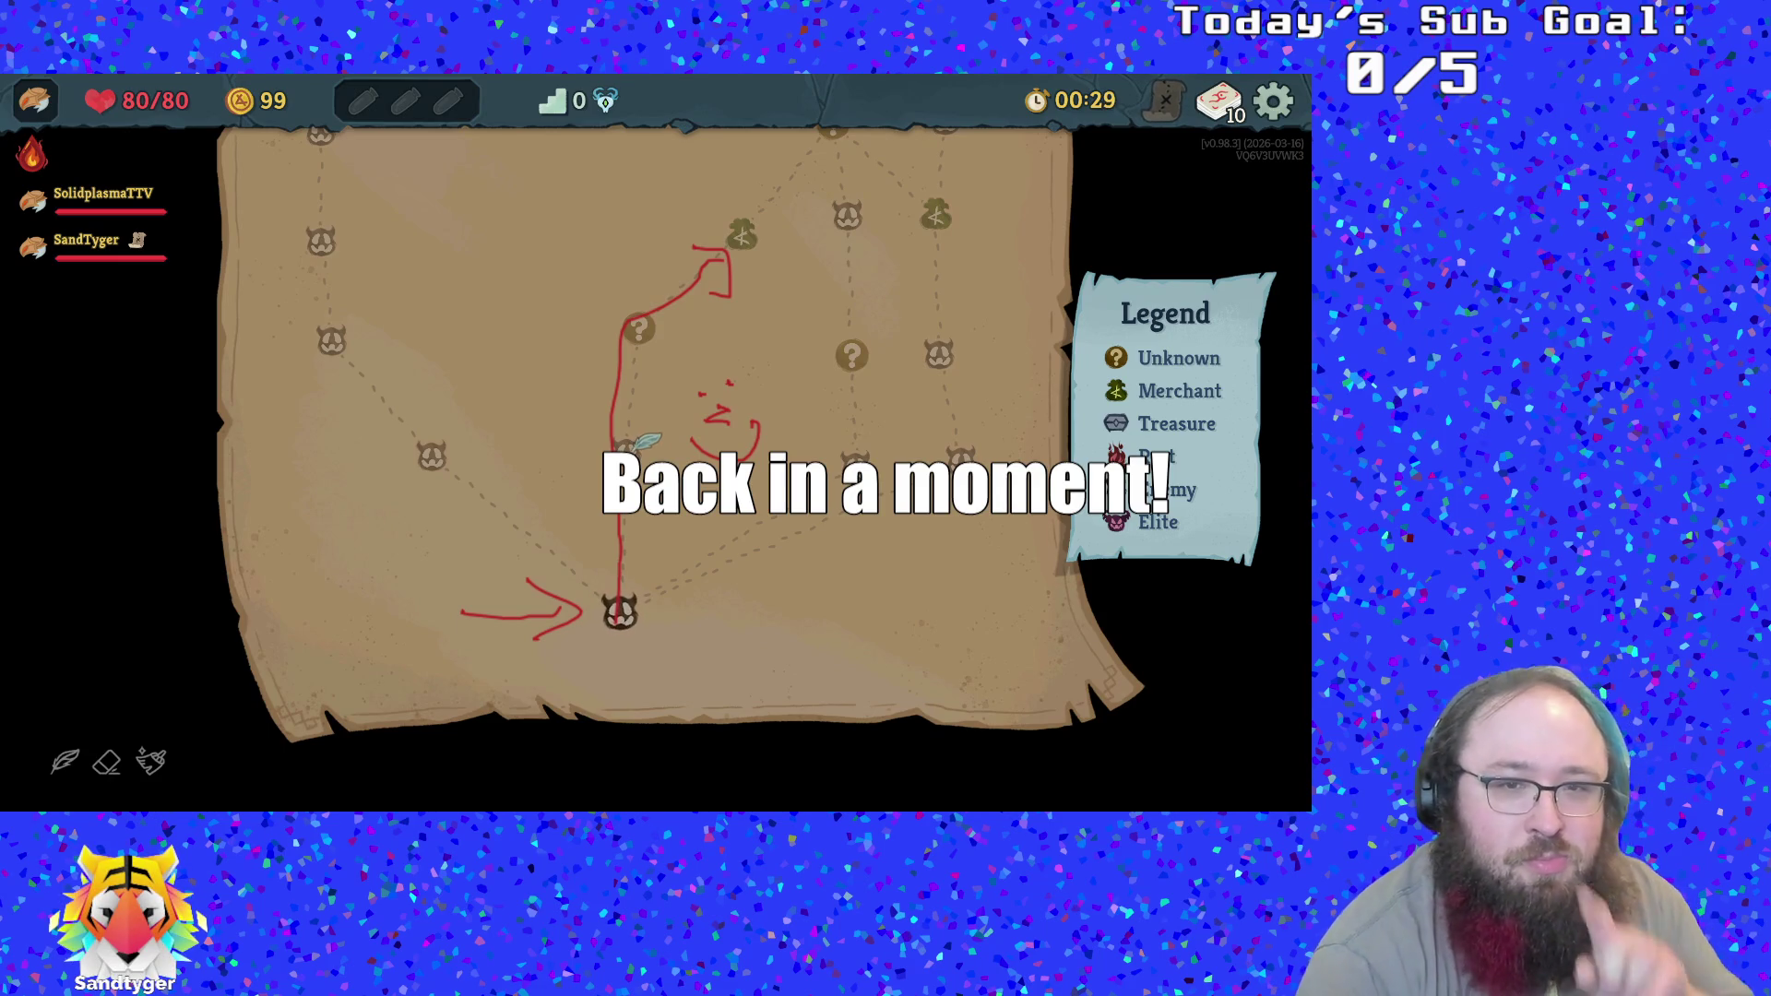
pyautogui.scroll(2, 682, 313)
pyautogui.moveTo(650, 367); pyautogui.dragTo(643, 392)
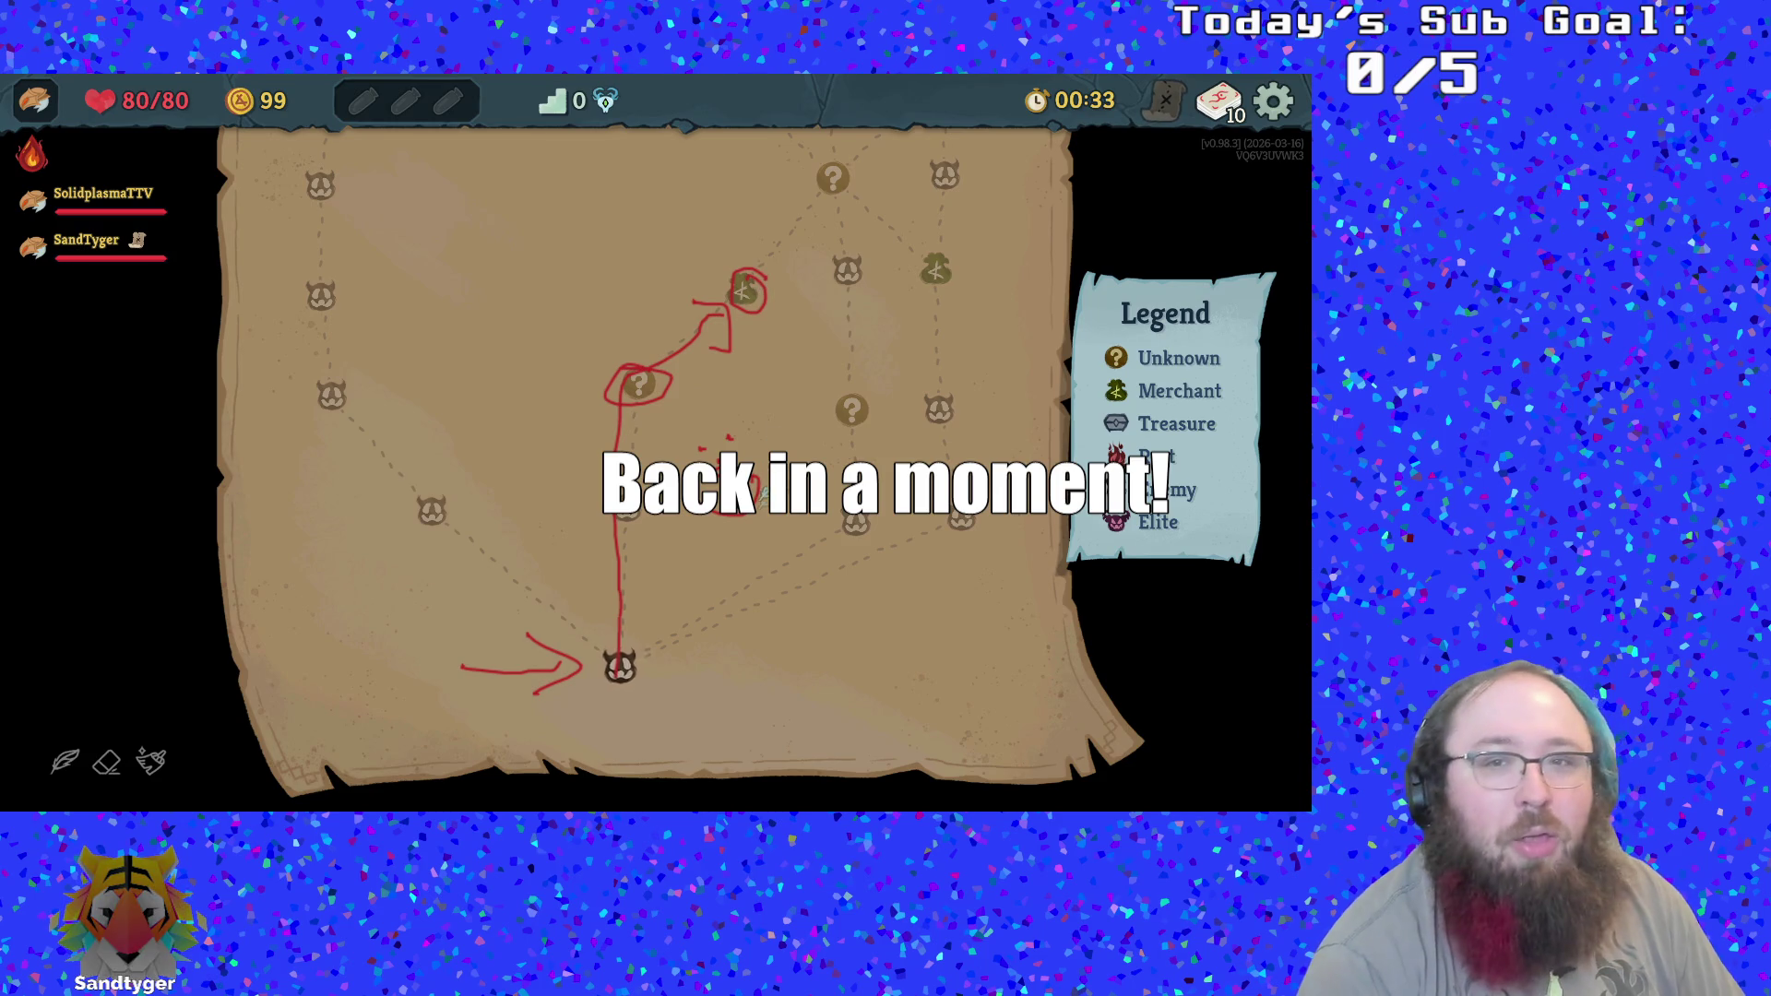
# Clear all map drawings and travel to the first enemy room
pyautogui.scroll(2, 662, 559)
pyautogui.scroll(-4, 516, 434)
pyautogui.moveTo(510, 422)
pyautogui.mouseDown()
pyautogui.moveTo(537, 319)
pyautogui.moveTo(542, 415)
pyautogui.mouseUp()
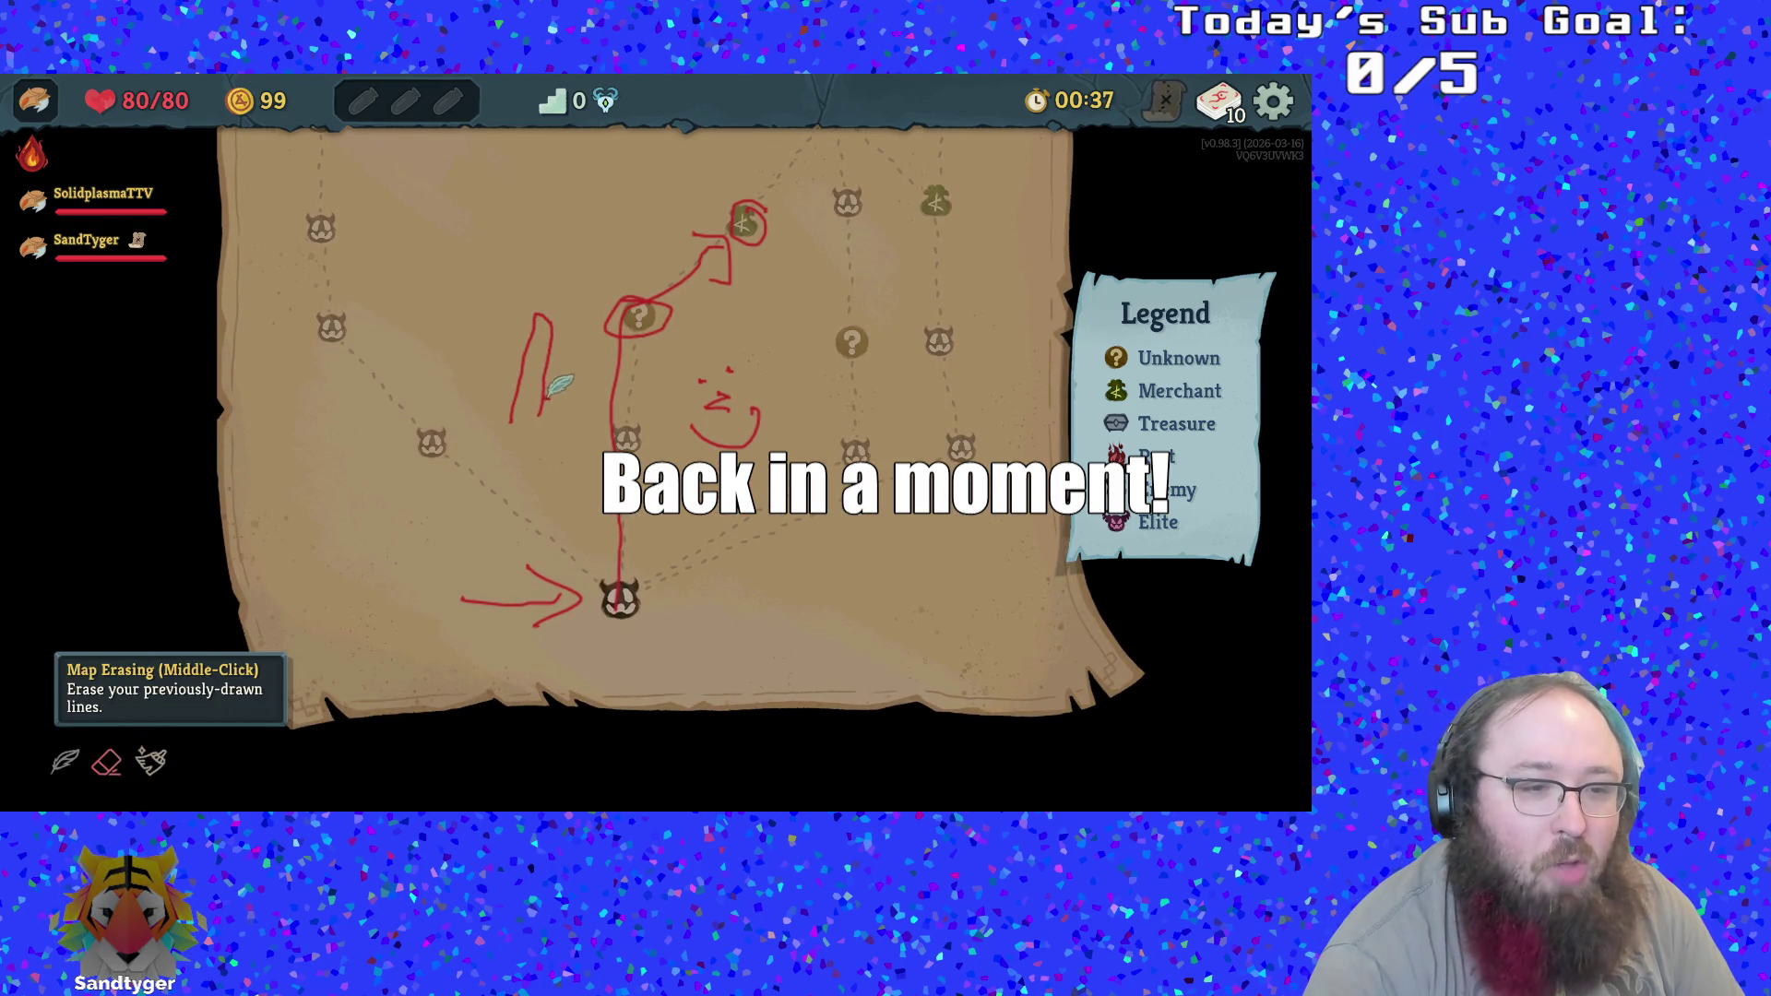
pyautogui.rightClick(530, 390)
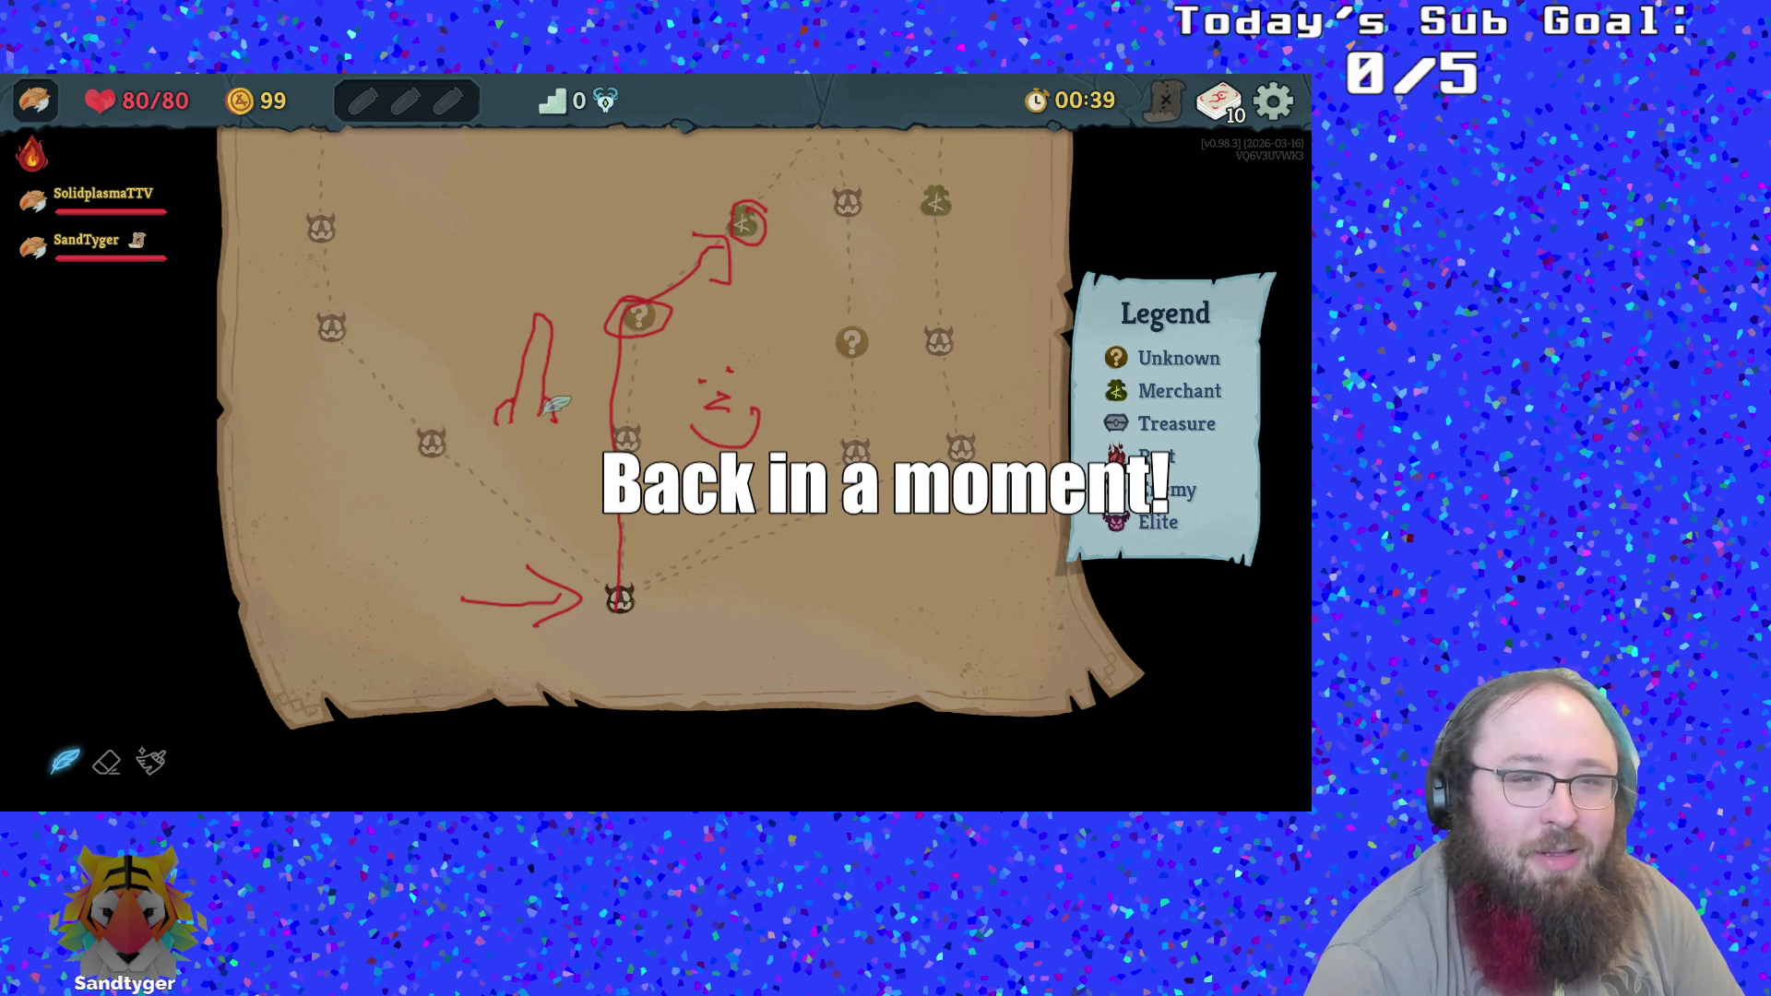
pyautogui.click(155, 771)
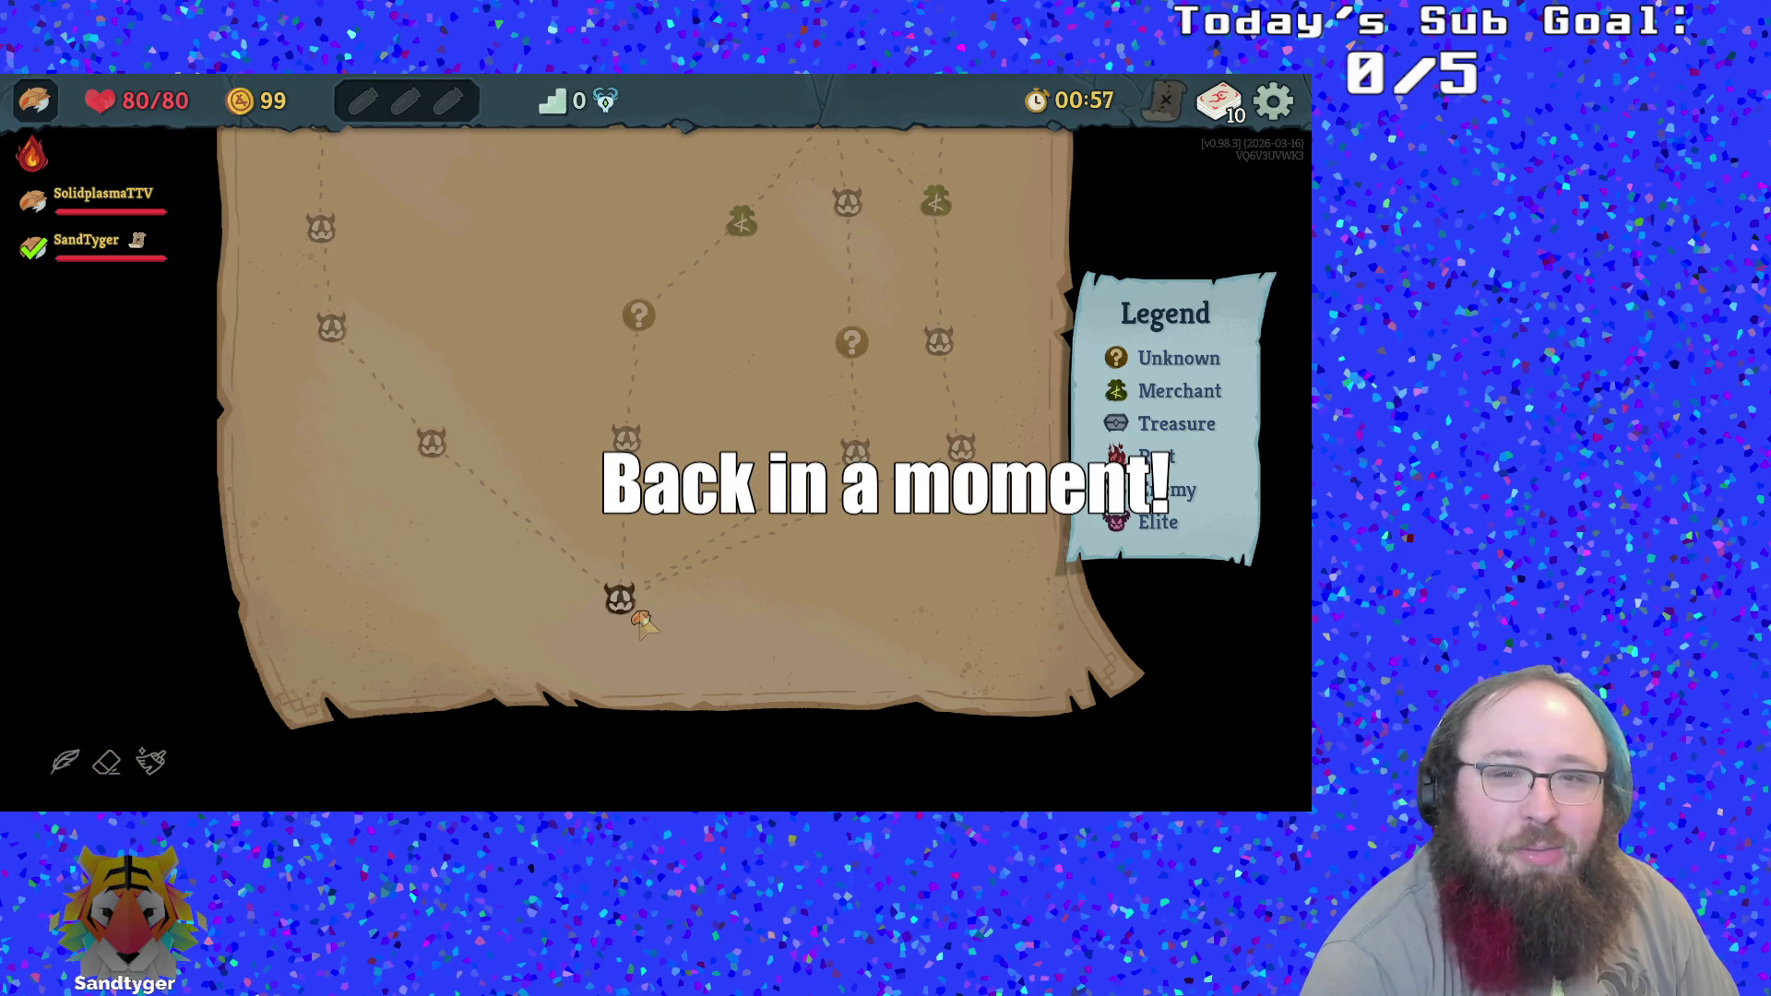
pyautogui.click(621, 601)
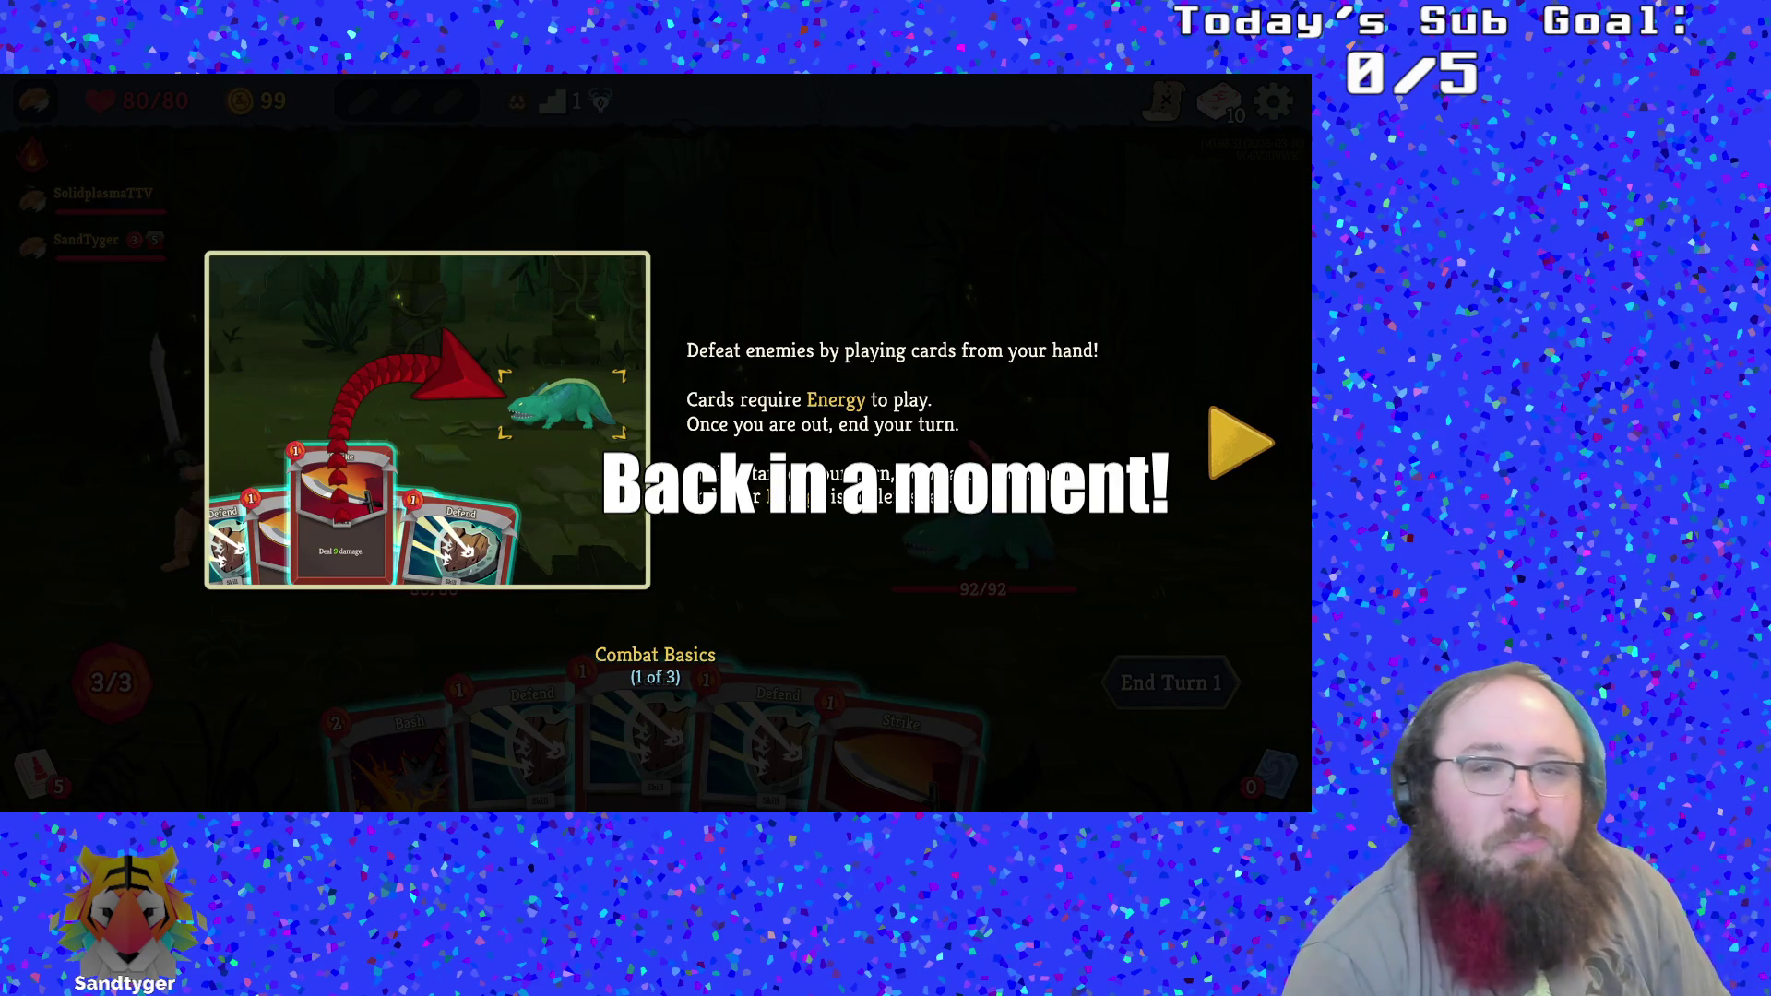
# Page through all three Combat Basics tutorial pages and close it
pyautogui.click(1240, 443)
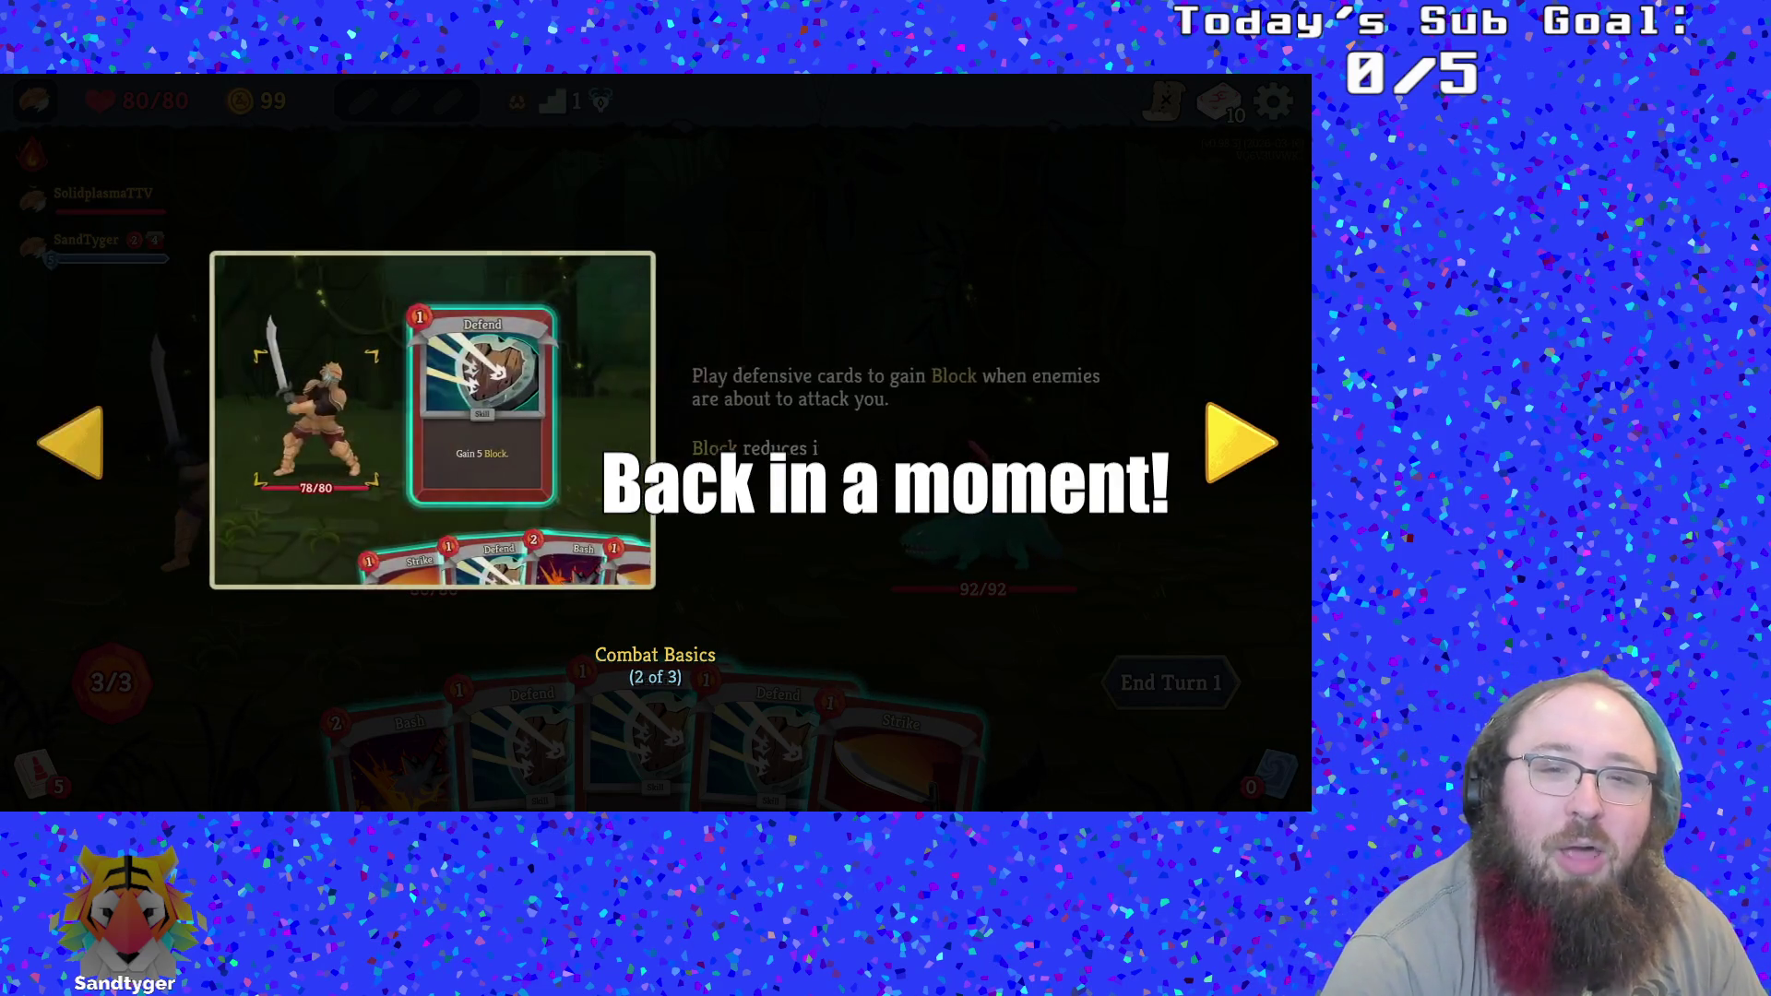
pyautogui.click(1240, 443)
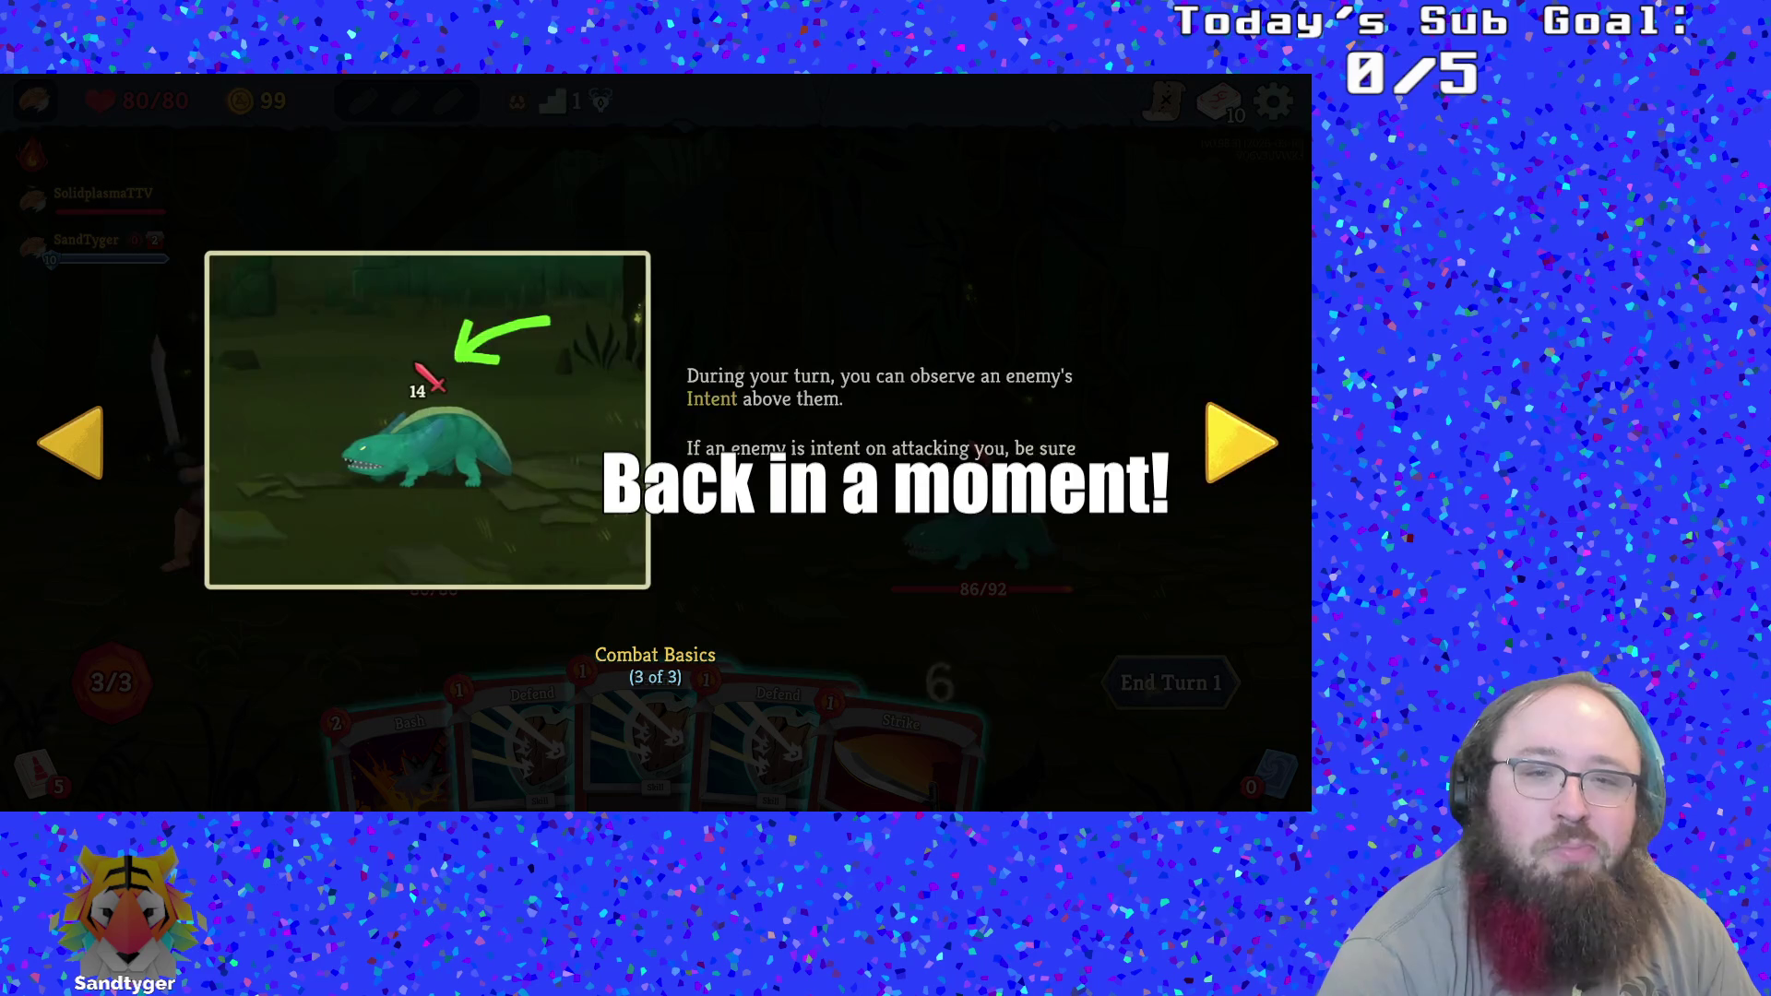
pyautogui.click(1240, 442)
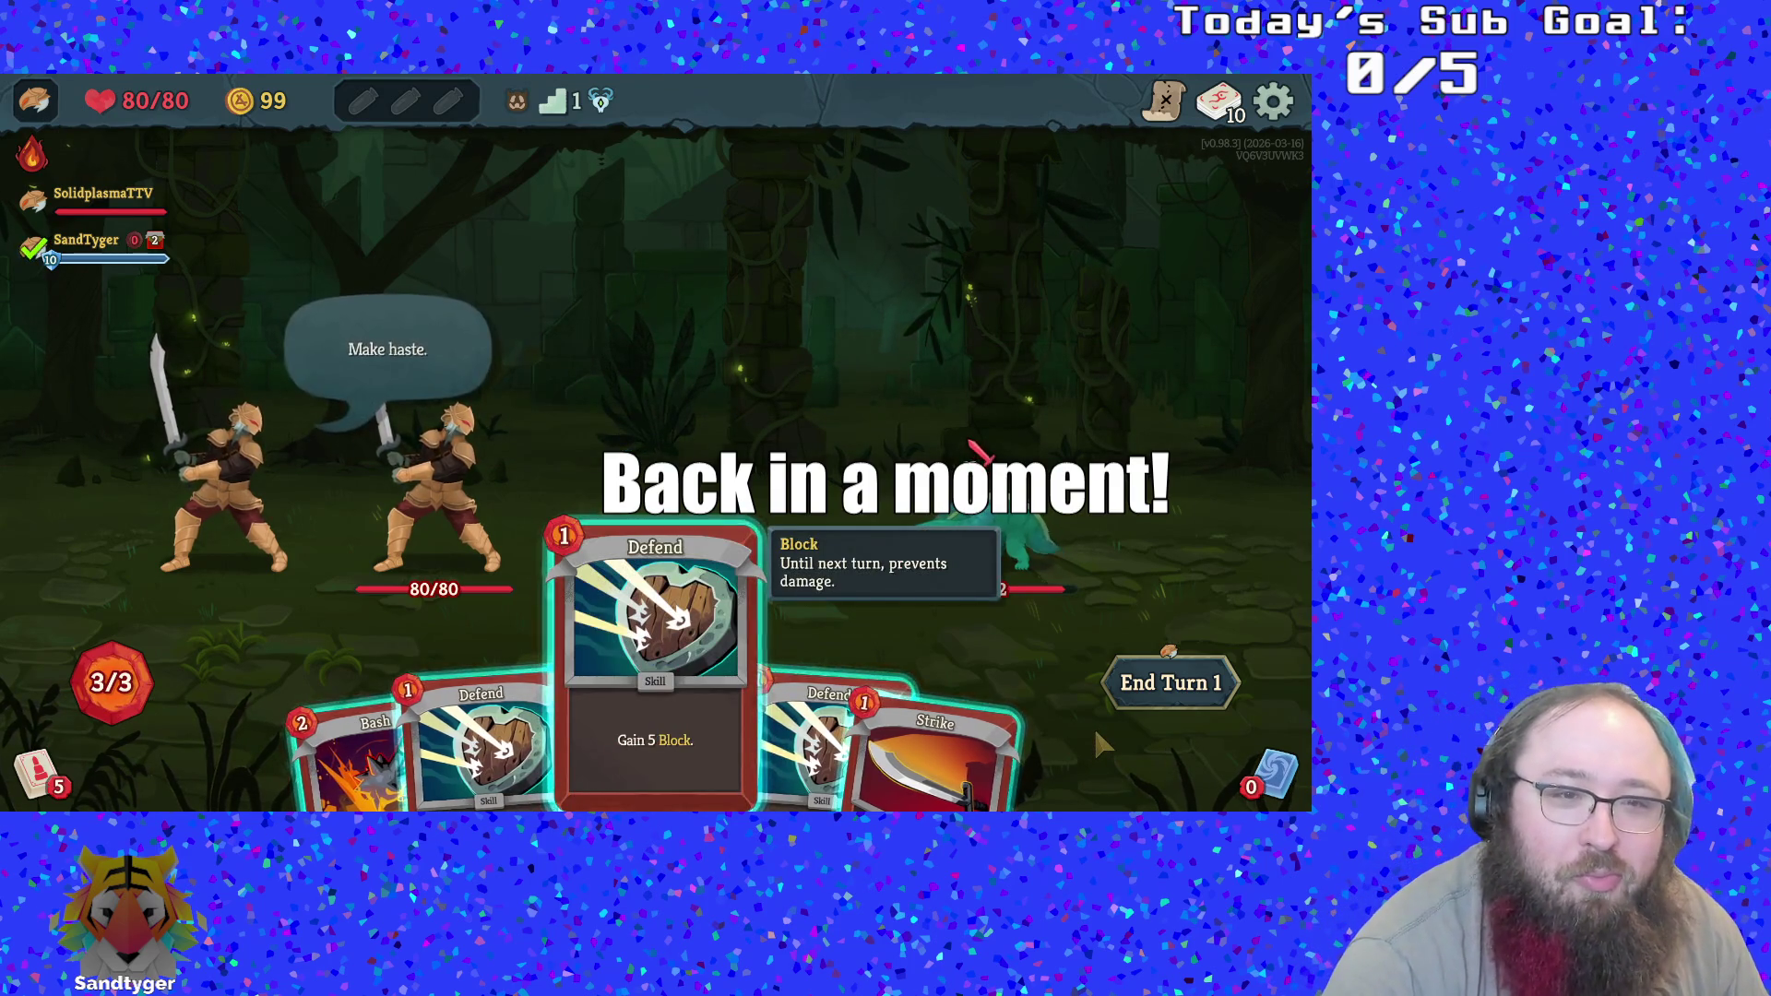
# Play both Defend cards for block
pyautogui.press('Left')
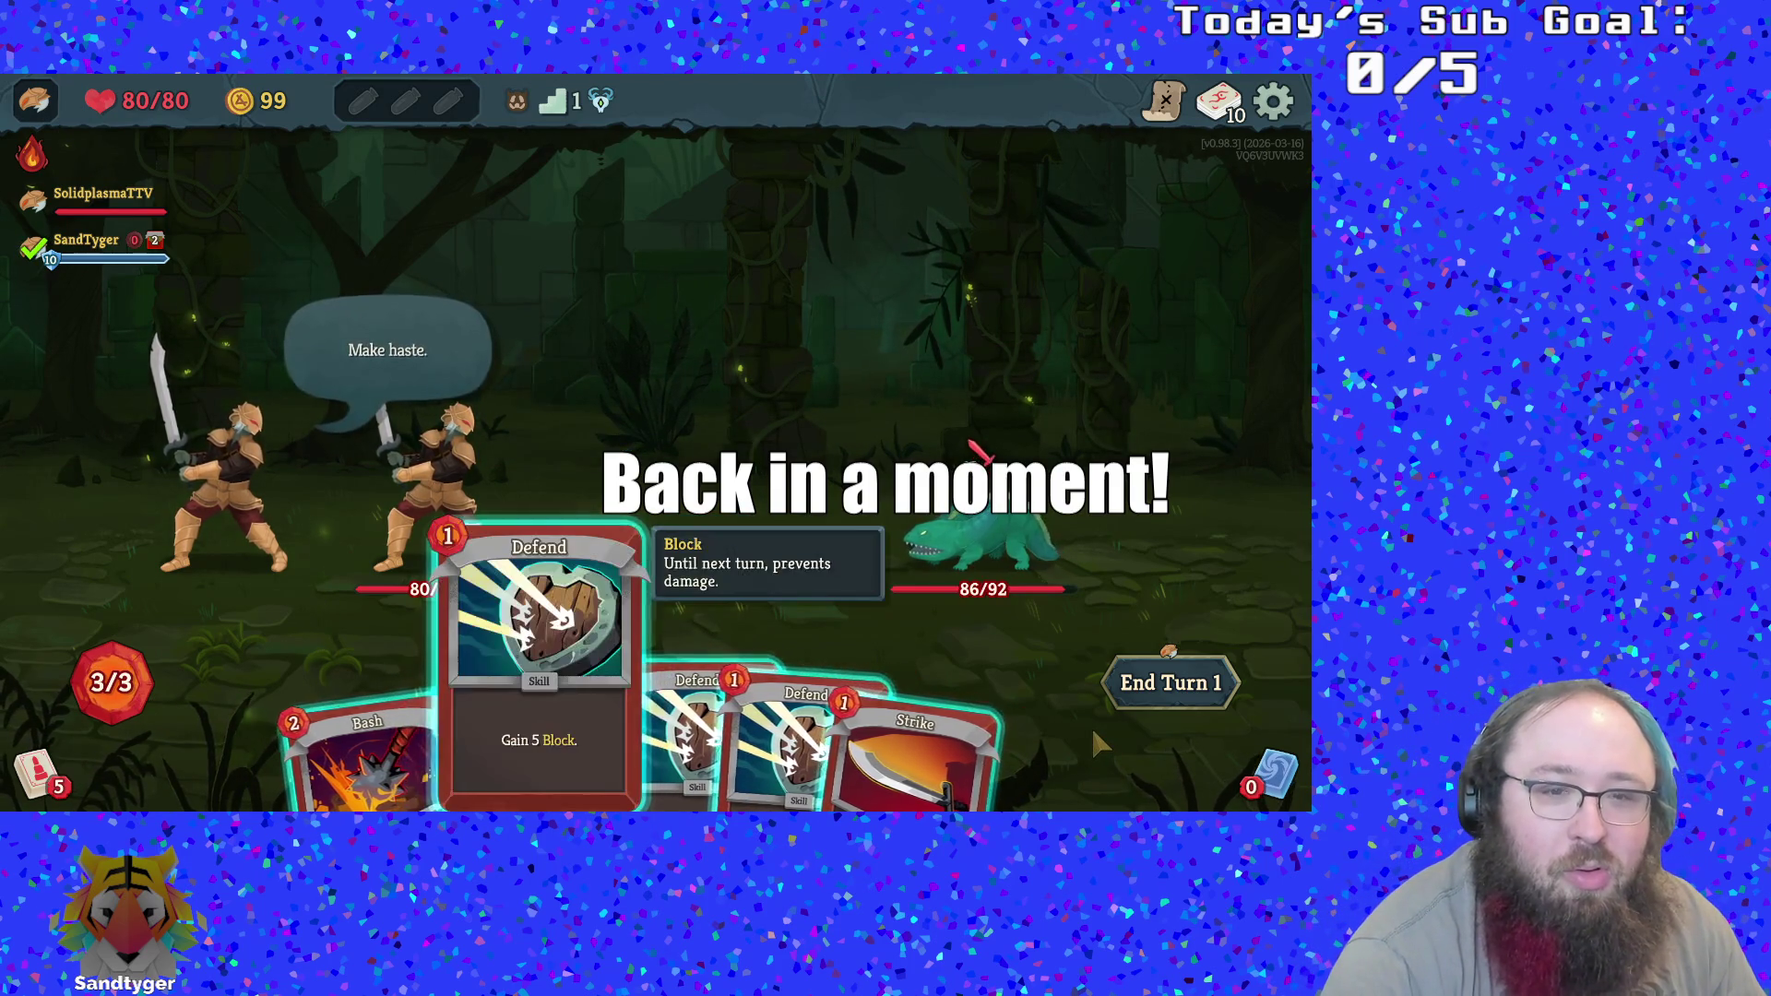
pyautogui.press('Right')
pyautogui.press('Right')
pyautogui.press('Left')
pyautogui.press('Left')
pyautogui.press('Left')
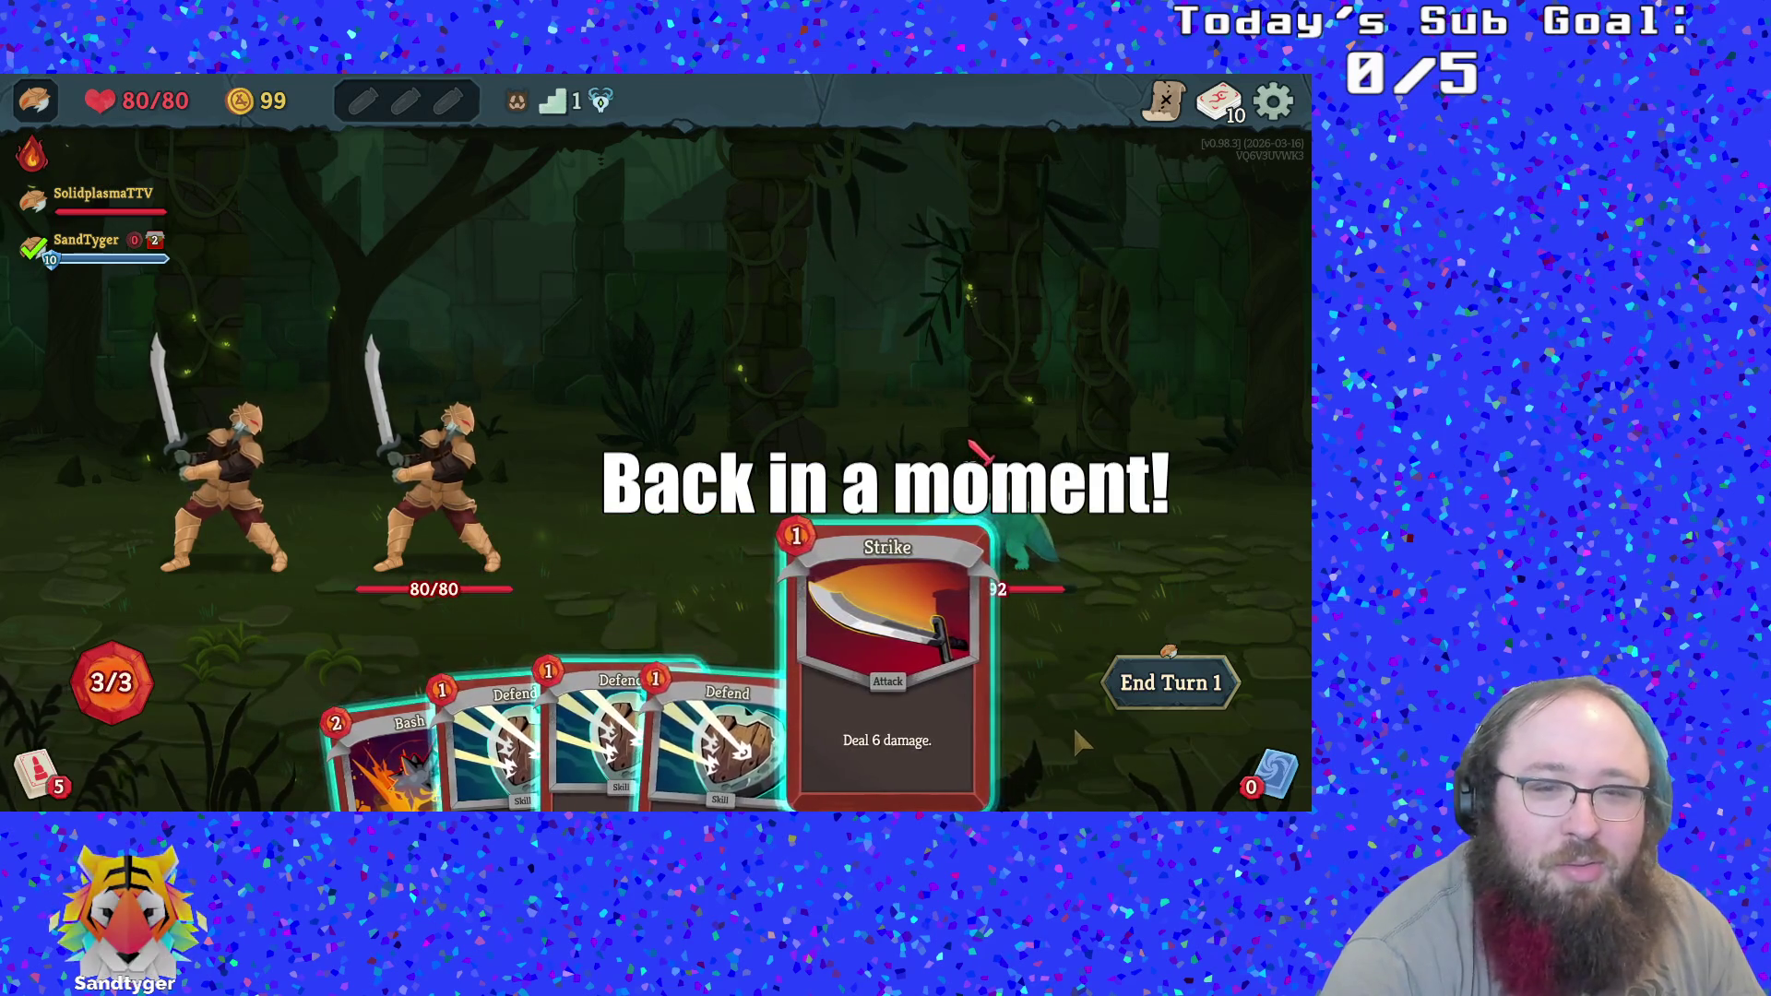
pyautogui.press('Return')
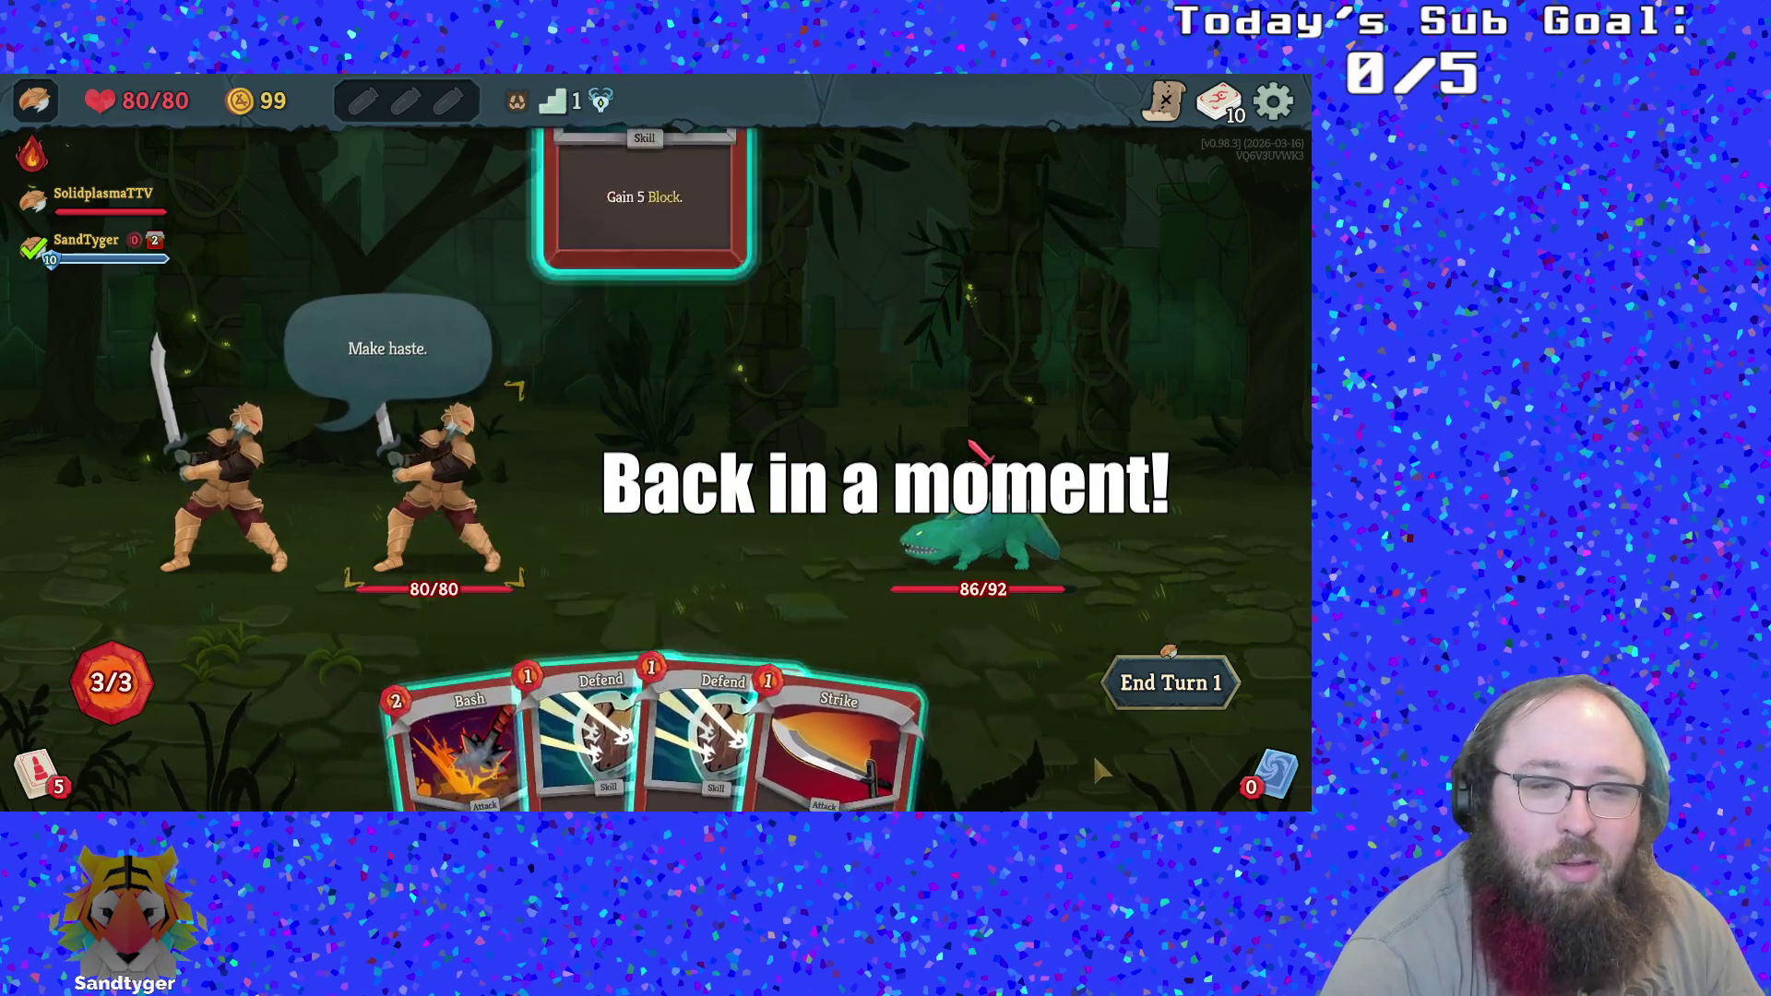
pyautogui.press('Return')
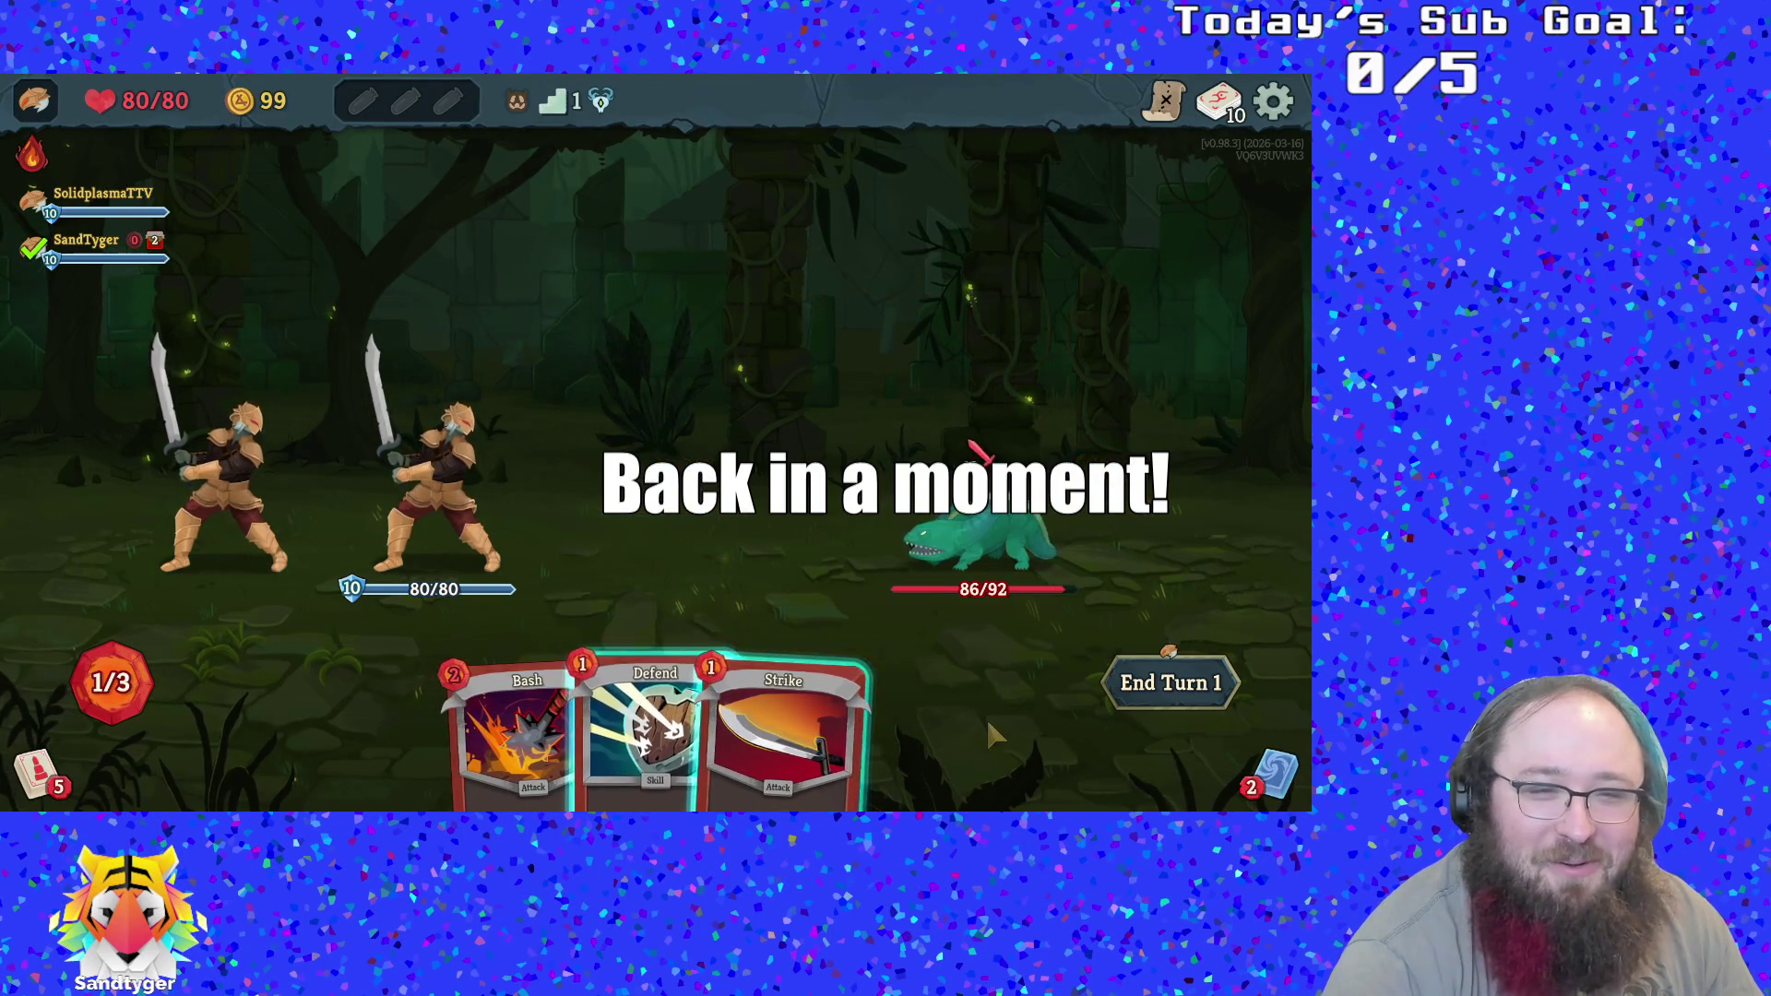
# Attempt Bash without enough energy, dismiss the tip, then Strike the lizard enemy
pyautogui.press('Left')
pyautogui.press('Return')
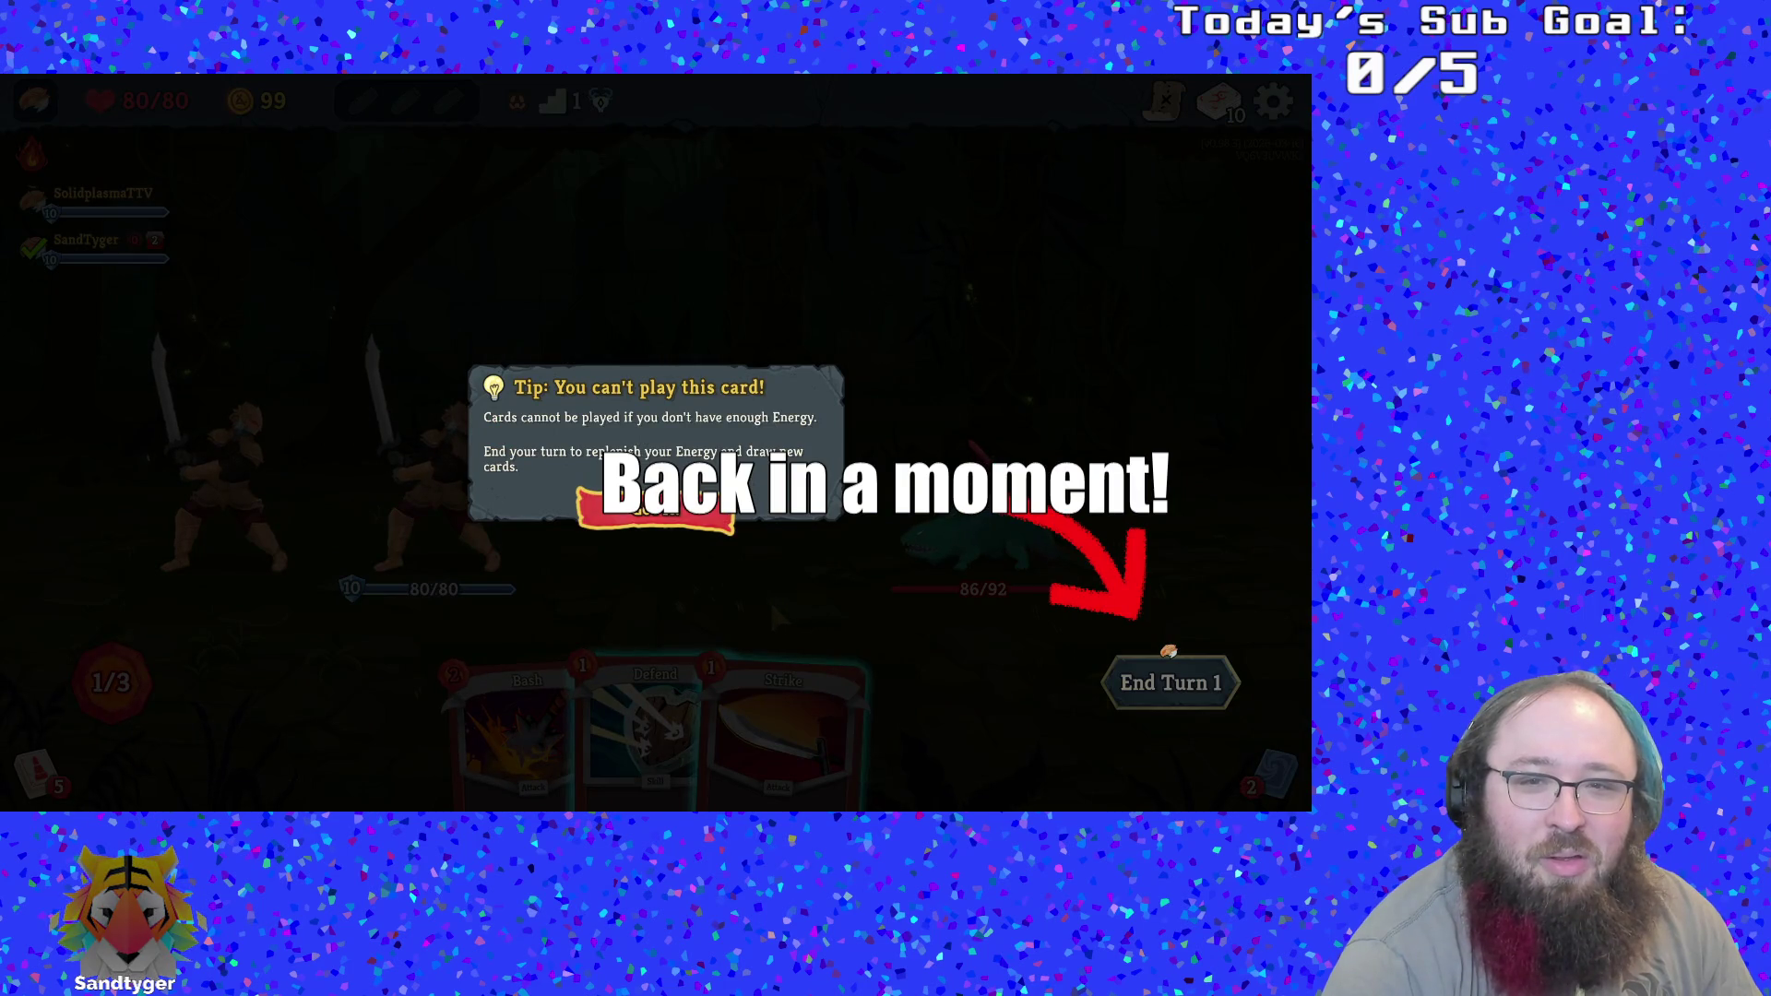
pyautogui.press('Return')
pyautogui.press('Right')
pyautogui.press('Right')
pyautogui.press('Return')
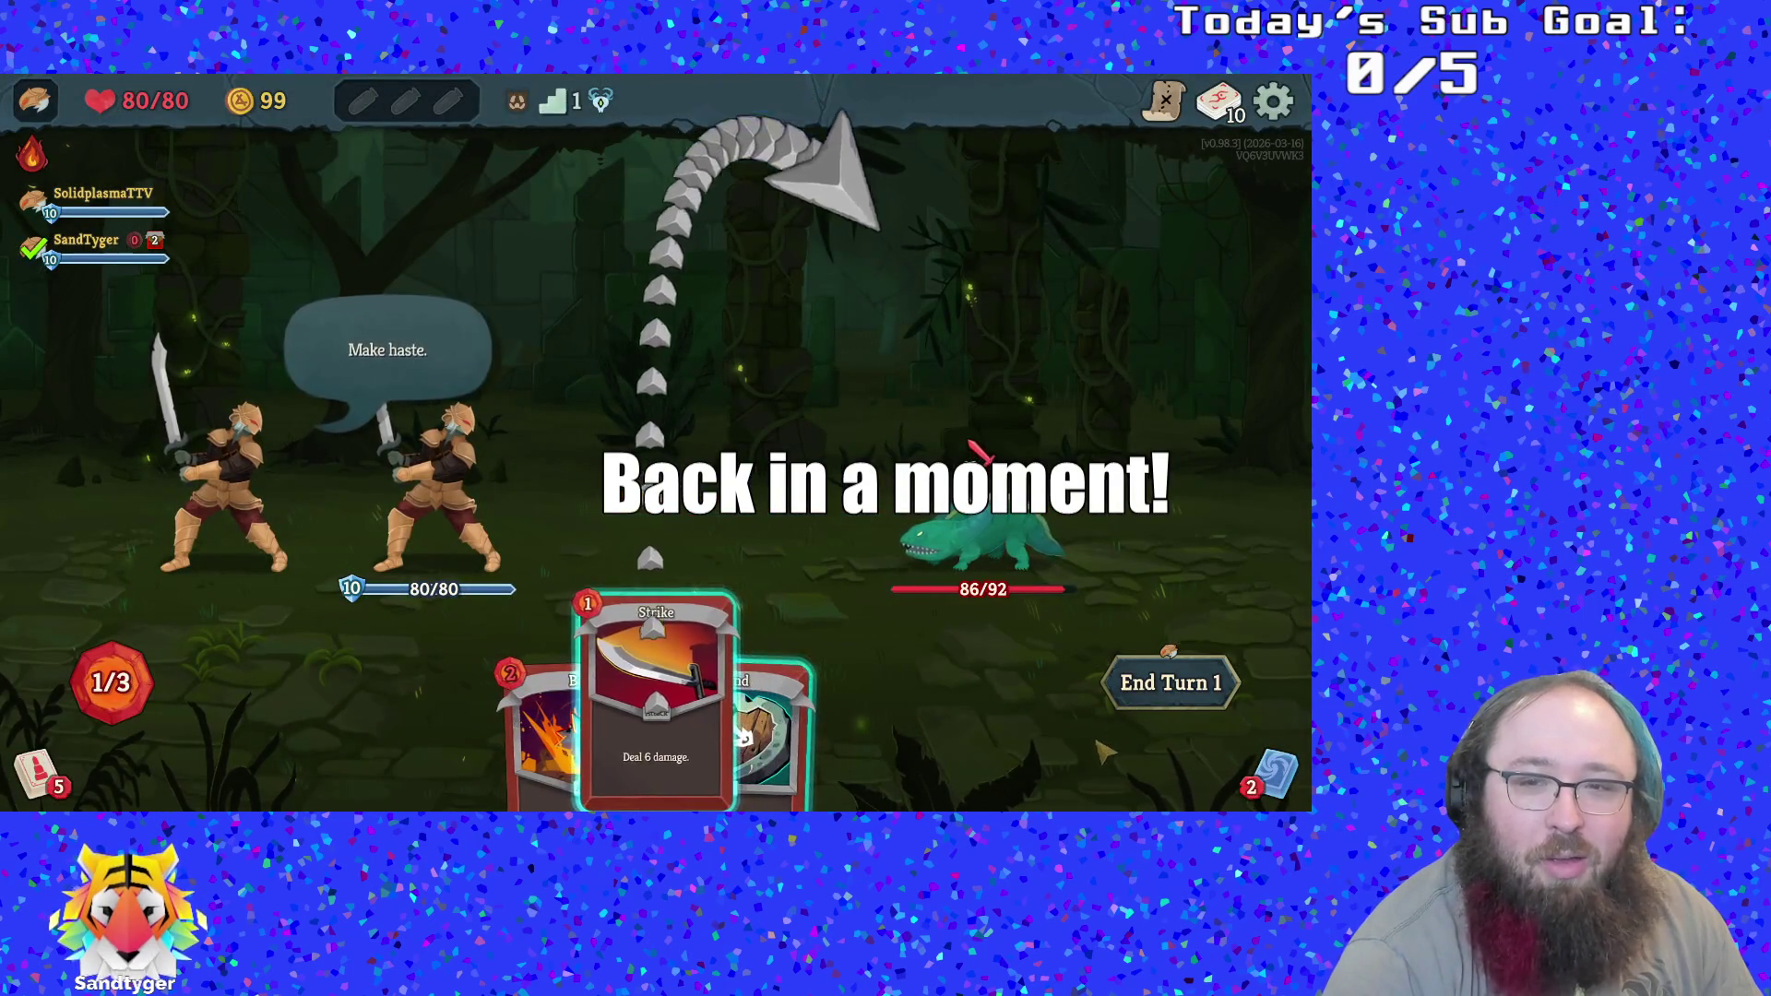
pyautogui.press('Return')
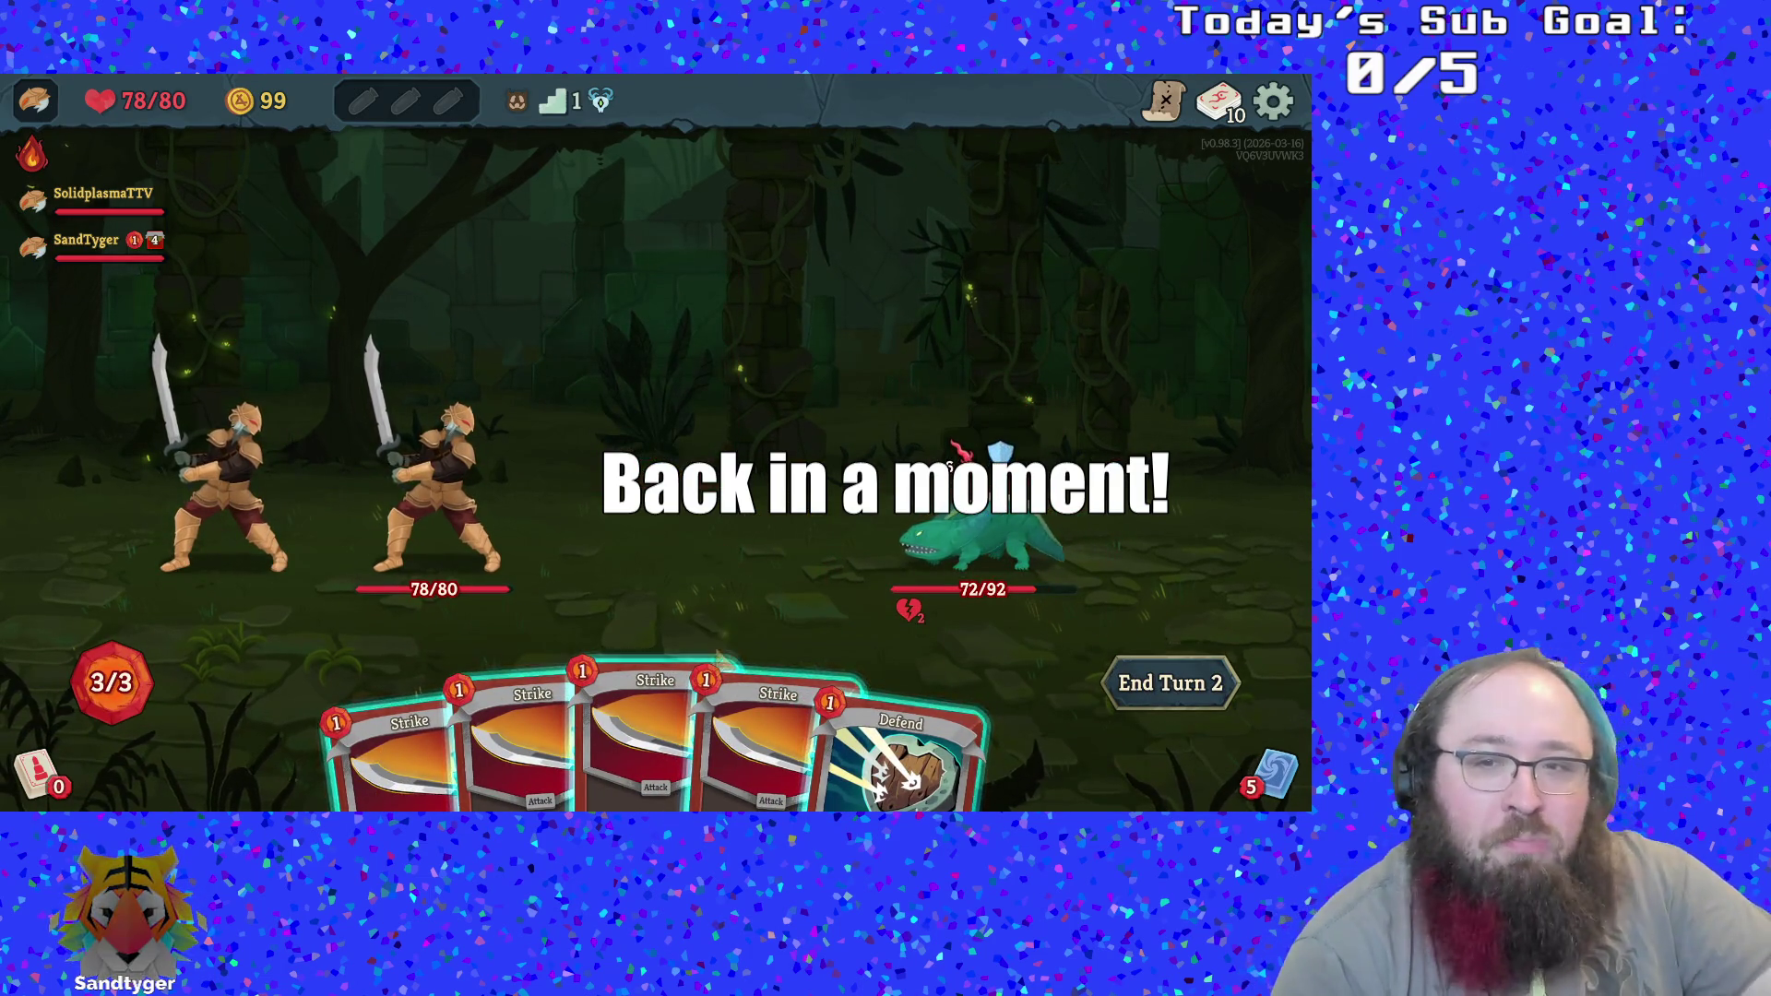
# Hit the enemy with two Strikes and play a Defend for 5 block
pyautogui.click(655, 728)
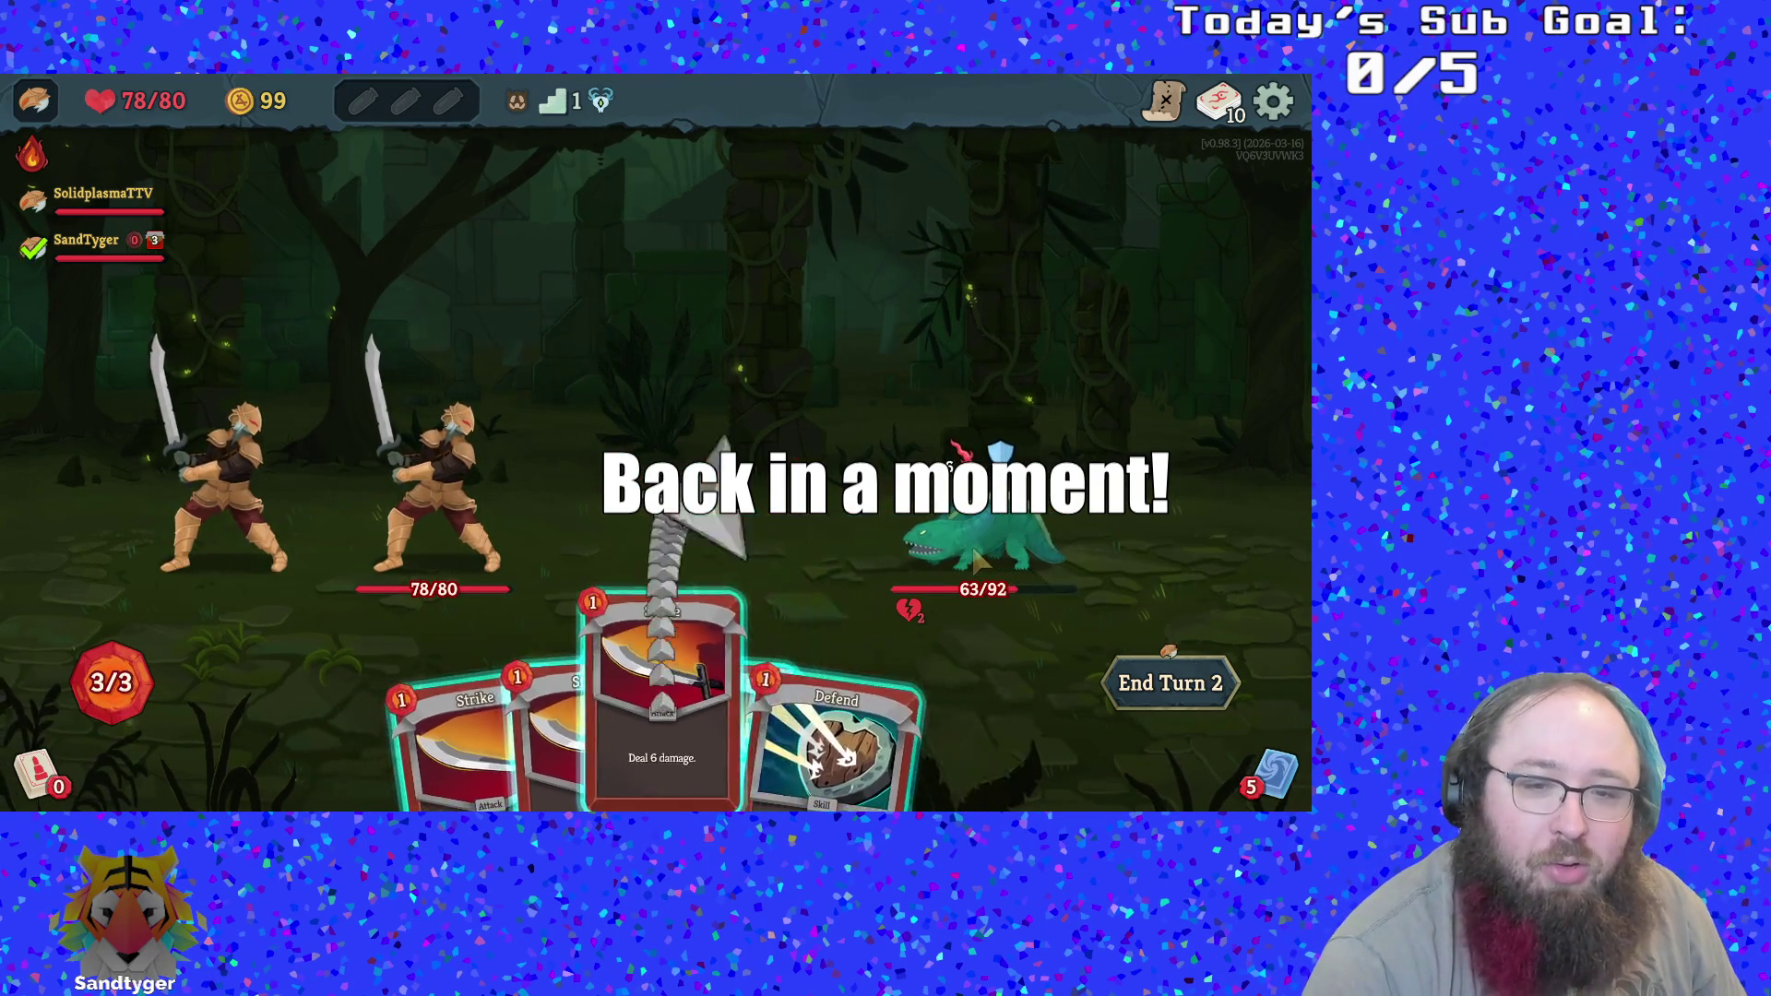
pyautogui.click(976, 553)
pyautogui.click(655, 728)
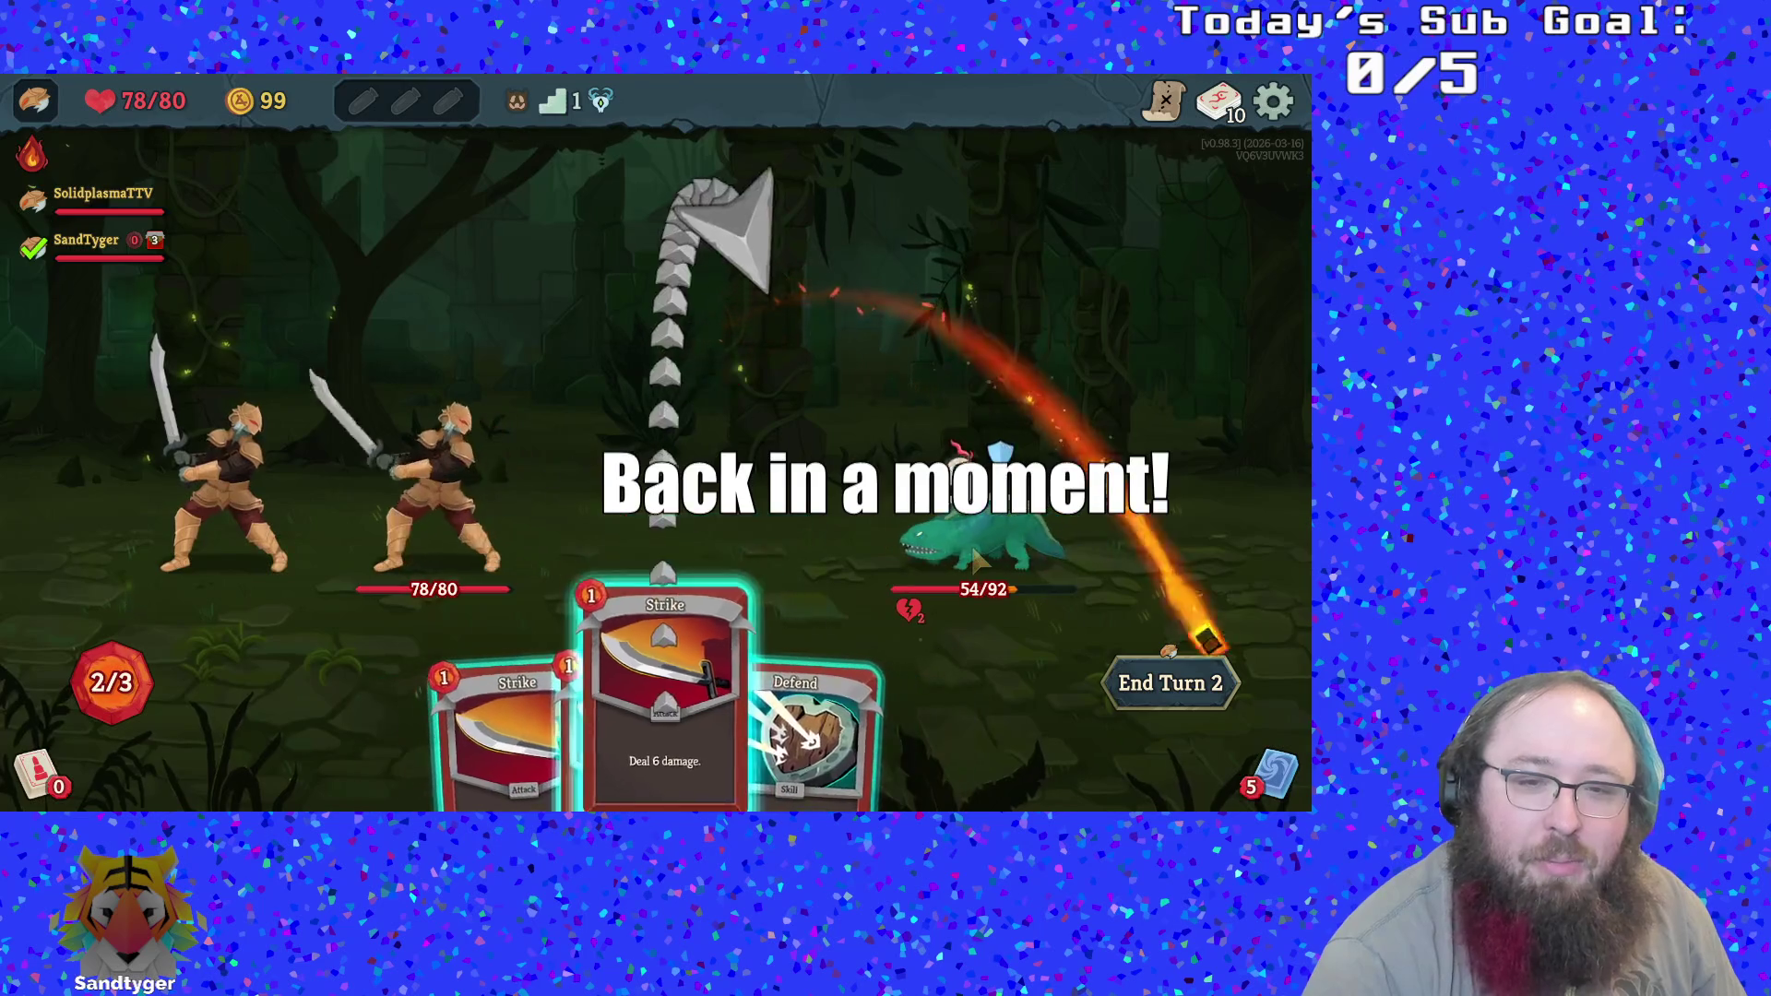
pyautogui.click(977, 555)
pyautogui.click(784, 729)
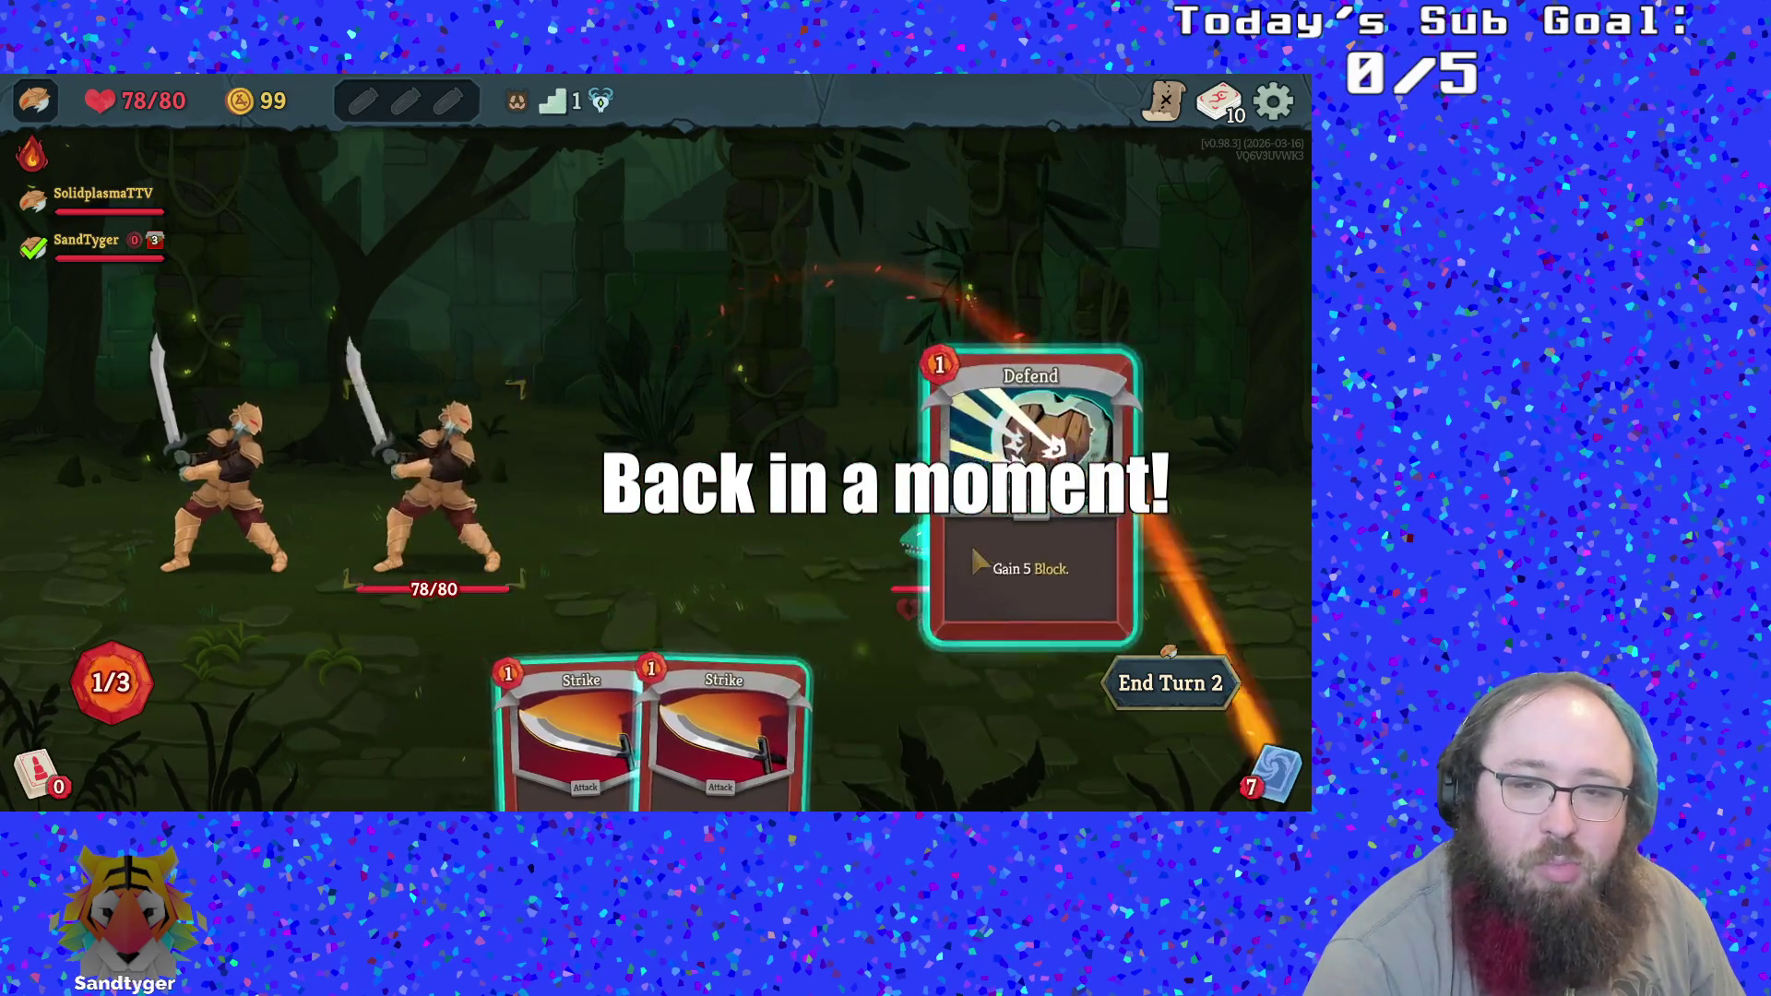
pyautogui.click(978, 556)
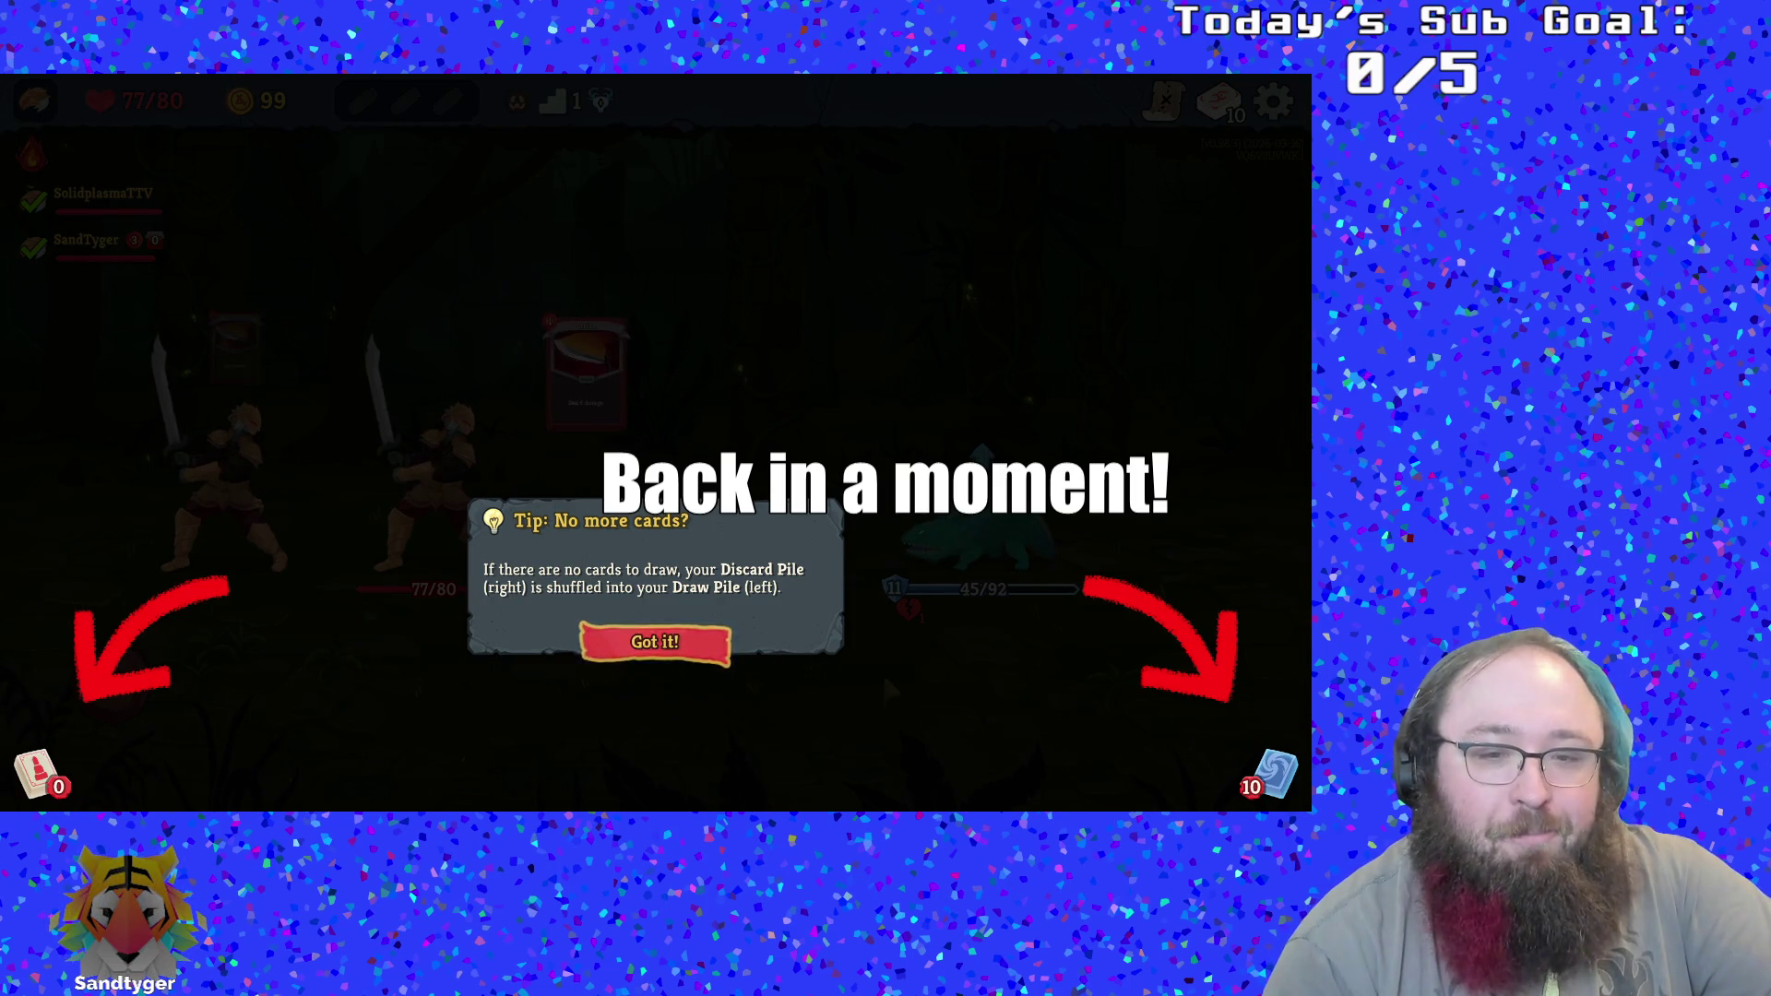
# Hit the Nibbit with two Strikes, Defend for 5 block, and end the turn
pyautogui.click(802, 524)
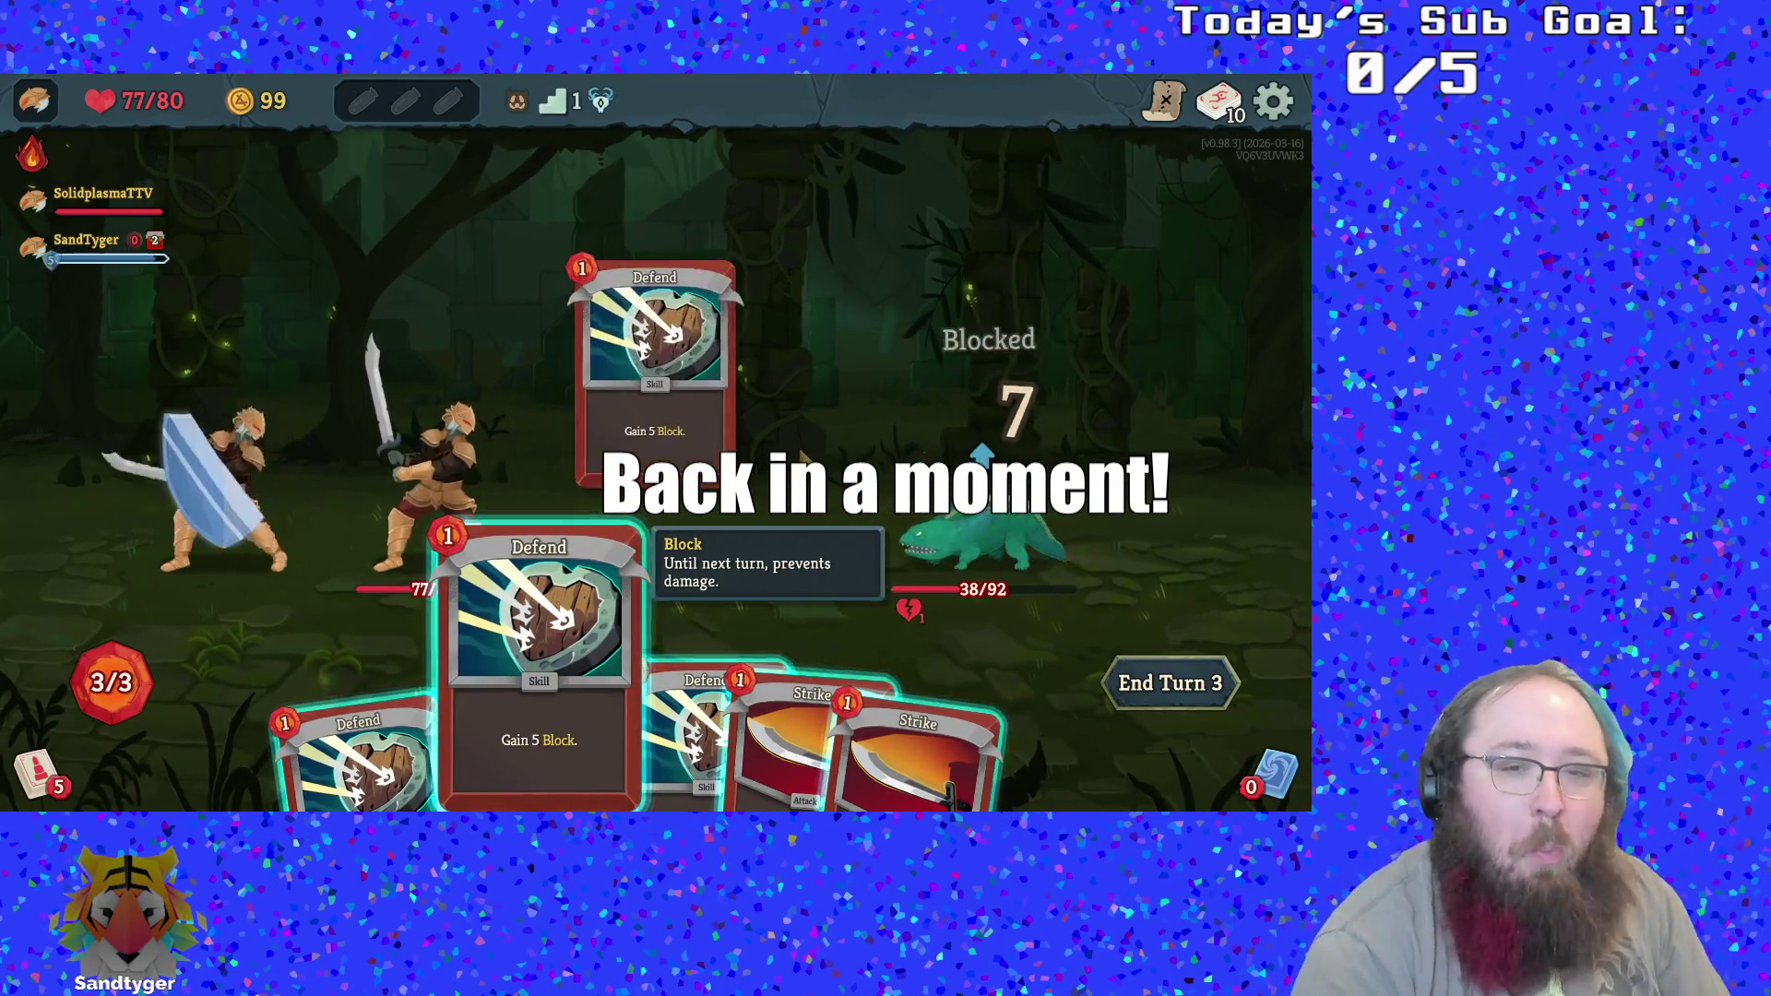
pyautogui.press('4')
pyautogui.press('Return')
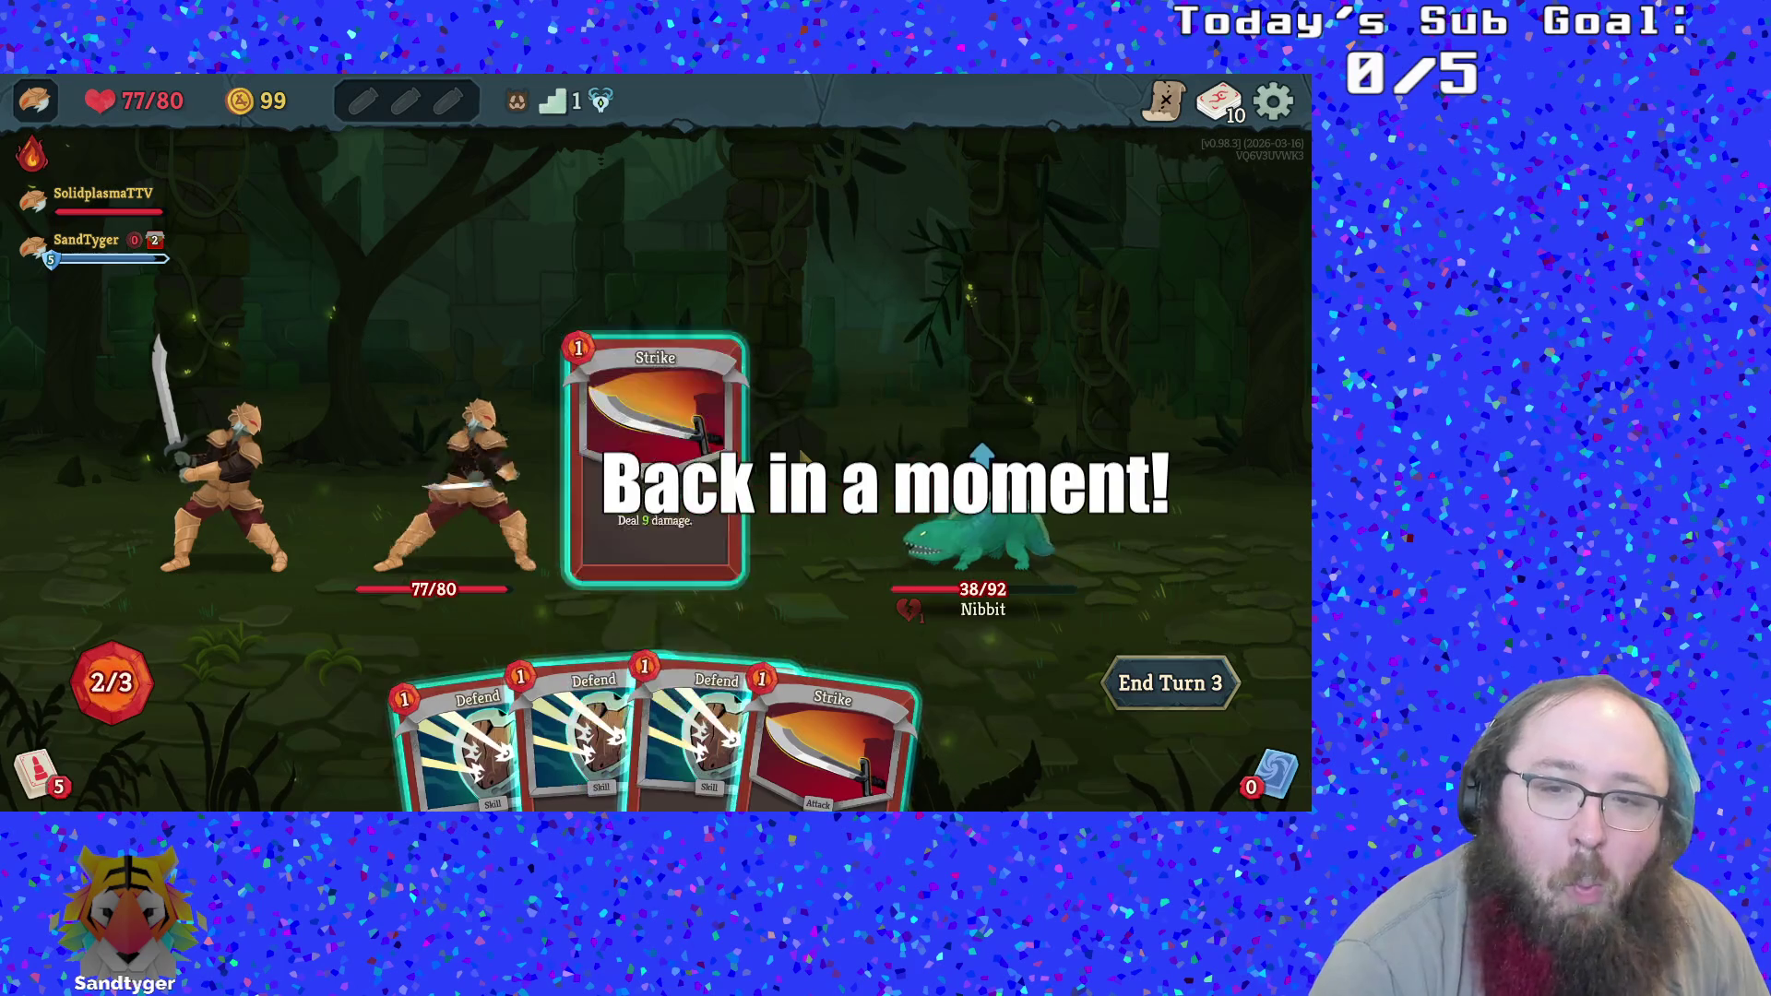
pyautogui.press('4')
pyautogui.press('Return')
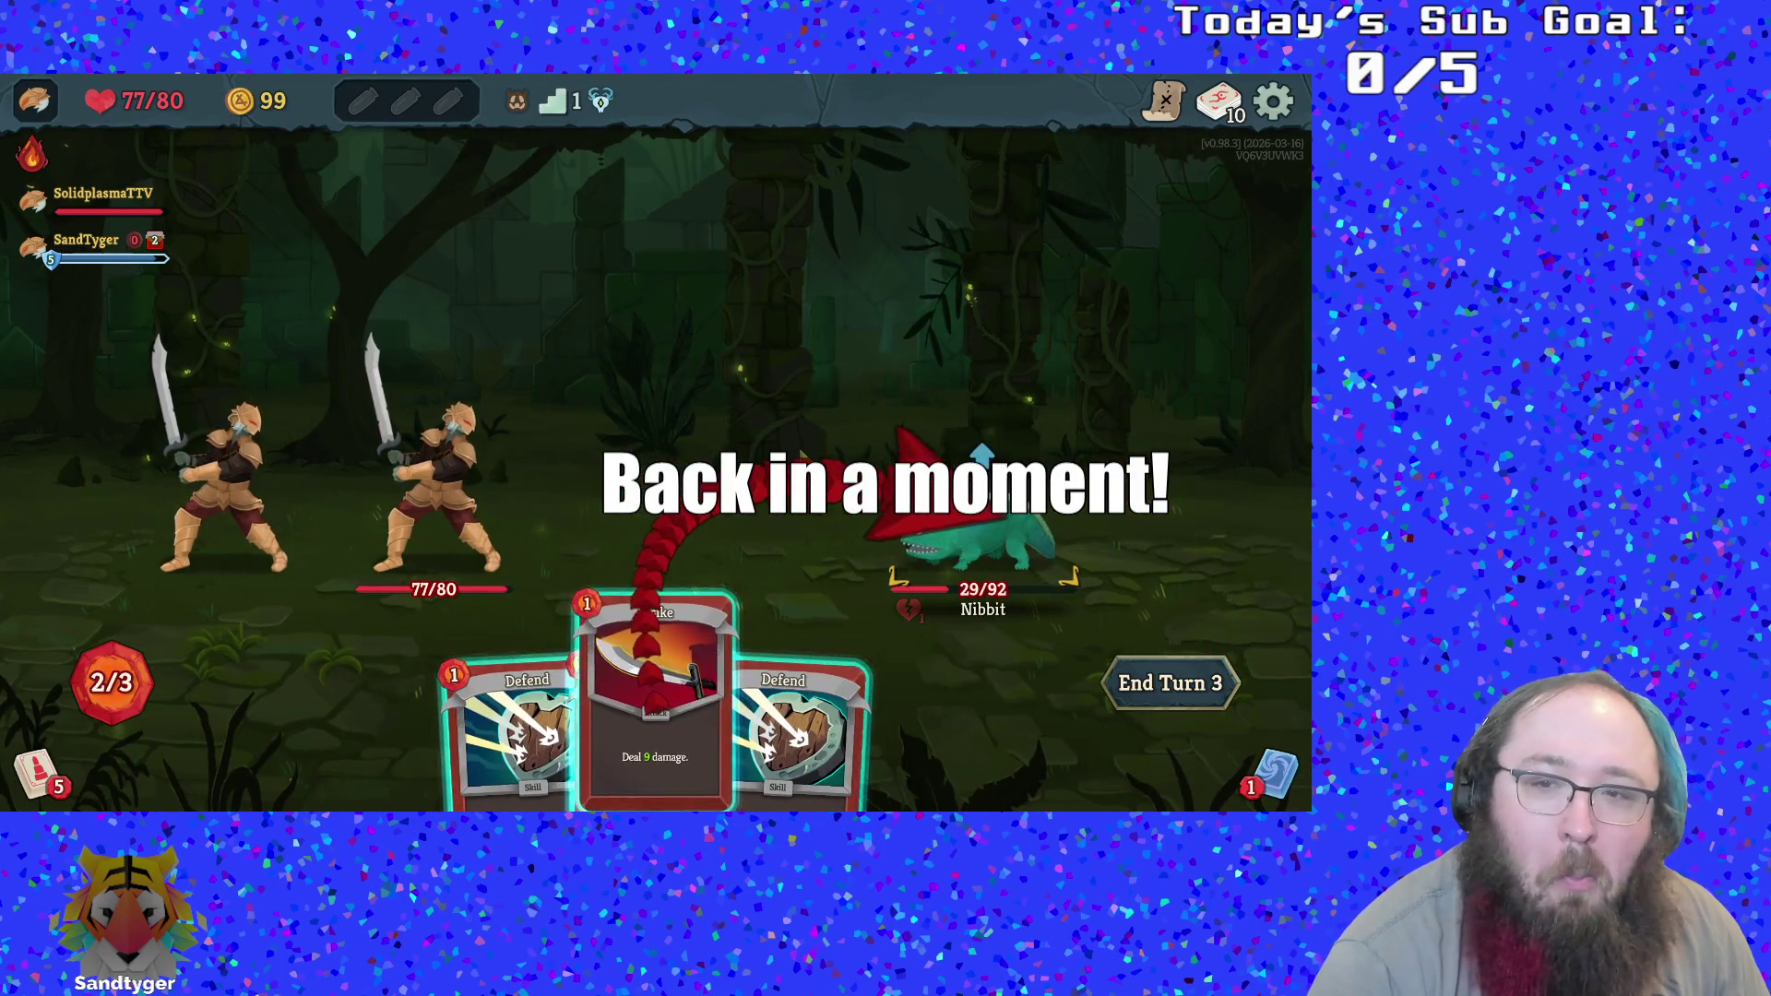
pyautogui.press('3')
pyautogui.press('Return')
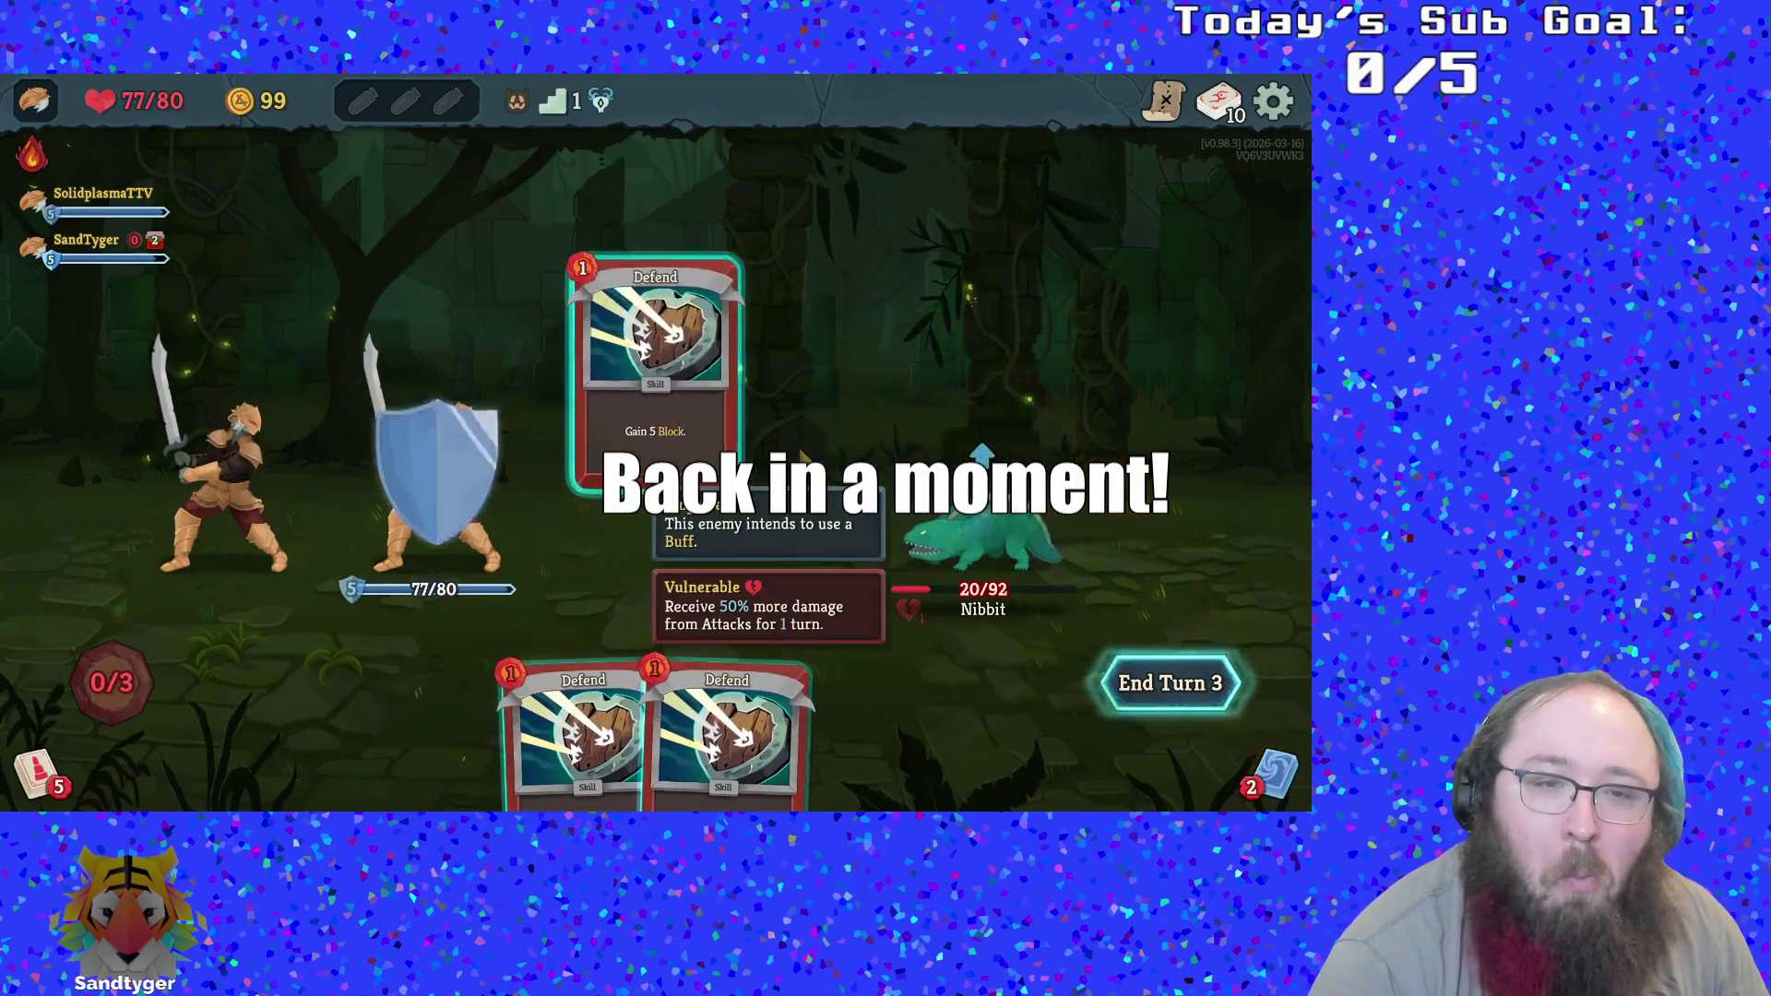
pyautogui.press('e')
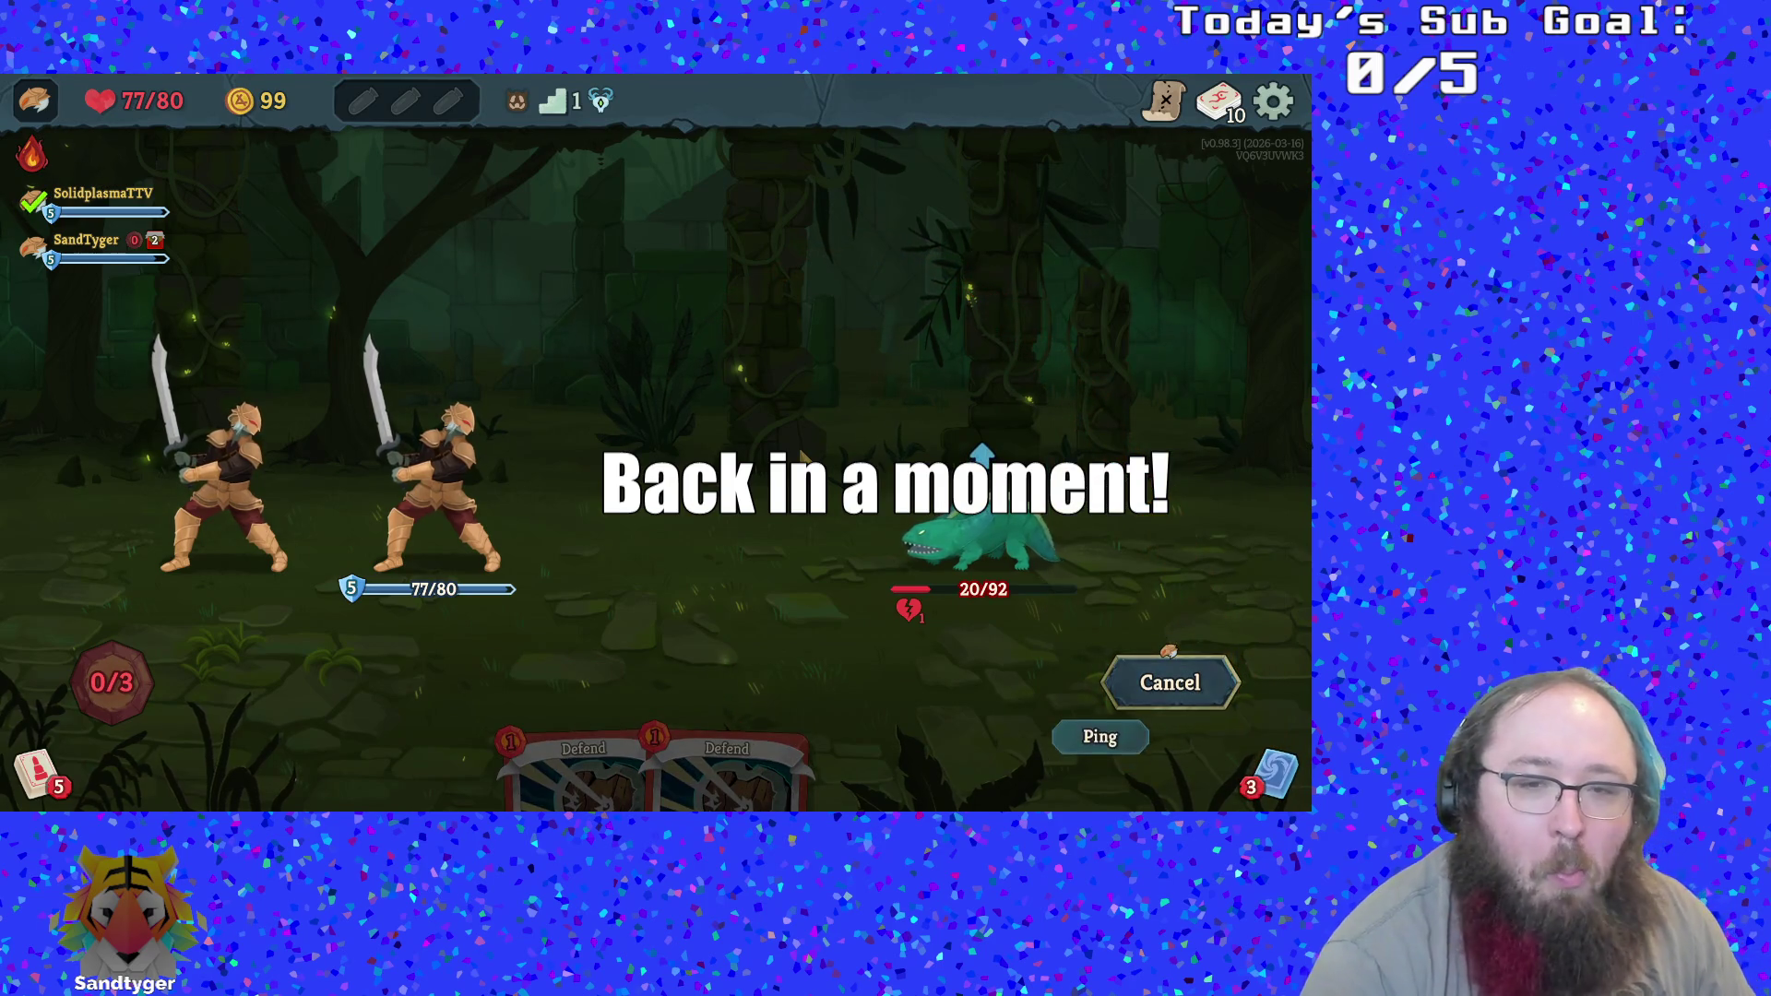
# Ping the partner twice, then finish the Nibbit with a Strike and Bash
pyautogui.press('p')
pyautogui.press('p')
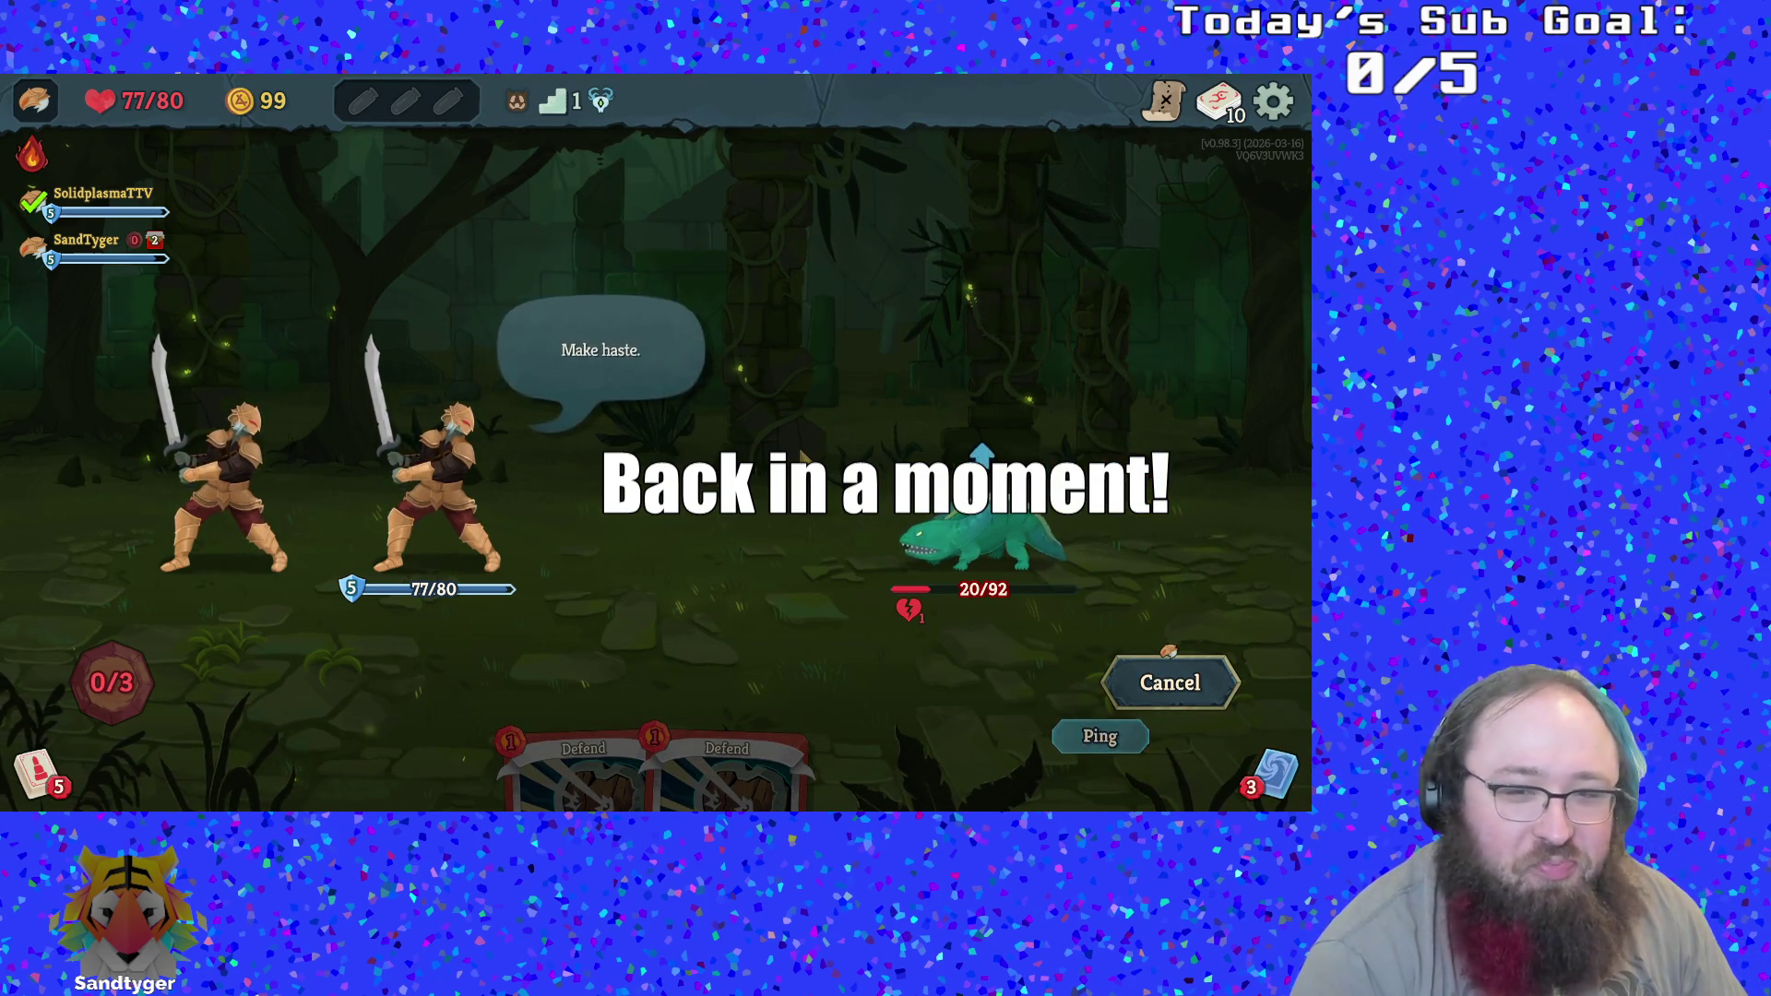
pyautogui.press('p')
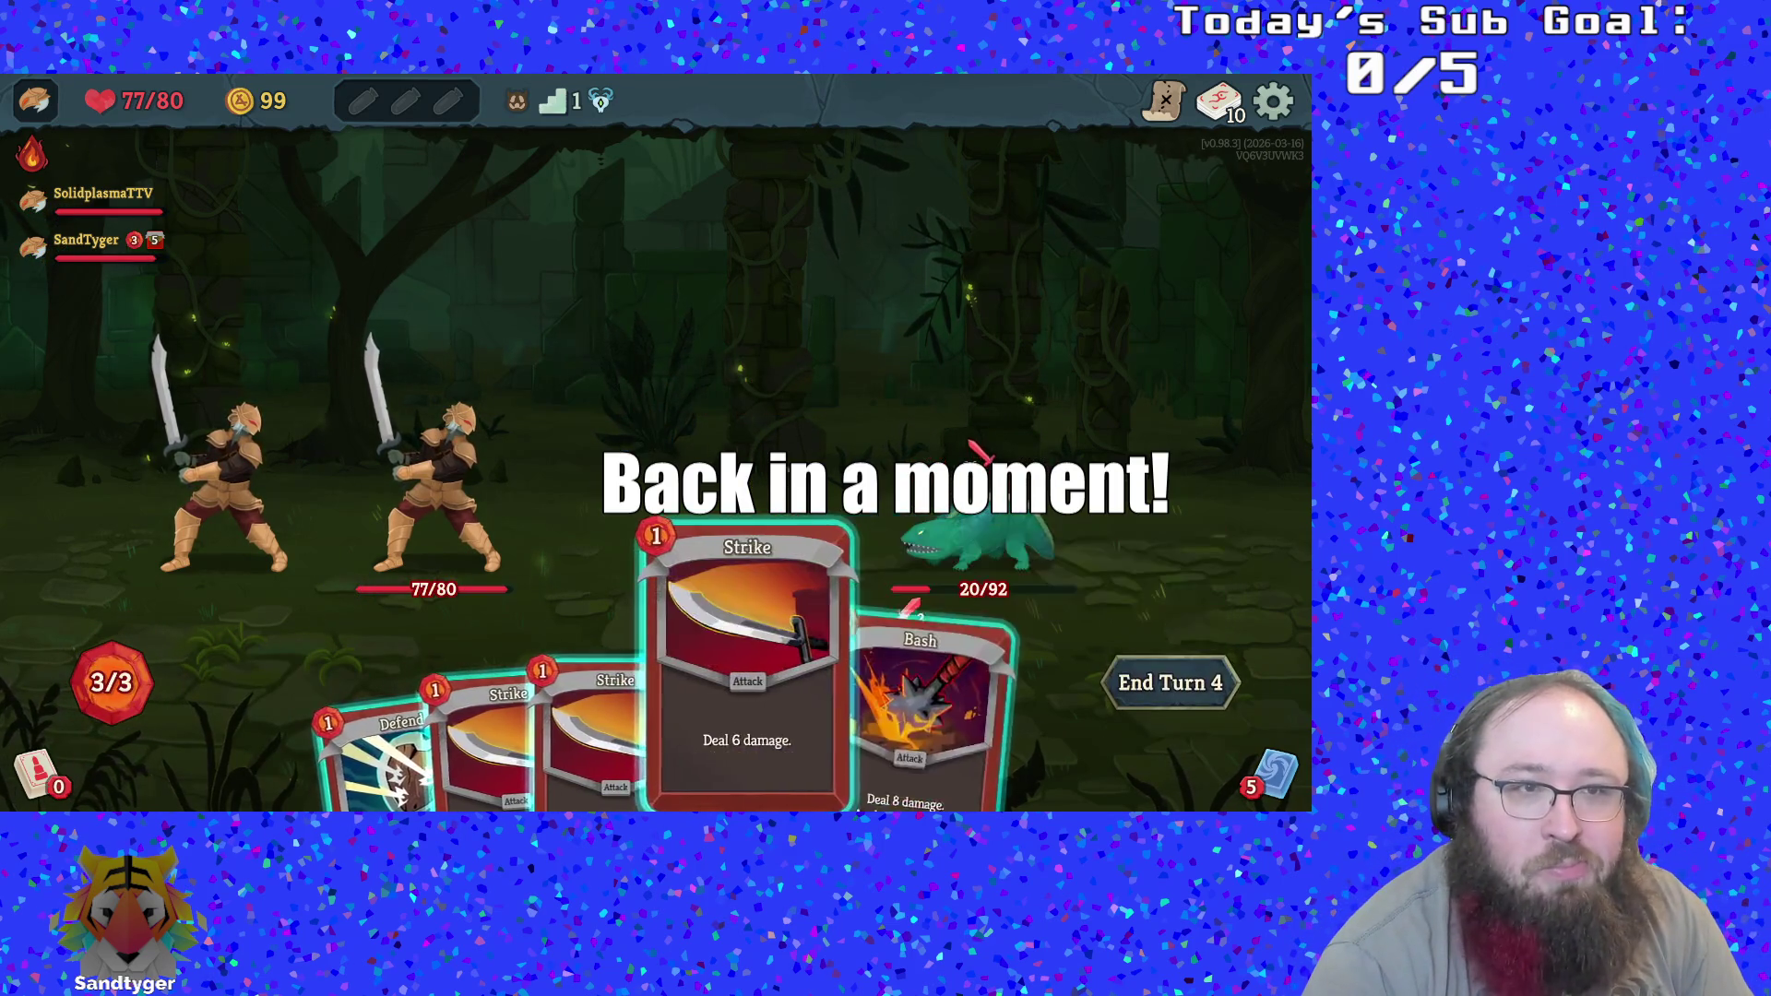
pyautogui.click(738, 664)
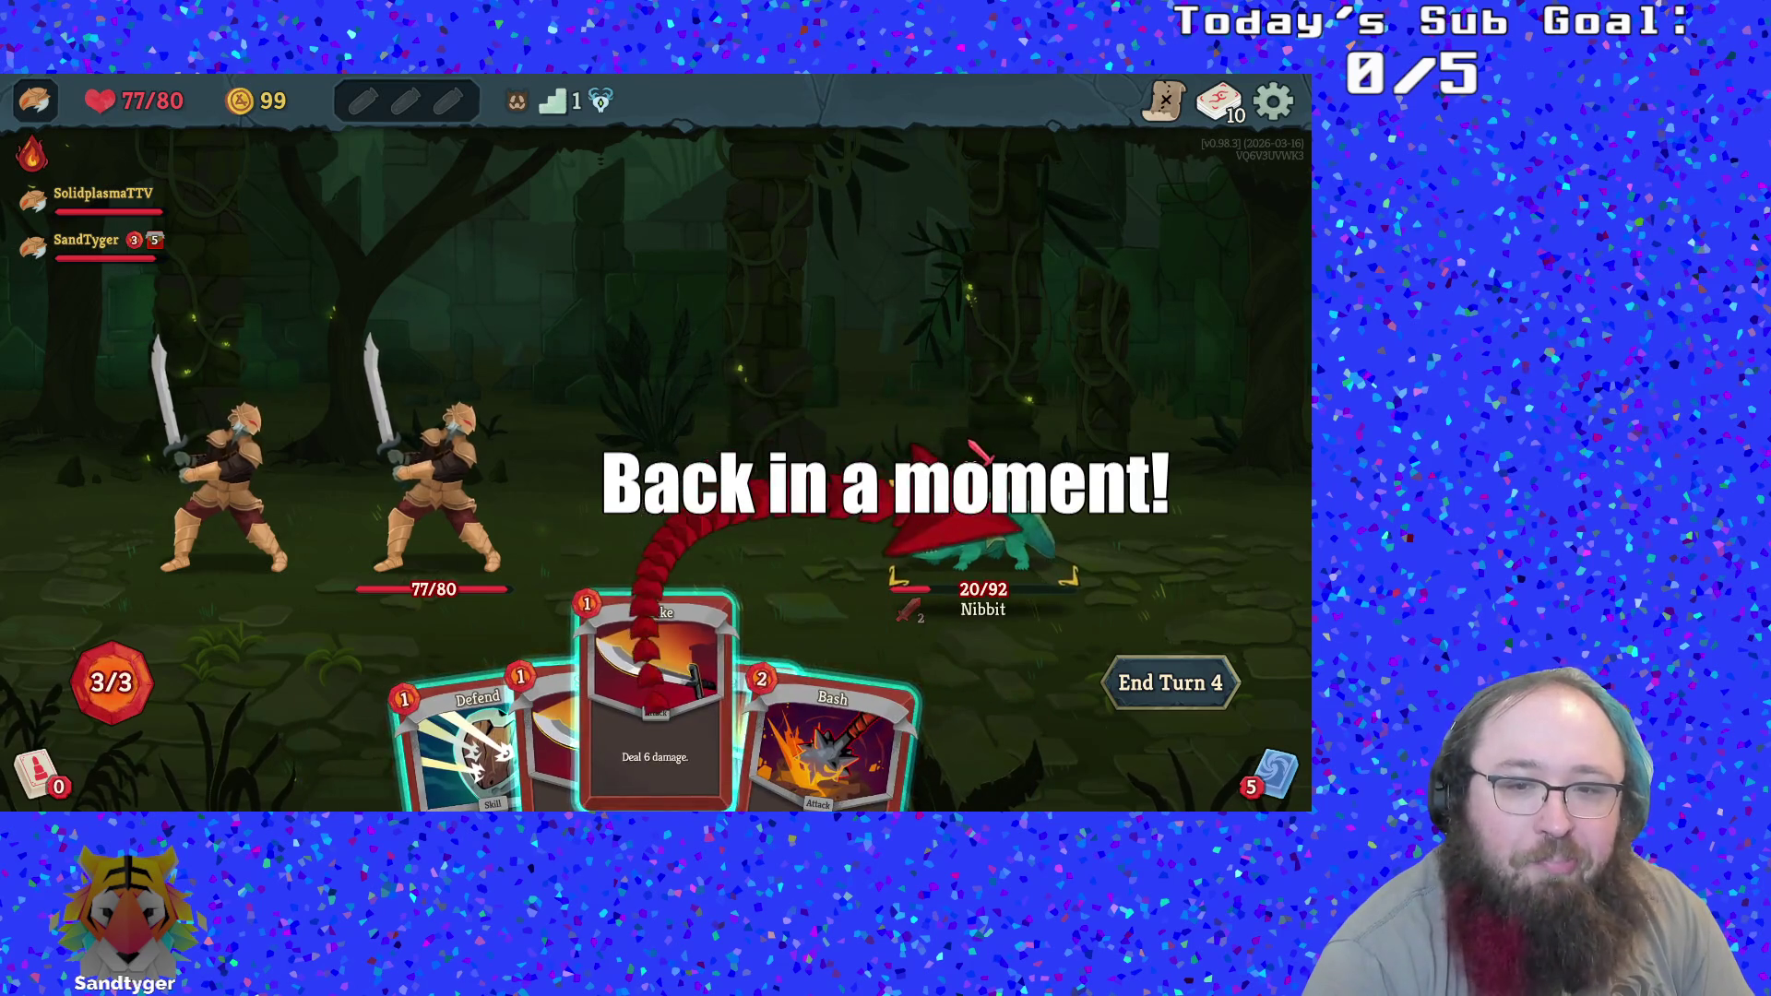
pyautogui.click(975, 452)
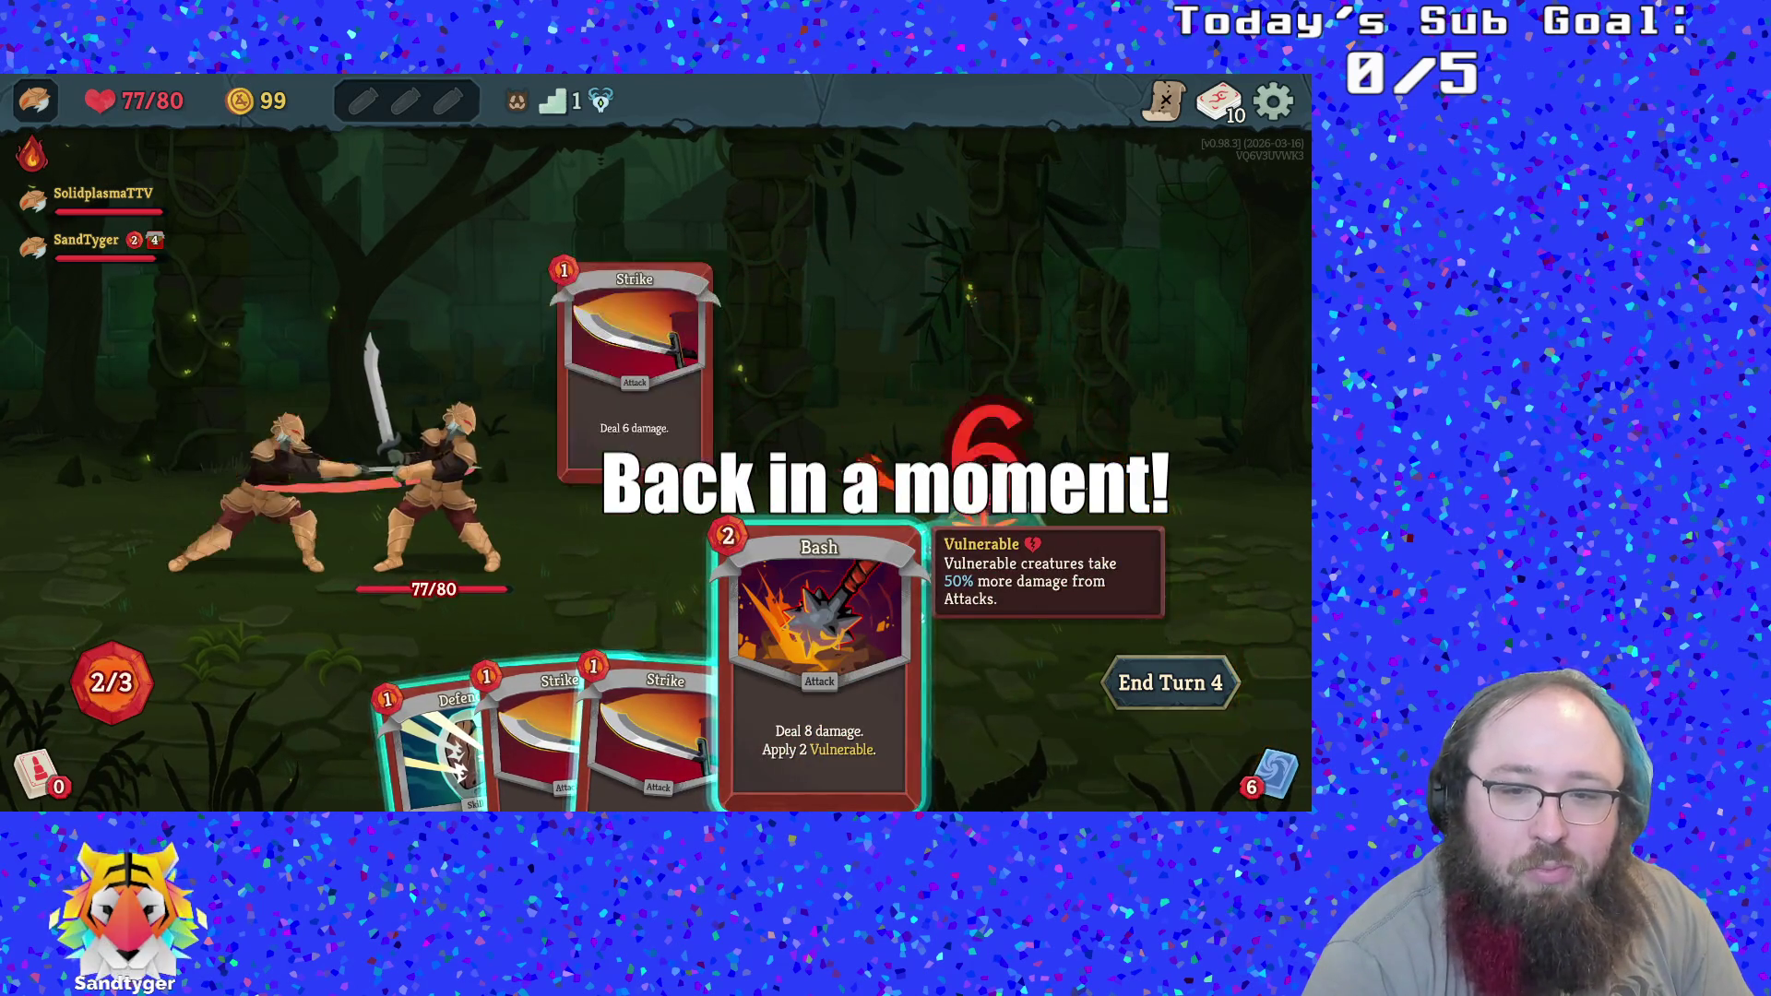
pyautogui.click(975, 452)
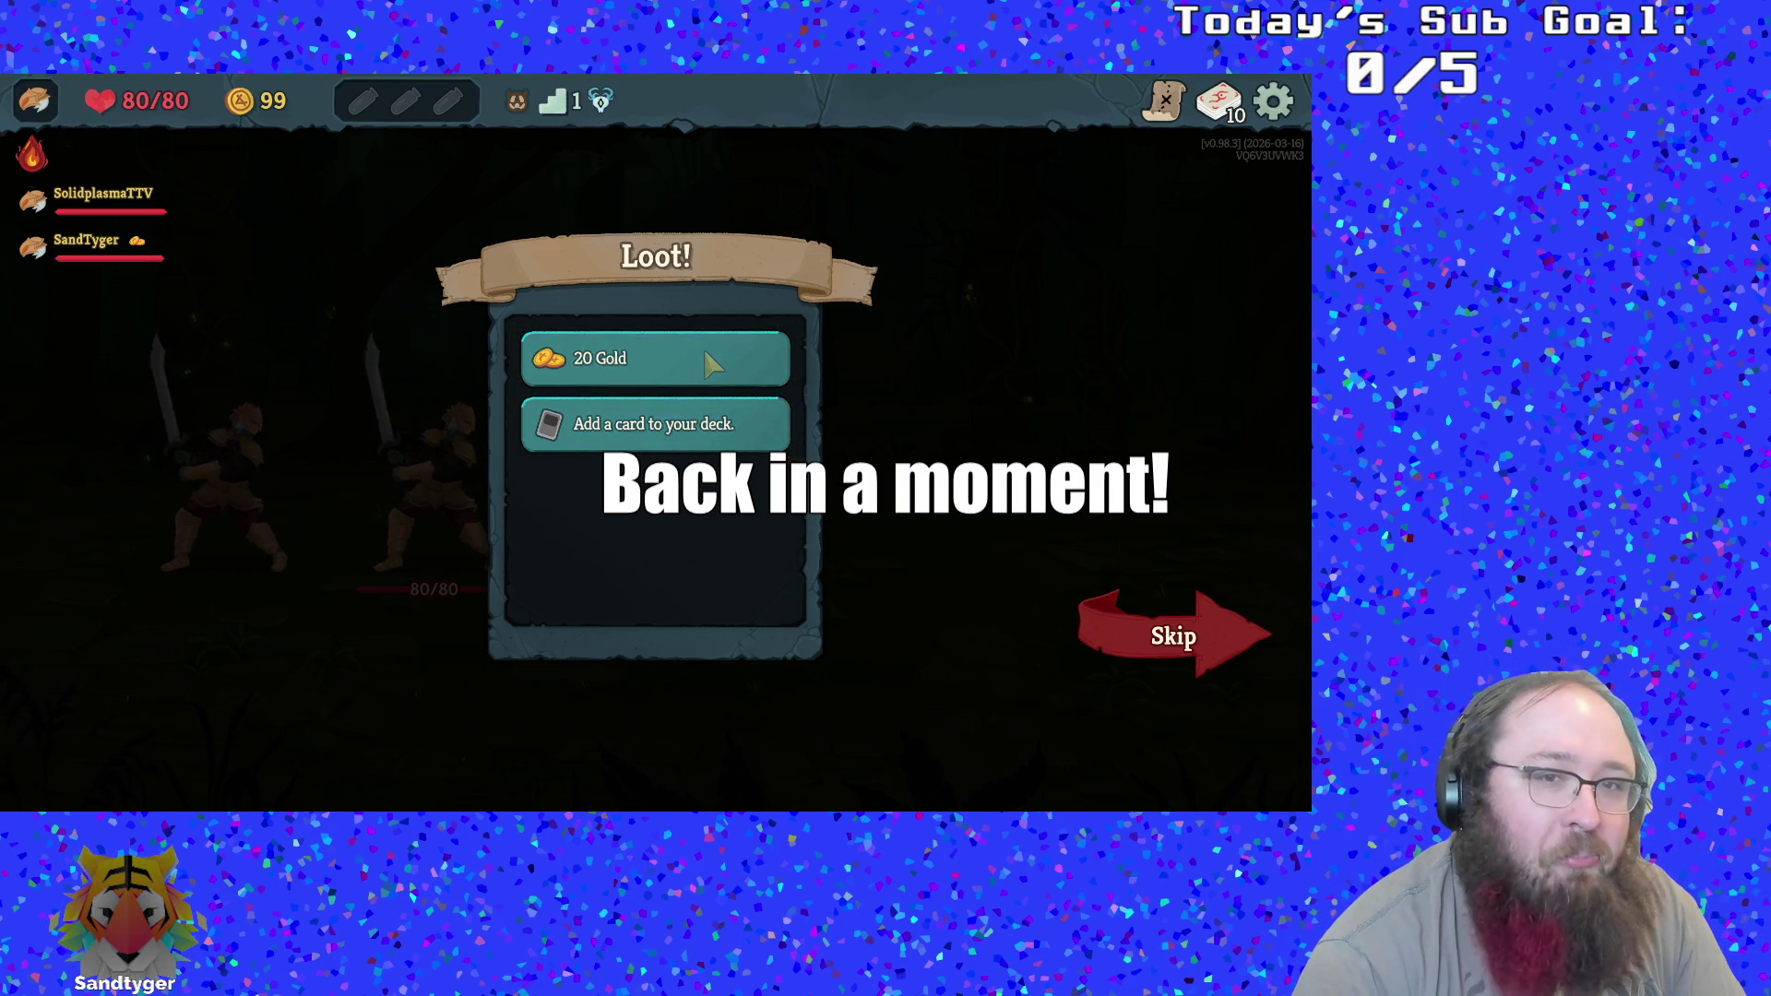
# Collect the 20 Gold, add Setup Strike to the deck, and travel to the next enemy node
pyautogui.click(713, 364)
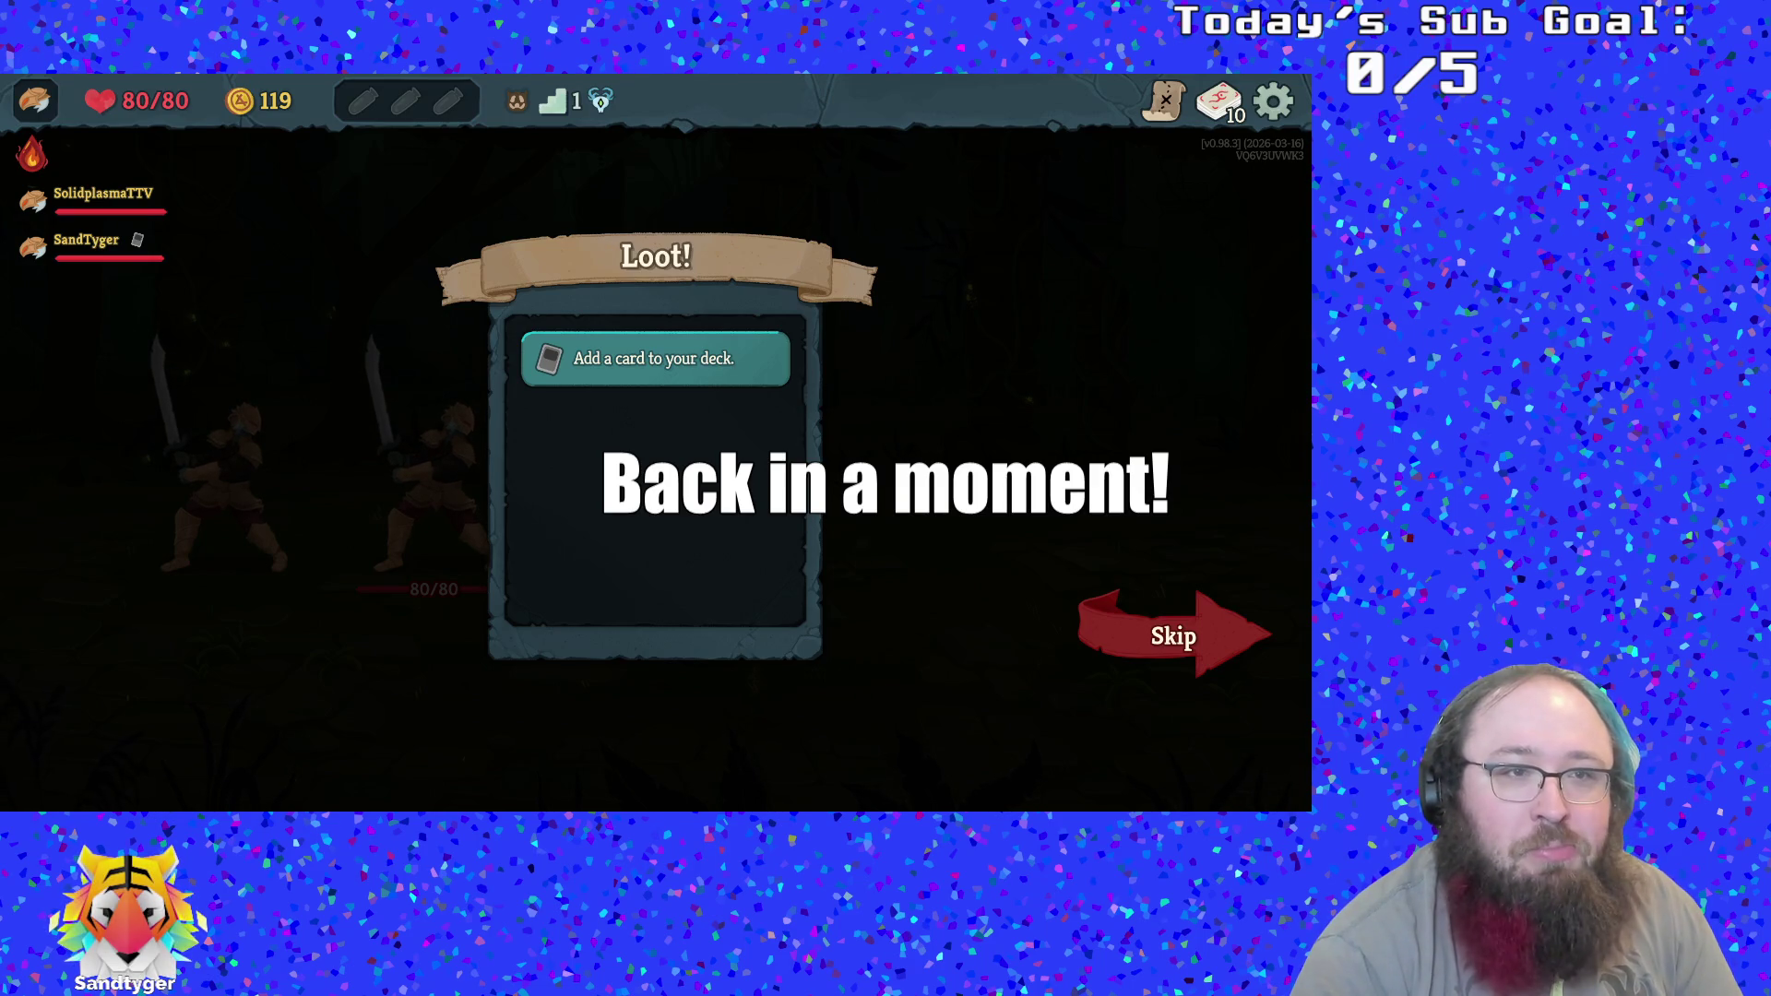
pyautogui.click(655, 358)
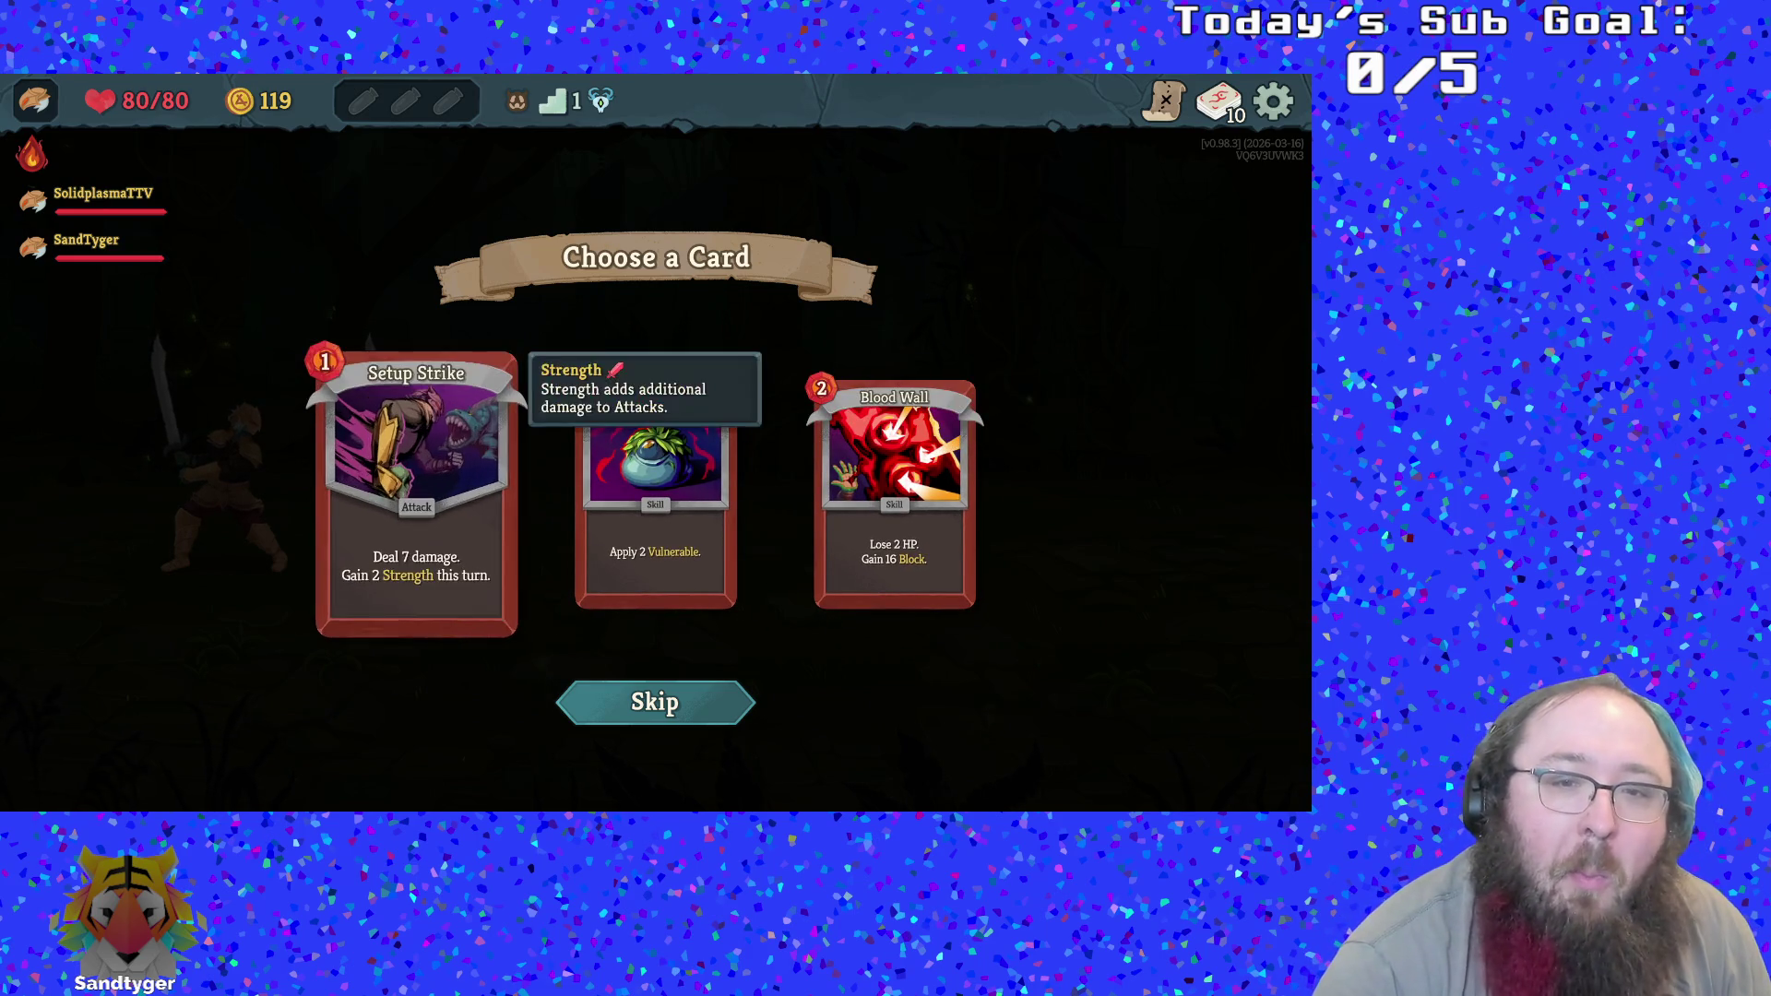
pyautogui.click(416, 498)
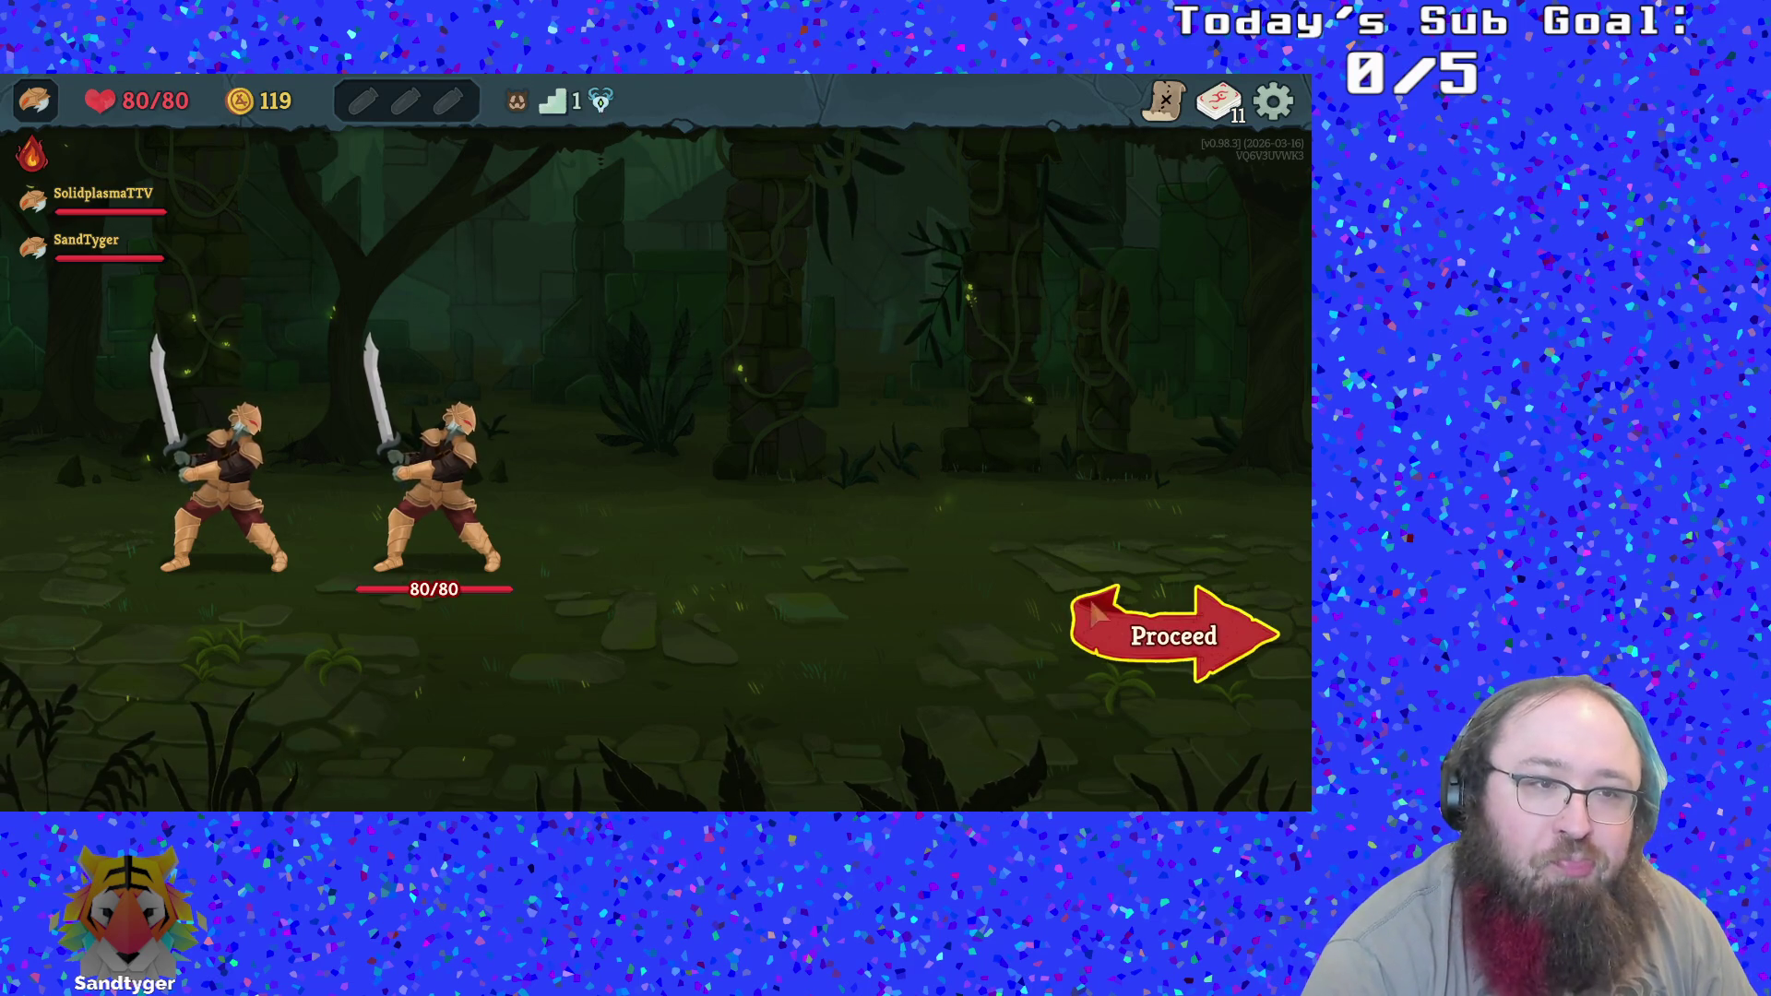
pyautogui.click(1173, 636)
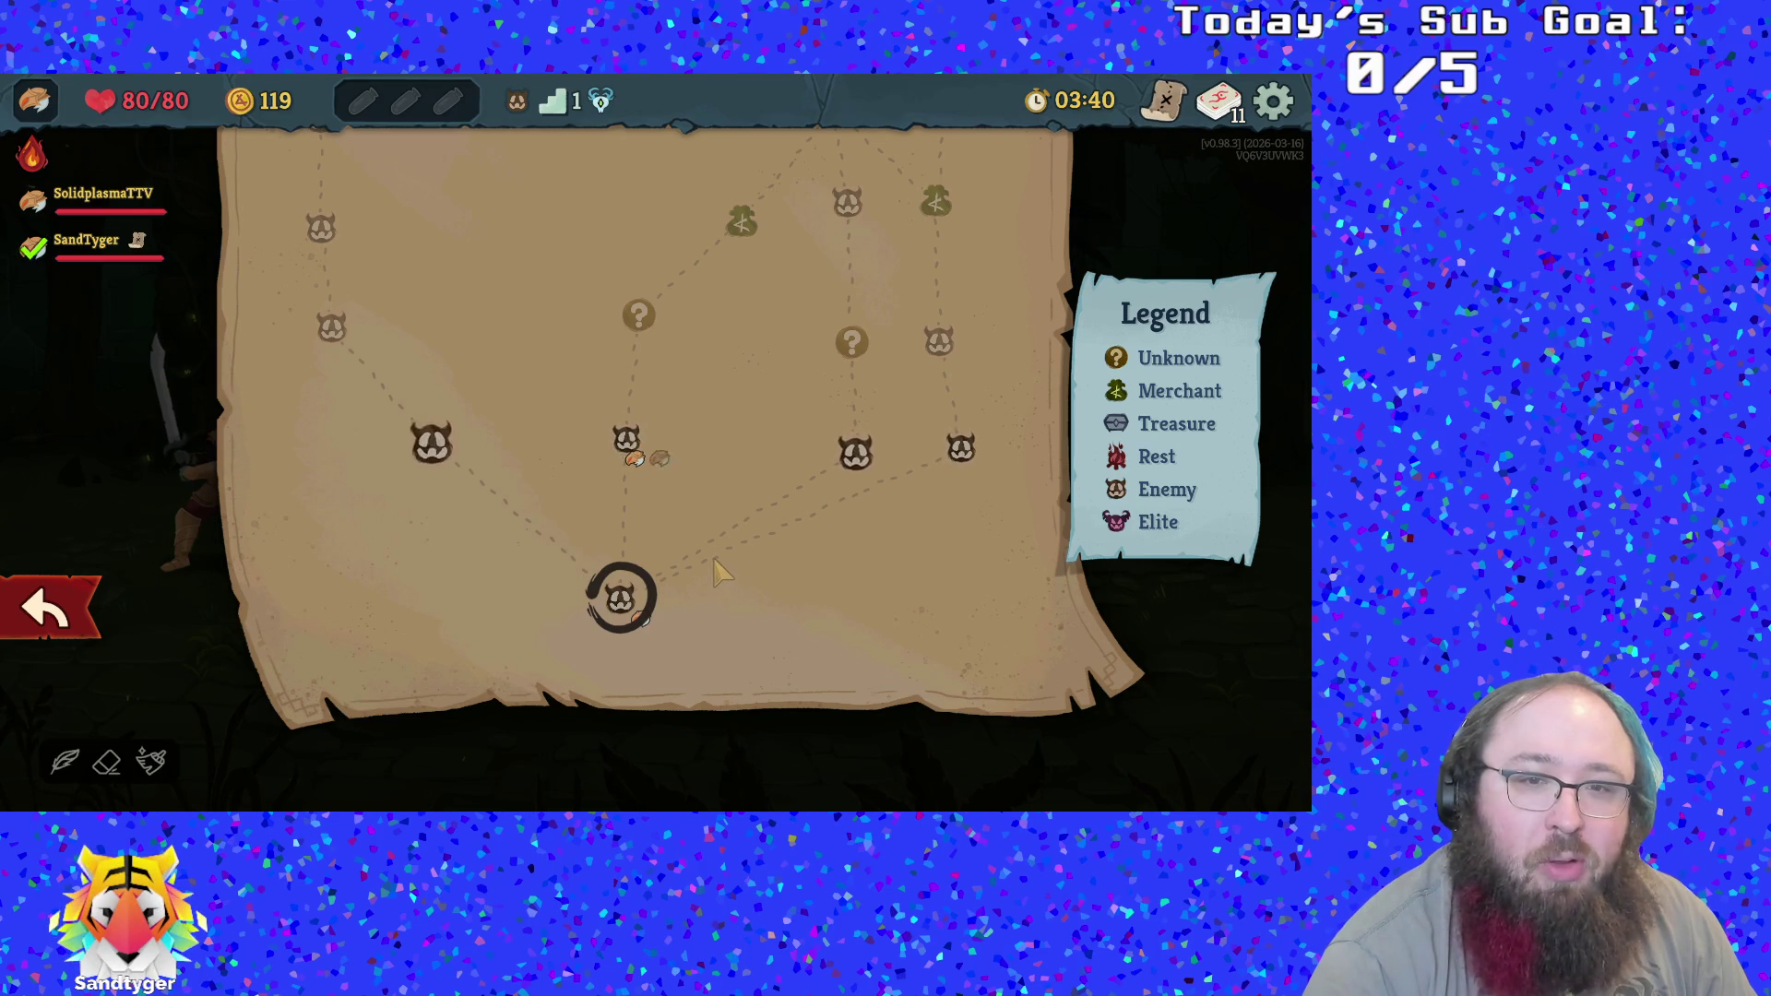
pyautogui.click(626, 440)
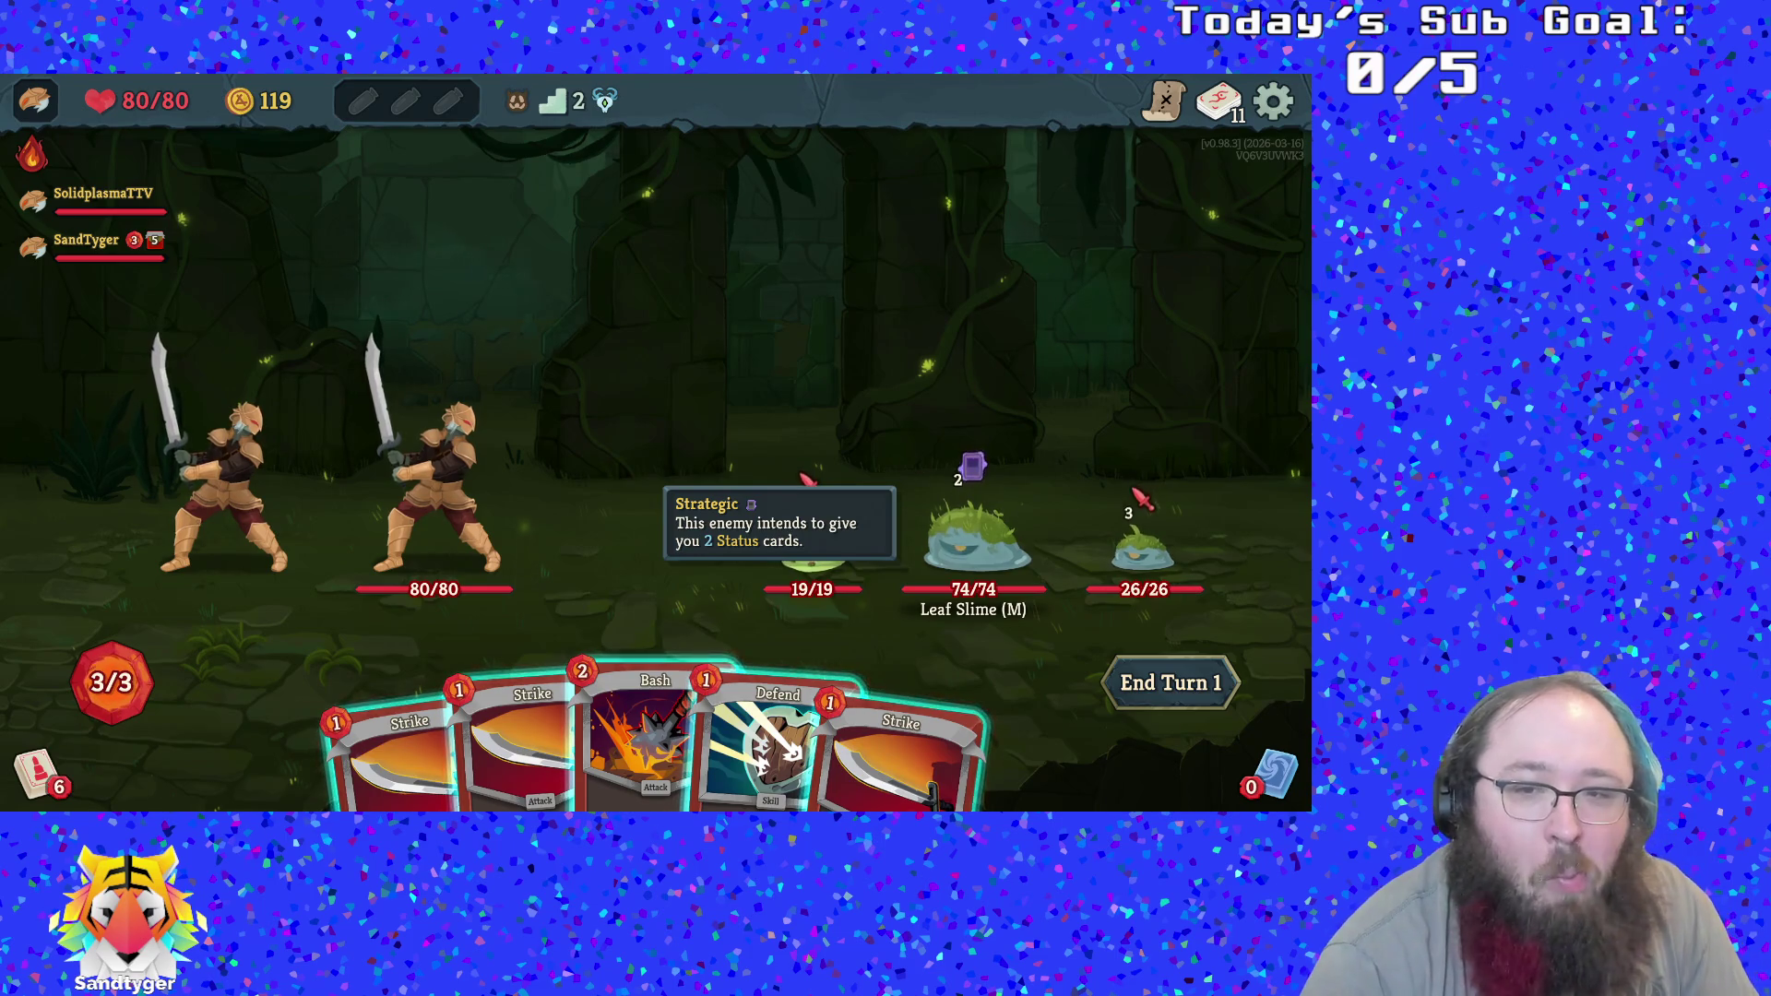
# Inspect the Bash card and return it to the hand
pyautogui.press('3')
pyautogui.rightClick(906, 466)
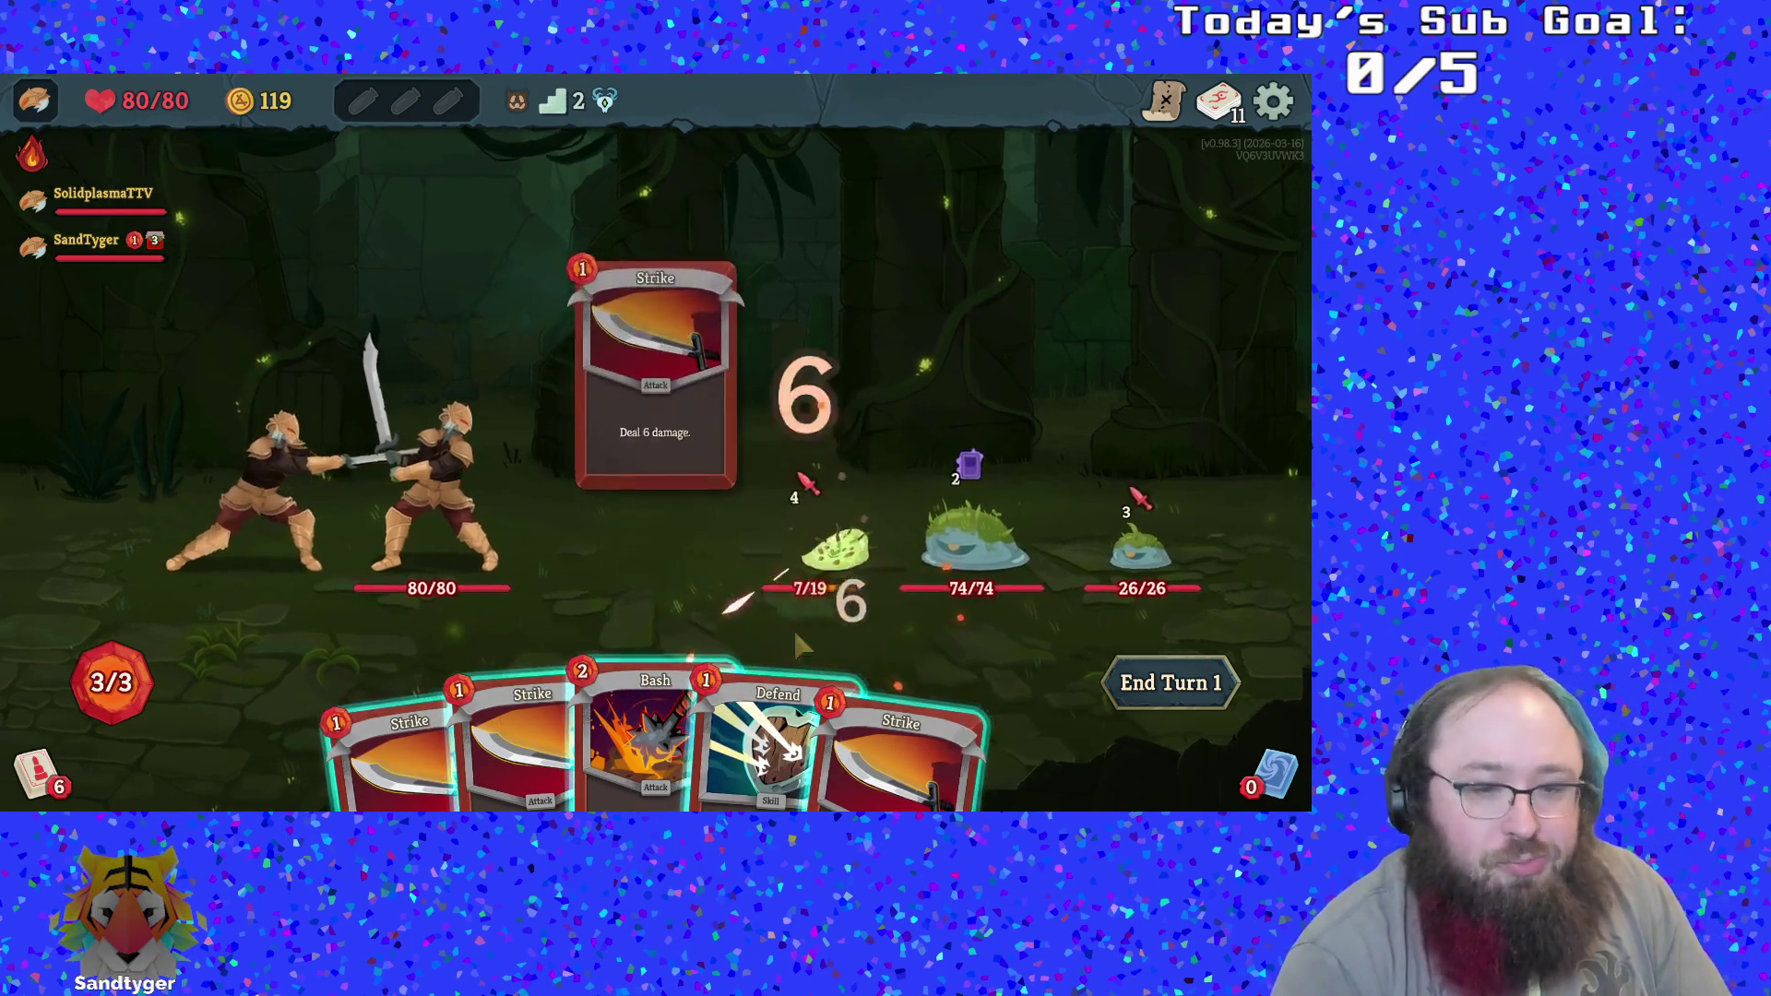
pyautogui.press('3')
pyautogui.rightClick(848, 546)
pyautogui.press('3')
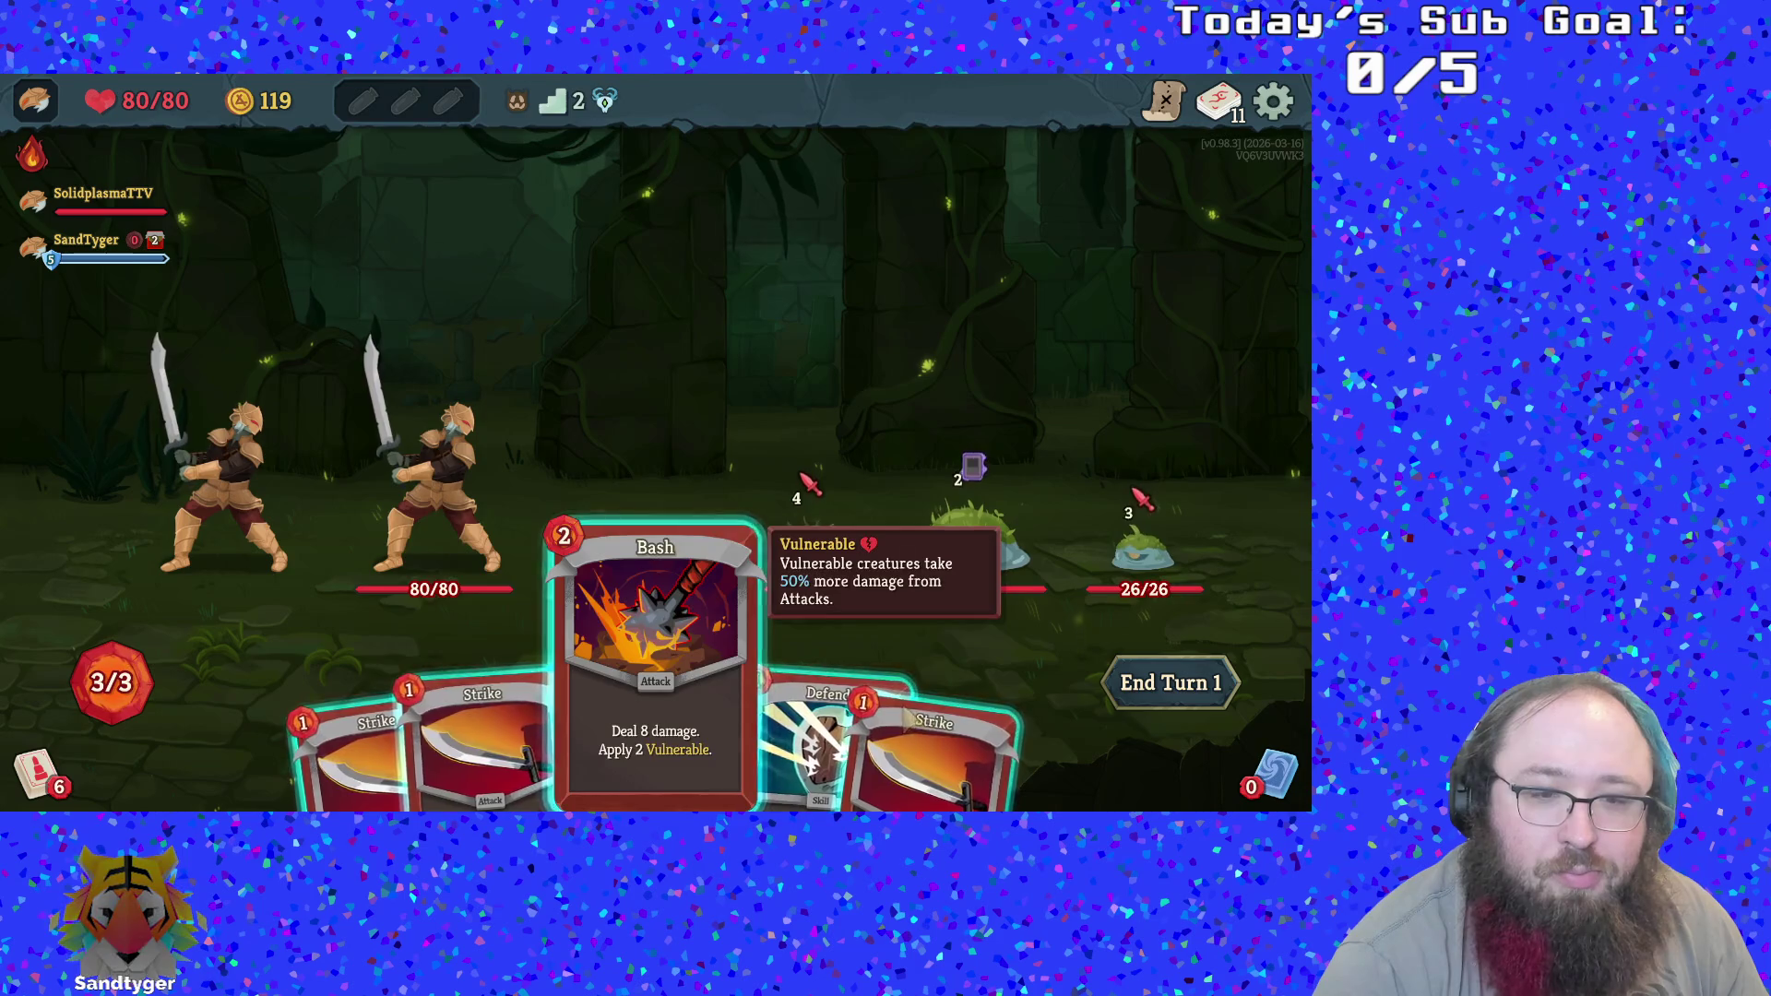
# Kill the Twig Slime with two Strikes, Defend for 5 block, and end turn one
pyautogui.press('2')
pyautogui.click(811, 540)
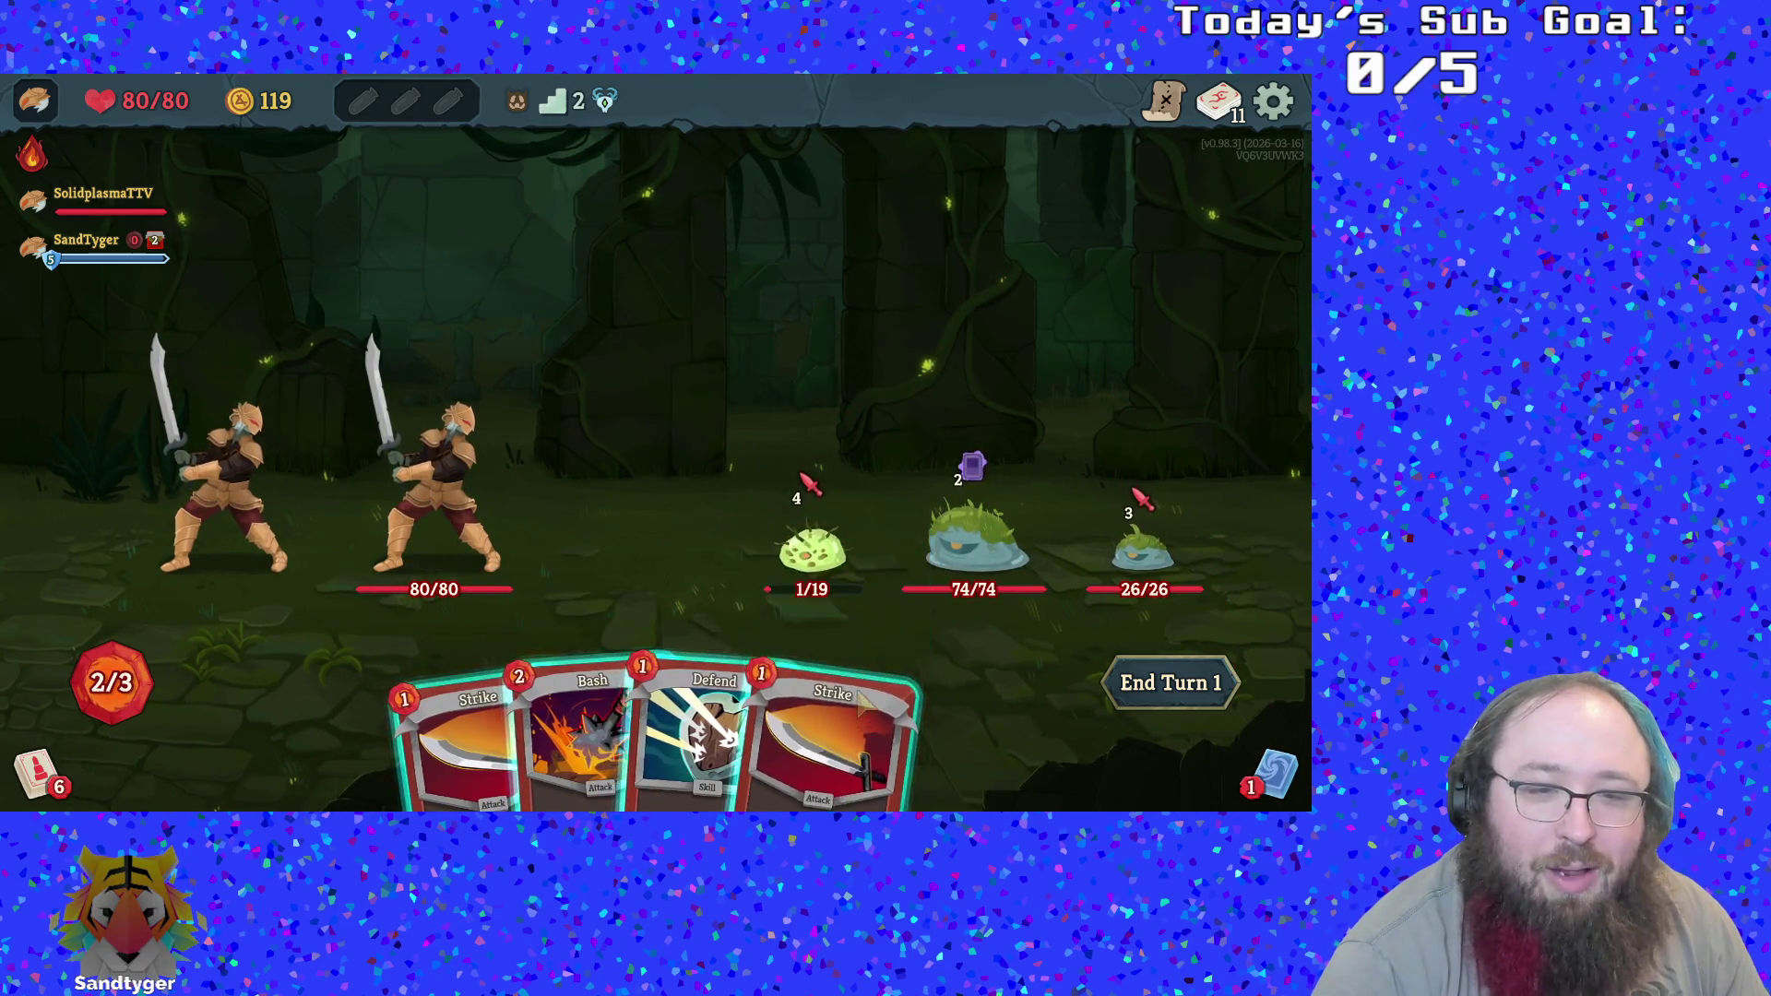
pyautogui.click(821, 646)
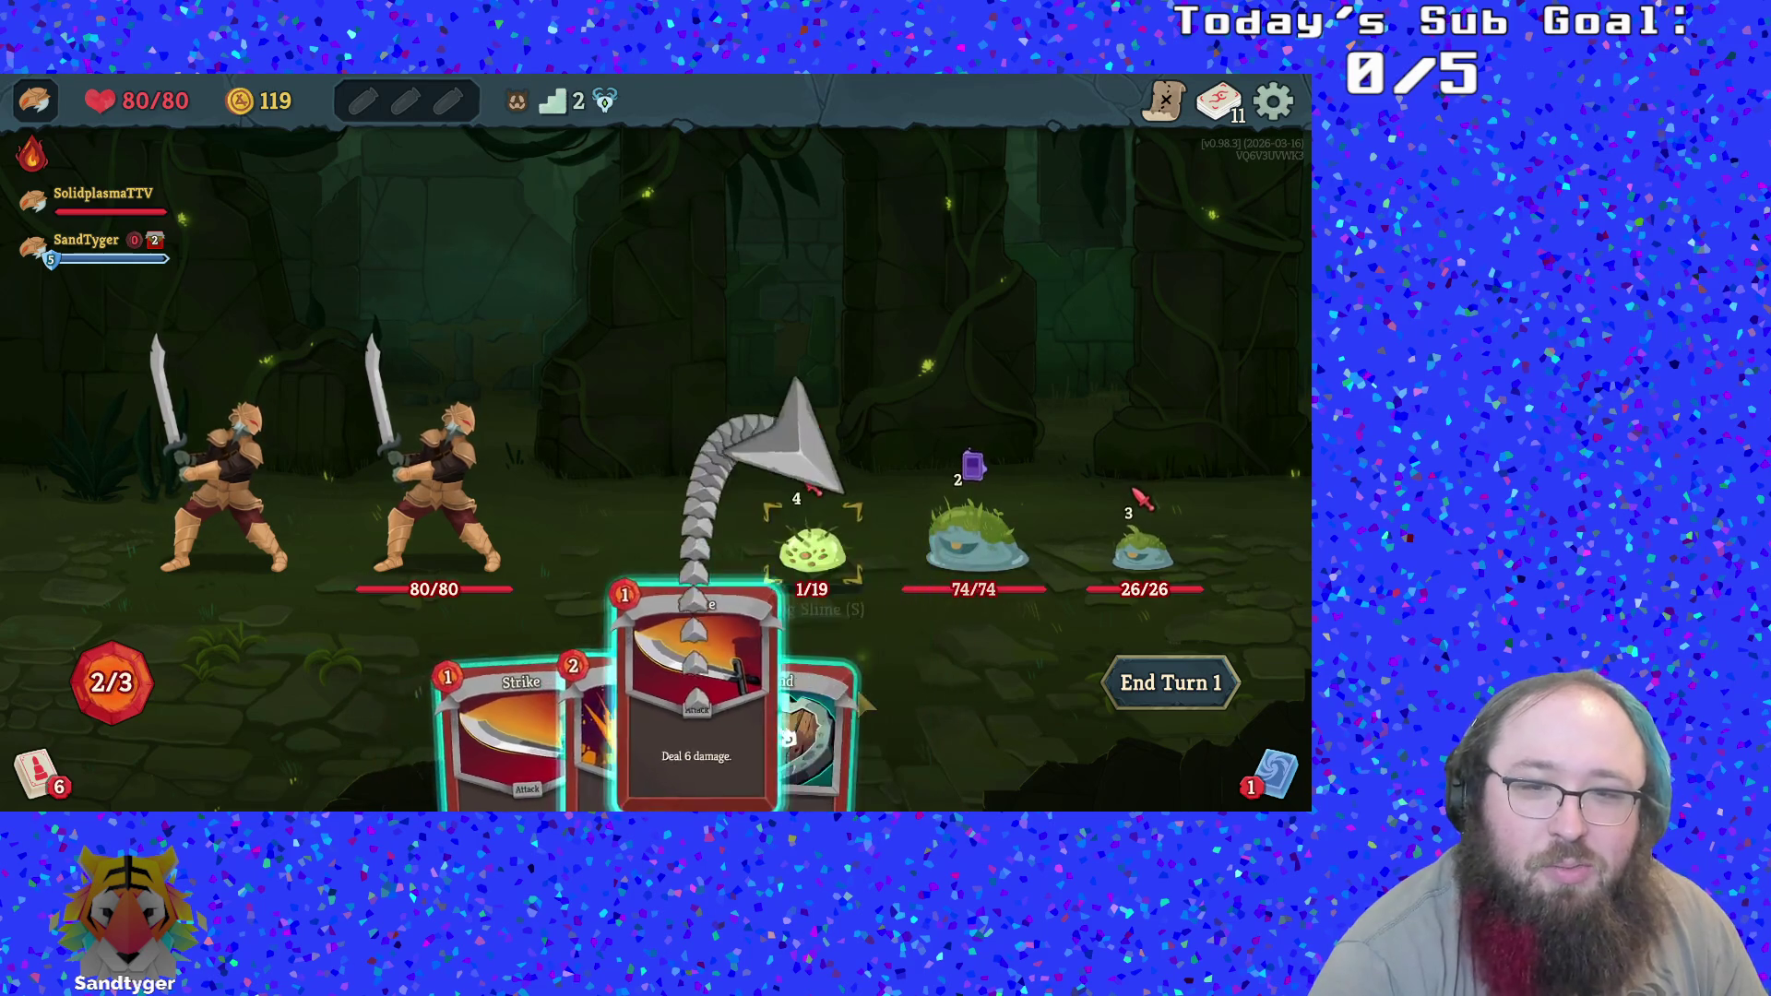
pyautogui.click(811, 540)
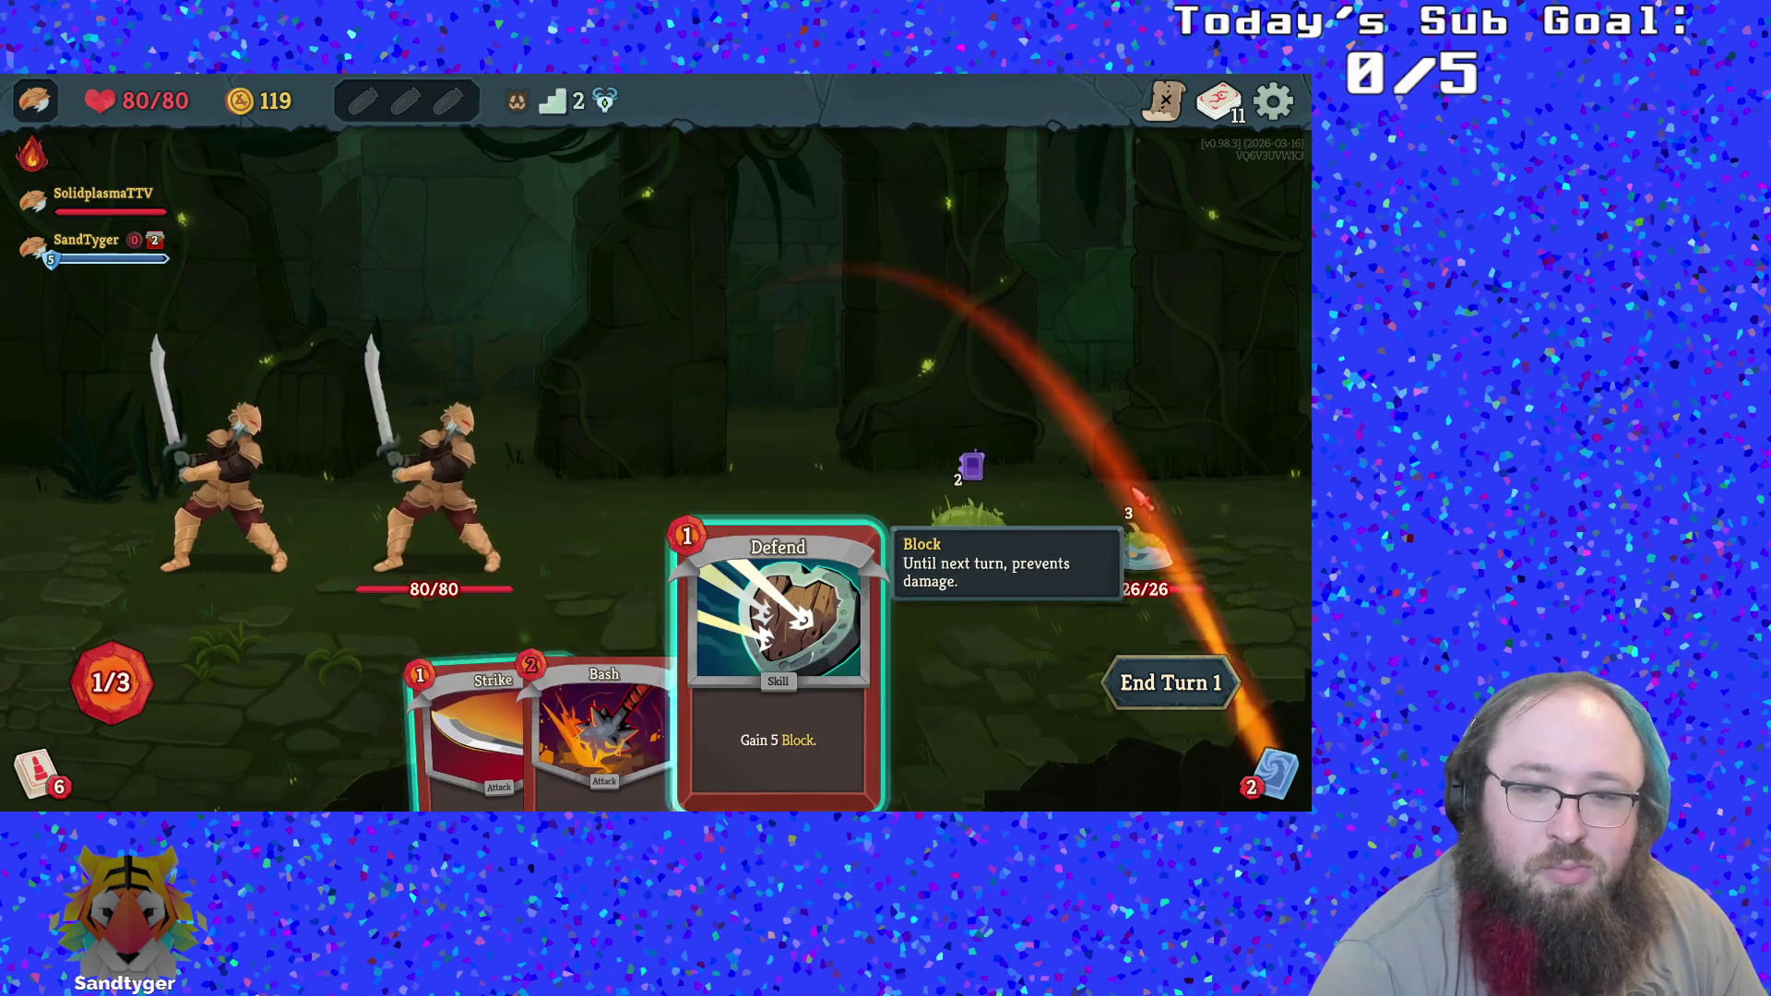
pyautogui.click(856, 703)
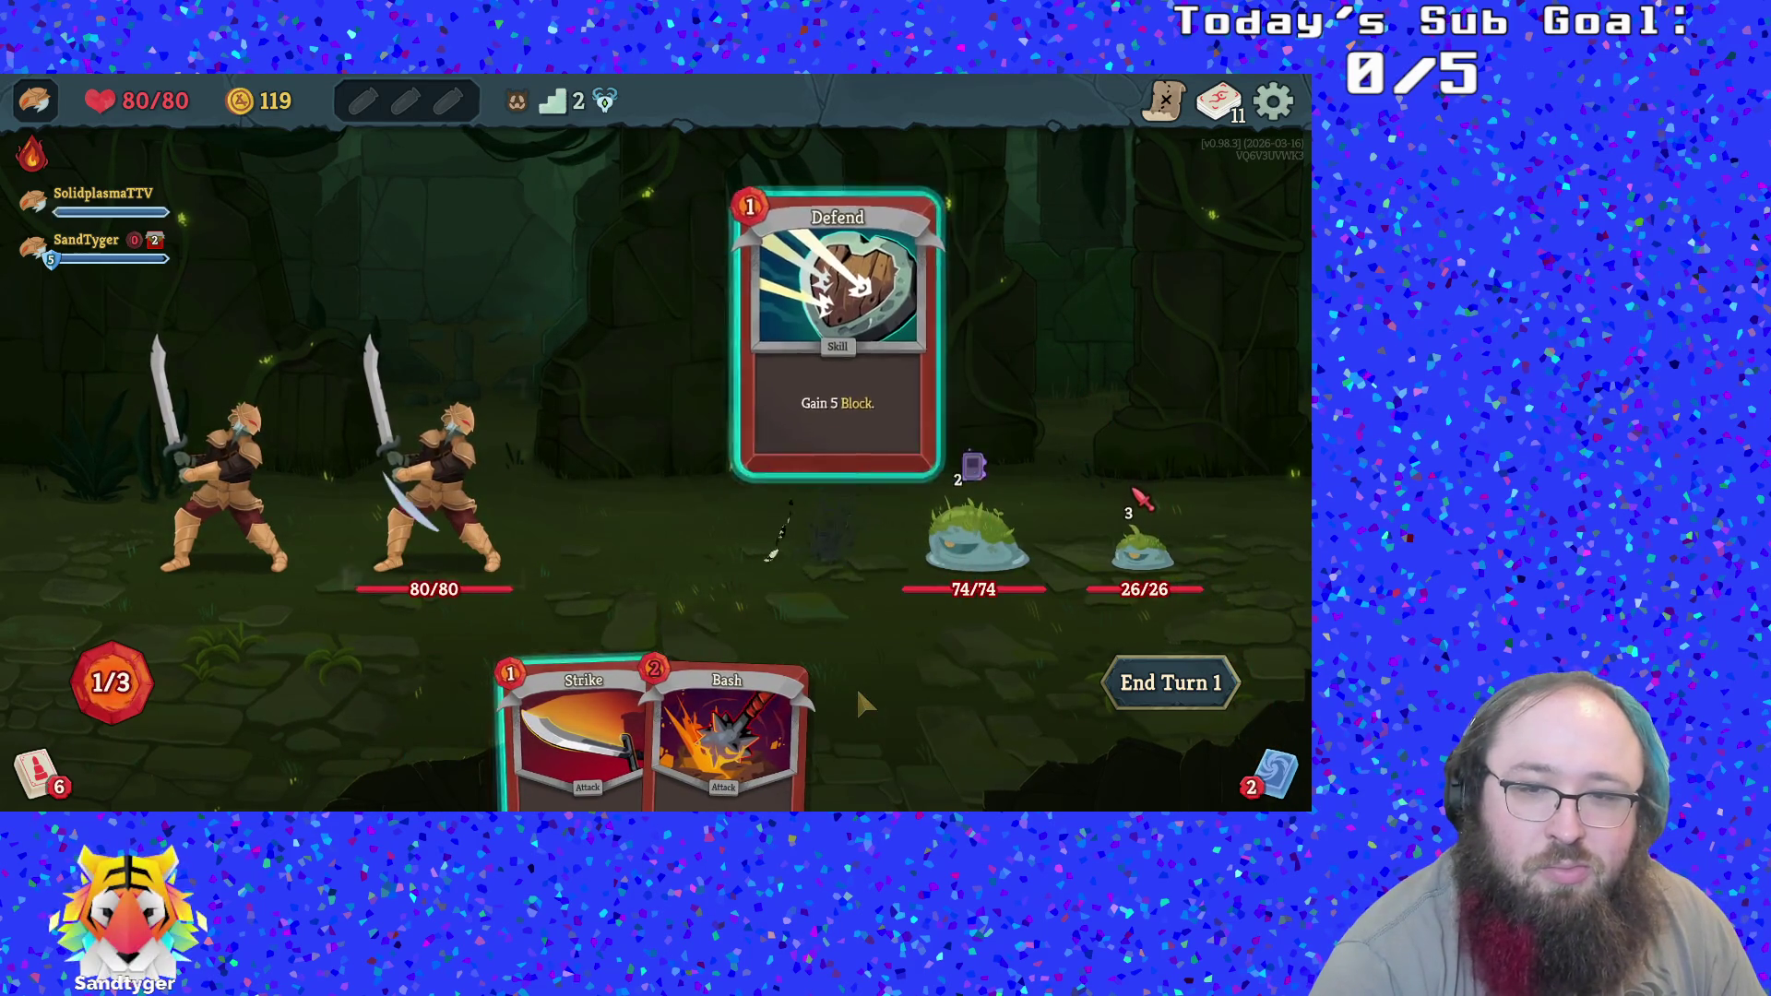
pyautogui.press('e')
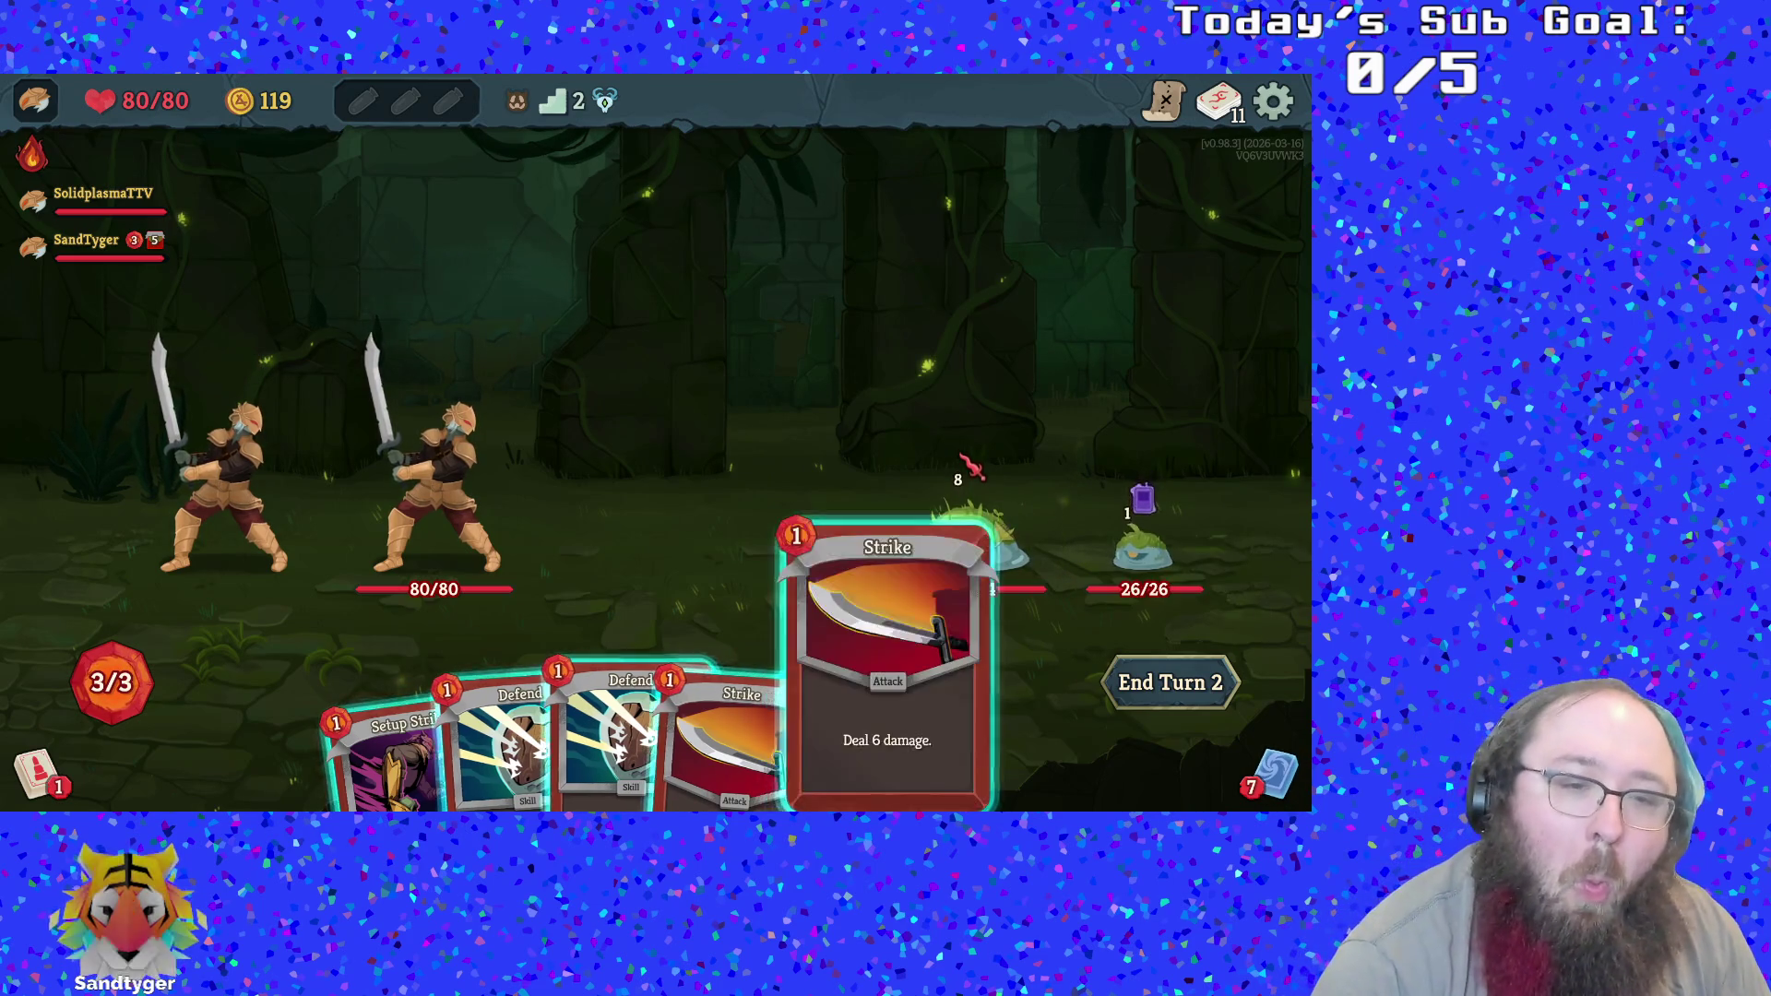
# Play Setup Strike and two Strikes on the Leaf Slimes, cutting Leaf Slime (M) to 34/74
pyautogui.press('1')
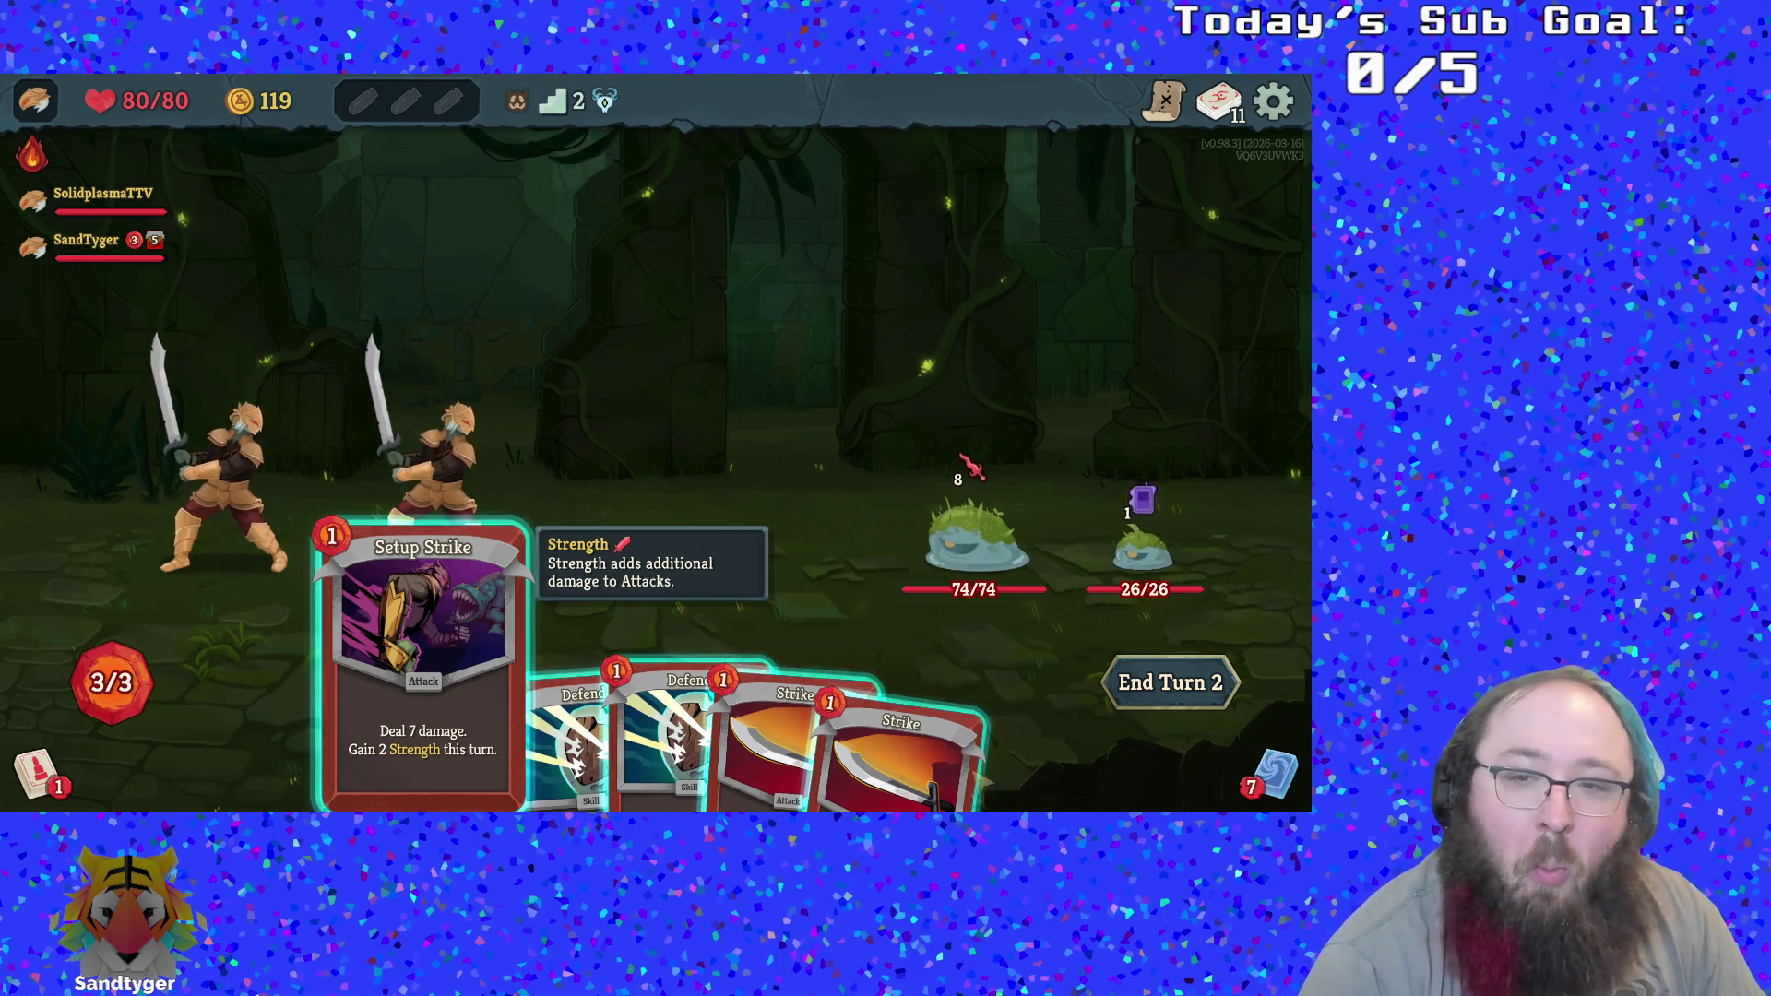
pyautogui.press('1')
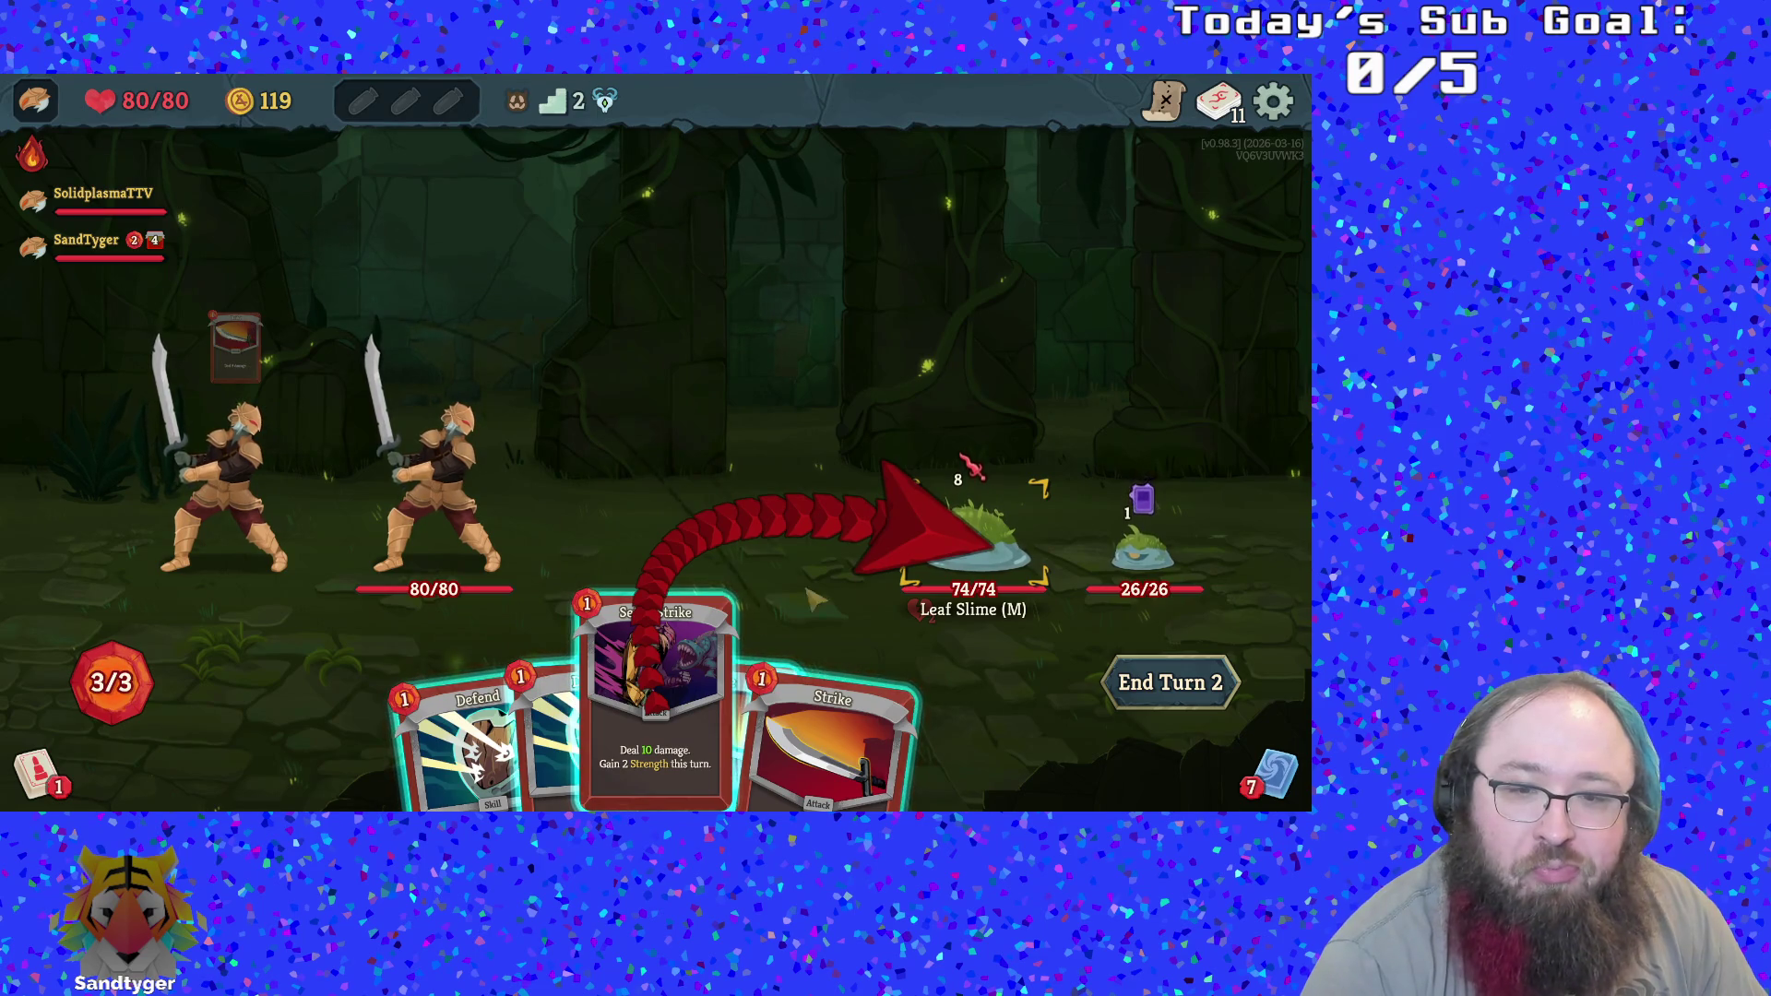
pyautogui.press('Return')
pyautogui.press('3')
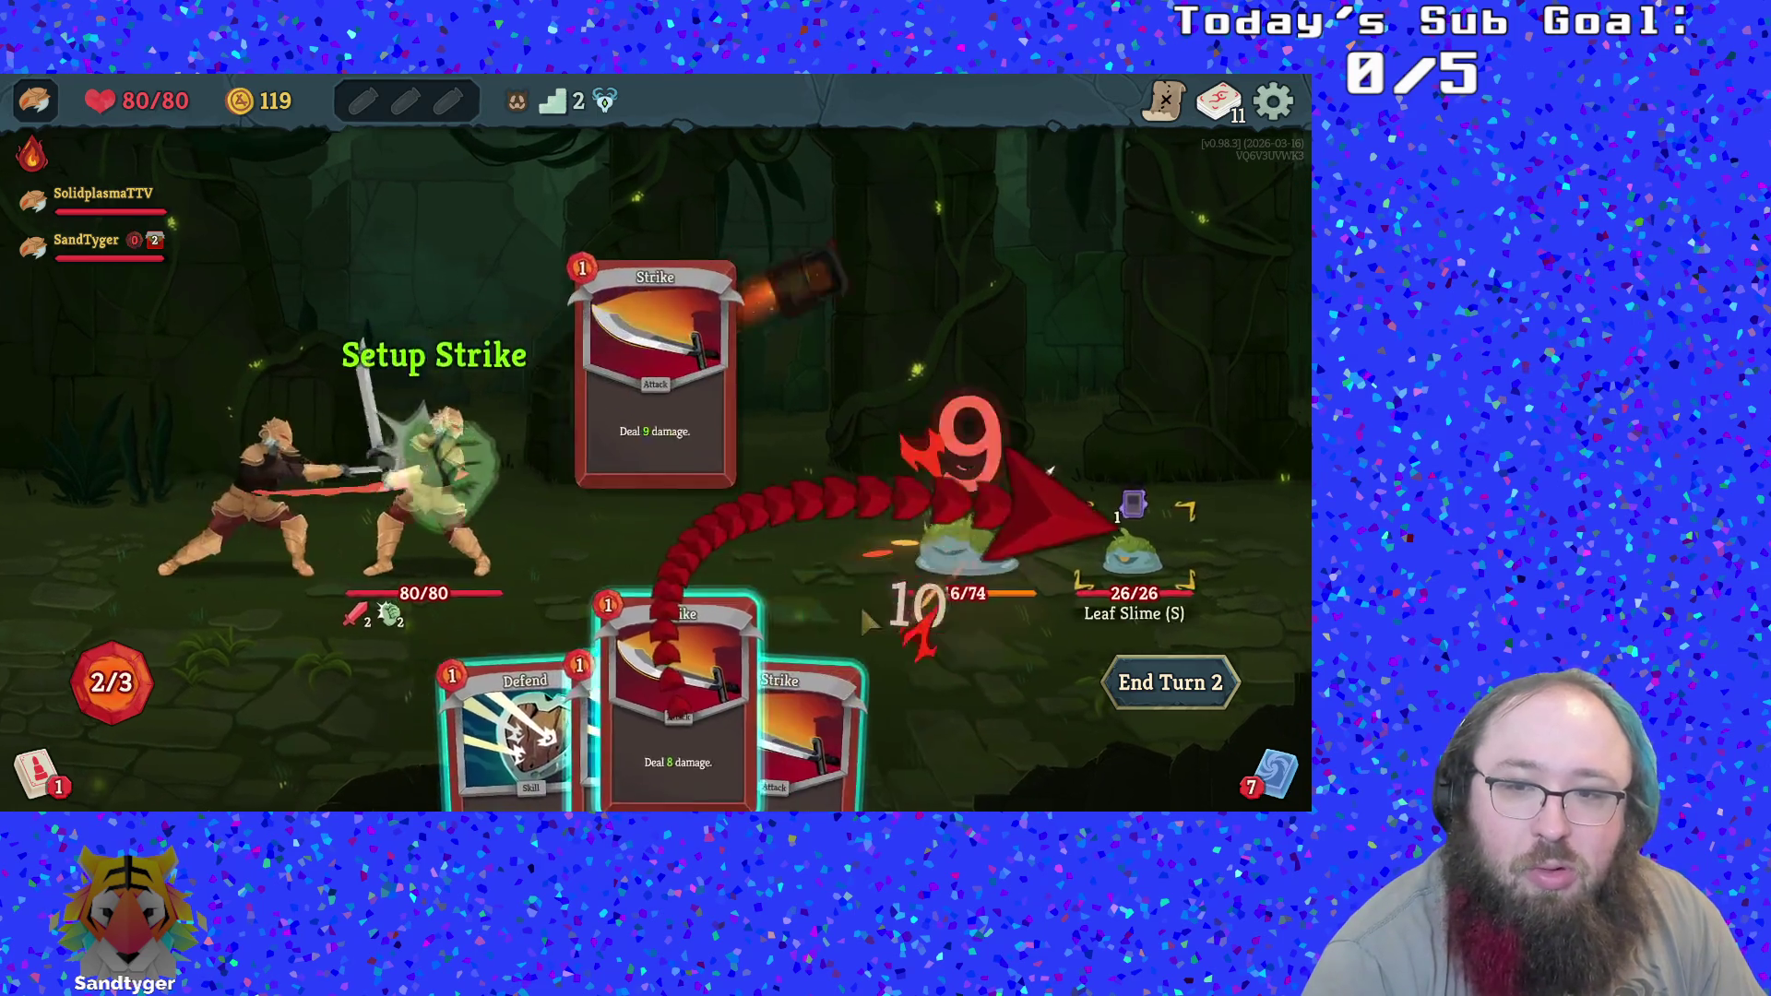
pyautogui.press('Return')
pyautogui.press('3')
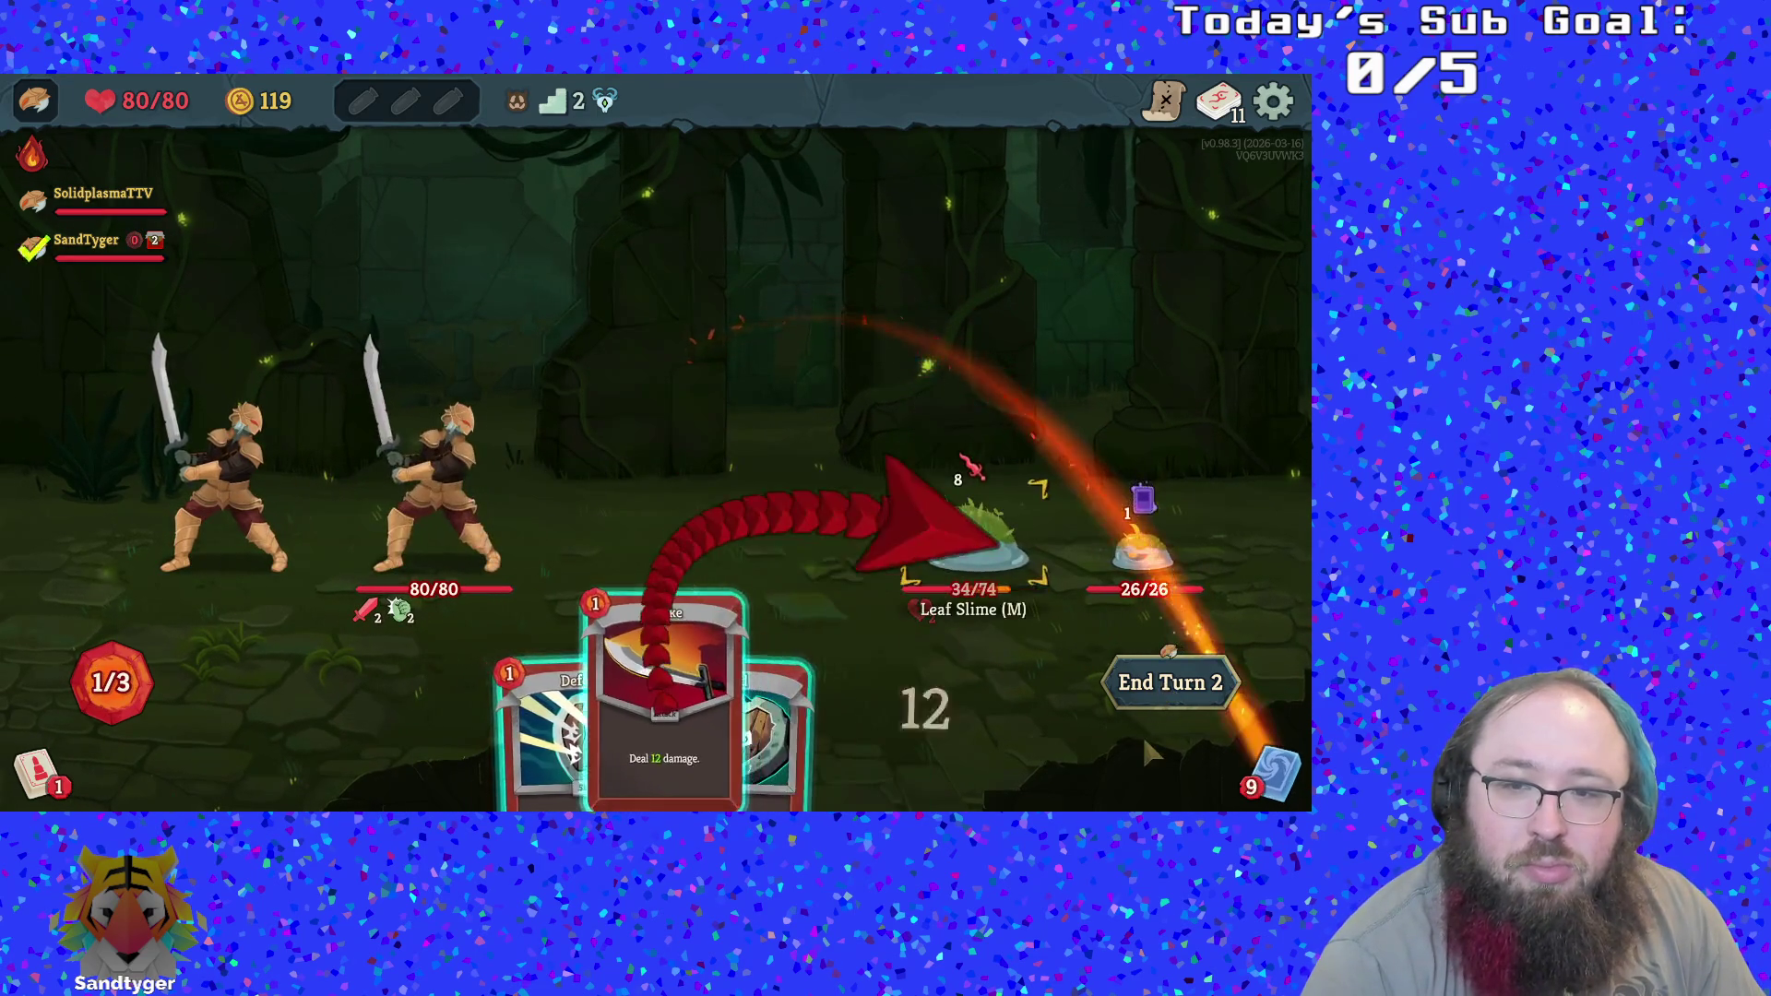
pyautogui.press('Return')
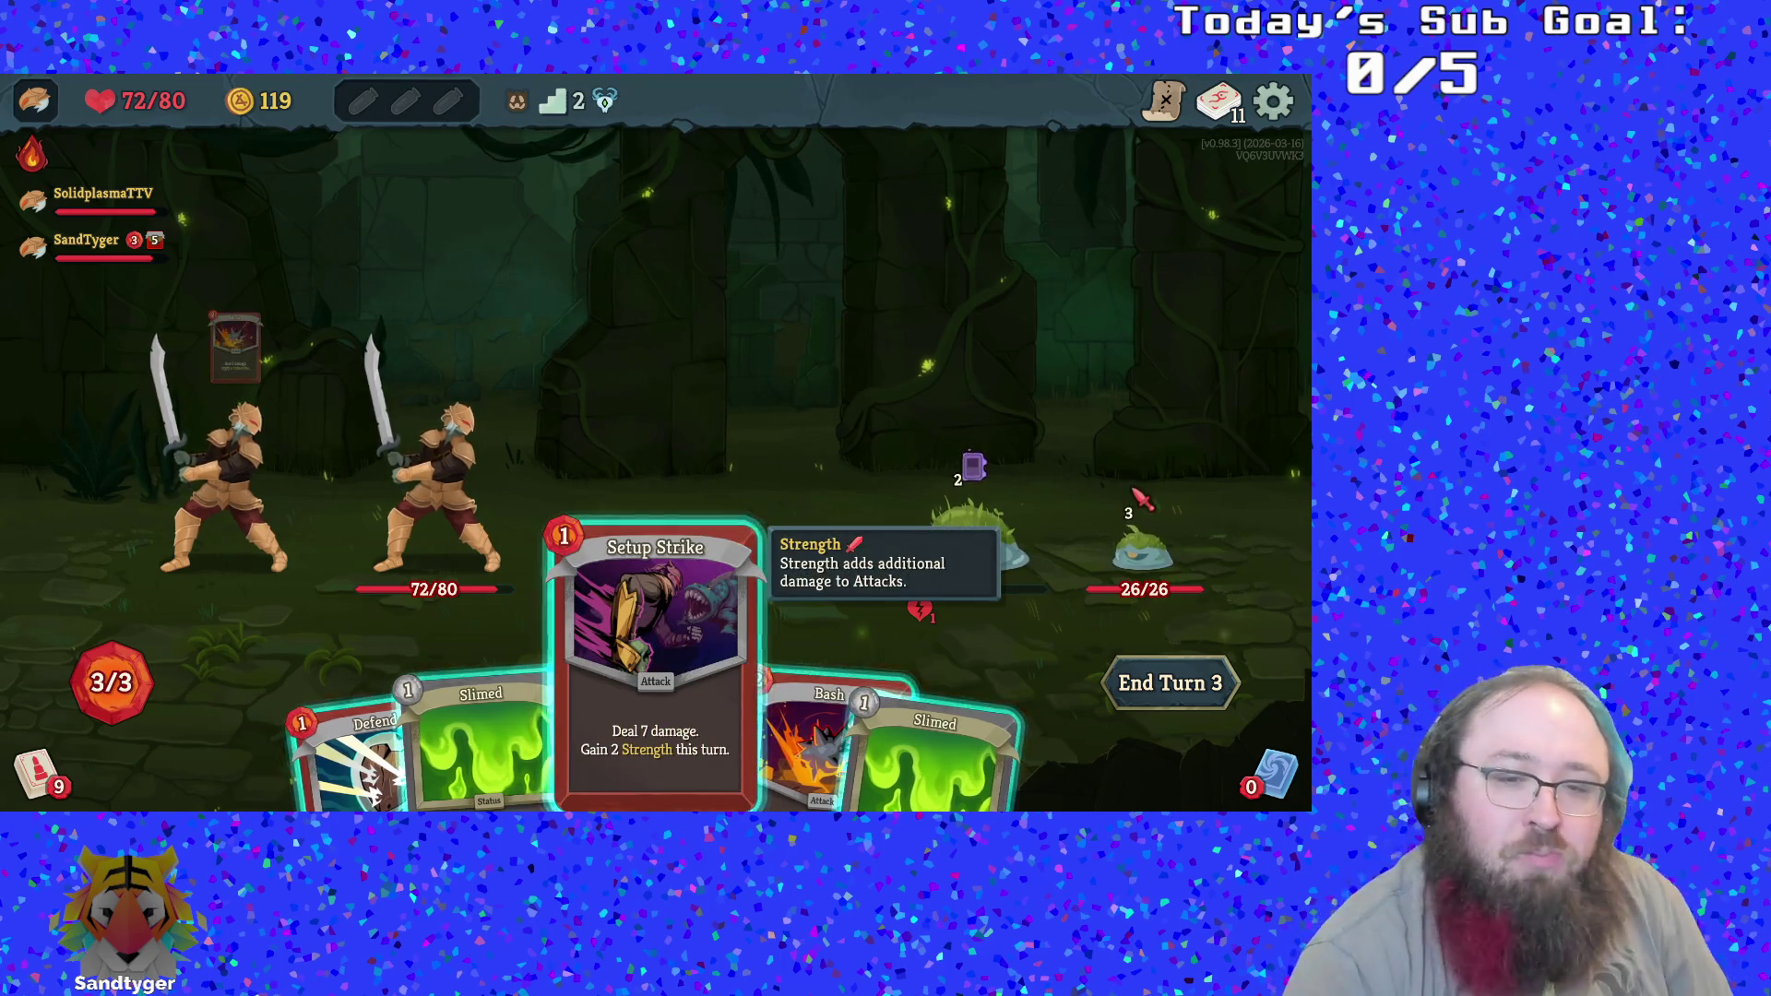
# Play Setup Strike and Slimed, Bash Leaf Slime (M) down to 10/74, then end the turn
pyautogui.click(654, 646)
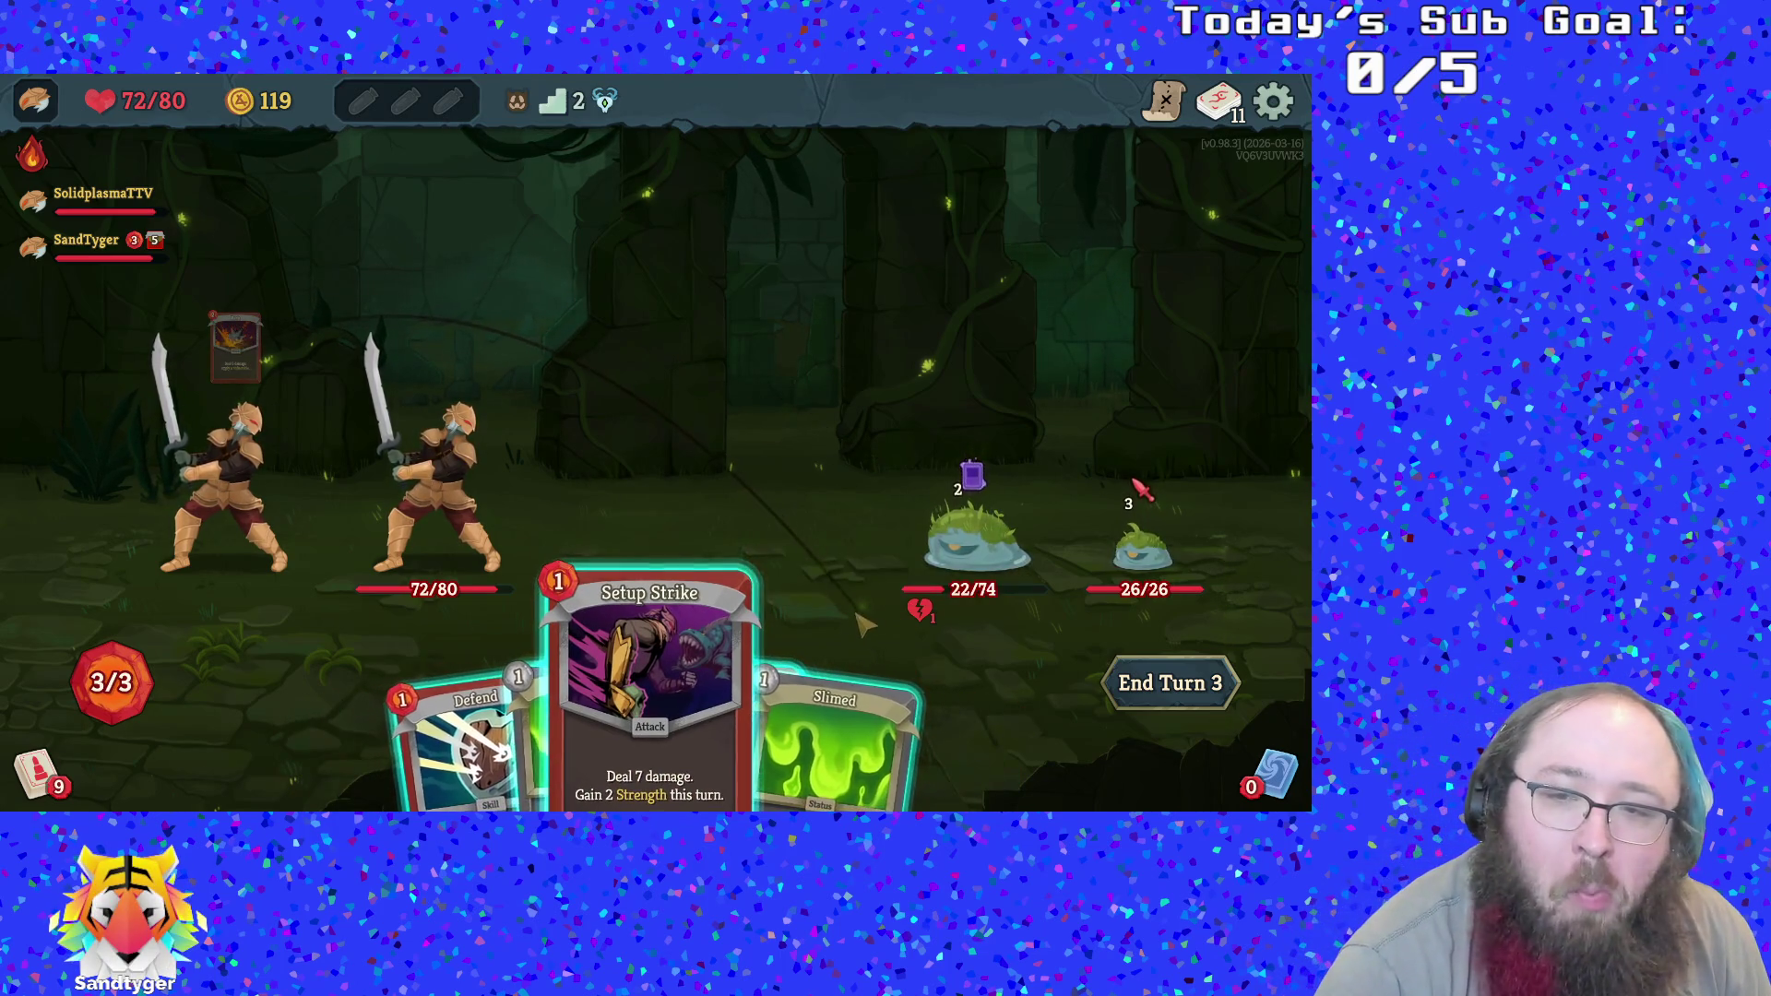
pyautogui.click(977, 552)
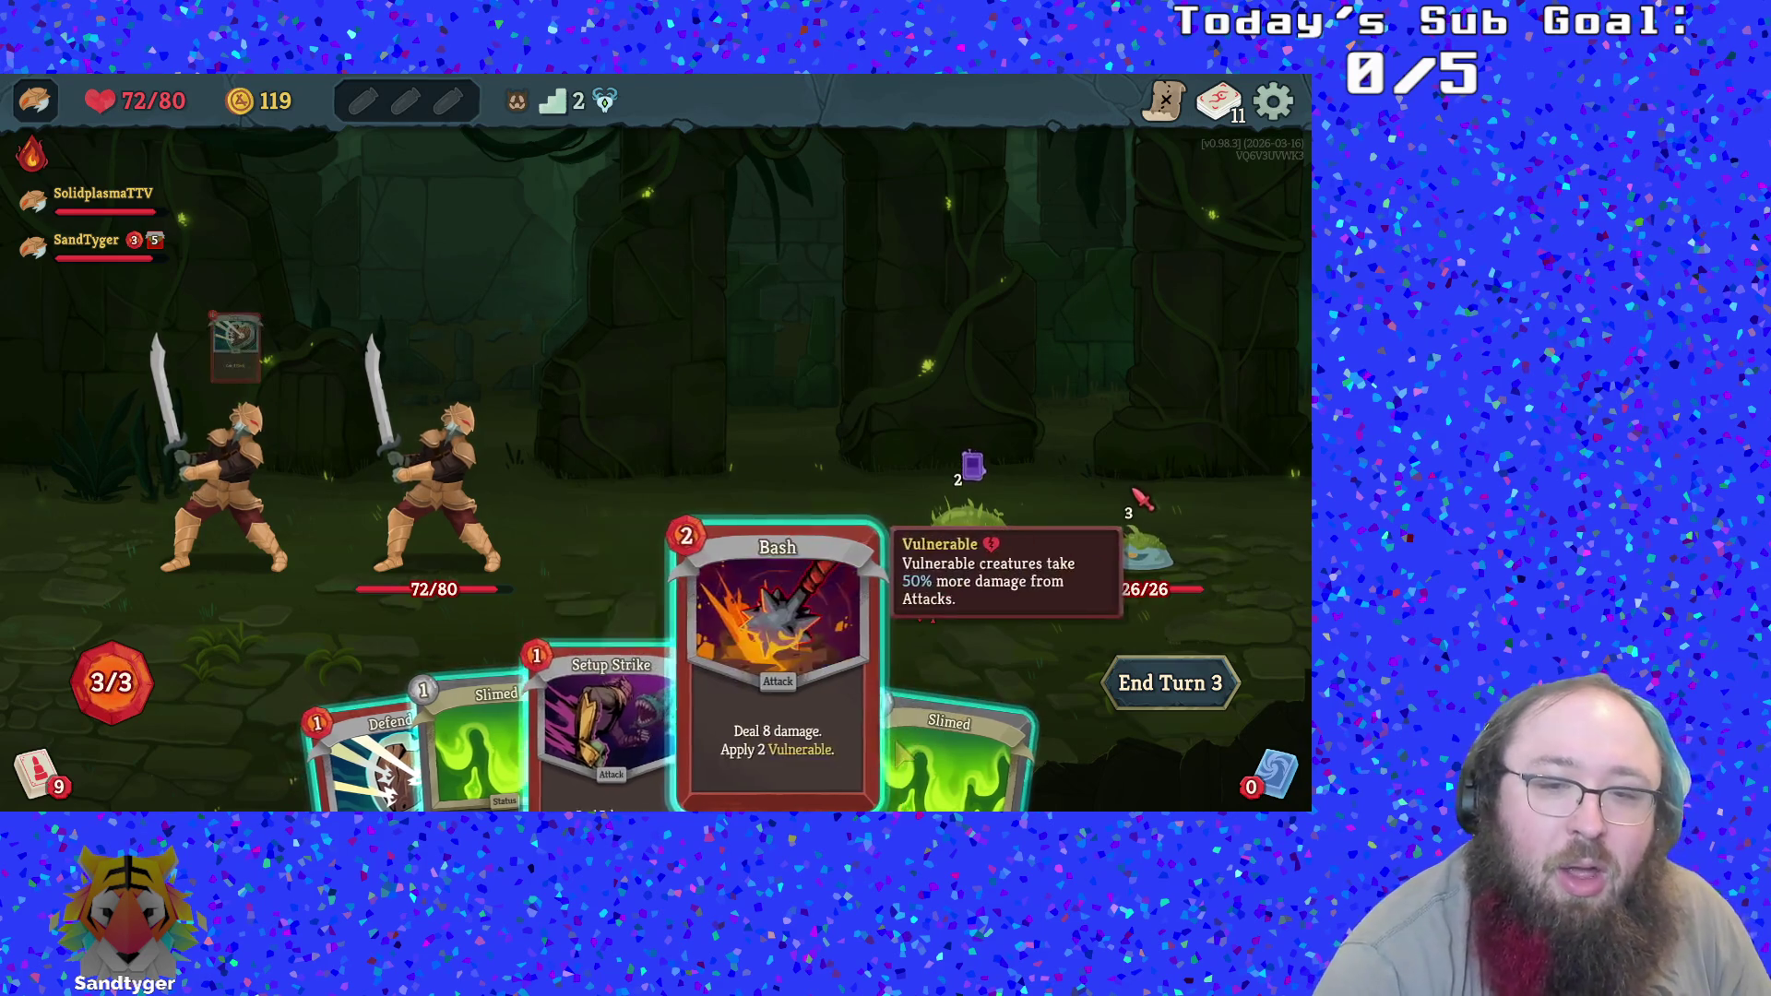
pyautogui.moveTo(923, 729)
pyautogui.mouseDown()
pyautogui.moveTo(1008, 524)
pyautogui.moveTo(1005, 415)
pyautogui.mouseUp()
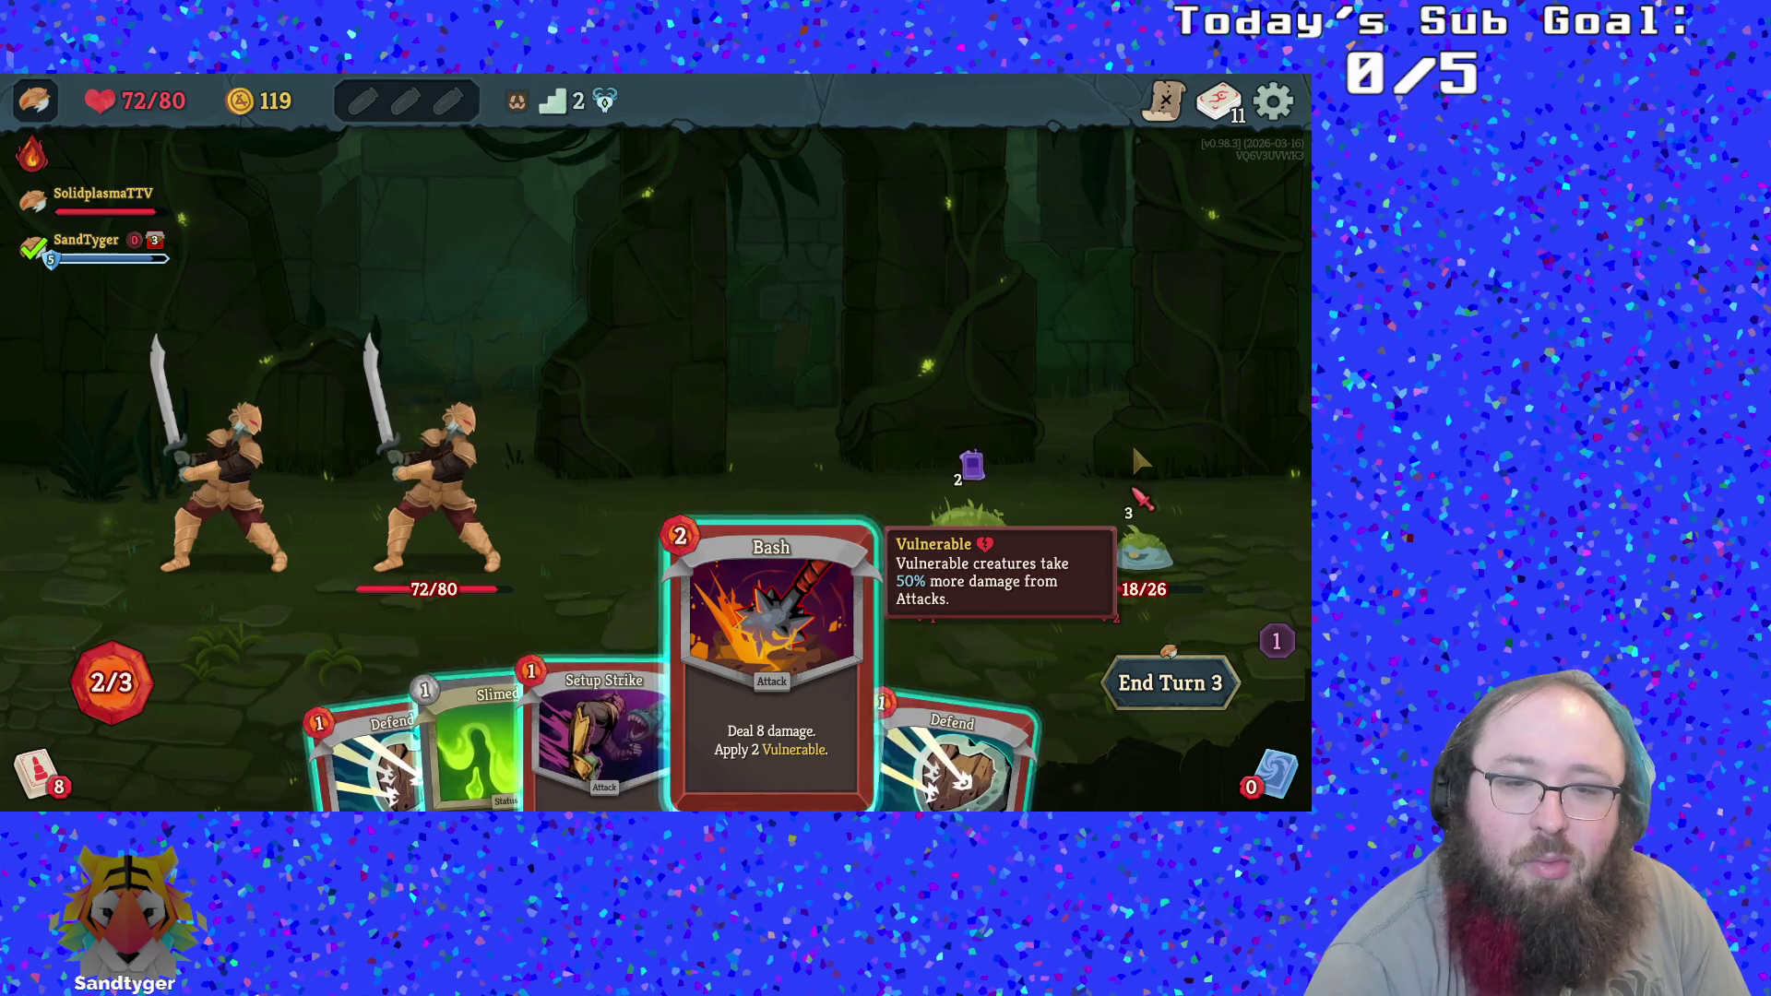
pyautogui.press('Return')
pyautogui.press('Return')
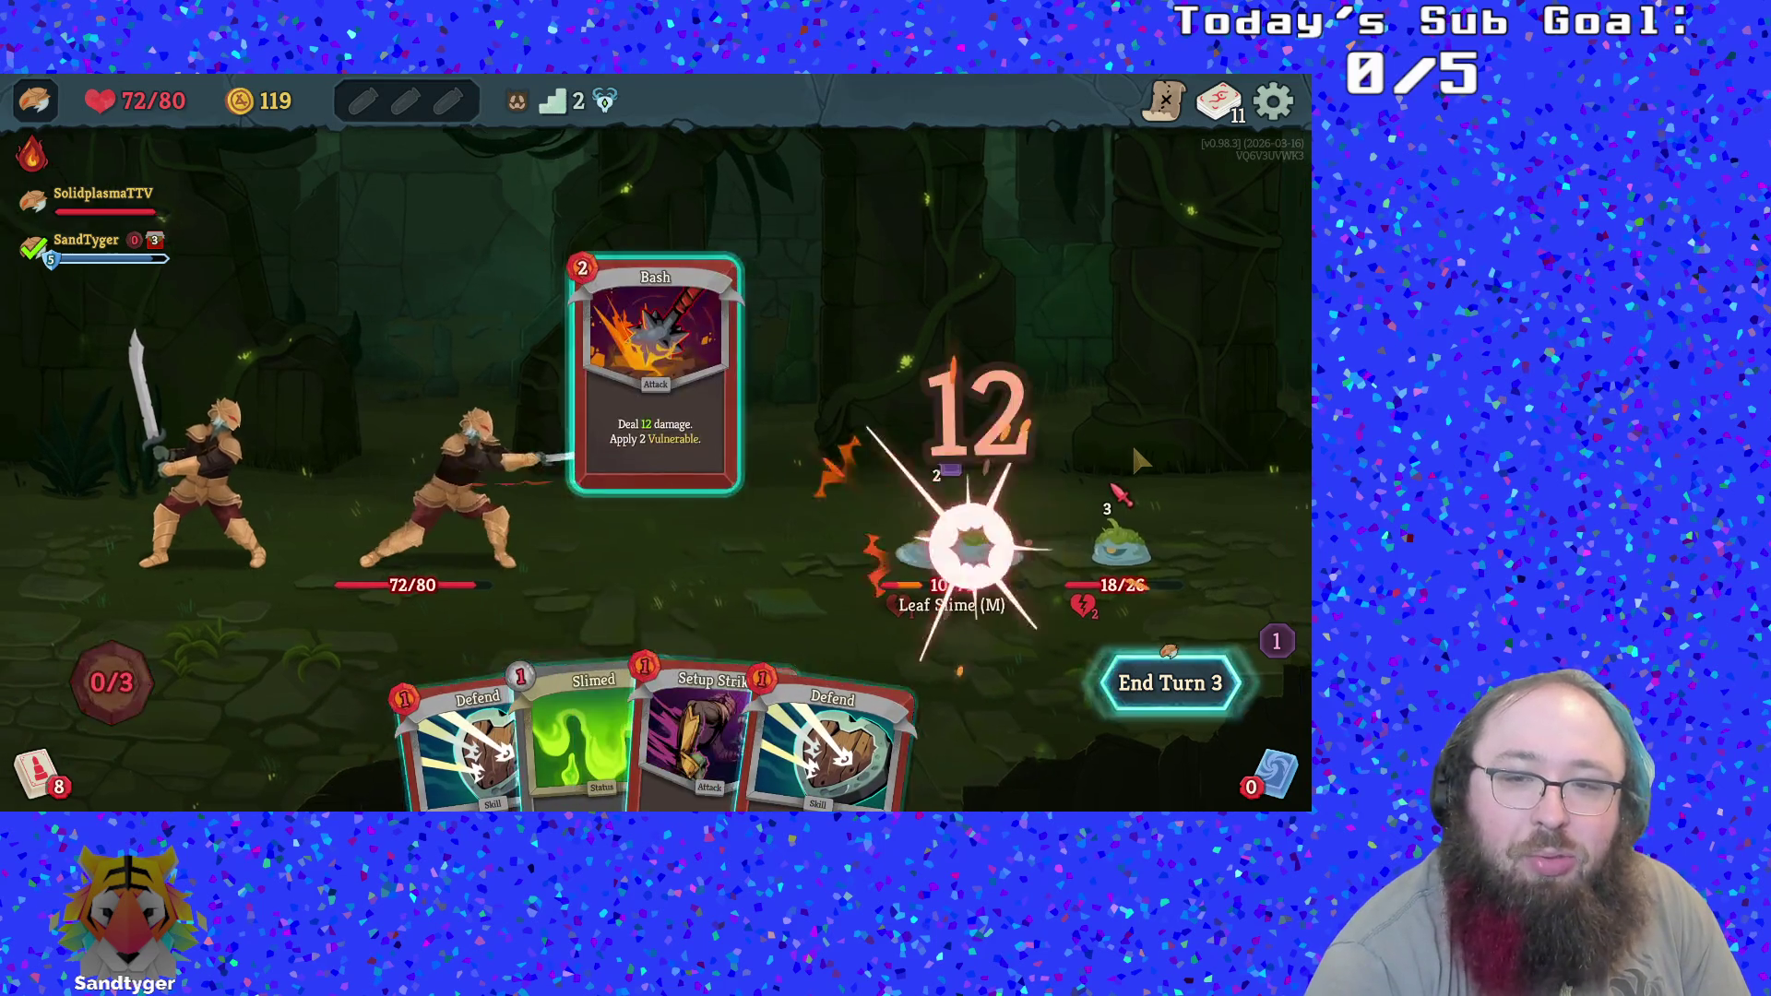
pyautogui.press('Right')
pyautogui.press('Return')
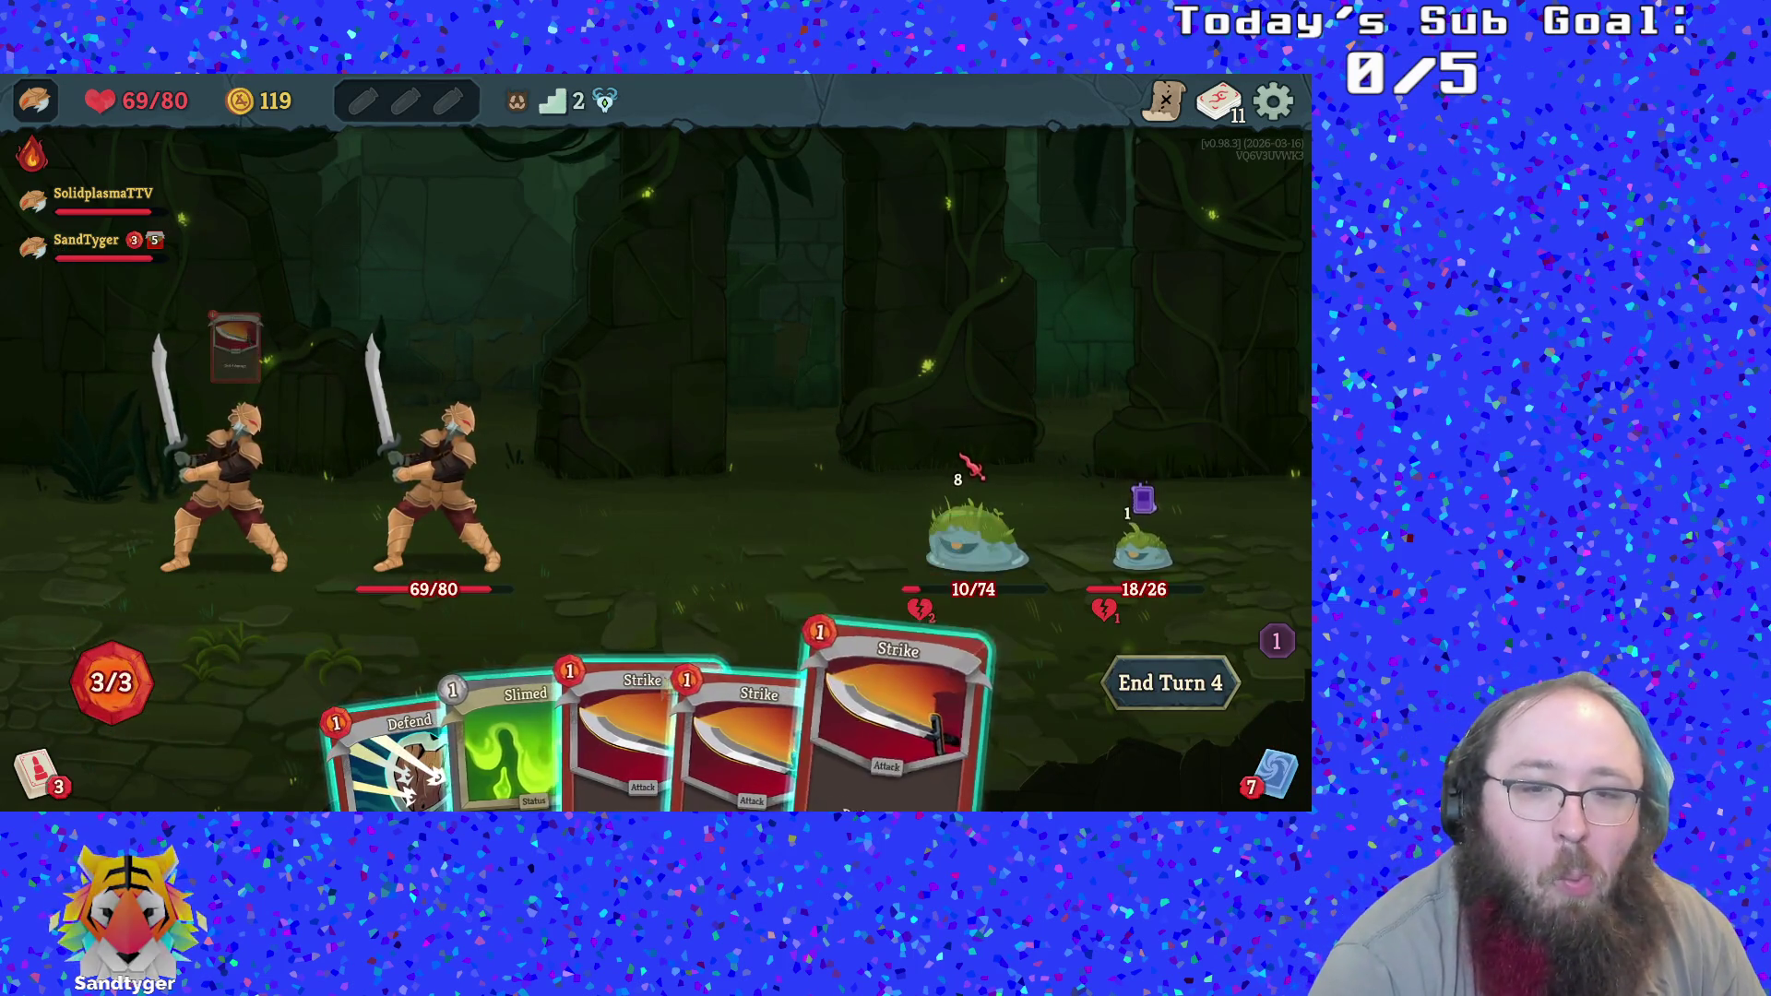
# Kill the big slime with two Strikes, then Strike the small Leaf Slime to win
pyautogui.click(774, 747)
pyautogui.click(966, 551)
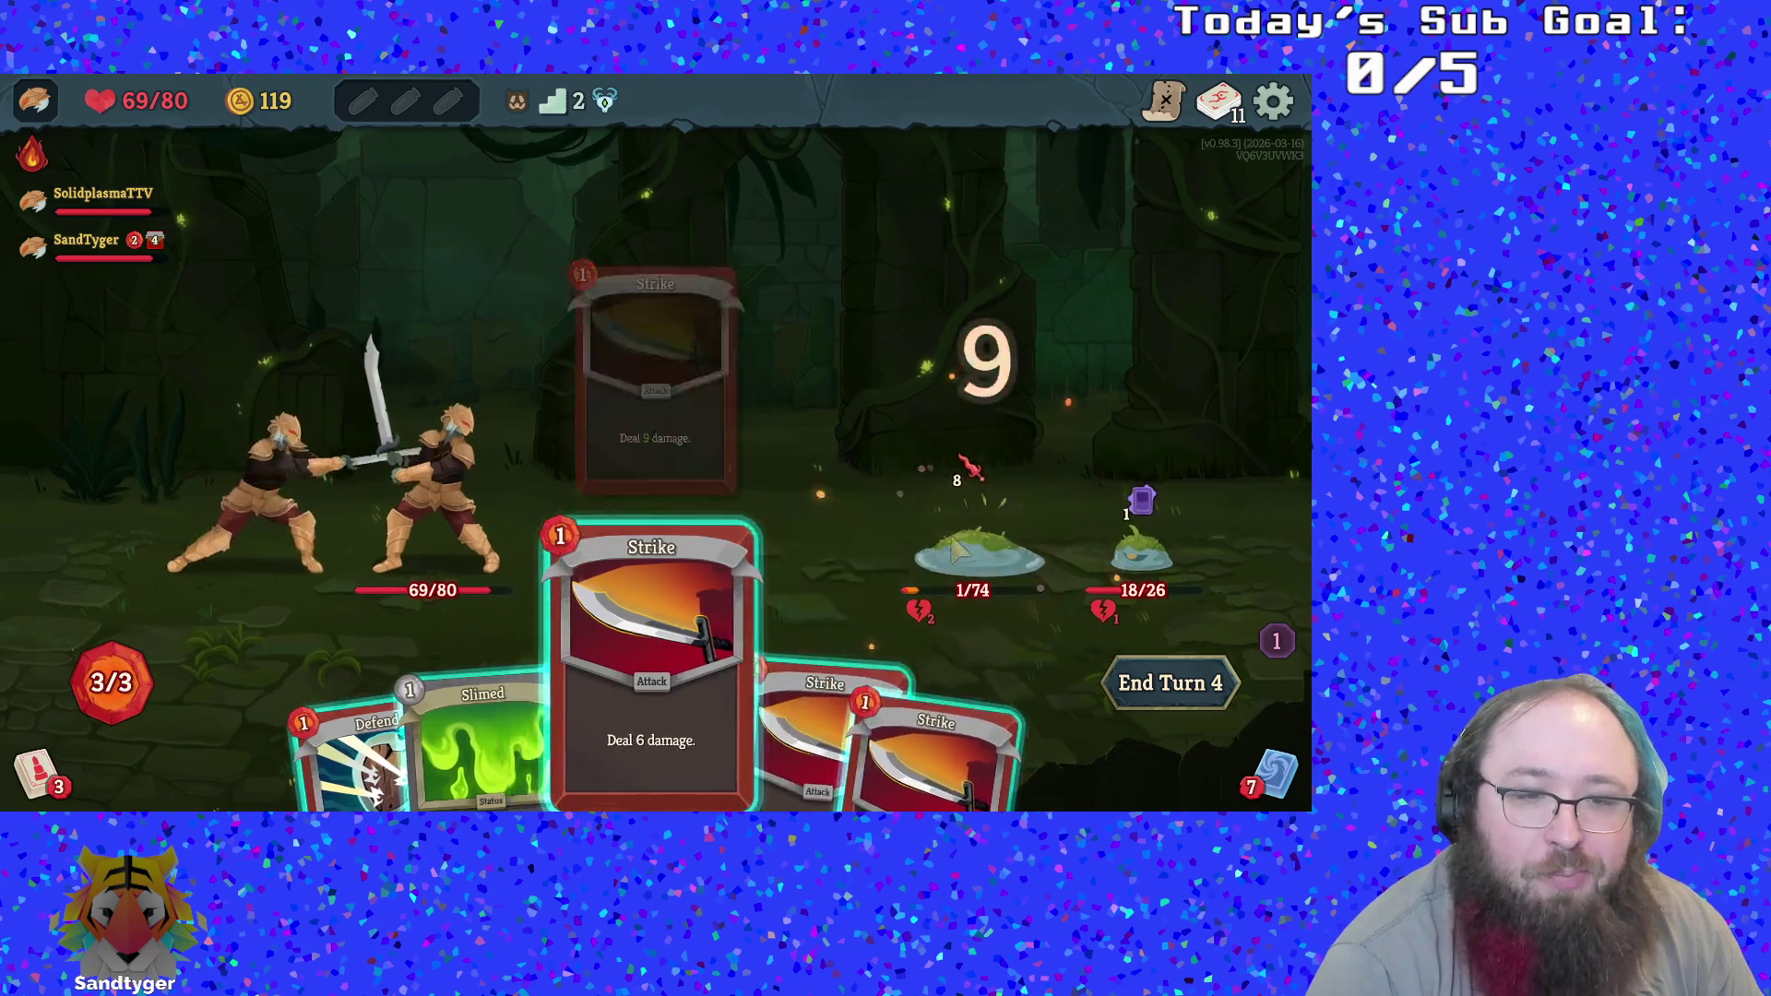
pyautogui.click(683, 729)
pyautogui.click(968, 544)
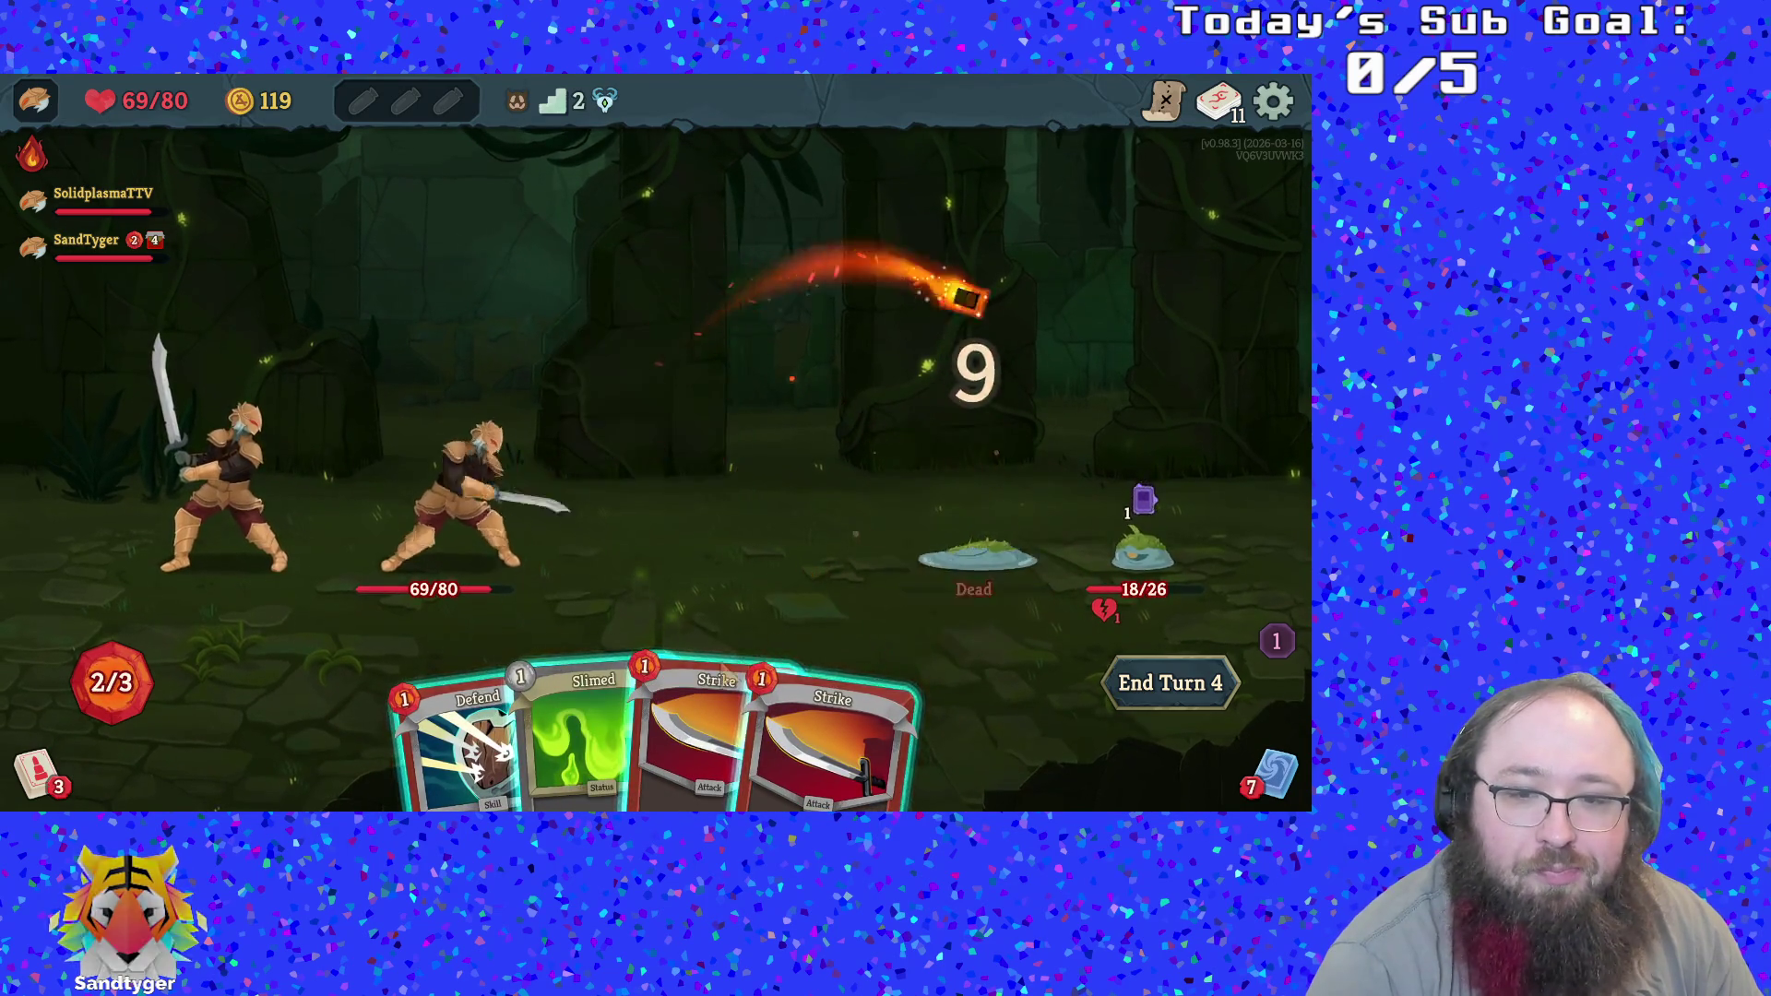
pyautogui.click(818, 701)
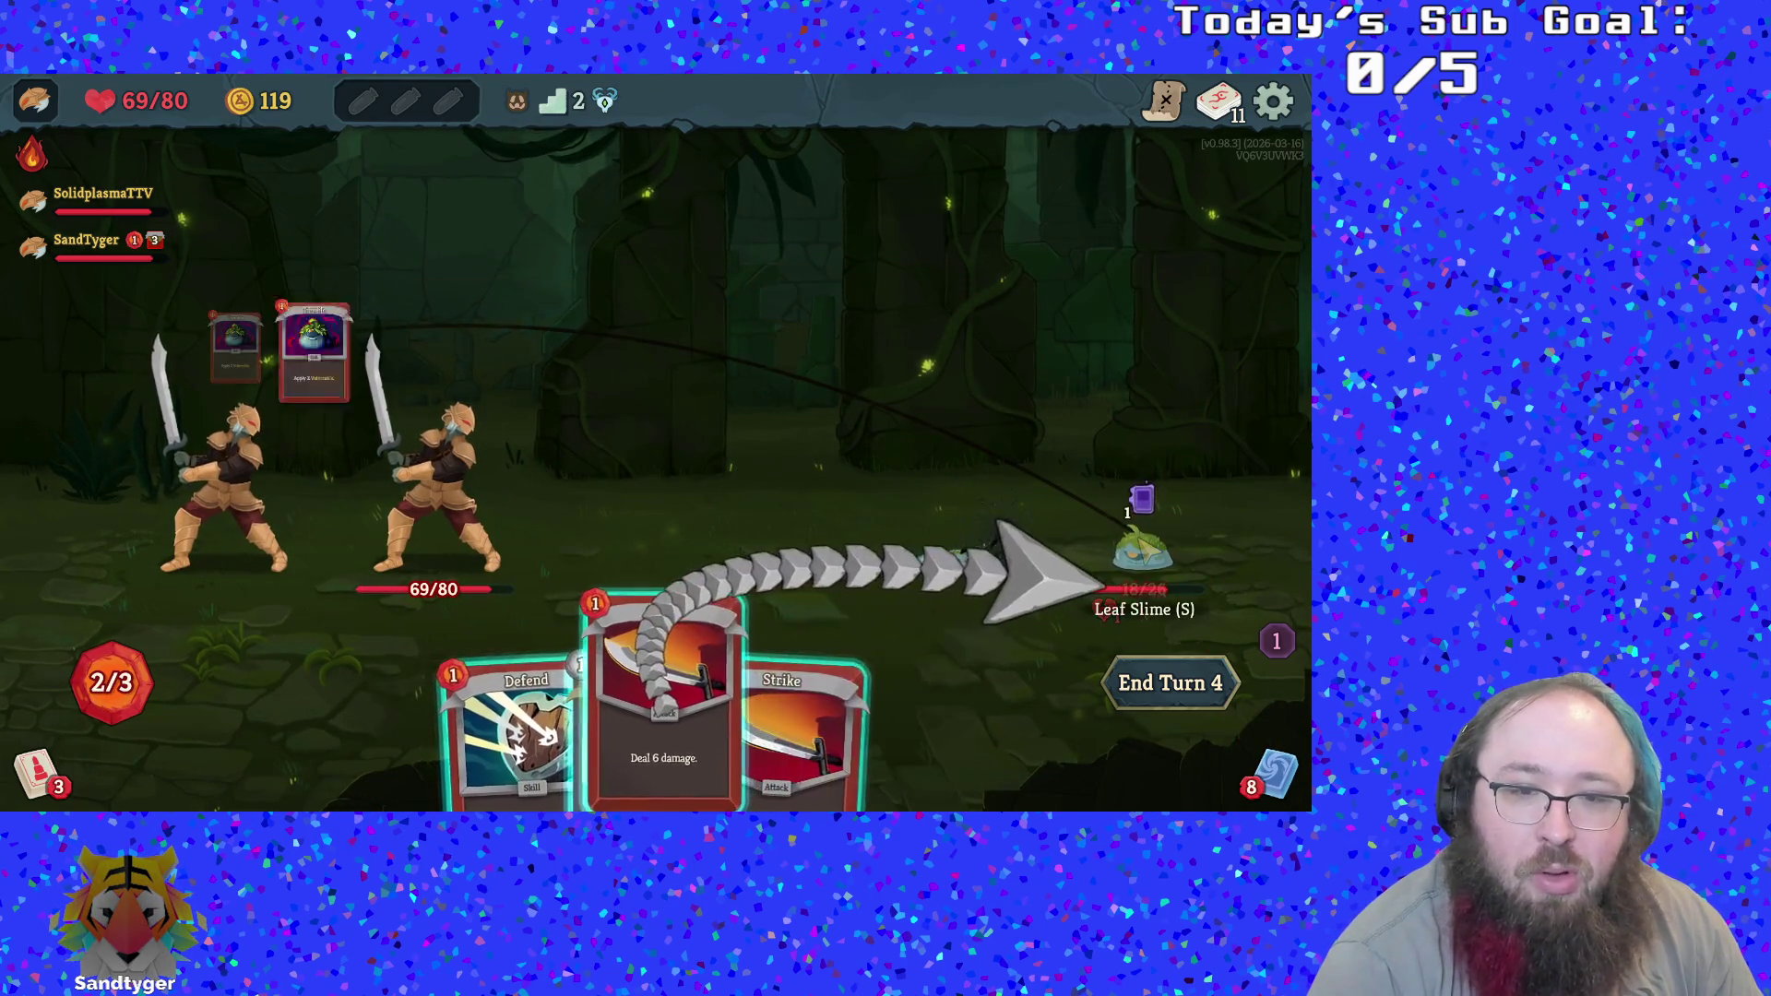
pyautogui.click(1046, 635)
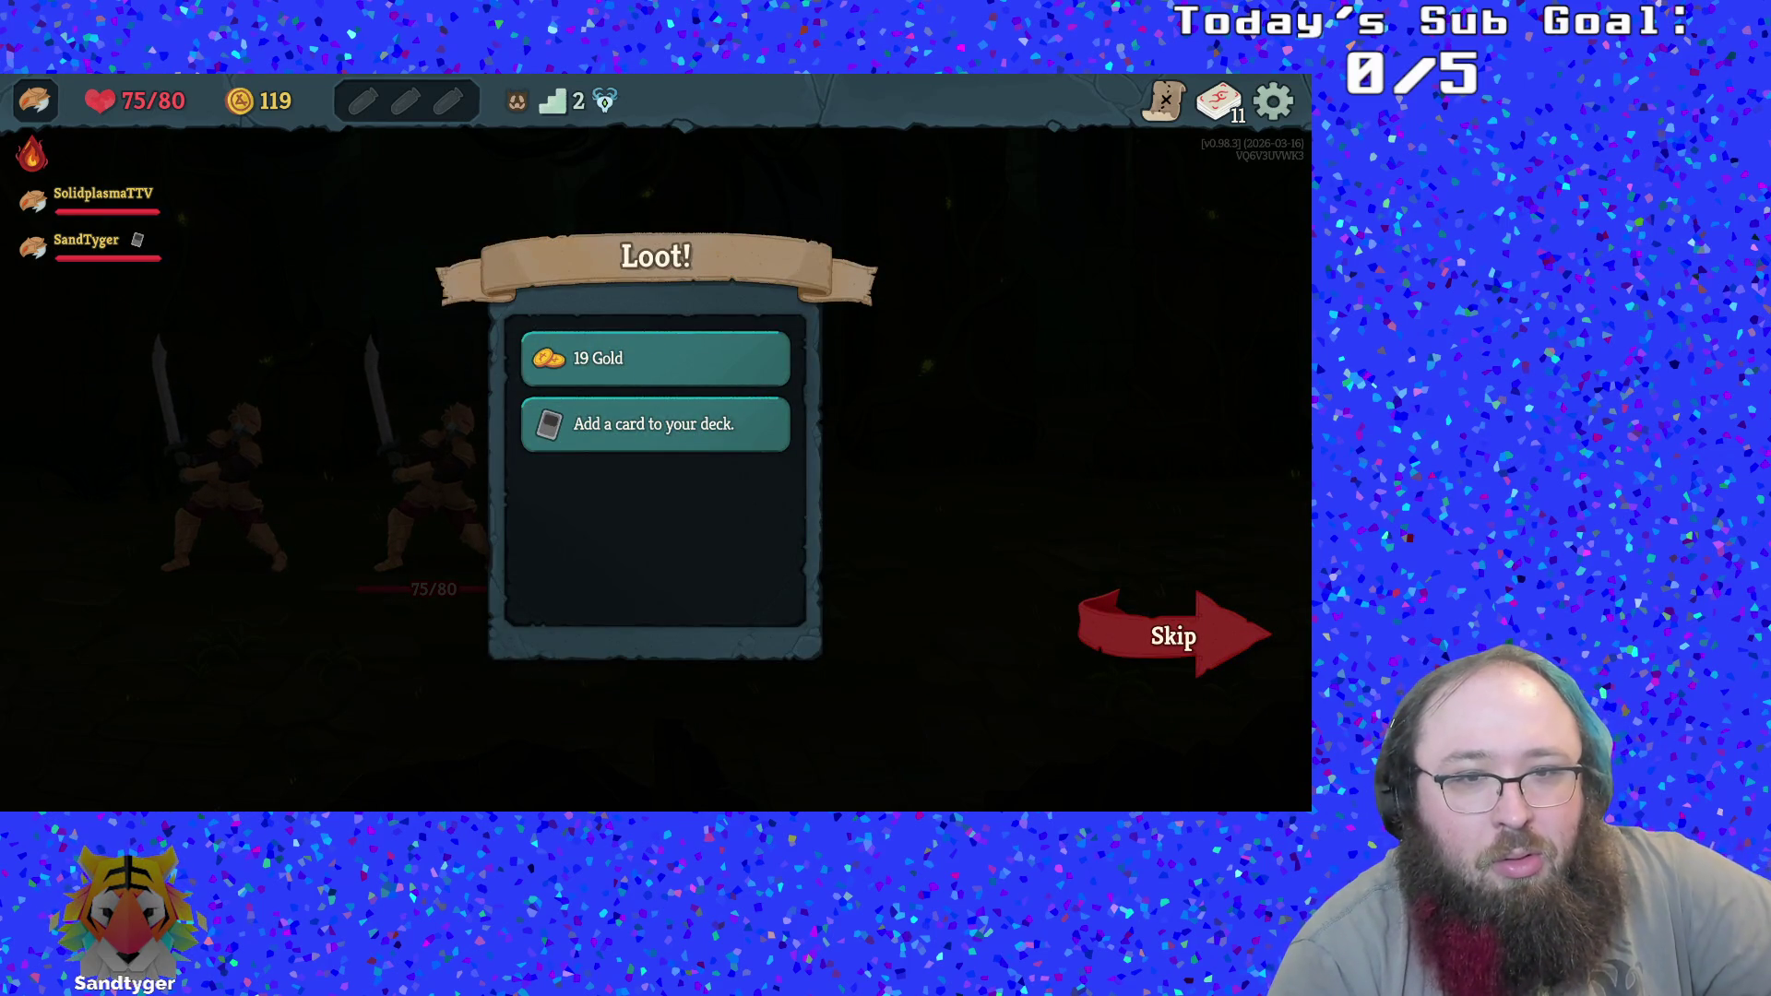
# Collect the 19 Gold, add Anger to the deck, and continue to the map
pyautogui.click(655, 358)
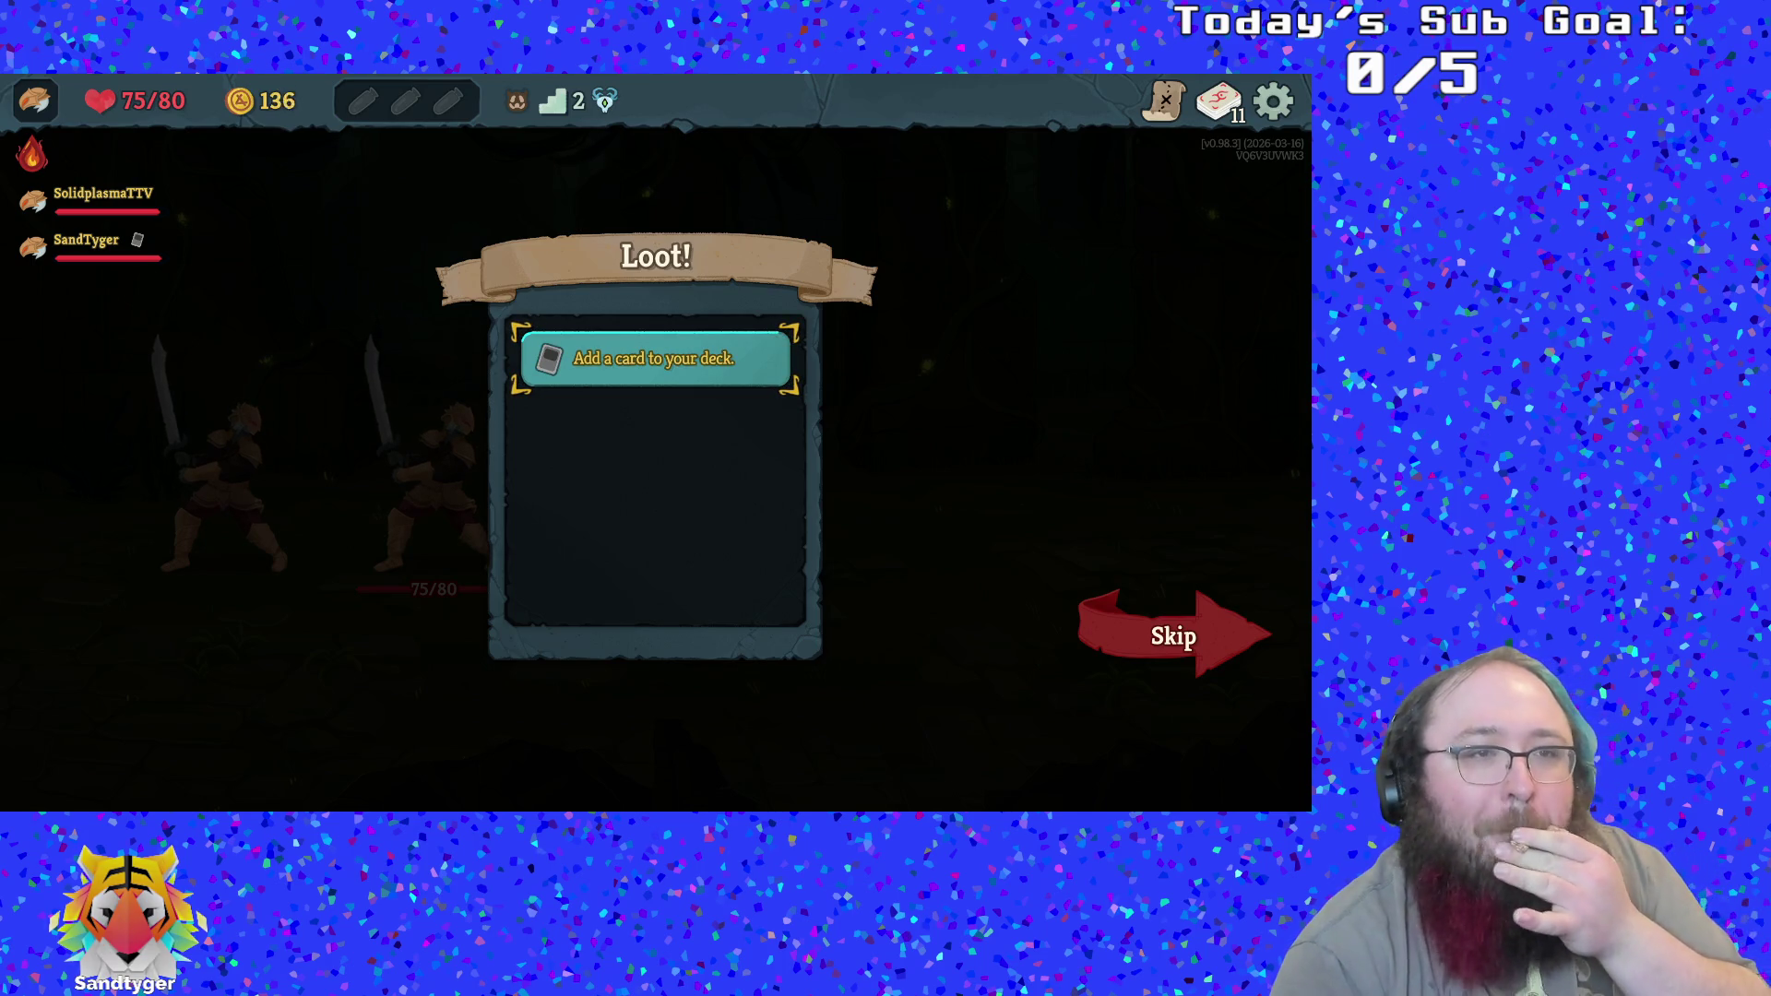
pyautogui.click(655, 358)
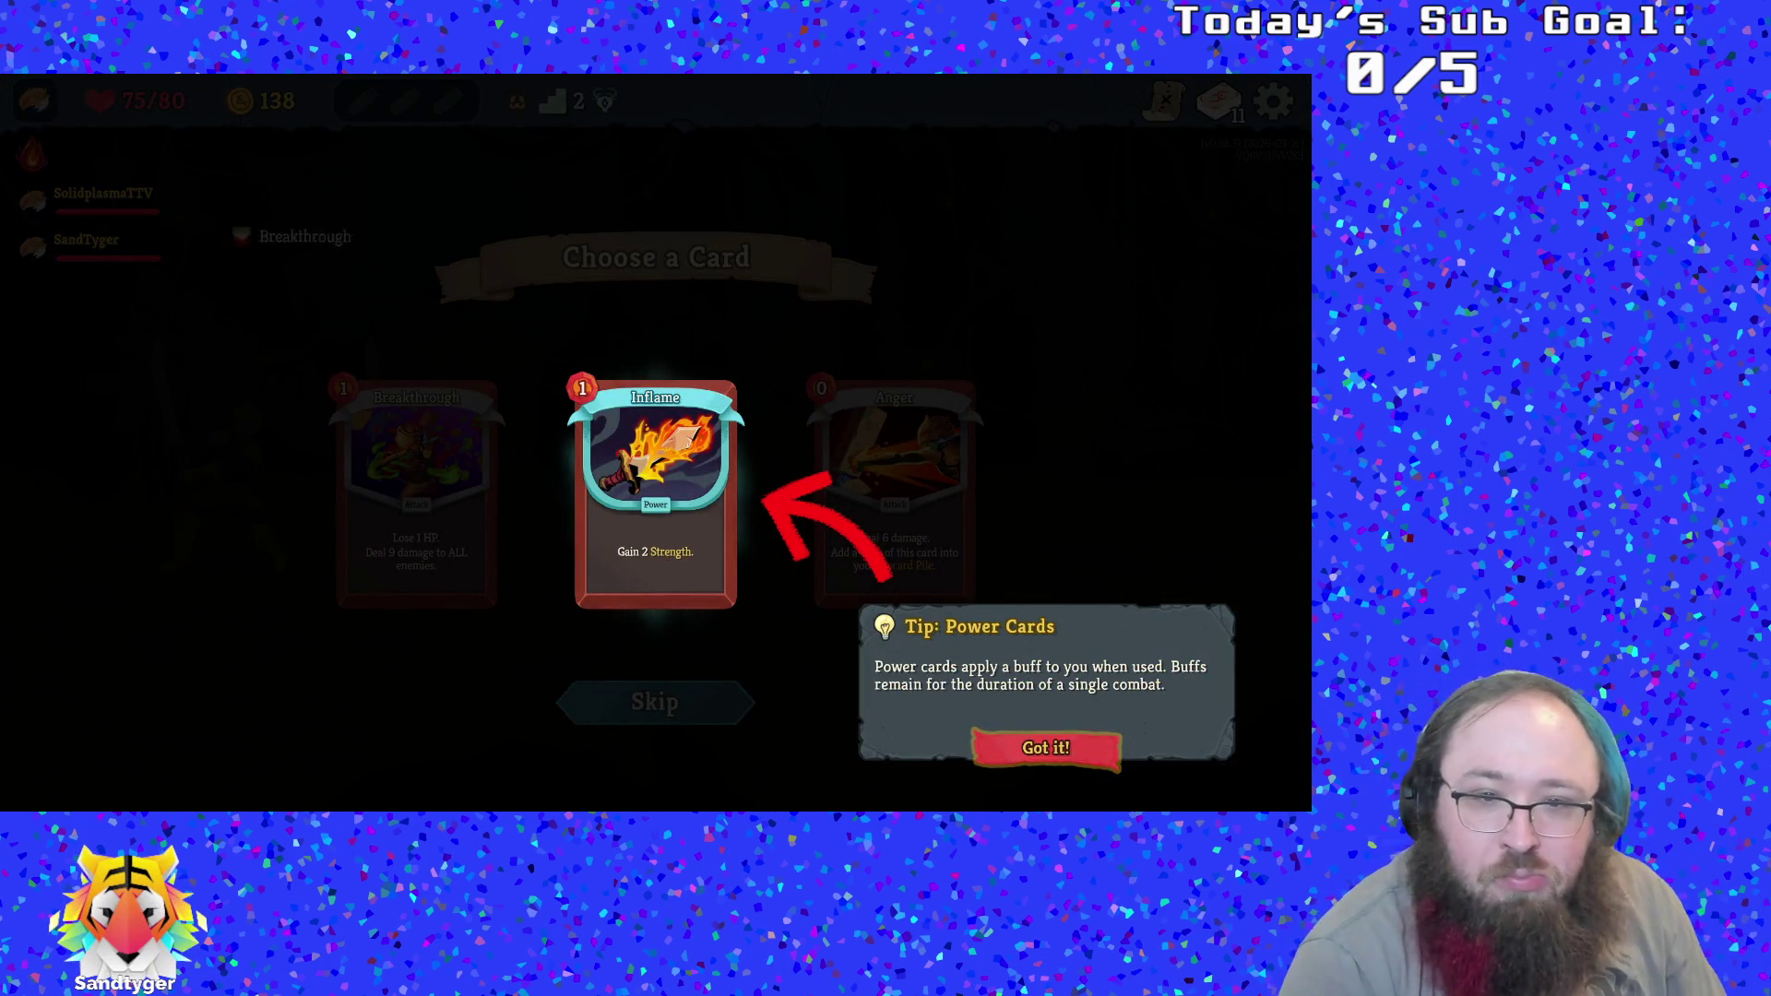
pyautogui.click(1046, 747)
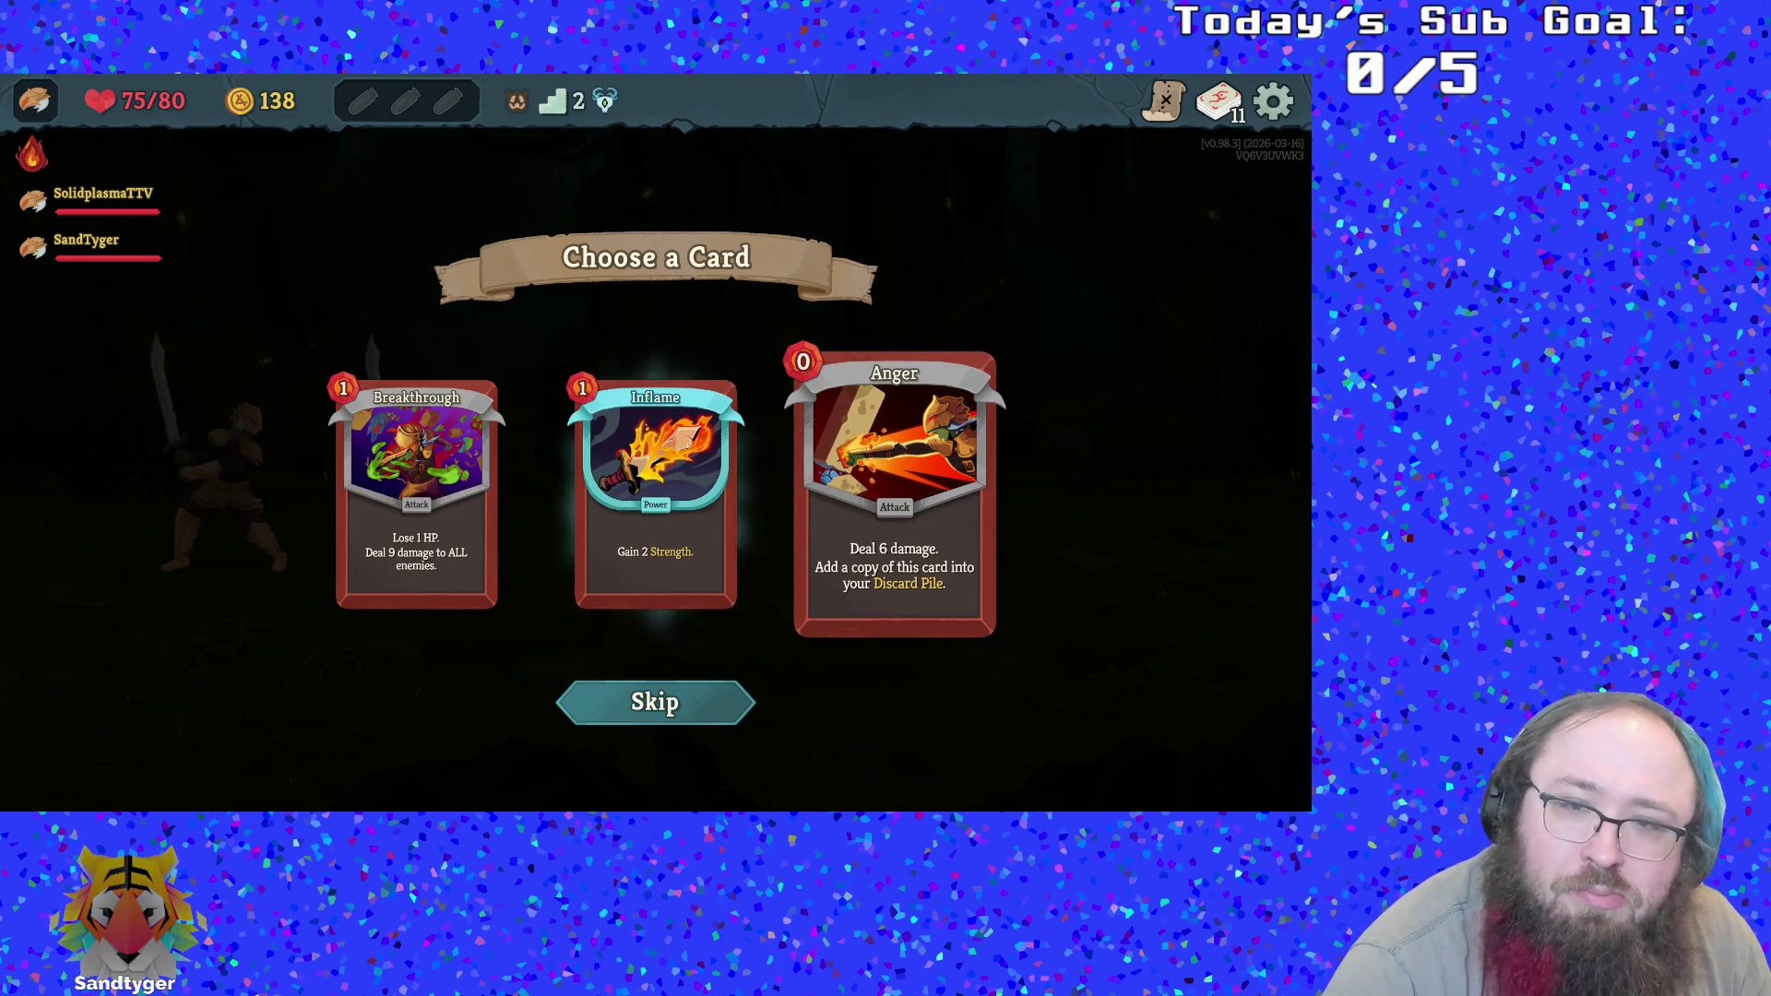
pyautogui.click(894, 489)
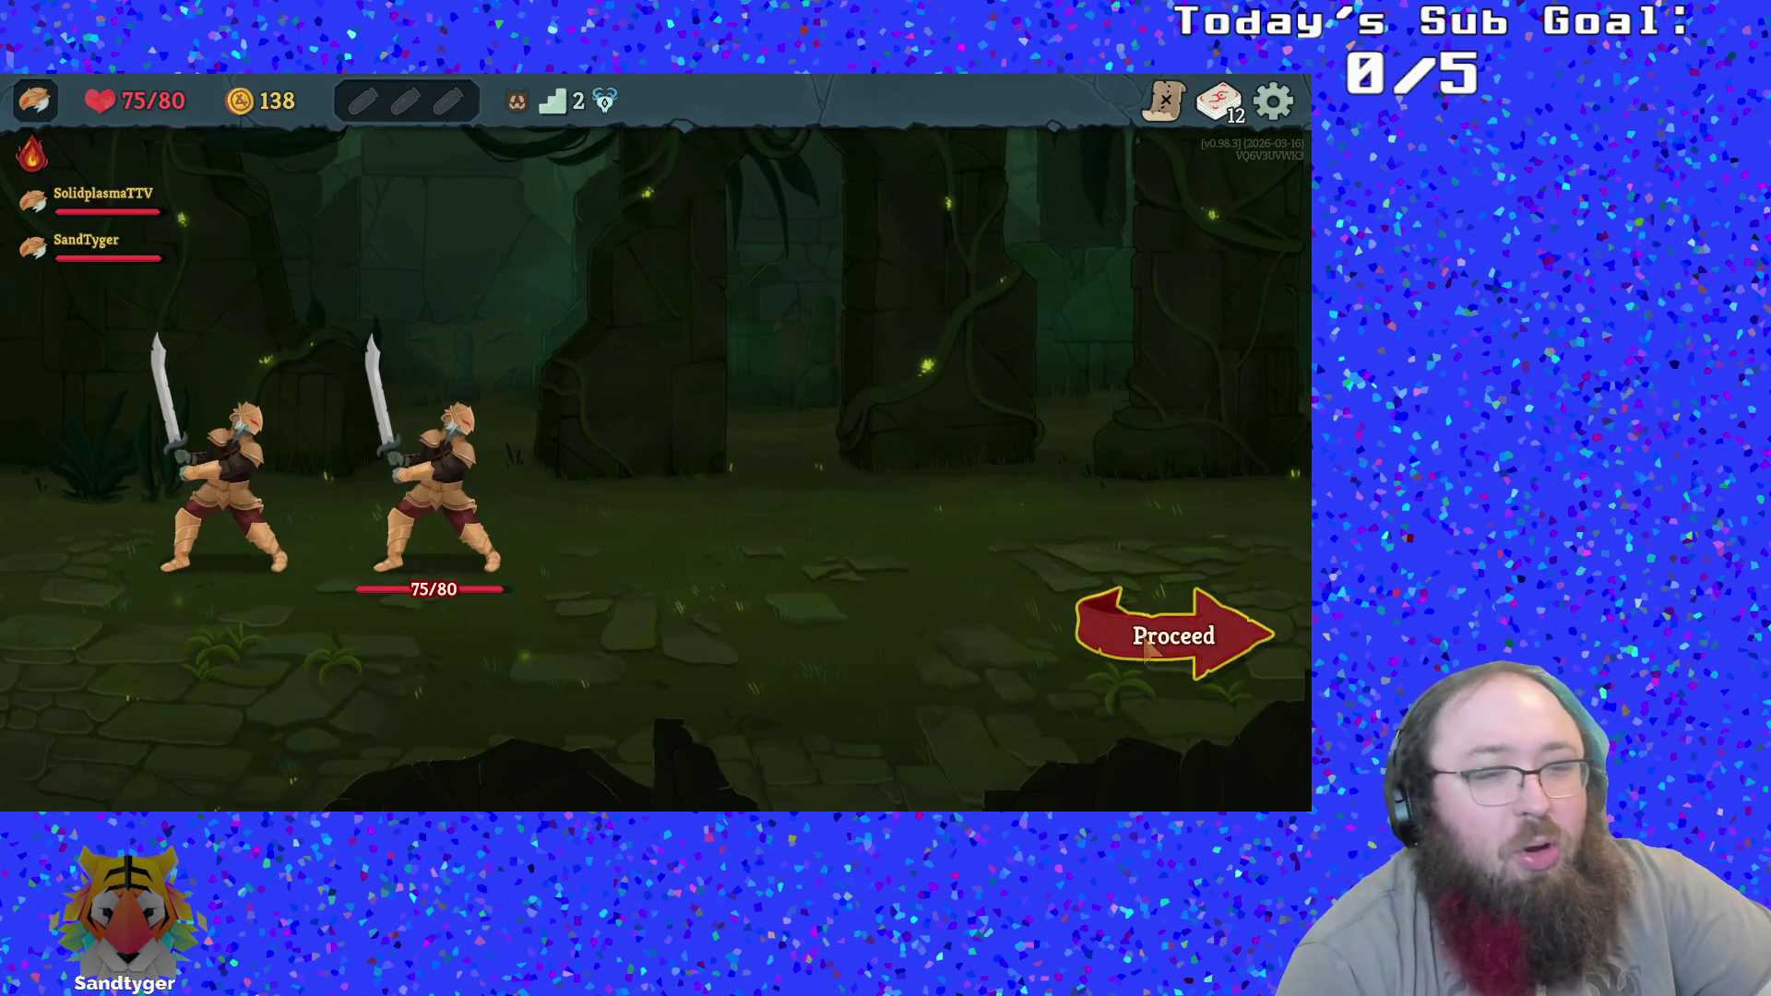
pyautogui.click(1173, 636)
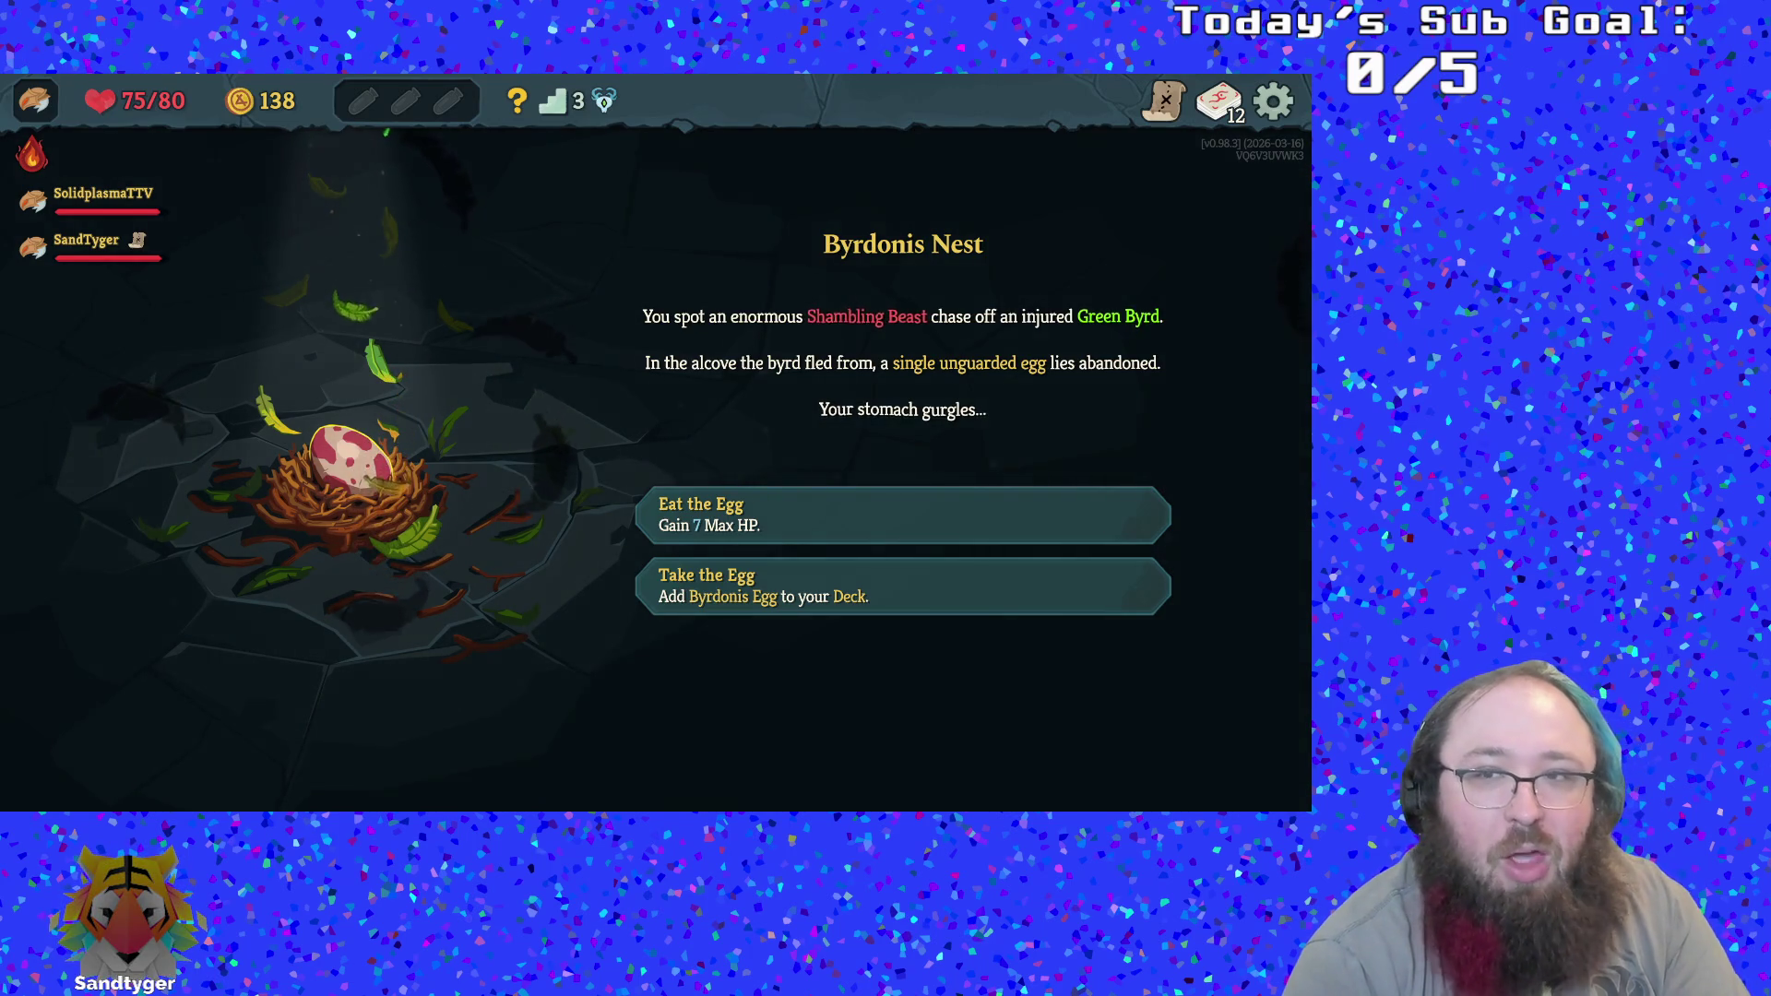
# At the nest event, take the Byrdonis Egg into the deck and leave for the map
pyautogui.click(1164, 100)
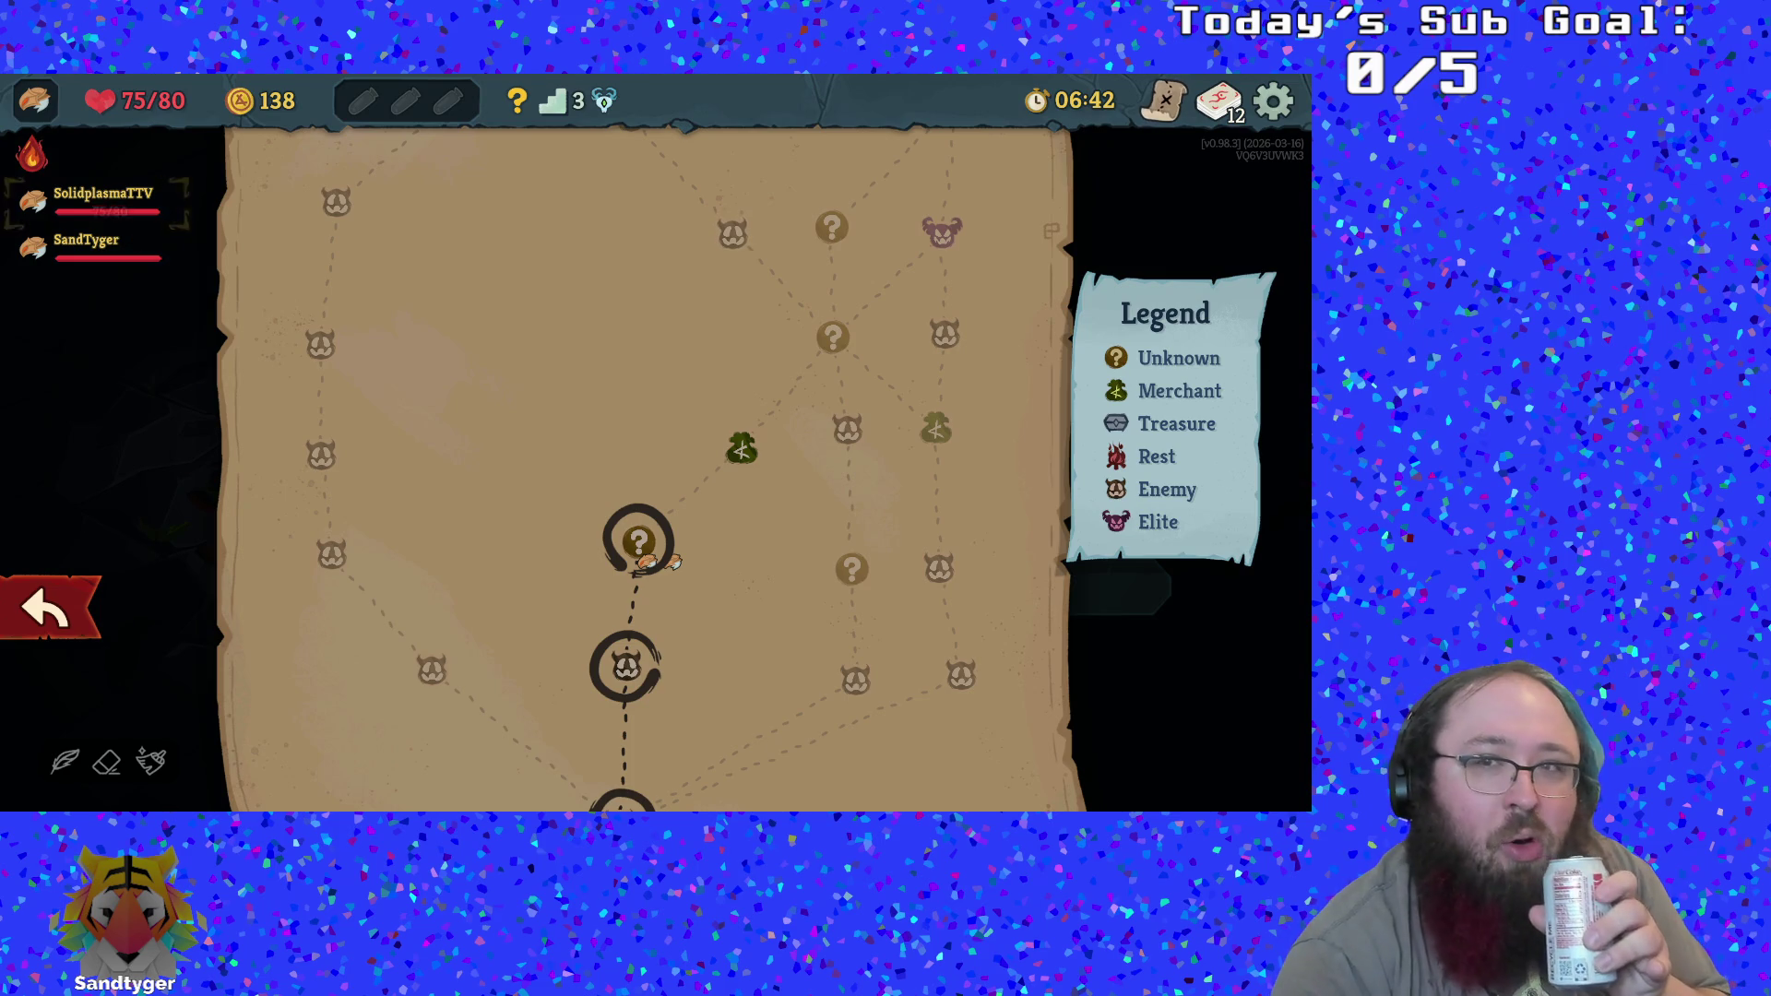
pyautogui.click(1164, 100)
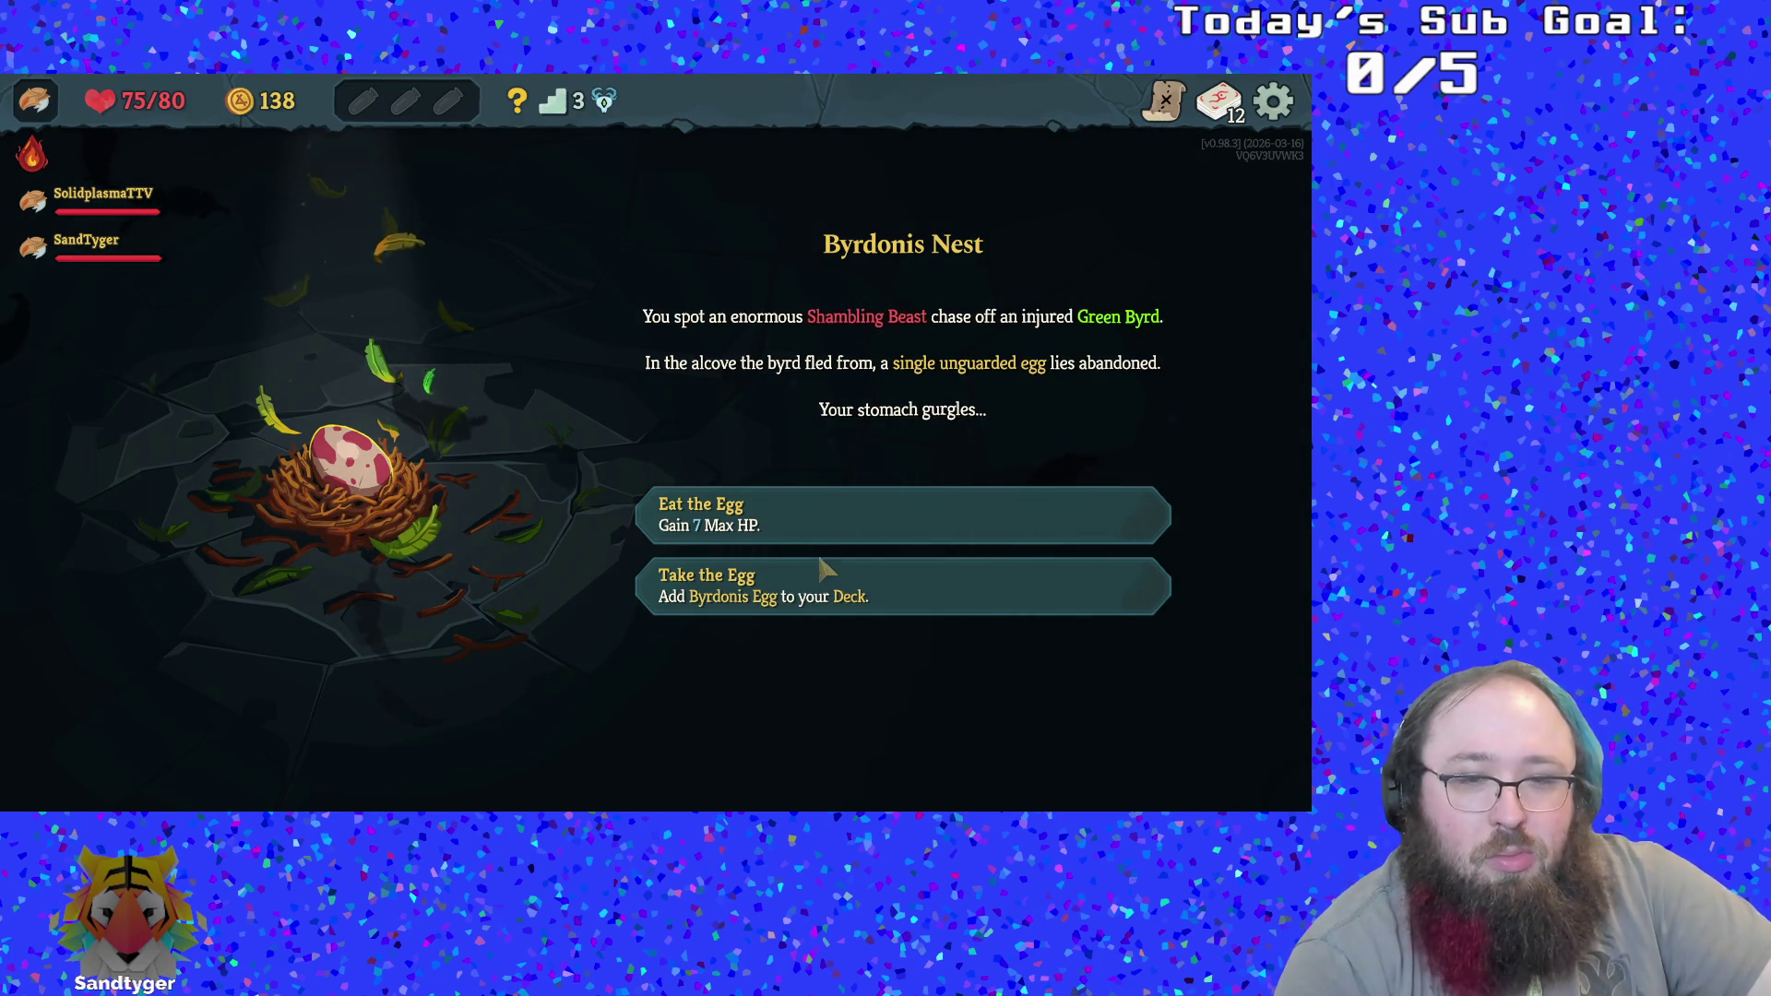
pyautogui.moveTo(791, 544)
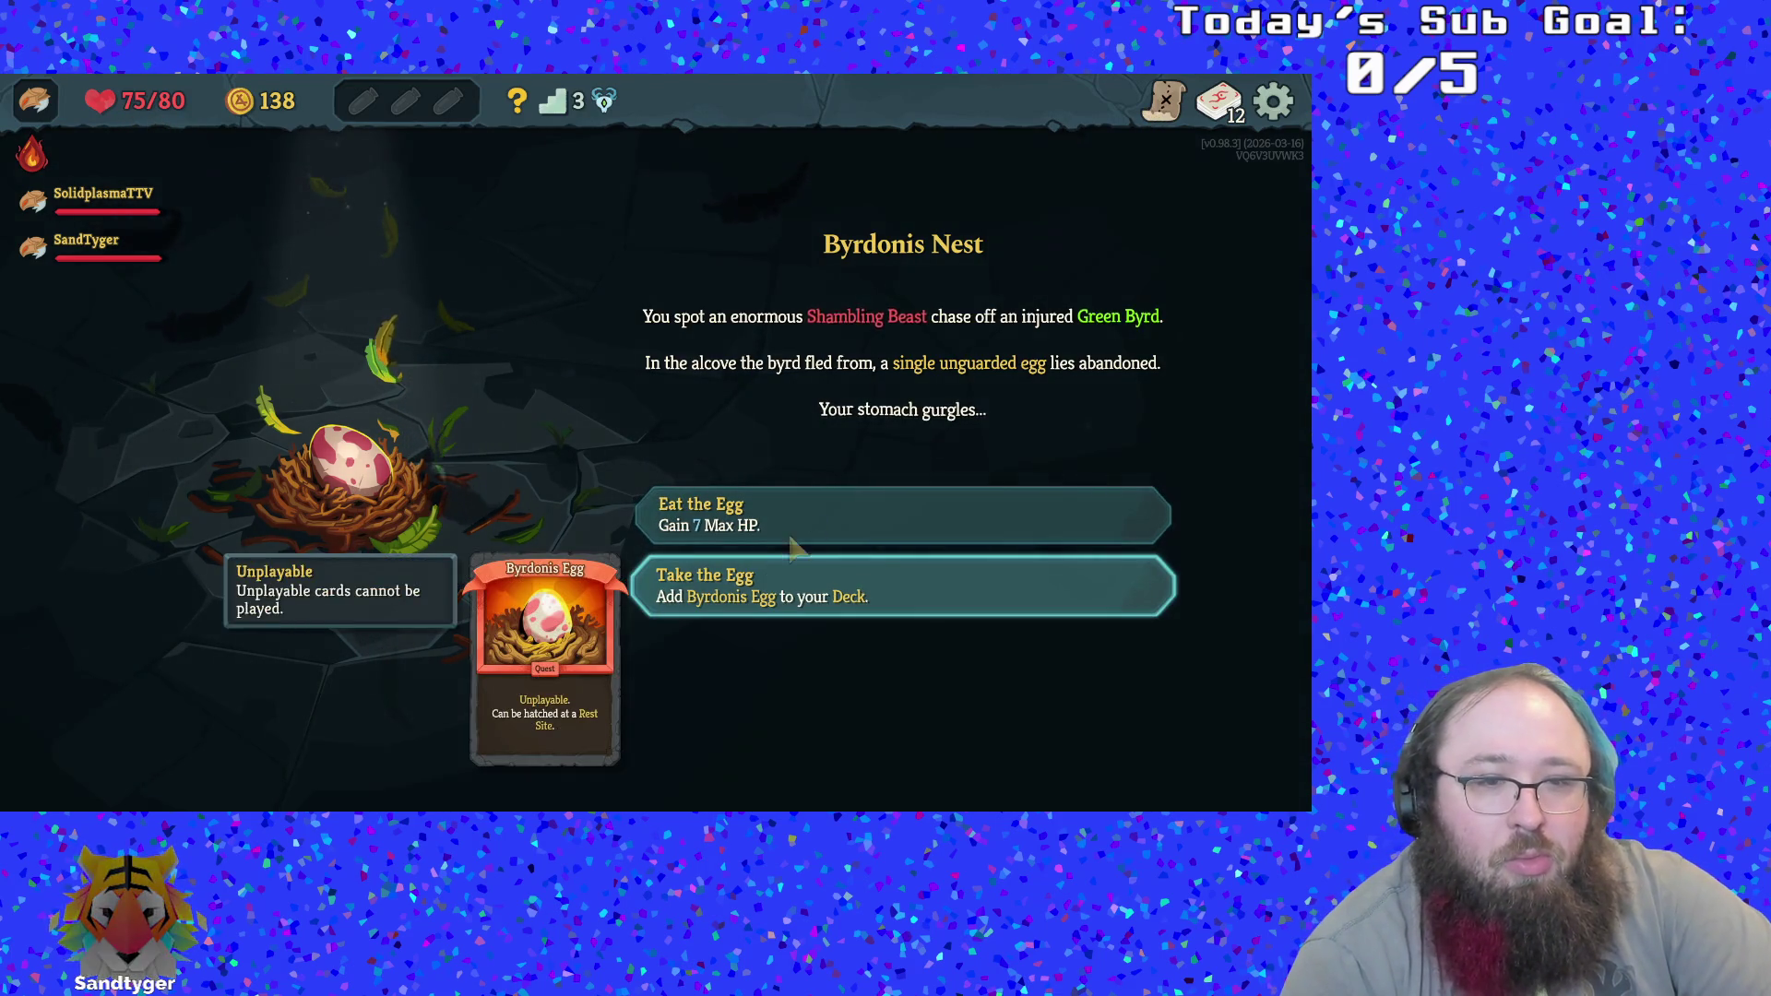
pyautogui.click(782, 597)
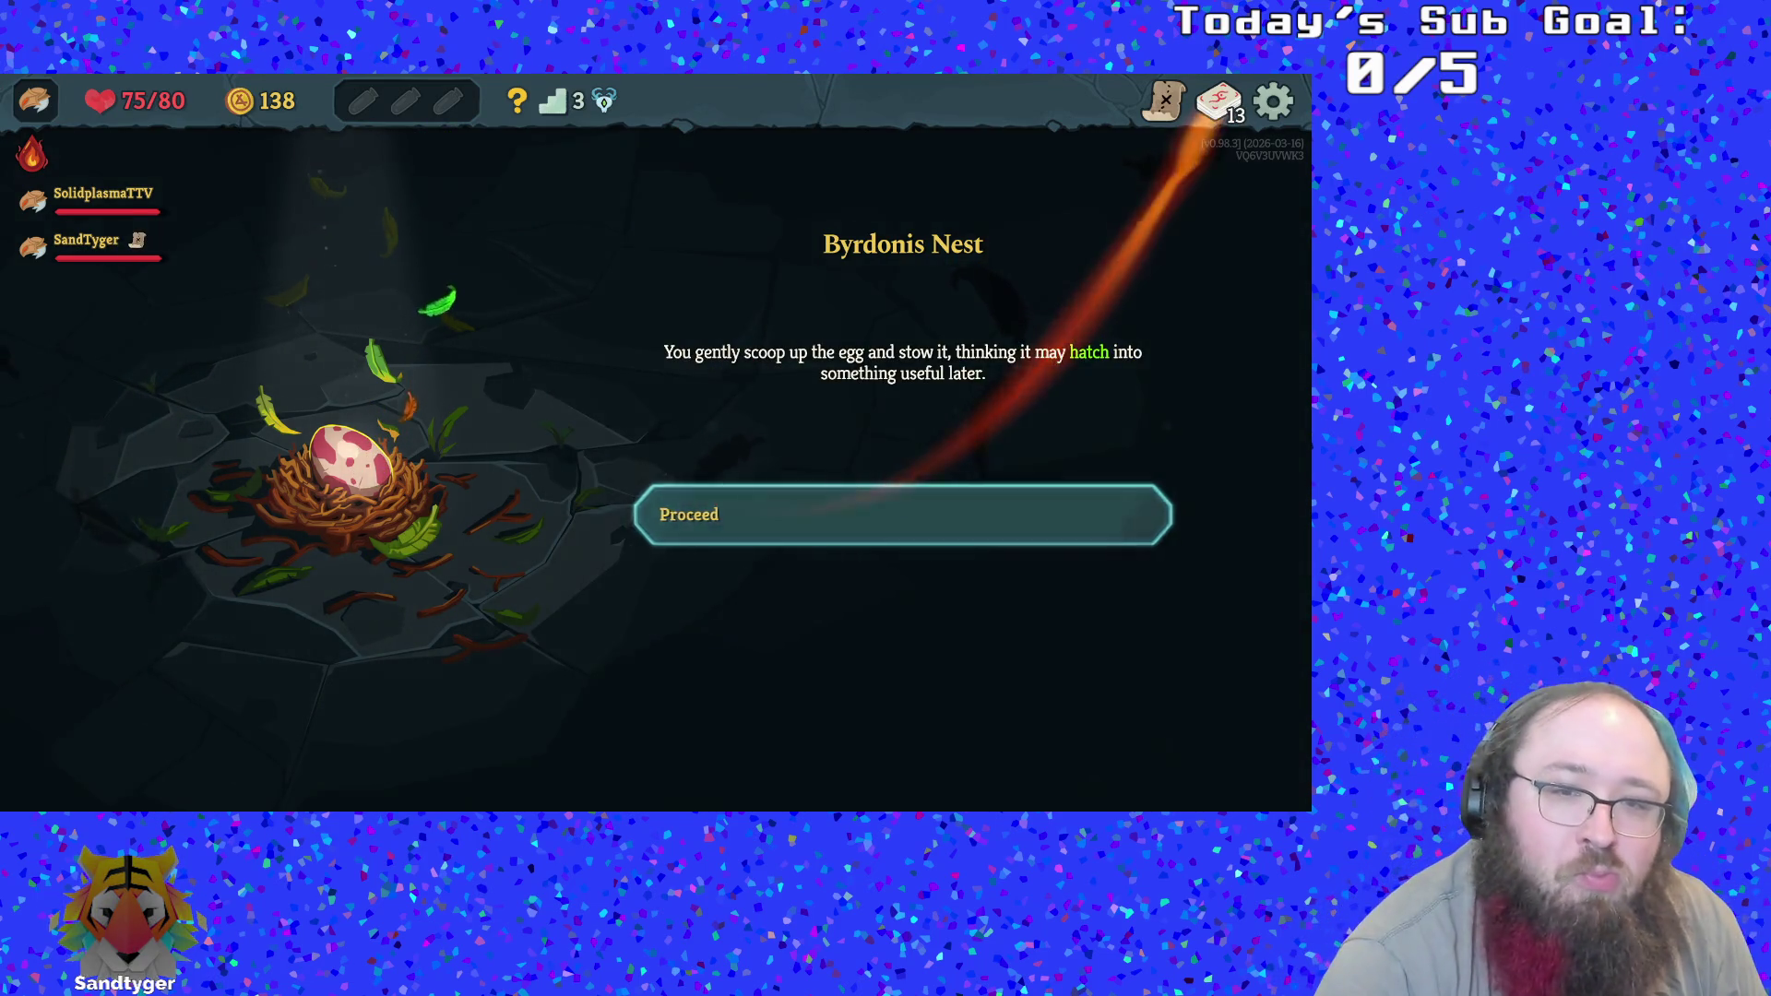
pyautogui.click(747, 514)
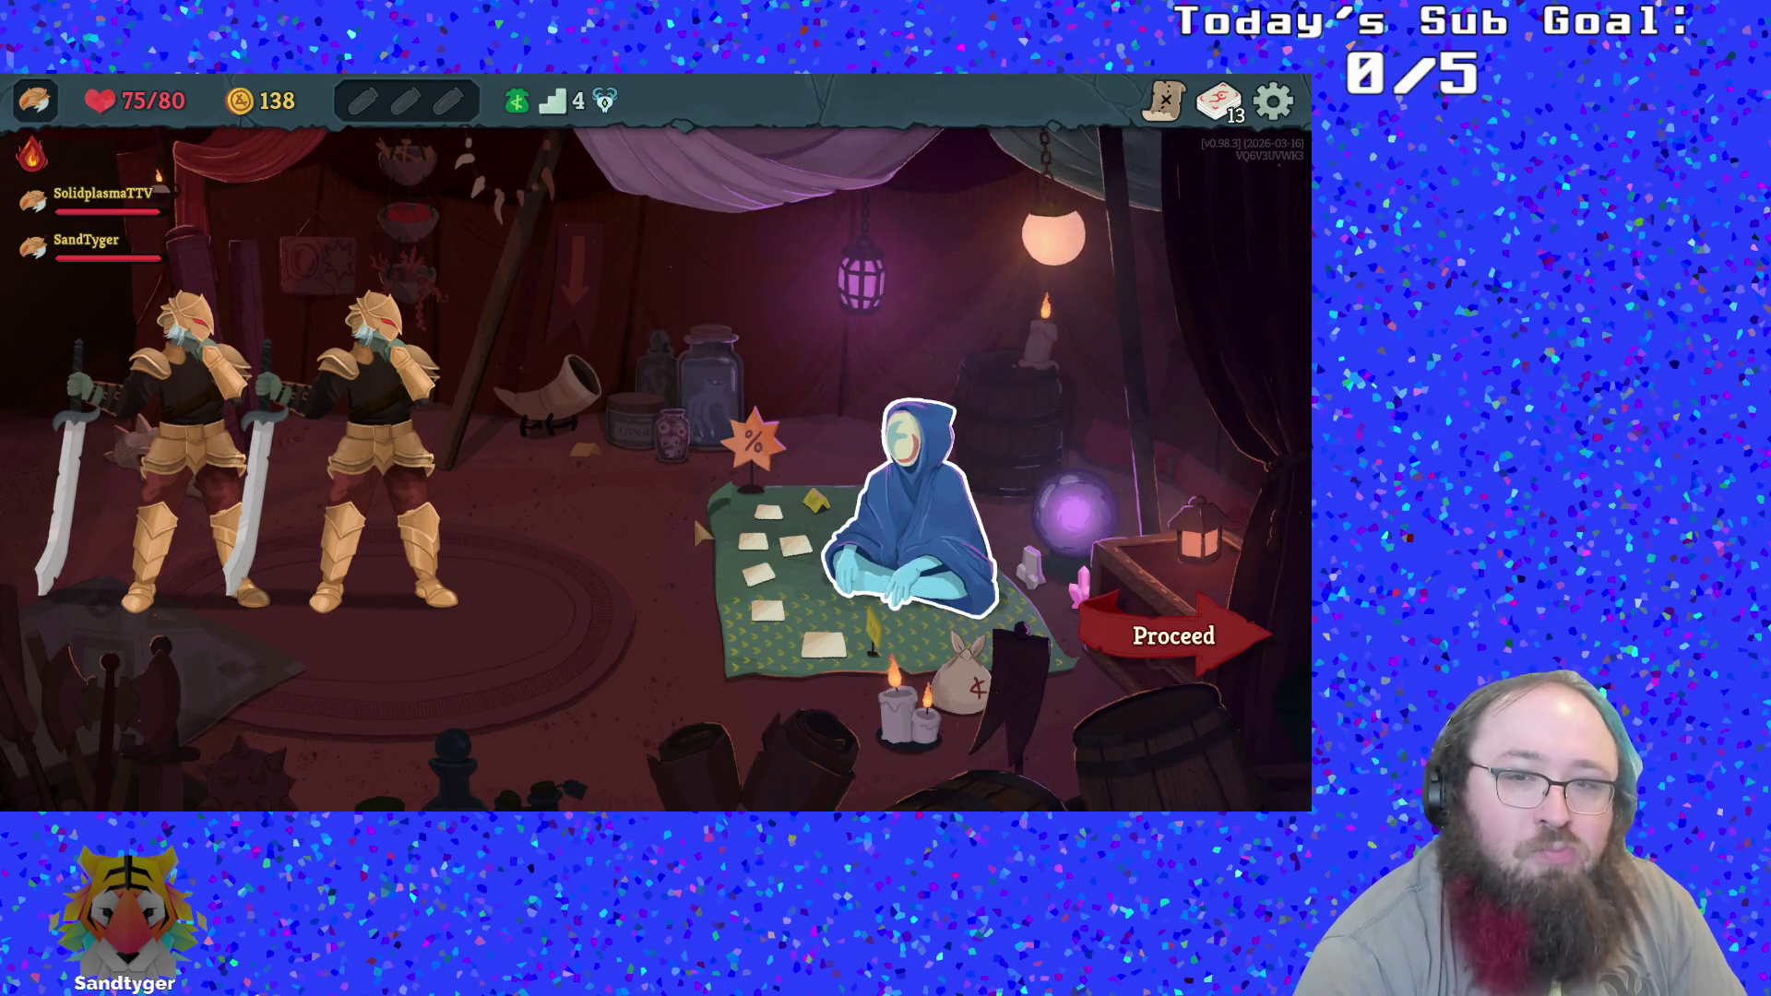
# Open the merchant's wares with 138 Gold to spend
pyautogui.click(765, 487)
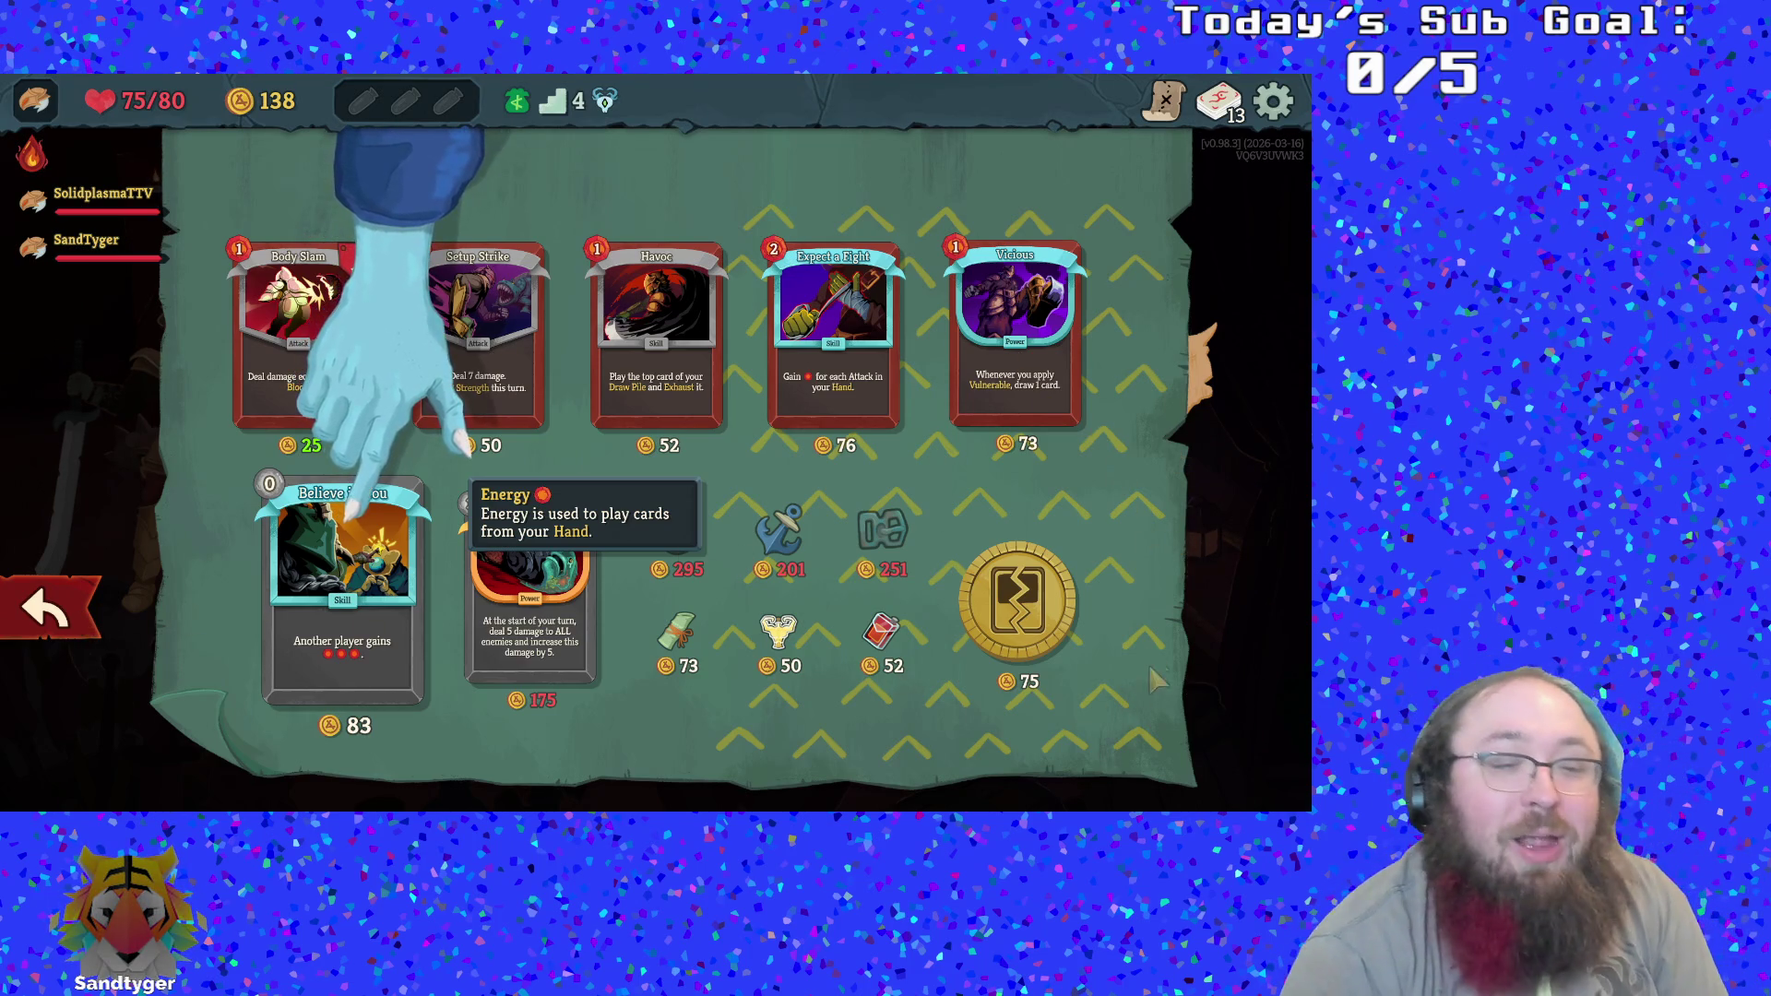
# Buy Believe in You and Setup Strike, leaving 5 Gold, then leave the shop
pyautogui.click(349, 515)
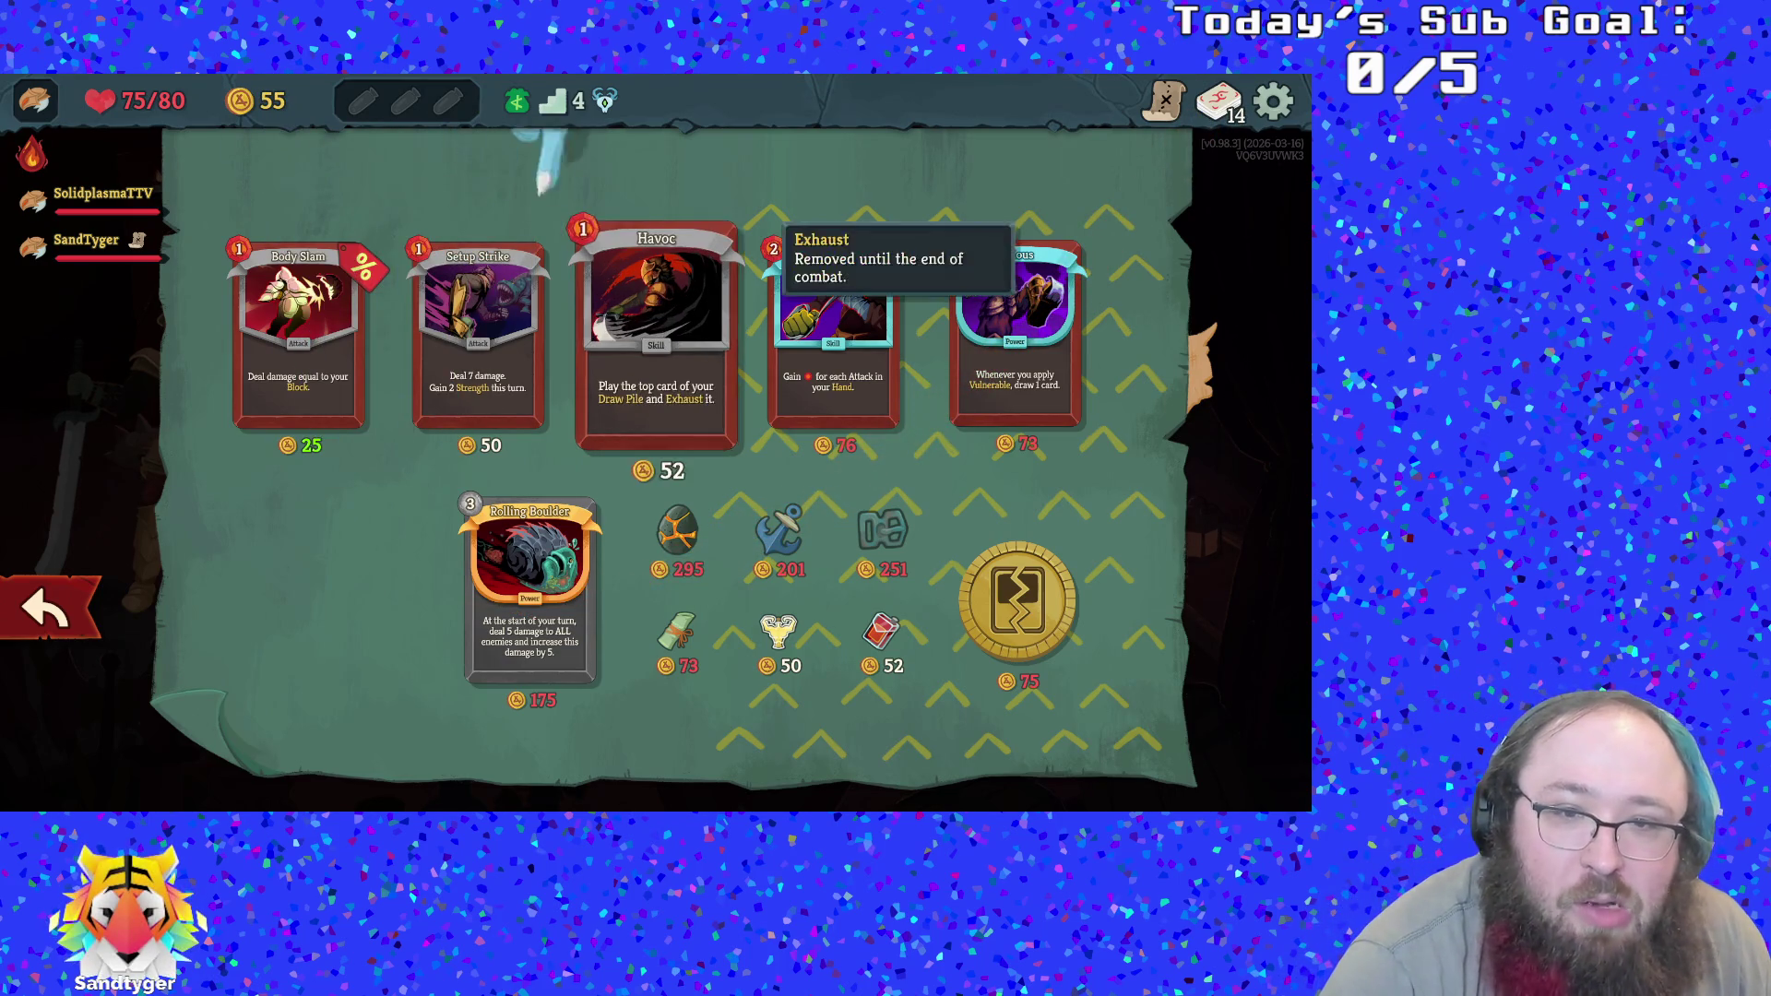
pyautogui.click(505, 221)
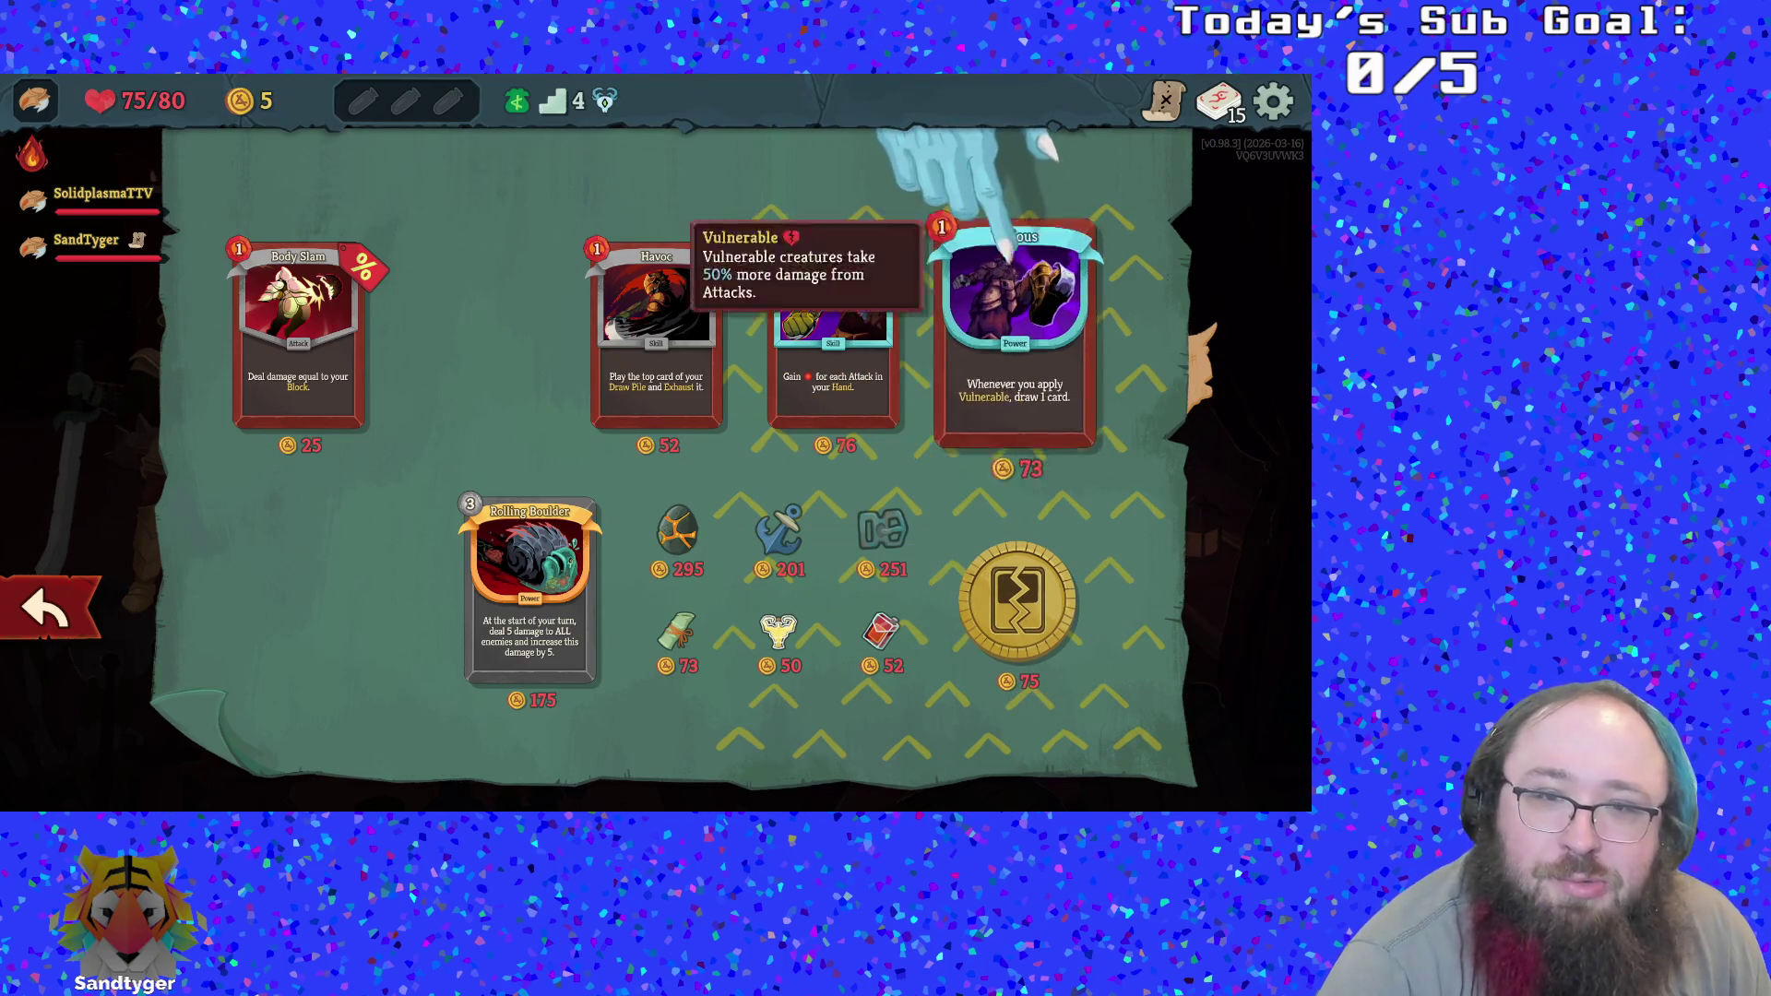
pyautogui.press('Escape')
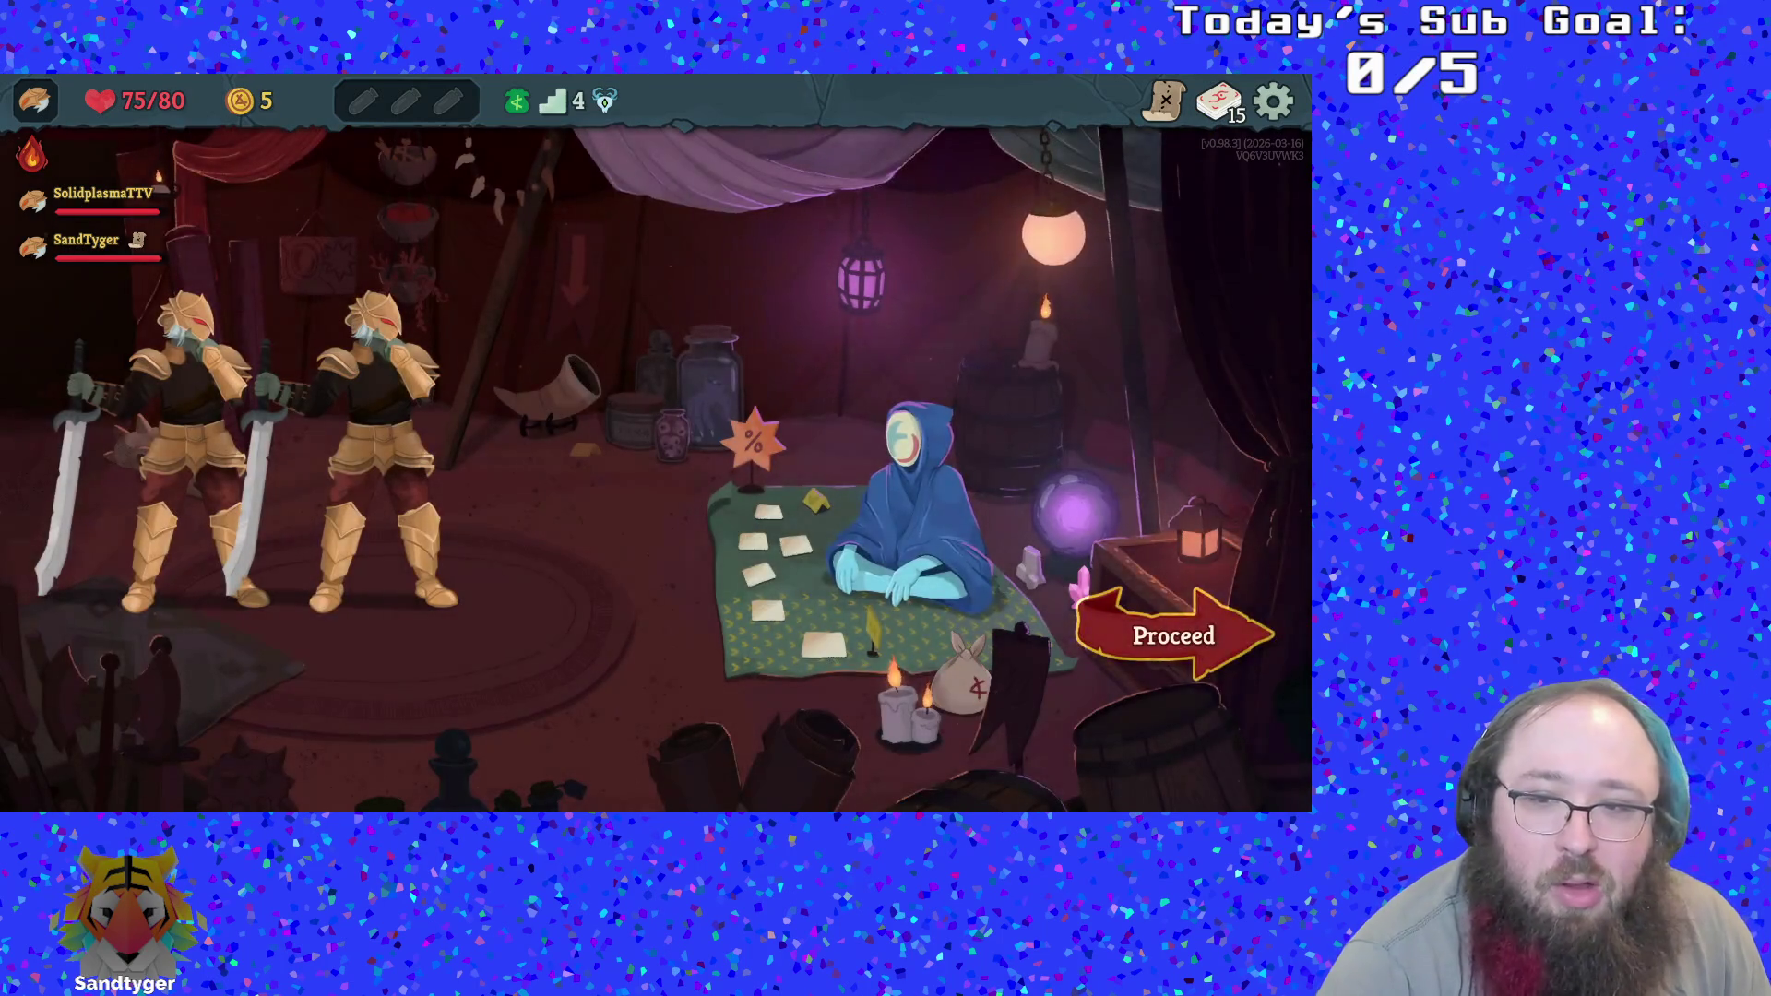
pyautogui.click(1177, 633)
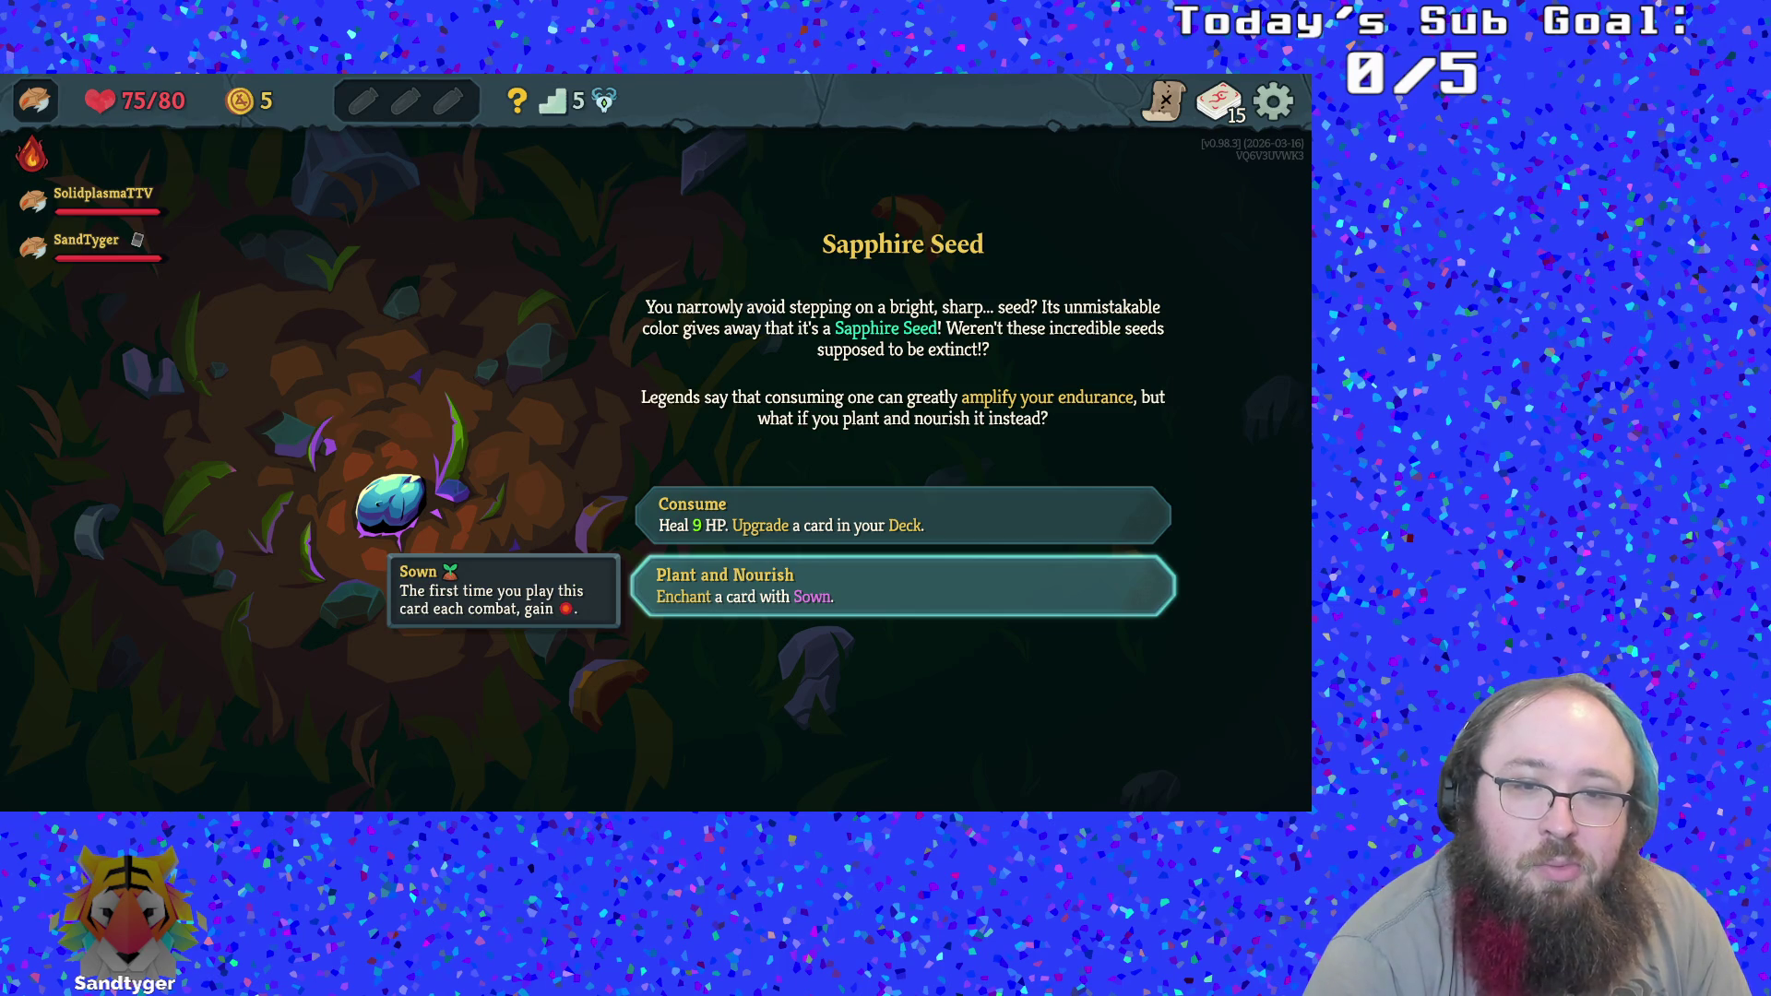
# Consume the Sapphire Seed to upgrade Believe in You to Believe in You+, then leave
pyautogui.click(904, 515)
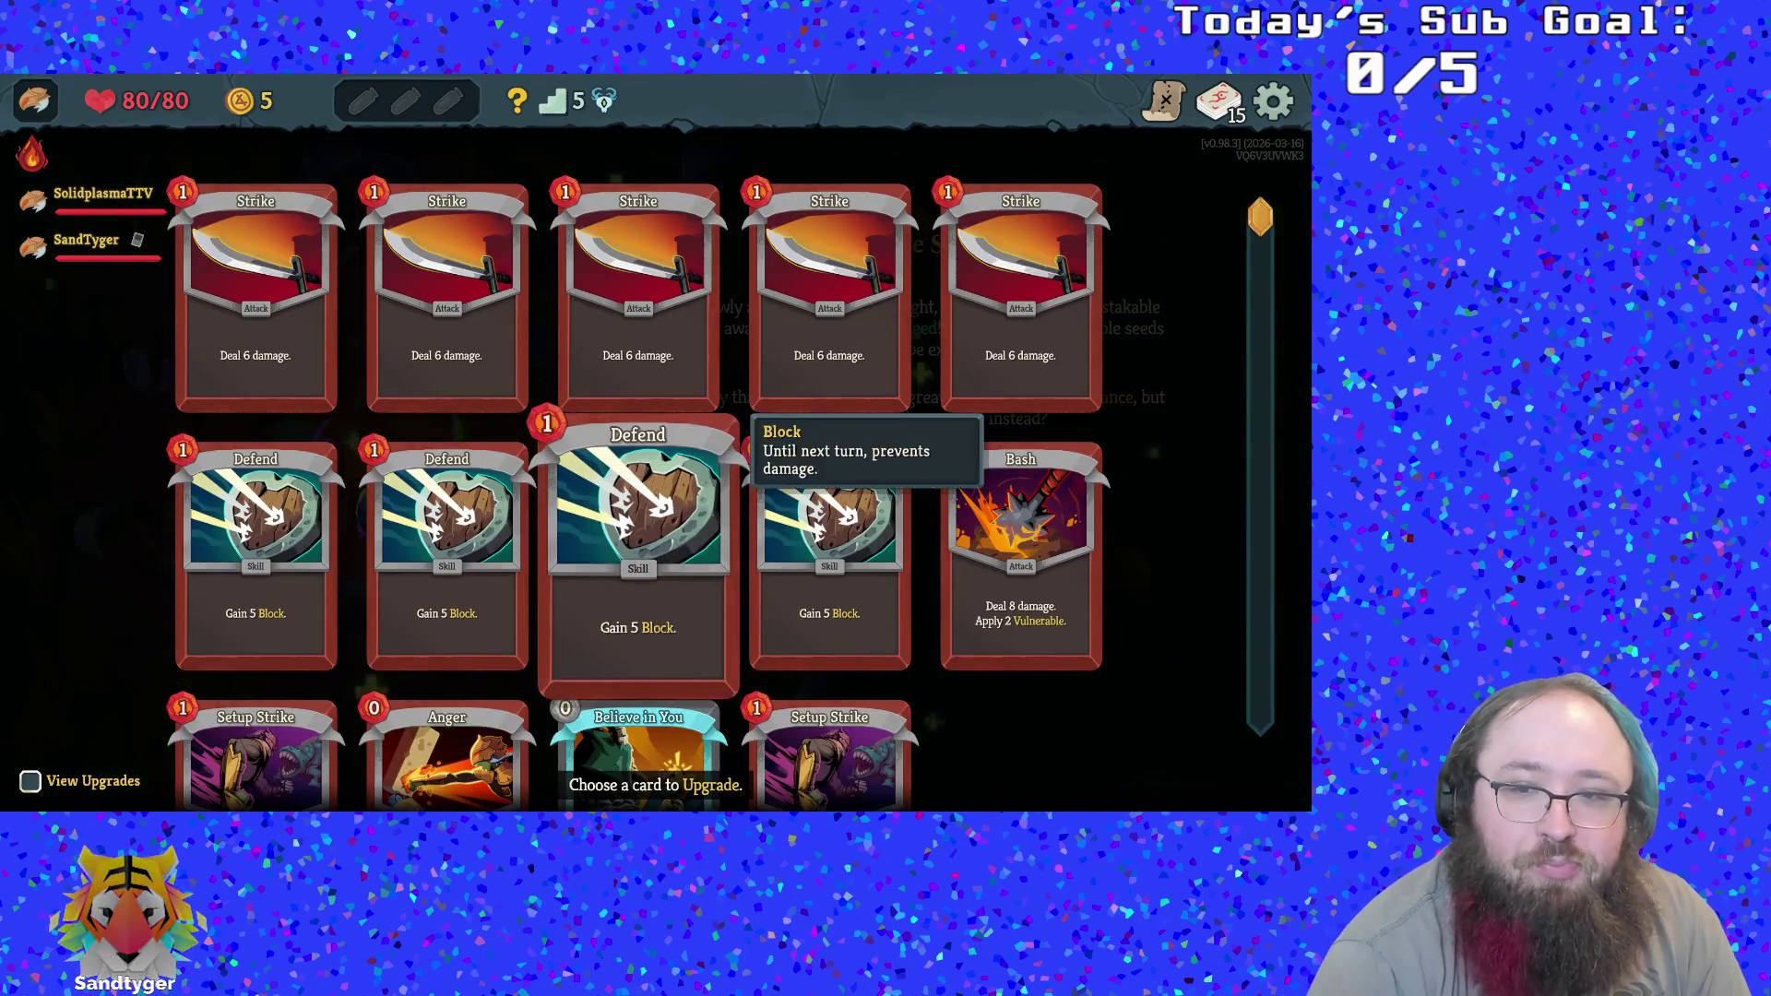
pyautogui.scroll(-3, 637, 553)
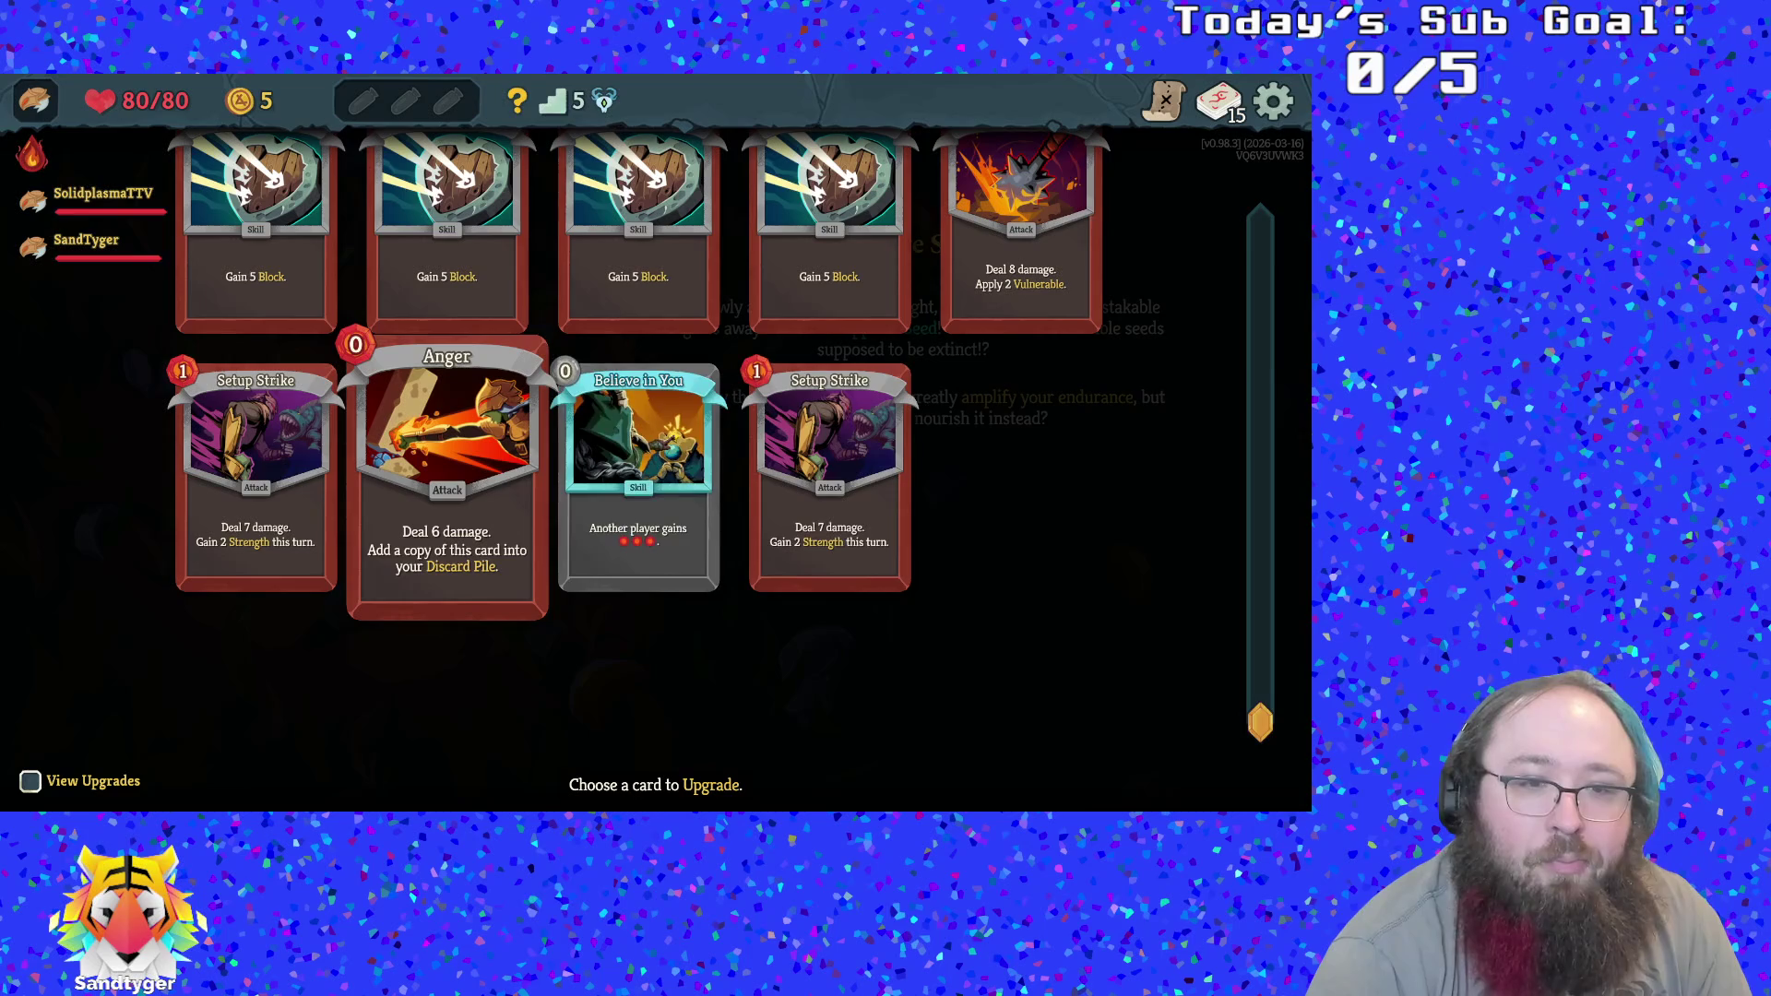
pyautogui.click(447, 480)
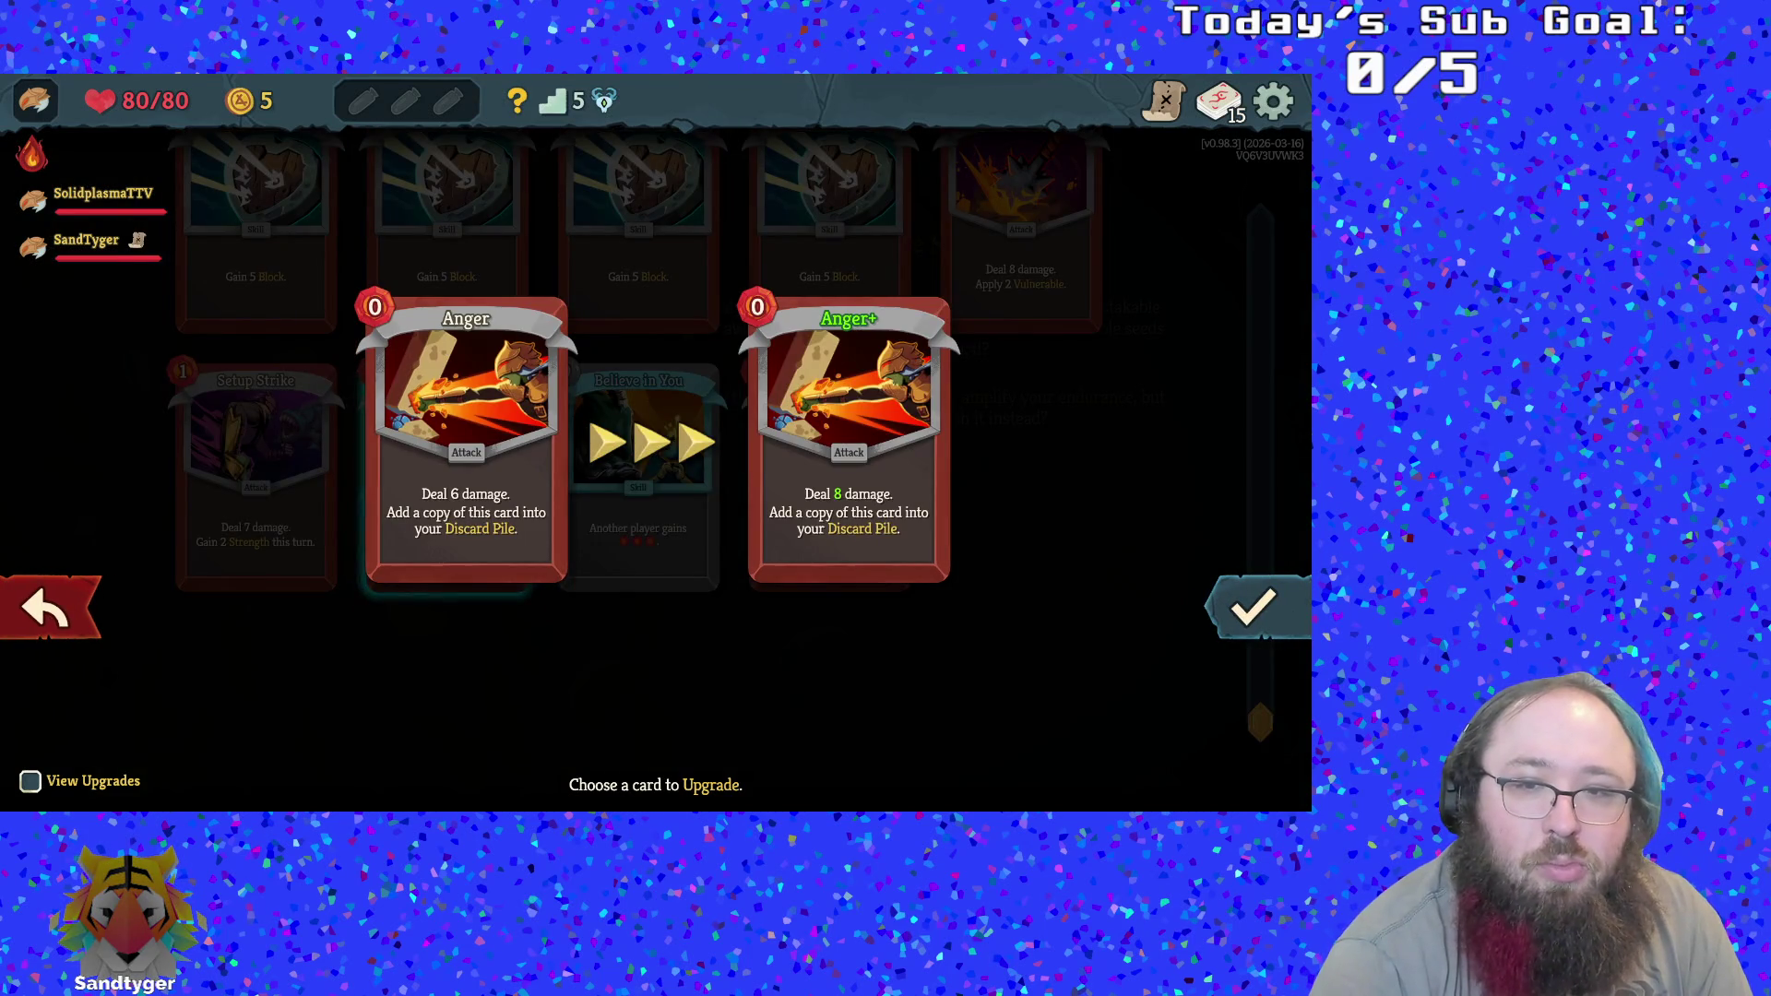
pyautogui.press('Escape')
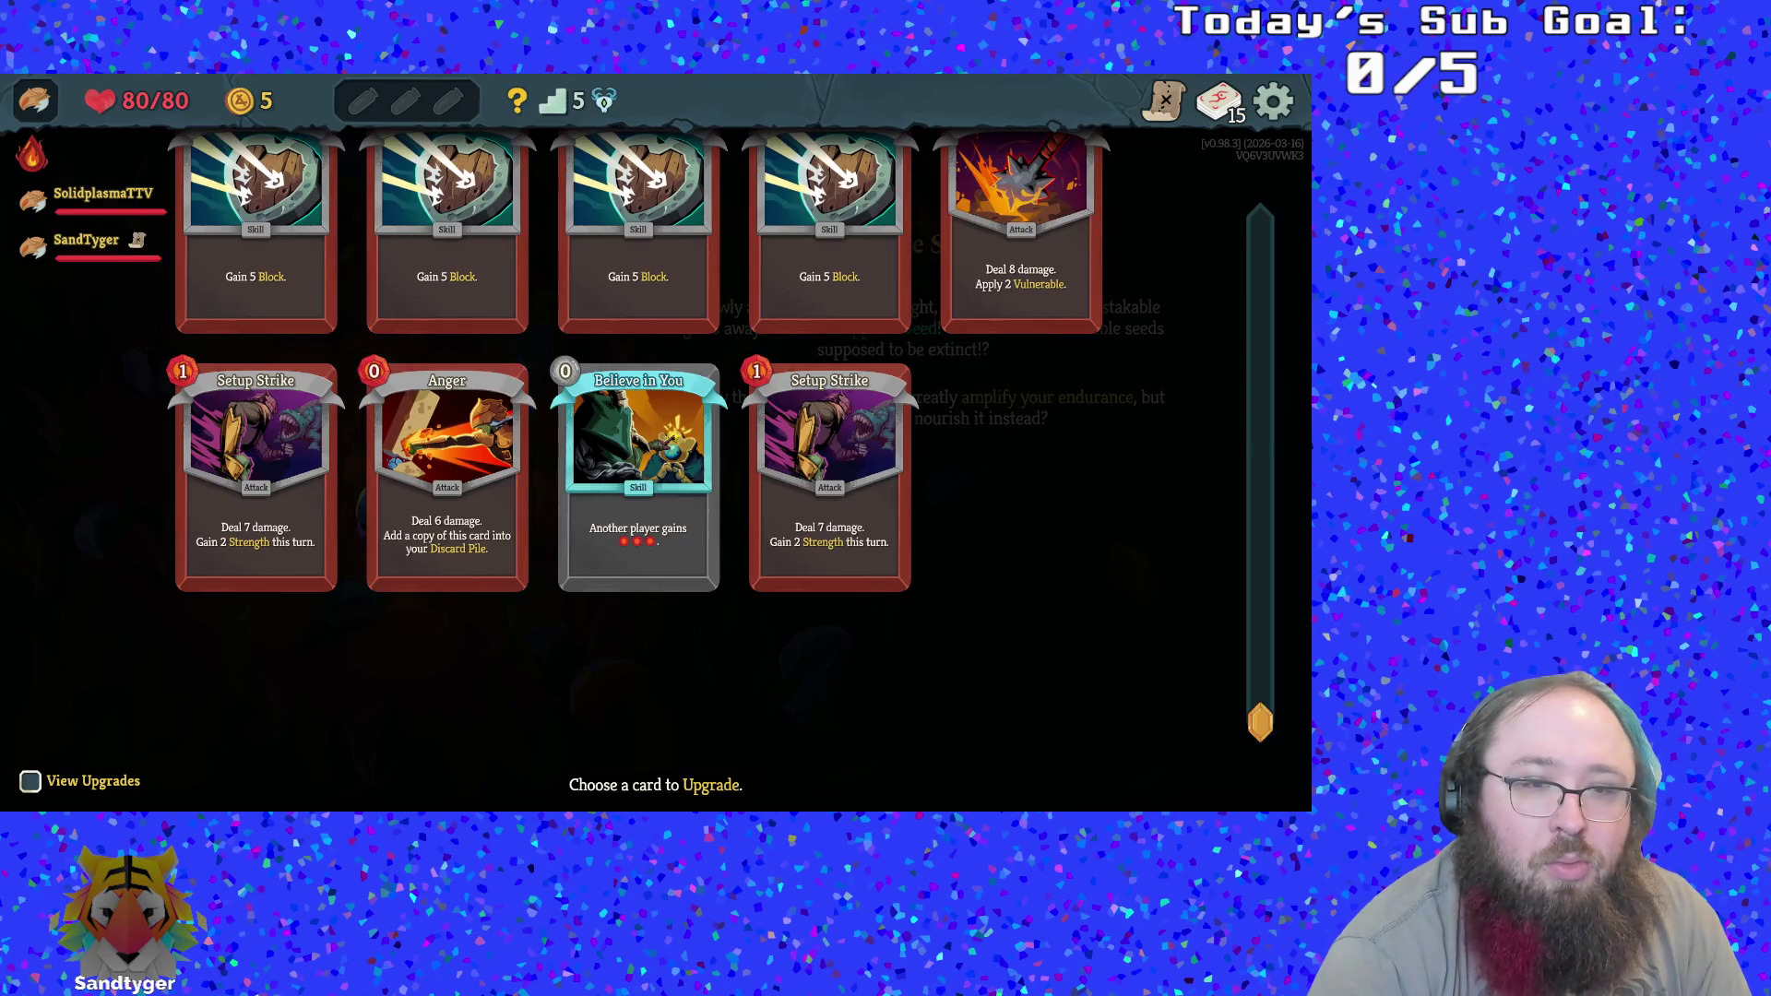
pyautogui.scroll(3, 447, 590)
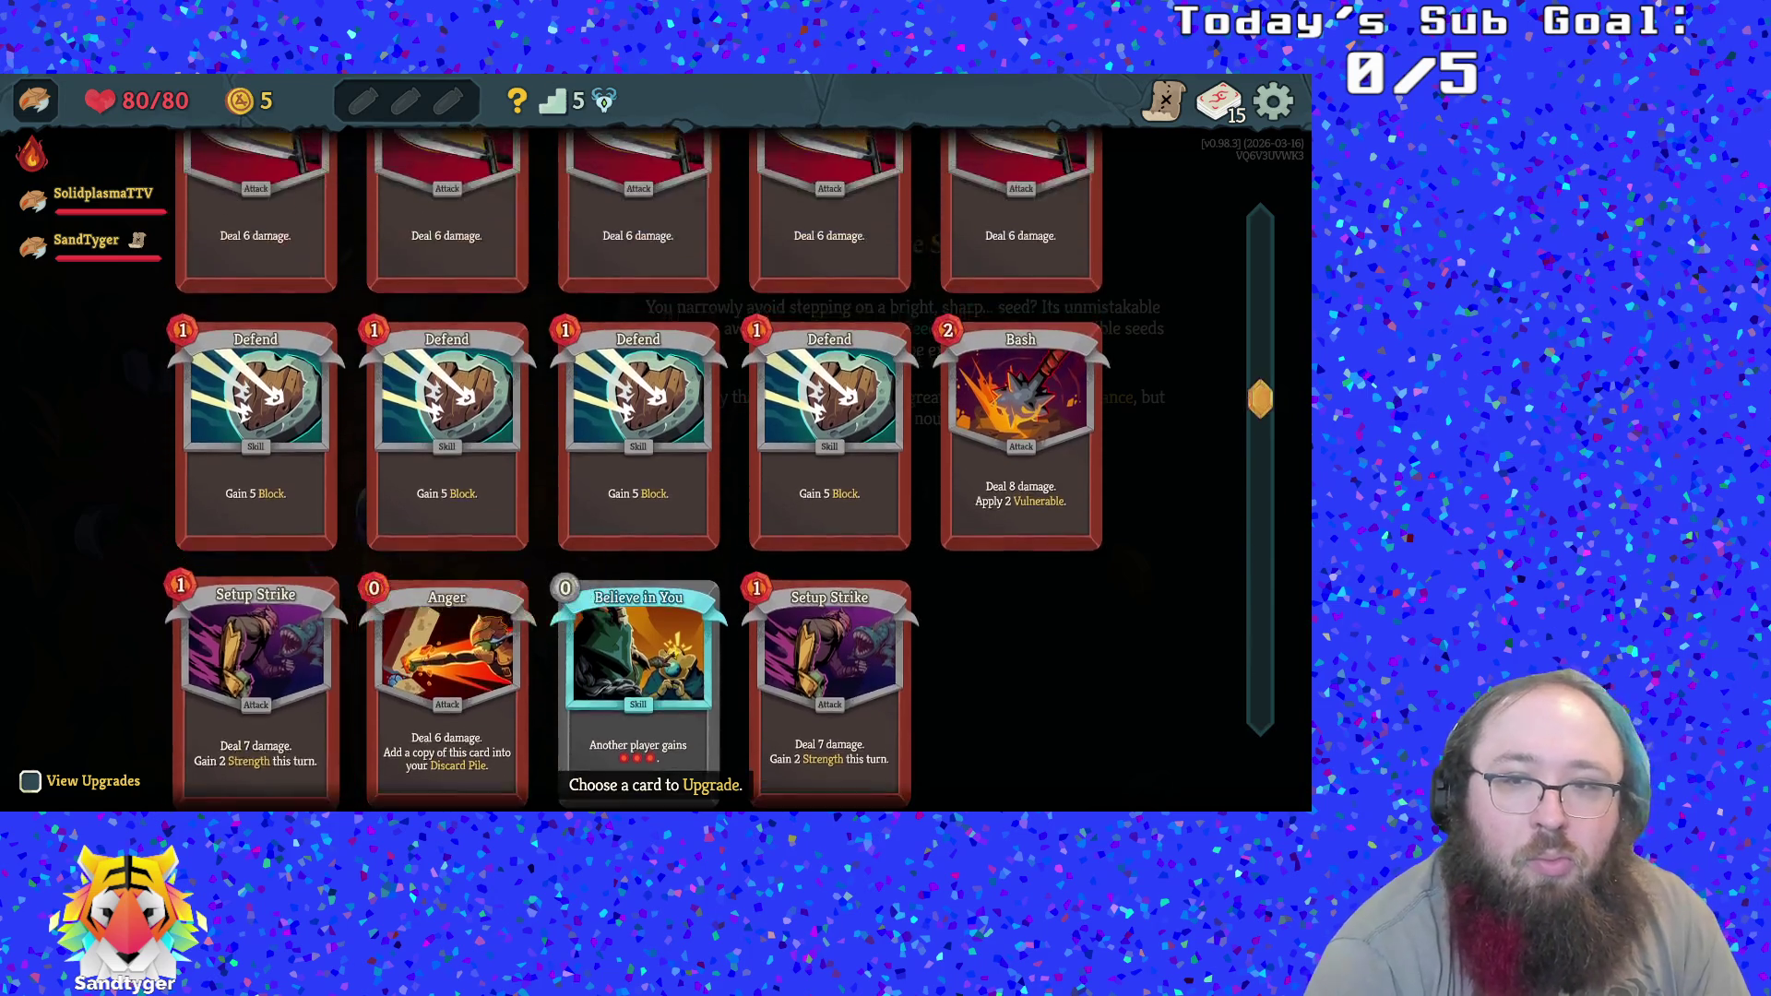
pyautogui.scroll(-3, 448, 590)
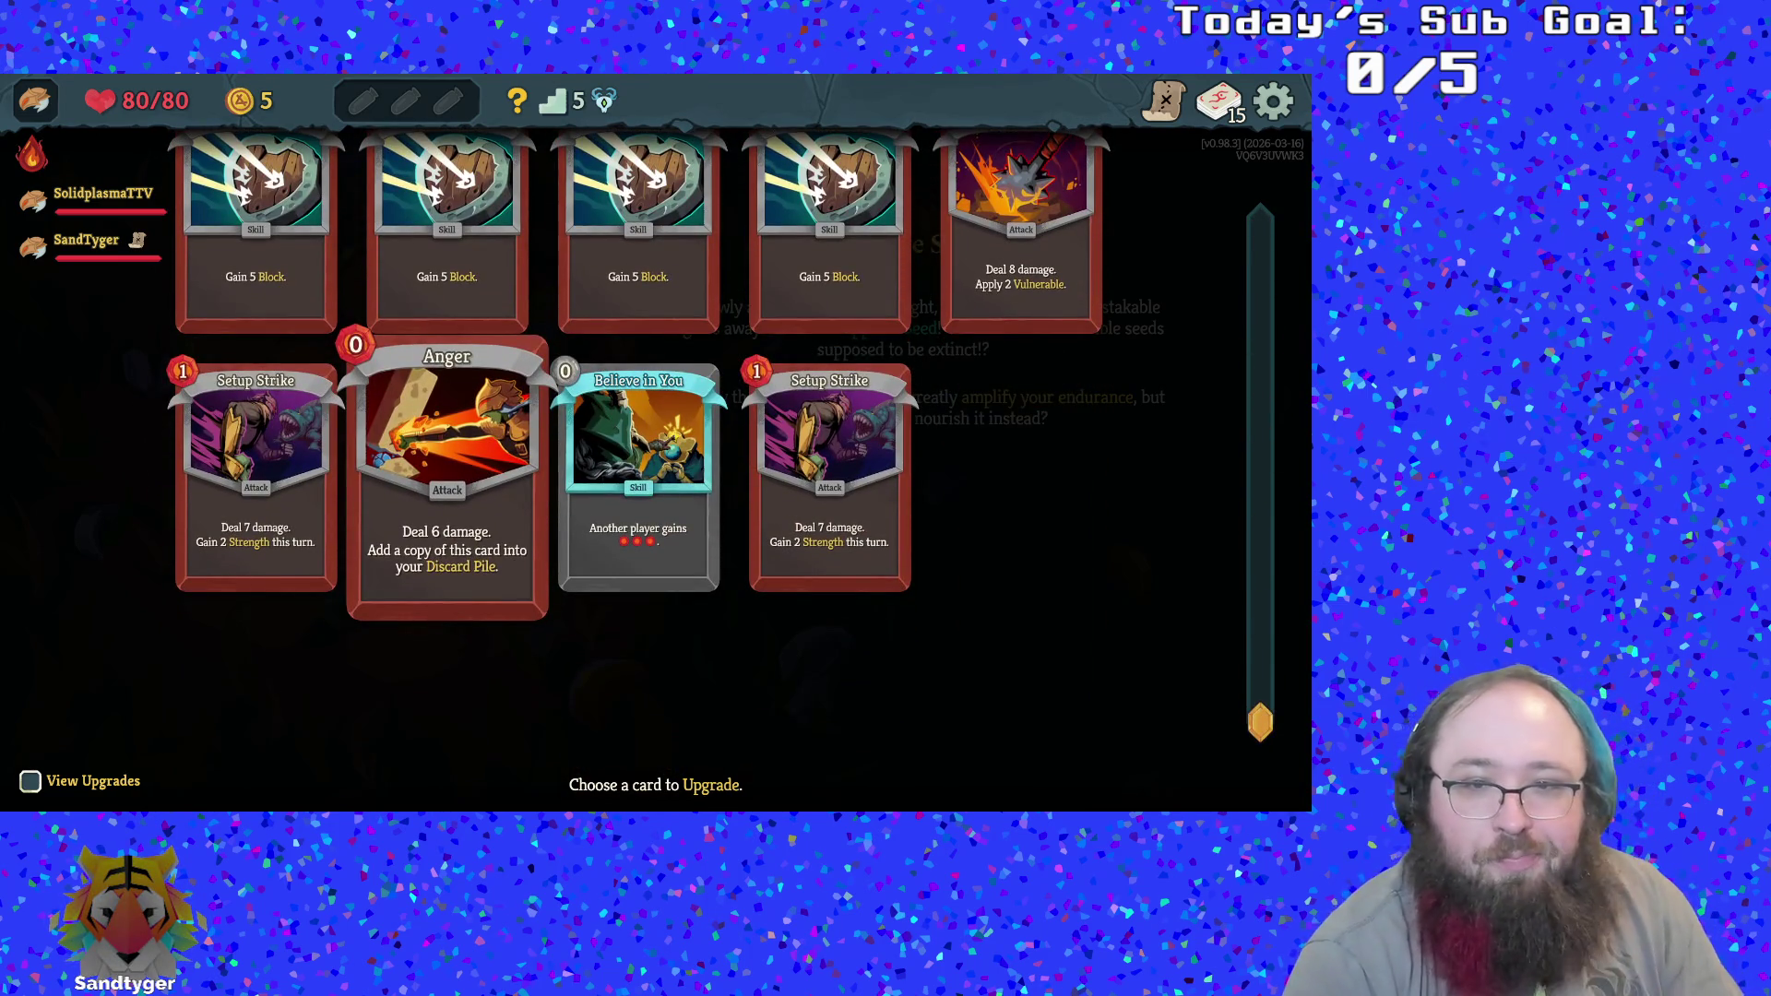
pyautogui.scroll(1, 447, 590)
pyautogui.click(638, 525)
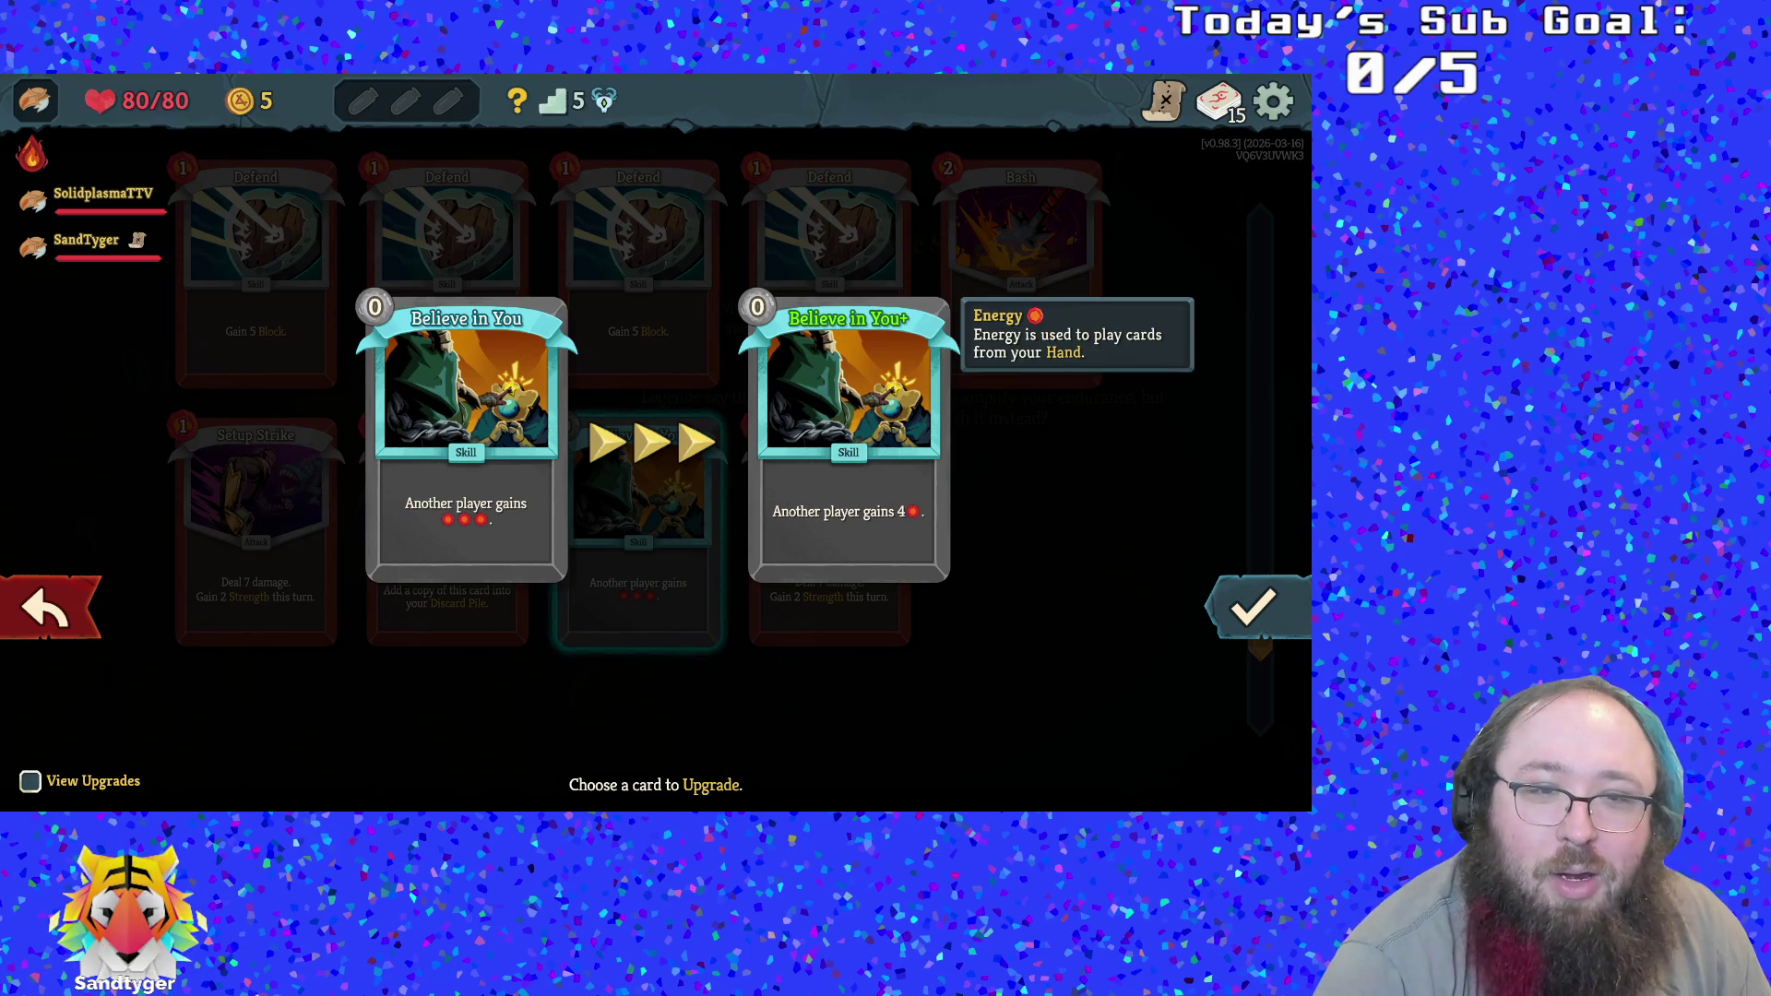
pyautogui.click(1252, 606)
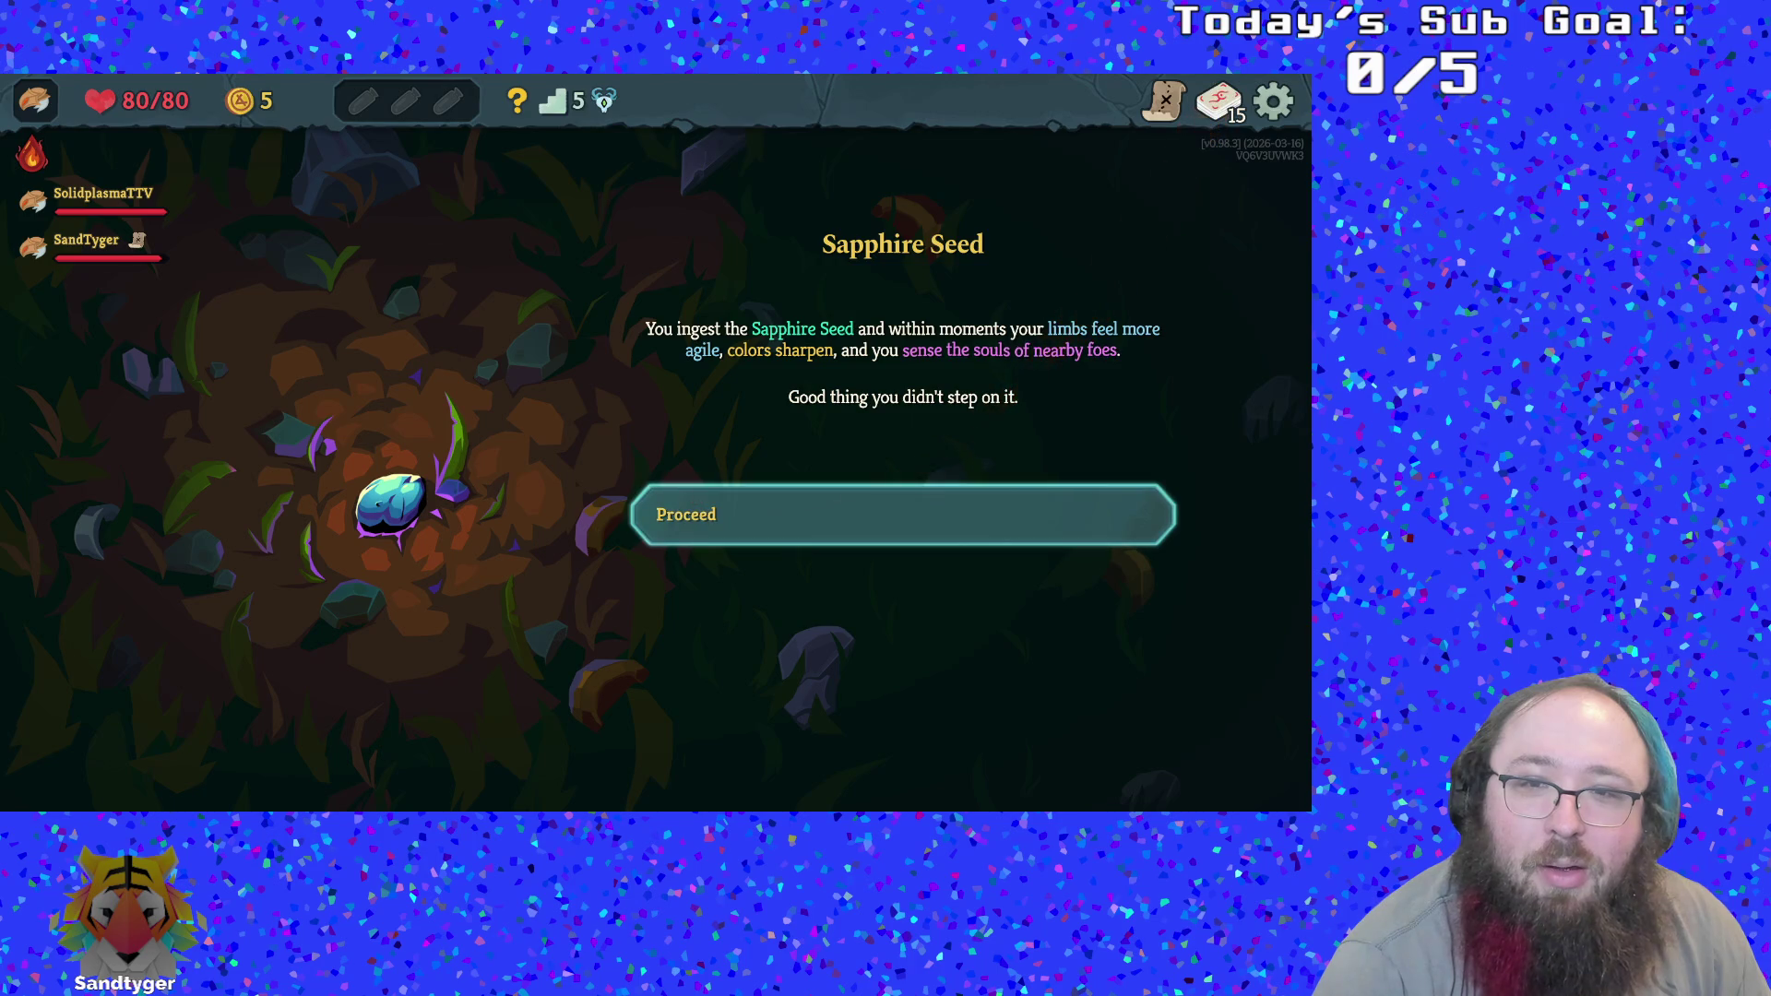
pyautogui.click(899, 513)
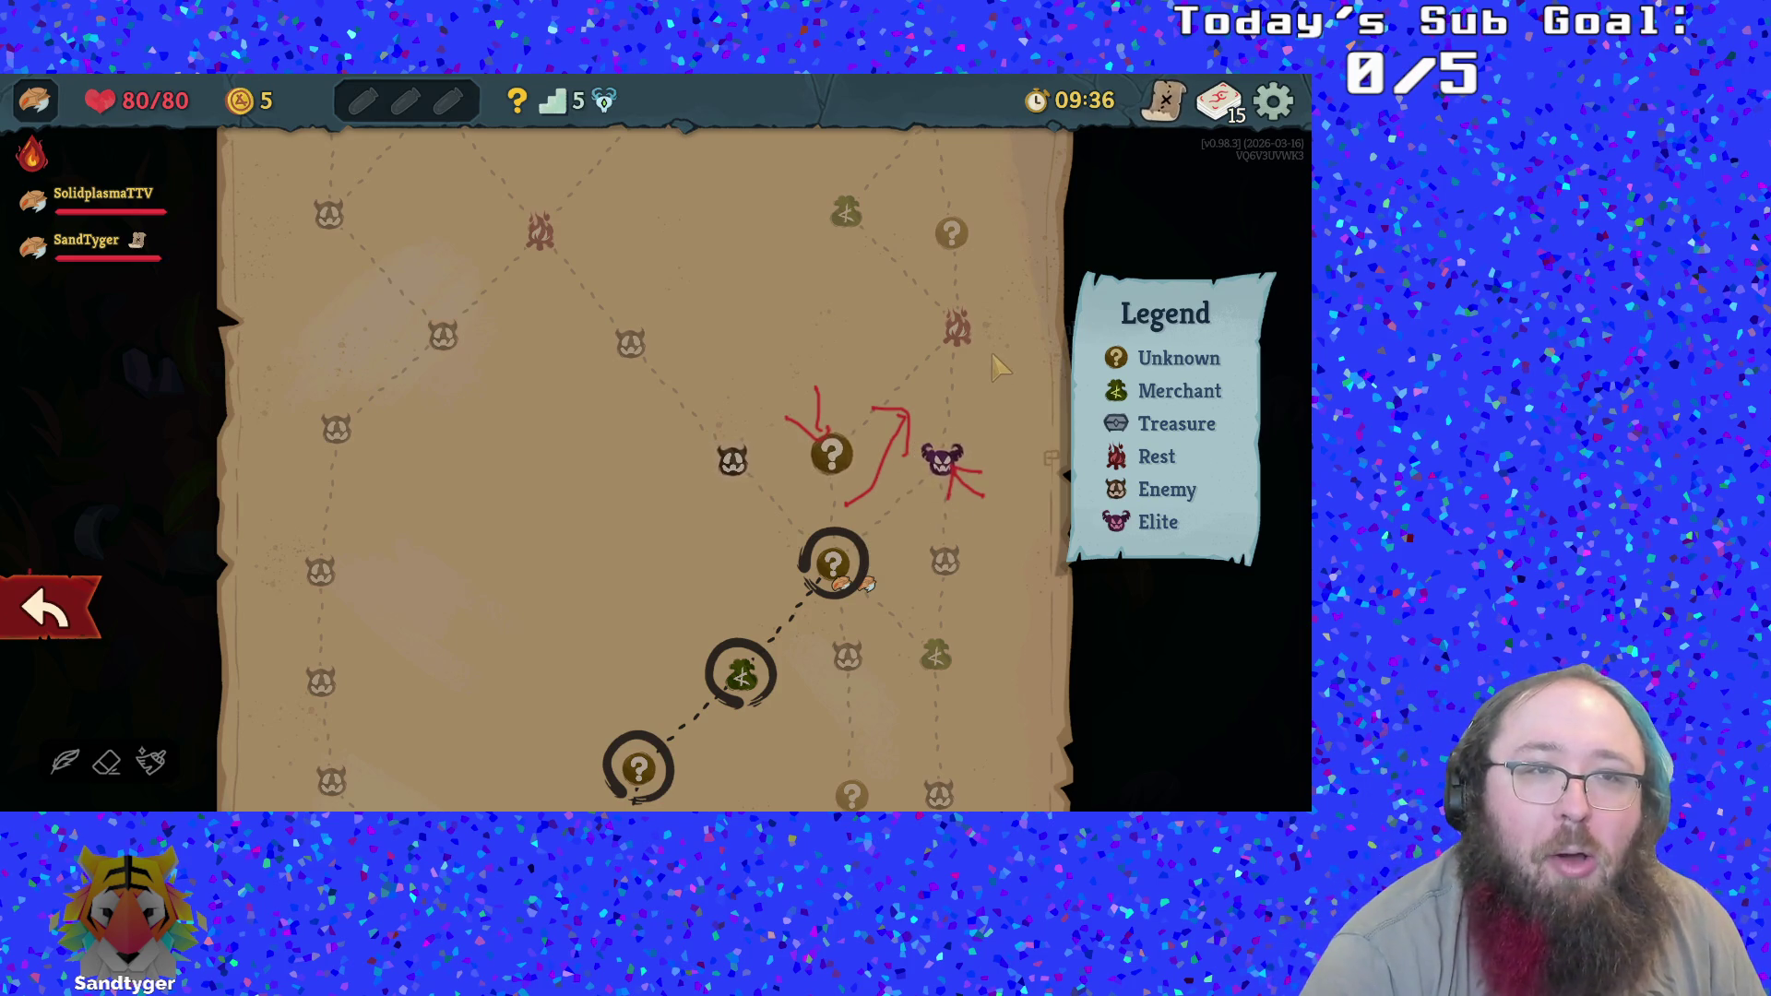
# Travel to the elite node to start the Byrdonis fight
pyautogui.click(945, 459)
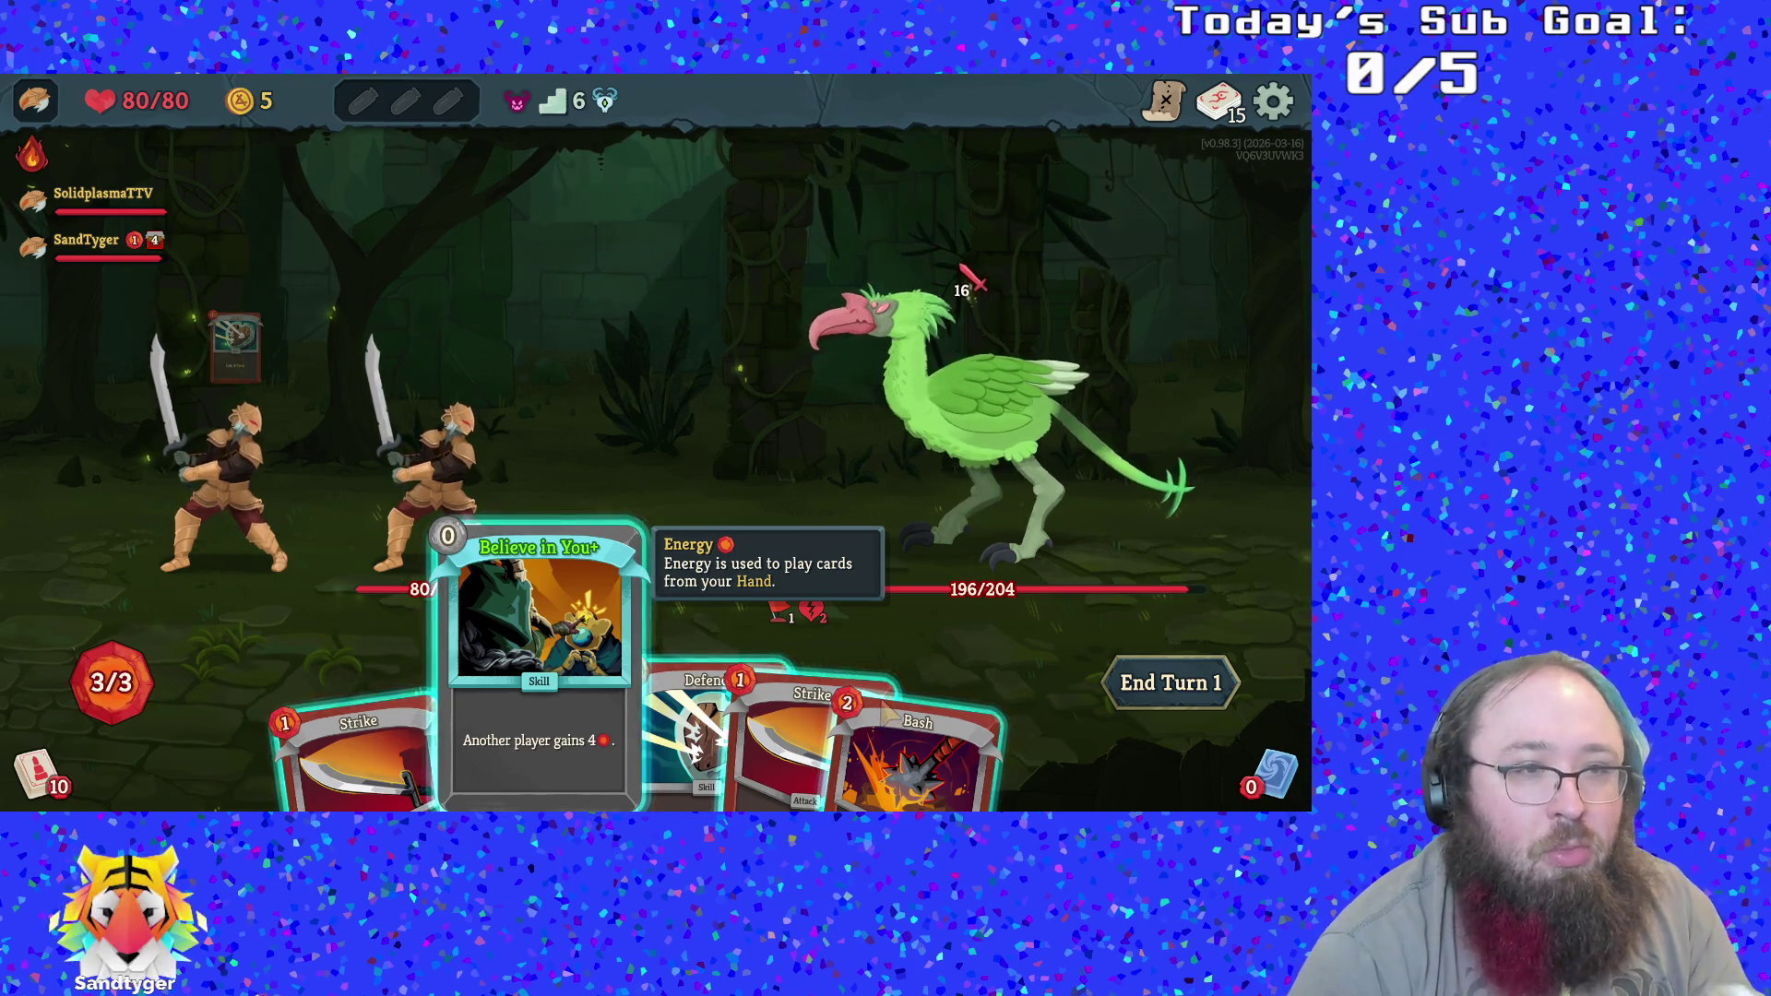
# Give the teammate energy with Believe in You+, Bash Byrdonis, Defend for 5 Block, then end turn 1
pyautogui.click(539, 627)
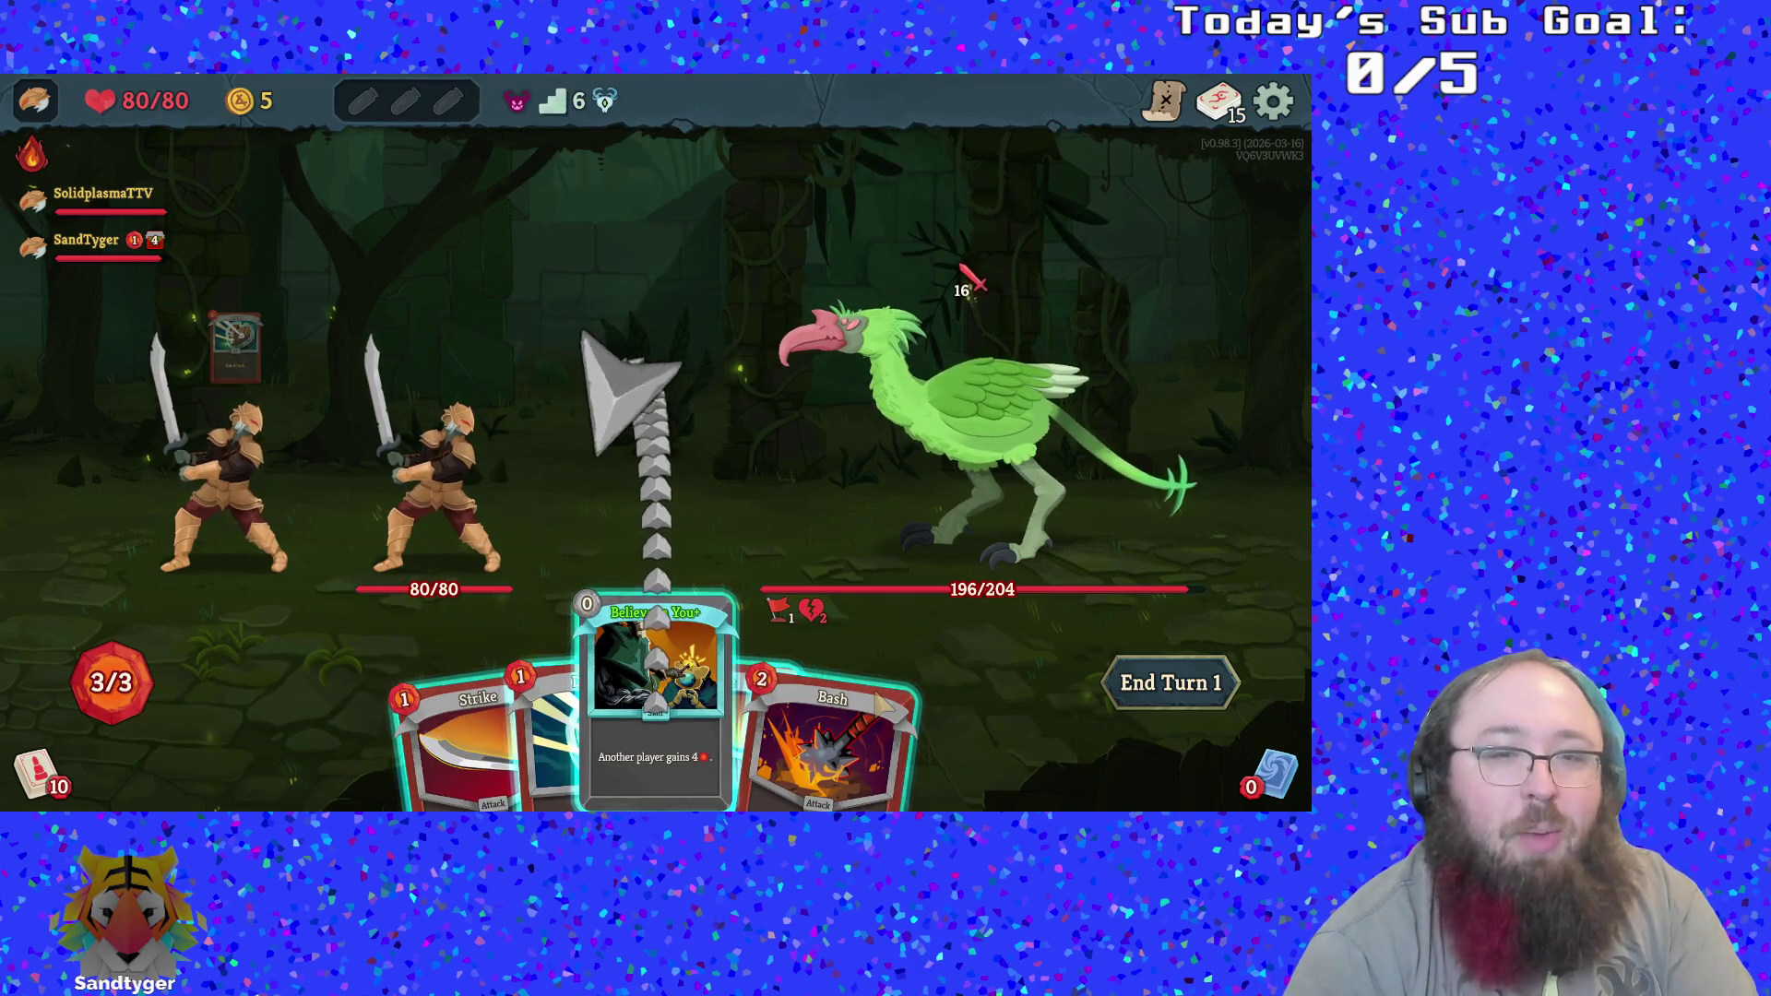
pyautogui.click(267, 415)
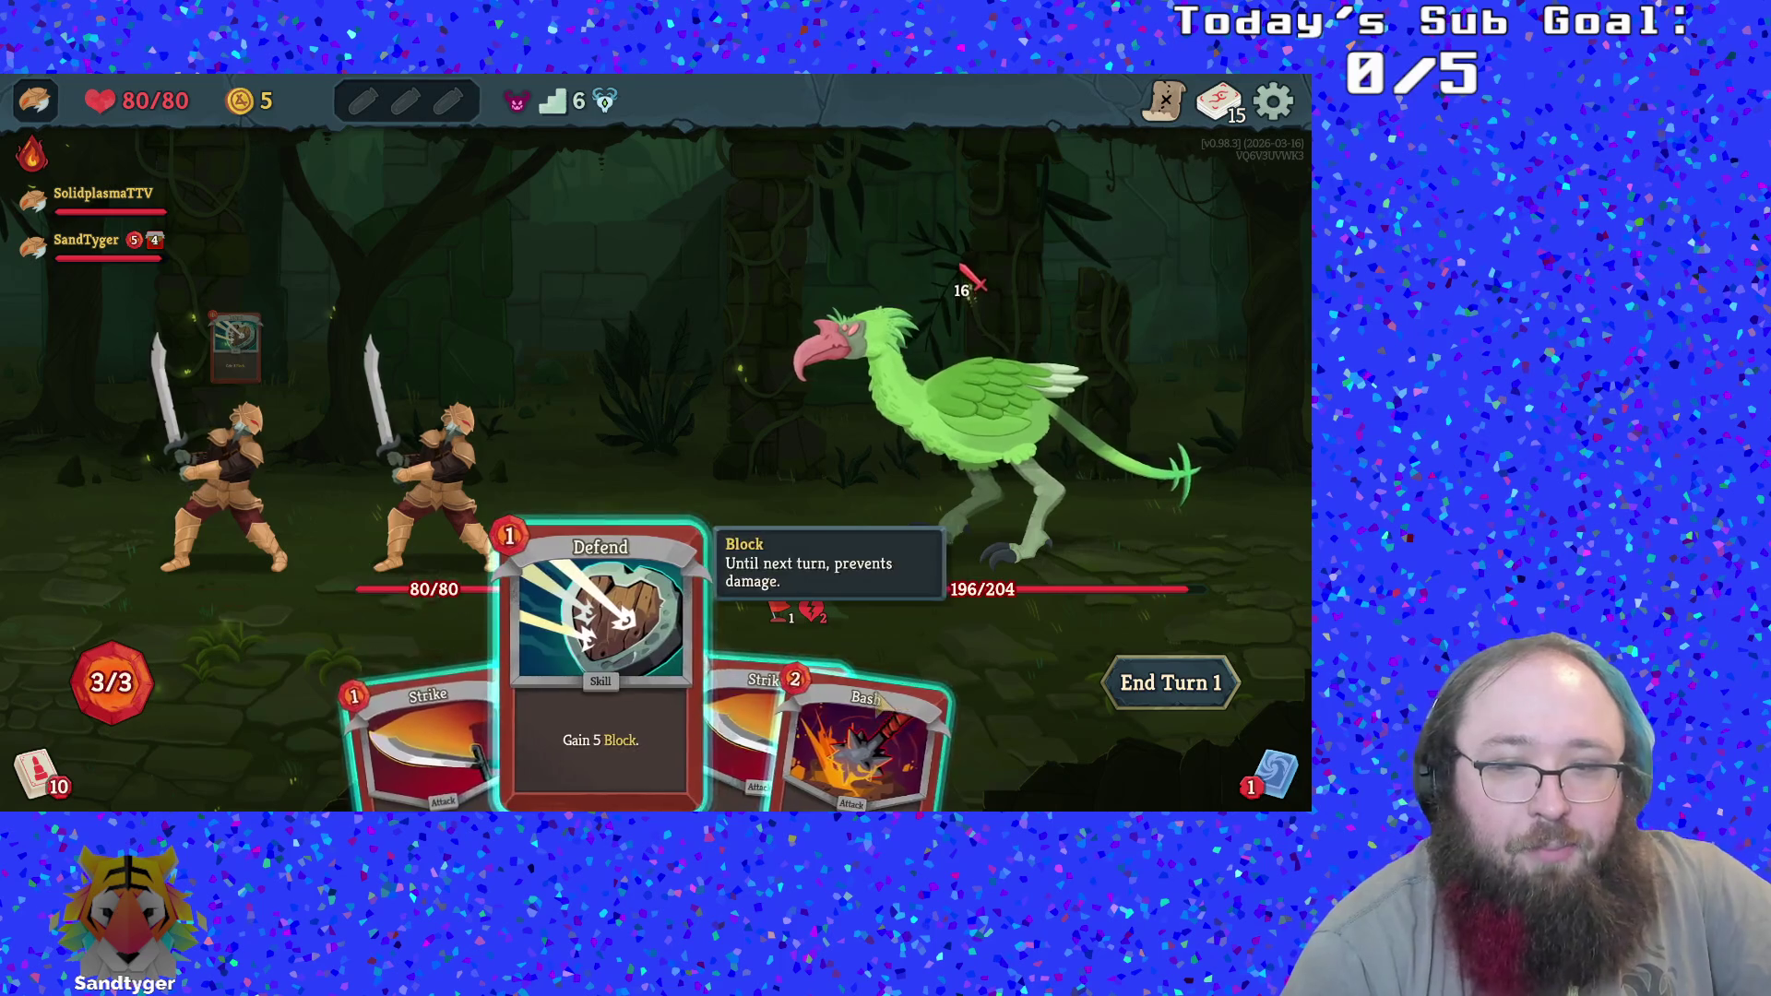
pyautogui.click(872, 686)
pyautogui.click(899, 678)
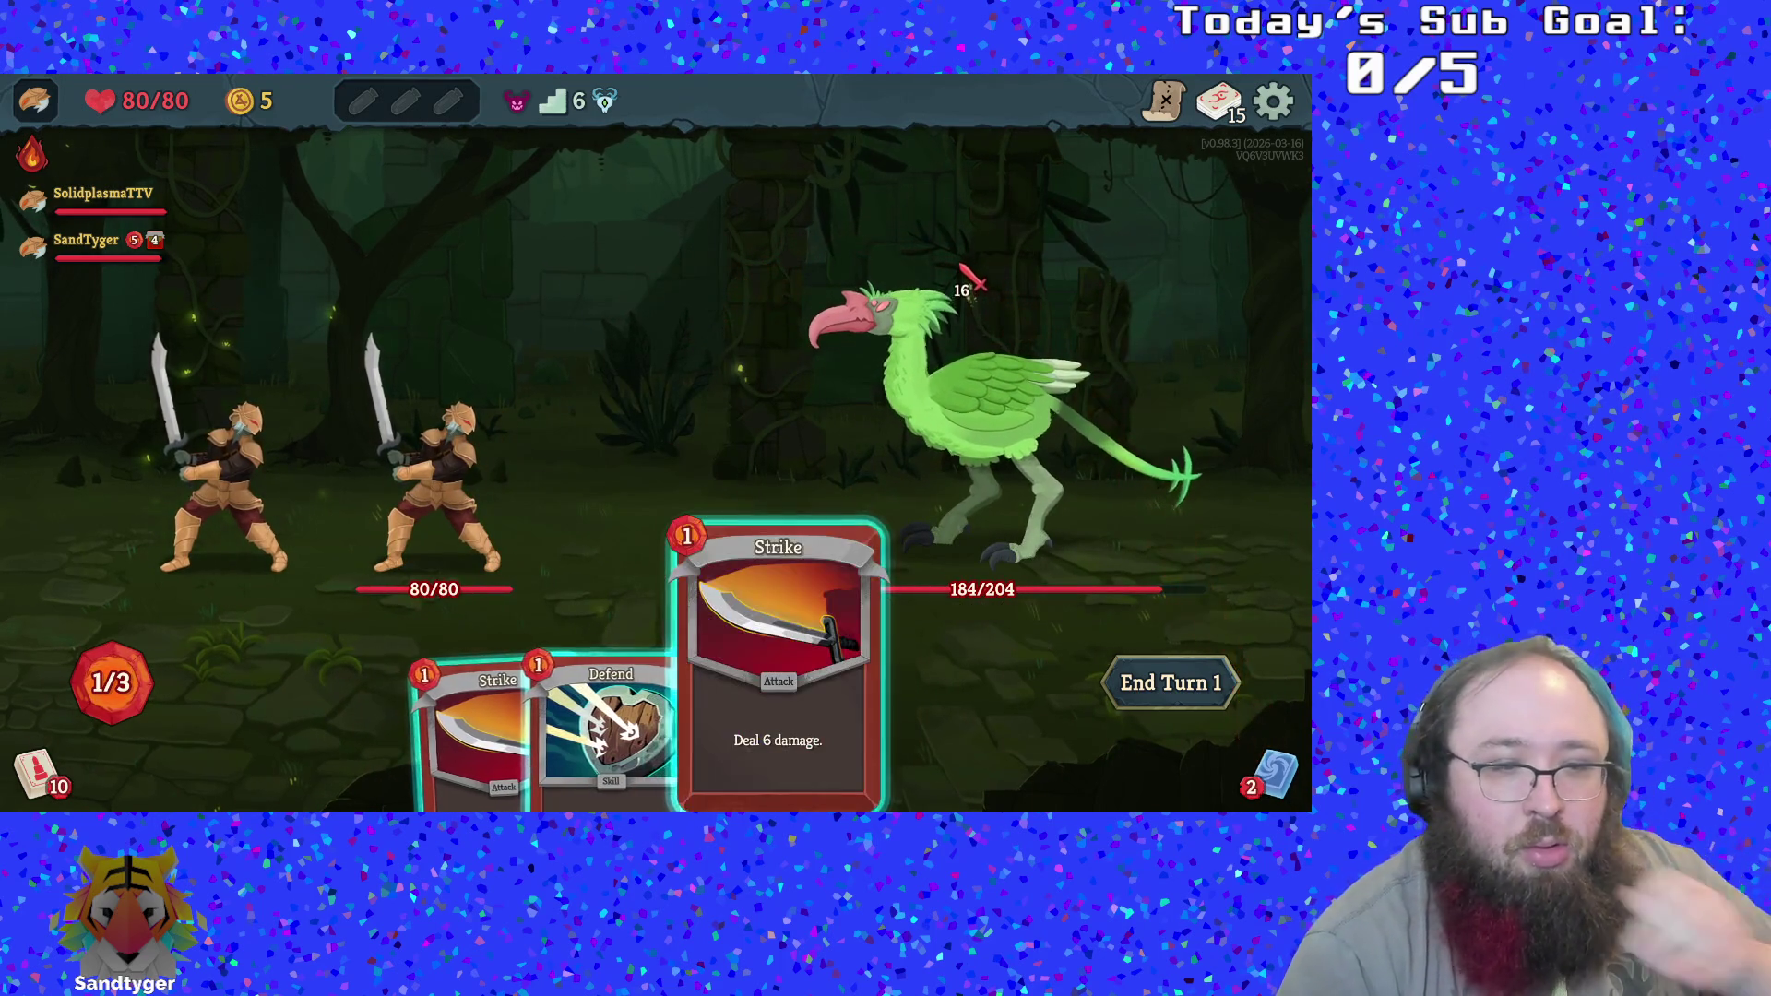
pyautogui.moveTo(645, 720); pyautogui.dragTo(692, 350)
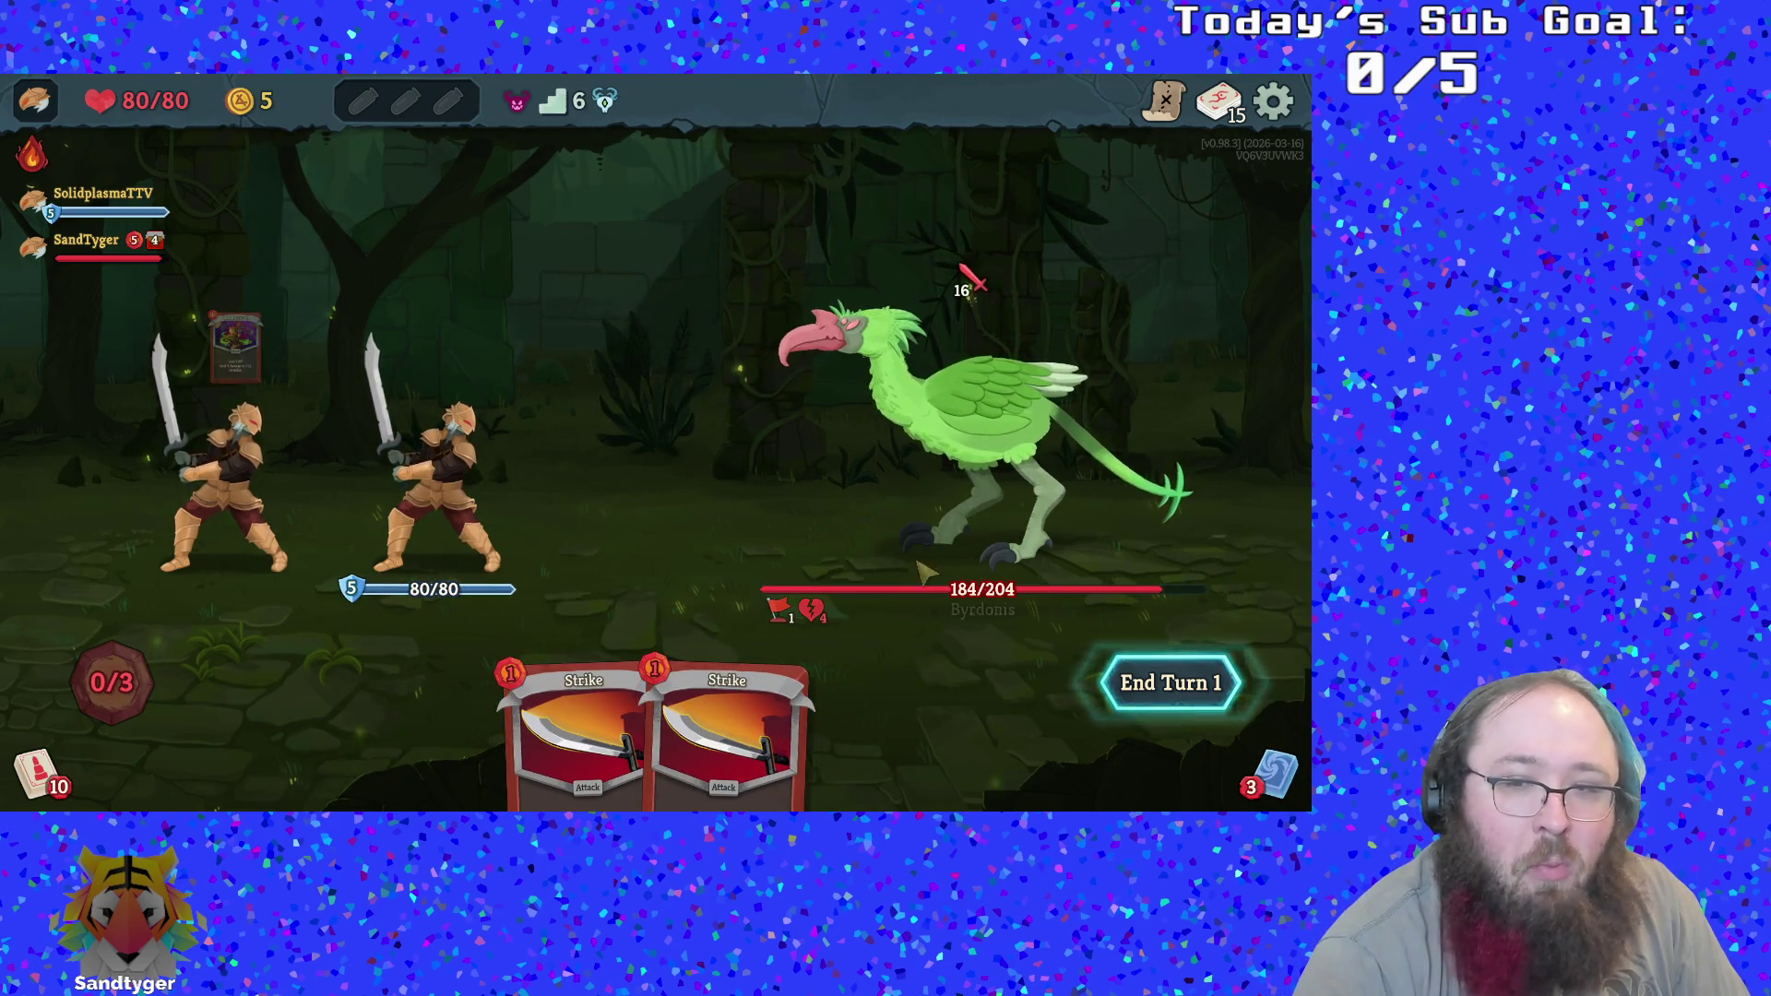
pyautogui.press('e')
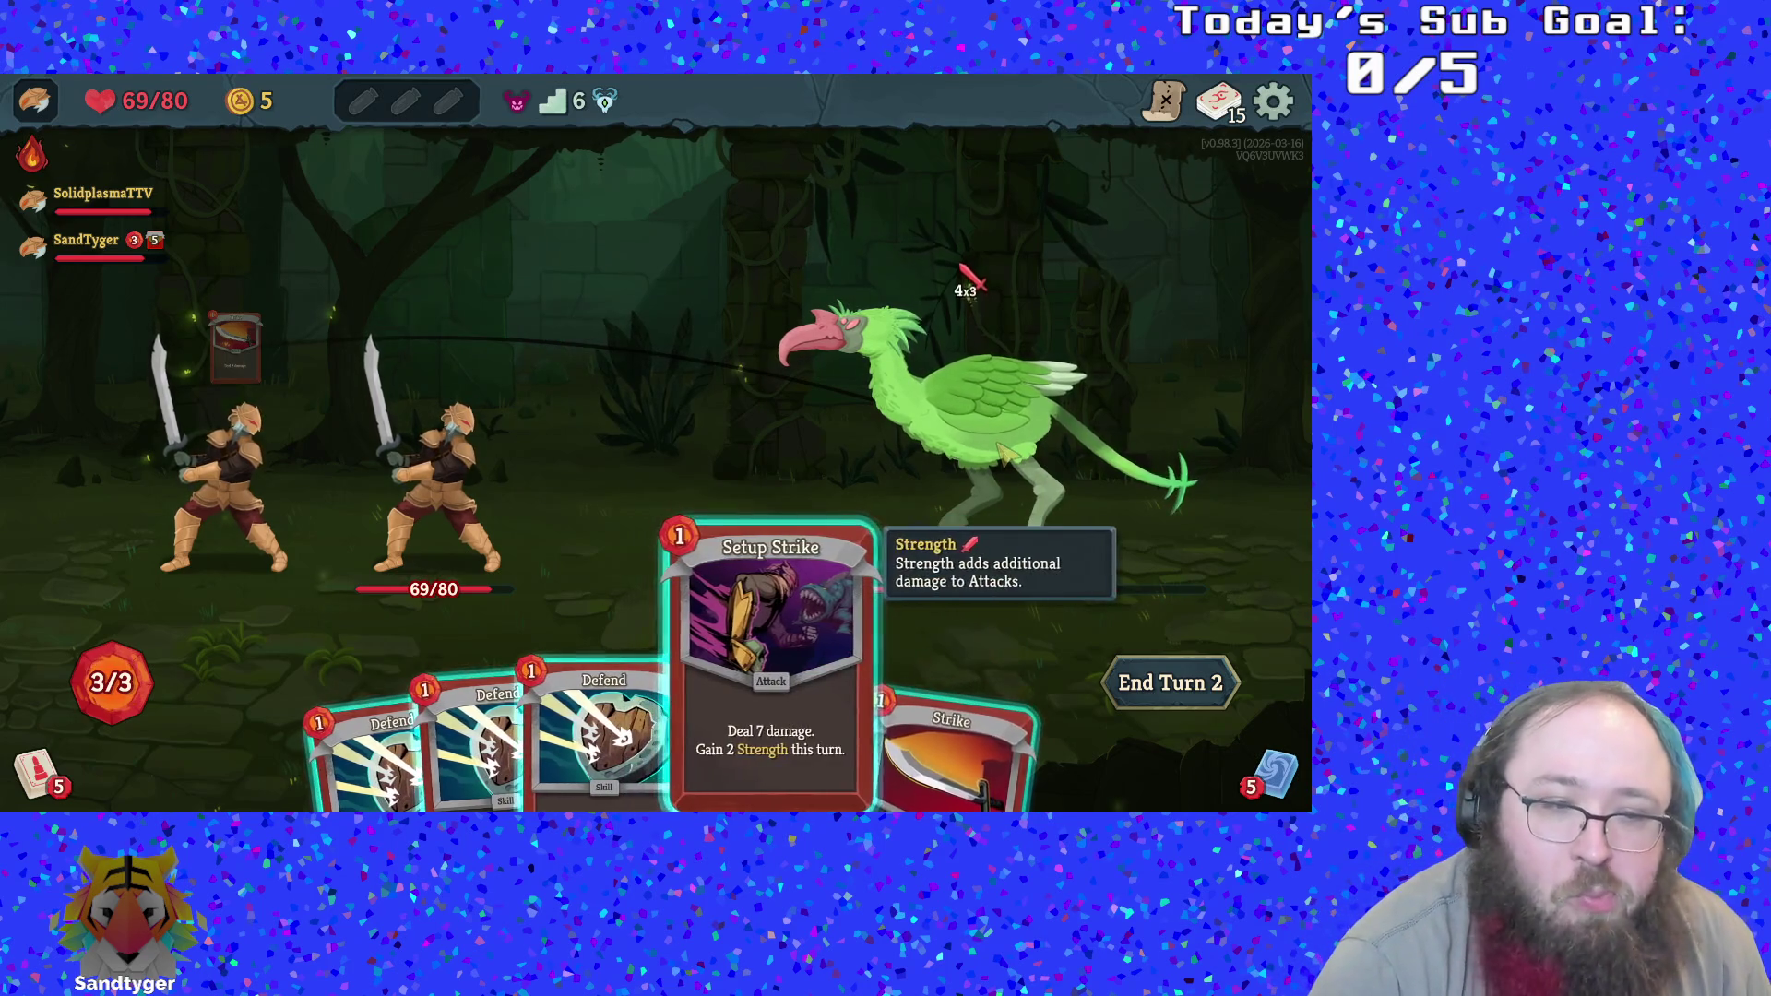
# On turn 2, hit Byrdonis with Setup Strike and Strike, play Defend, and end the turn
pyautogui.moveTo(752, 687)
pyautogui.mouseDown()
pyautogui.moveTo(977, 295)
pyautogui.moveTo(945, 327)
pyautogui.mouseUp()
pyautogui.moveTo(830, 728); pyautogui.dragTo(980, 380)
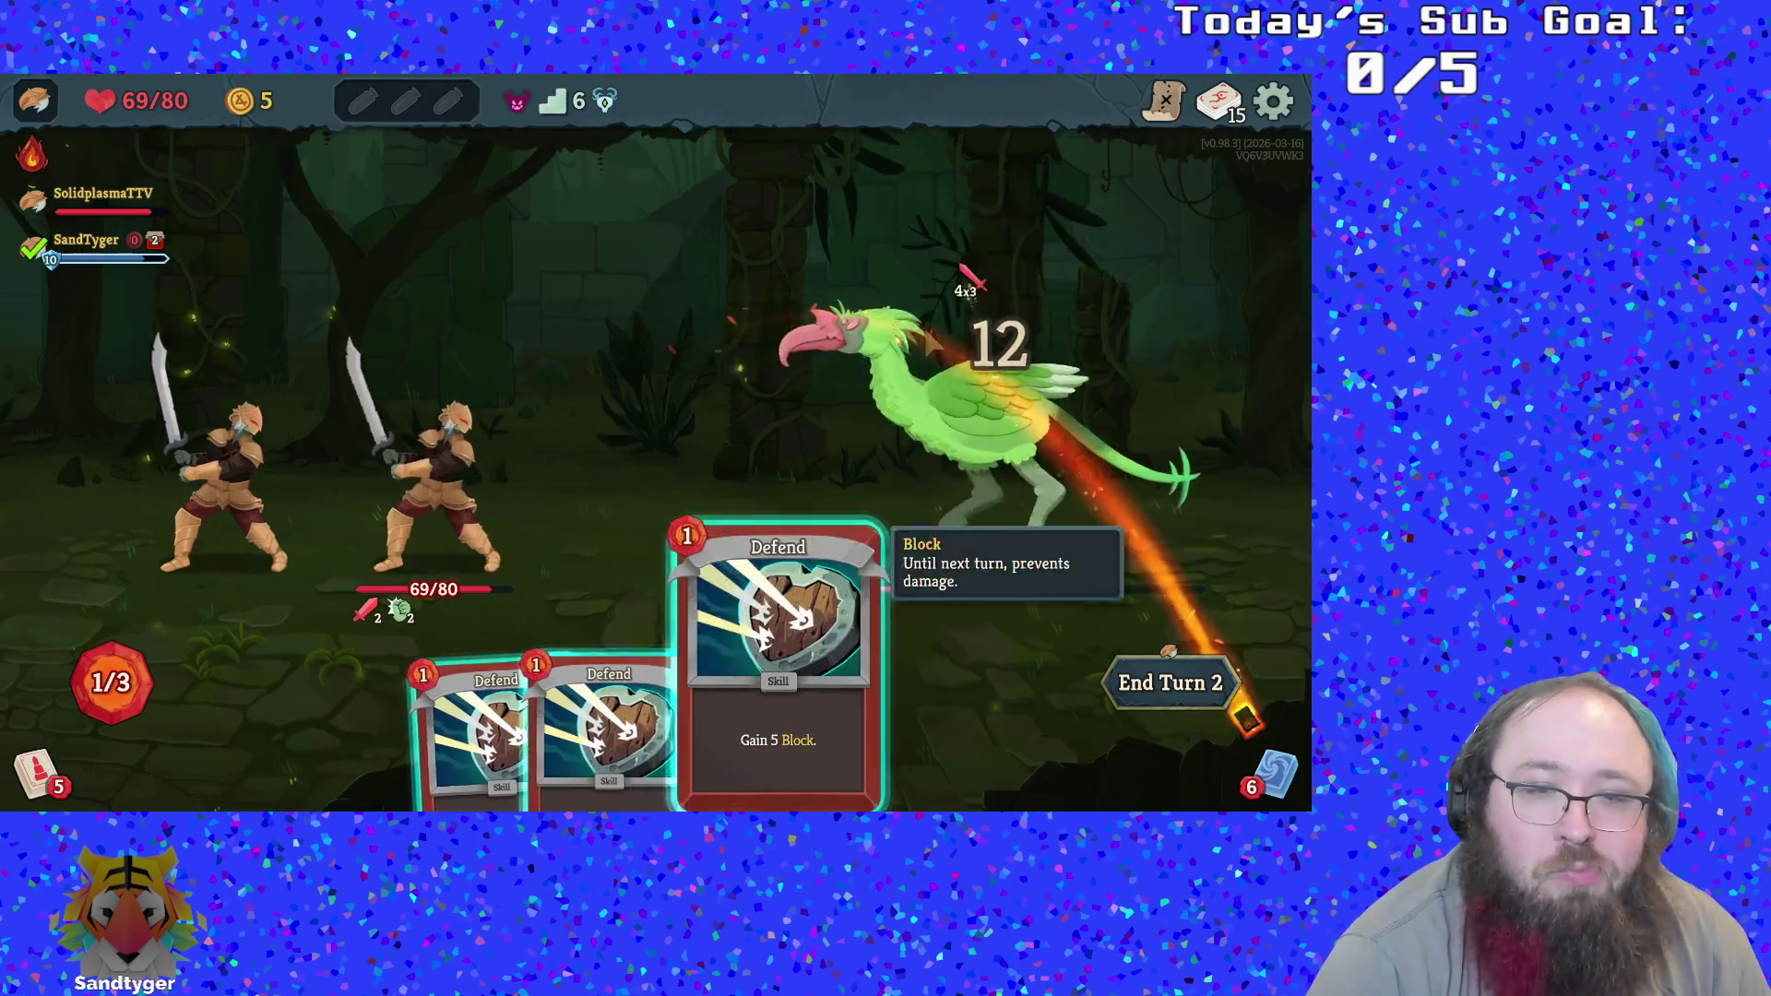
pyautogui.moveTo(784, 664); pyautogui.dragTo(931, 341)
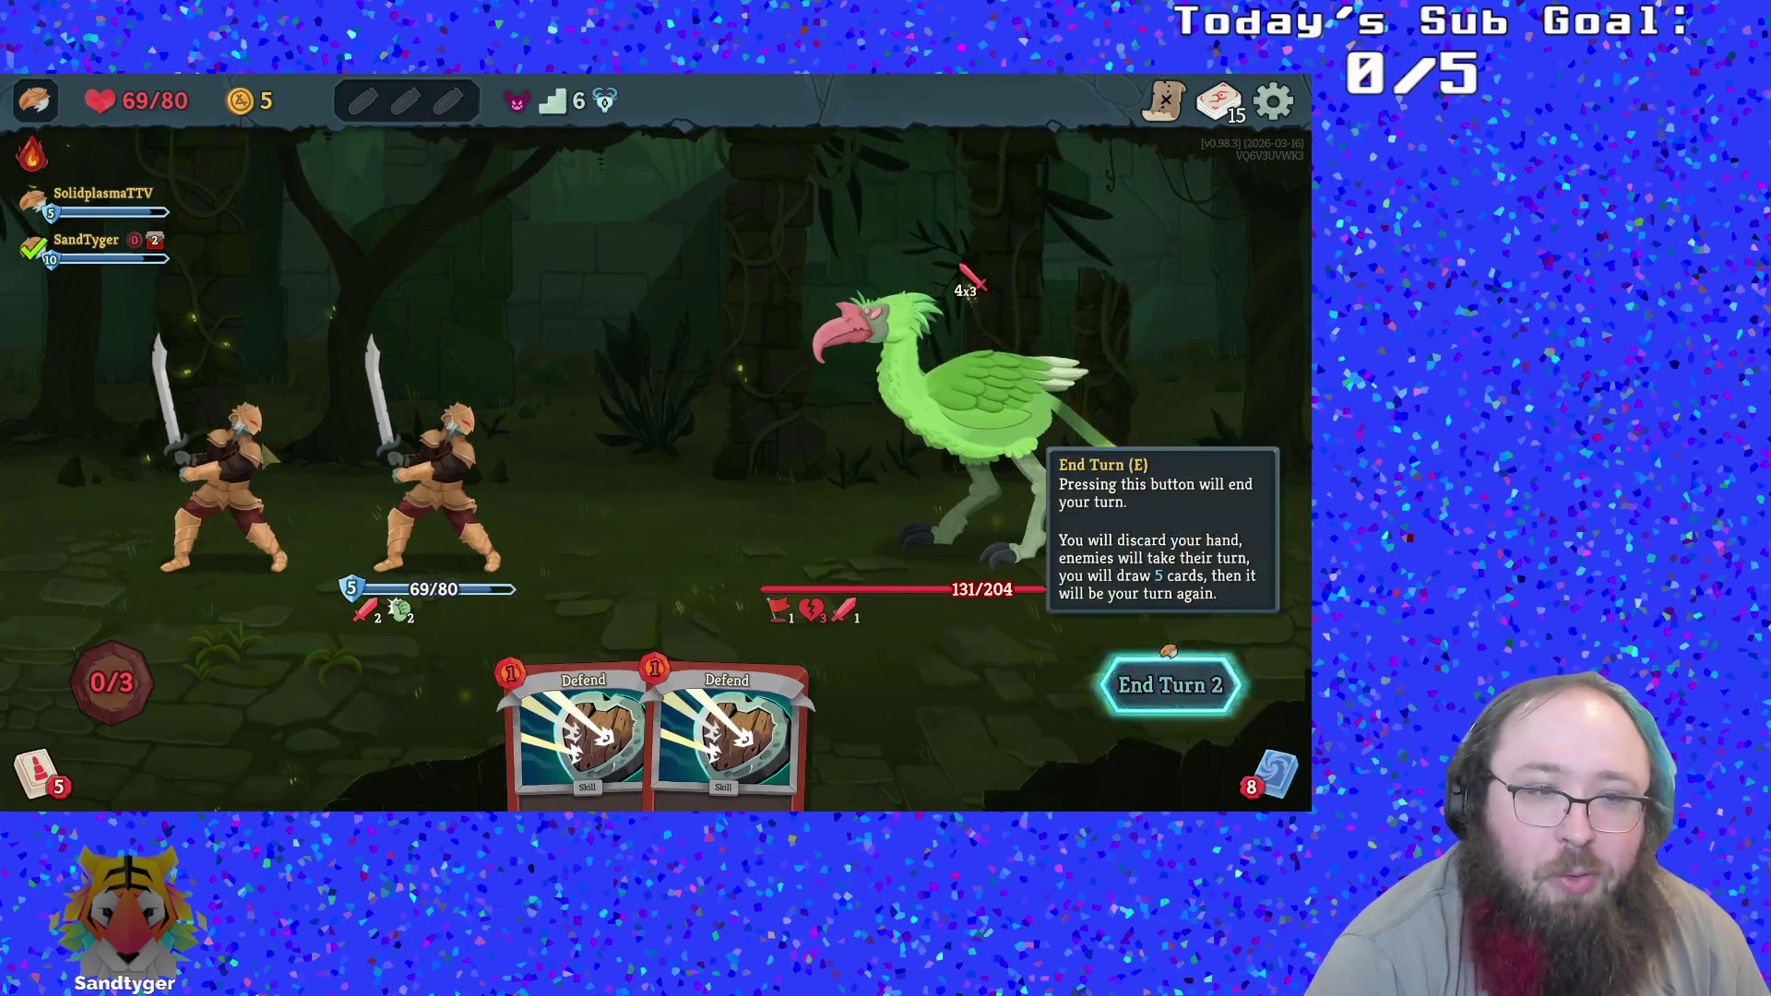
pyautogui.click(1170, 682)
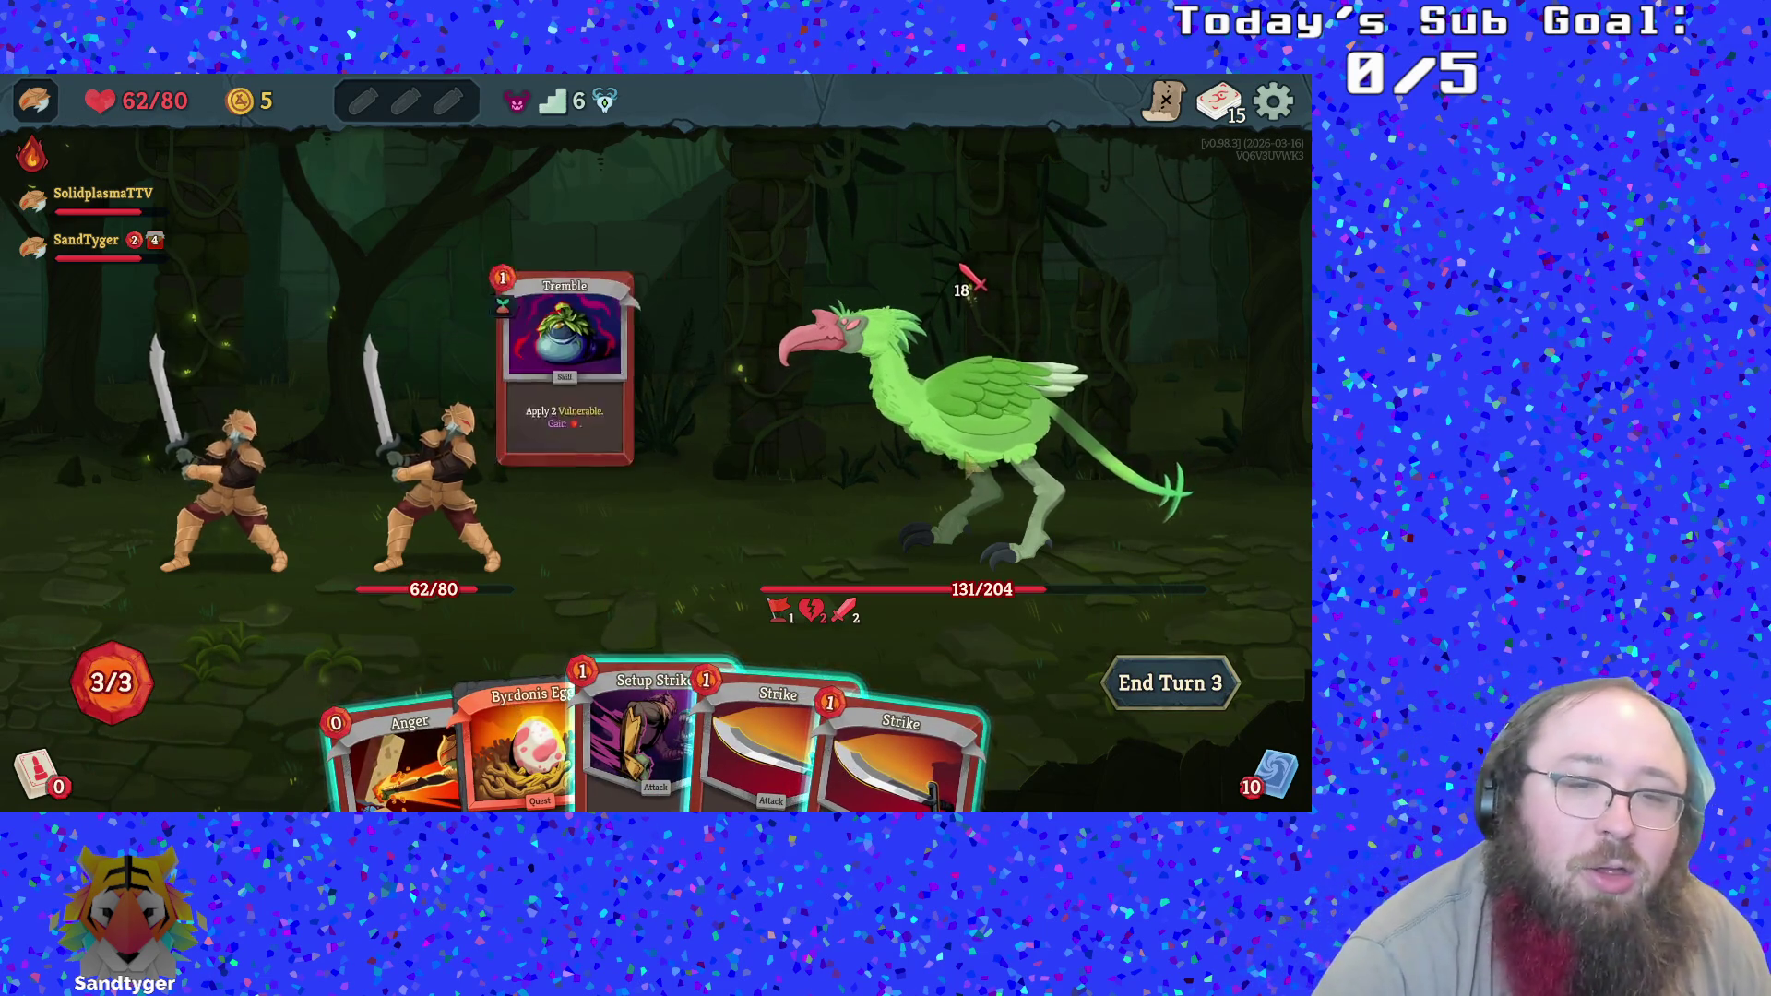
# On turn 3, play Anger, two Strikes and Setup Strike on Byrdonis, dropping it to 76/204, then end the turn
pyautogui.moveTo(960, 424)
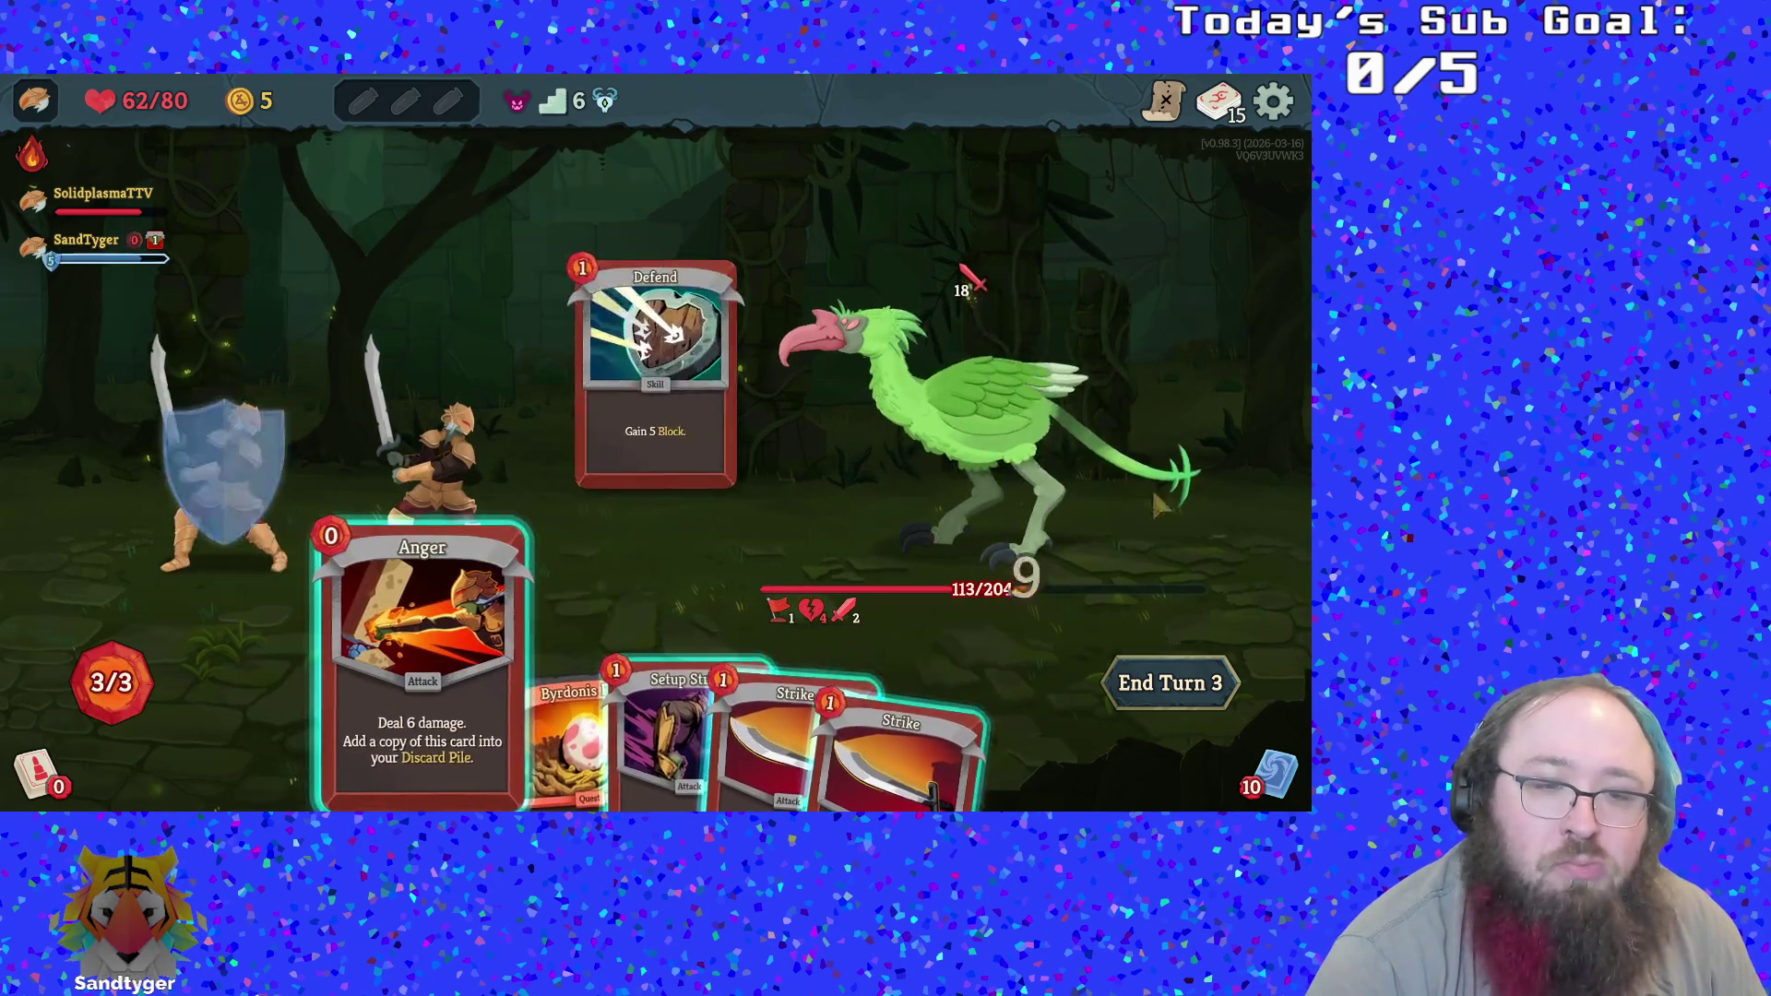
pyautogui.click(421, 646)
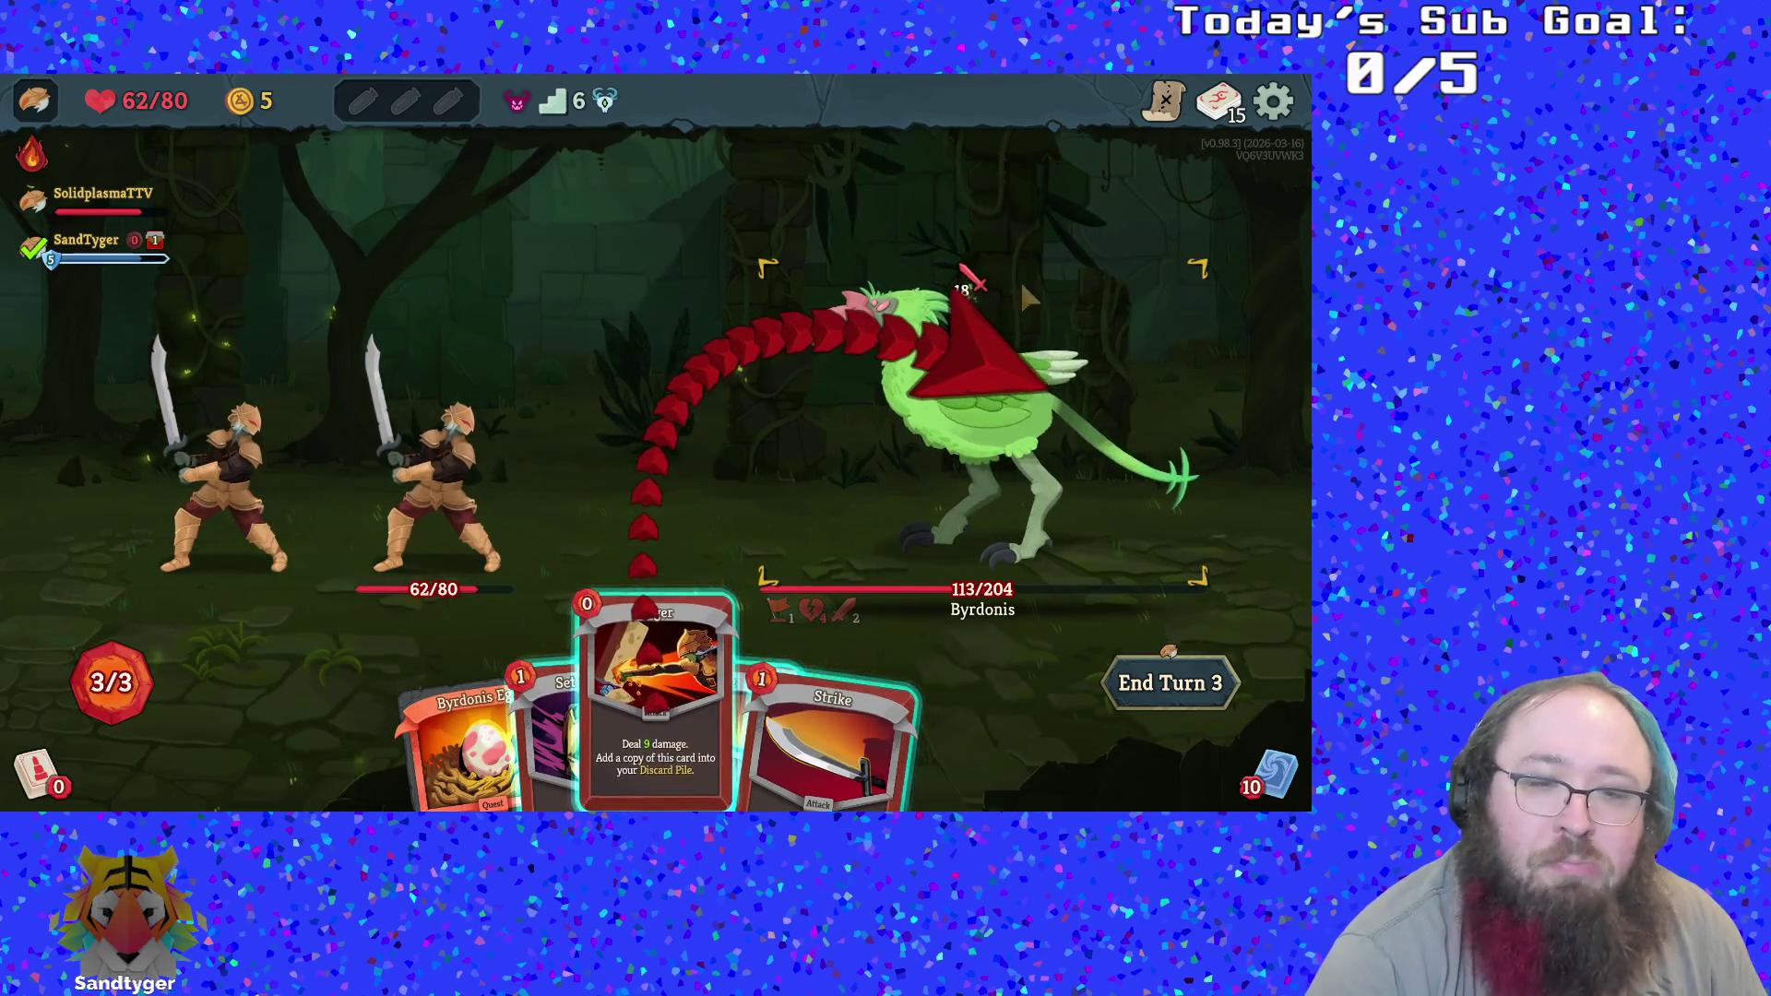
pyautogui.click(1007, 312)
pyautogui.press('3')
pyautogui.press('Return')
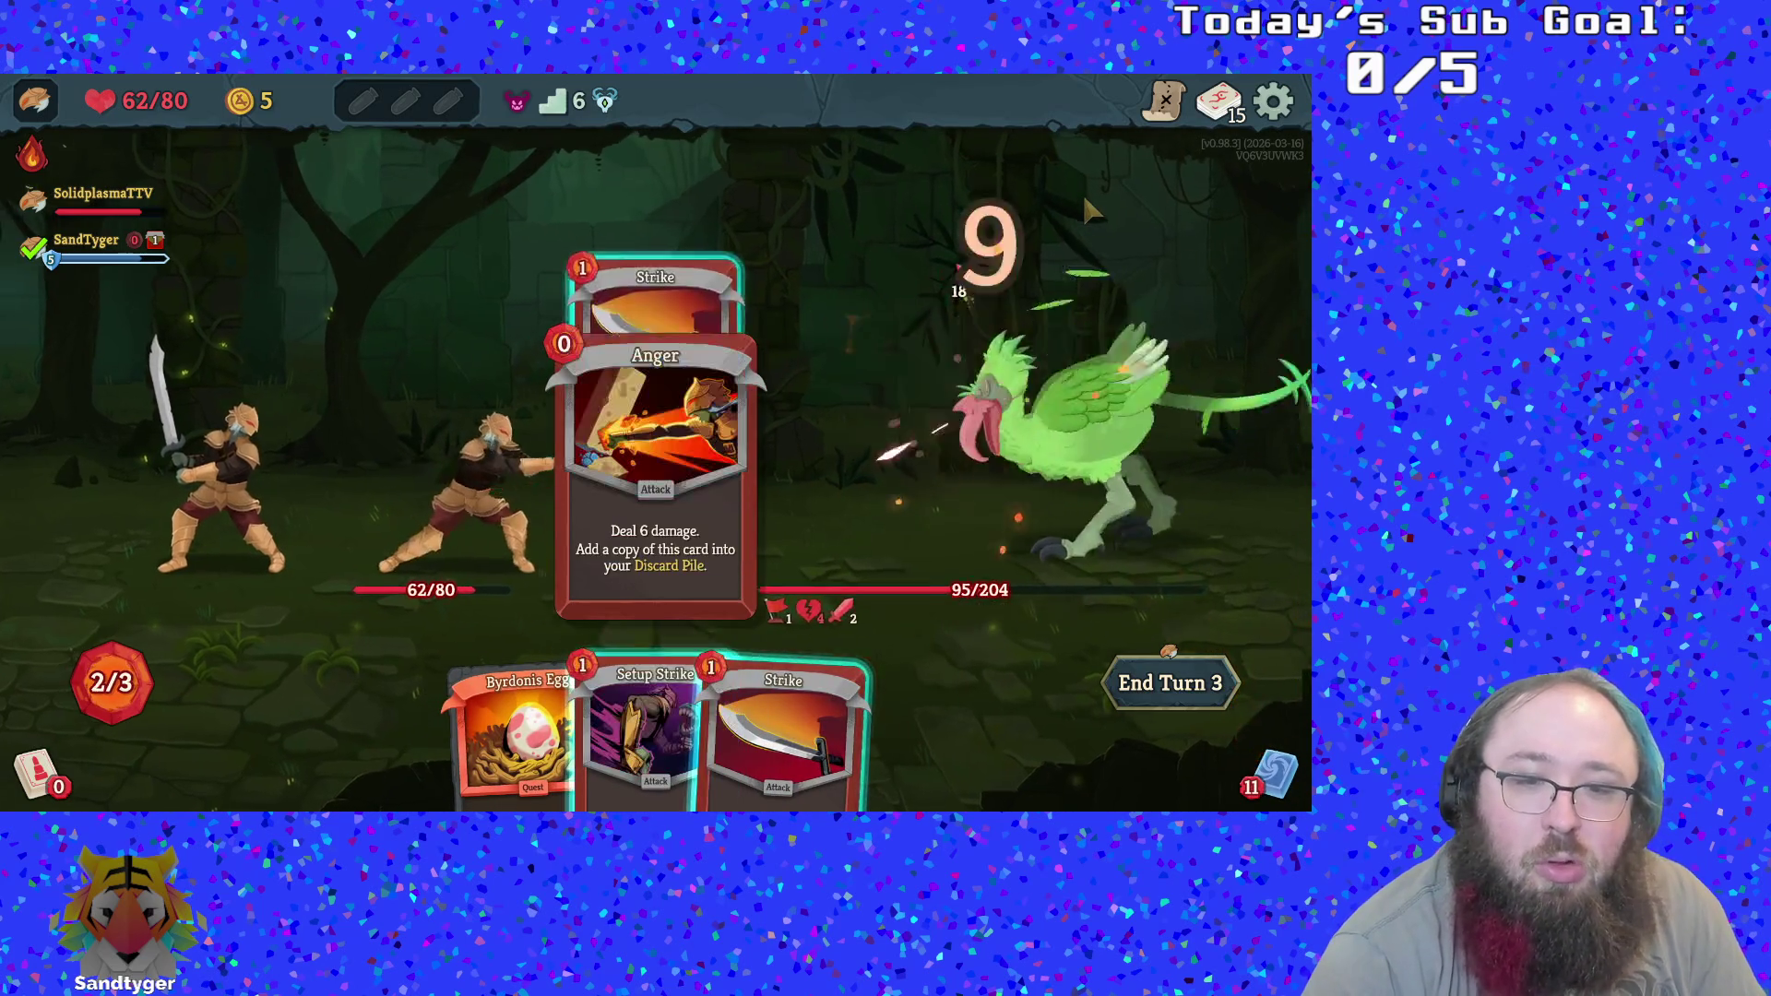
pyautogui.press('3')
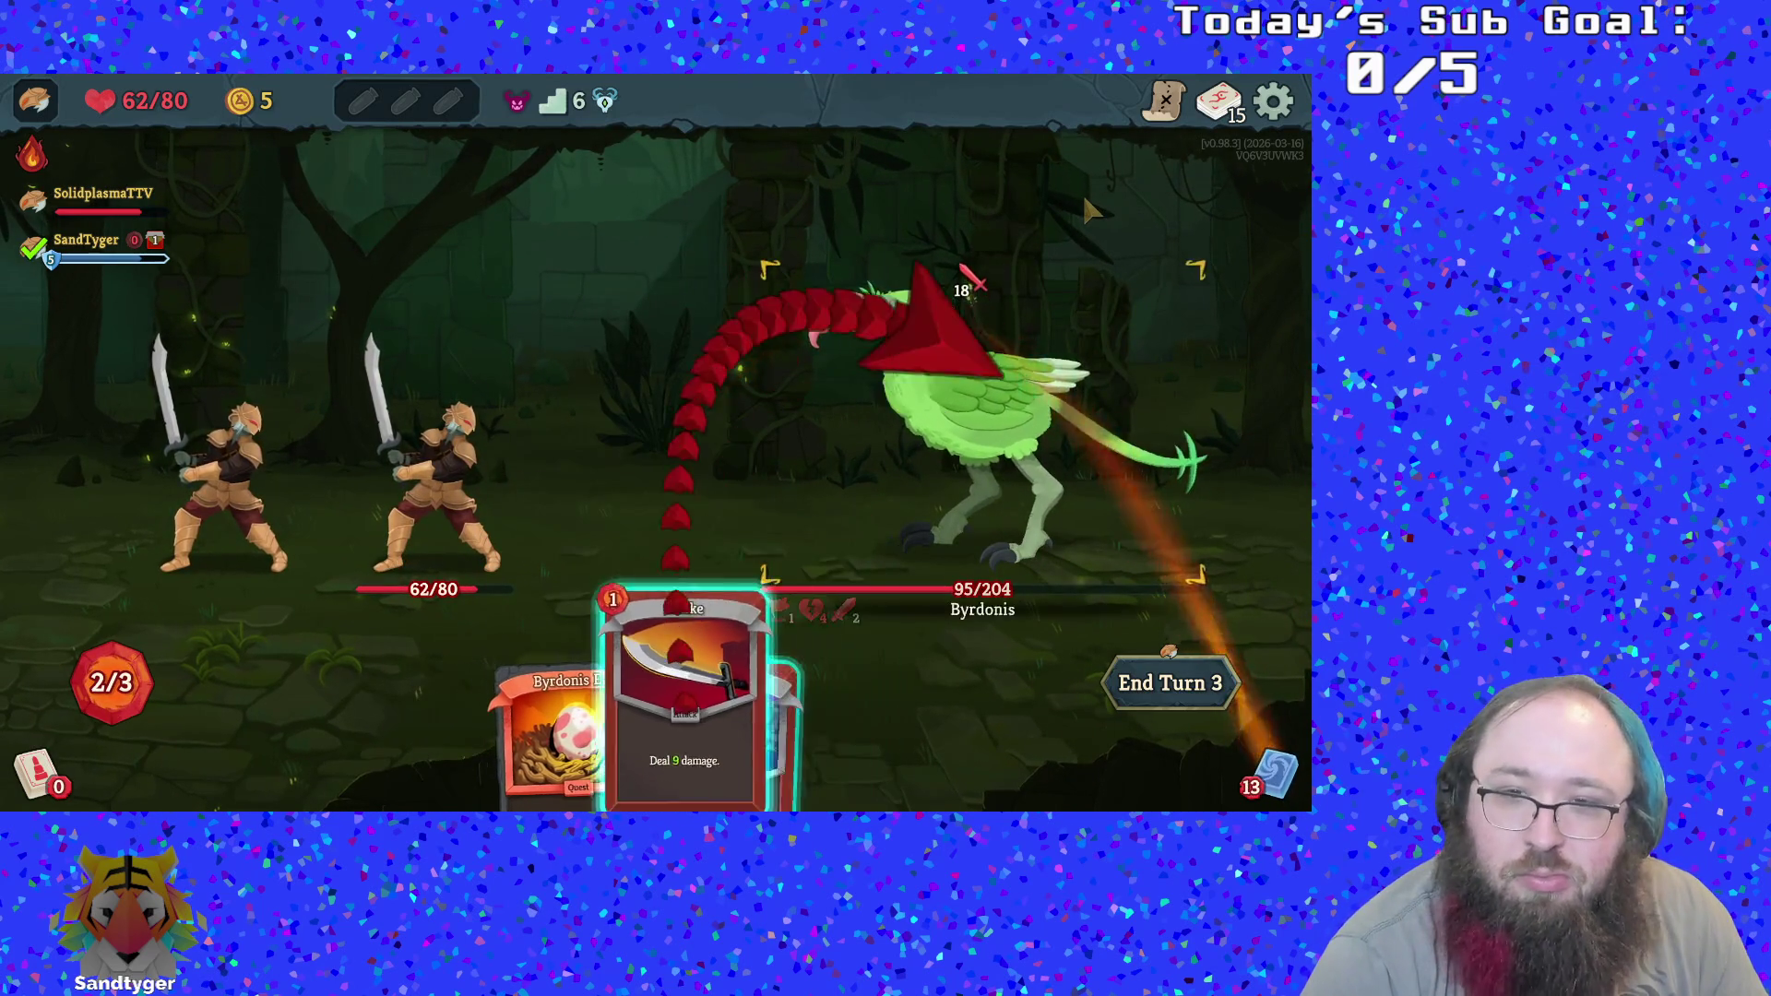
pyautogui.press('Return')
pyautogui.press('2')
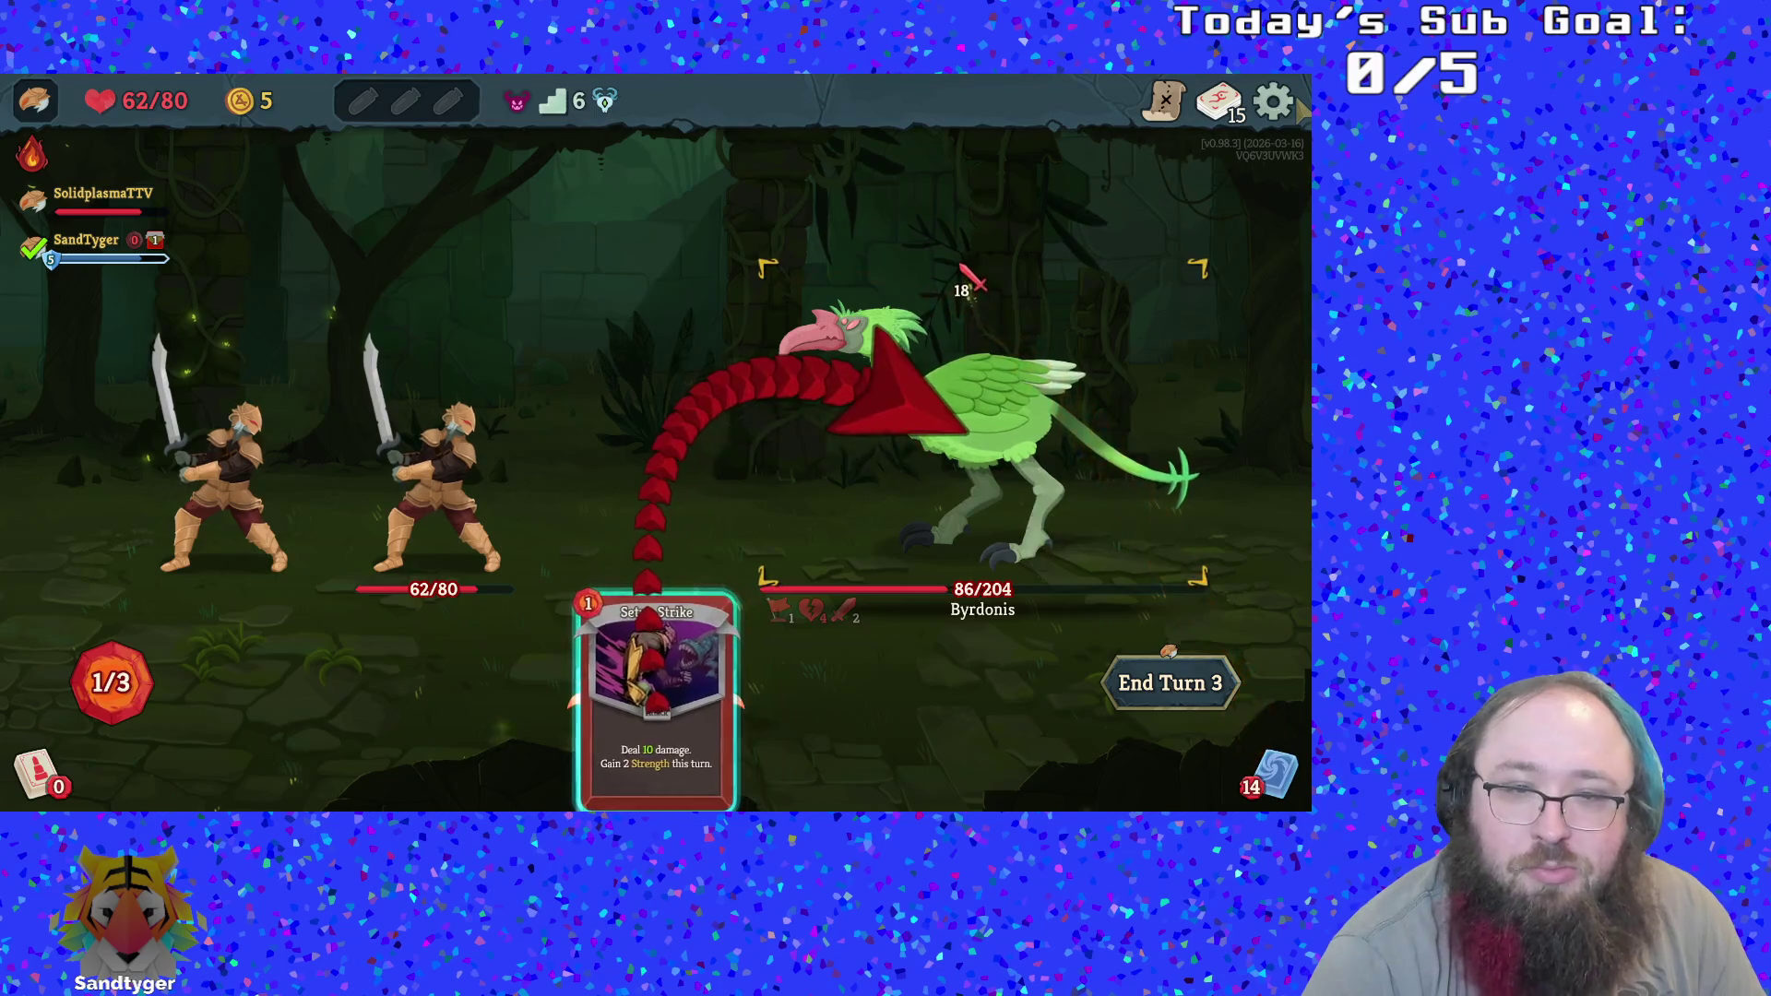
pyautogui.press('Return')
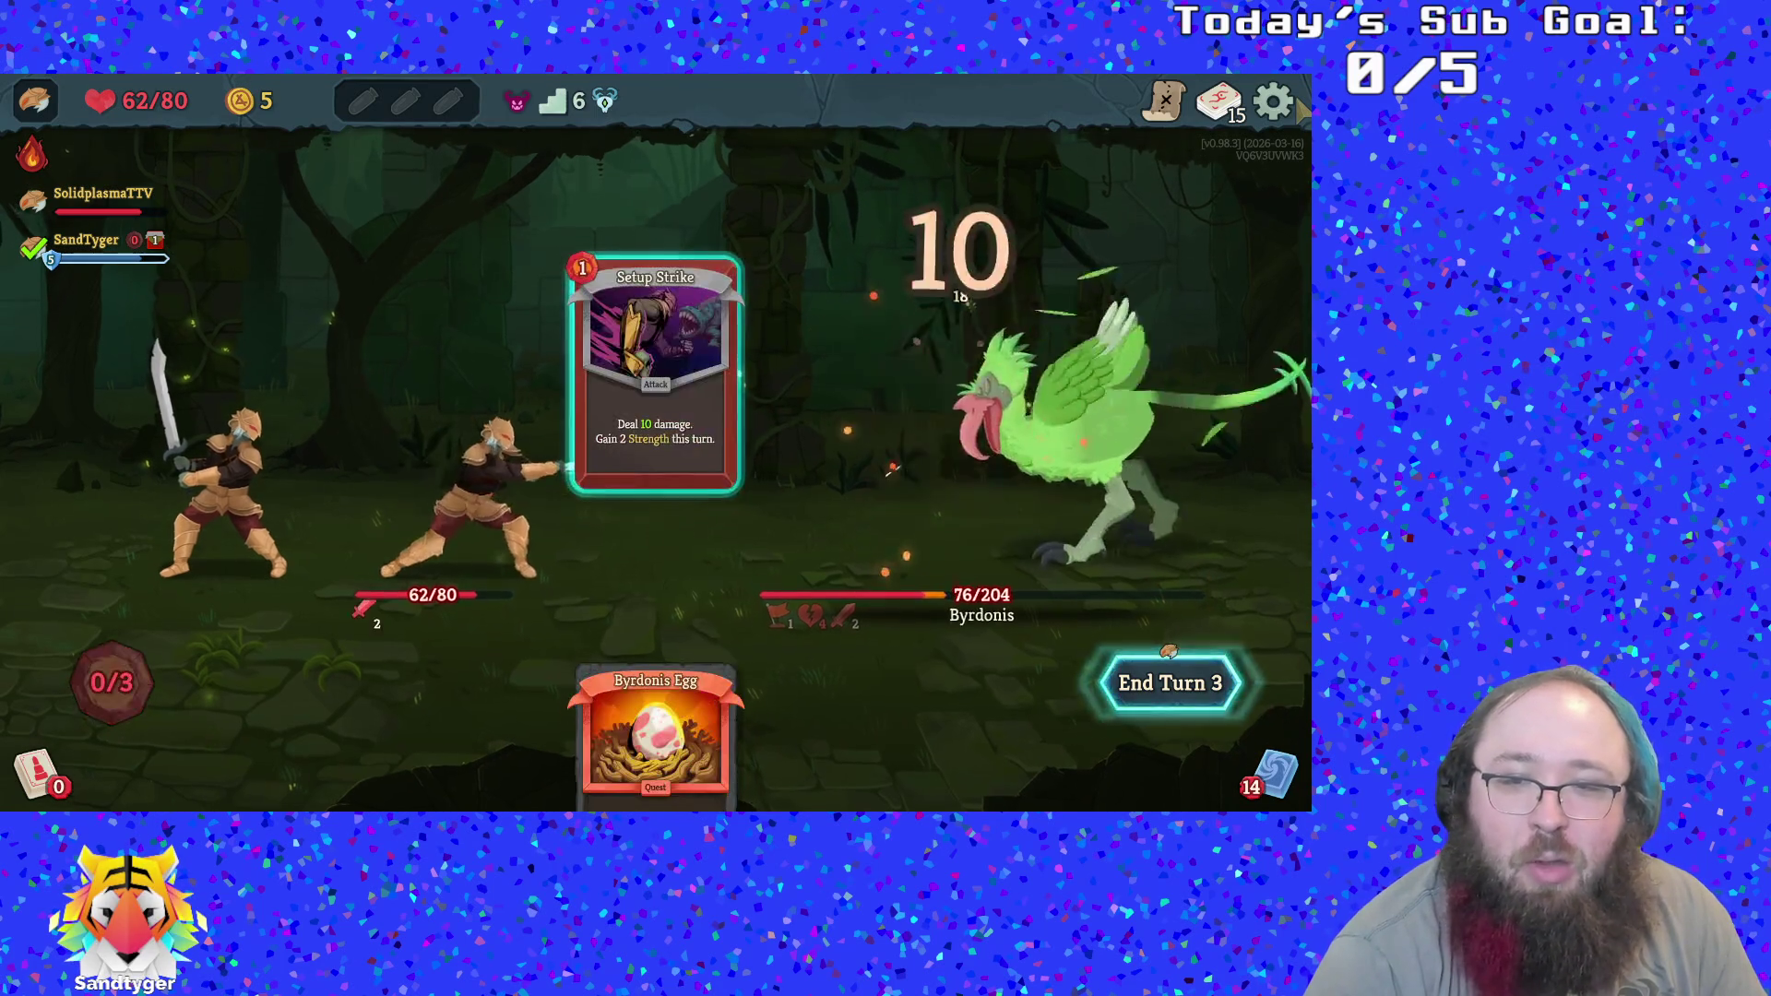
pyautogui.click(1168, 682)
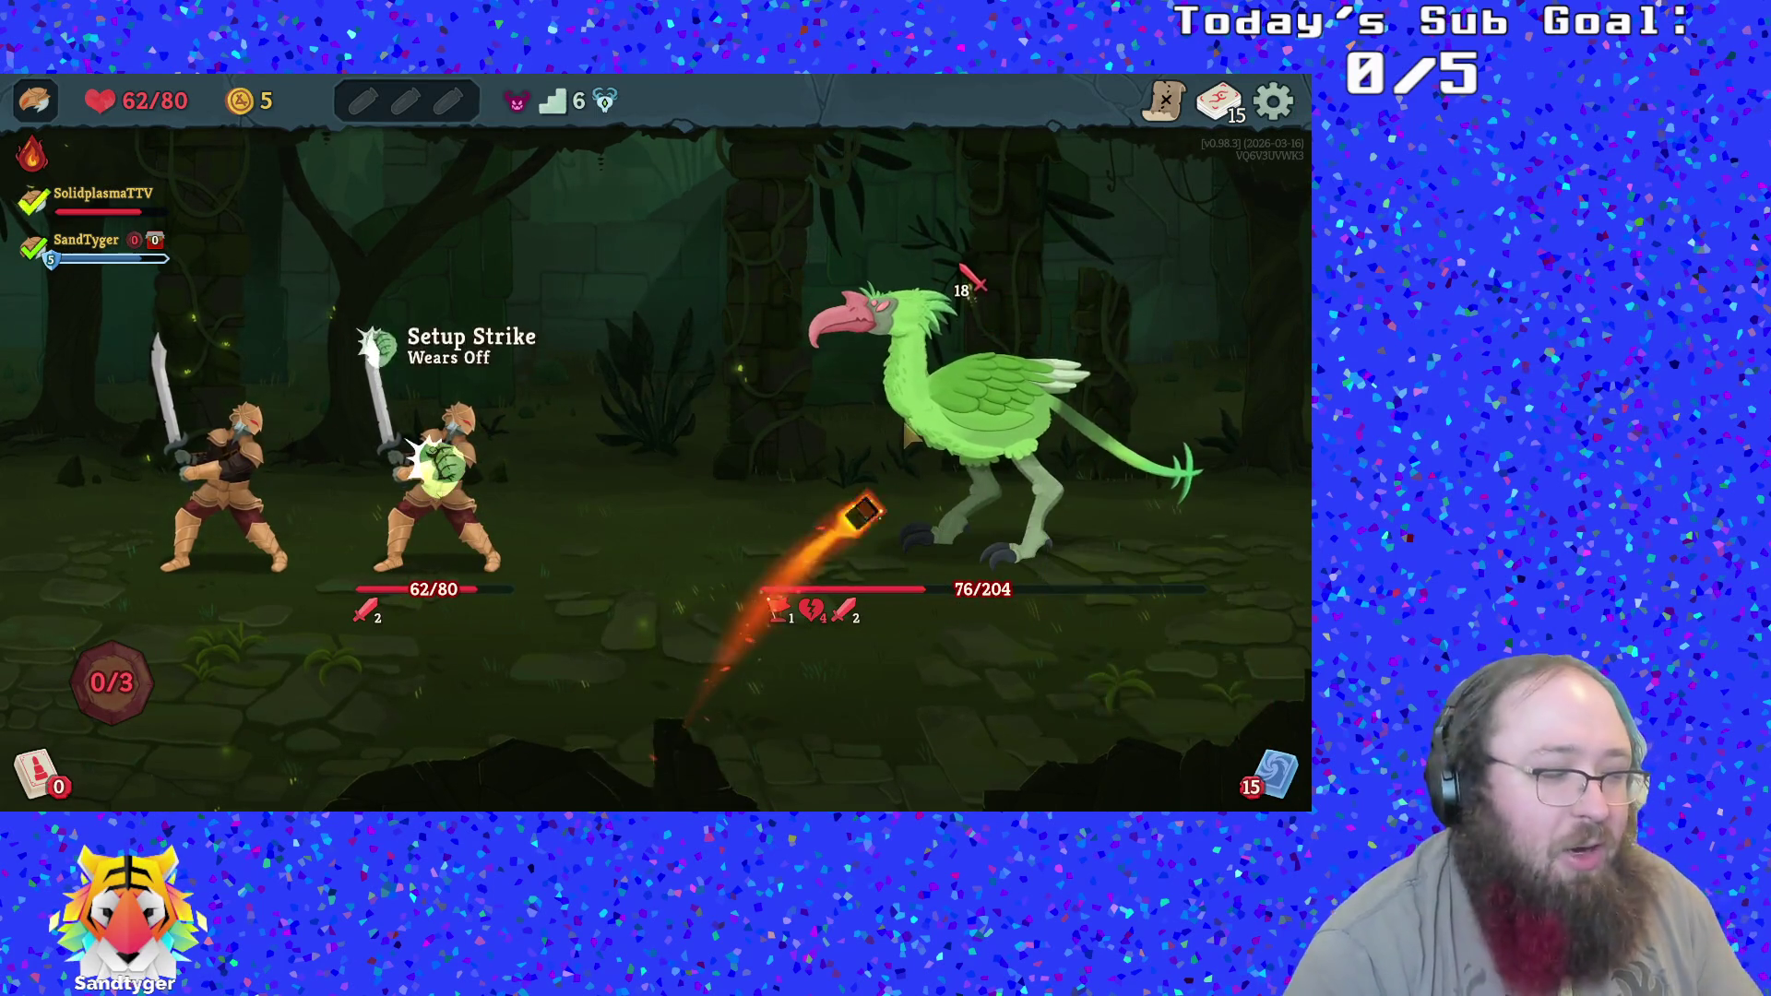